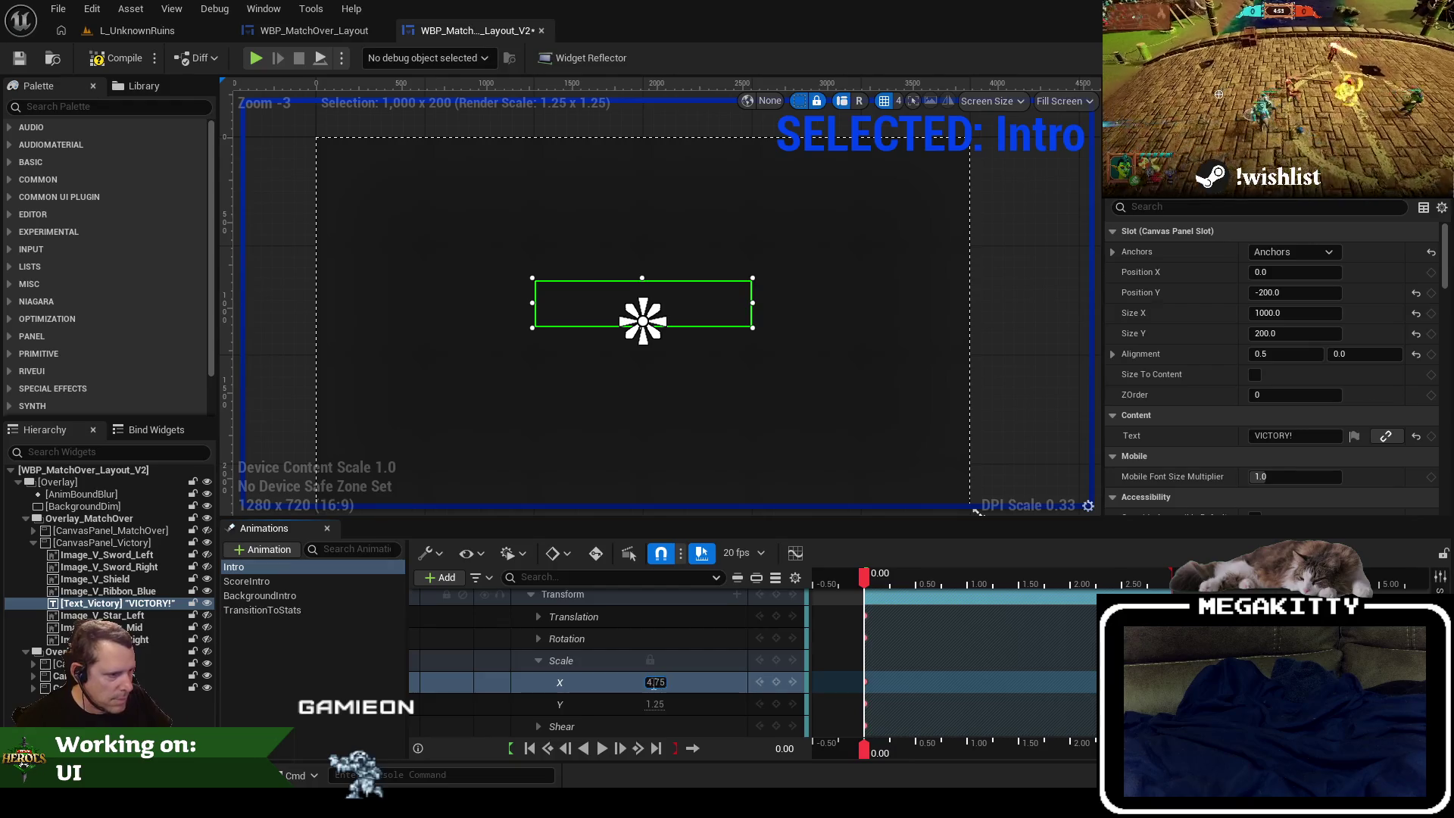
# Key the VICTORY! text's scale at 1.25 at 0.50 s in the Intro animation.
pyautogui.moveTo(898, 580); pyautogui.dragTo(920, 580)
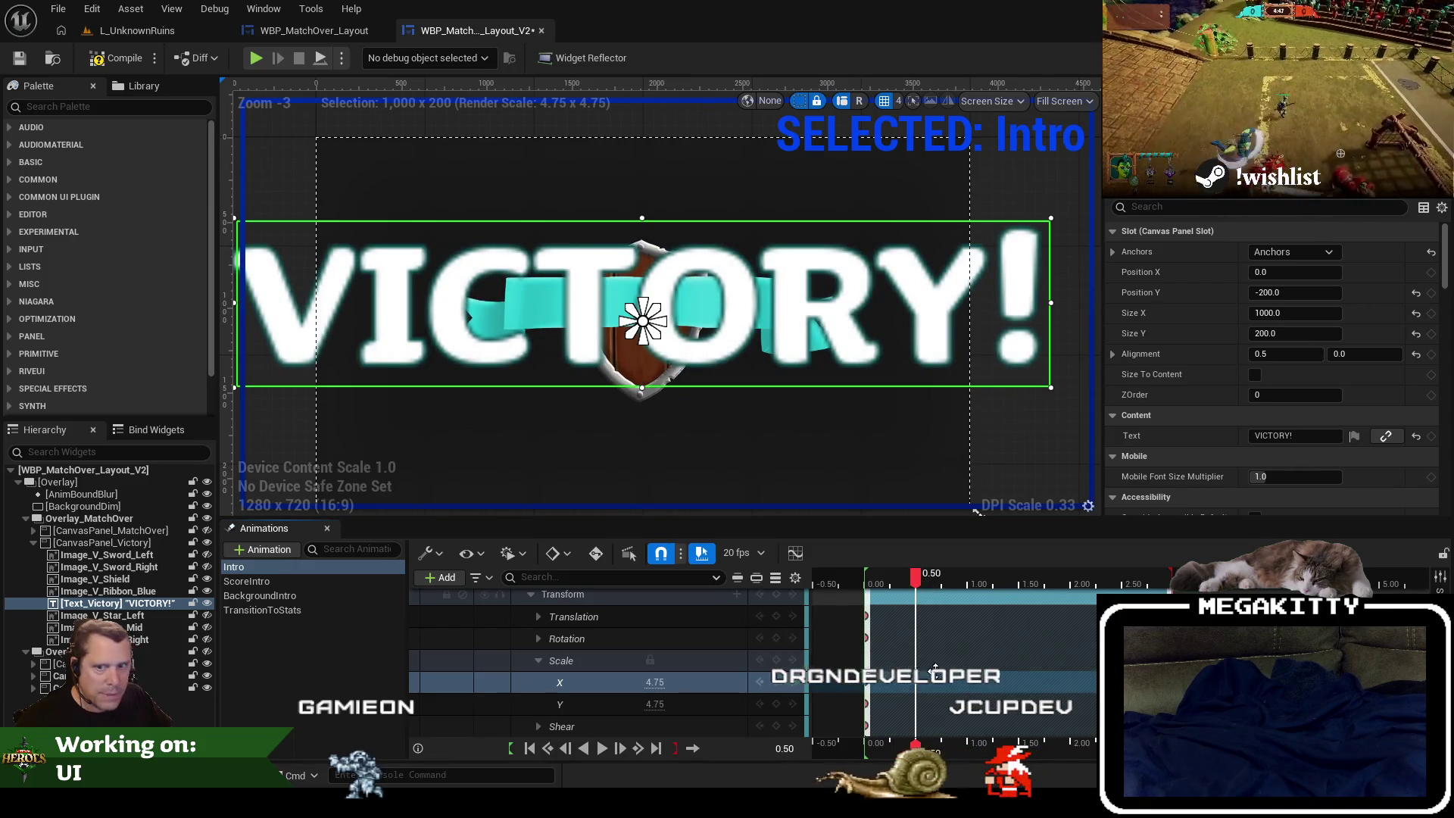
pyautogui.scroll(2, 928, 644)
pyautogui.scroll(-3, 928, 645)
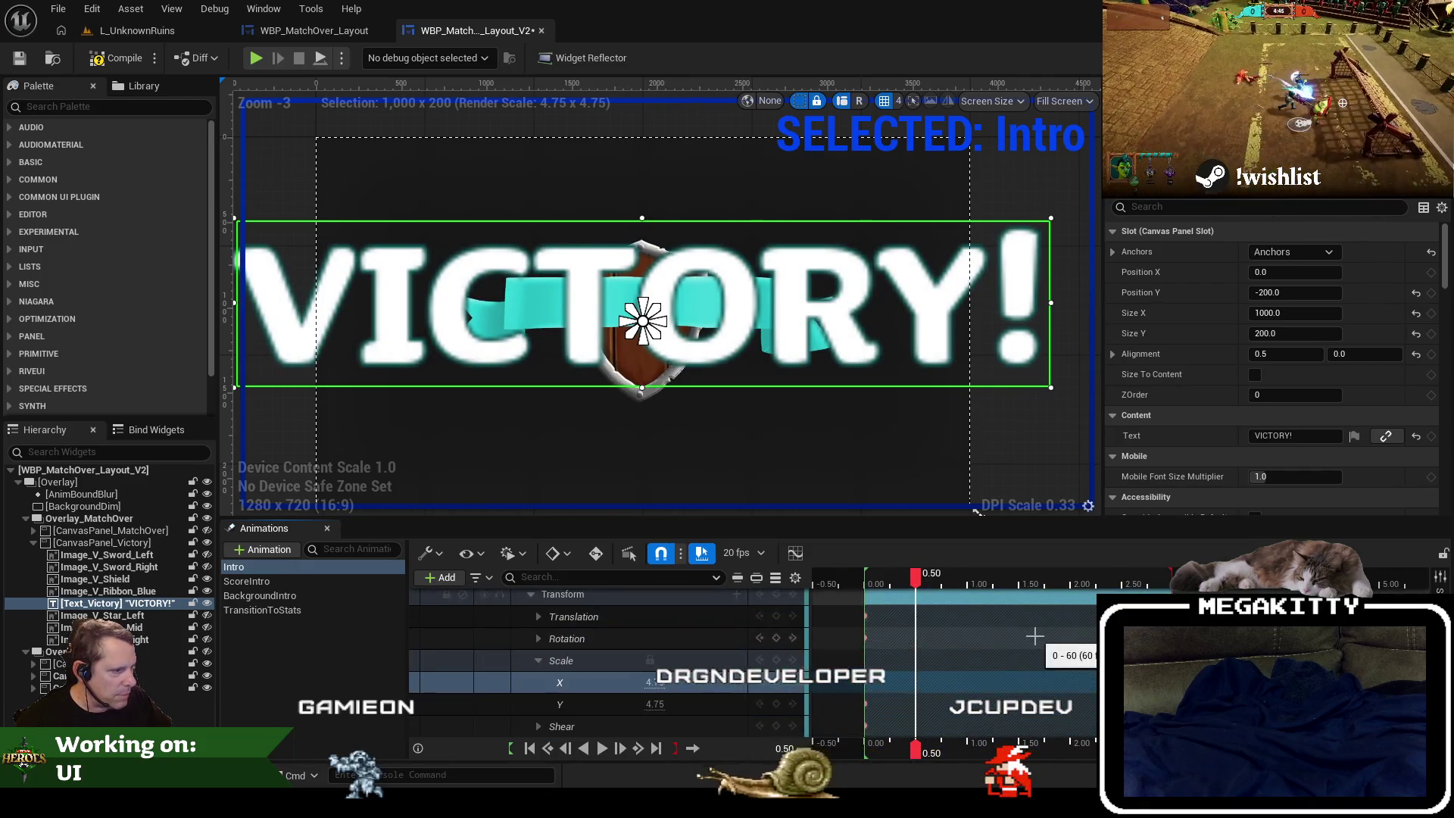
pyautogui.click(657, 685)
pyautogui.write('1.25')
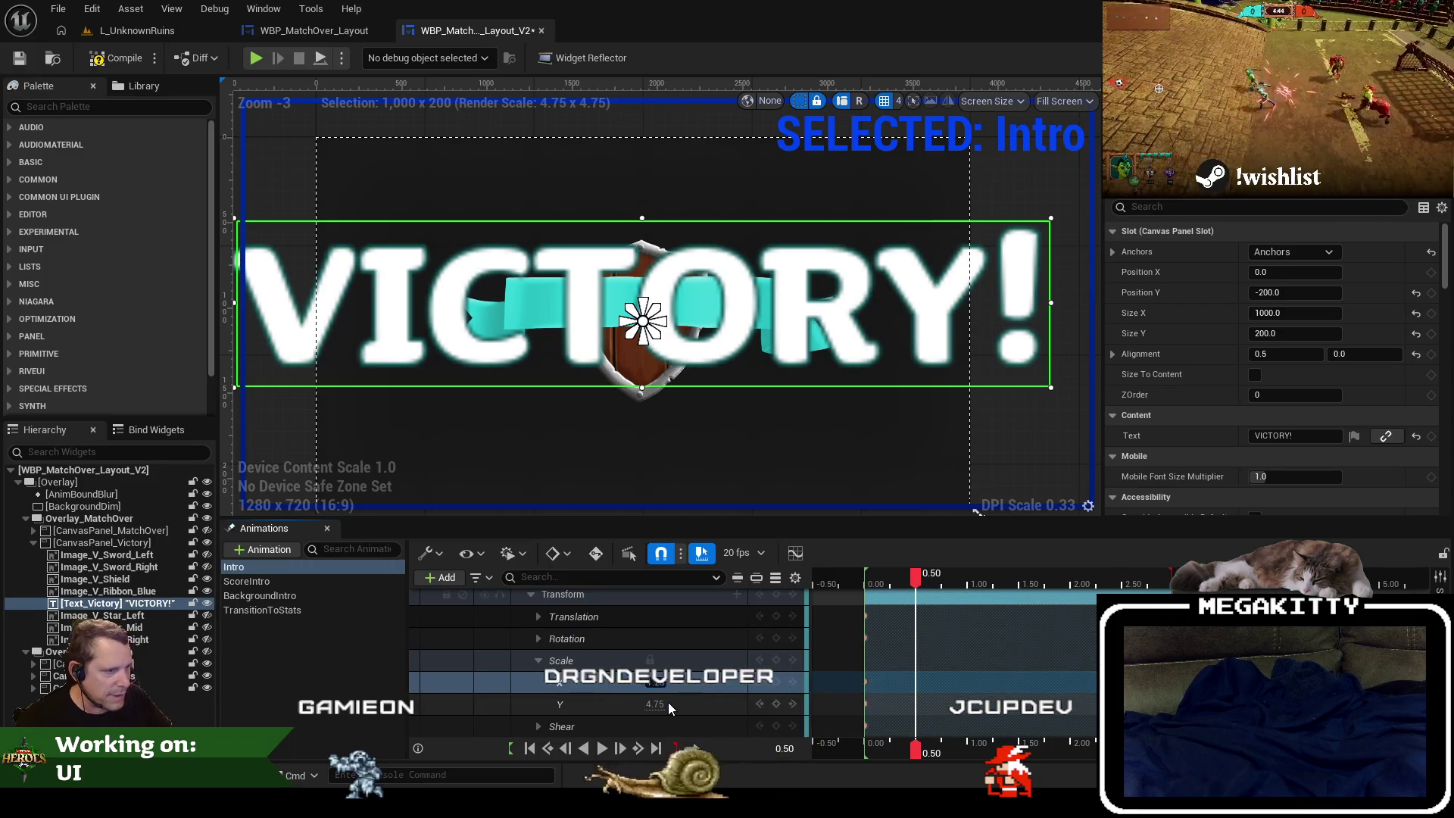
pyautogui.press('Return')
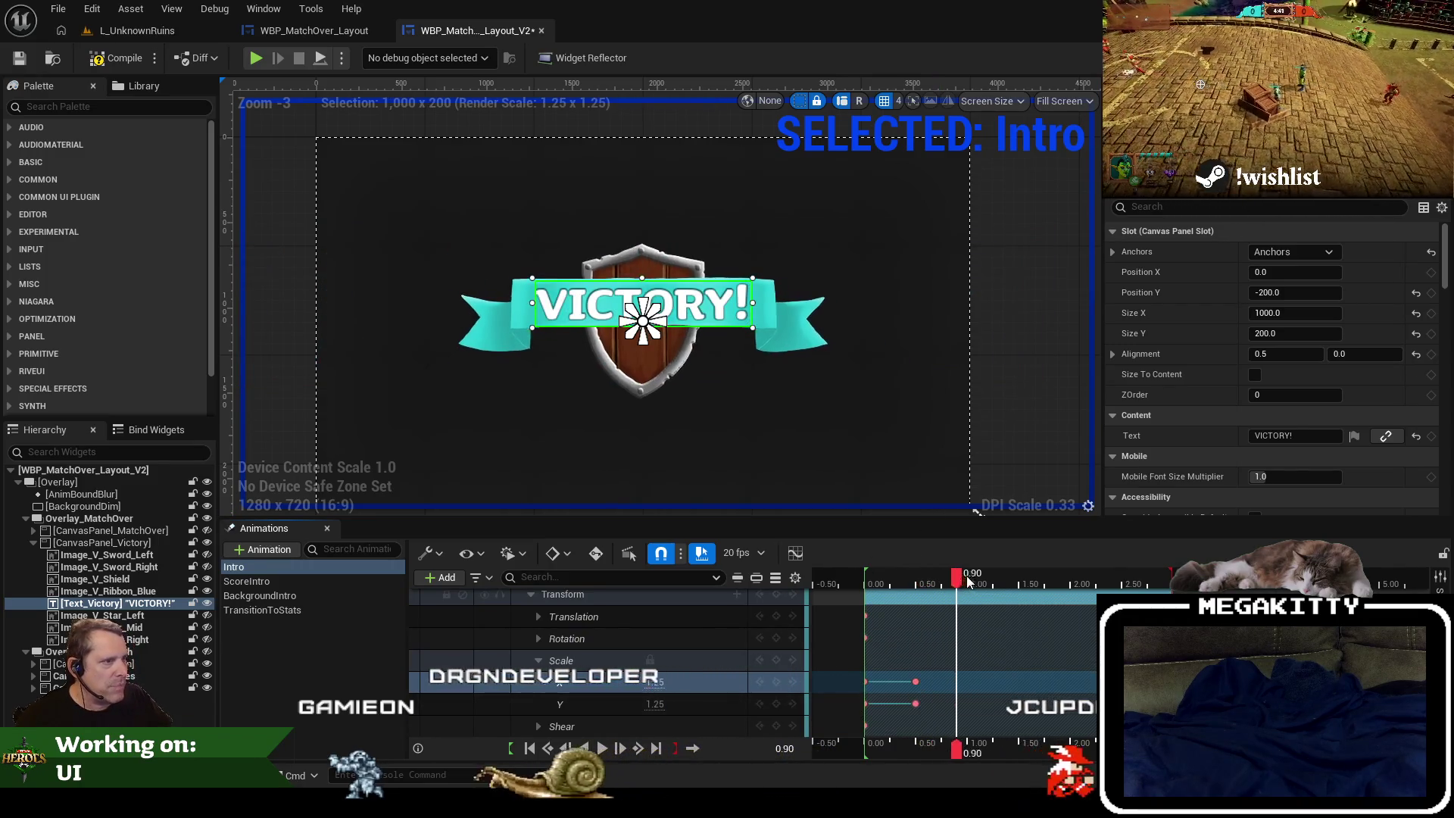
# Key the settled scale of 1.0 later on the timeline, then scrub to check the motion.
pyautogui.click(918, 589)
pyautogui.moveTo(919, 589); pyautogui.dragTo(1161, 589)
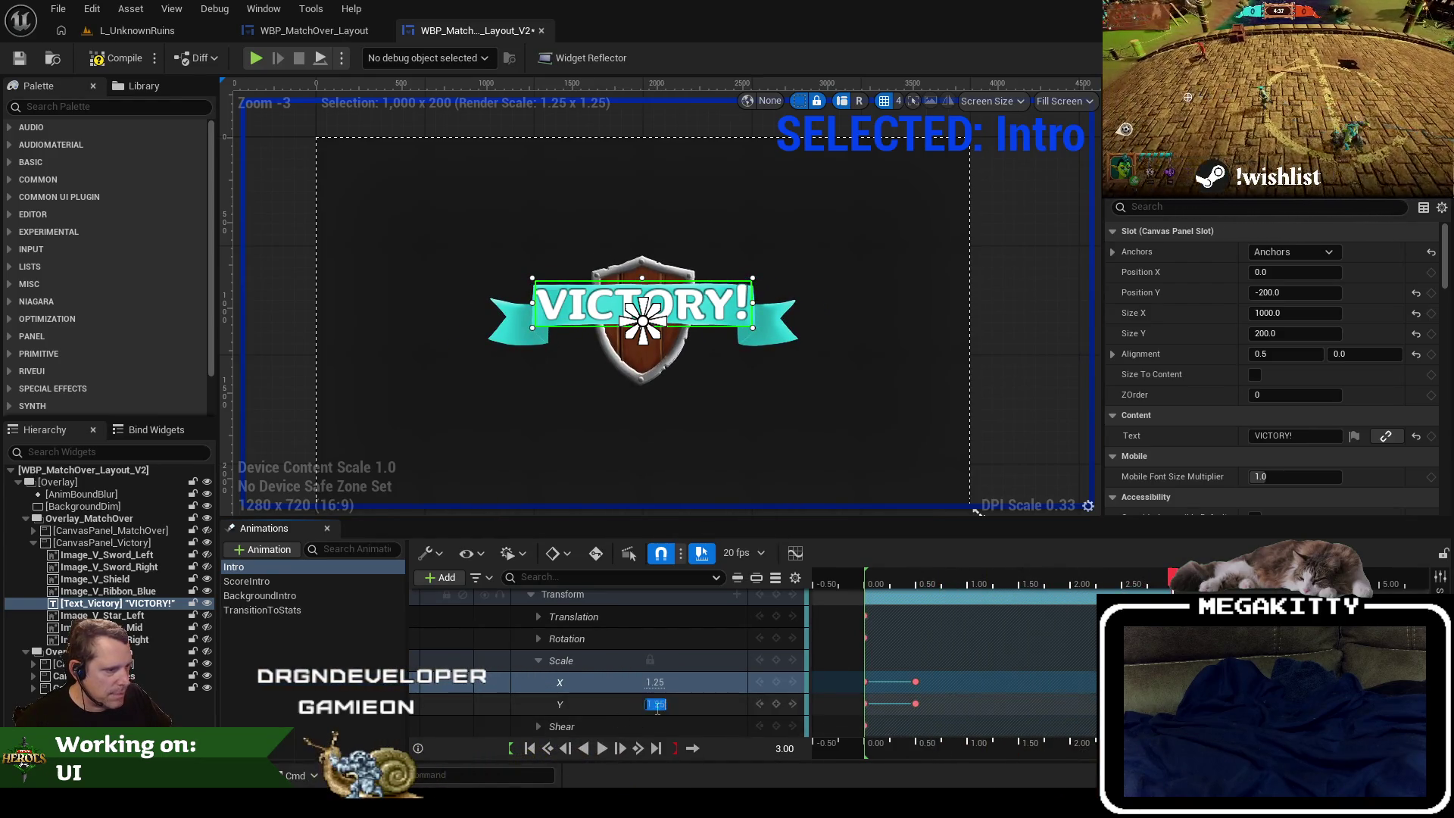
pyautogui.write('1')
pyautogui.press('Return')
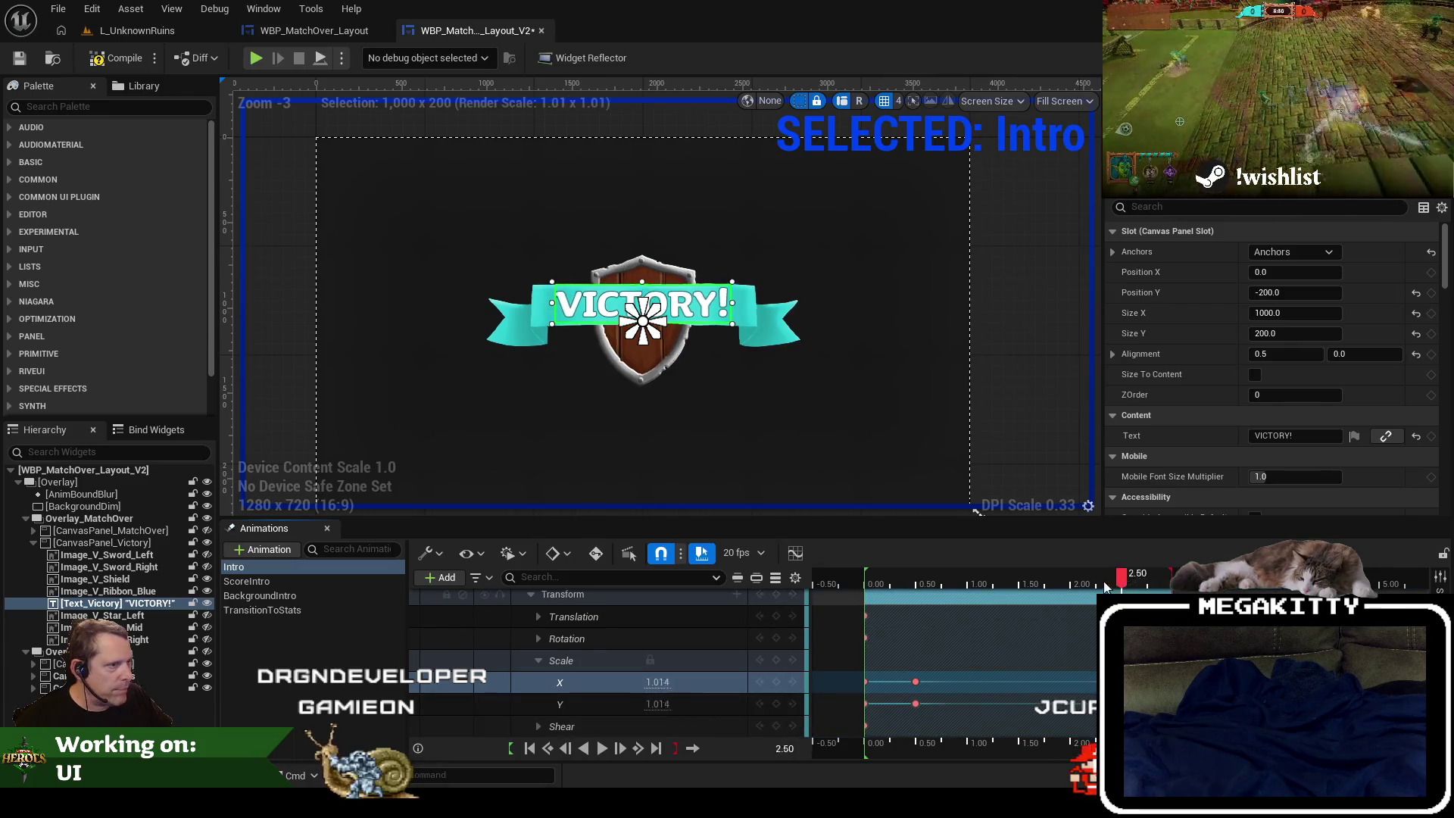
pyautogui.moveTo(1105, 589)
pyautogui.mouseDown()
pyautogui.moveTo(884, 601)
pyautogui.moveTo(976, 615)
pyautogui.moveTo(1085, 605)
pyautogui.moveTo(809, 610)
pyautogui.moveTo(983, 631)
pyautogui.mouseUp()
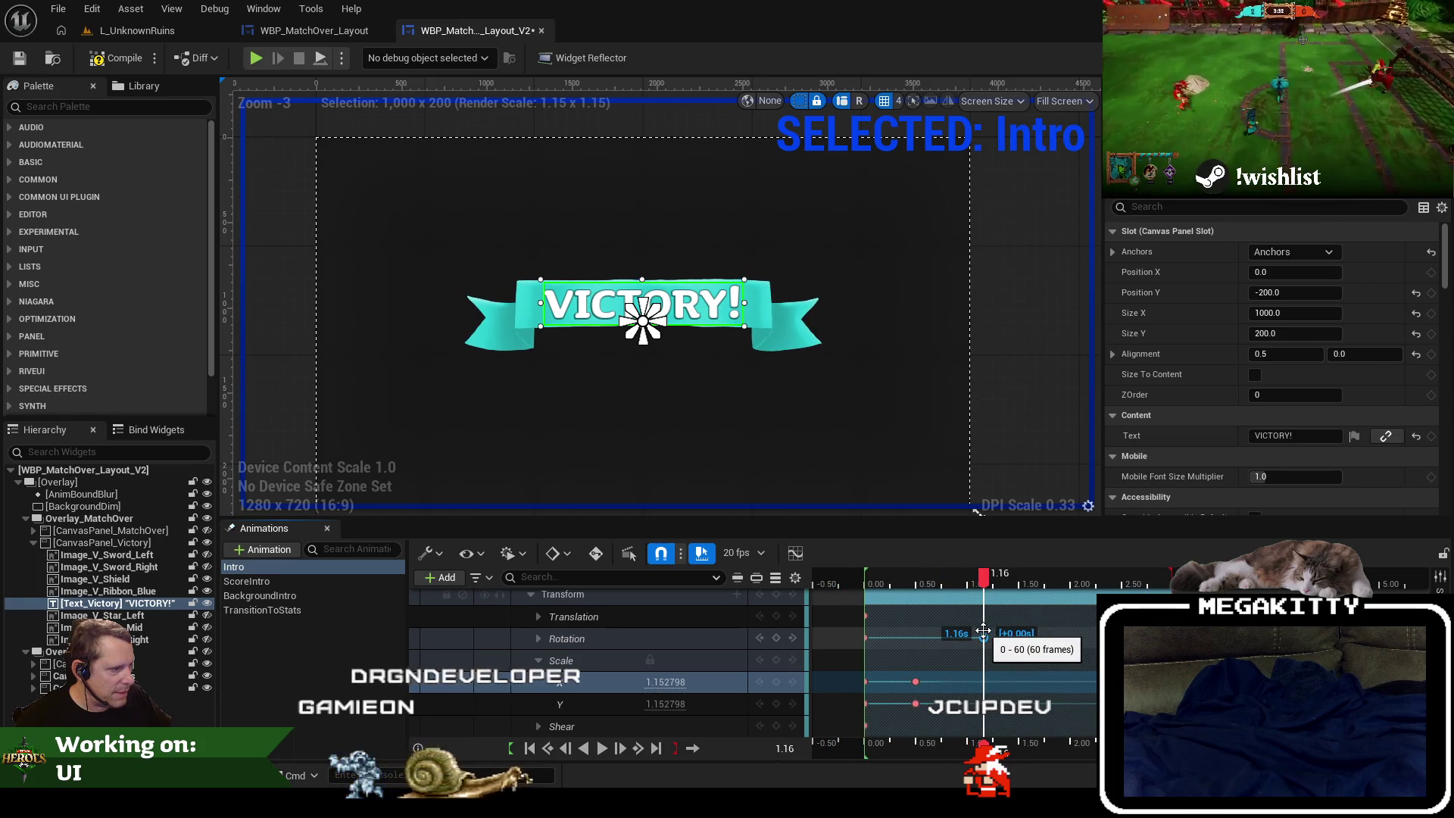
pyautogui.click(1286, 583)
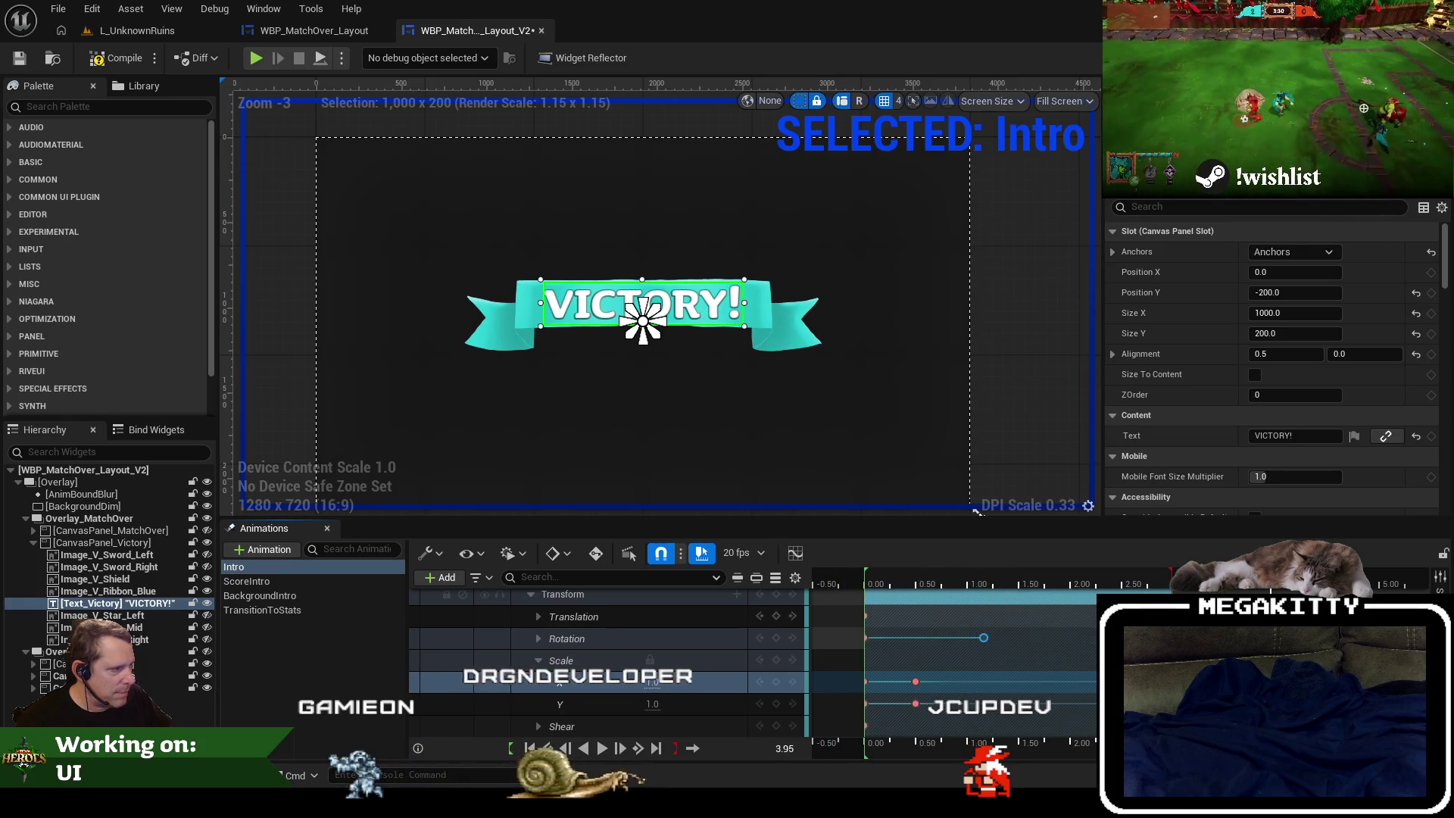
pyautogui.press('Left')
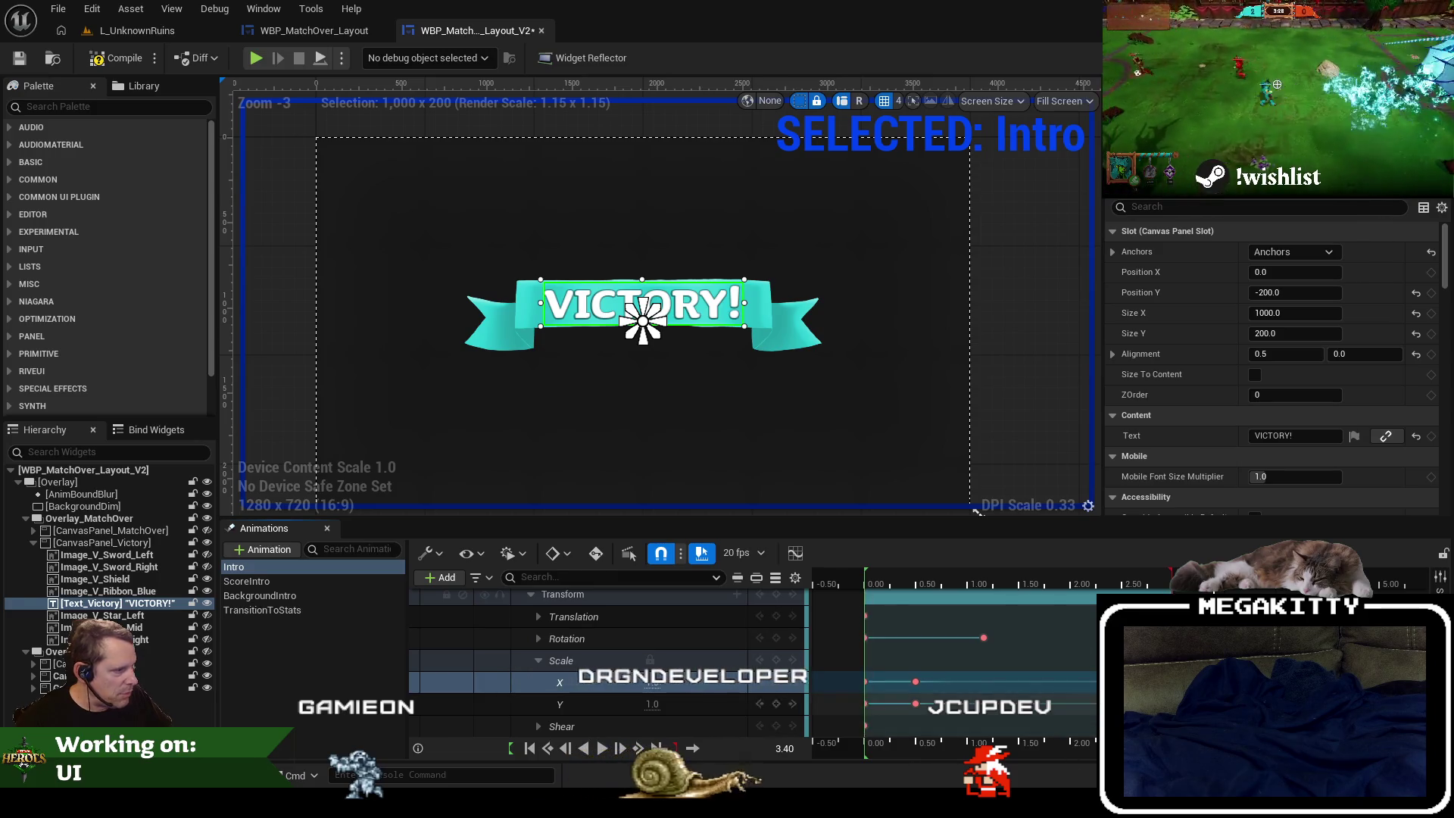
pyautogui.scroll(3, 807, 608)
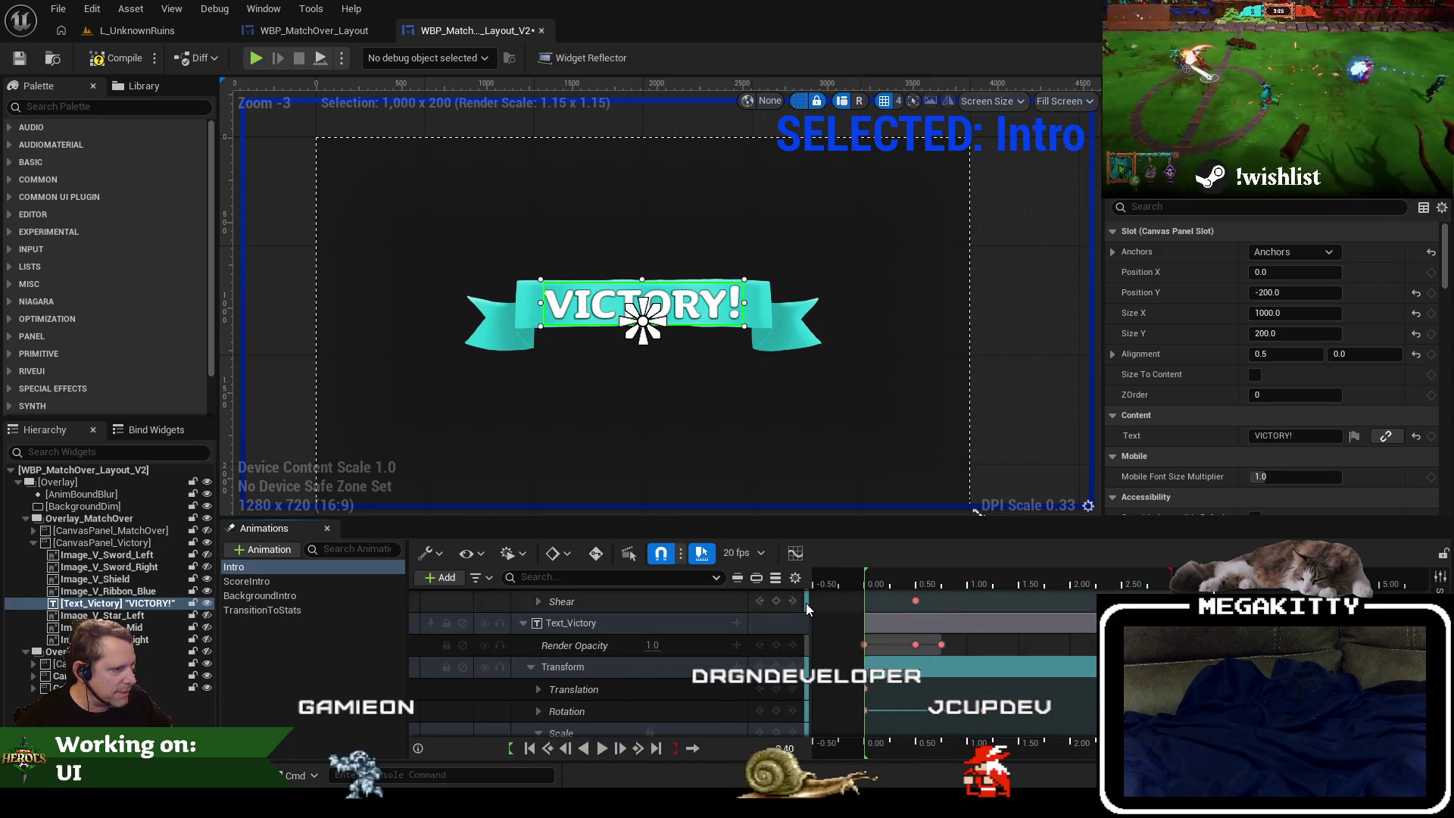
# Widen the timeline area and rewind the Intro playhead to 0.00, showing the enlarged banner.
pyautogui.moveTo(807, 608); pyautogui.dragTo(795, 609)
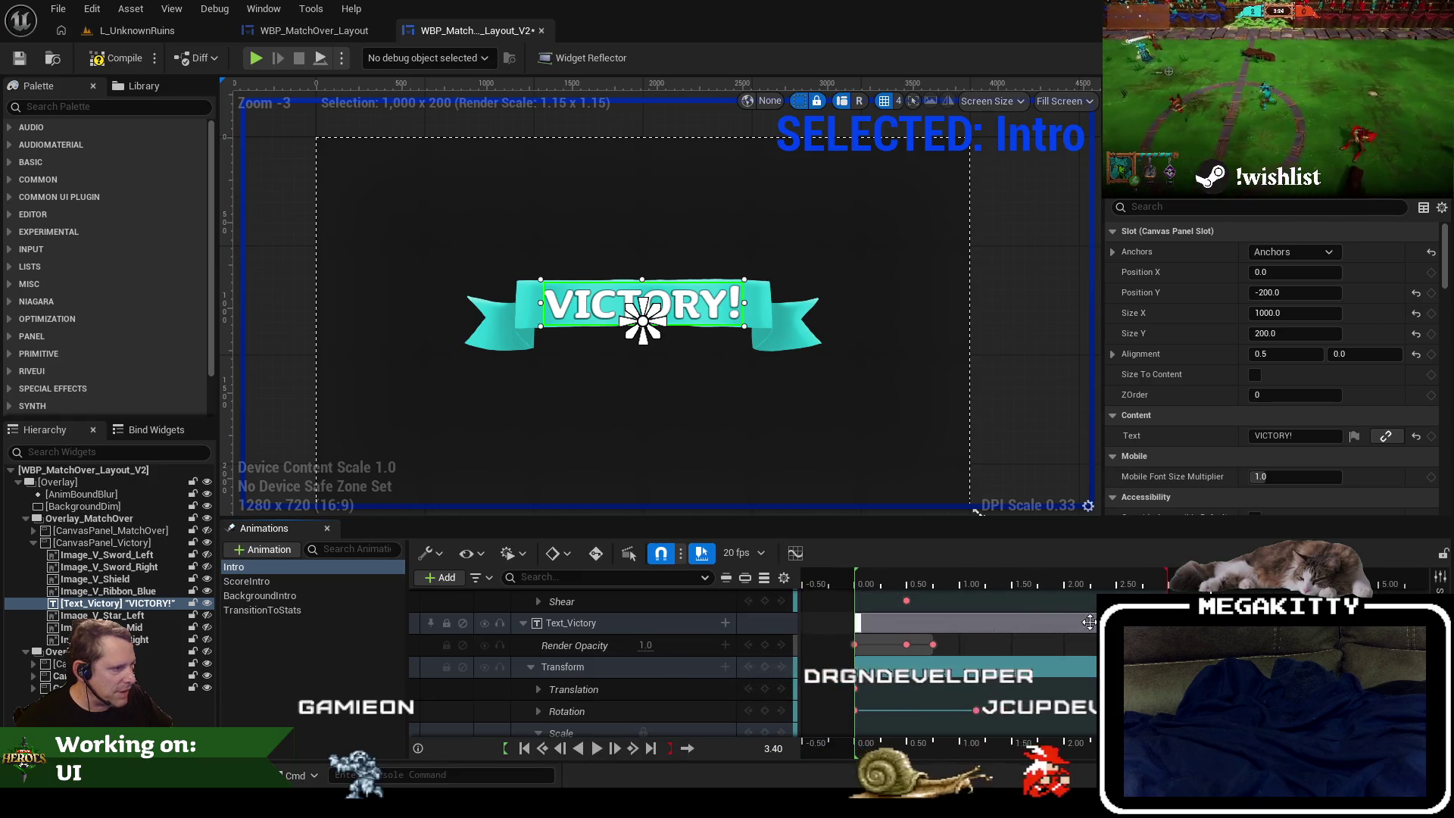
pyautogui.moveTo(1088, 622); pyautogui.dragTo(1111, 622)
pyautogui.scroll(-3, 1010, 596)
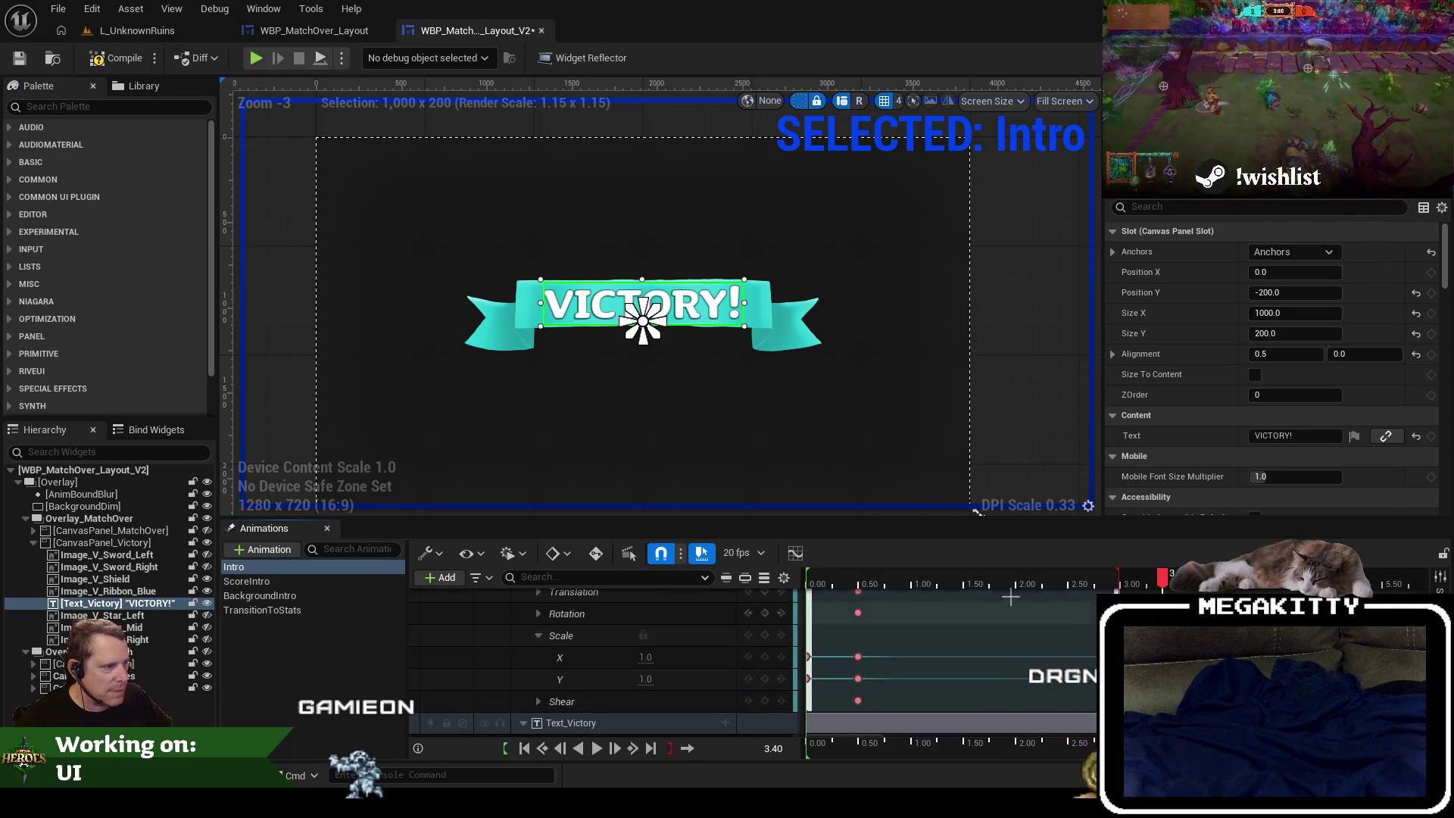
pyautogui.click(808, 577)
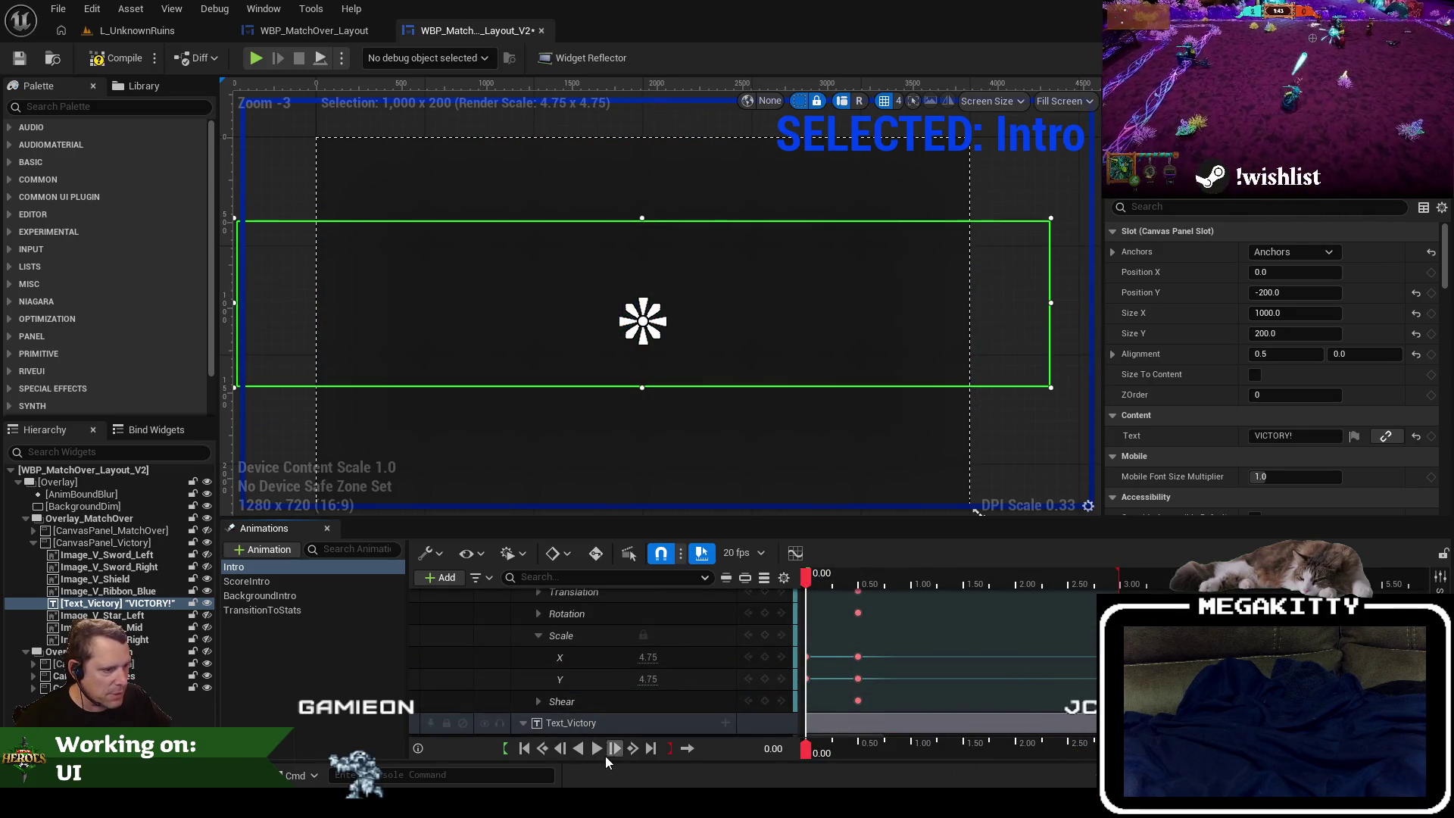
# Play the Intro animation twice from the start to watch the text shrink in.
pyautogui.click(598, 751)
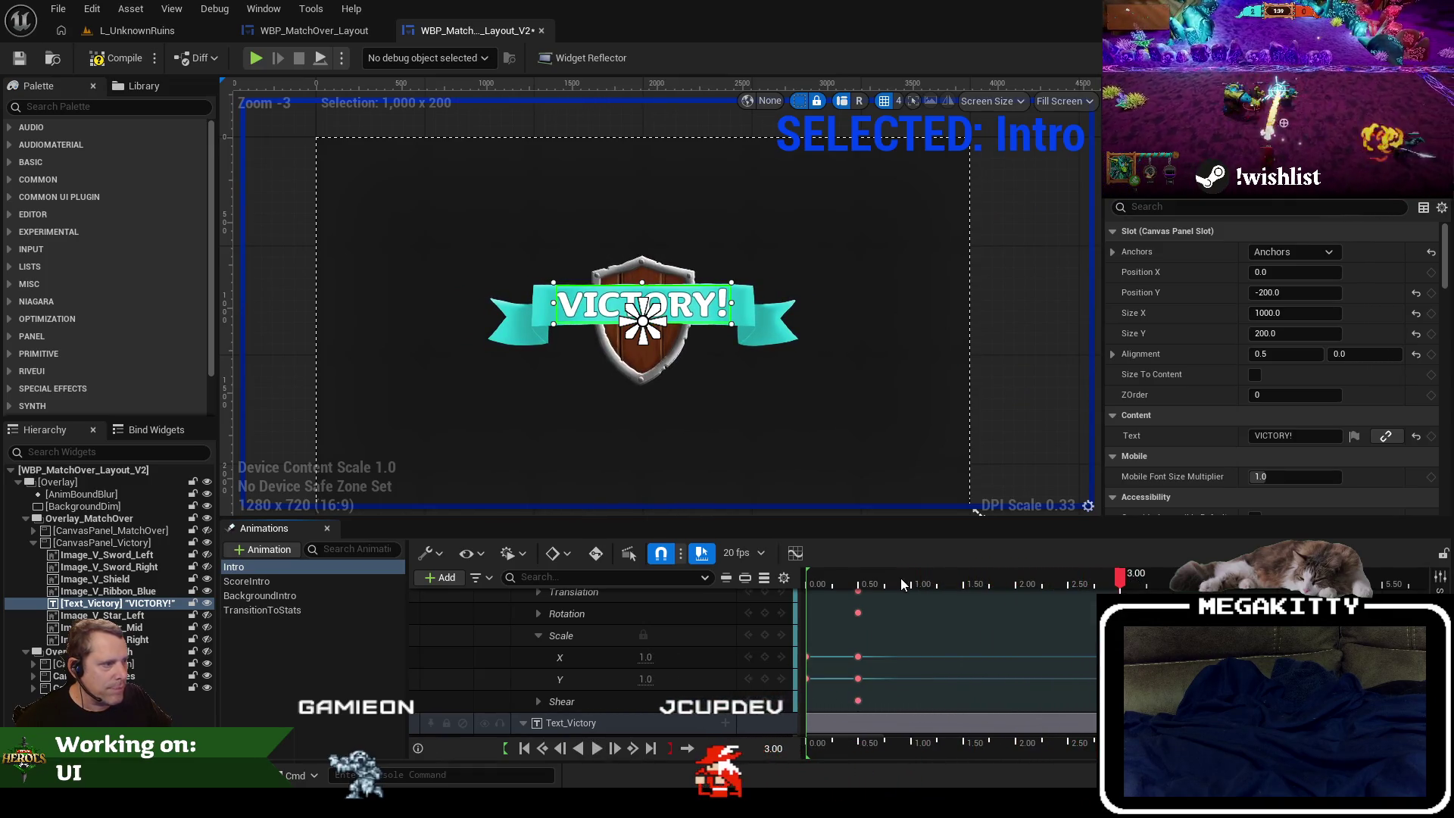
pyautogui.click(807, 580)
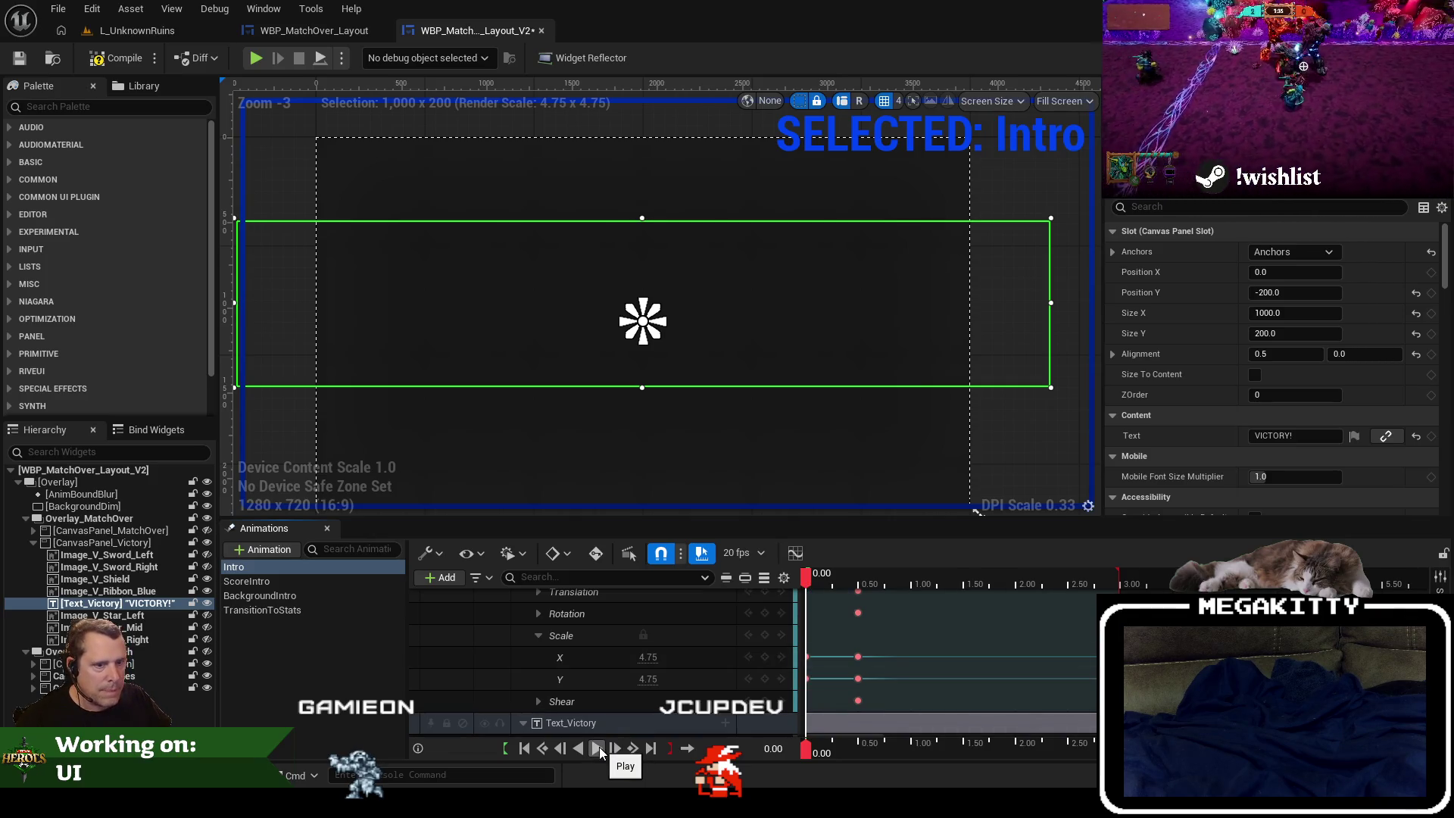
pyautogui.click(597, 749)
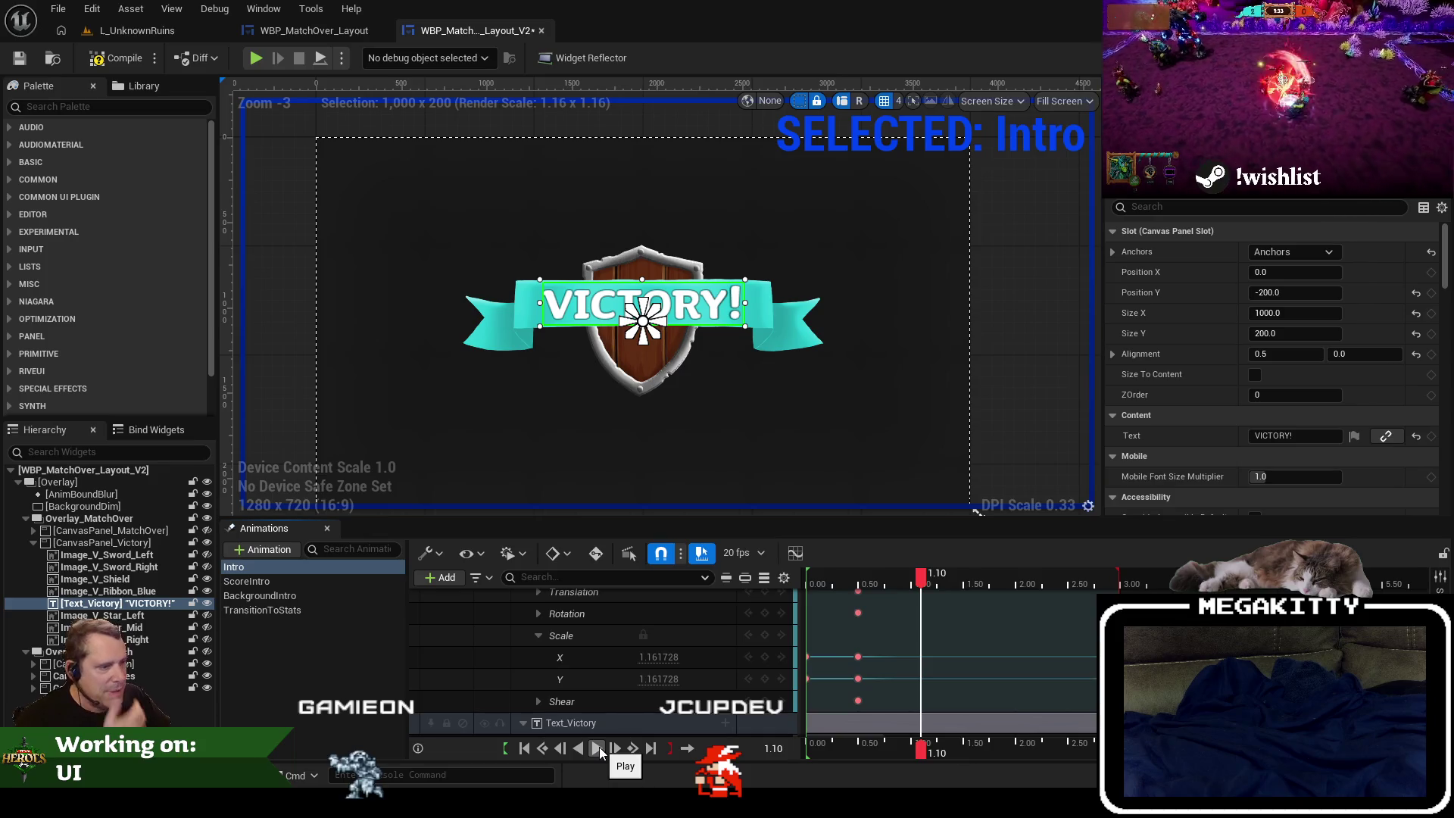
pyautogui.scroll(3, 659, 641)
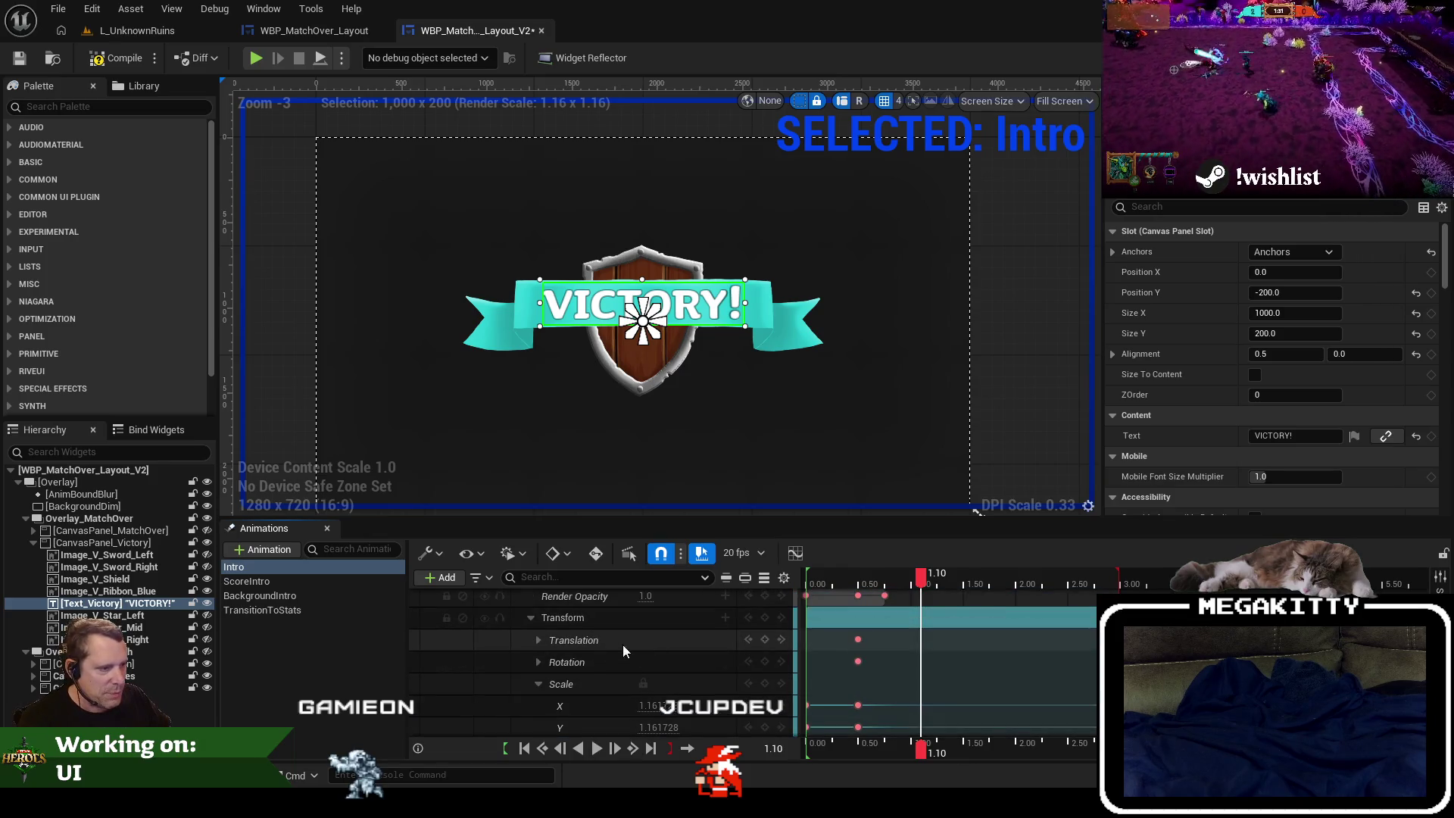
pyautogui.scroll(-2, 651, 651)
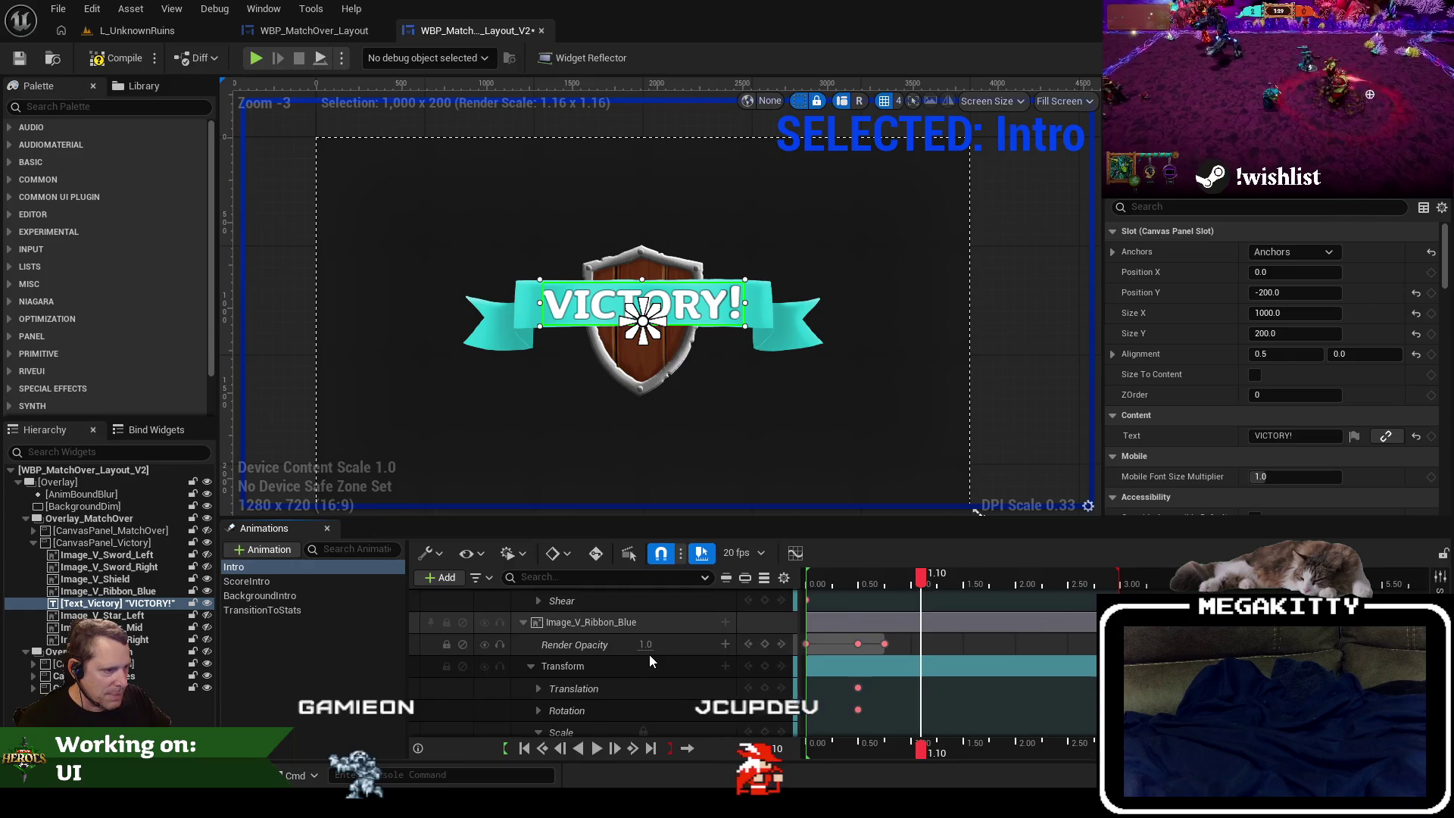
pyautogui.scroll(3, 670, 694)
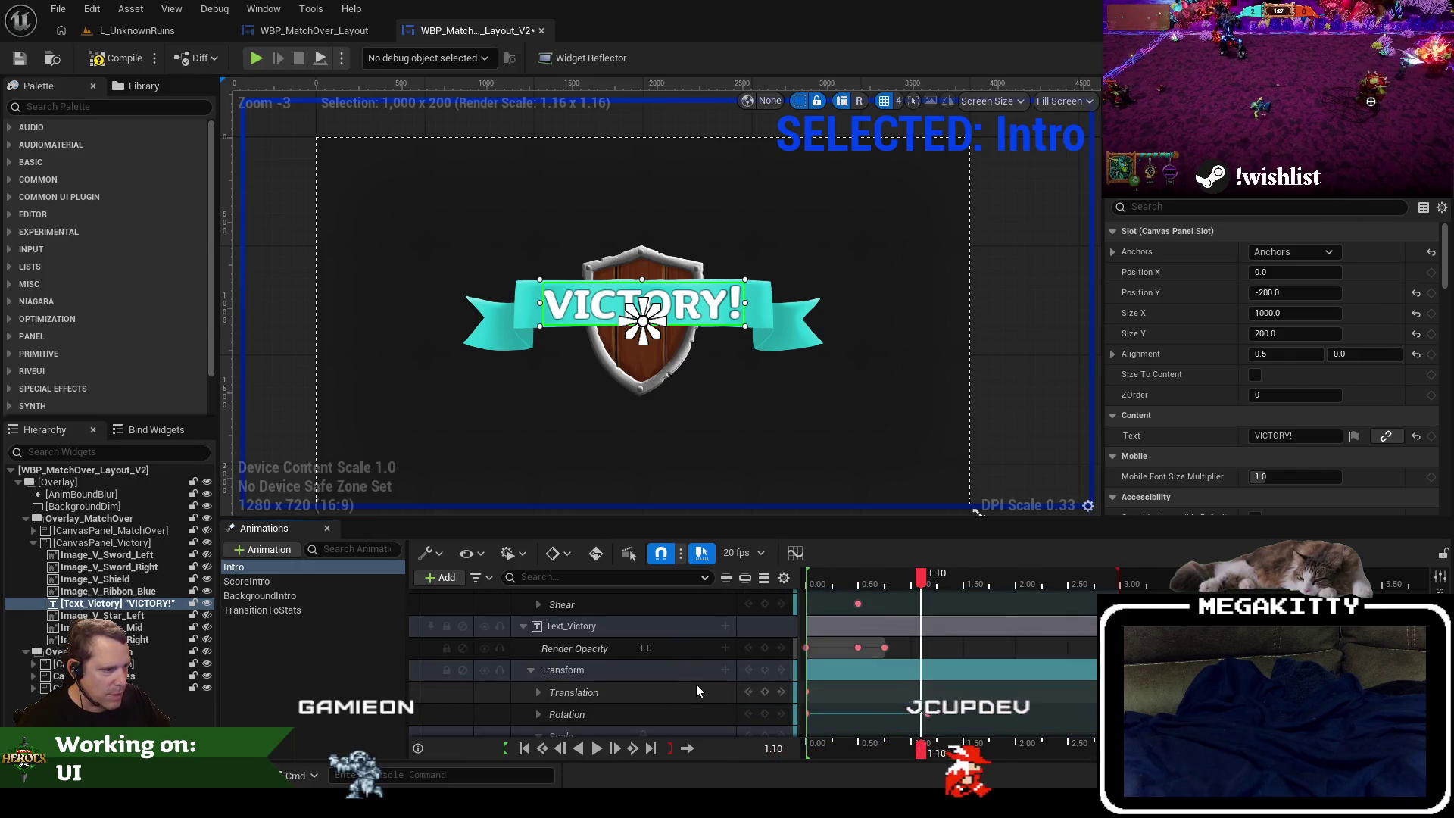
# Collapse the Text_Victory track and scrub the playhead to 0.85 s.
pyautogui.click(639, 623)
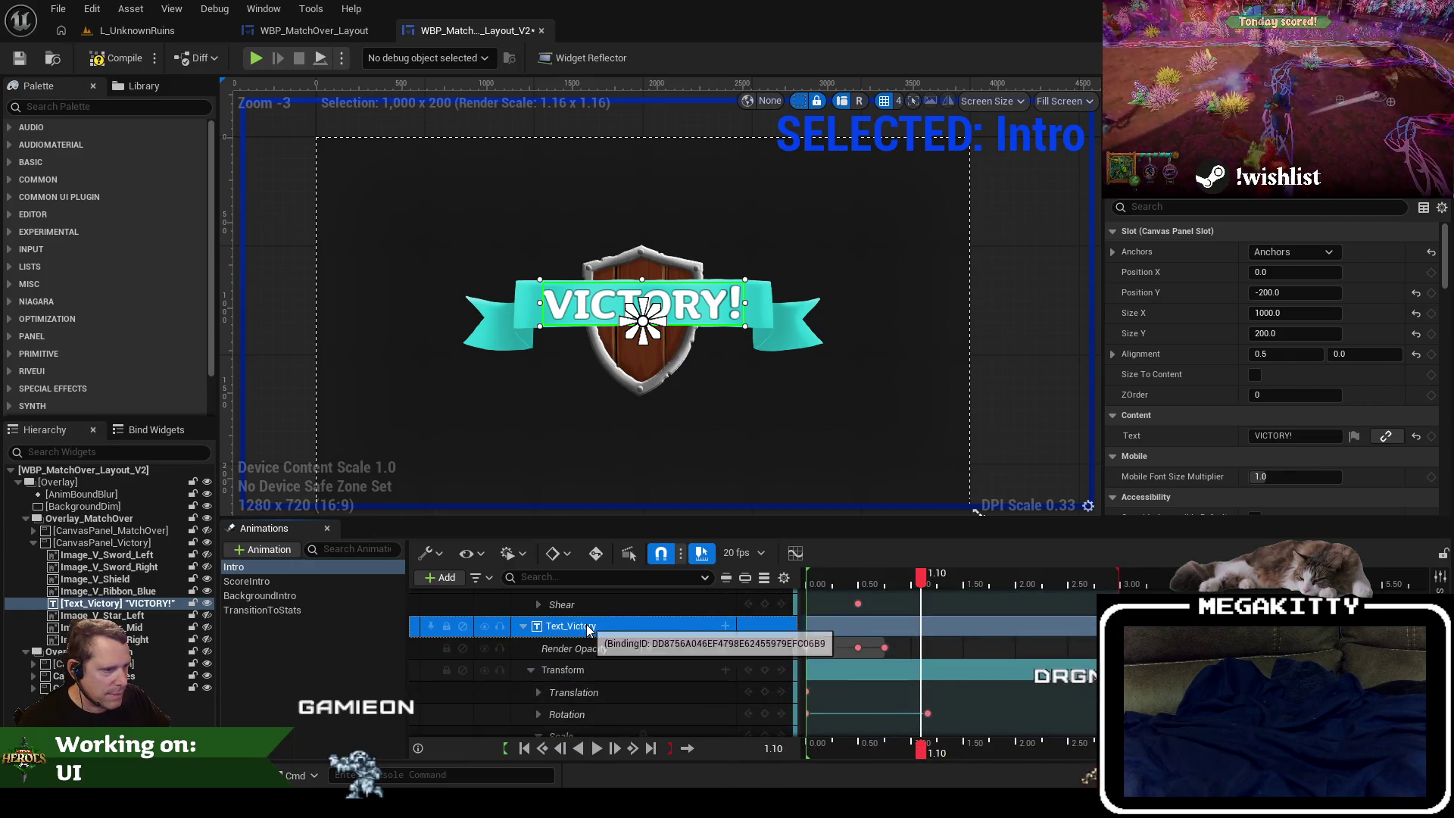
pyautogui.click(523, 626)
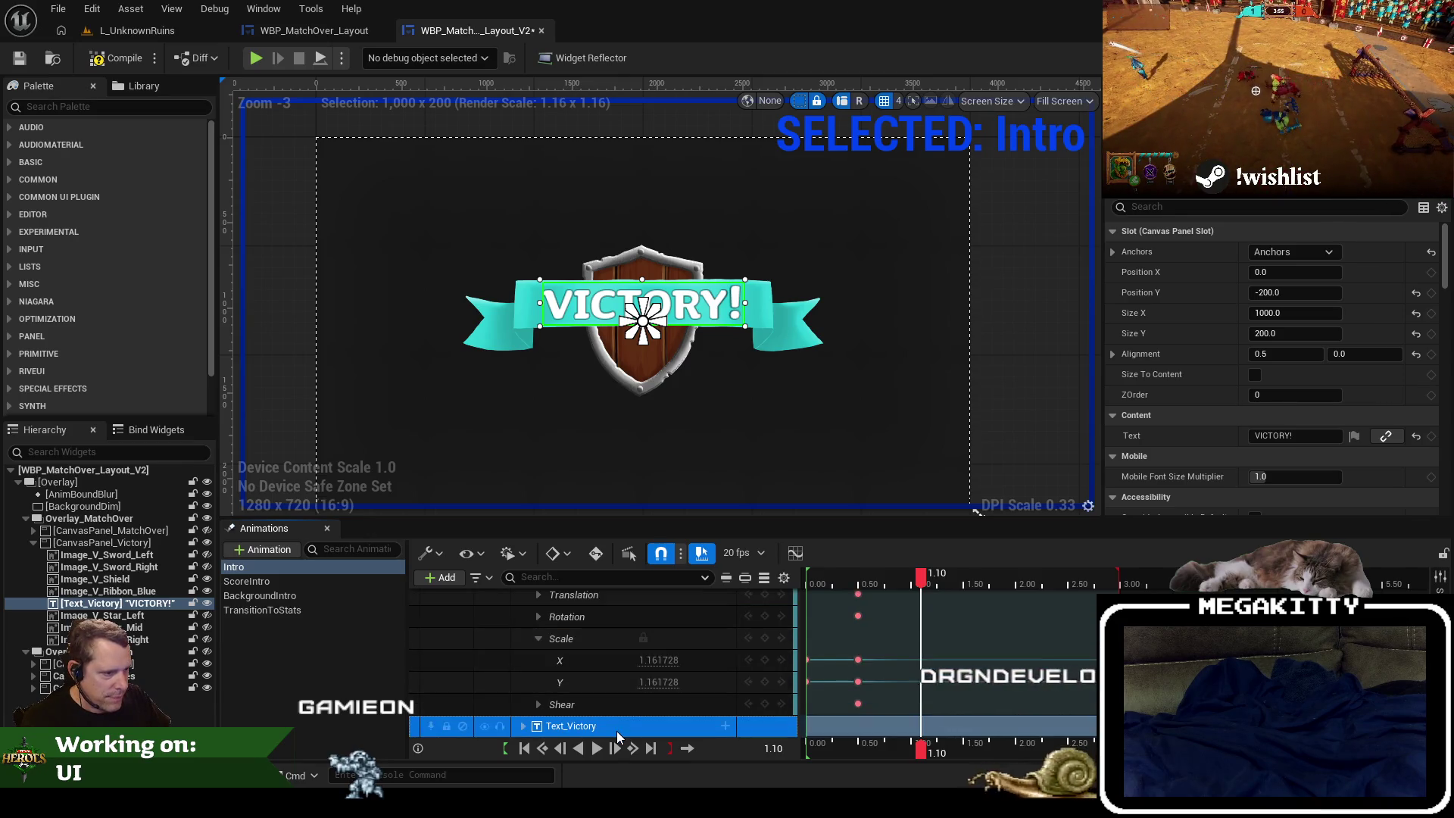
pyautogui.scroll(1, 617, 736)
pyautogui.scroll(-3, 720, 669)
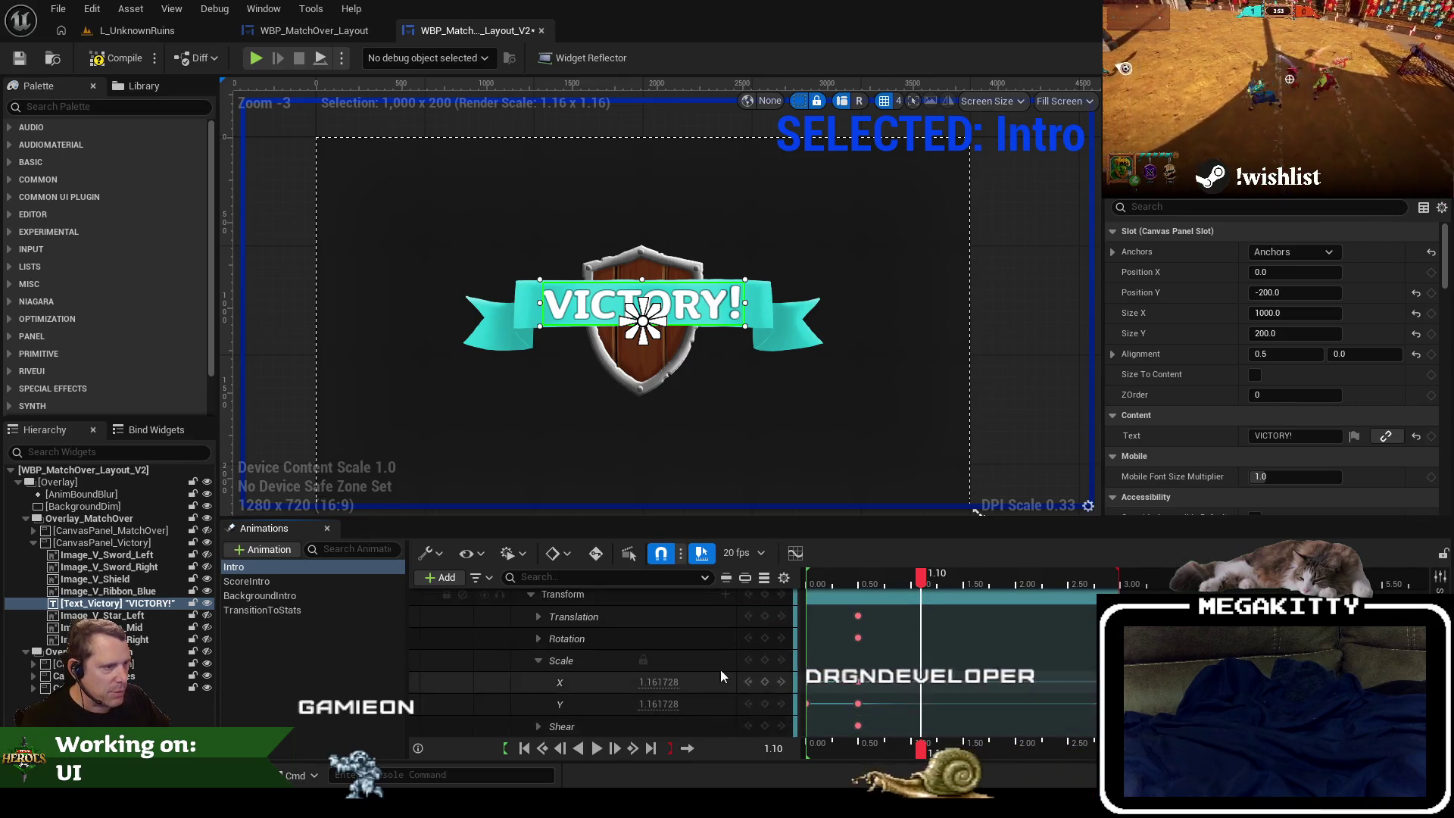
pyautogui.click(835, 582)
pyautogui.moveTo(835, 581); pyautogui.dragTo(897, 584)
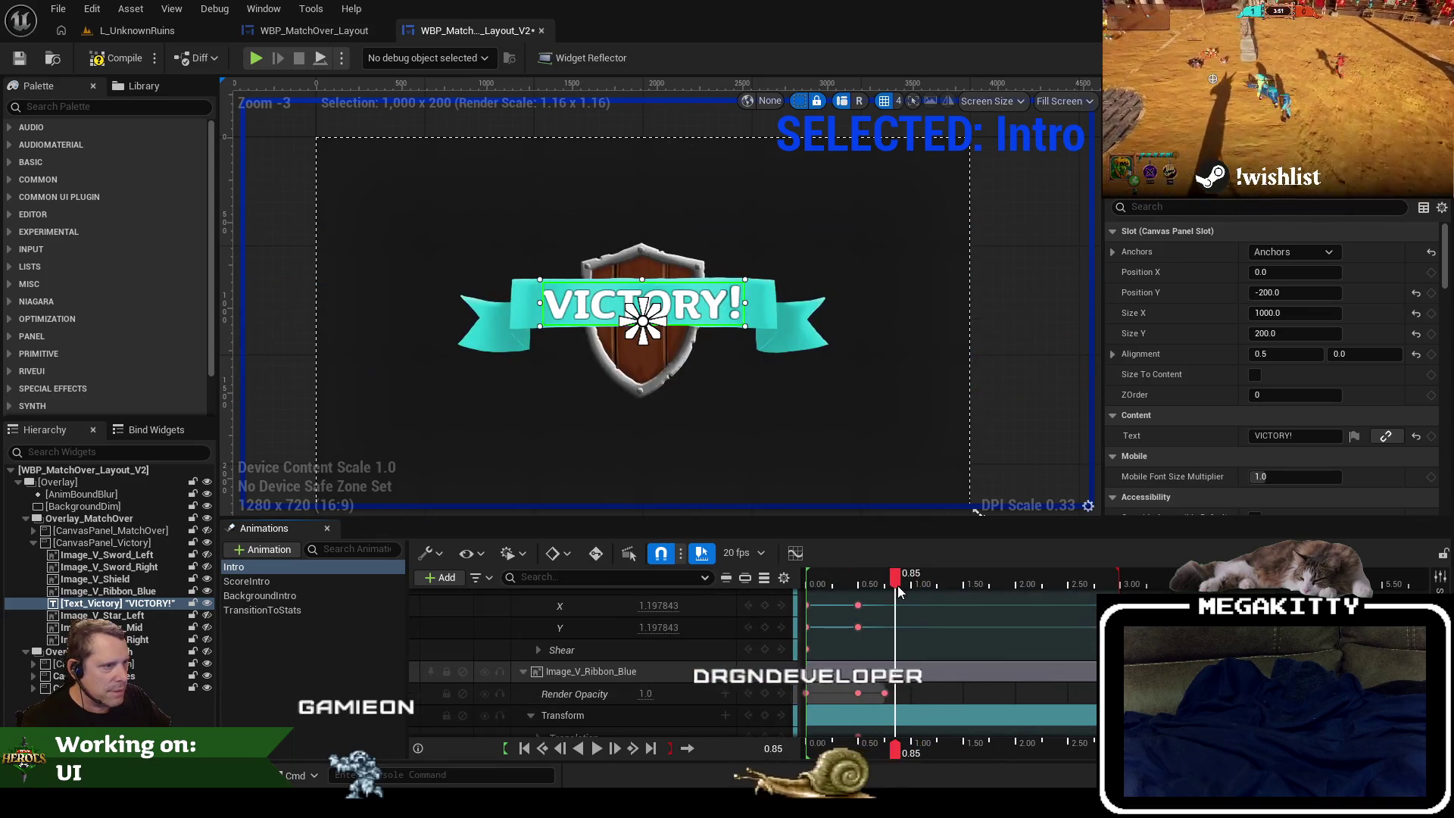
# Drag an Overlay from the palette (search 'overlay') into CanvasPanel_Victory, next to the blue ribbon.
pyautogui.click(141, 591)
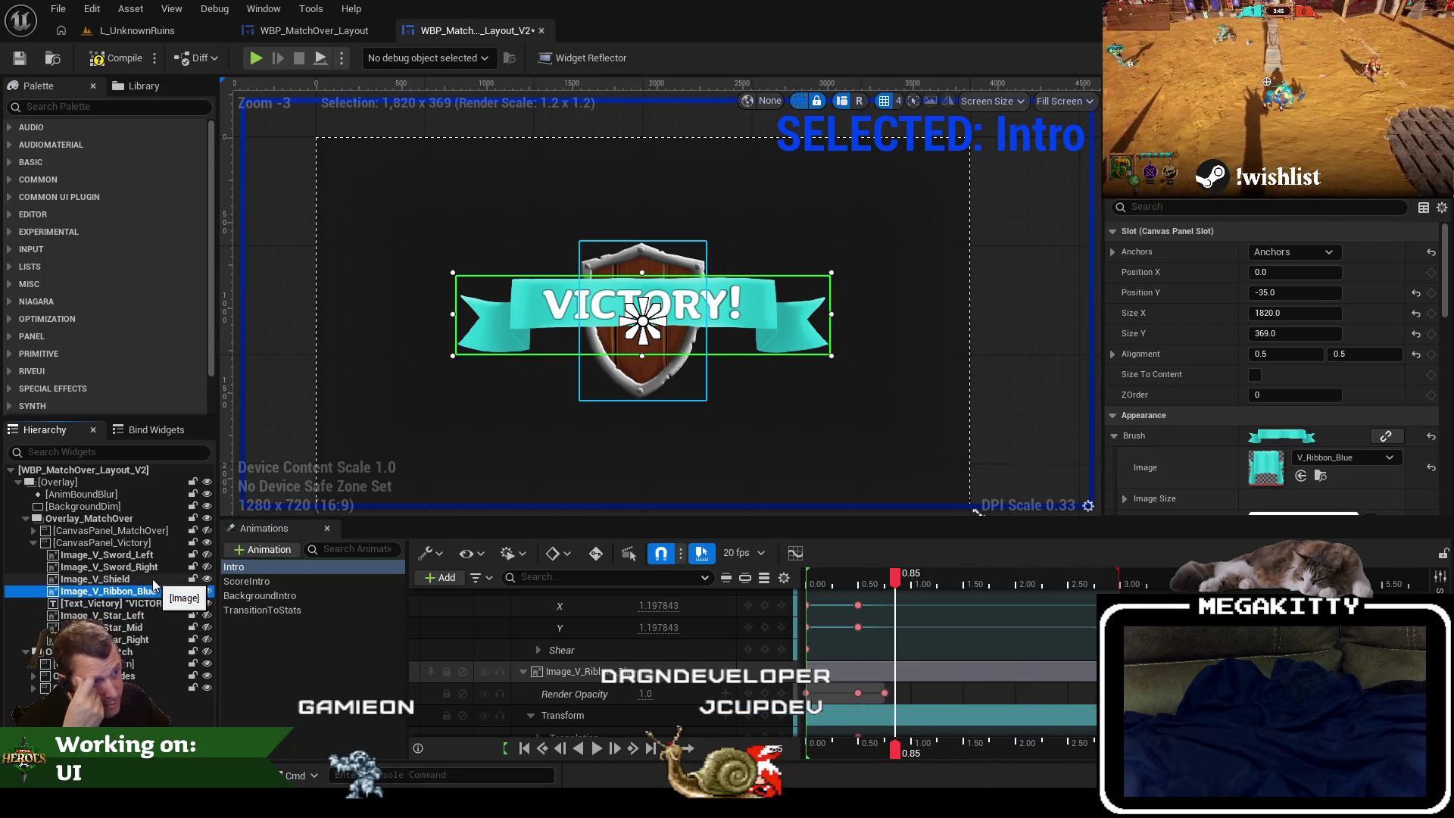
pyautogui.click(64, 107)
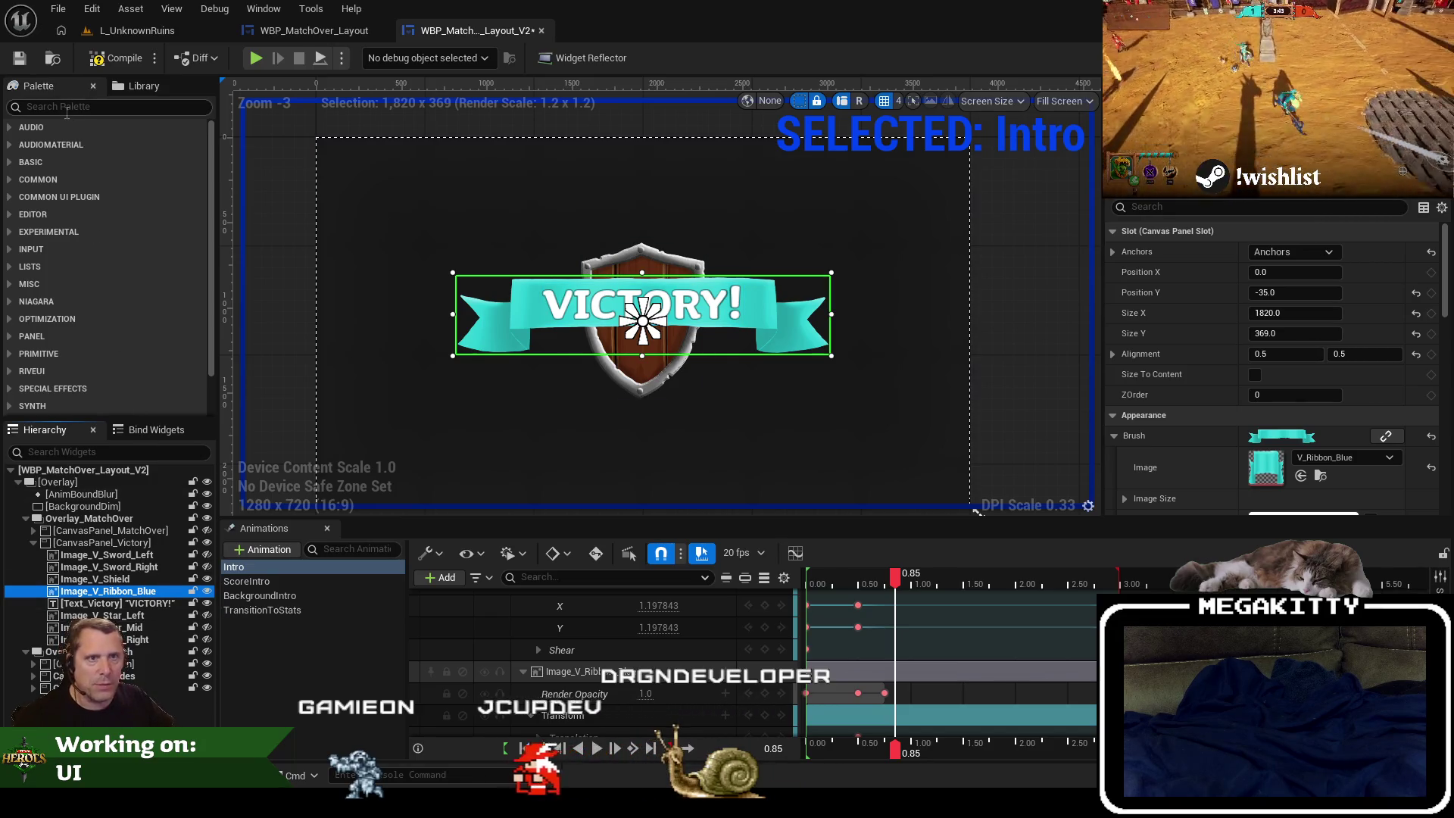
pyautogui.write('overlay')
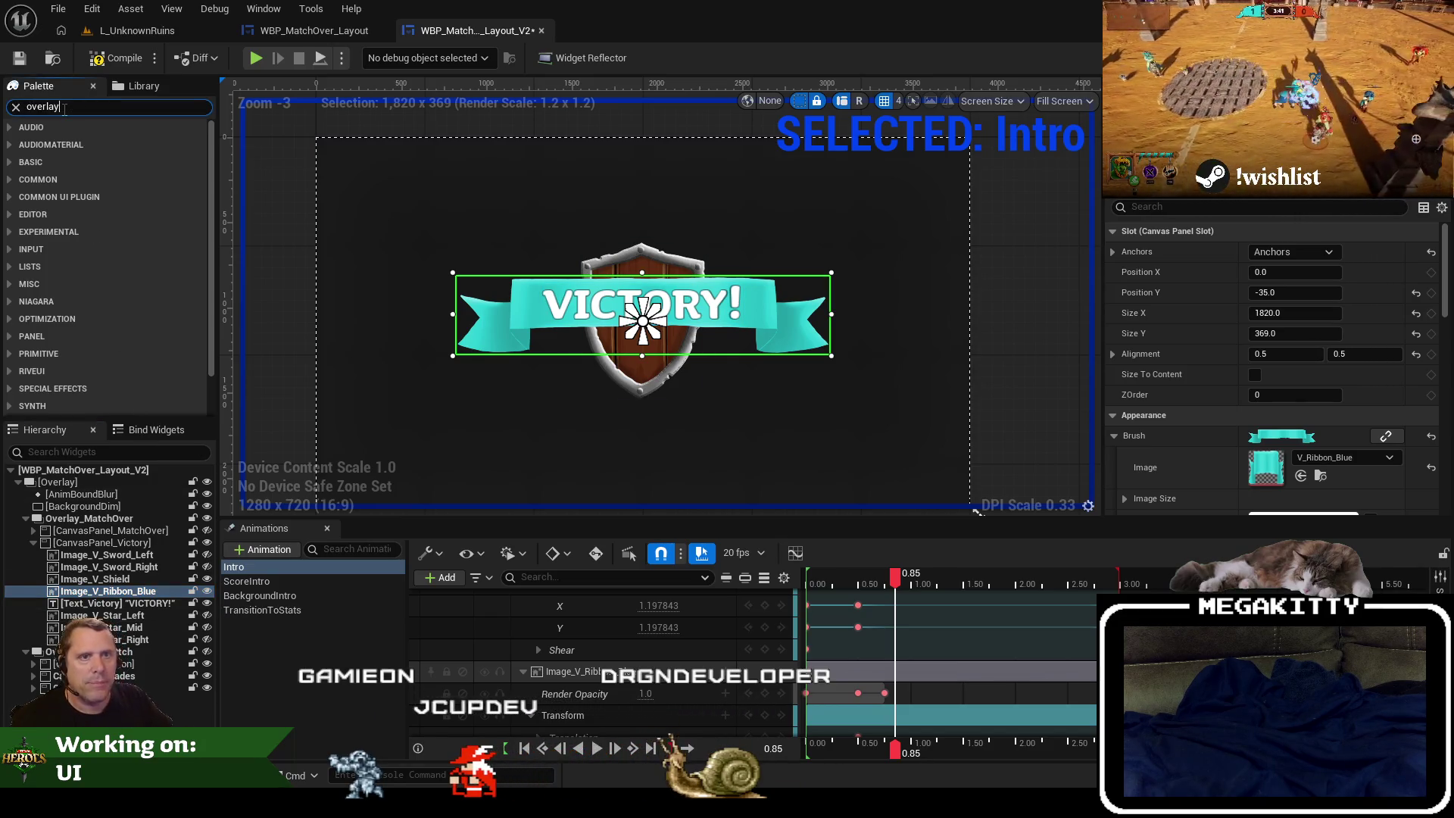
pyautogui.moveTo(82, 176)
pyautogui.mouseDown()
pyautogui.moveTo(171, 593)
pyautogui.moveTo(149, 590)
pyautogui.mouseUp()
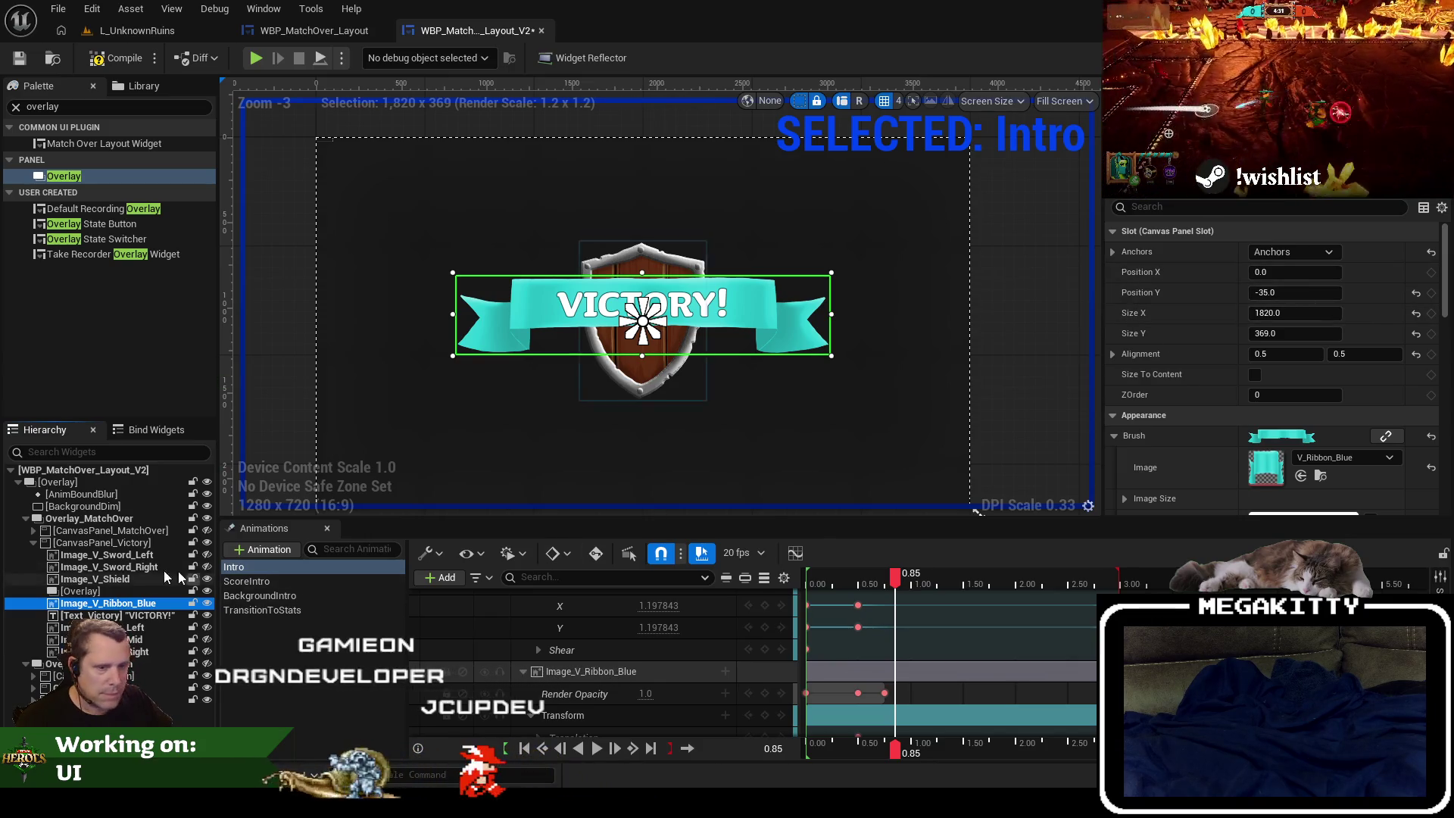
pyautogui.click(79, 590)
# Set the new Overlay's anchor preset and alignment, comparing against the blue ribbon's slot values.
pyautogui.click(108, 602)
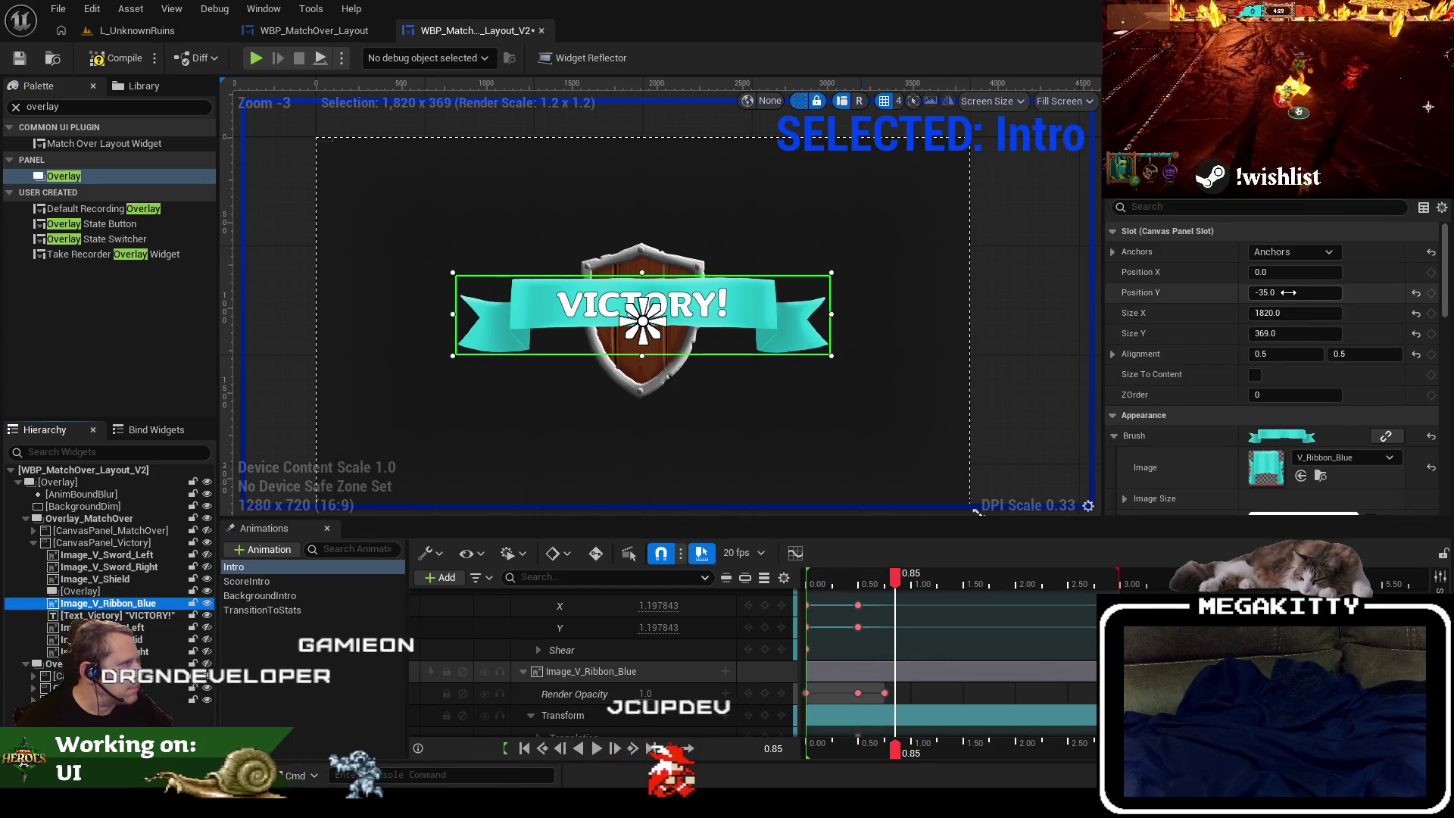
pyautogui.click(113, 591)
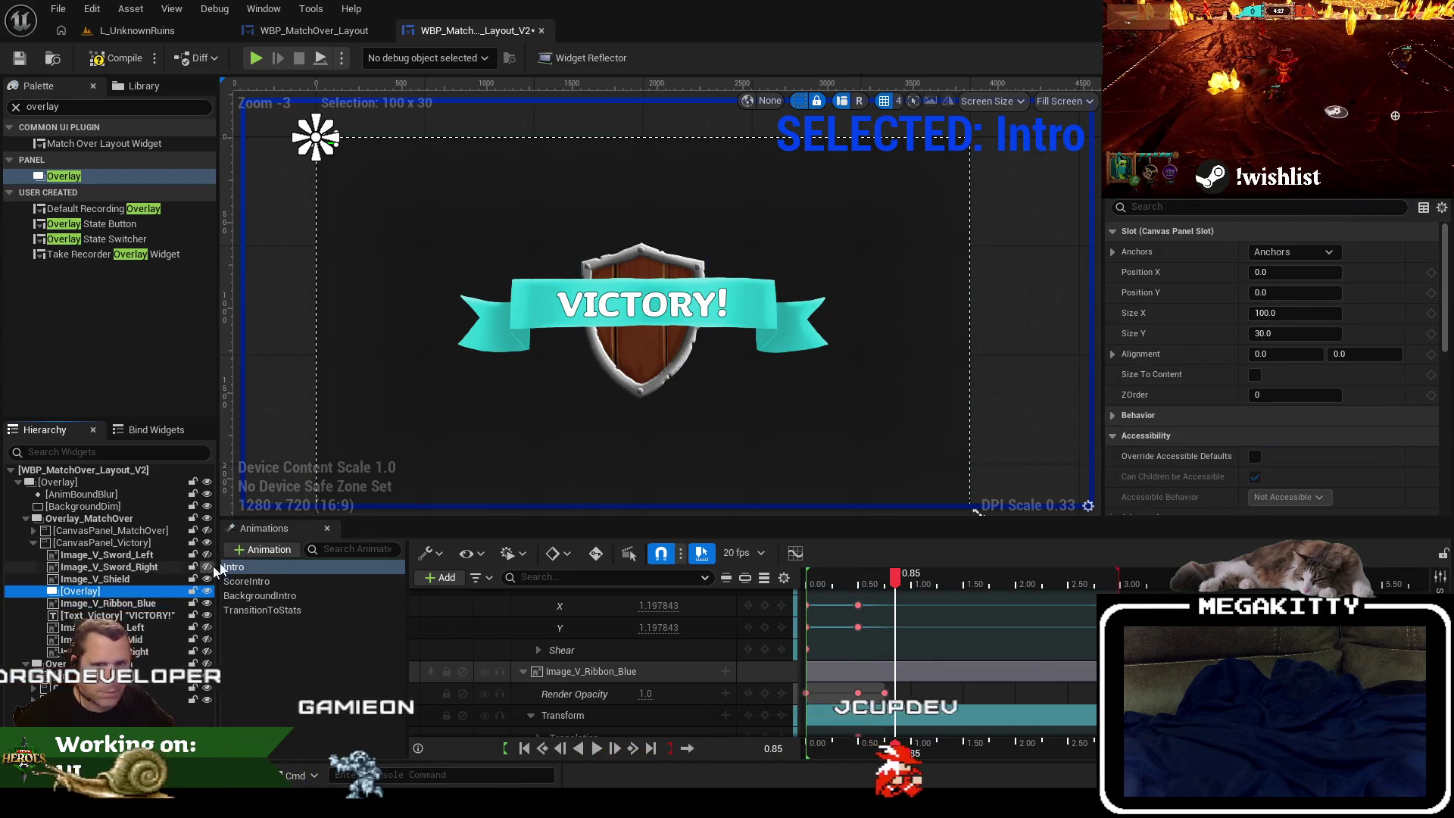
pyautogui.click(106, 603)
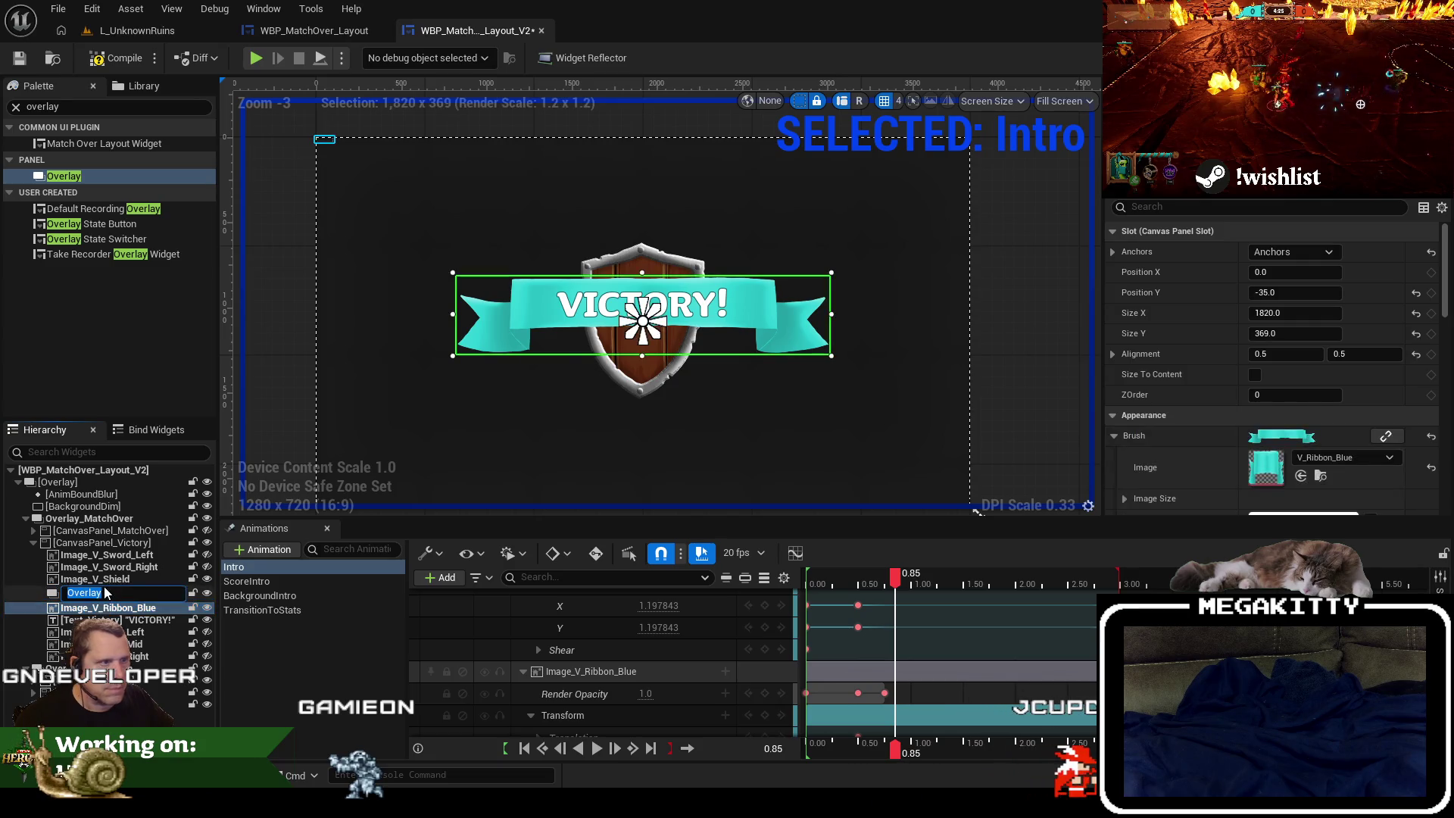
pyautogui.click(106, 592)
pyautogui.click(1300, 253)
pyautogui.click(1334, 342)
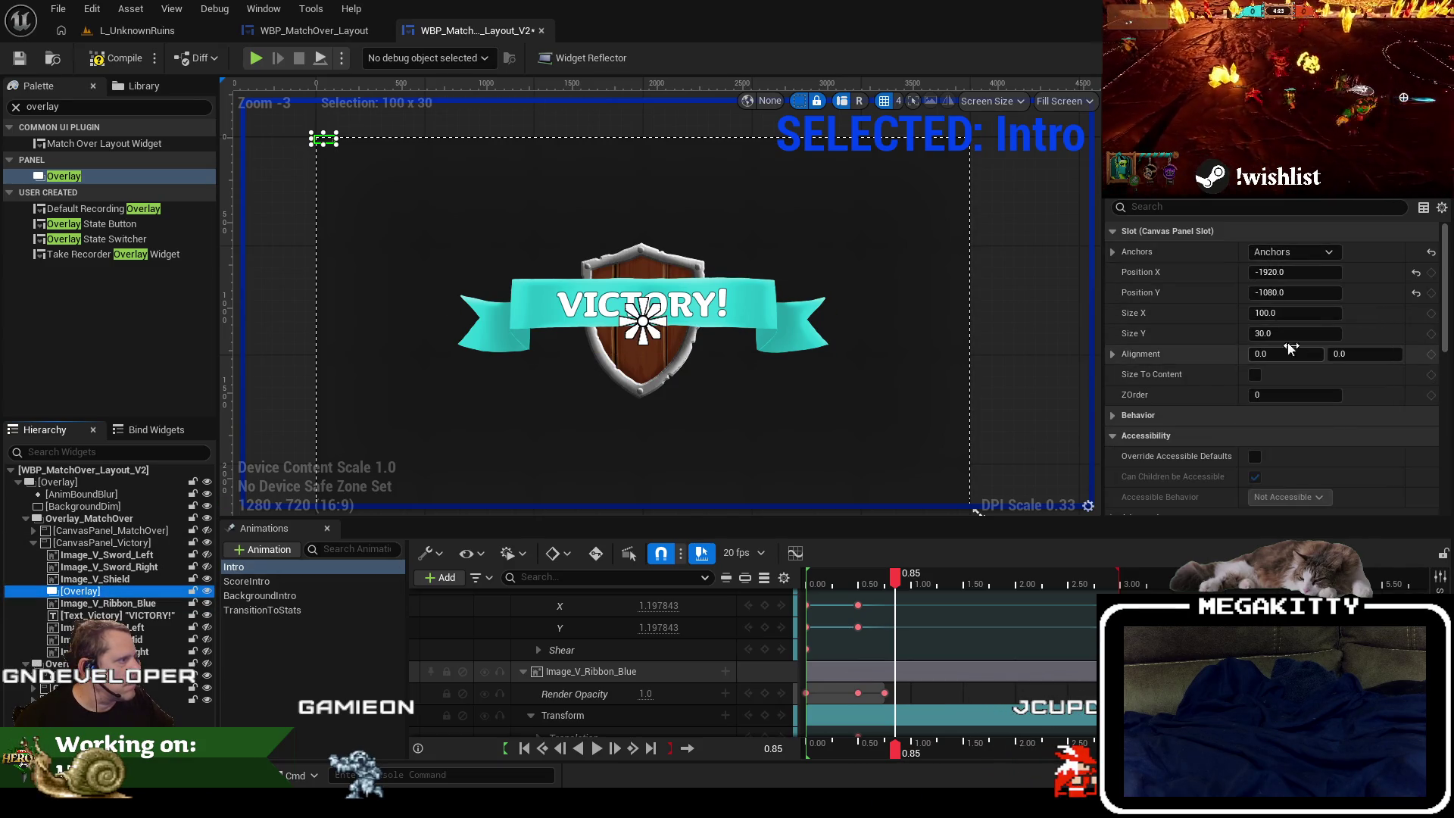
pyautogui.click(130, 603)
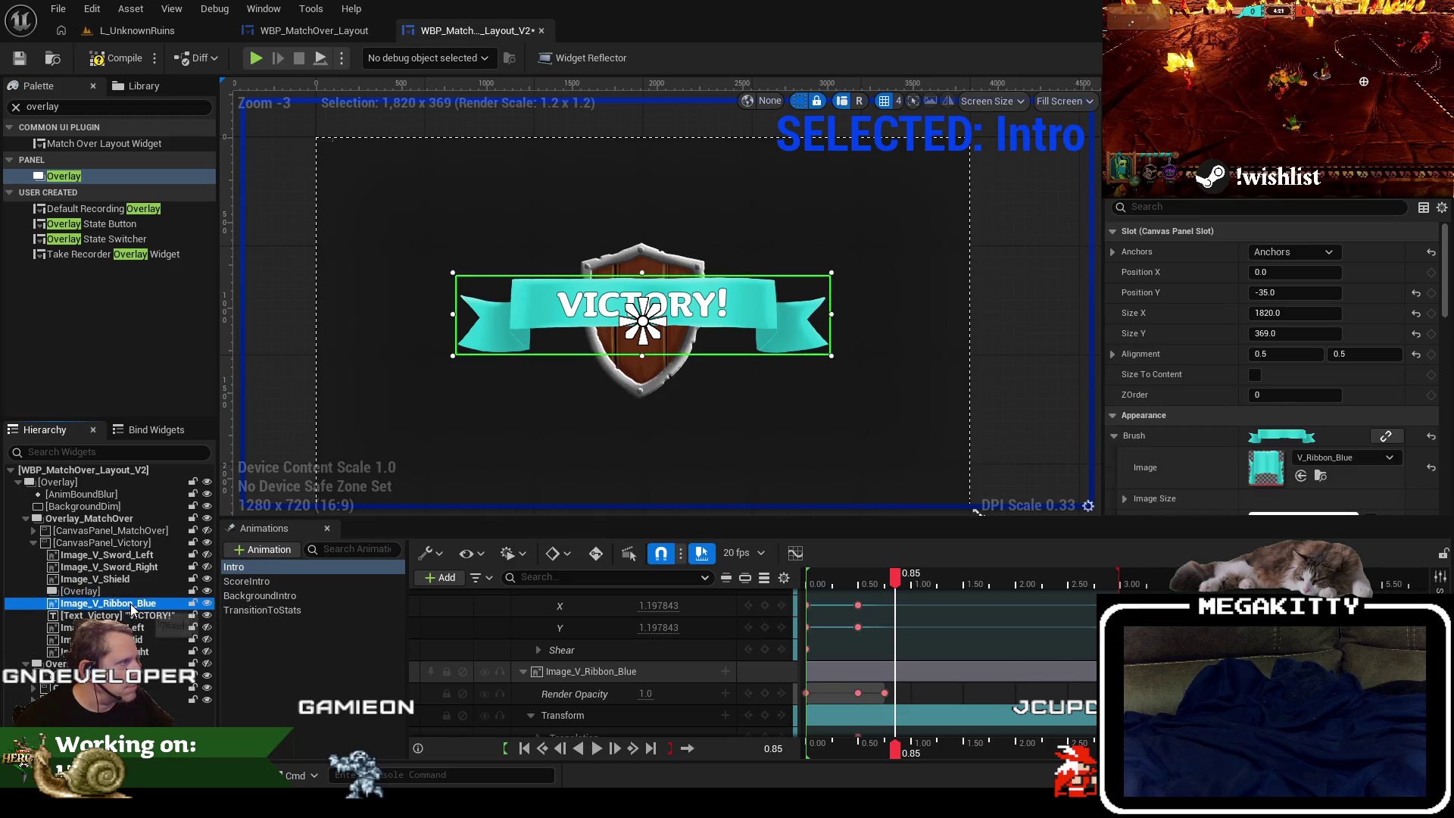
pyautogui.click(1281, 353)
pyautogui.write('0')
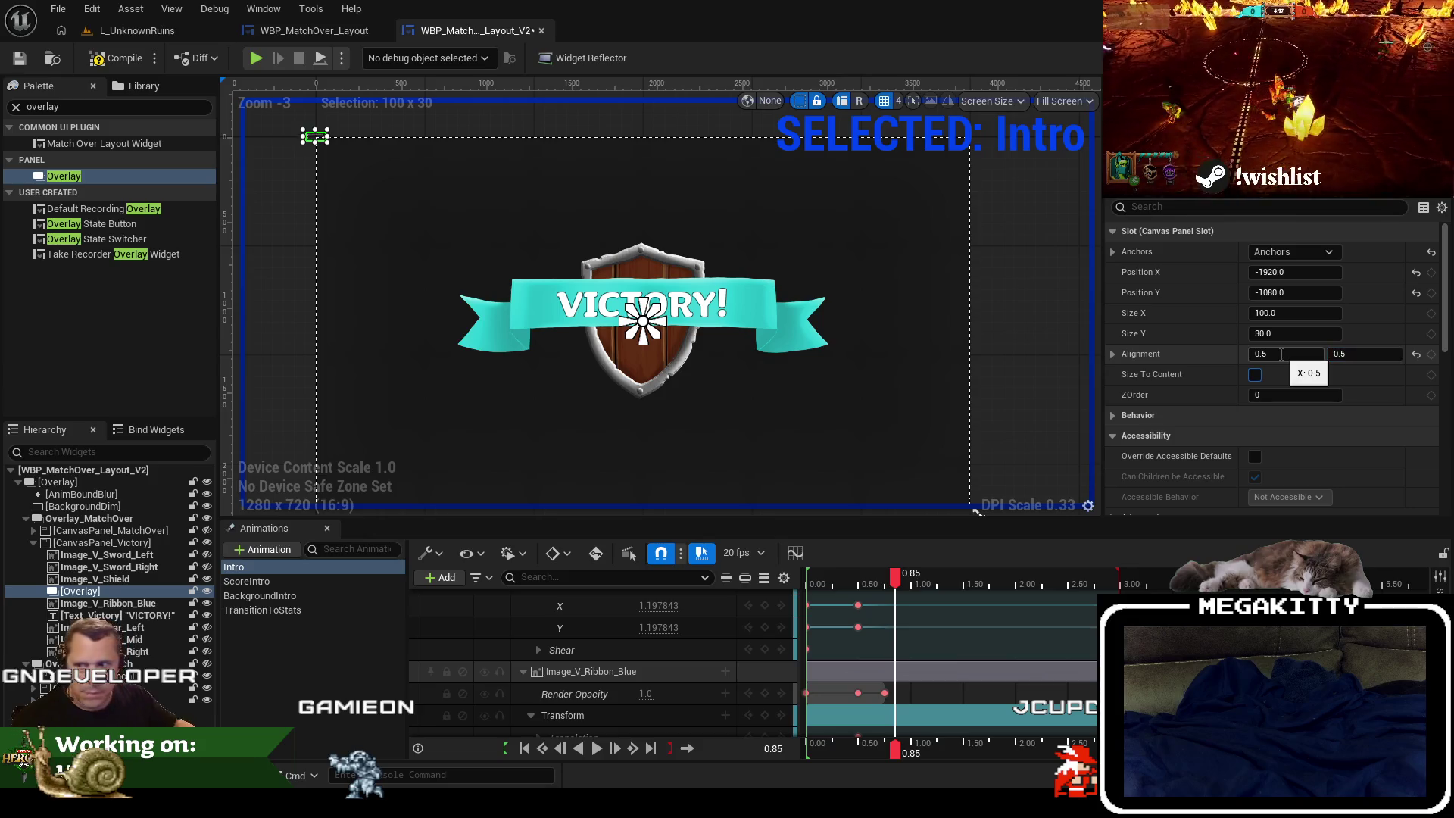
# Give the Overlay a width of 1820 and position 0, -35.
pyautogui.click(107, 590)
pyautogui.click(114, 603)
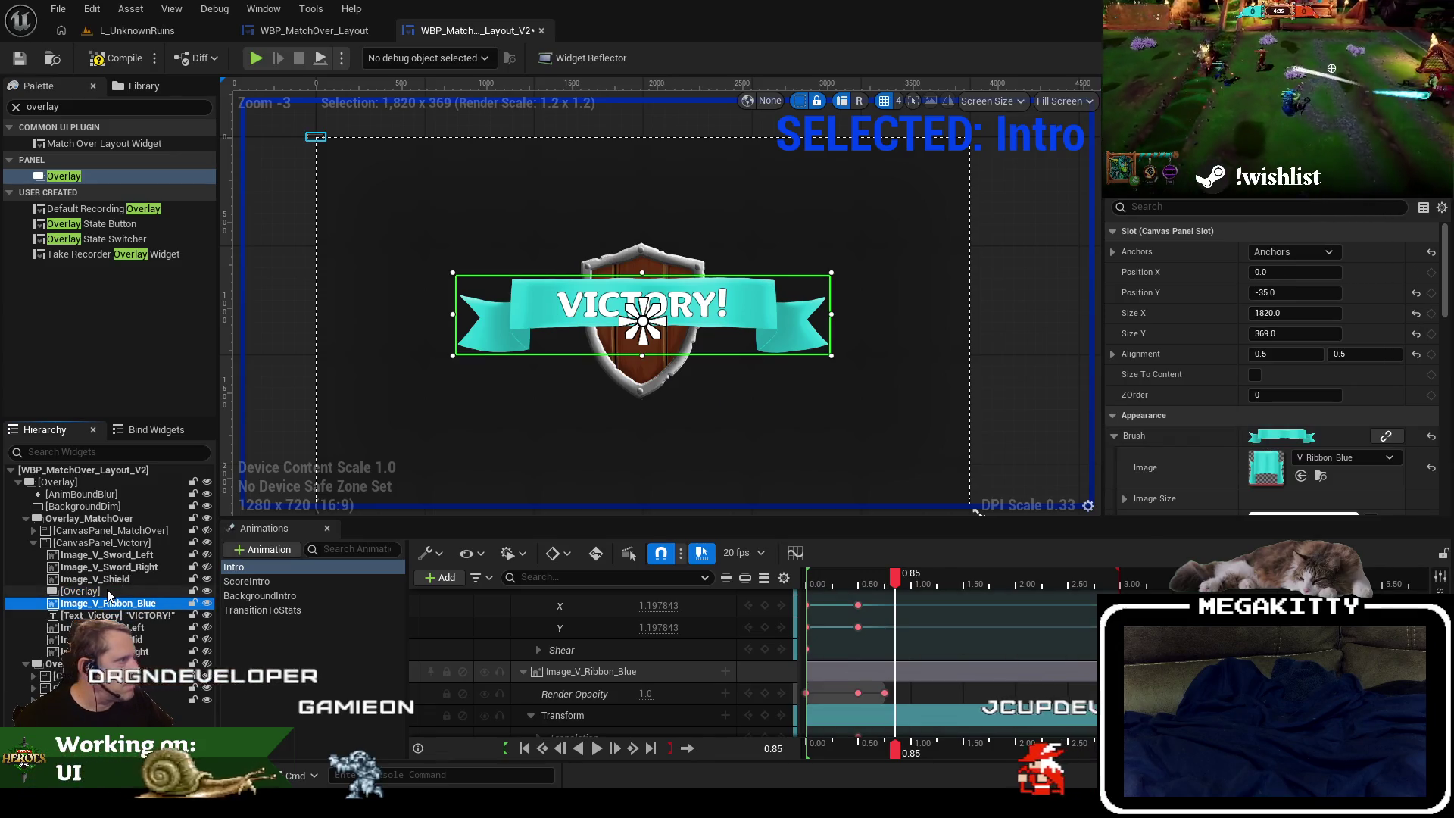
pyautogui.click(107, 591)
pyautogui.click(1294, 313)
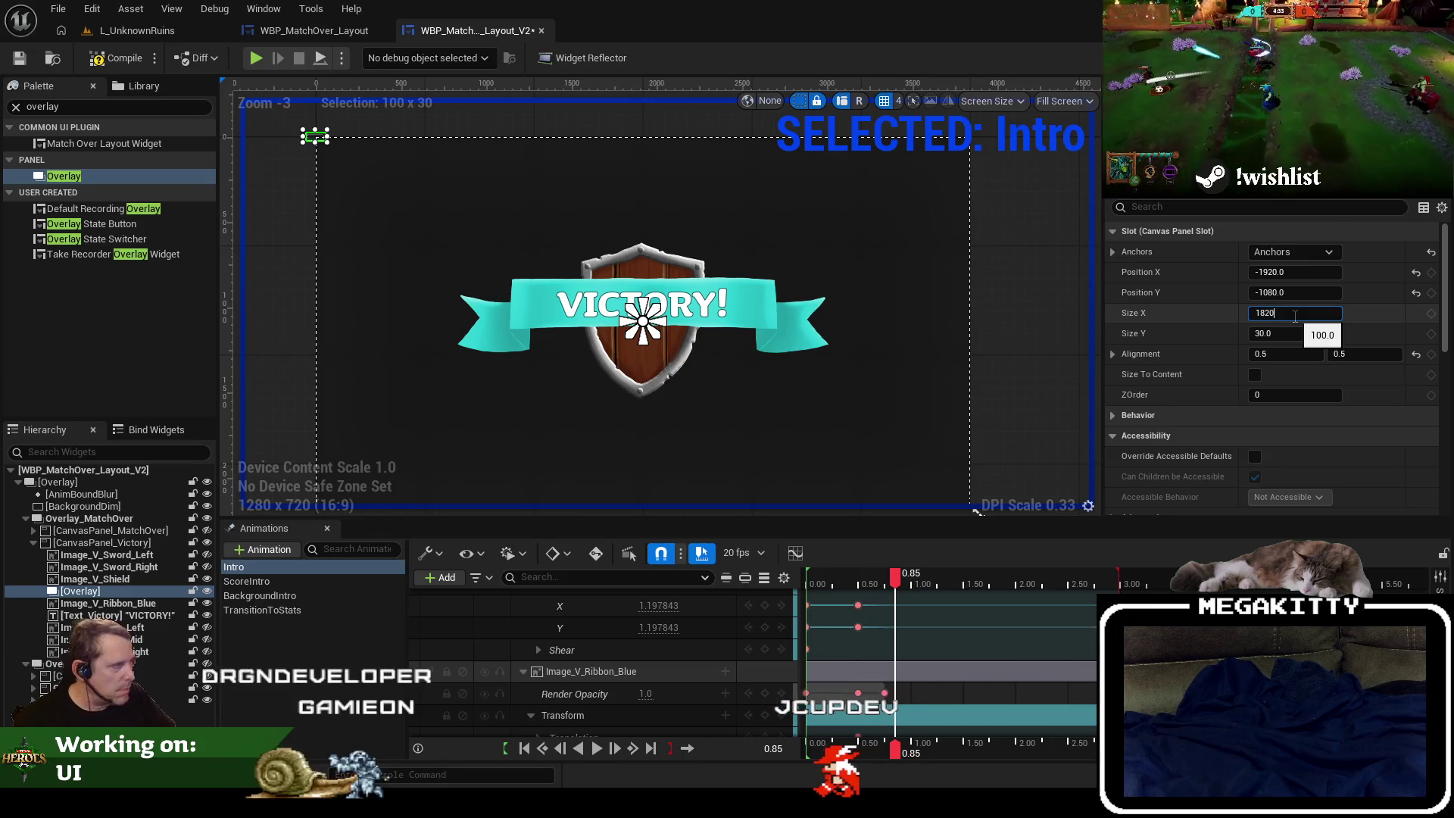
pyautogui.write('1820')
pyautogui.press('Tab')
pyautogui.press('Return')
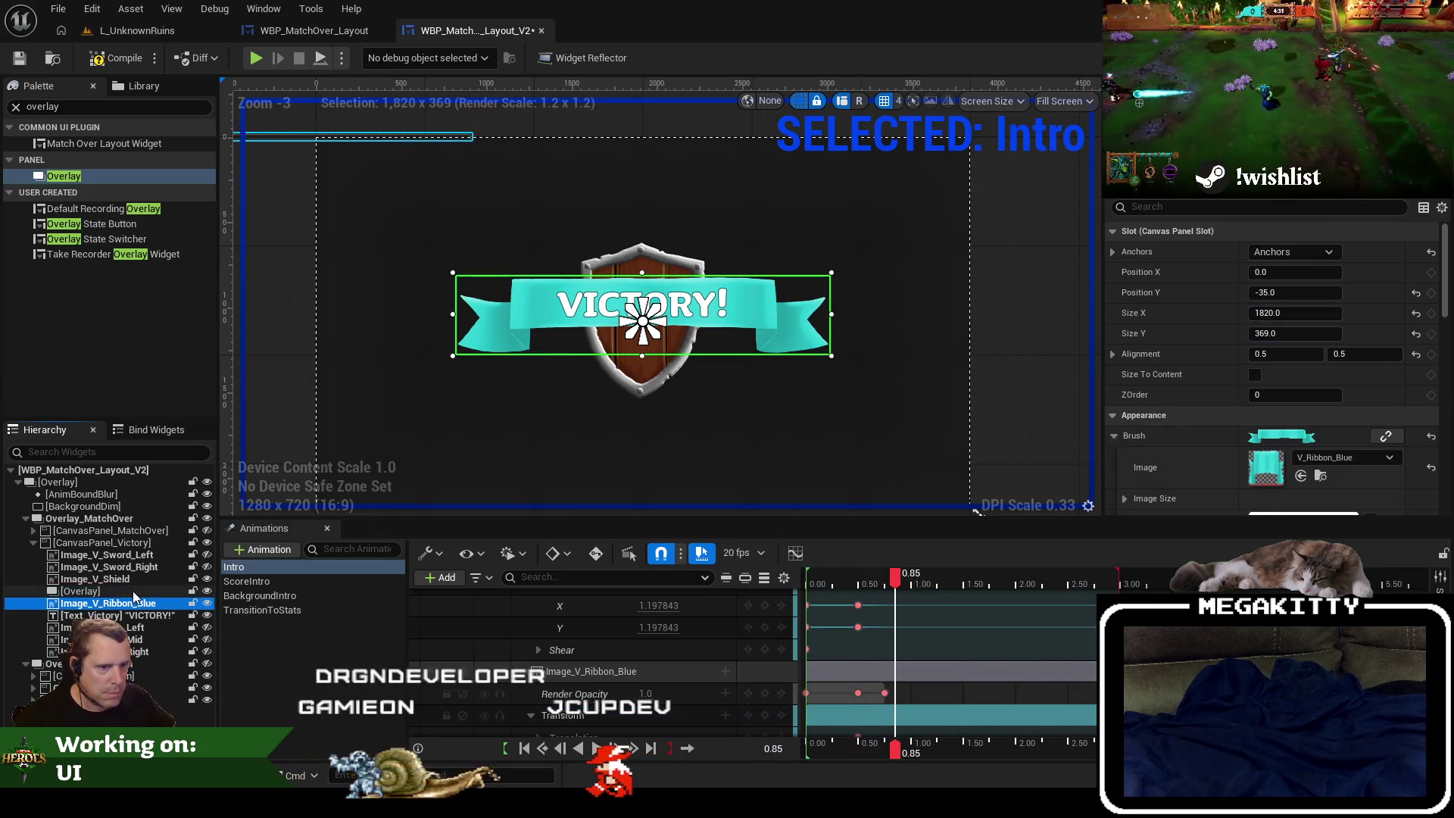
pyautogui.click(1307, 271)
pyautogui.write('0')
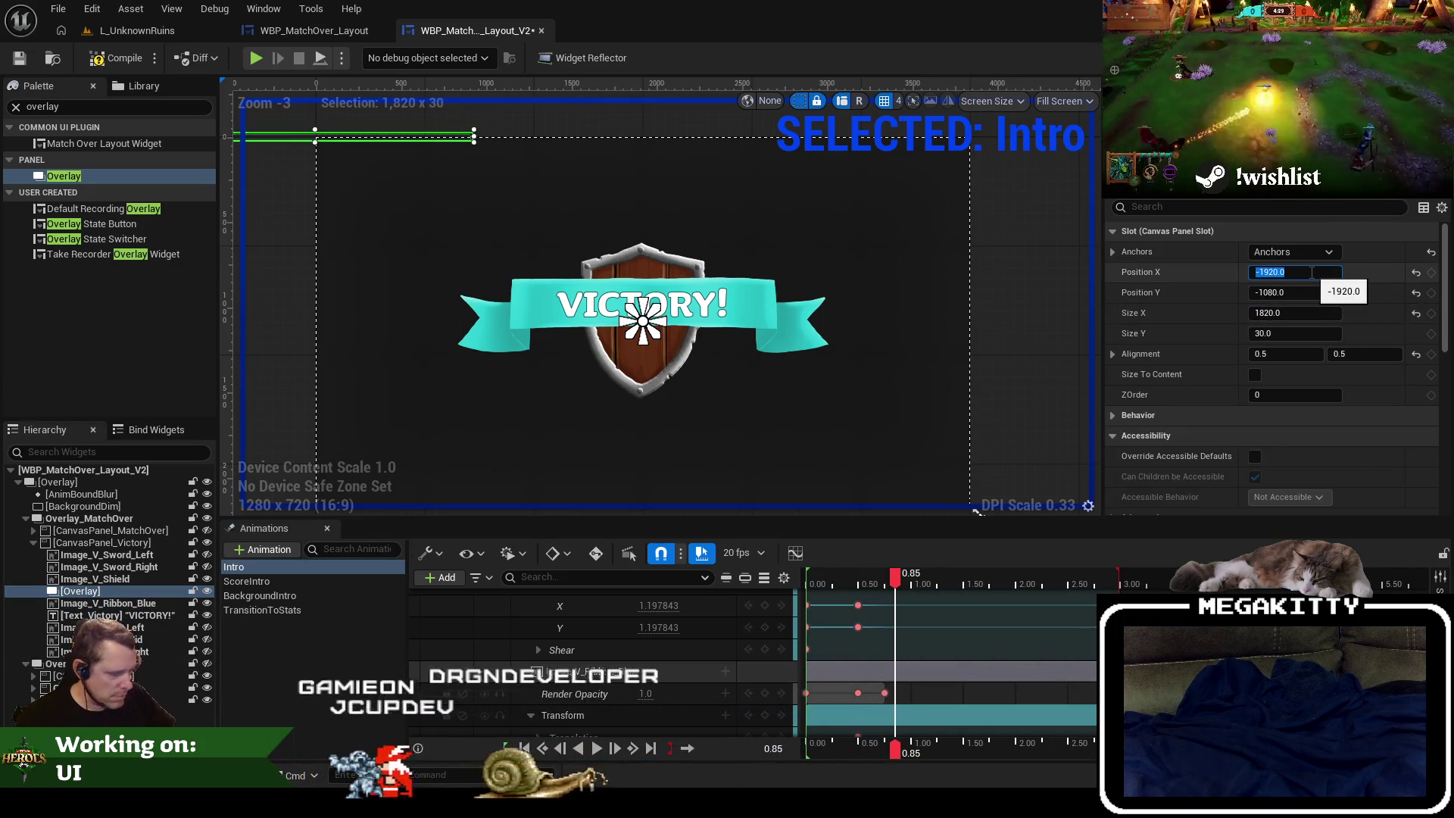
pyautogui.press('Tab')
pyautogui.write('-35')
pyautogui.press('Tab')
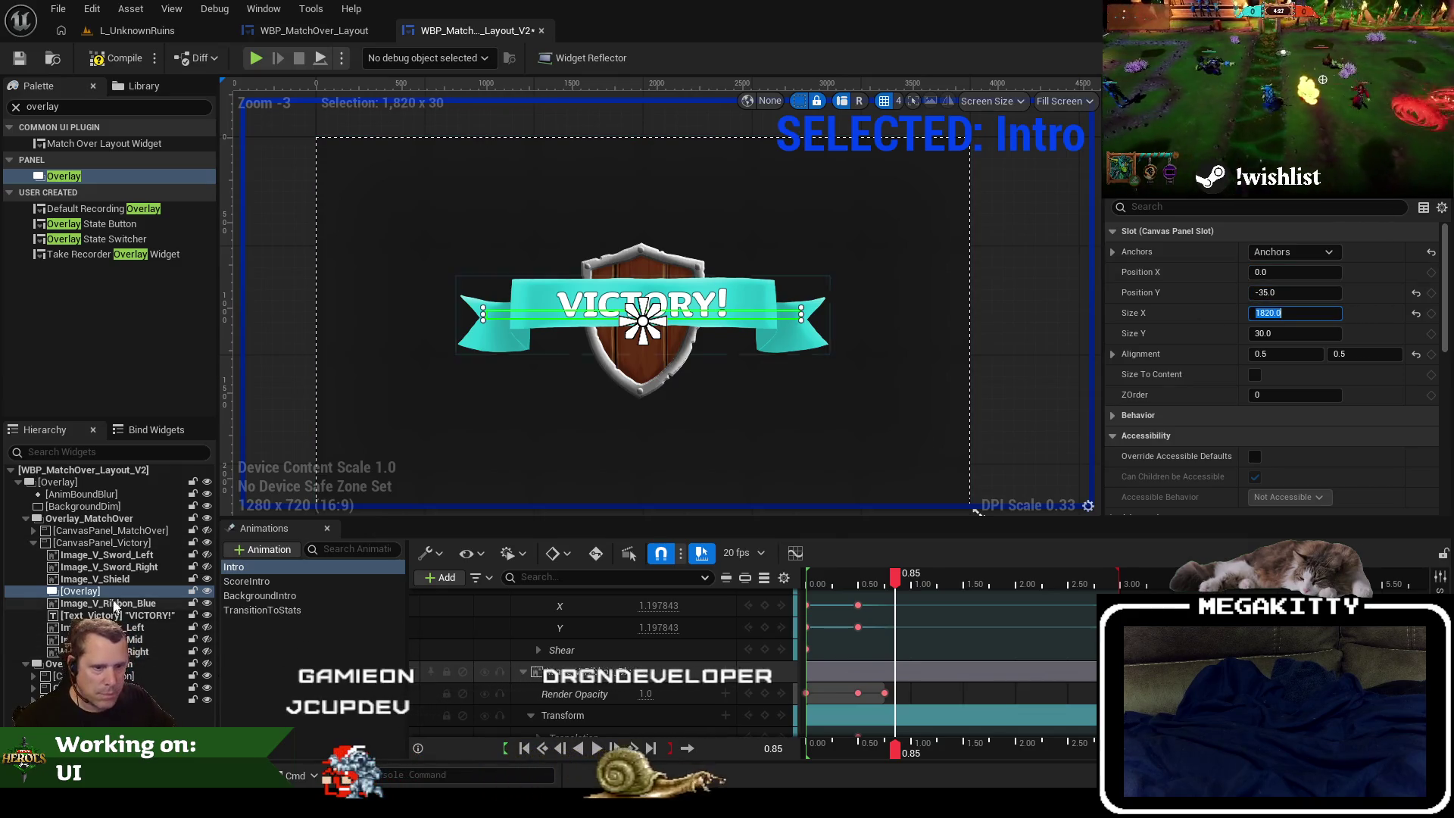
# Set the Overlay's height to 369 to match the ribbon image.
pyautogui.click(114, 603)
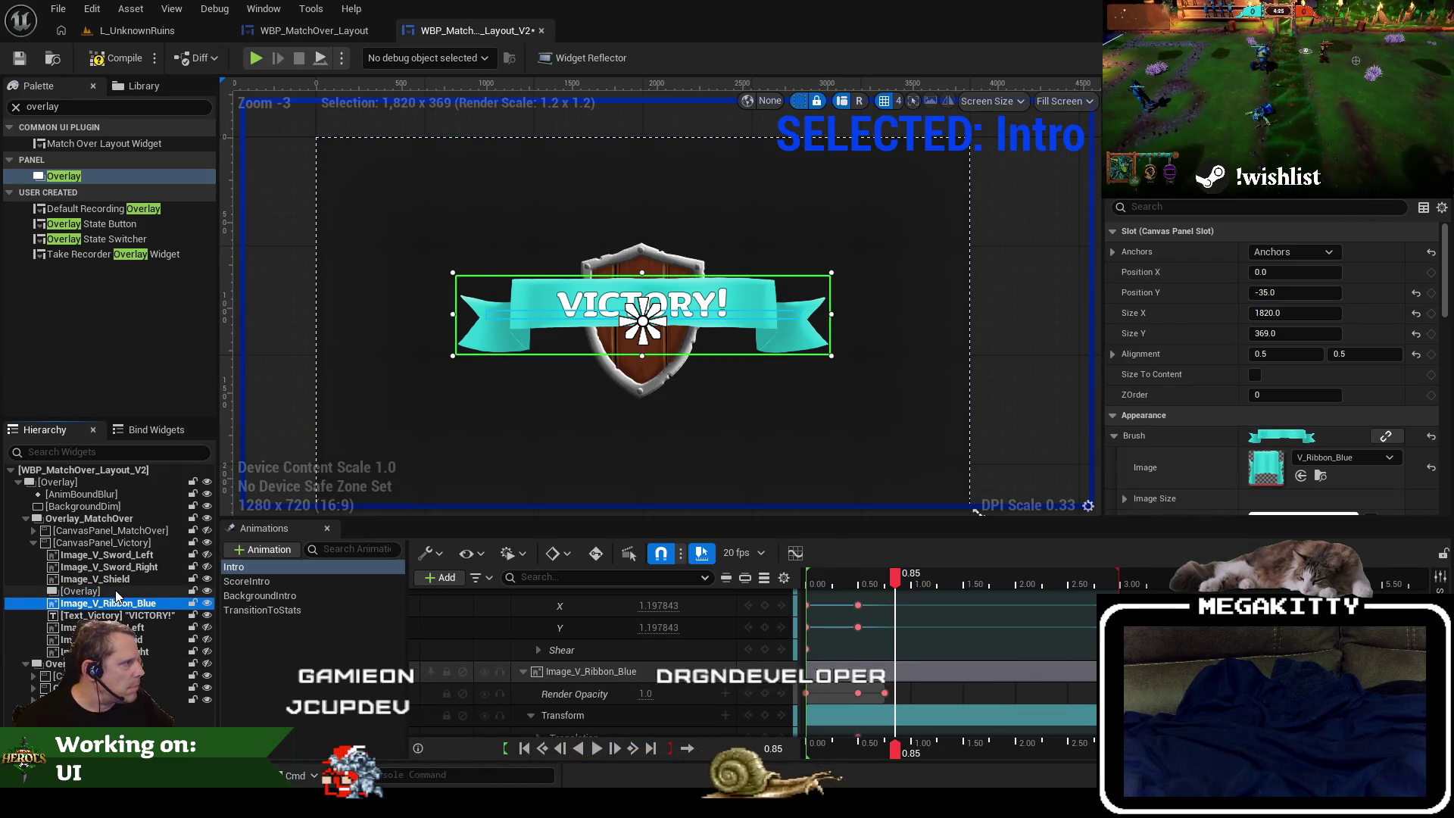
pyautogui.click(115, 591)
pyautogui.click(1299, 333)
pyautogui.write('3')
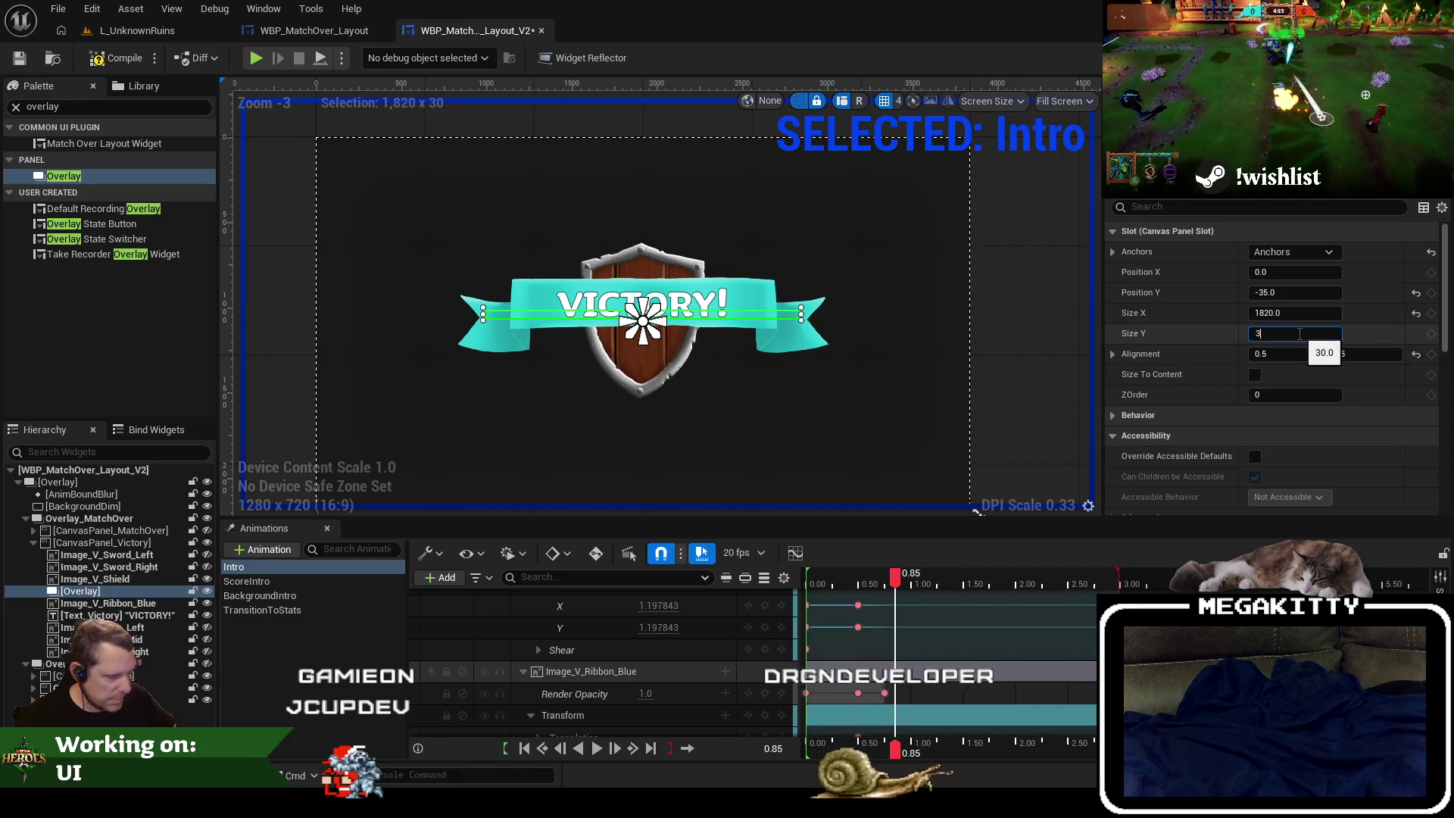
pyautogui.press('Return')
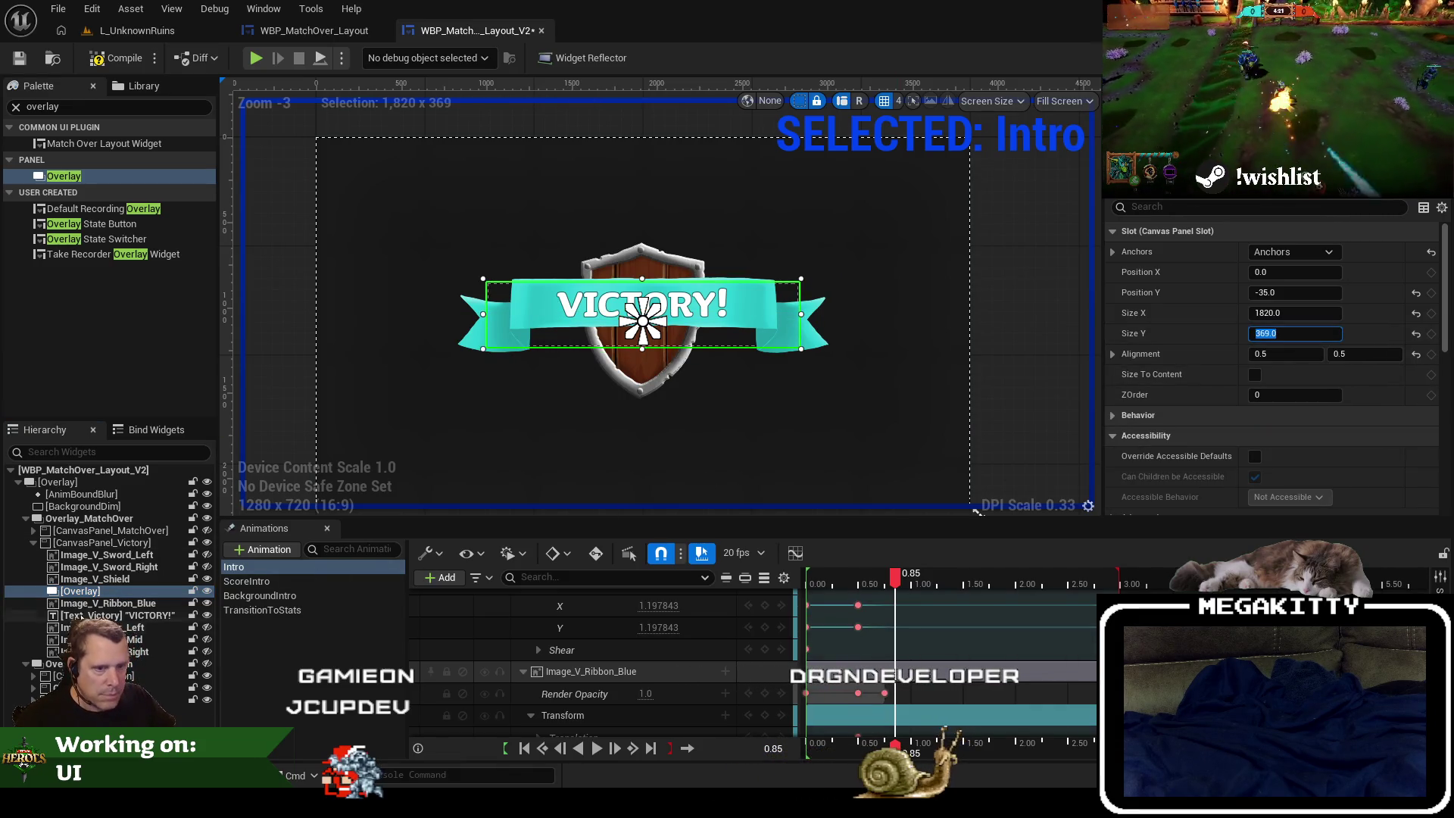
# Nest Image_V_Ribbon_Blue inside the resized Overlay in the Hierarchy.
pyautogui.click(118, 580)
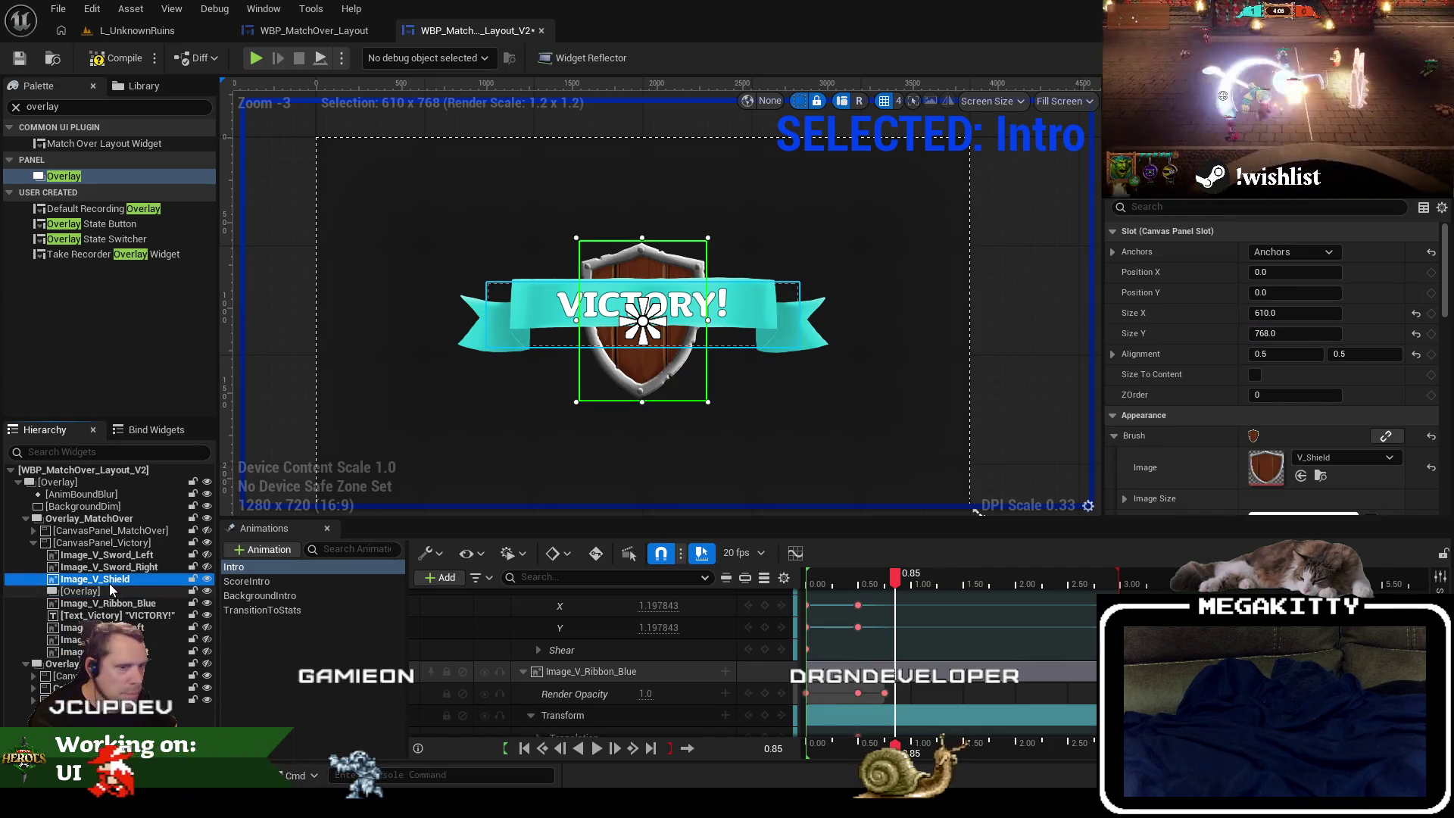
pyautogui.click(128, 604)
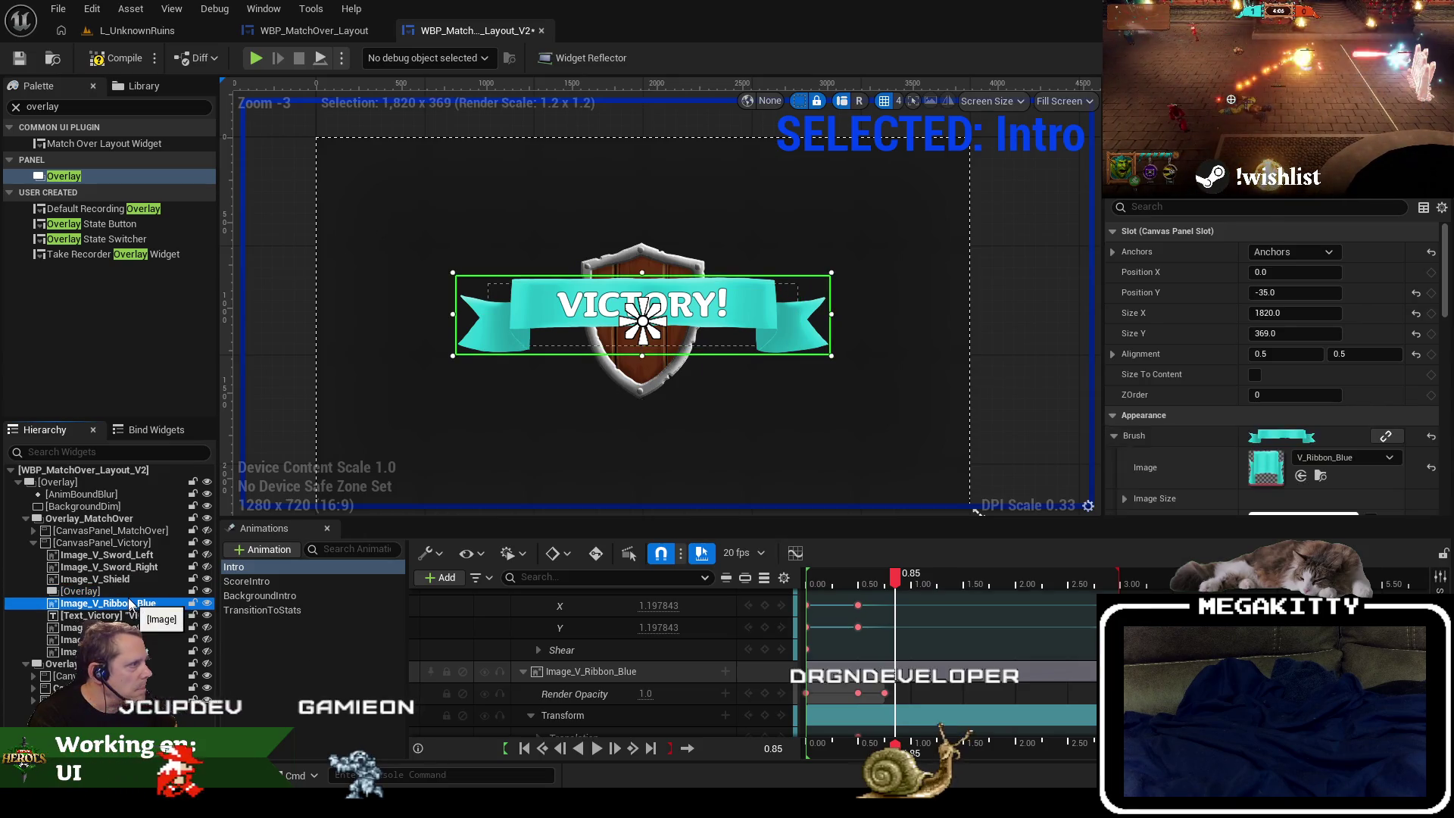
pyautogui.click(126, 598)
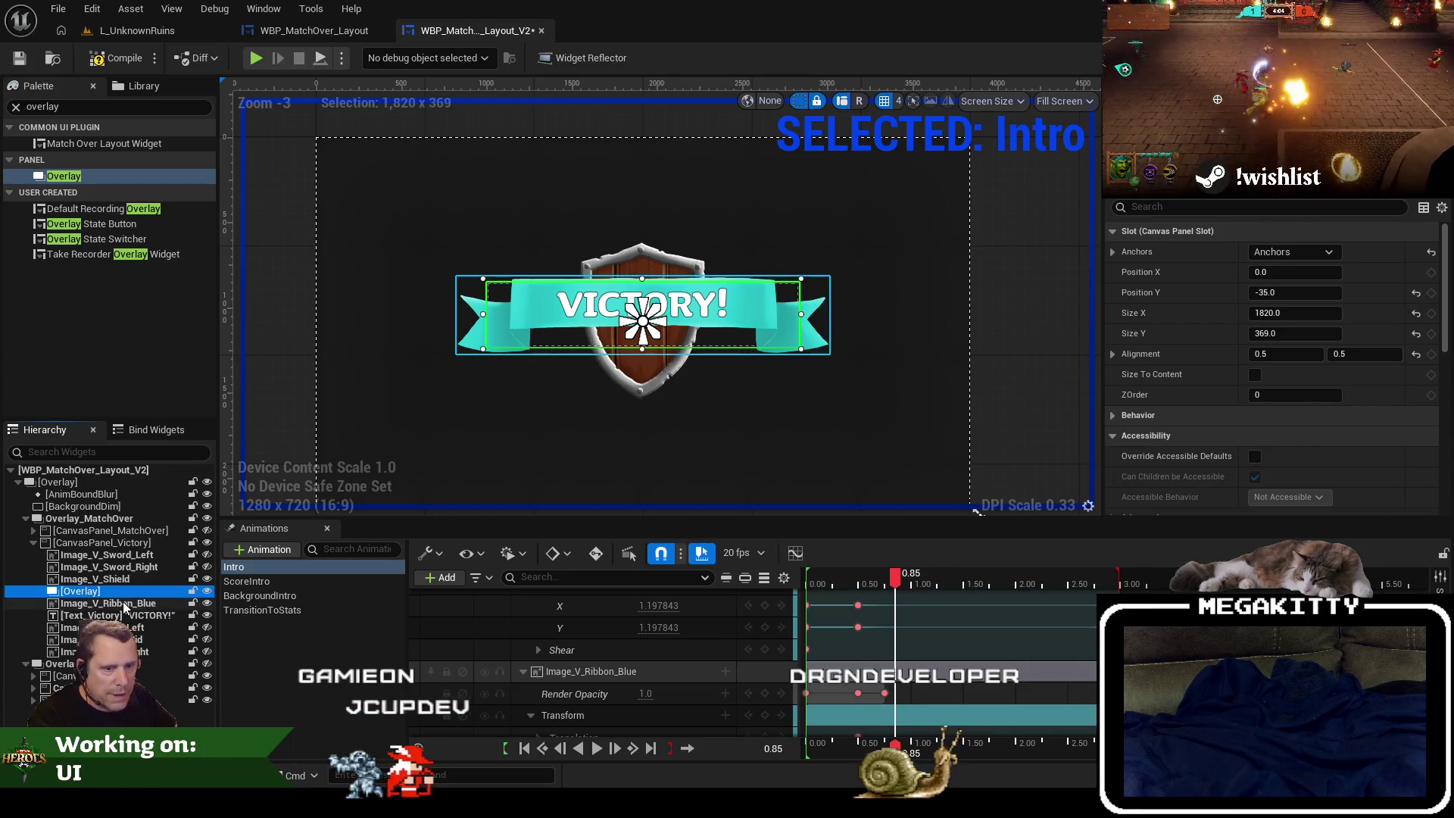
pyautogui.moveTo(126, 605); pyautogui.dragTo(79, 591)
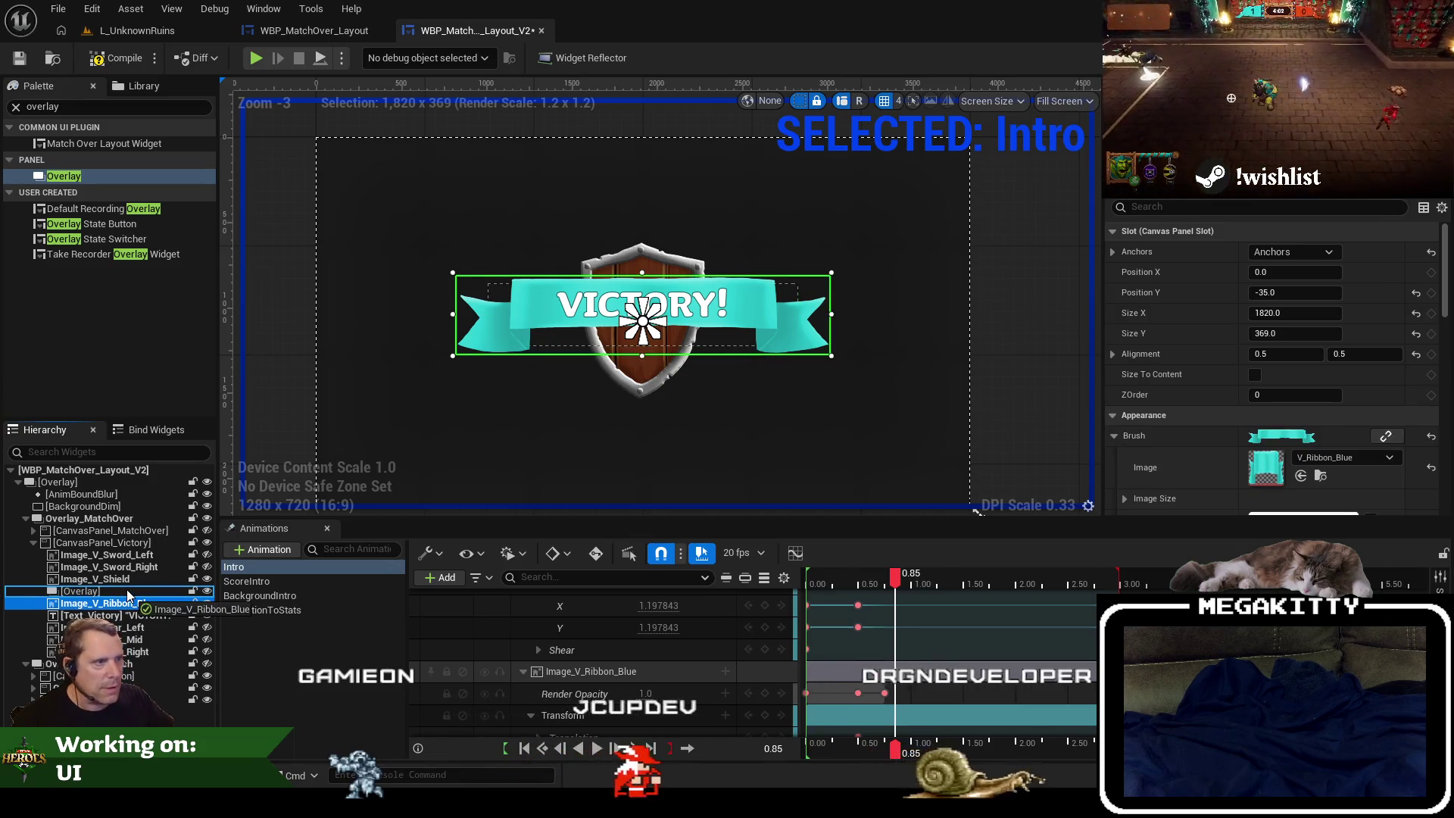
# Set the ribbon's Overlay Slot alignment to Fill horizontally and vertically.
pyautogui.click(1335, 293)
pyautogui.click(1335, 272)
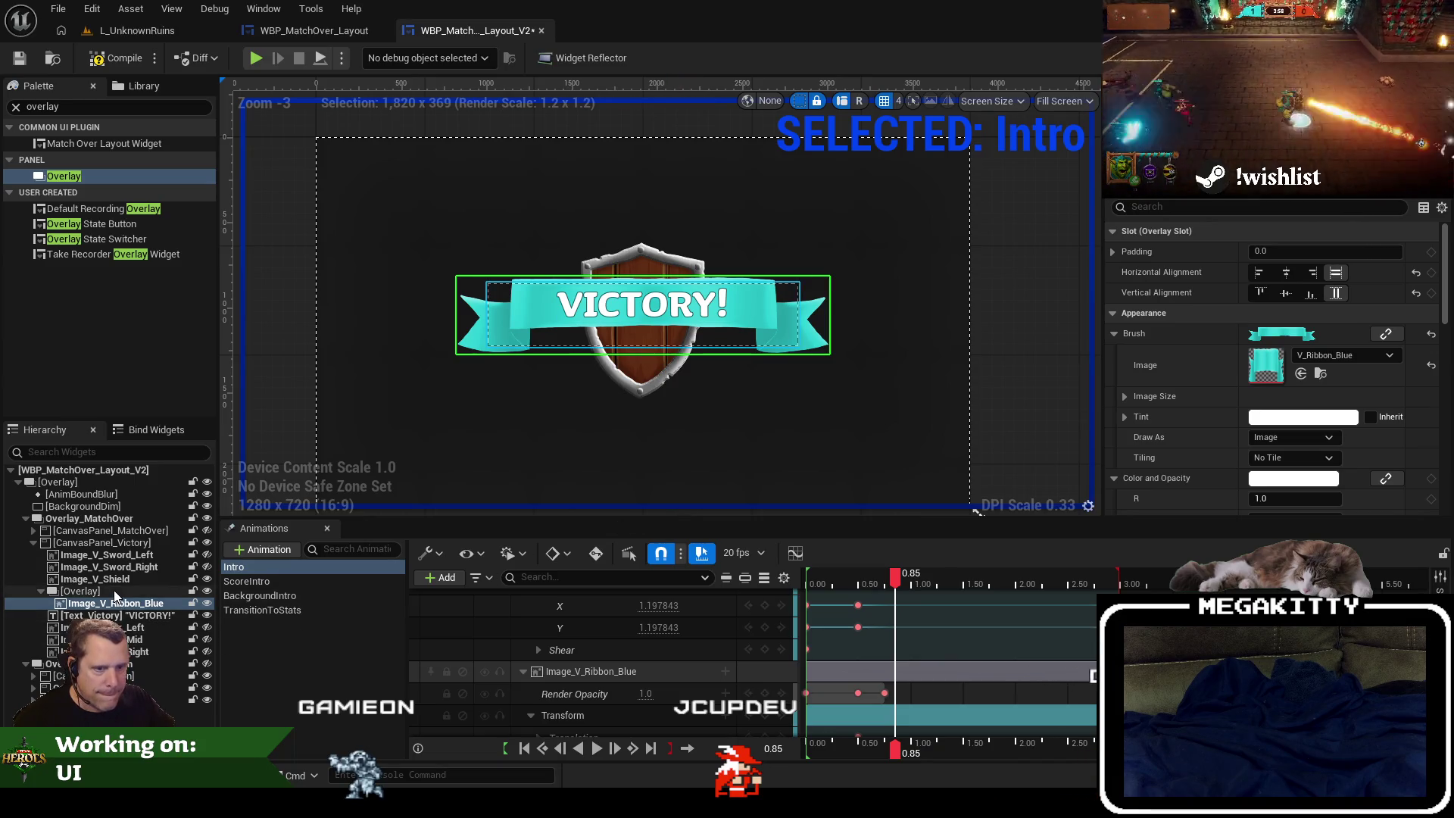
pyautogui.scroll(-2, 581, 683)
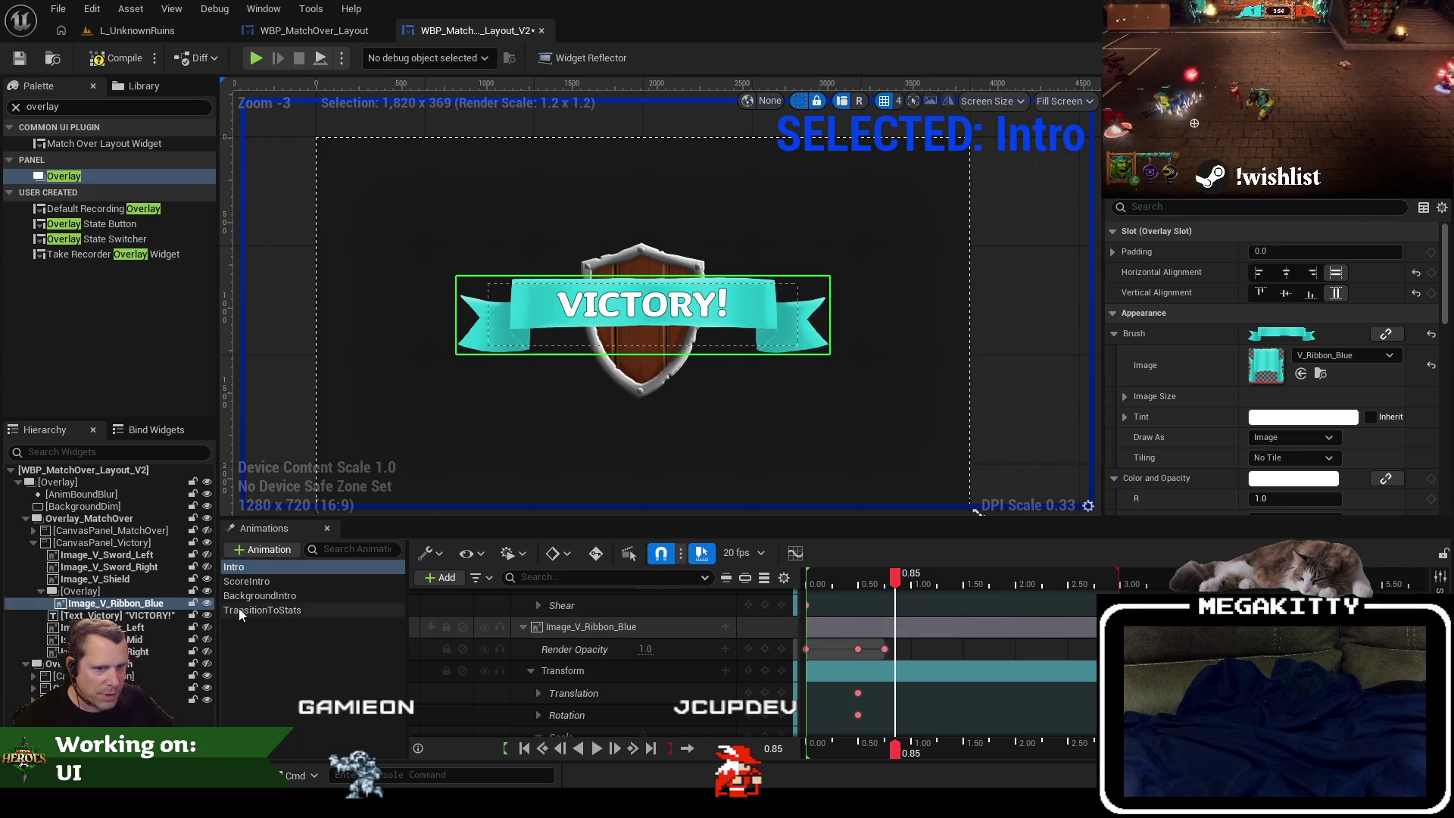
# Add the Overlay as a track in the Intro animation and collapse the ribbon tracks.
pyautogui.click(143, 589)
pyautogui.click(442, 578)
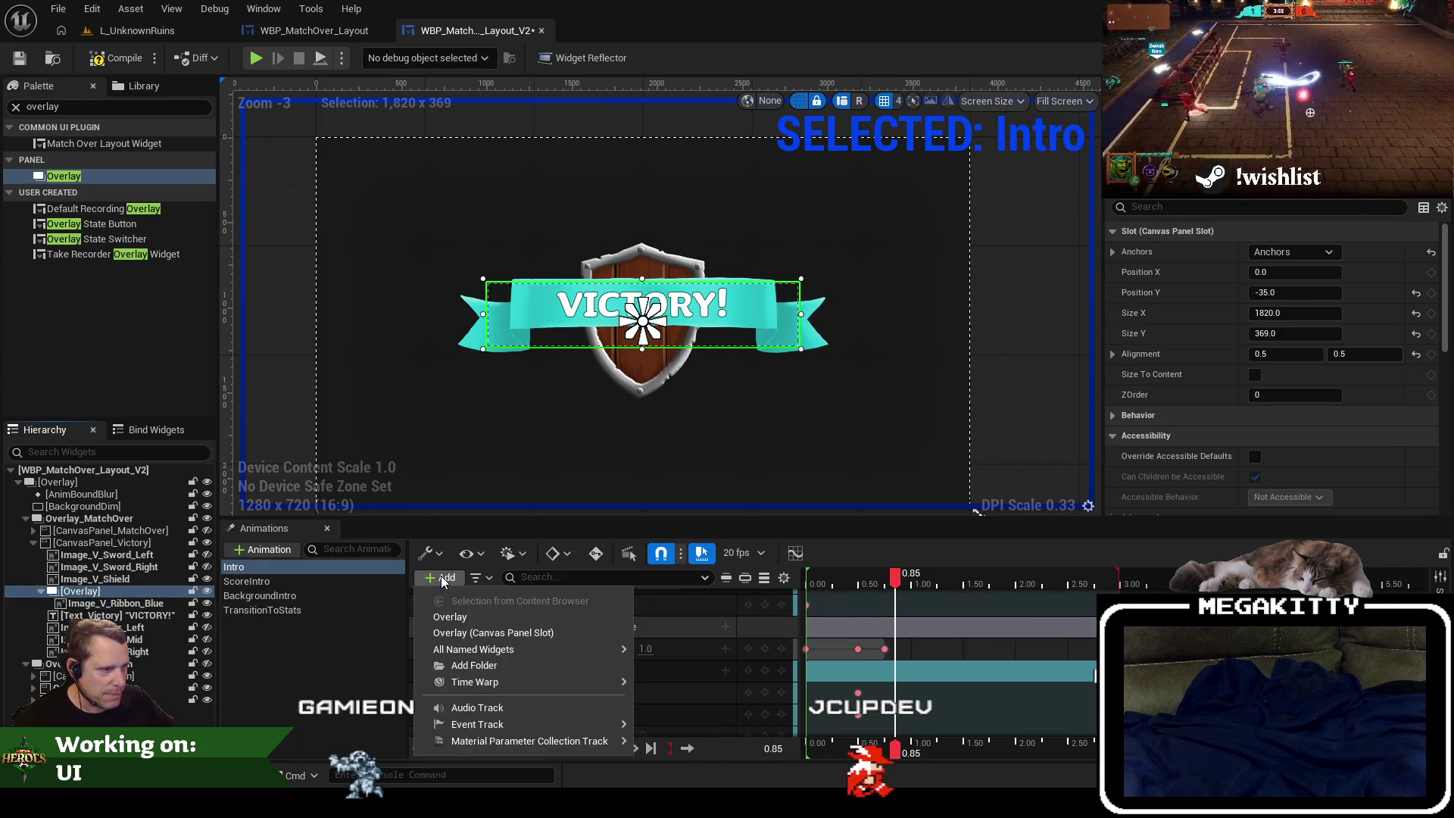
pyautogui.click(489, 617)
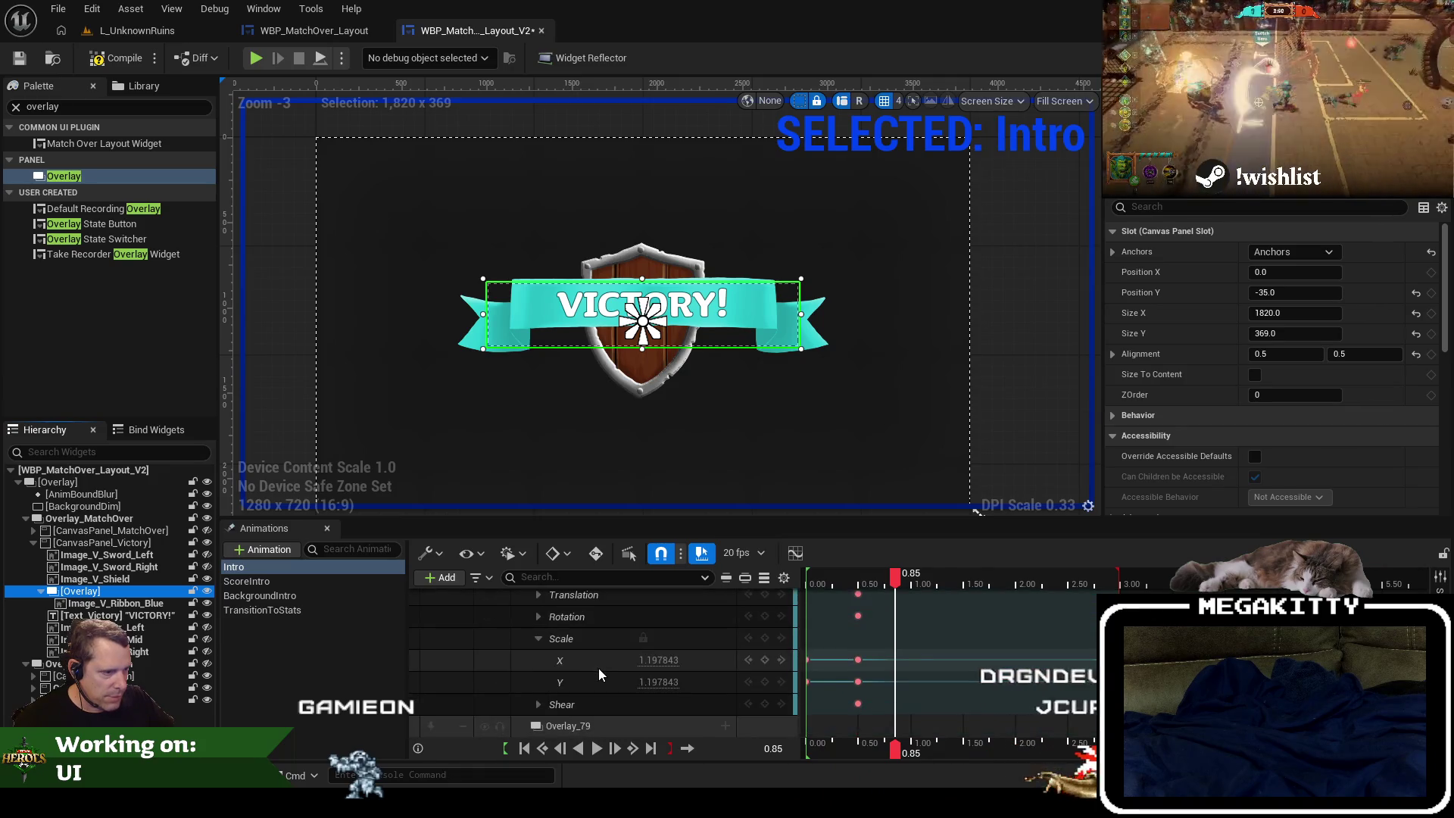
pyautogui.doubleClick(595, 666)
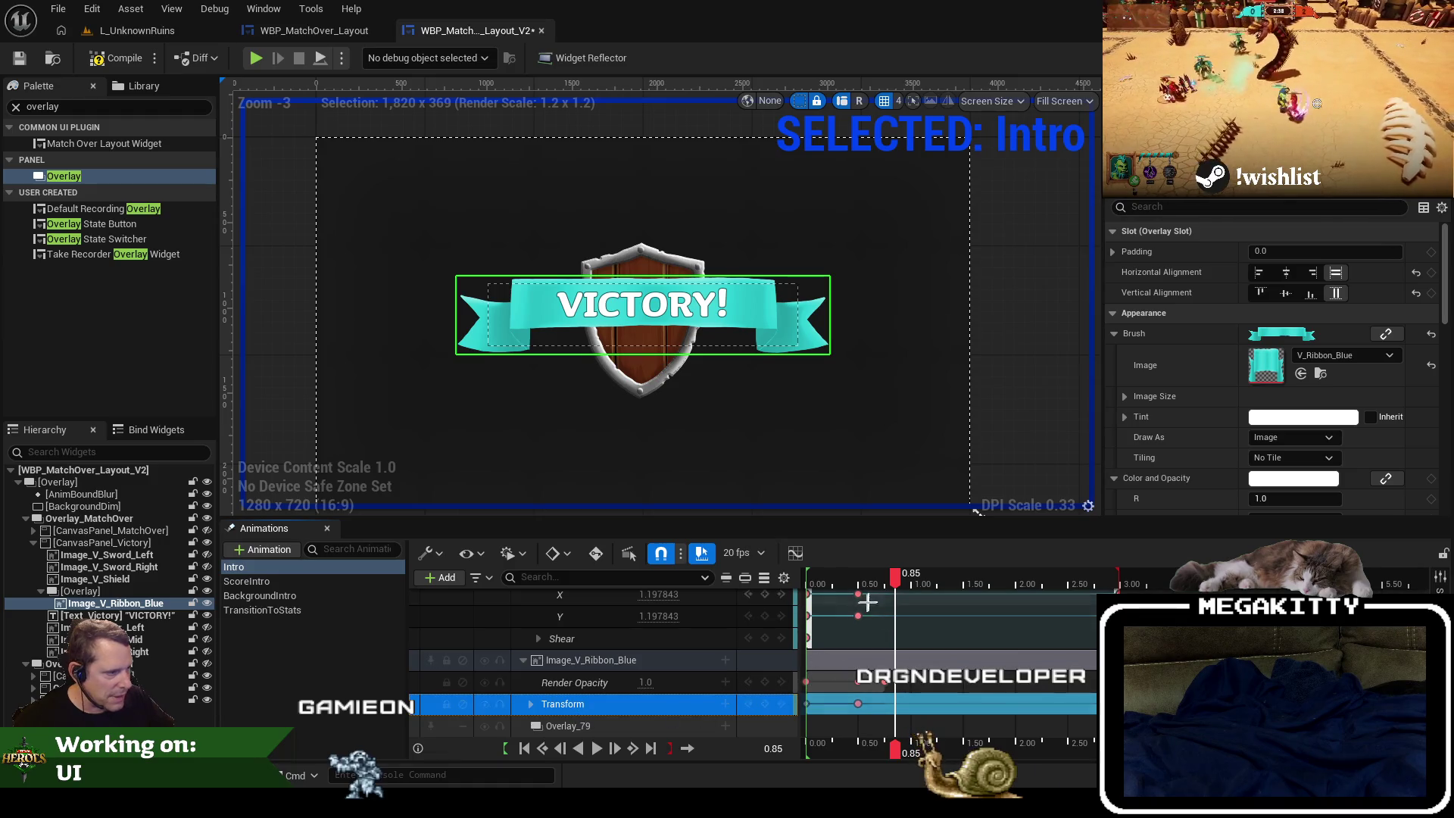
pyautogui.moveTo(895, 583); pyautogui.dragTo(805, 576)
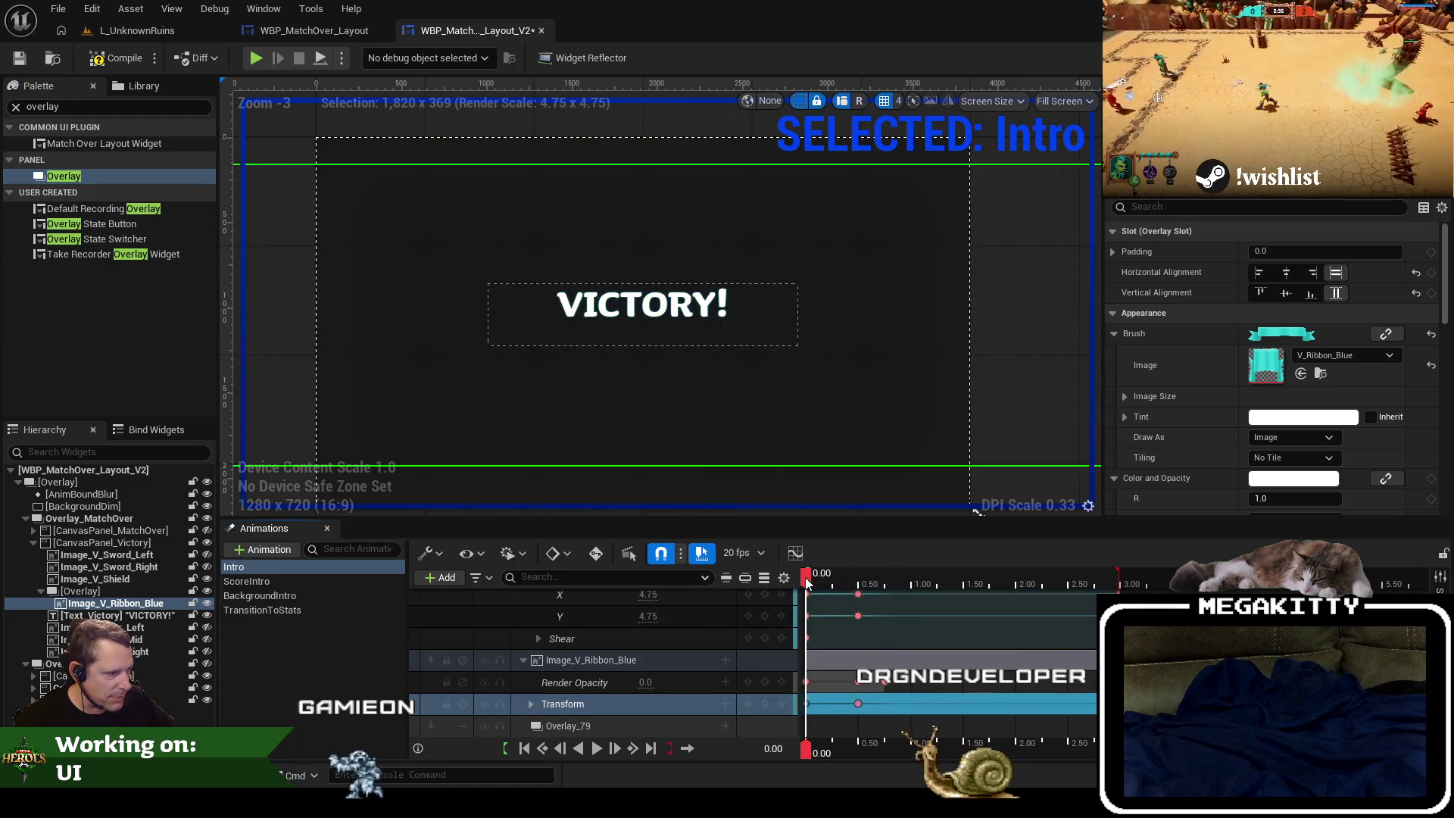
pyautogui.click(629, 660)
pyautogui.doubleClick(628, 659)
pyautogui.click(580, 725)
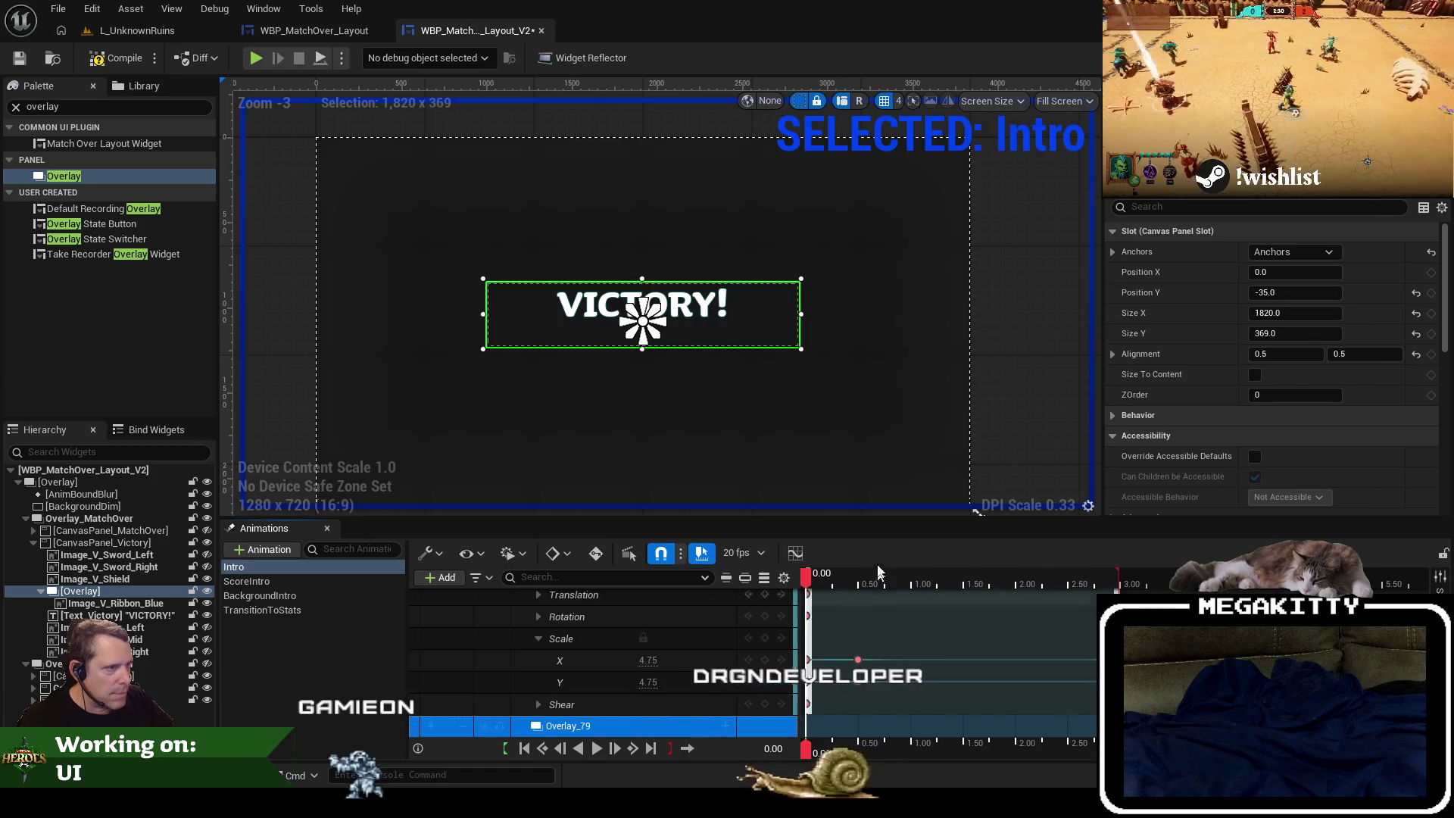
pyautogui.moveTo(807, 577)
pyautogui.mouseDown()
pyautogui.moveTo(860, 579)
pyautogui.moveTo(806, 584)
pyautogui.mouseUp()
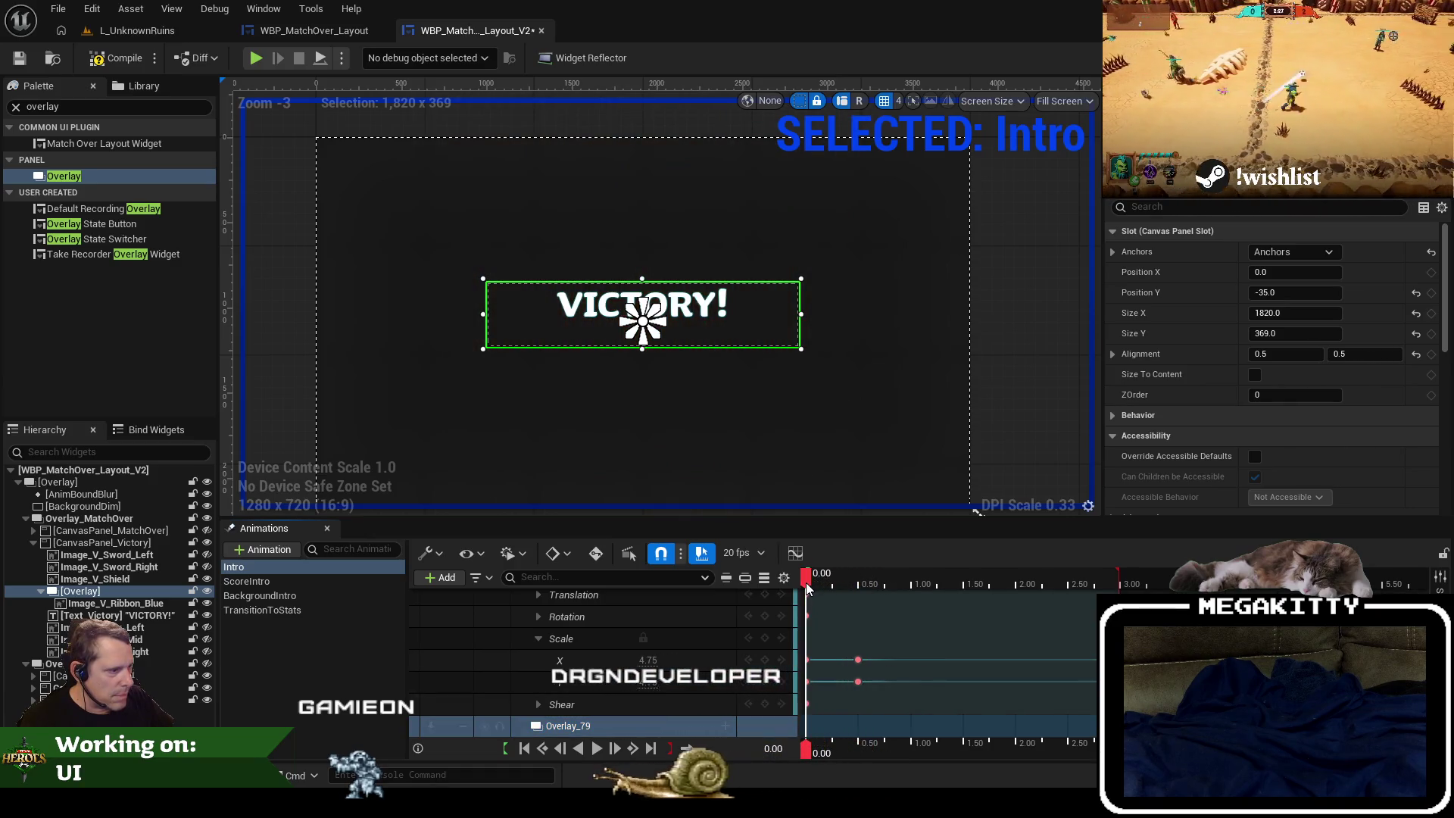
# Key the Overlay's starting opacity at 0 and move the playhead to 0.50 s.
pyautogui.rightClick(711, 727)
pyautogui.click(788, 701)
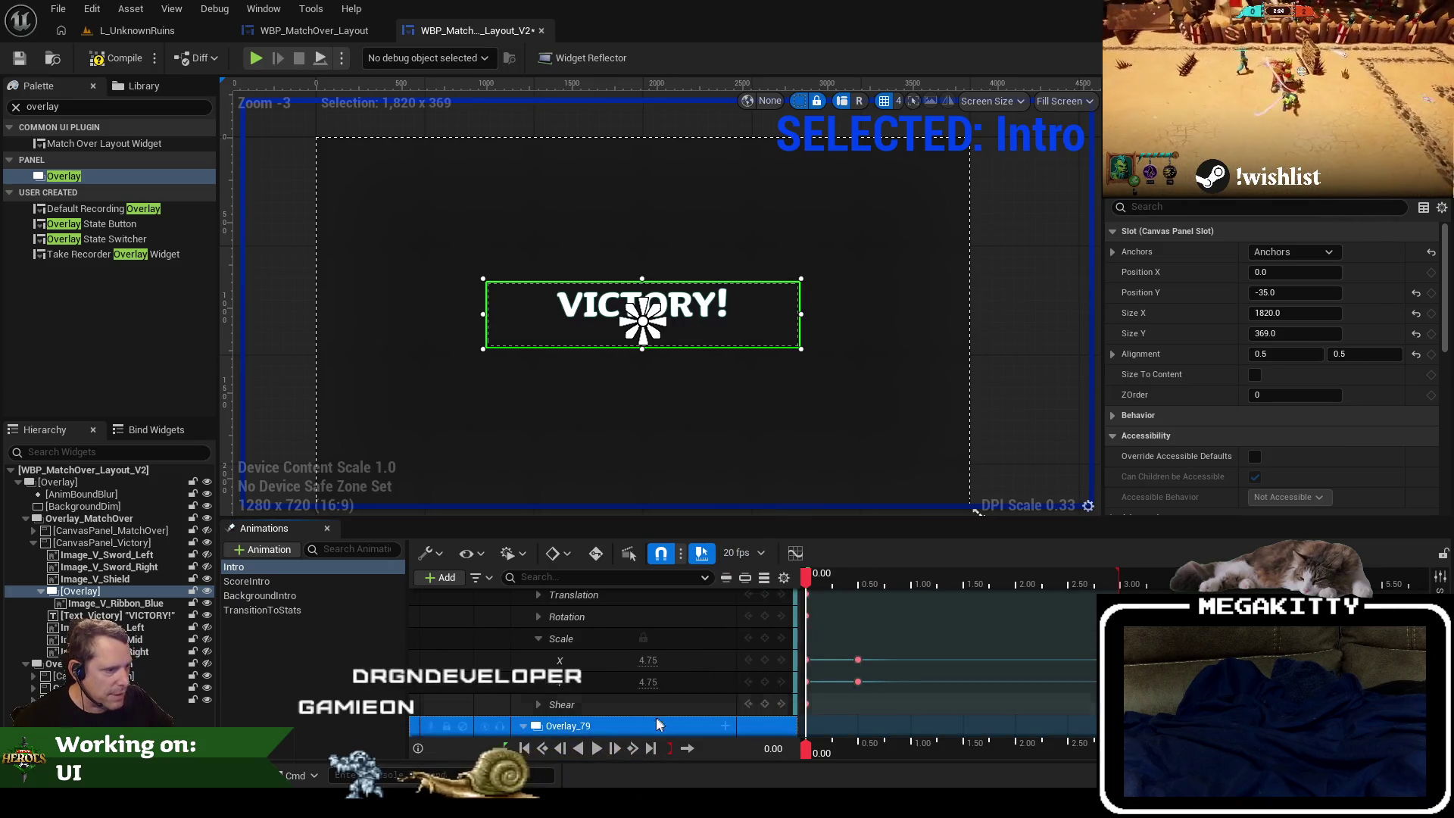
pyautogui.scroll(-1, 657, 726)
pyautogui.click(649, 727)
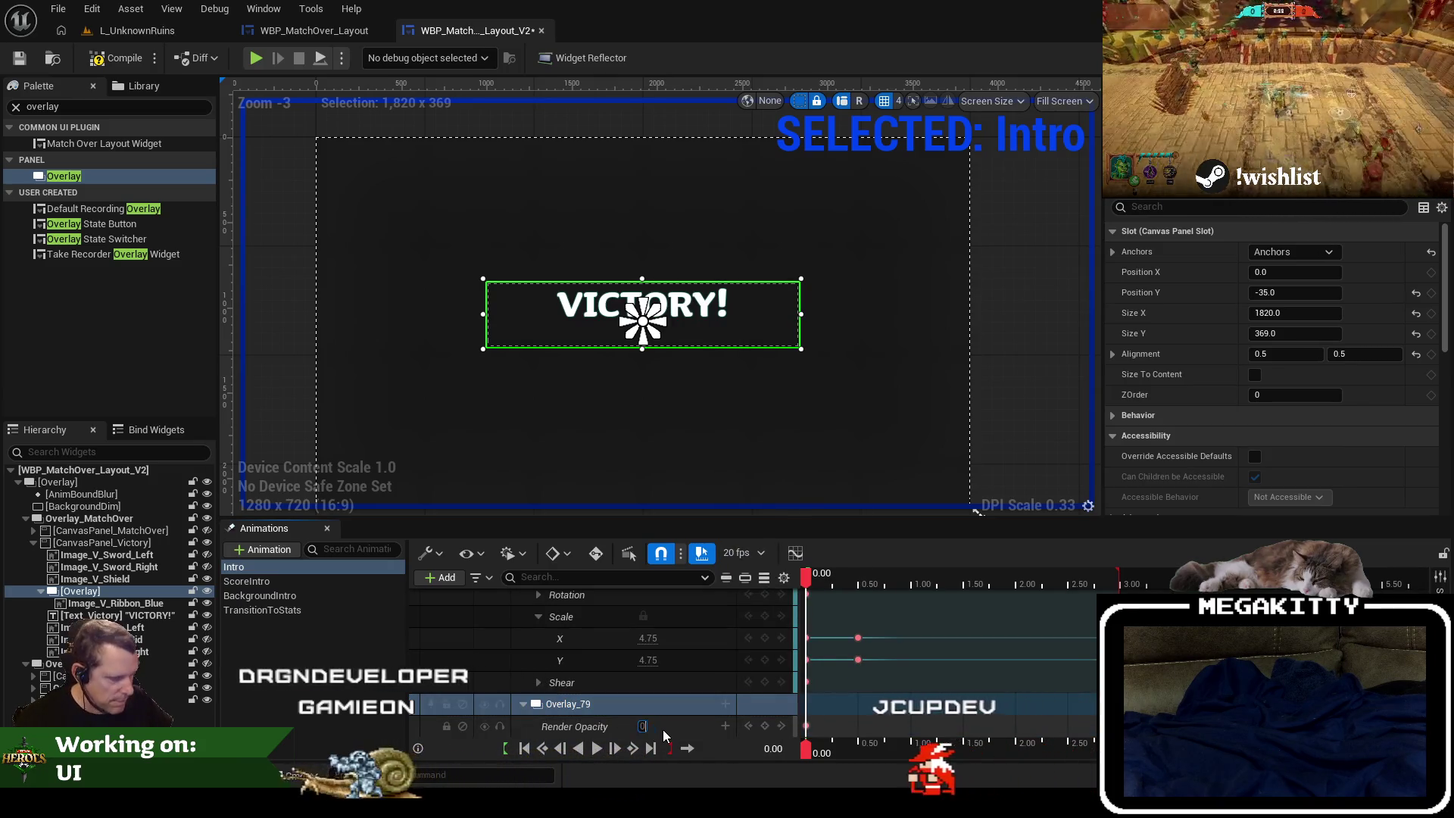
pyautogui.click(858, 577)
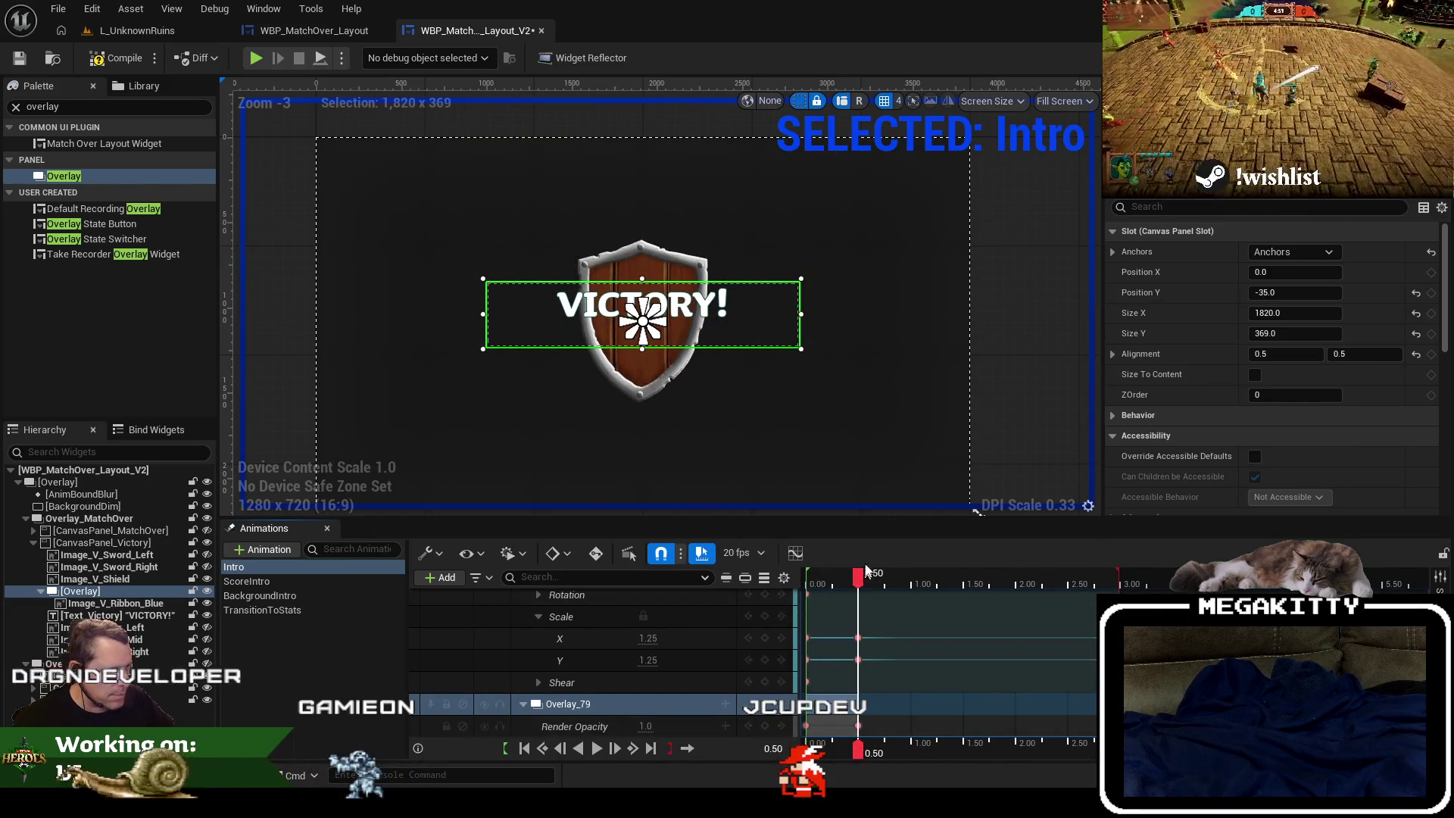
pyautogui.click(115, 605)
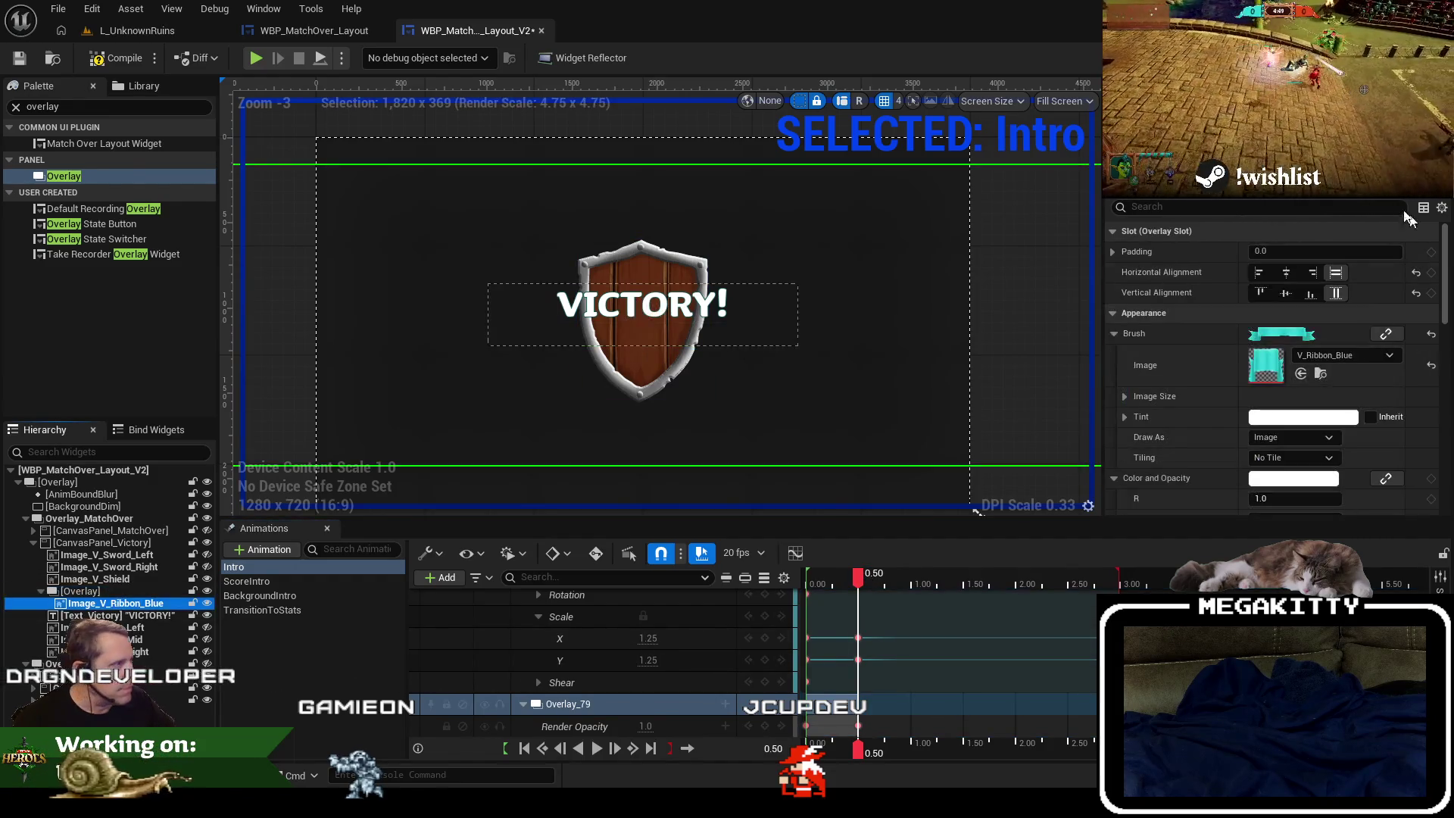
pyautogui.click(1261, 207)
# Make the blue ribbon image Not Hit-Testable and clear the Details filter to show all properties.
pyautogui.write('vis')
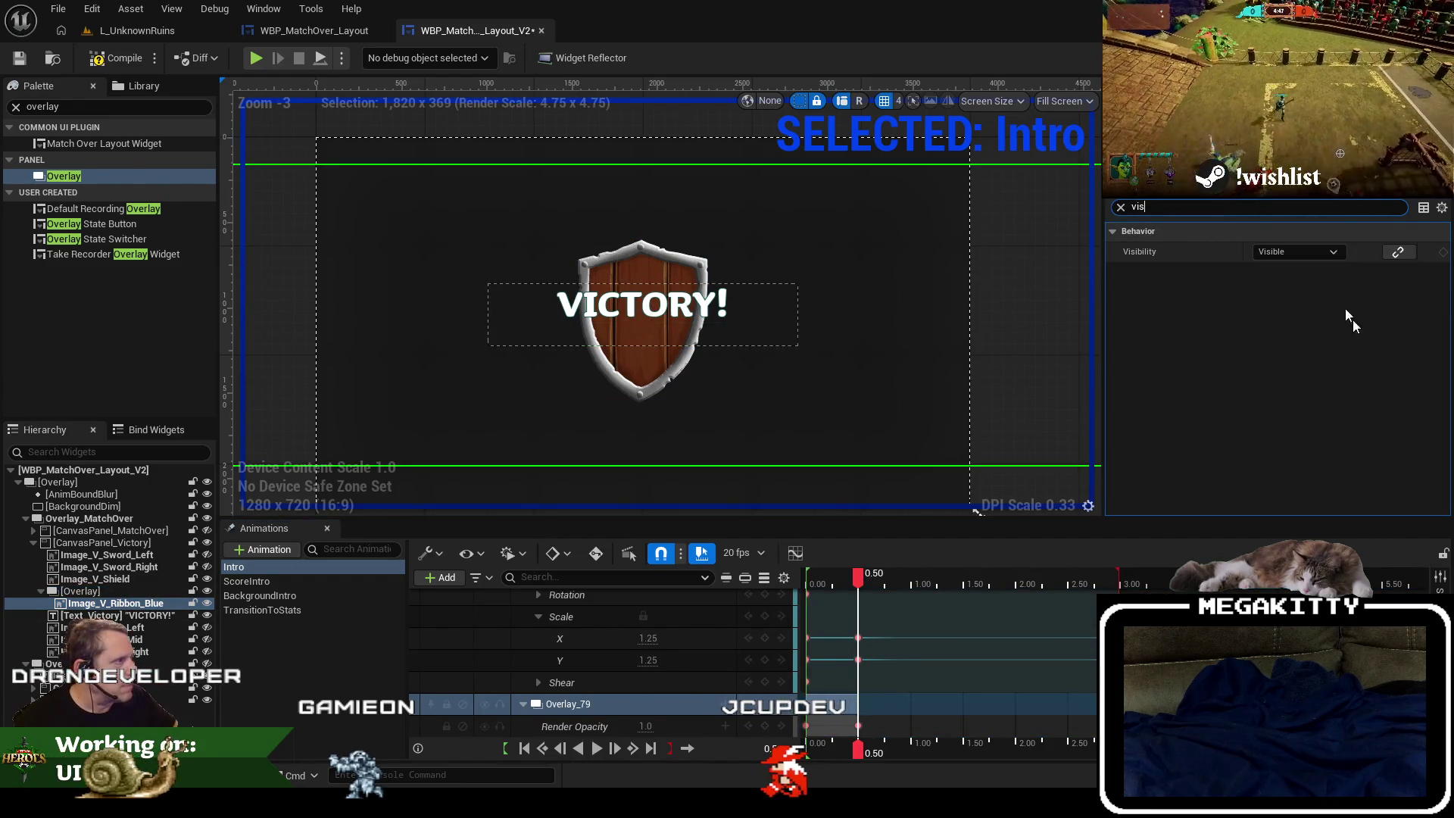
pyautogui.click(1326, 253)
pyautogui.click(1211, 341)
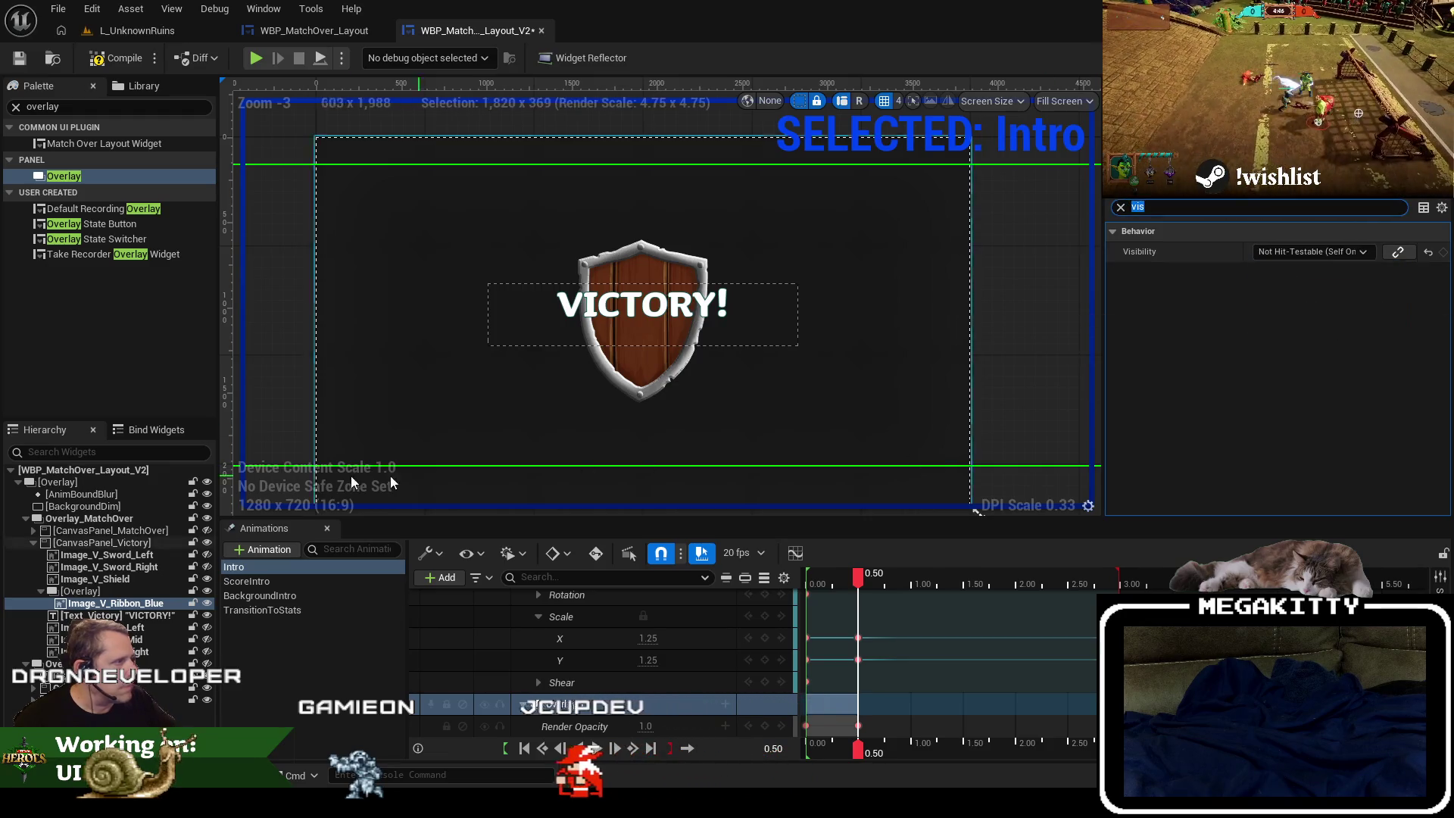
pyautogui.click(80, 591)
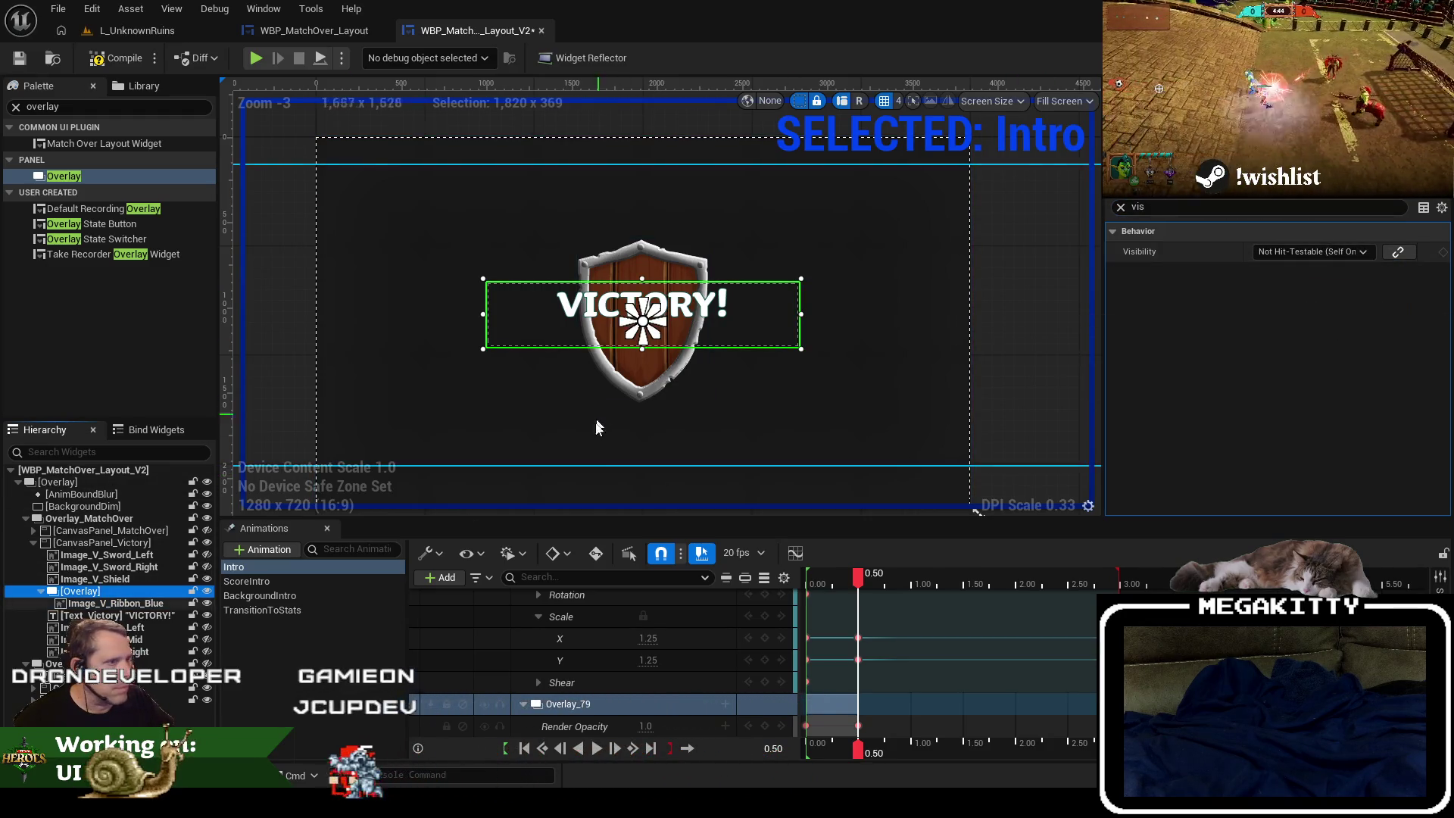
pyautogui.click(106, 603)
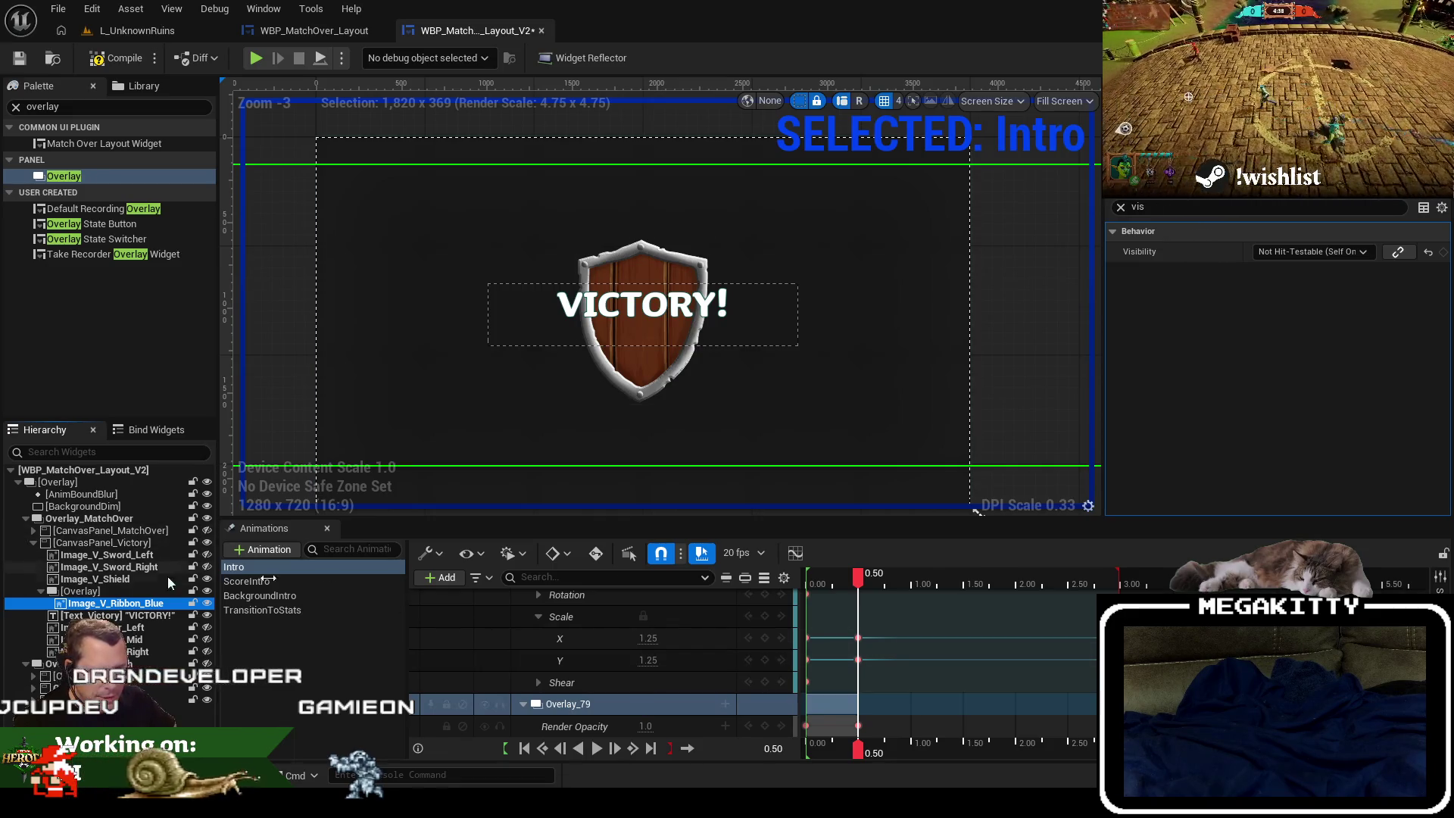
pyautogui.click(1121, 206)
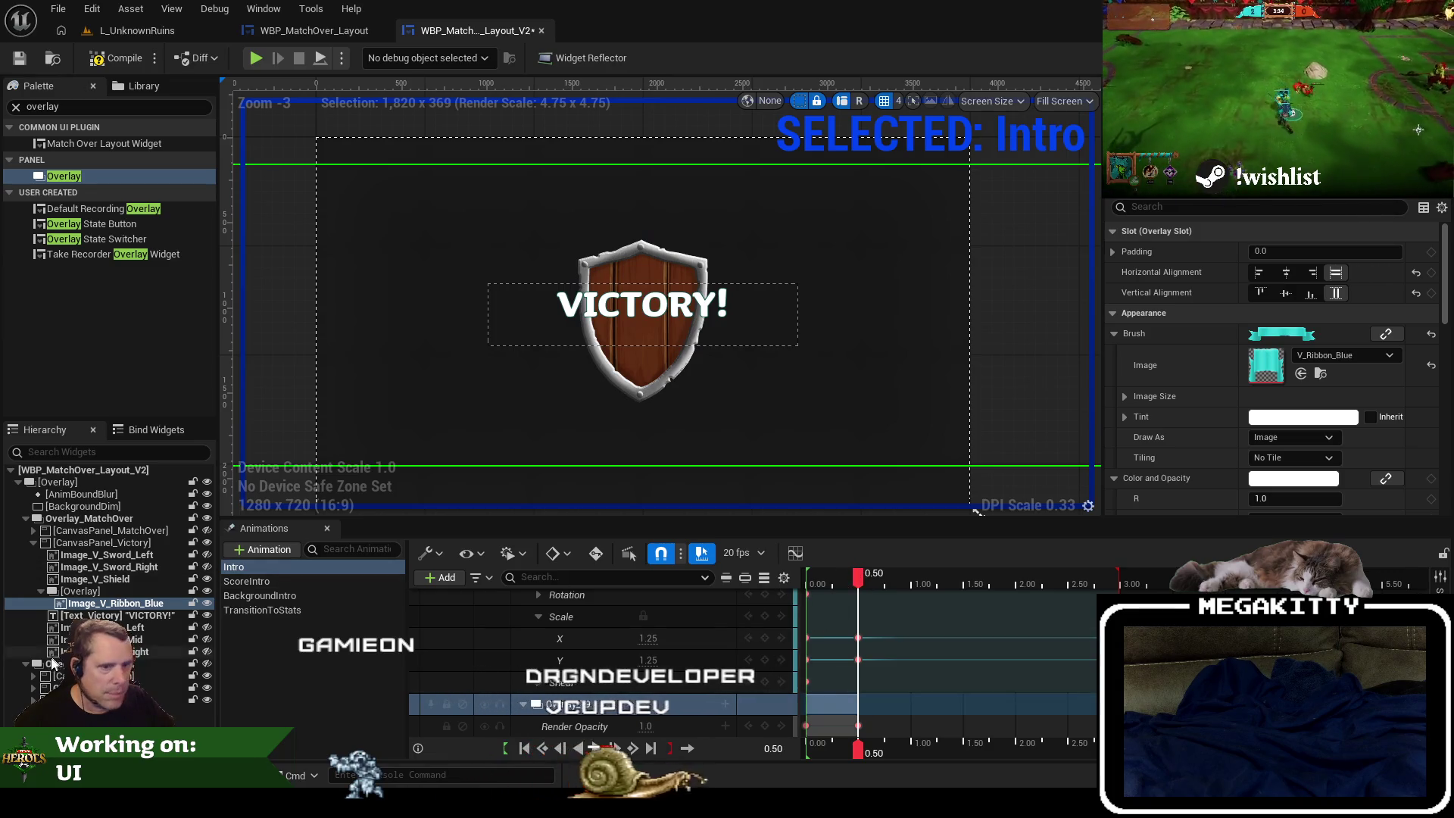
pyautogui.click(146, 605)
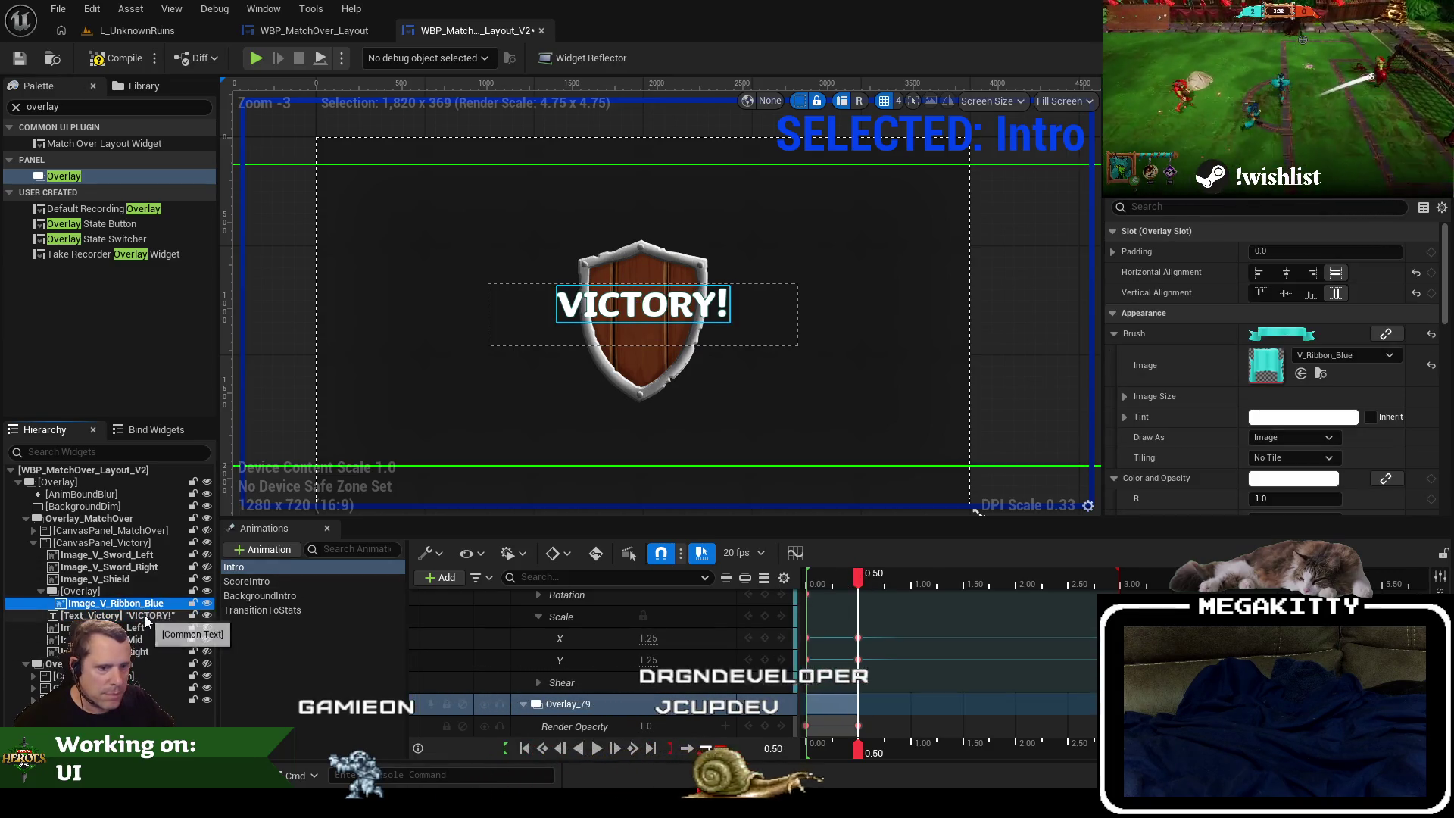
# Select Text_Victory, stop editing Intro, and centre the text horizontally and vertically.
pyautogui.click(144, 615)
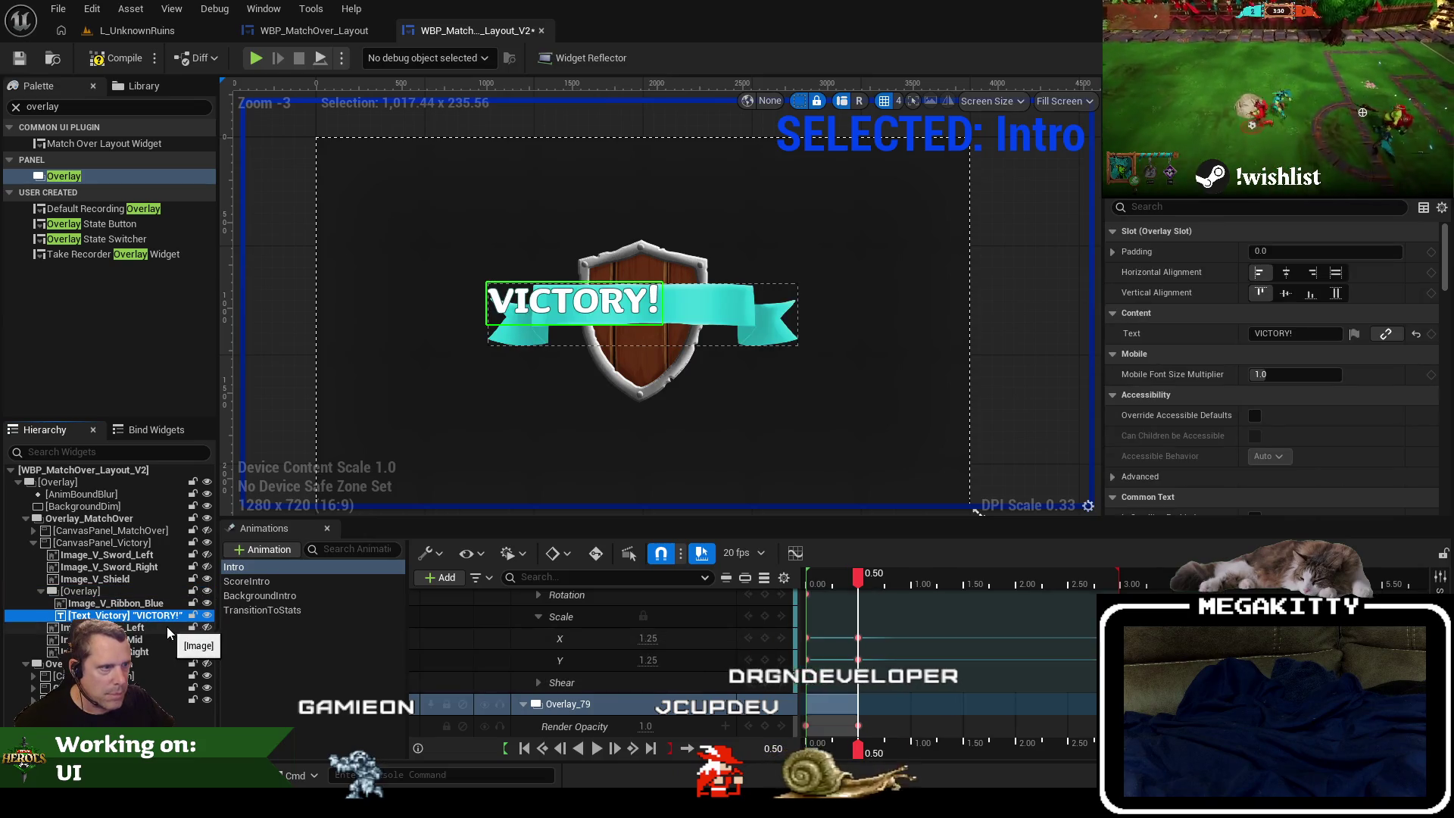
pyautogui.click(143, 603)
pyautogui.click(144, 615)
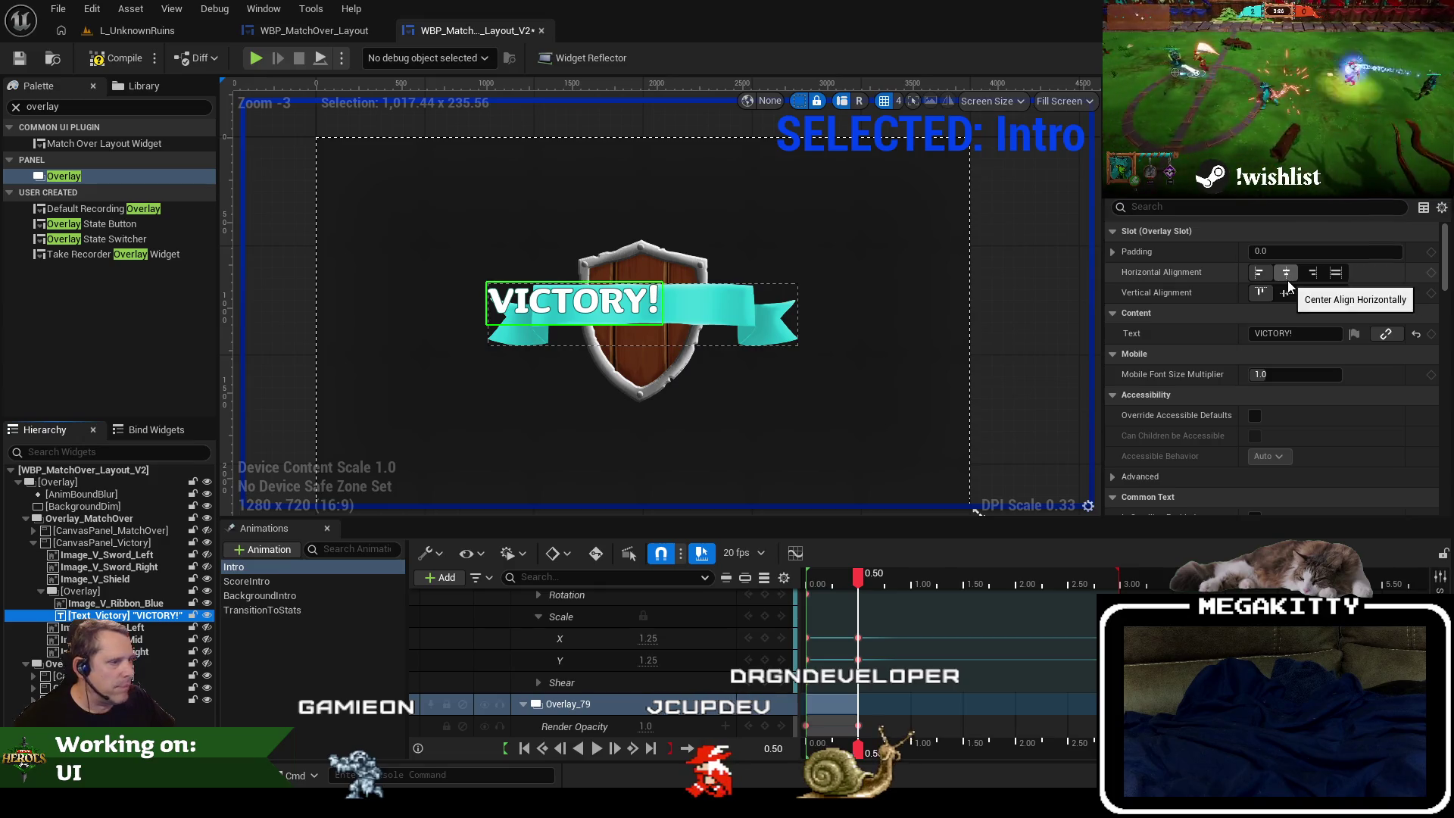
pyautogui.click(285, 635)
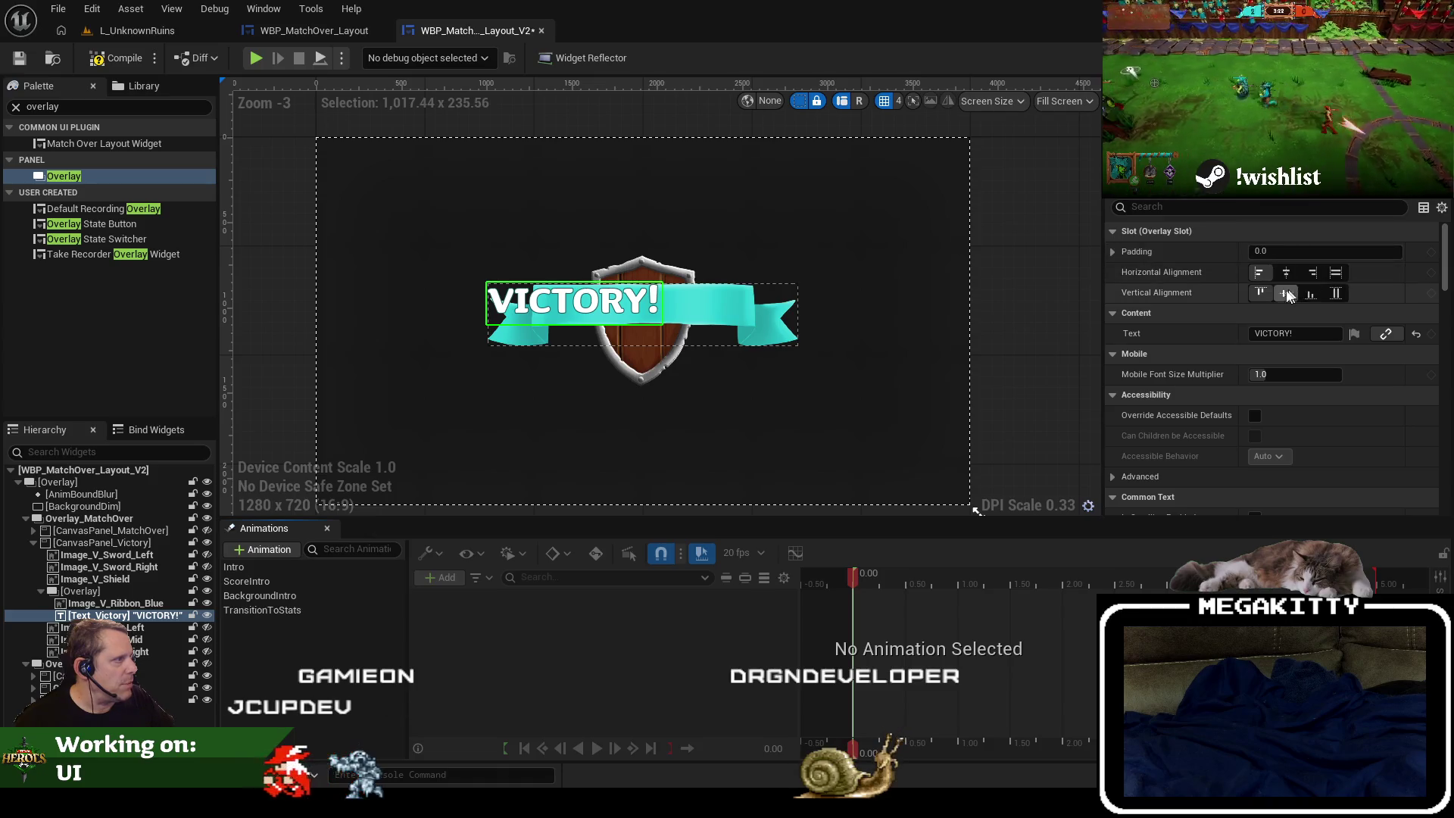
pyautogui.click(1310, 293)
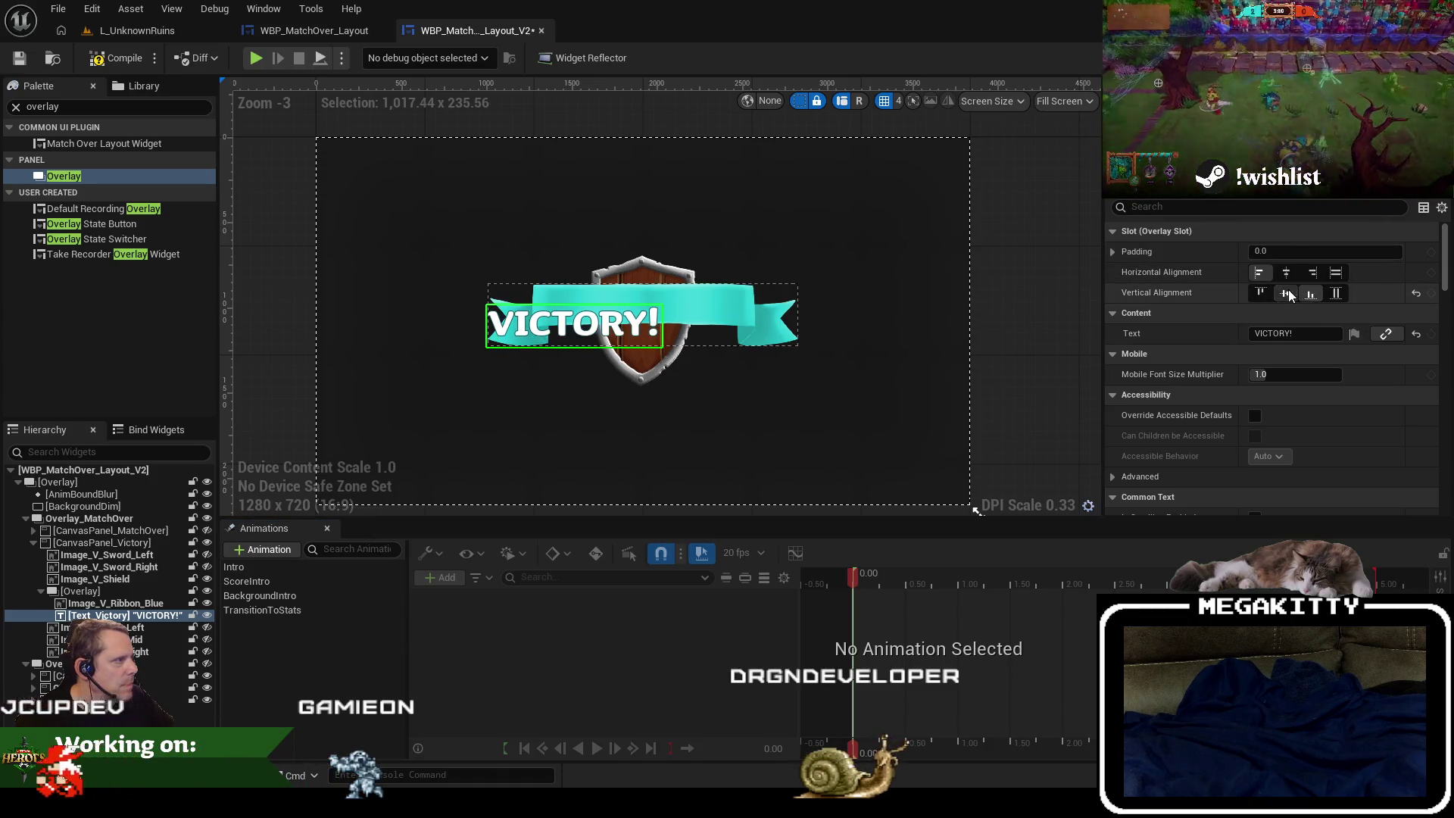
pyautogui.click(1287, 292)
pyautogui.click(1286, 272)
pyautogui.click(1259, 294)
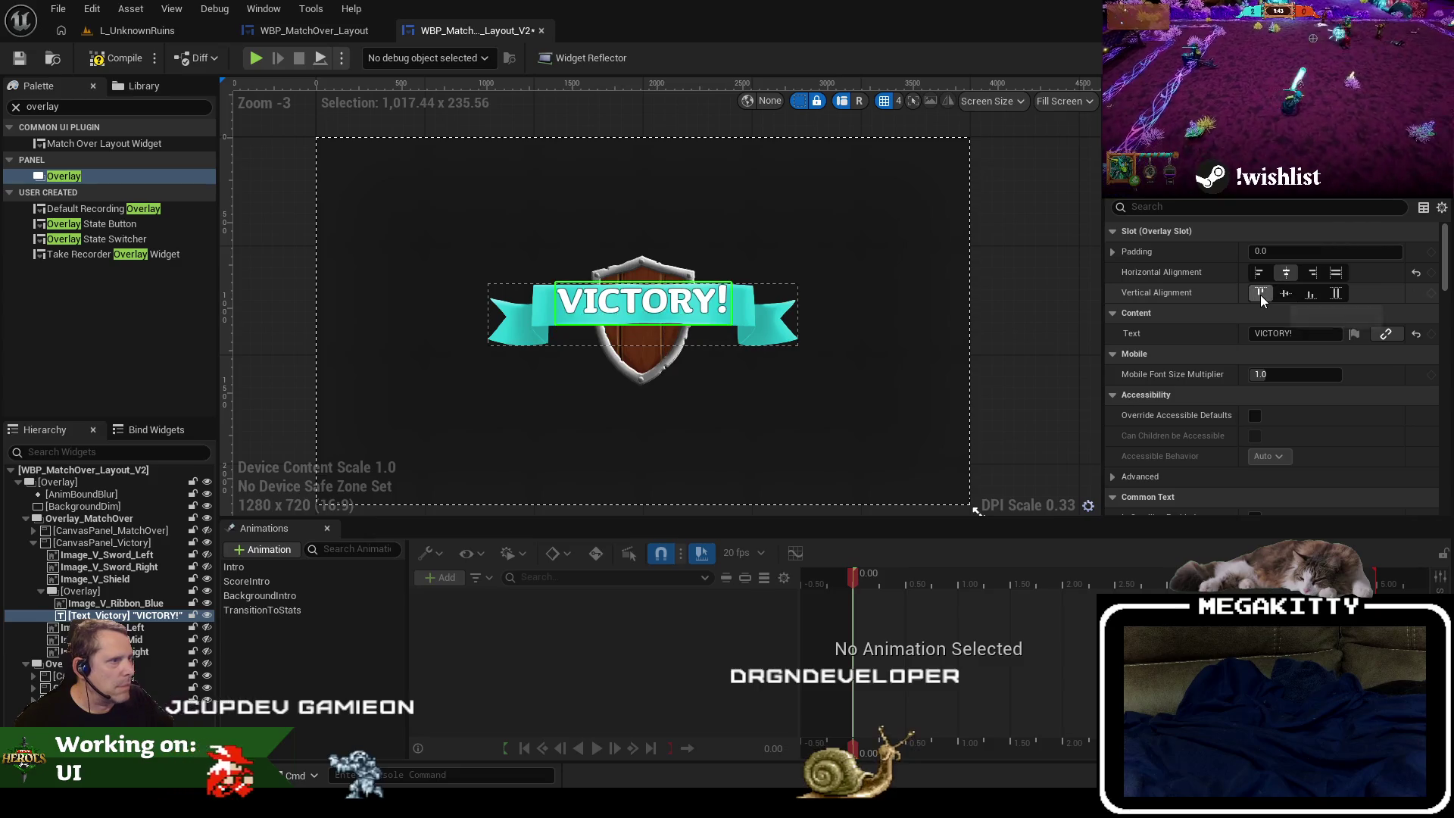
pyautogui.click(1288, 291)
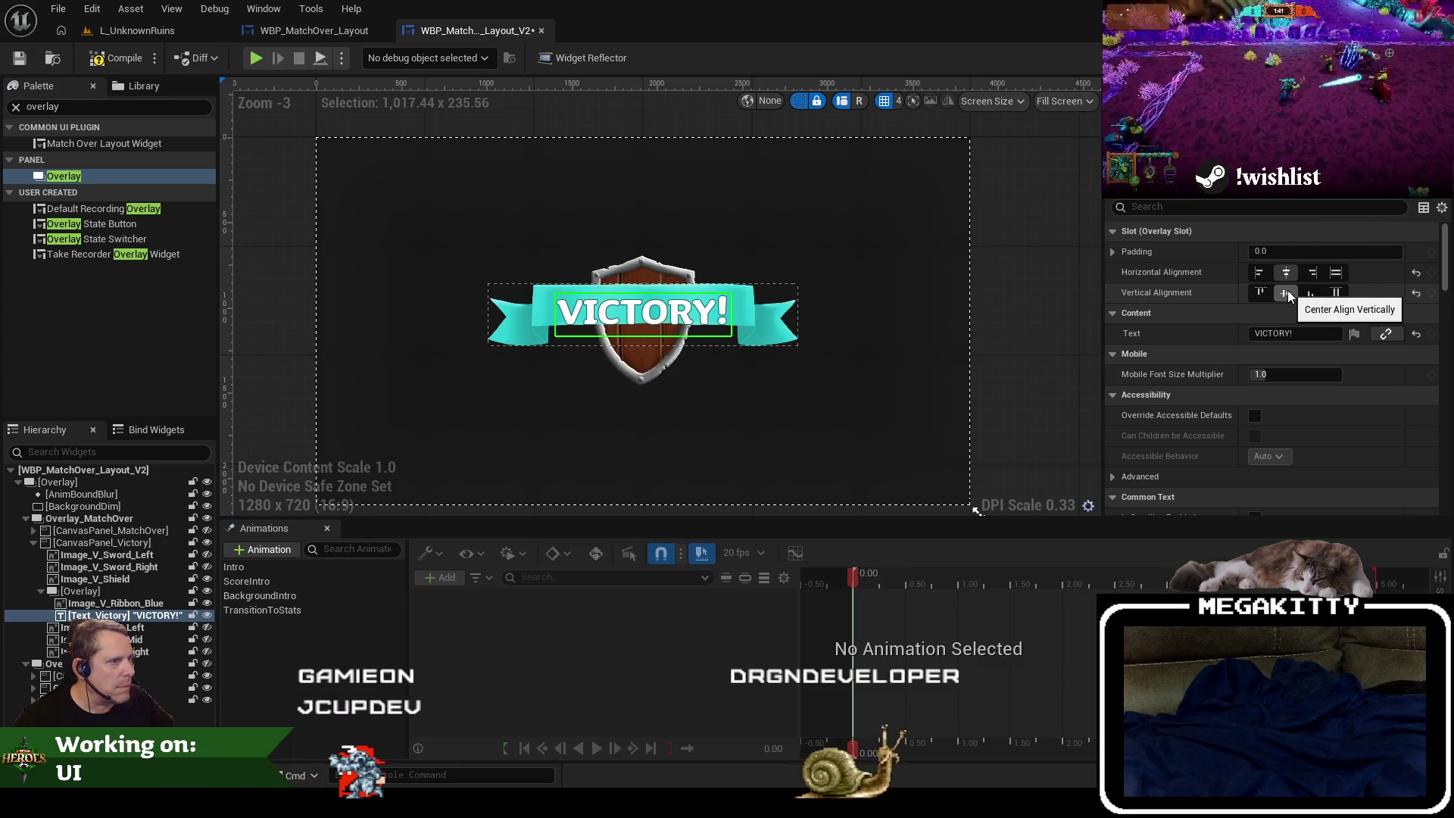
# Expand the text's Padding and set the Bottom value to 40.
pyautogui.click(1112, 252)
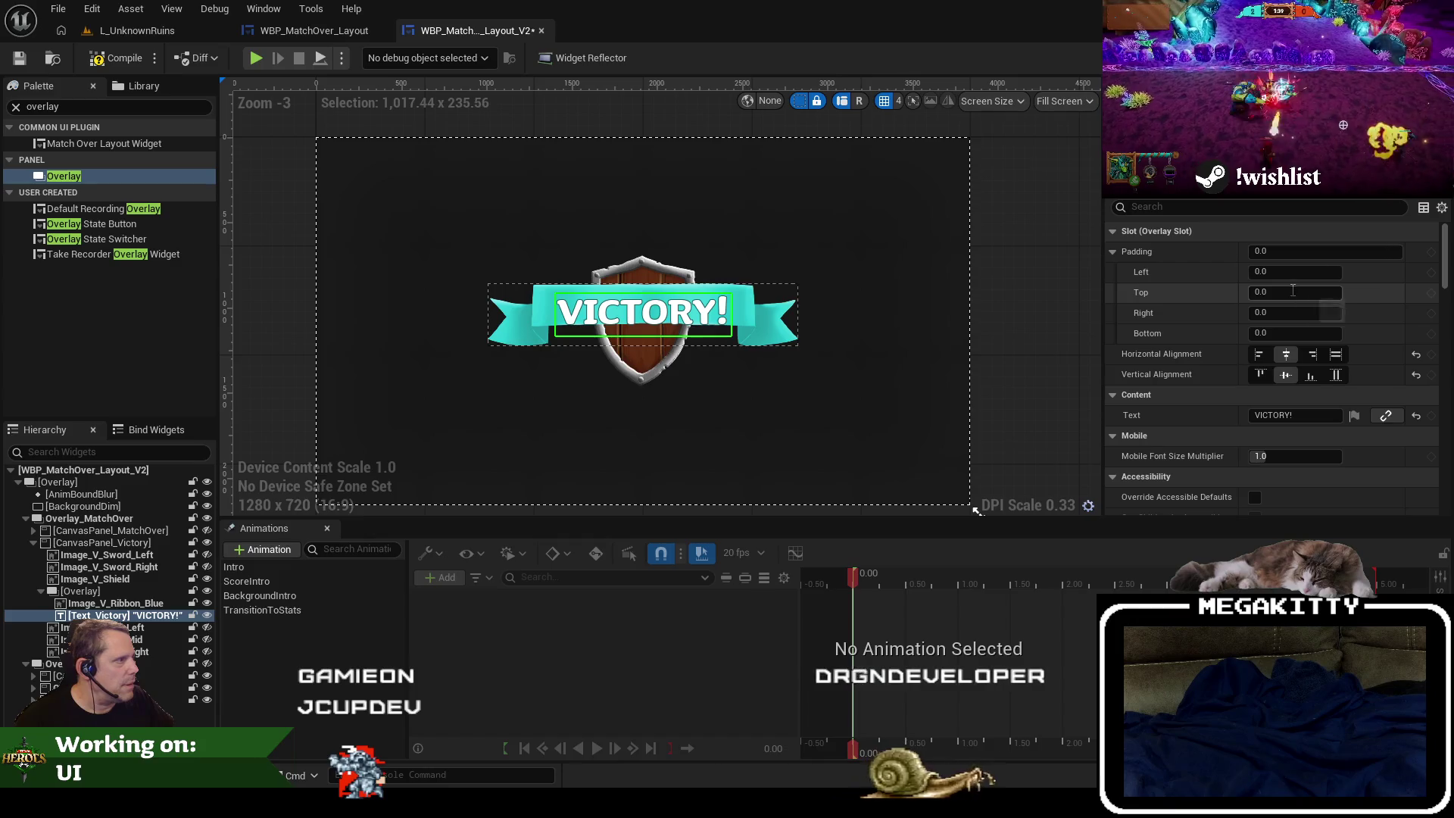
pyautogui.click(1285, 331)
pyautogui.write('20')
pyautogui.press('Return')
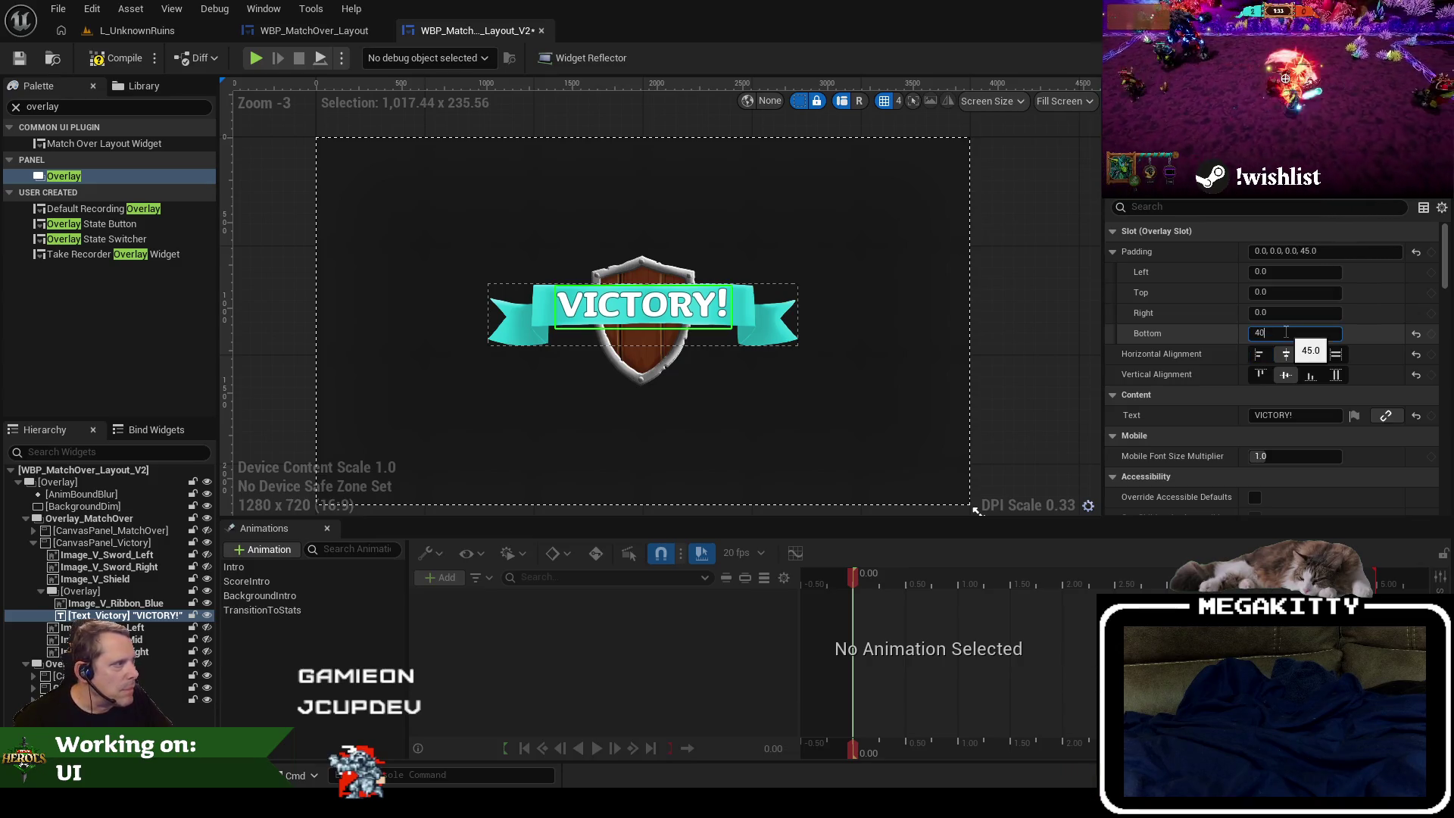
pyautogui.click(114, 590)
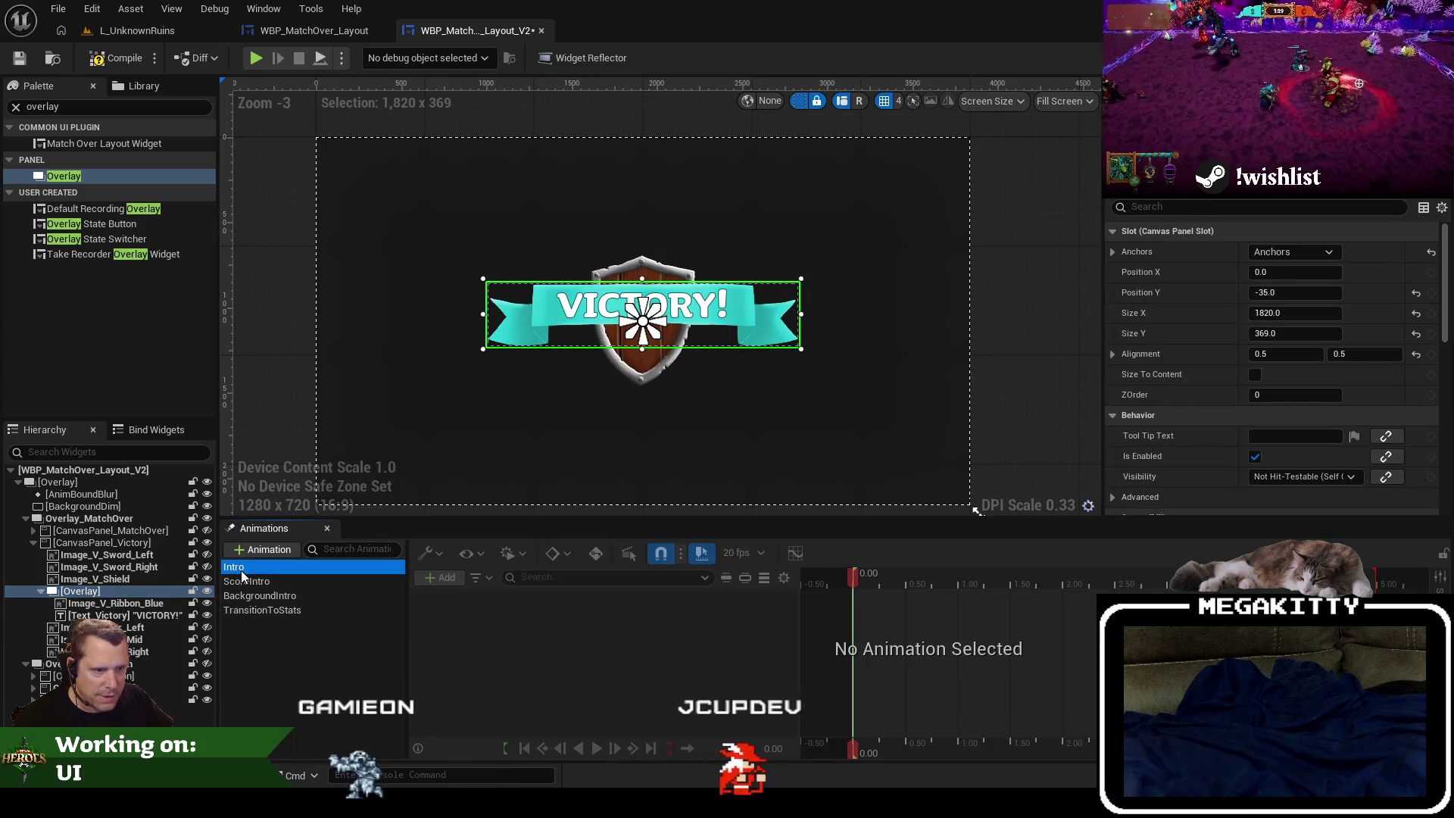
# Open the Intro animation and add a Transform track to Overlay_79.
pyautogui.click(241, 569)
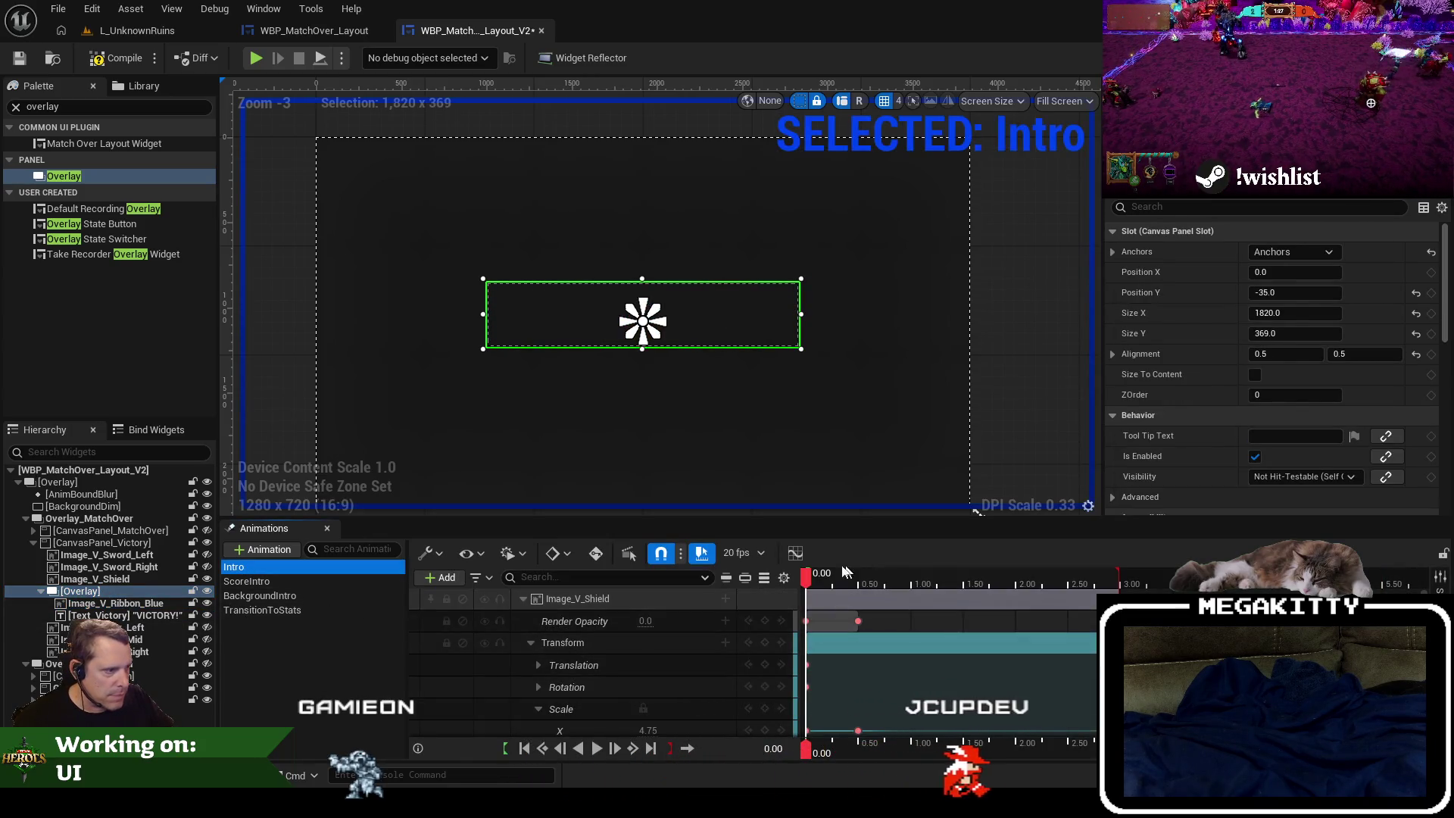
pyautogui.click(860, 584)
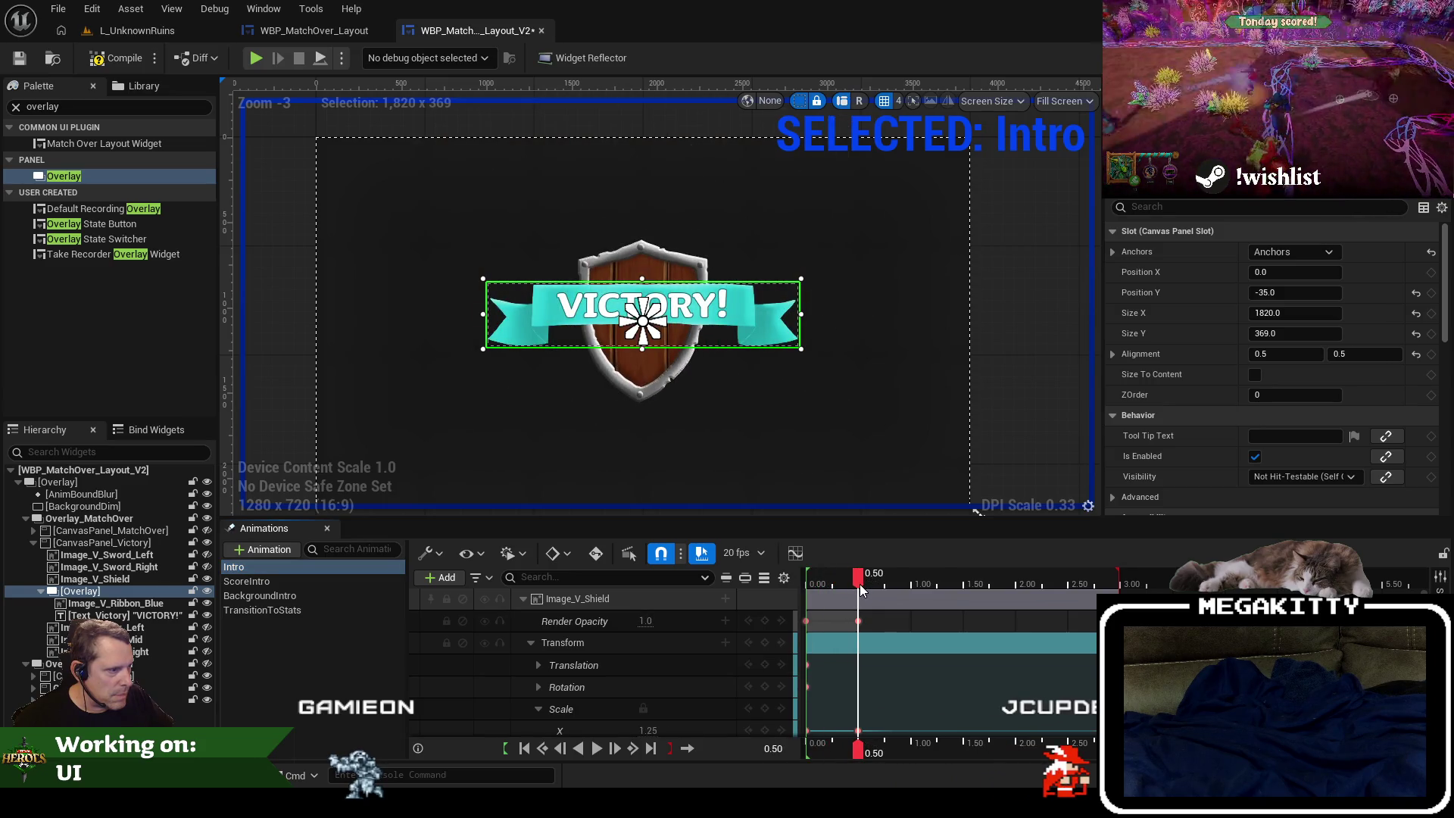
pyautogui.scroll(-2, 764, 607)
pyautogui.scroll(2, 601, 655)
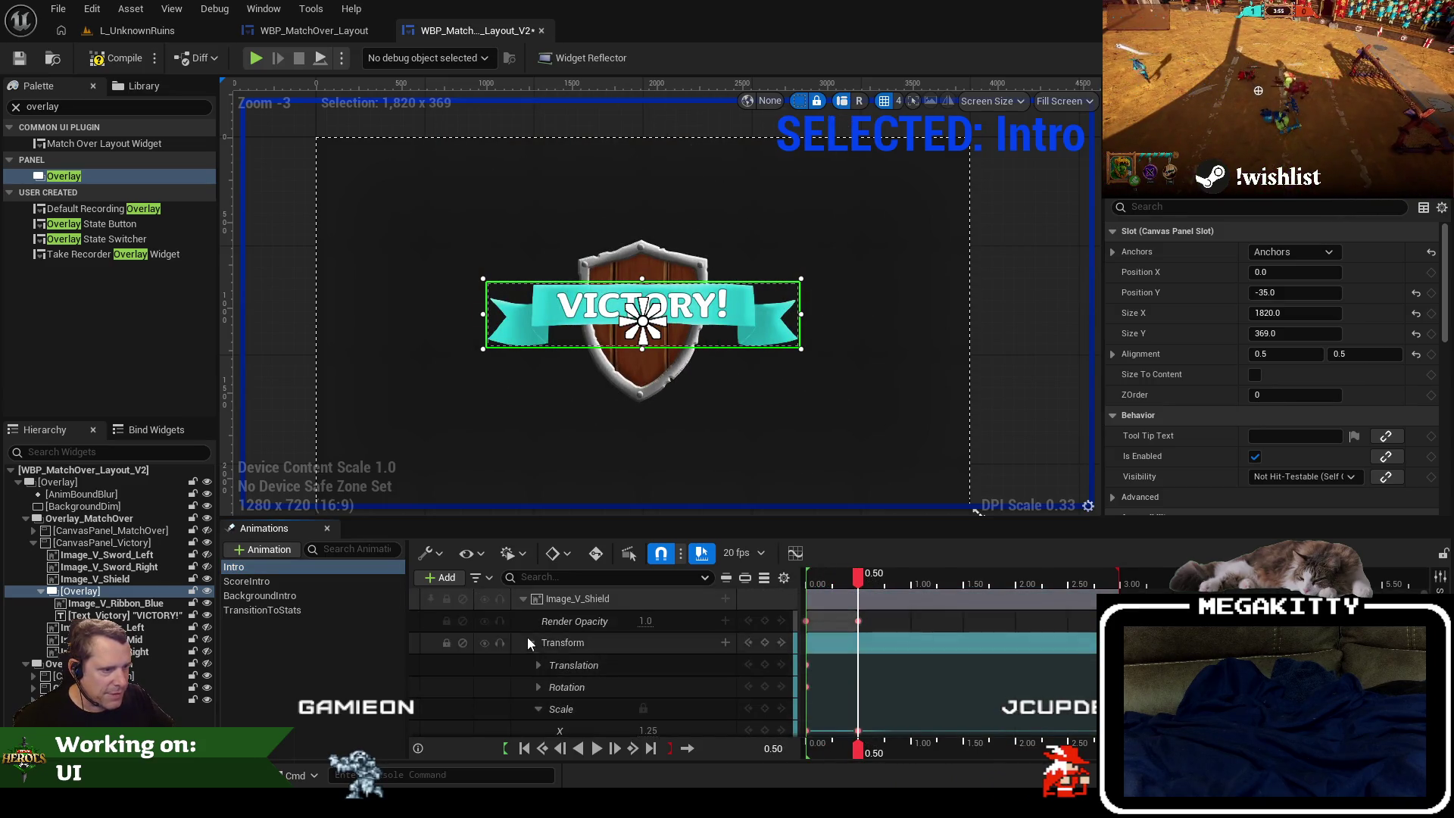
pyautogui.click(526, 601)
pyautogui.click(727, 620)
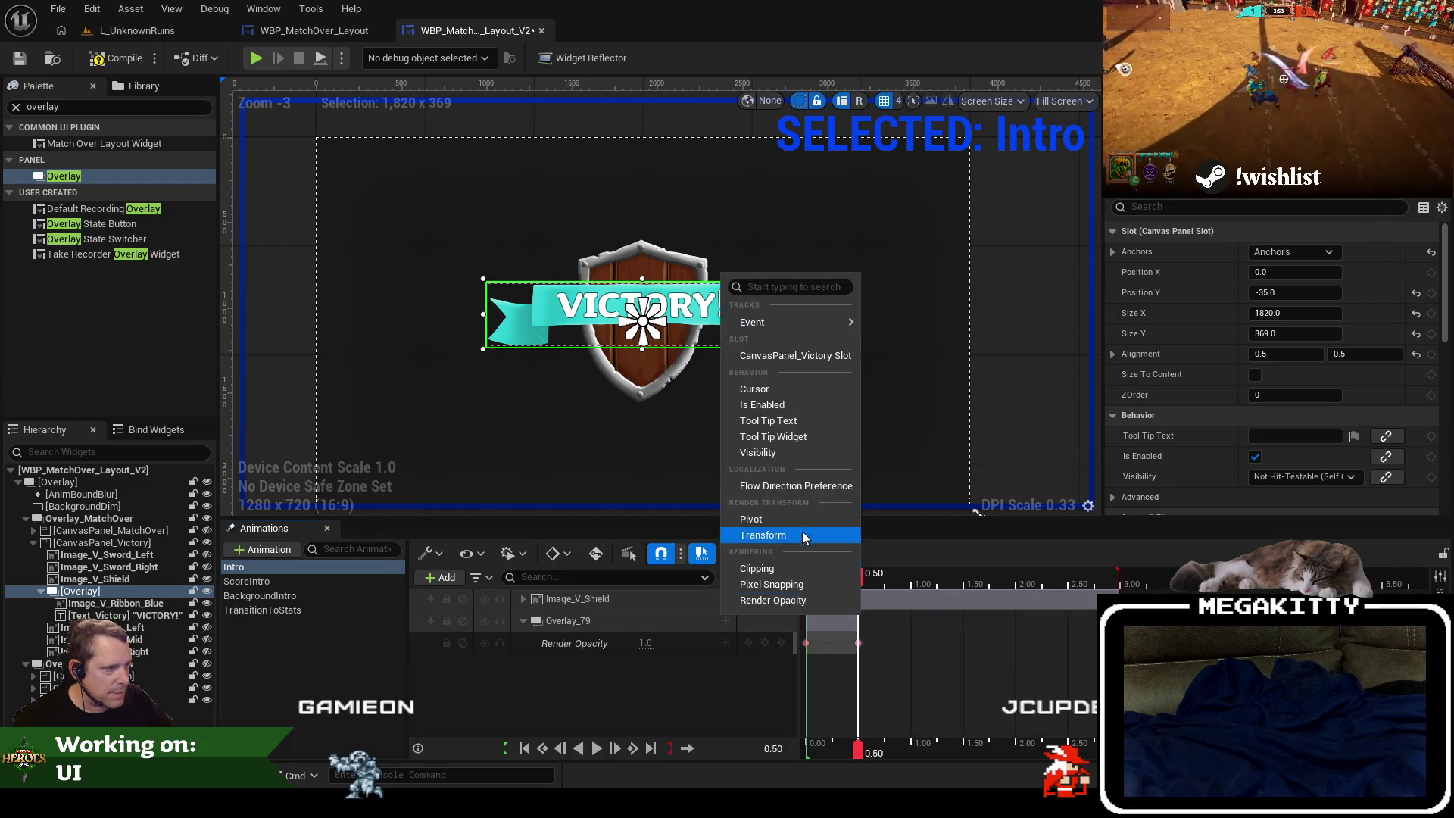
pyautogui.moveTo(739, 329)
pyautogui.click(783, 535)
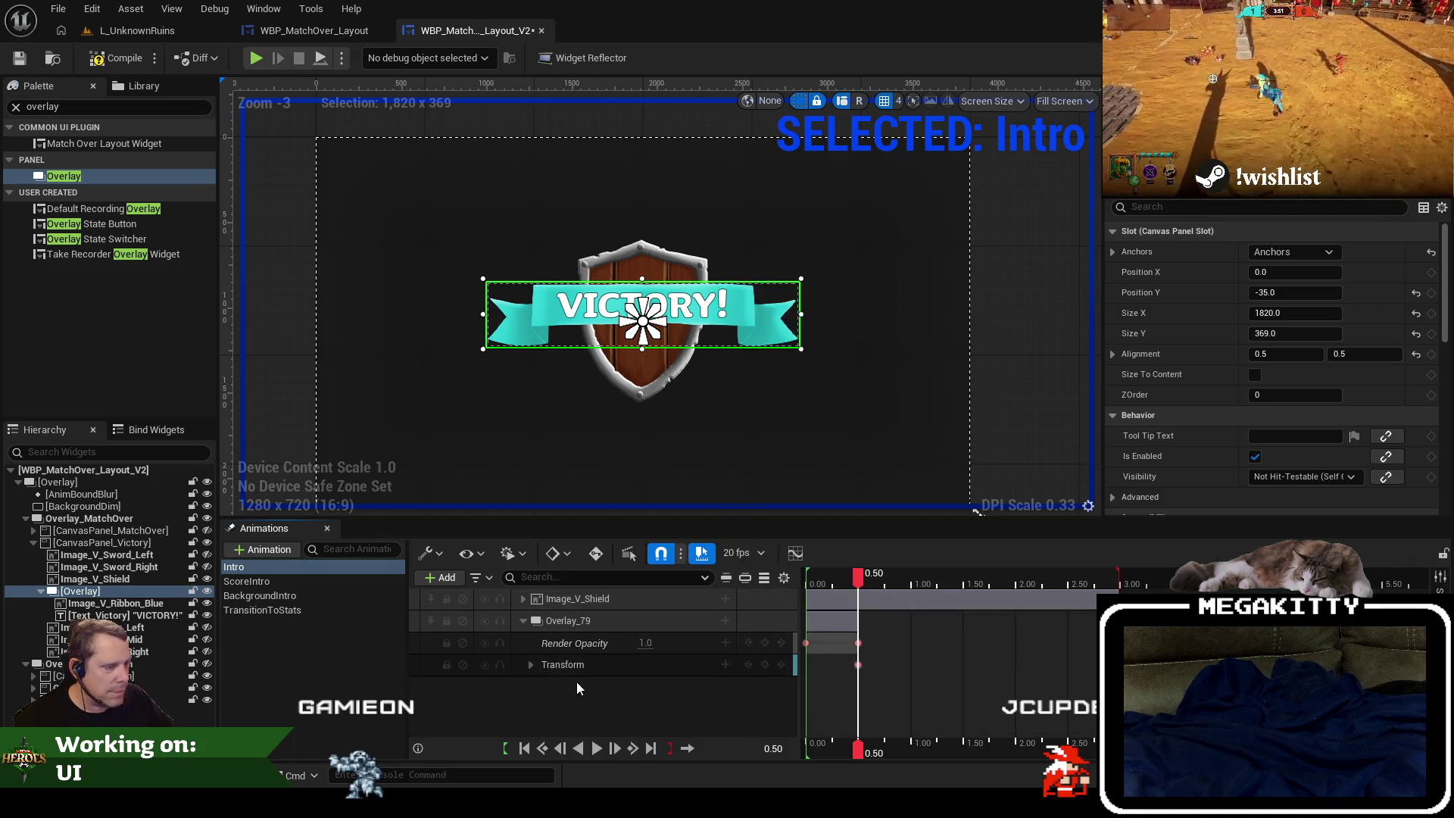
# Key Overlay_79's scale at 1.25 at 0.50 s.
pyautogui.click(531, 663)
pyautogui.scroll(-1, 634, 704)
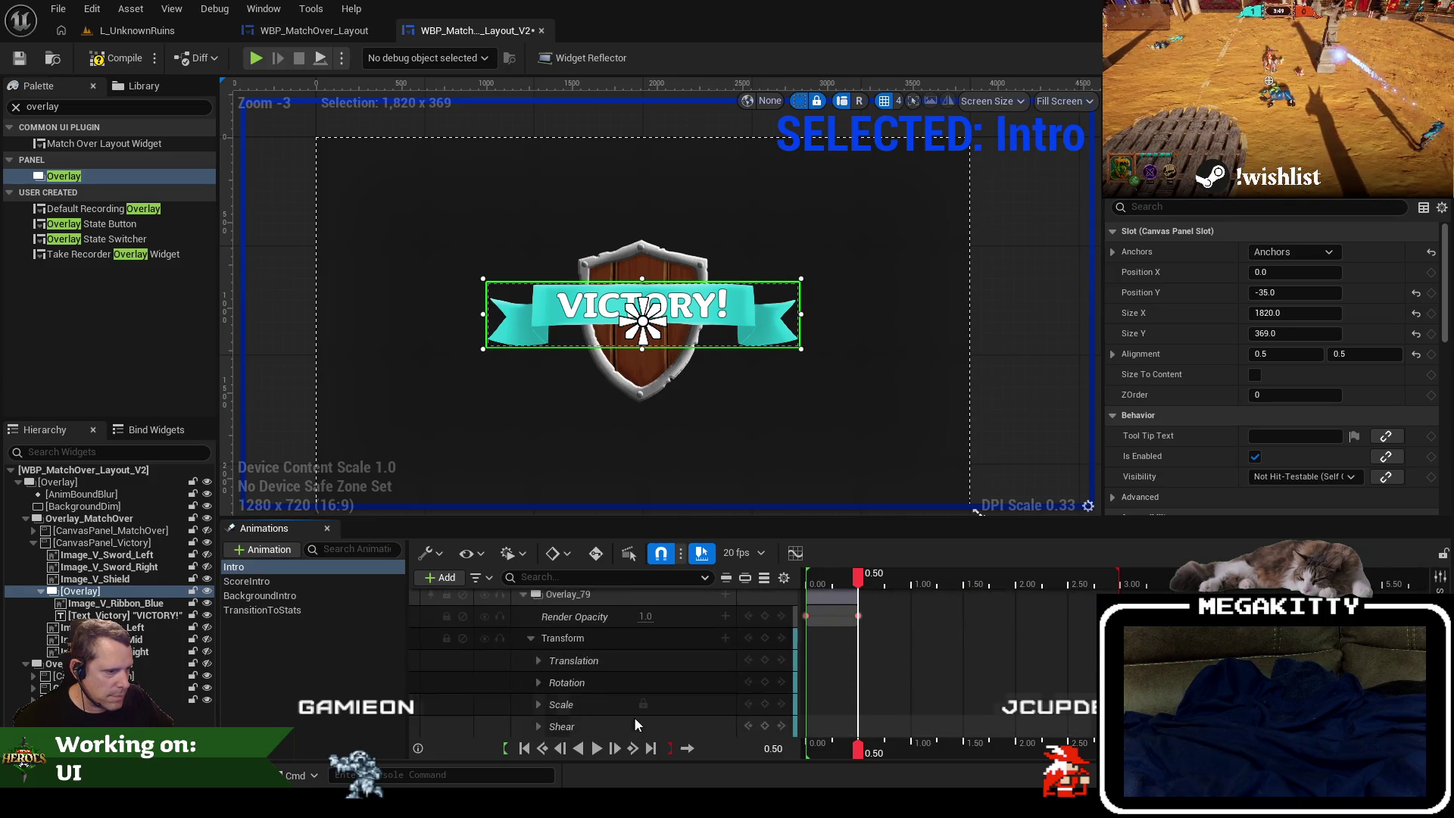
pyautogui.click(538, 709)
pyautogui.scroll(-2, 667, 697)
pyautogui.click(645, 681)
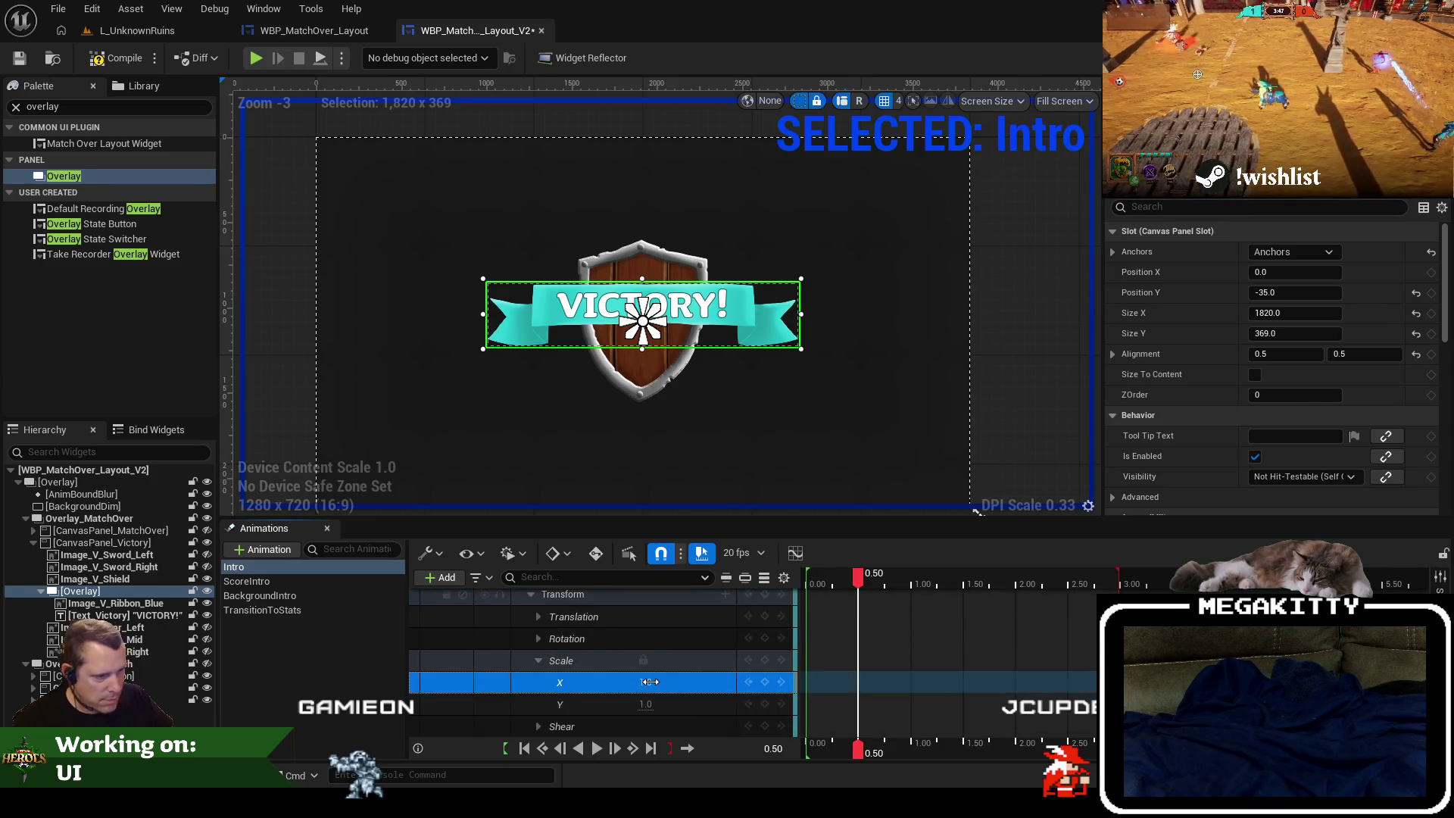
pyautogui.write('1.25')
pyautogui.press('Return')
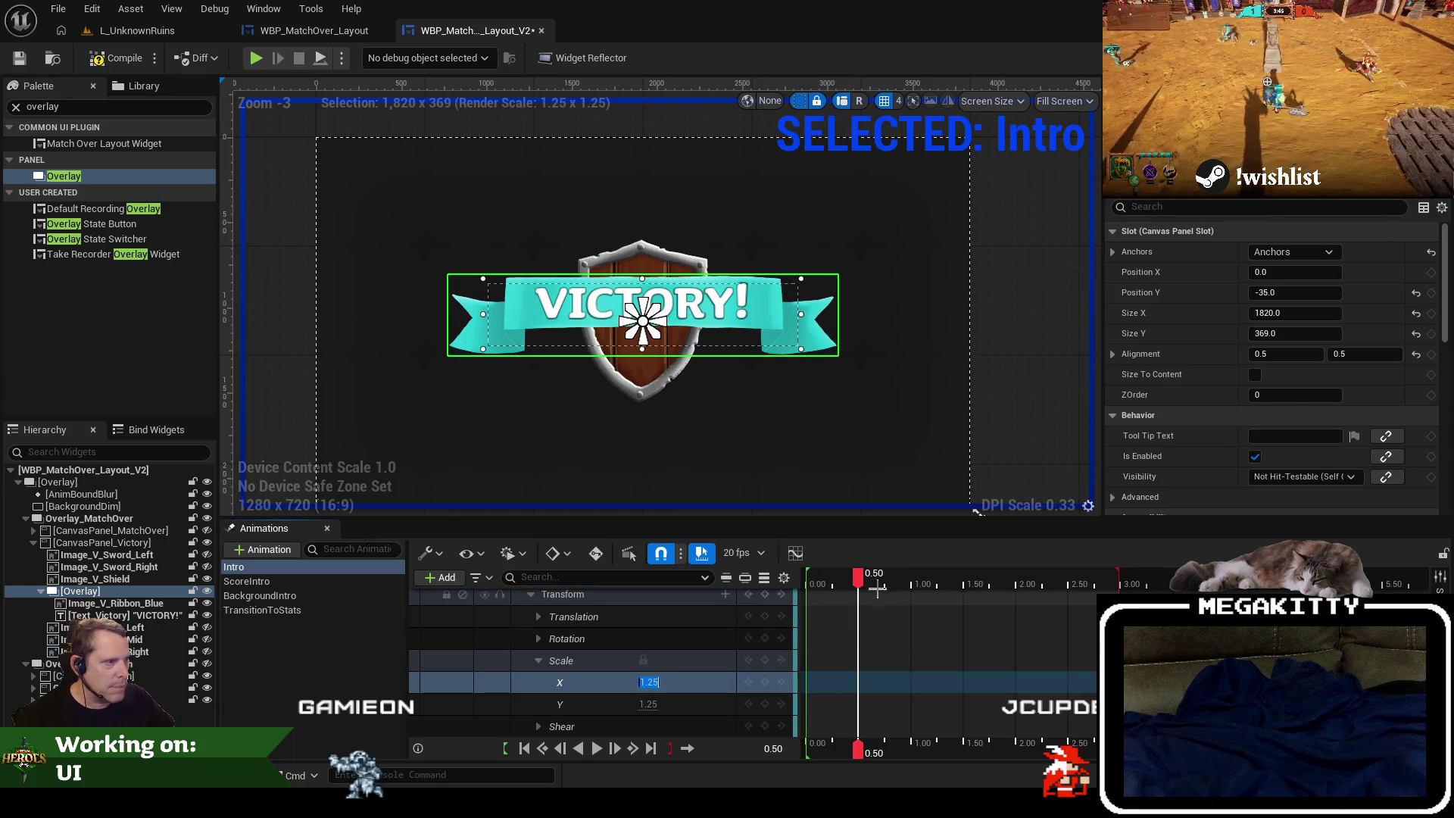
# Key scale 4.75 at 0.00 and 1.0 later, then scrub to preview the shrink.
pyautogui.moveTo(861, 579); pyautogui.dragTo(805, 580)
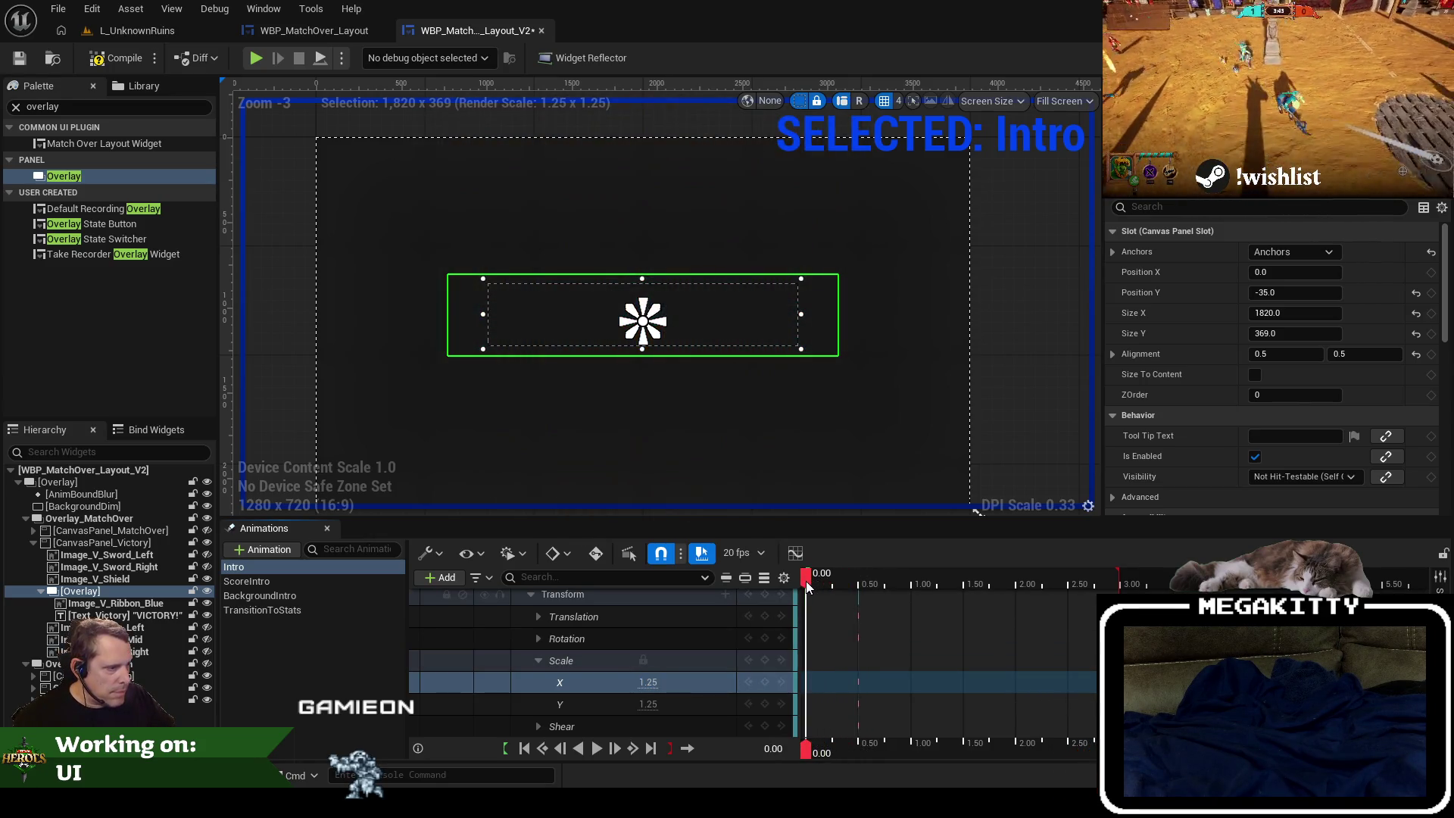
pyautogui.click(648, 682)
pyautogui.write('4.75')
pyautogui.press('Return')
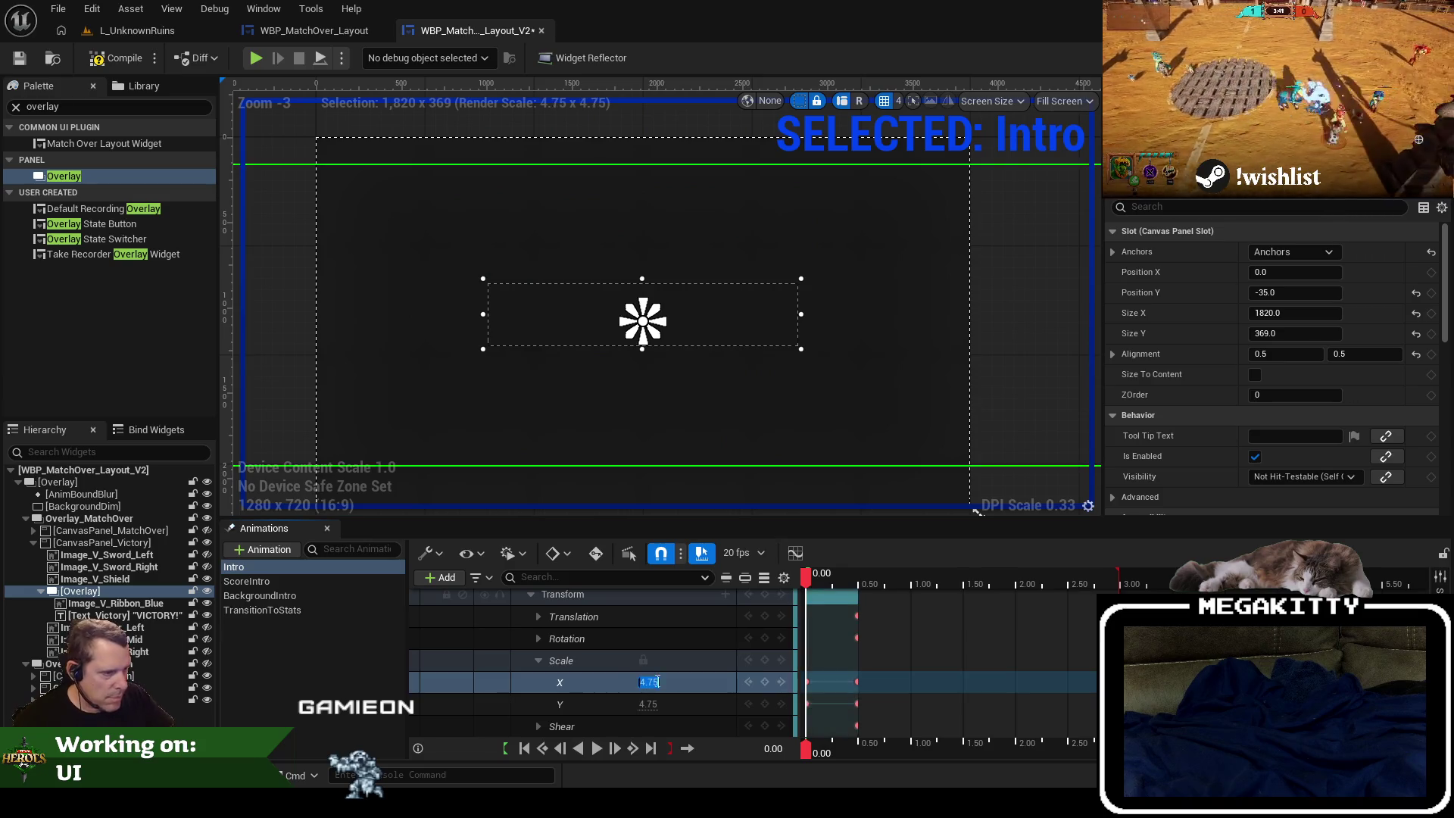
pyautogui.moveTo(807, 585); pyautogui.dragTo(1118, 589)
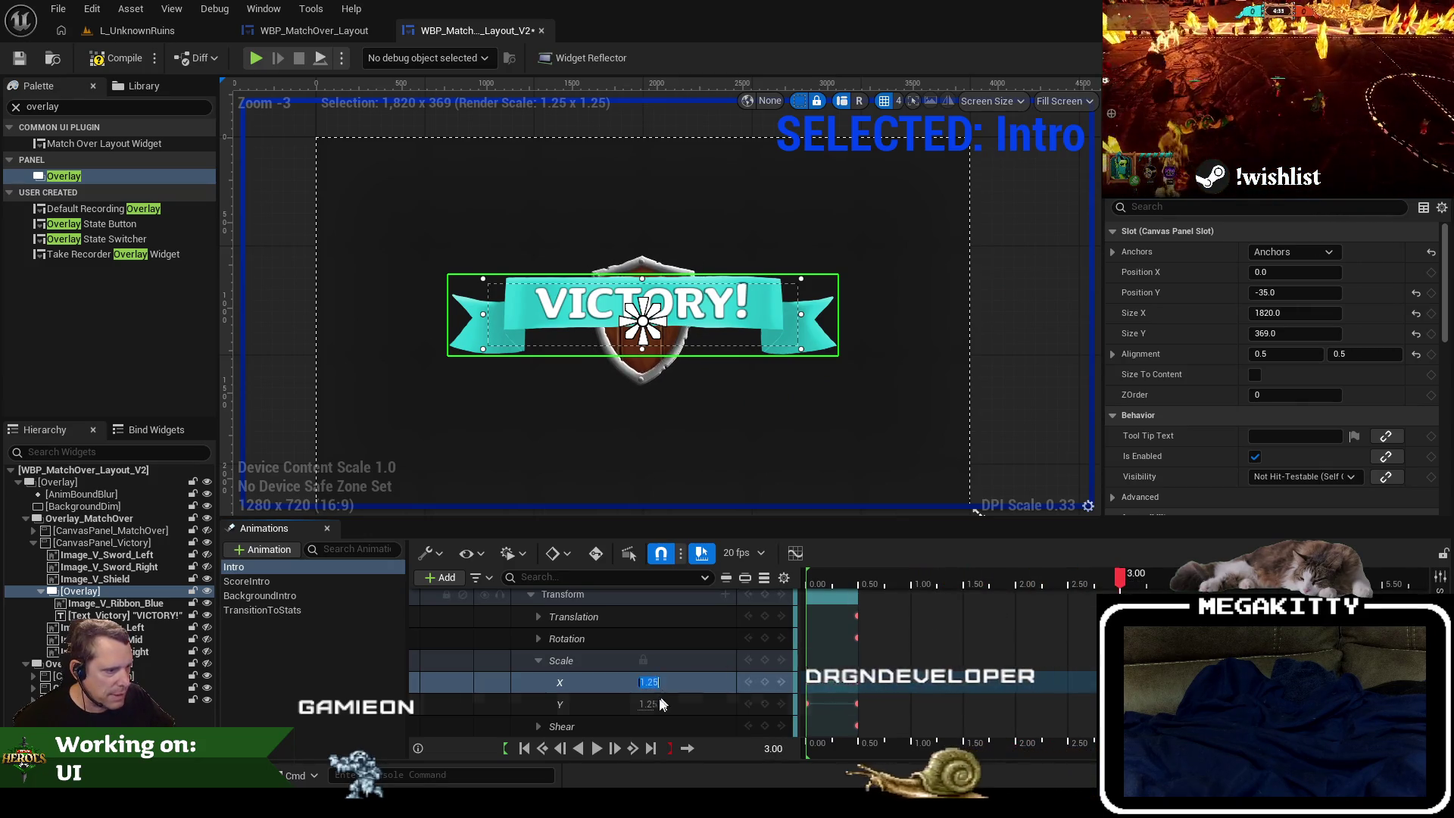
pyautogui.write('1')
pyautogui.press('Tab')
pyautogui.moveTo(1123, 581); pyautogui.dragTo(804, 591)
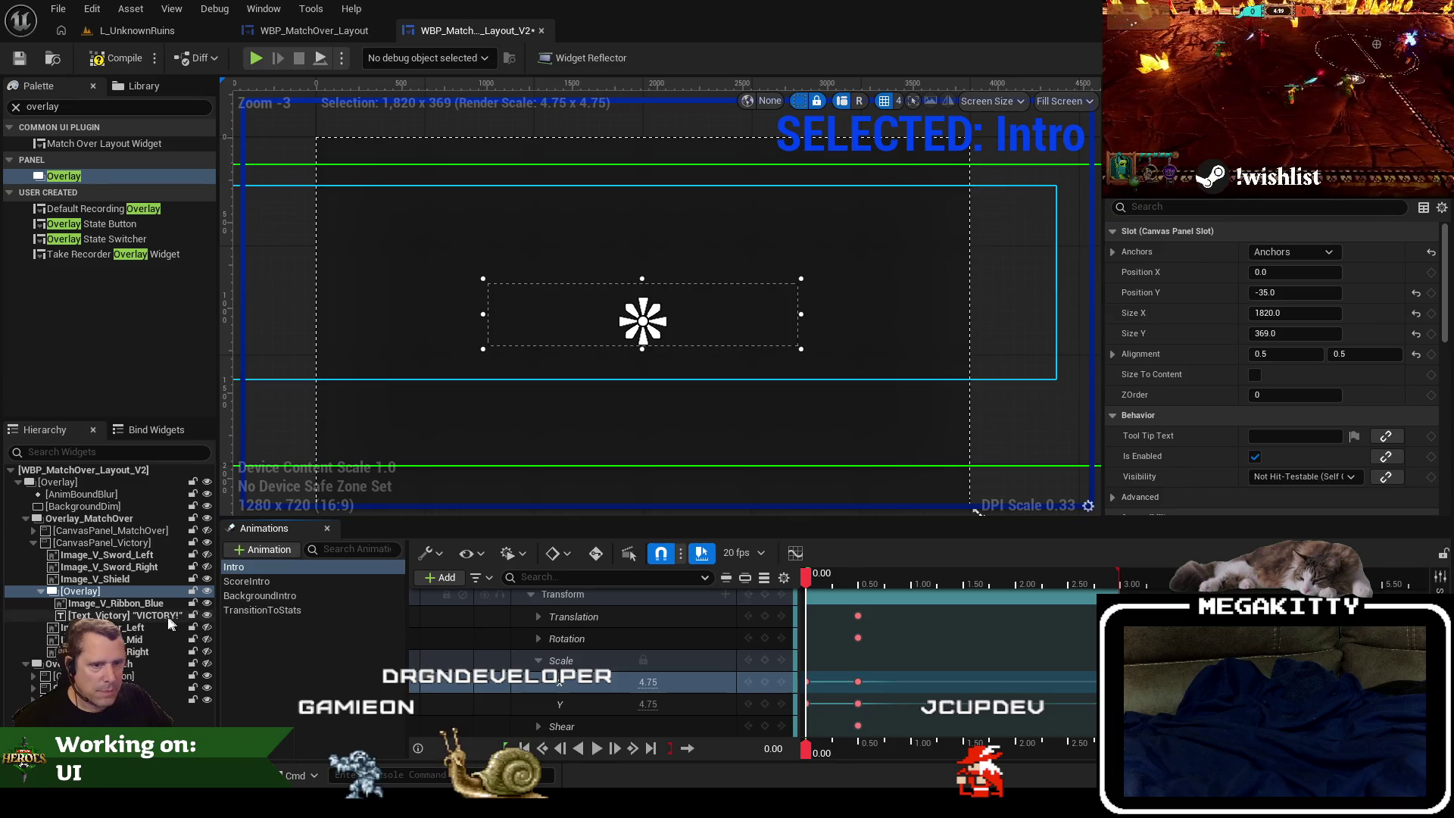
# Rename the ribbon-and-text overlay to Overlay_Ribbon.
pyautogui.doubleClick(181, 590)
pyautogui.write('Overlau')
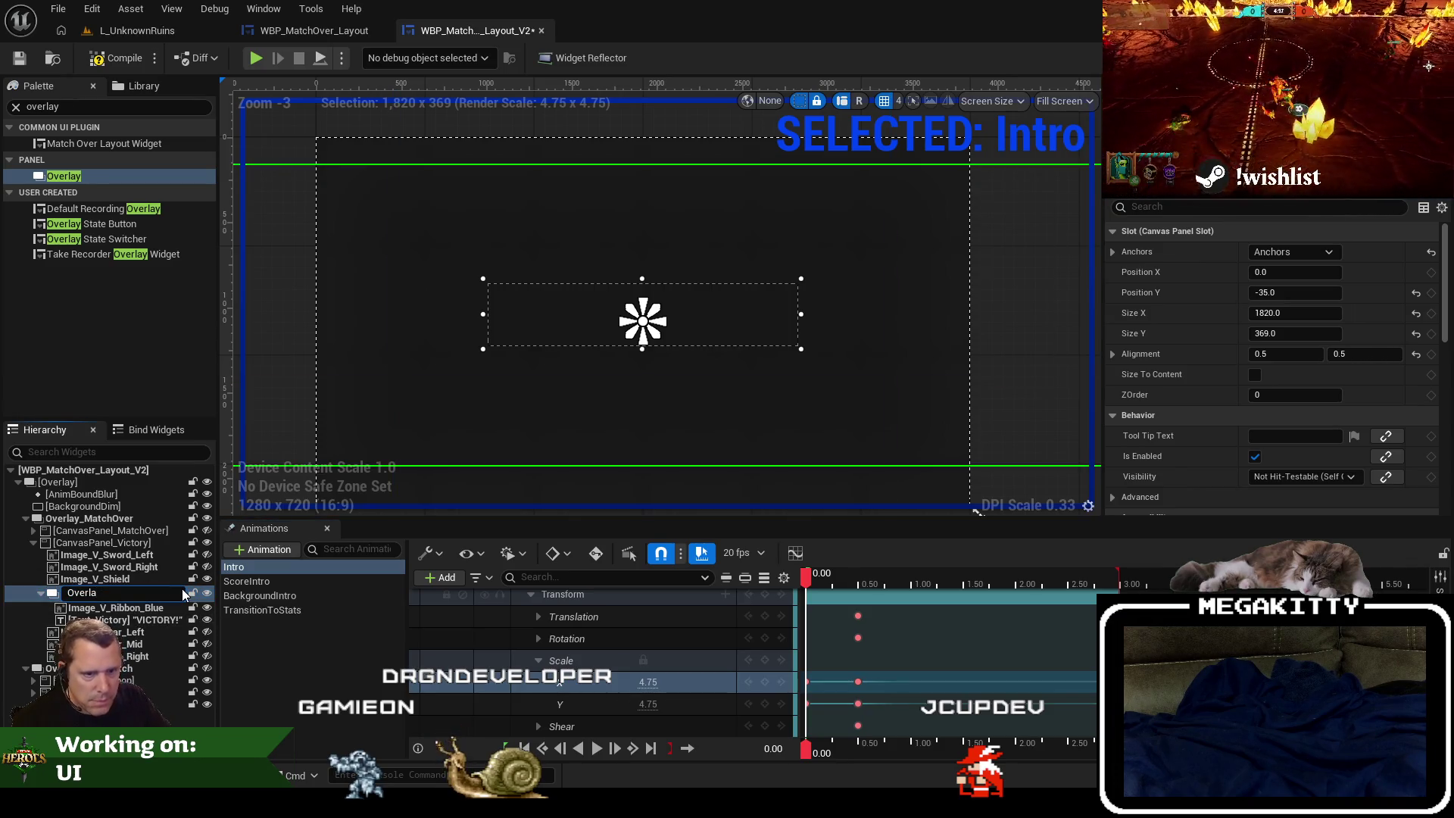
pyautogui.press('BackSpace')
pyautogui.write('y_ribbon')
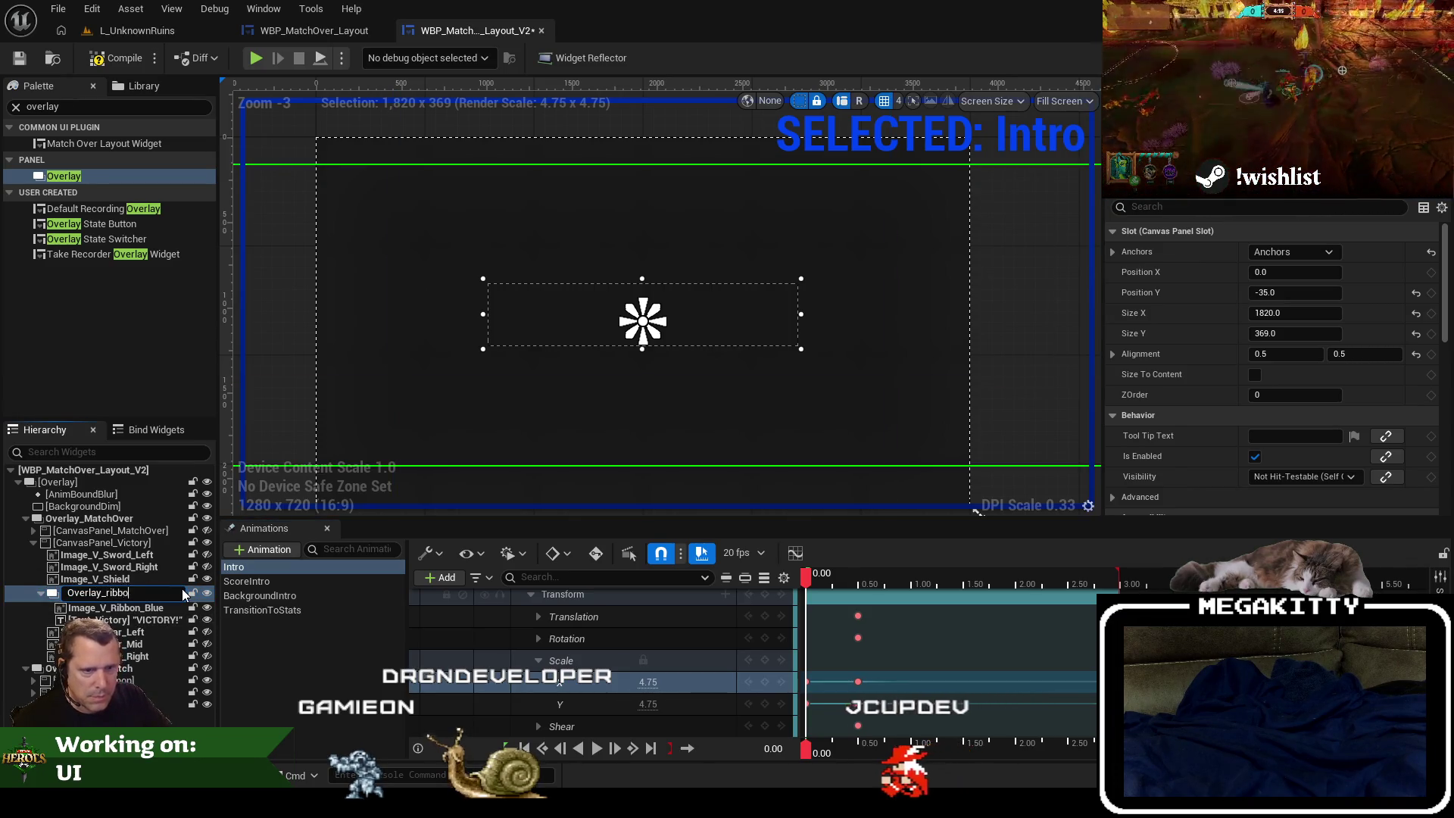
pyautogui.press('Left')
pyautogui.press('BackSpace')
pyautogui.write('R')
pyautogui.press('Return')
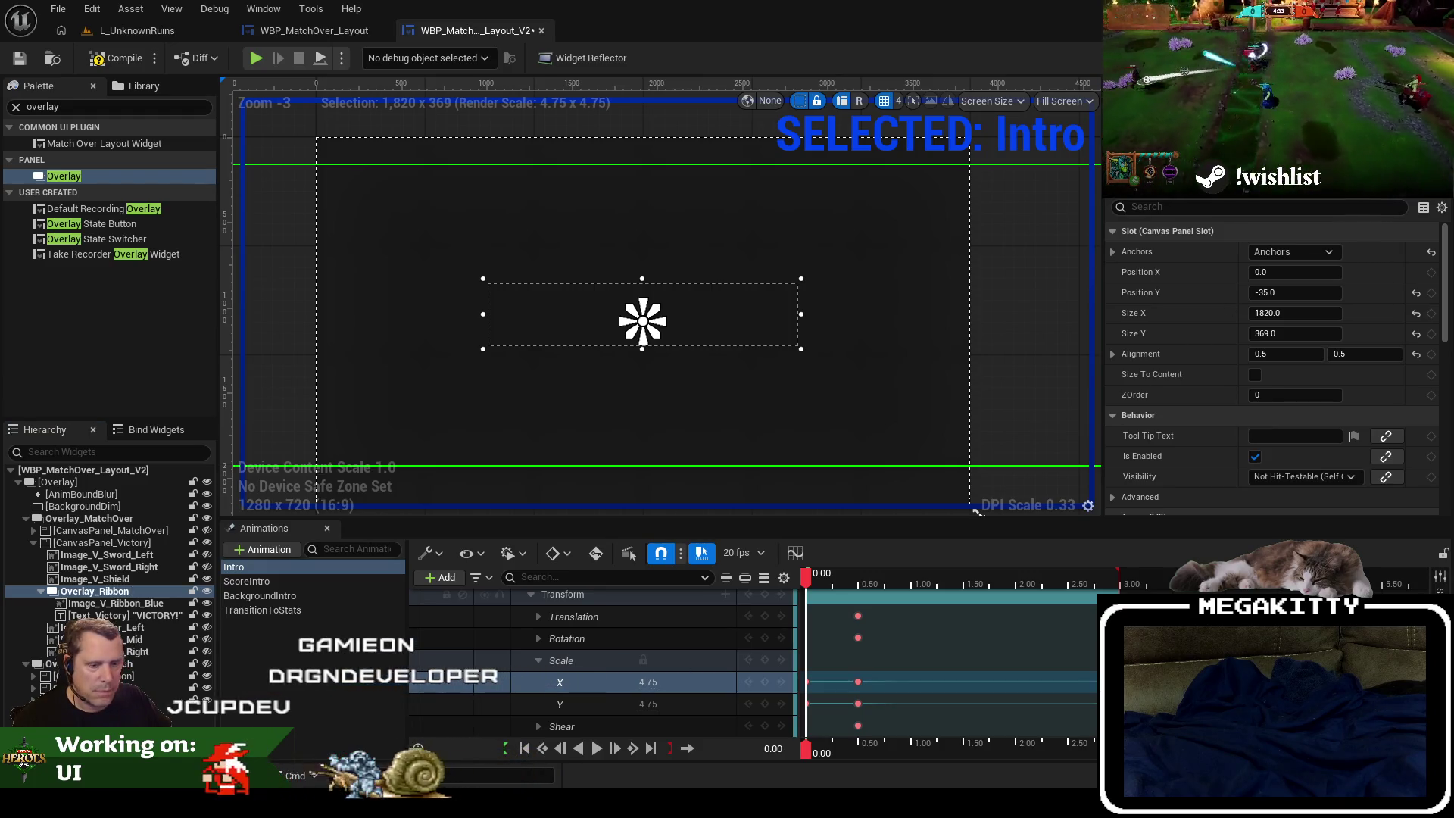
# Play and scrub the Intro animation to check the banner scale, and make the crossed swords visible.
pyautogui.click(597, 750)
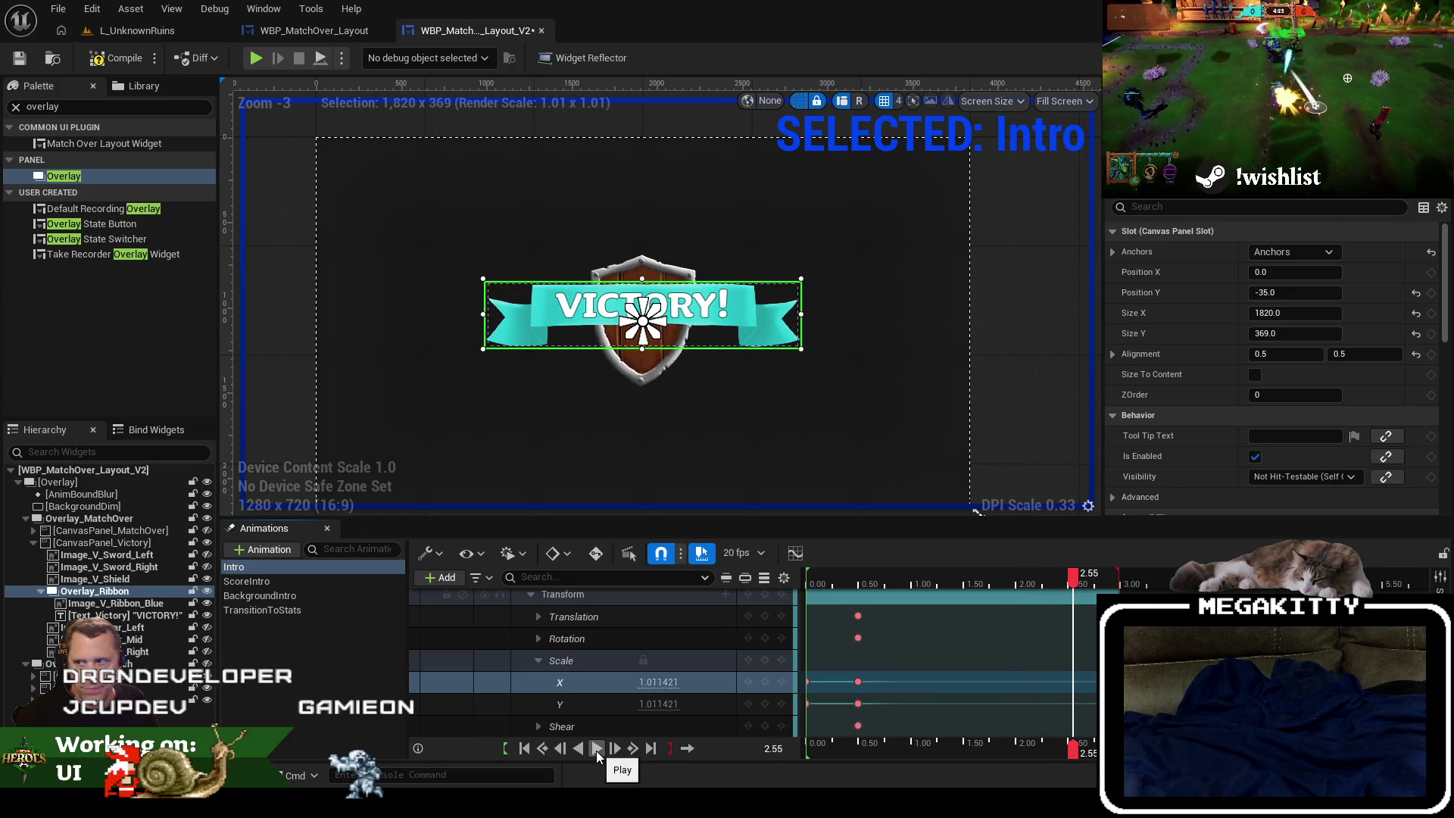
pyautogui.moveTo(1067, 578)
pyautogui.mouseDown()
pyautogui.moveTo(807, 581)
pyautogui.moveTo(857, 573)
pyautogui.mouseUp()
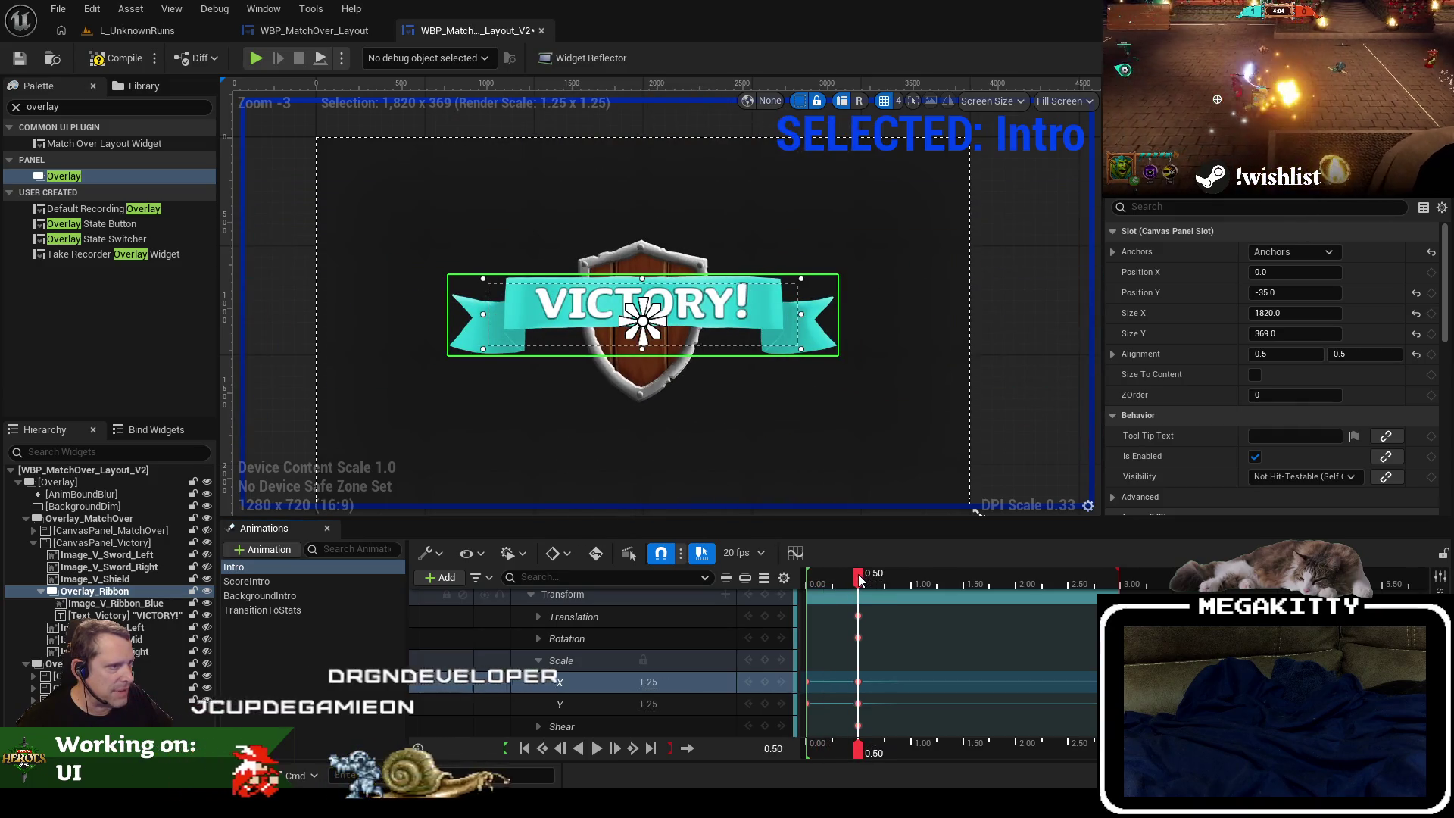
pyautogui.click(207, 559)
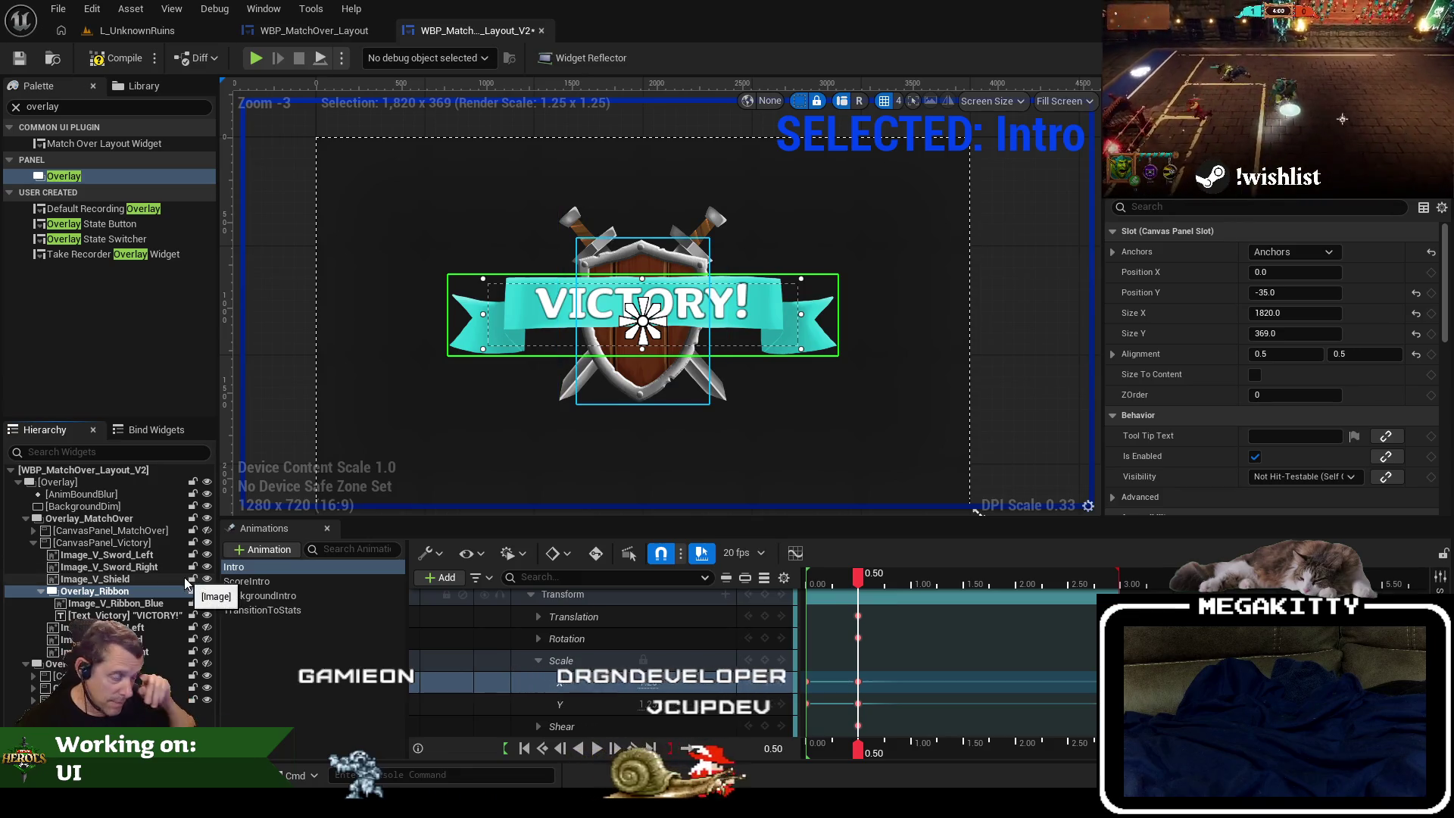
# Add an Image_V_Sword_Left track to the Intro animation below Overlay_Ribbon.
pyautogui.scroll(2, 519, 644)
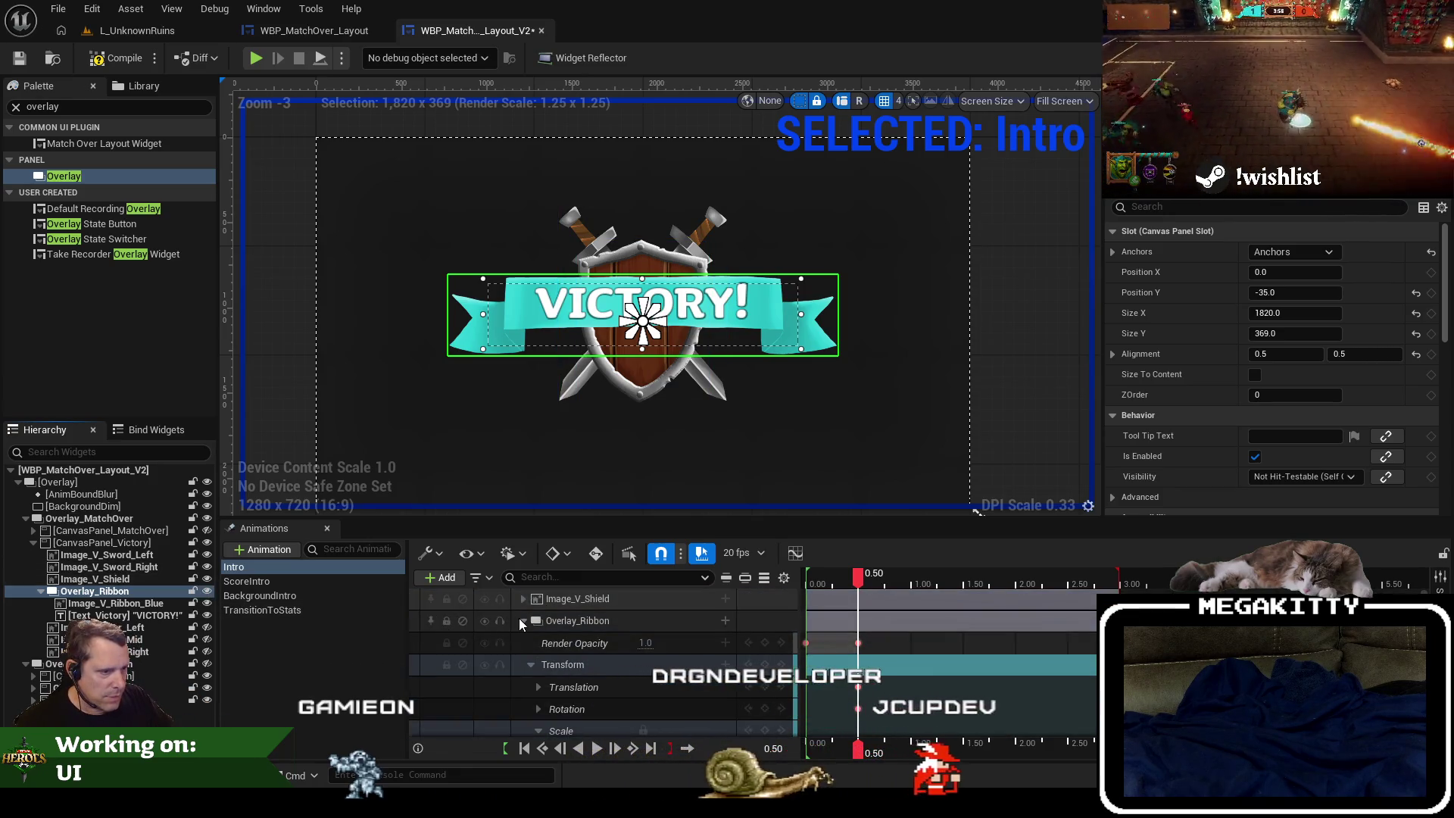
pyautogui.click(522, 621)
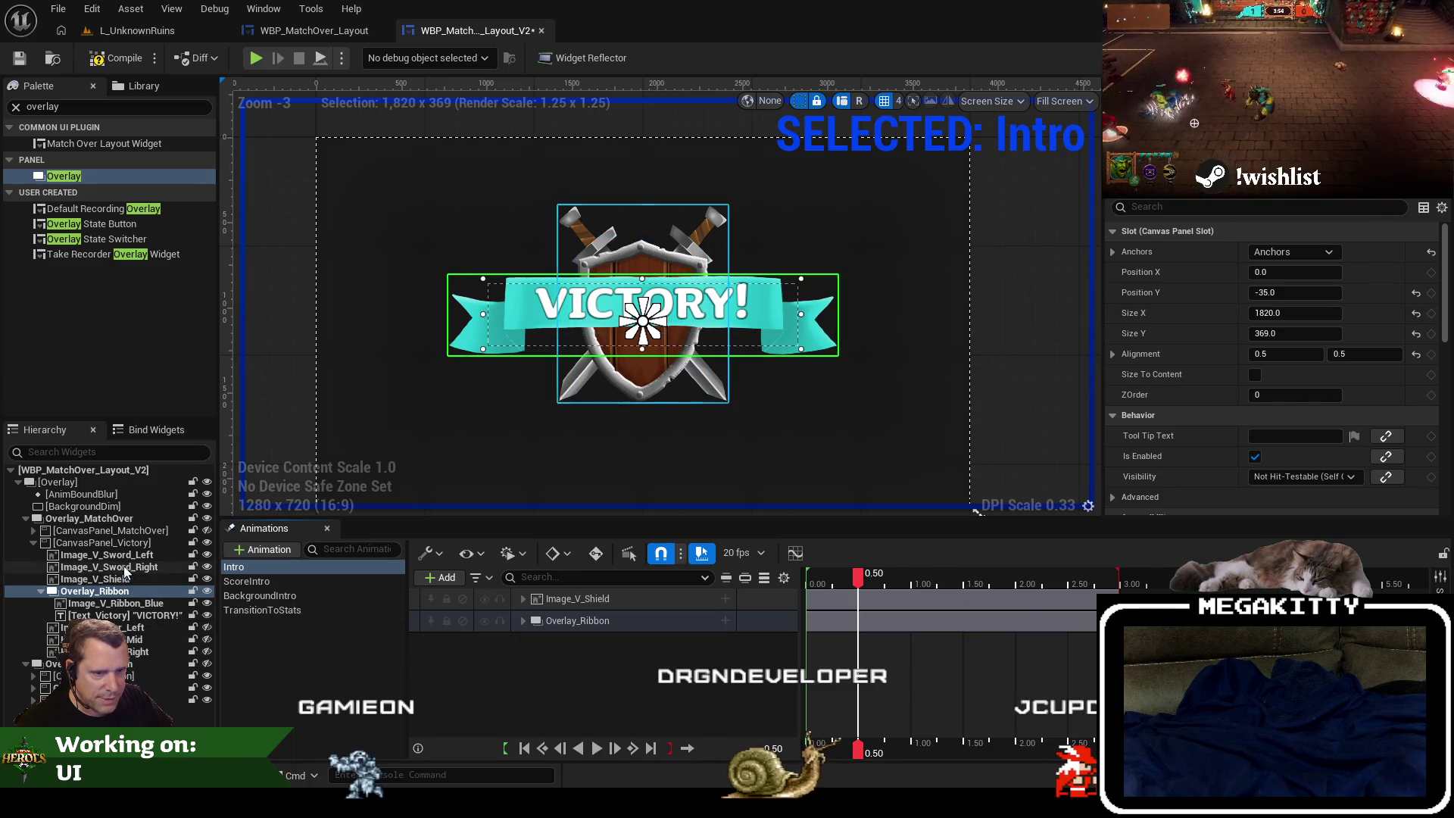
pyautogui.click(155, 559)
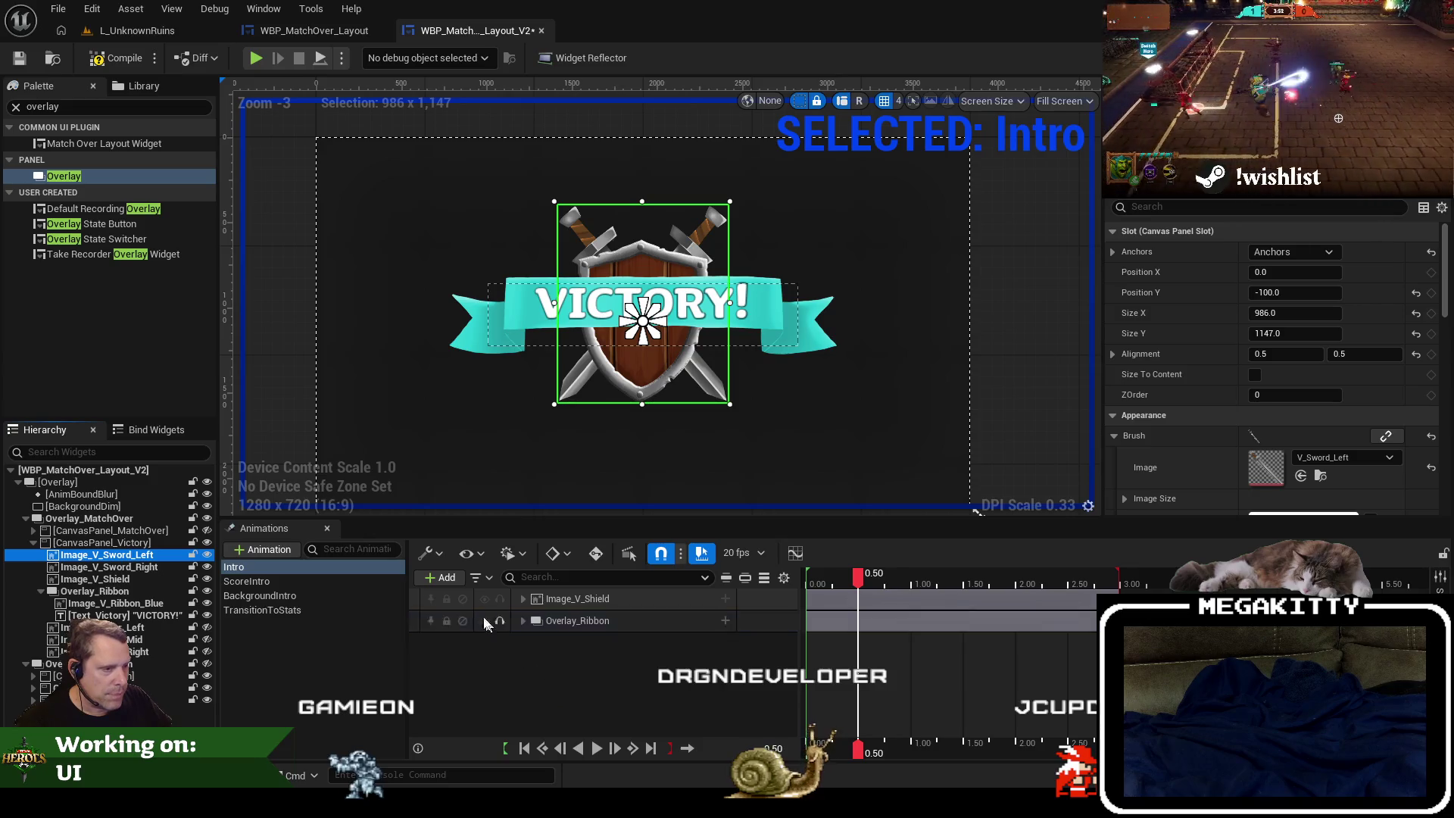
pyautogui.click(440, 577)
pyautogui.click(546, 617)
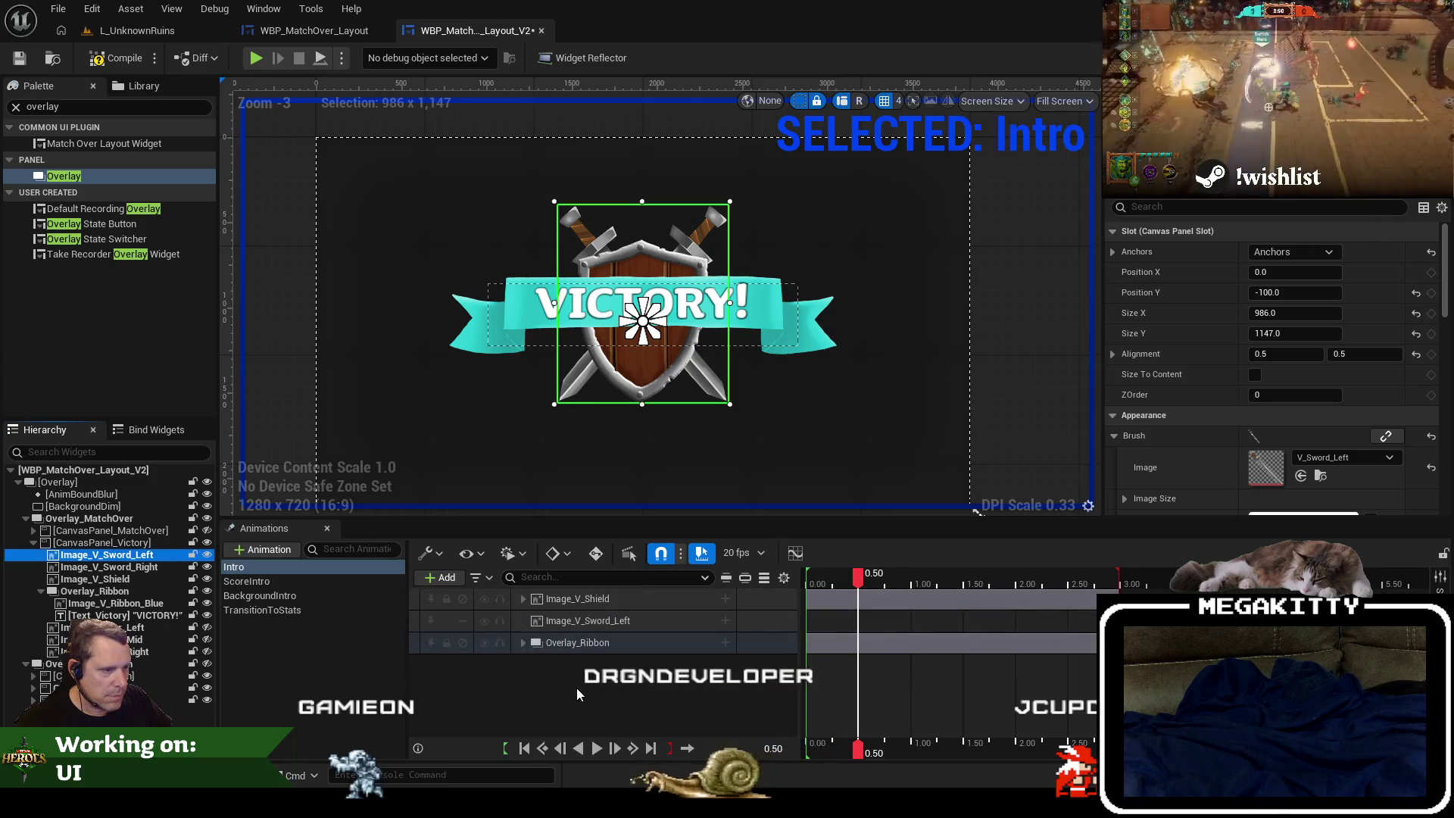
pyautogui.moveTo(575, 620); pyautogui.dragTo(593, 653)
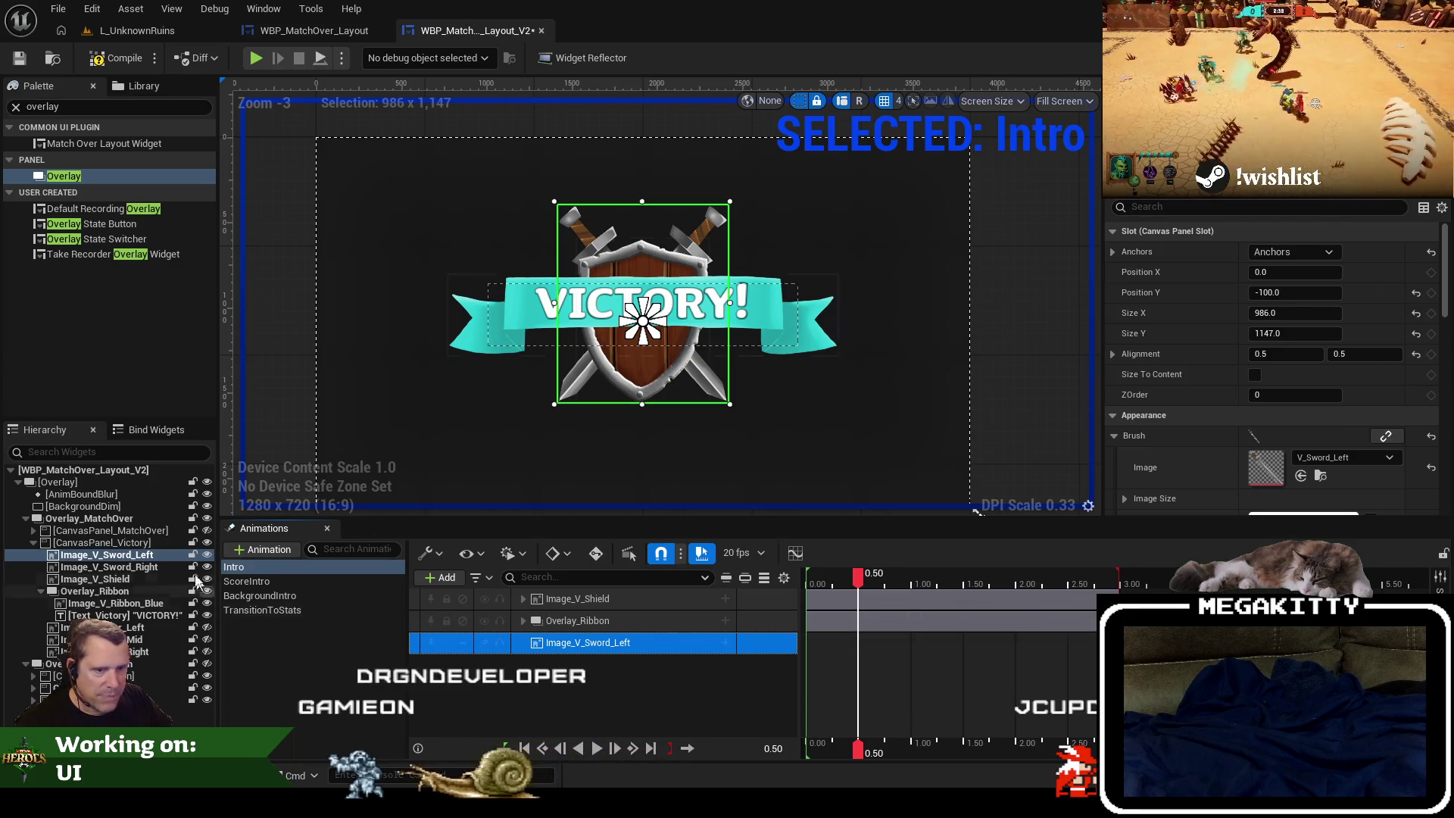
# Add an Image_V_Sword_Right track and order it below the left sword track.
pyautogui.click(163, 567)
pyautogui.click(435, 582)
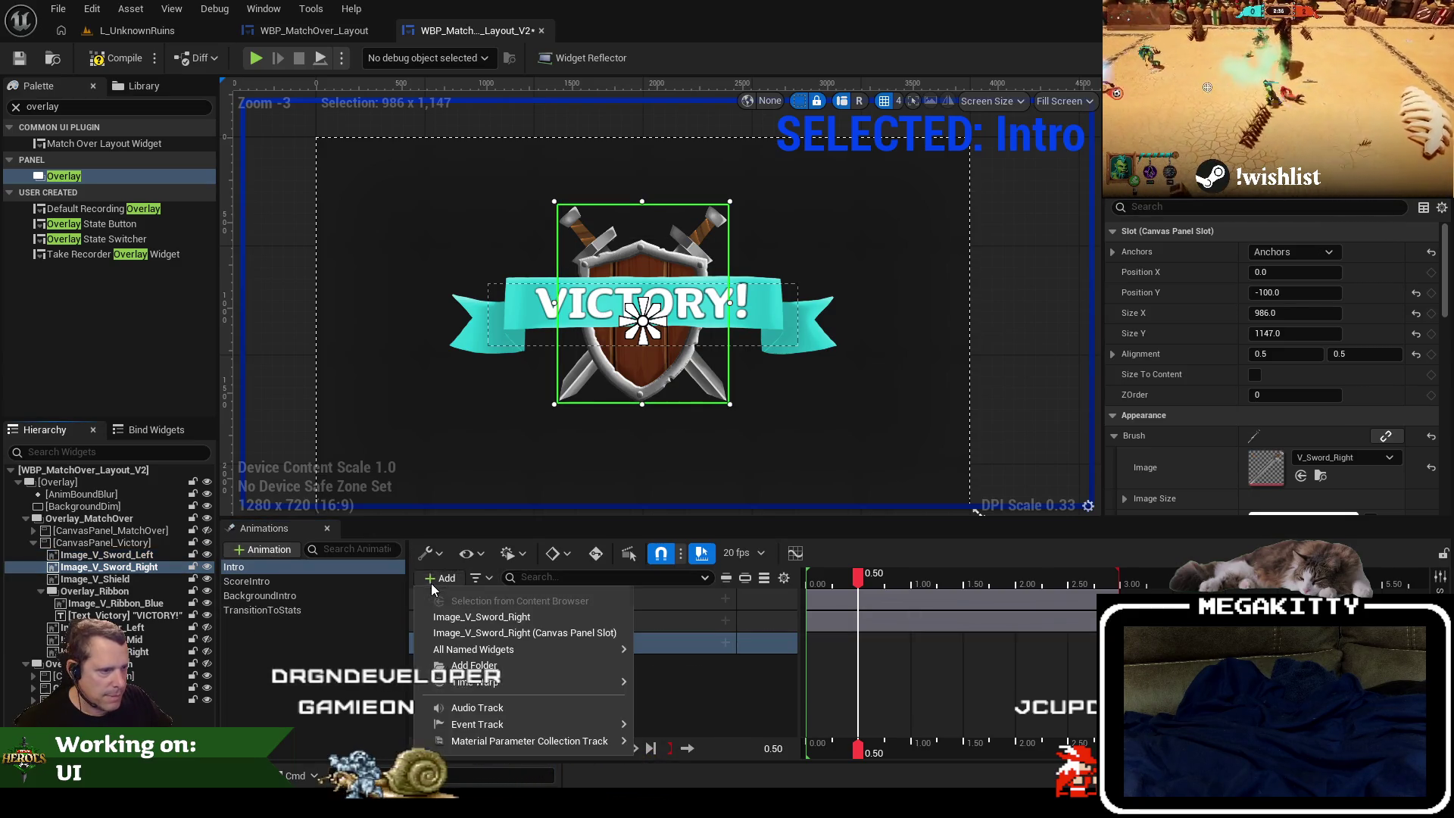
pyautogui.click(503, 616)
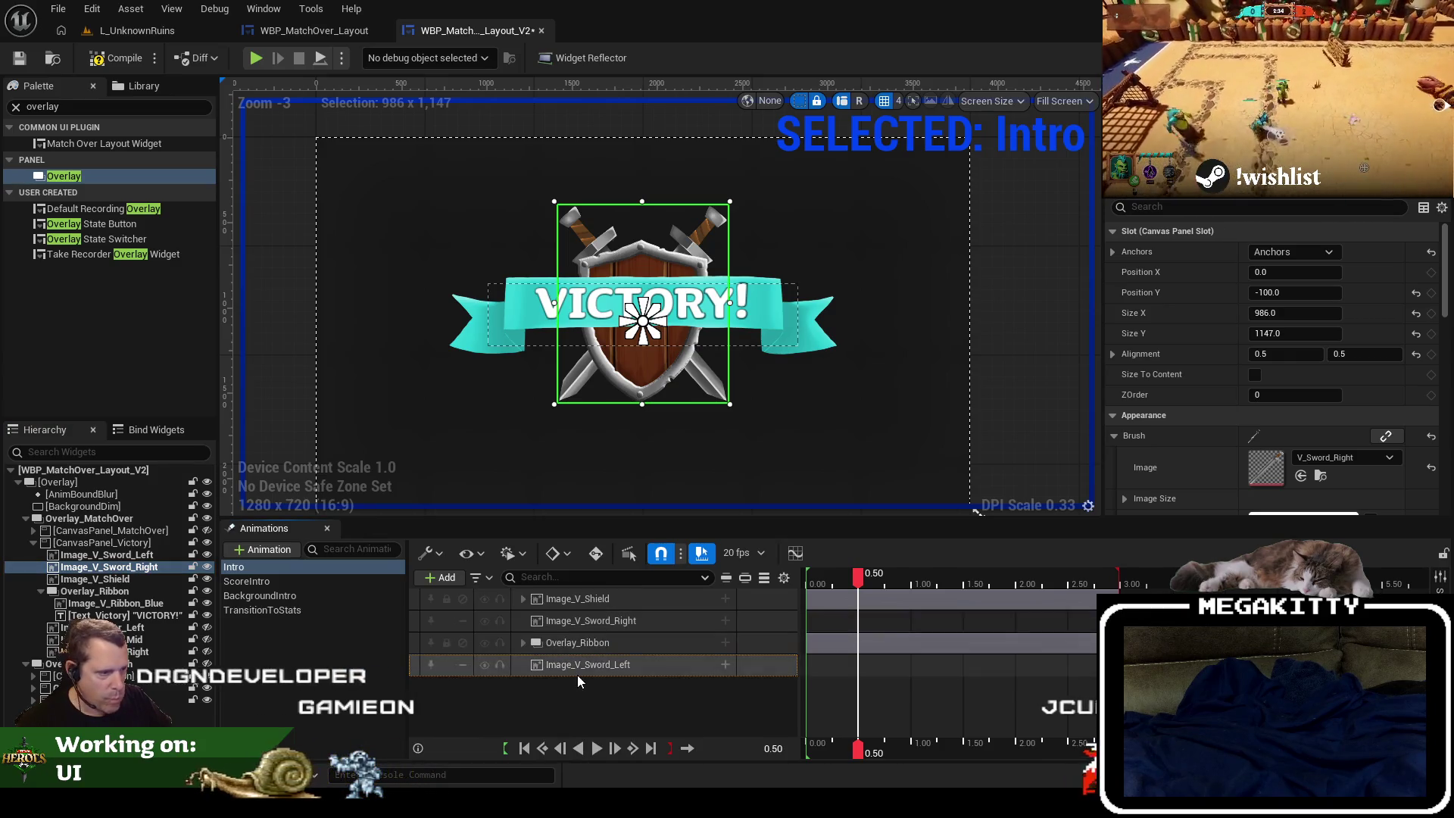
pyautogui.moveTo(575, 641)
pyautogui.mouseDown()
pyautogui.moveTo(580, 613)
pyautogui.moveTo(618, 668)
pyautogui.mouseUp()
pyautogui.click(618, 650)
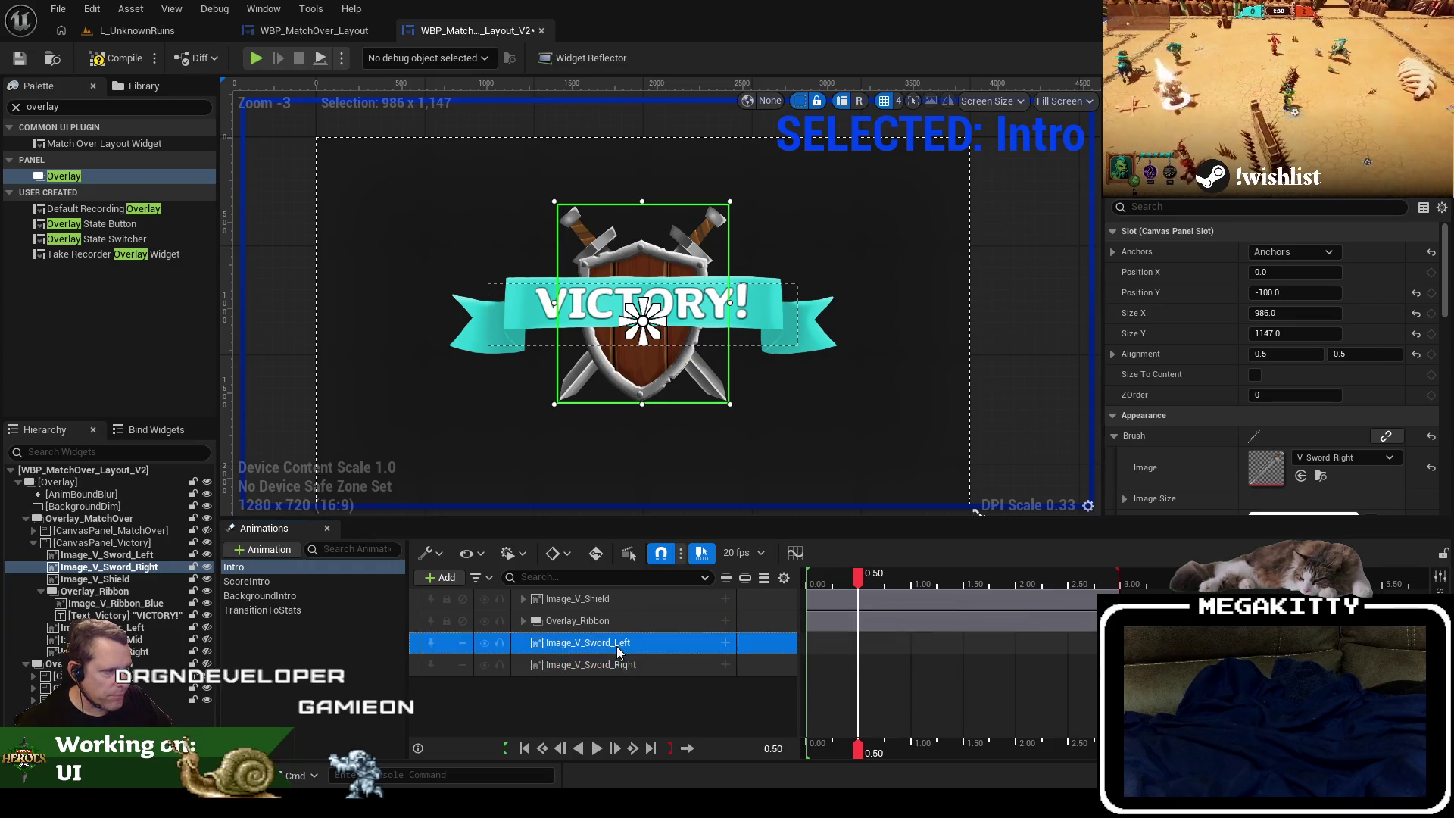
pyautogui.moveTo(856, 575)
pyautogui.mouseDown()
pyautogui.moveTo(806, 582)
pyautogui.moveTo(859, 580)
pyautogui.mouseUp()
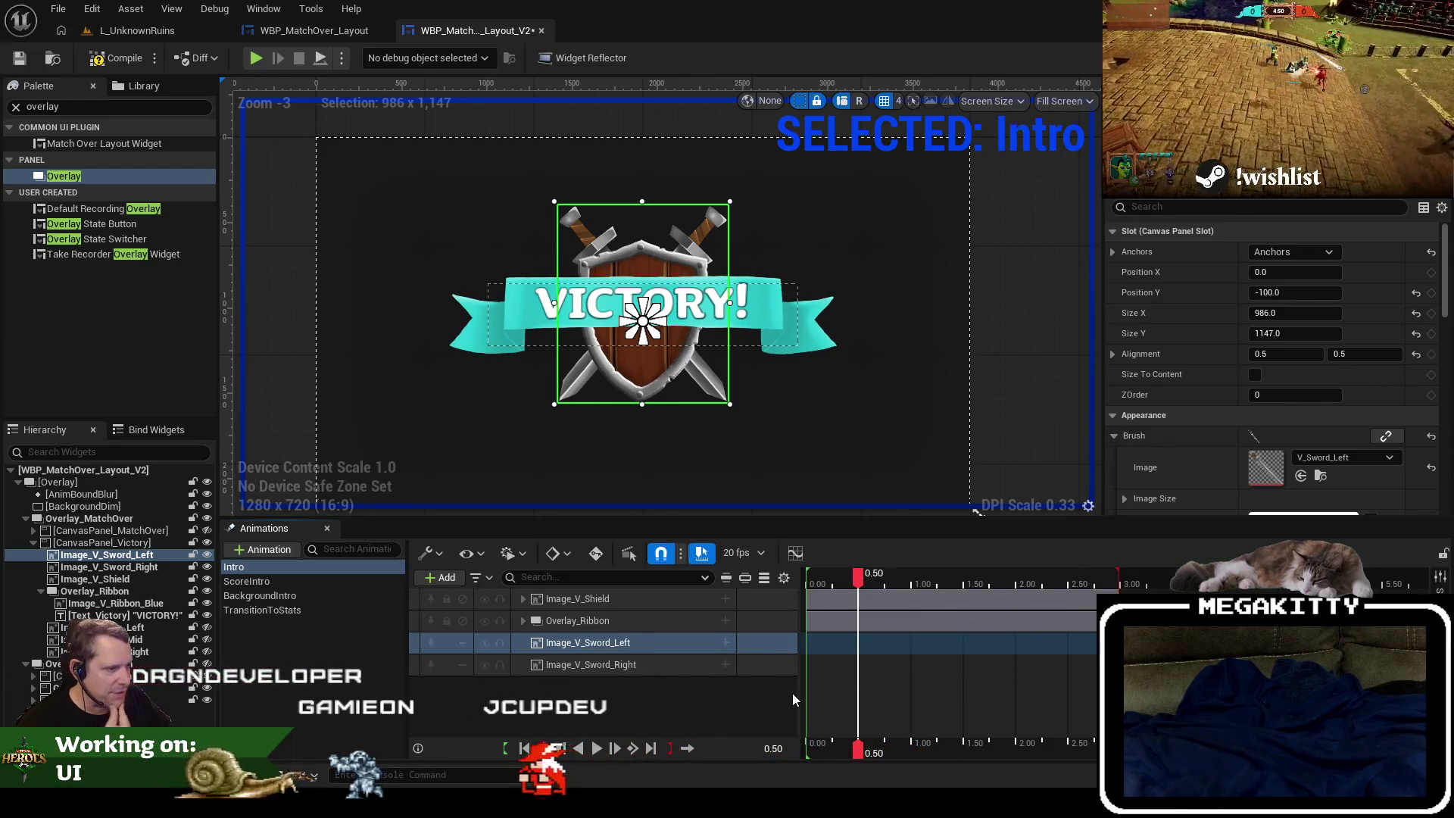
# Add a Transform track to the left sword and to the right sword.
pyautogui.click(725, 643)
pyautogui.click(757, 555)
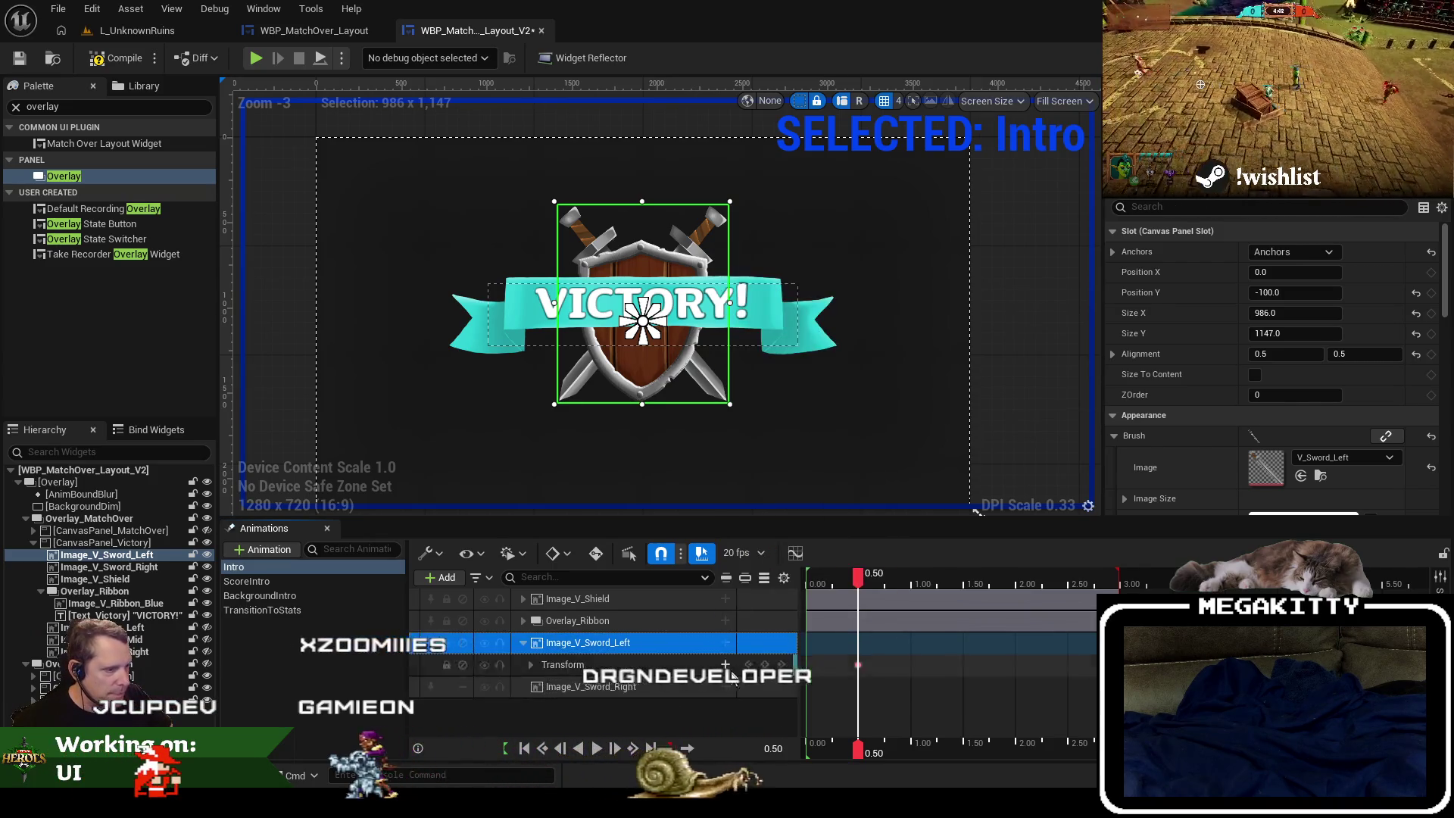
pyautogui.click(724, 643)
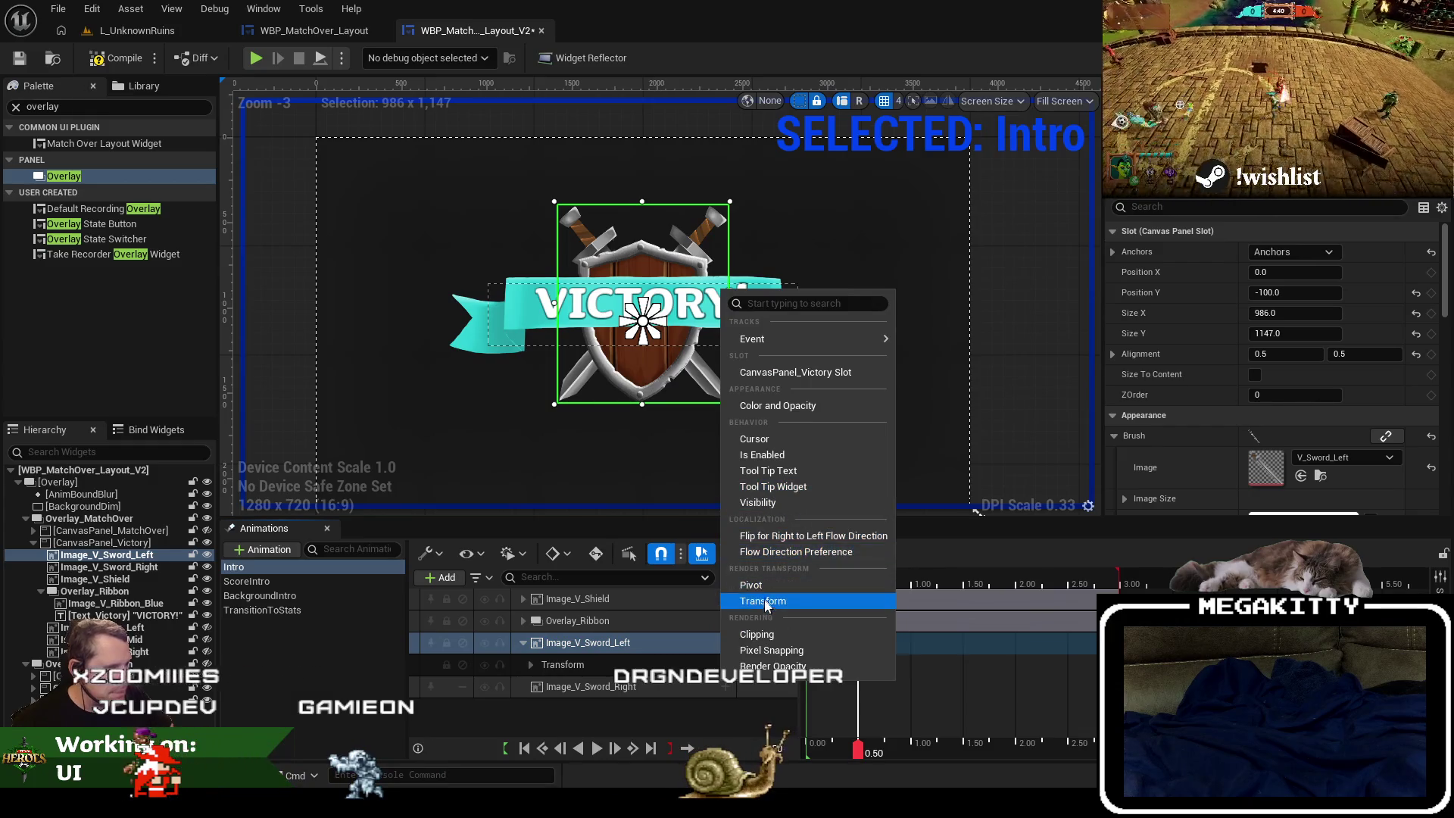
pyautogui.click(763, 601)
# Expand both swords' Transform tracks to their Translation channels and rewind the playhead to 0.00.
pyautogui.click(532, 665)
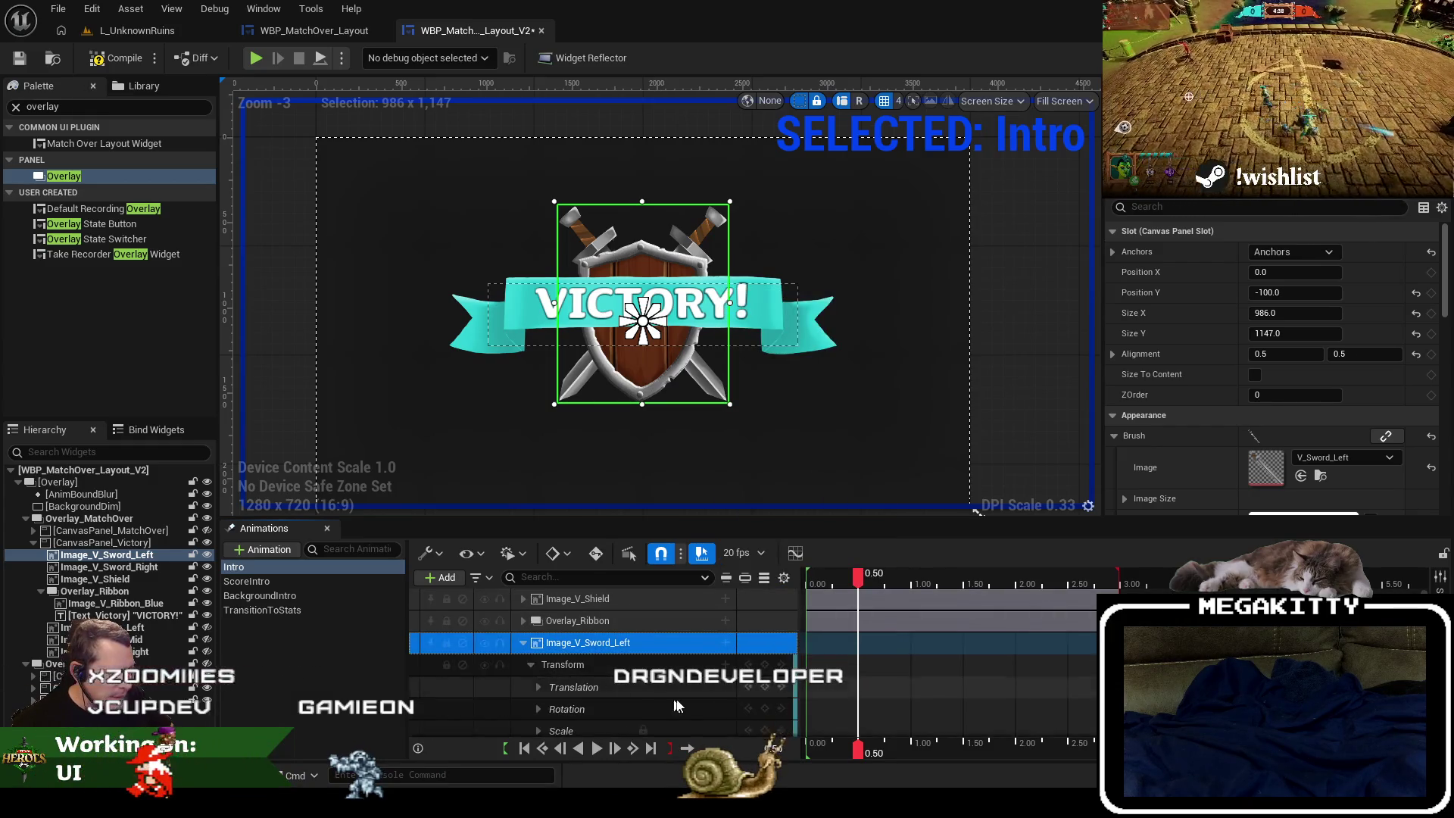
pyautogui.scroll(-1, 534, 651)
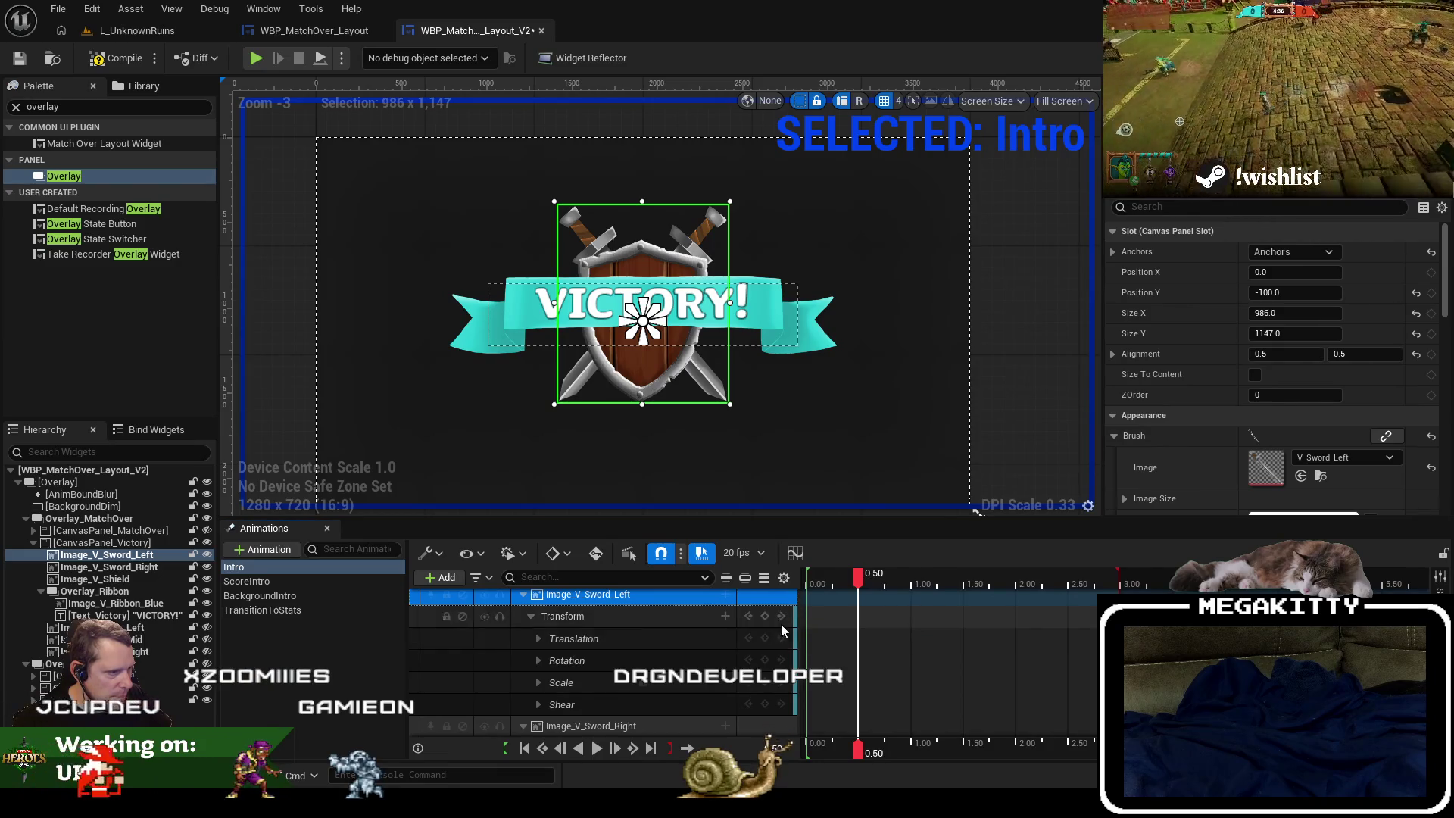
pyautogui.click(663, 640)
pyautogui.scroll(-1, 718, 697)
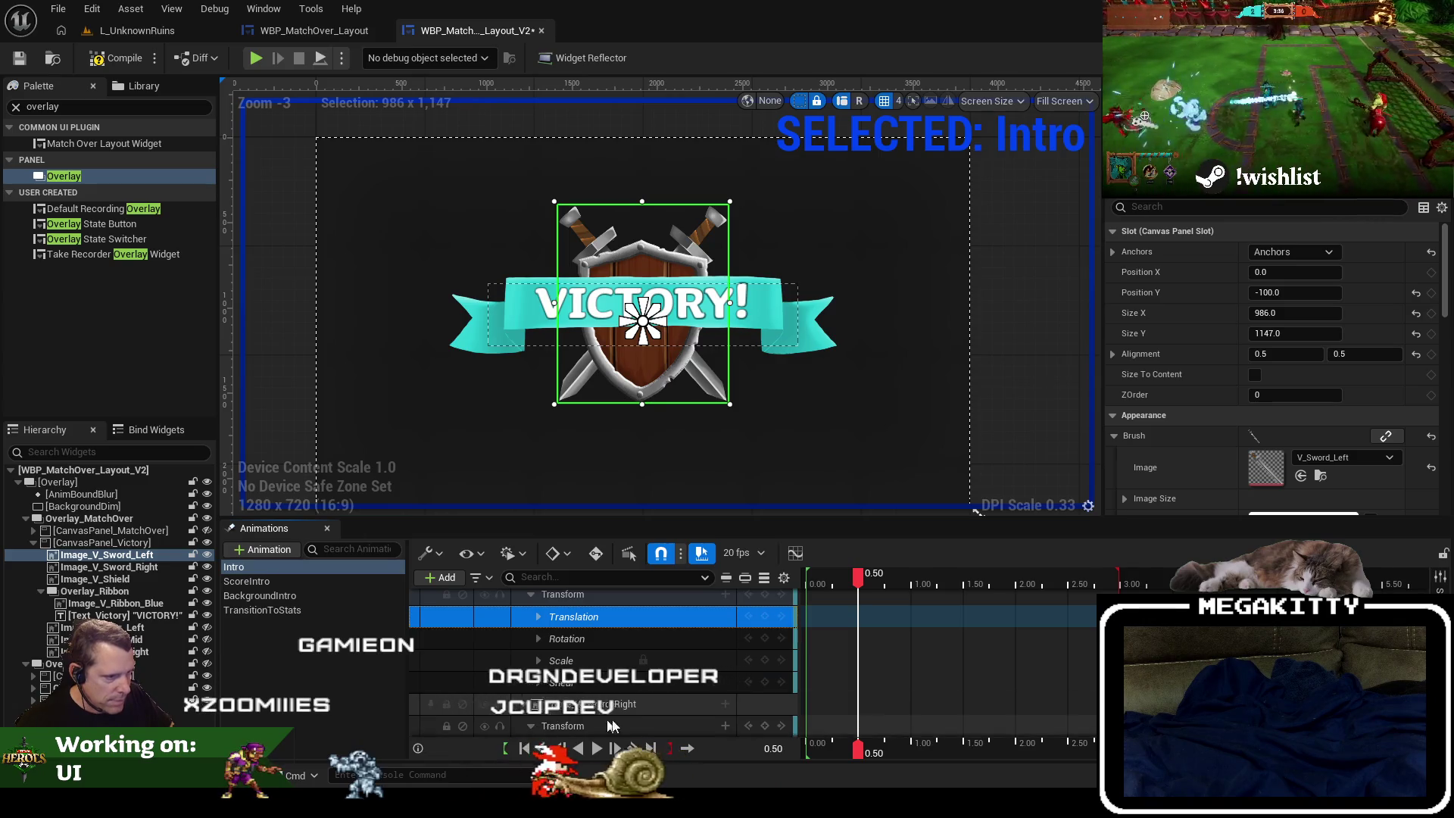
pyautogui.click(530, 725)
pyautogui.scroll(-3, 681, 681)
pyautogui.click(785, 671)
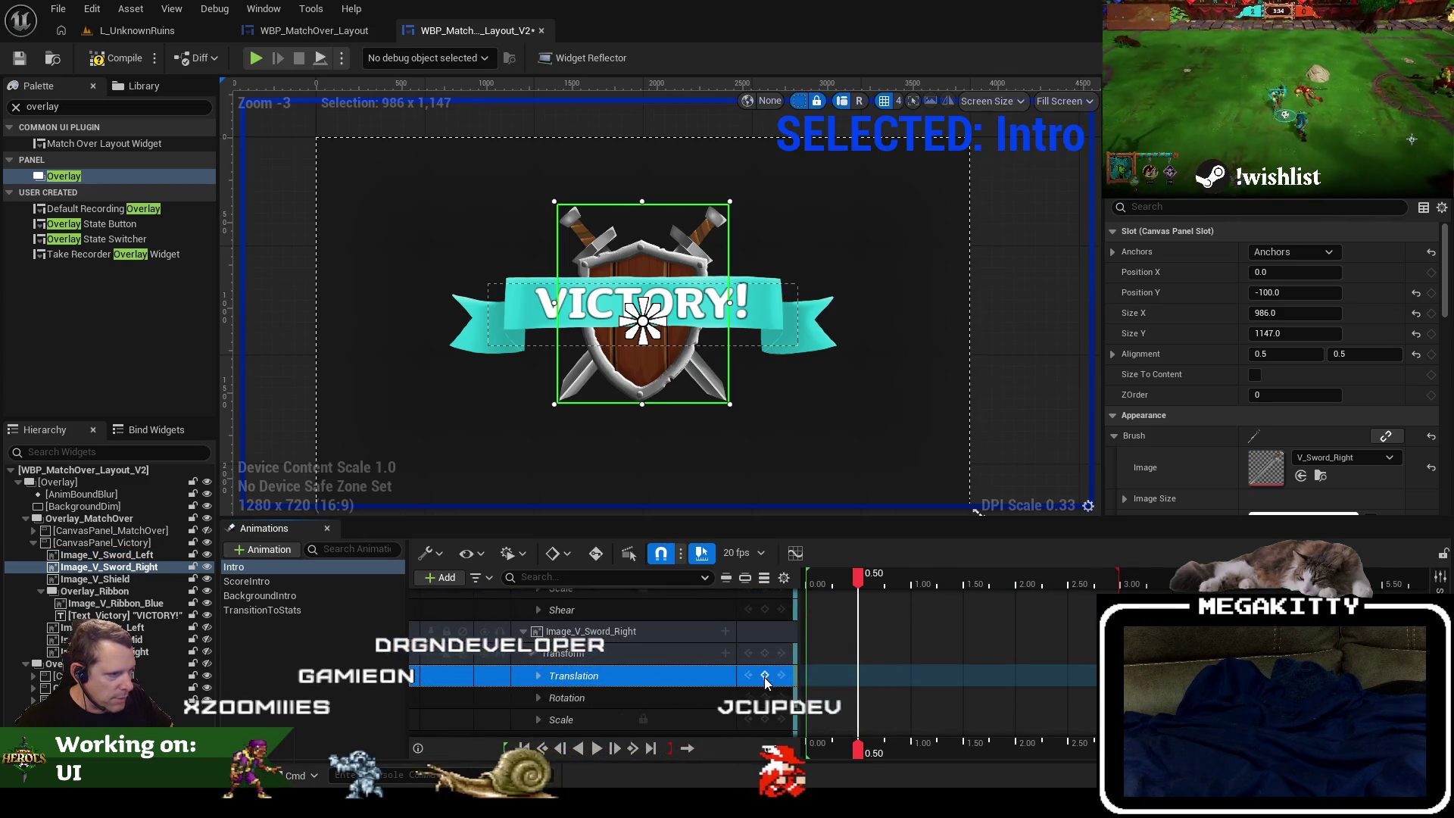
pyautogui.click(832, 578)
pyautogui.moveTo(832, 577); pyautogui.dragTo(807, 578)
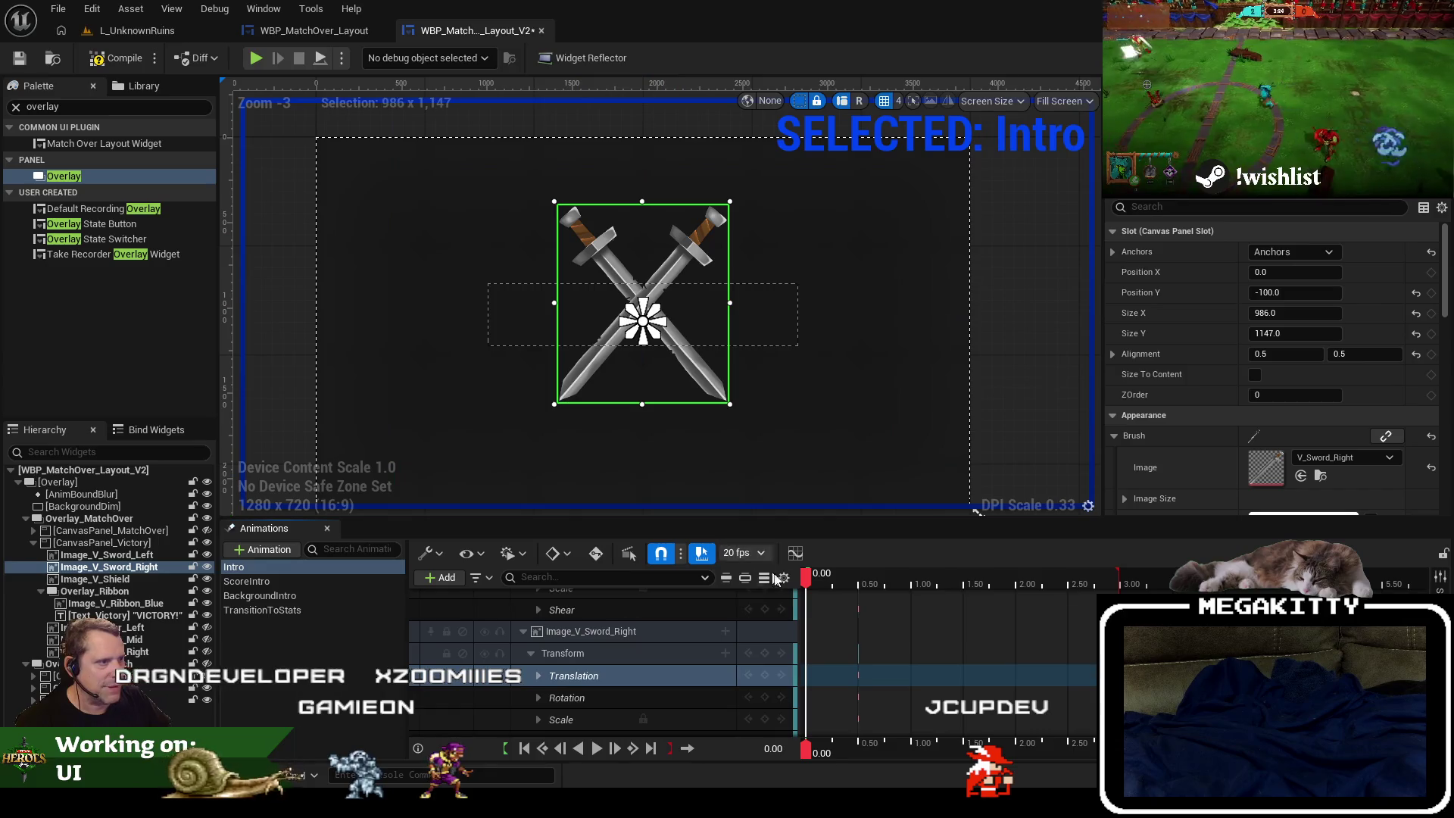
# Key the left sword's Translation at 0.00 to -1000 on X and Y.
pyautogui.click(530, 675)
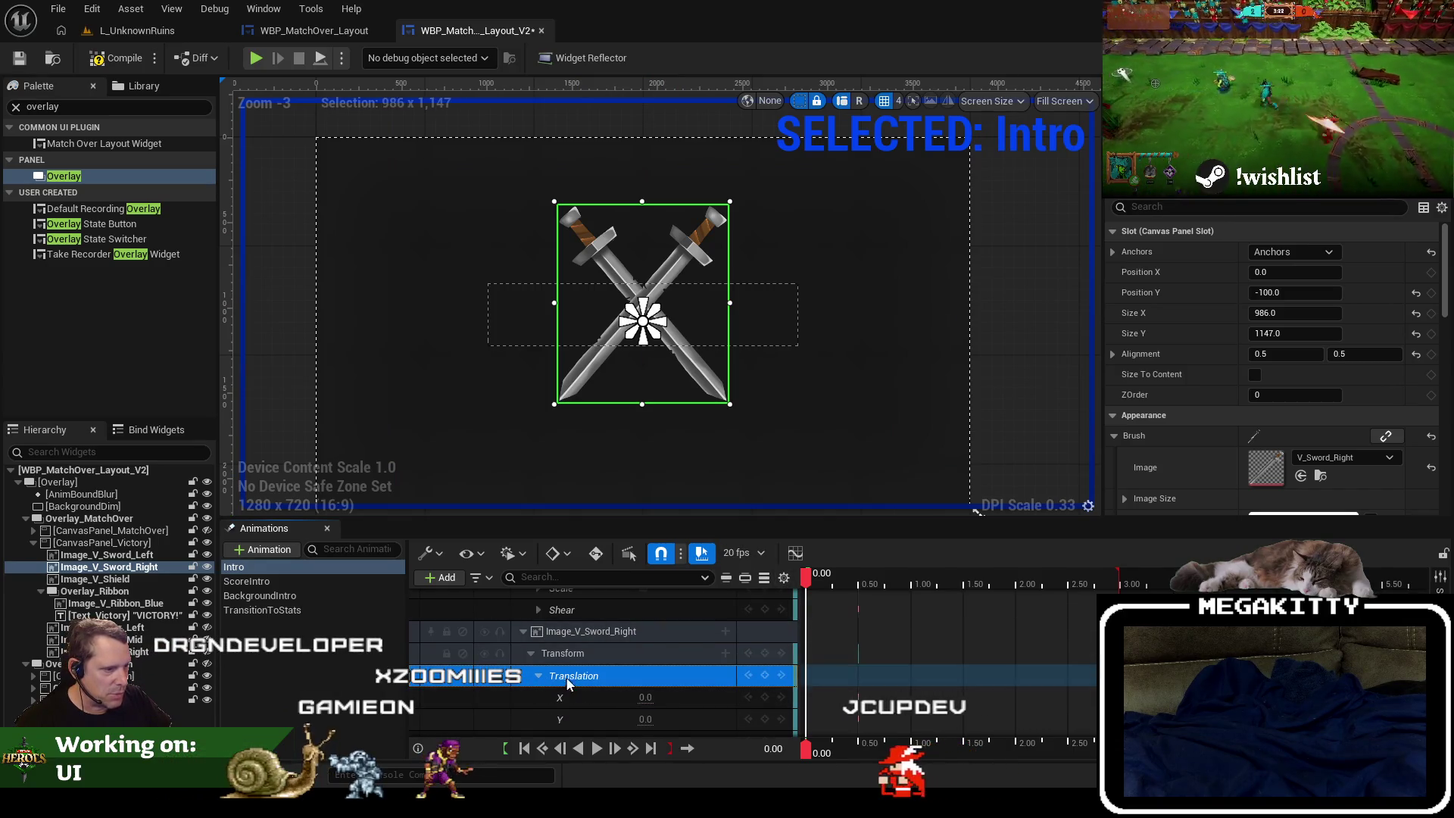
pyautogui.scroll(-2, 567, 684)
pyautogui.moveTo(645, 649); pyautogui.dragTo(652, 649)
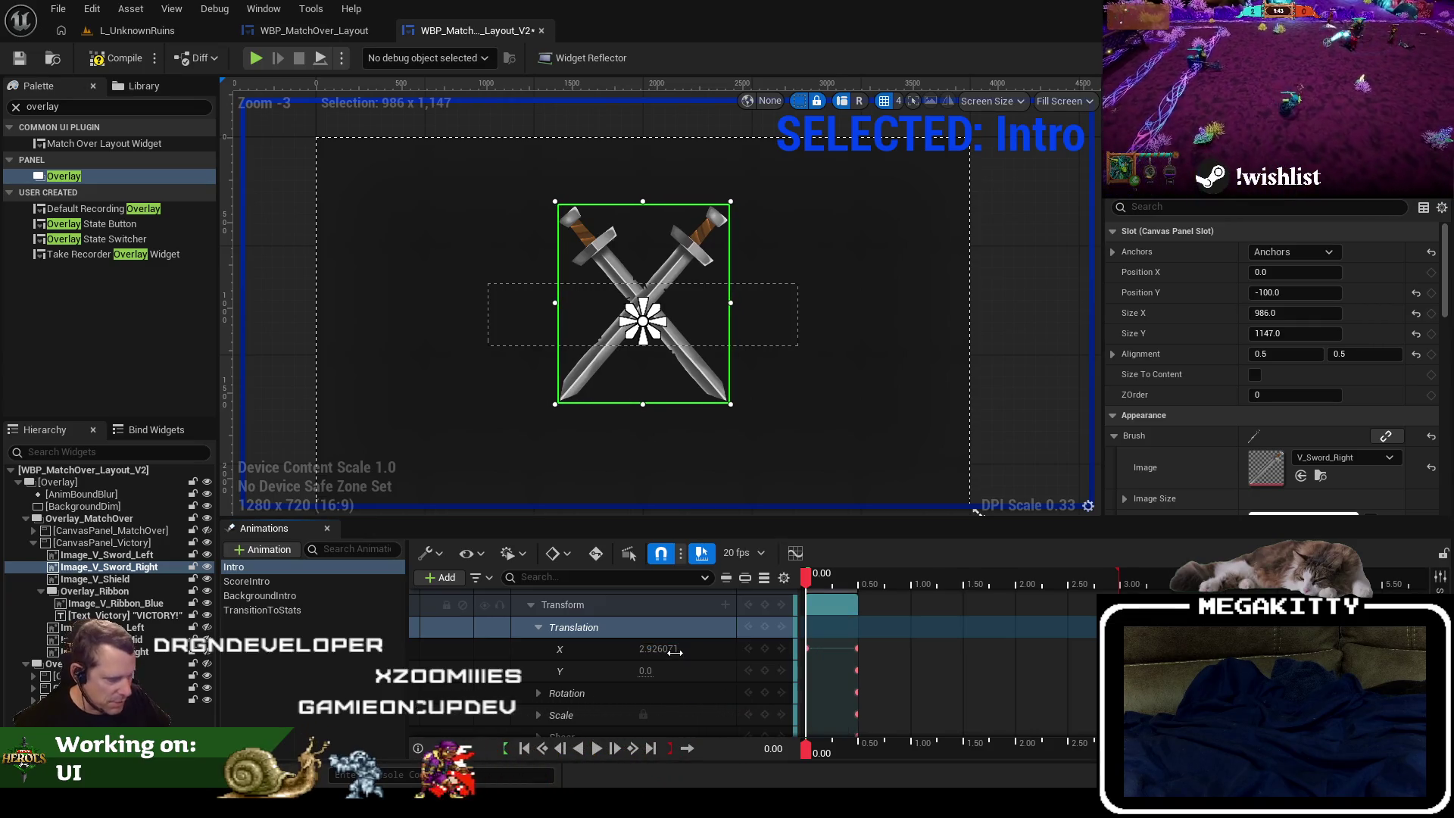
pyautogui.press('Return')
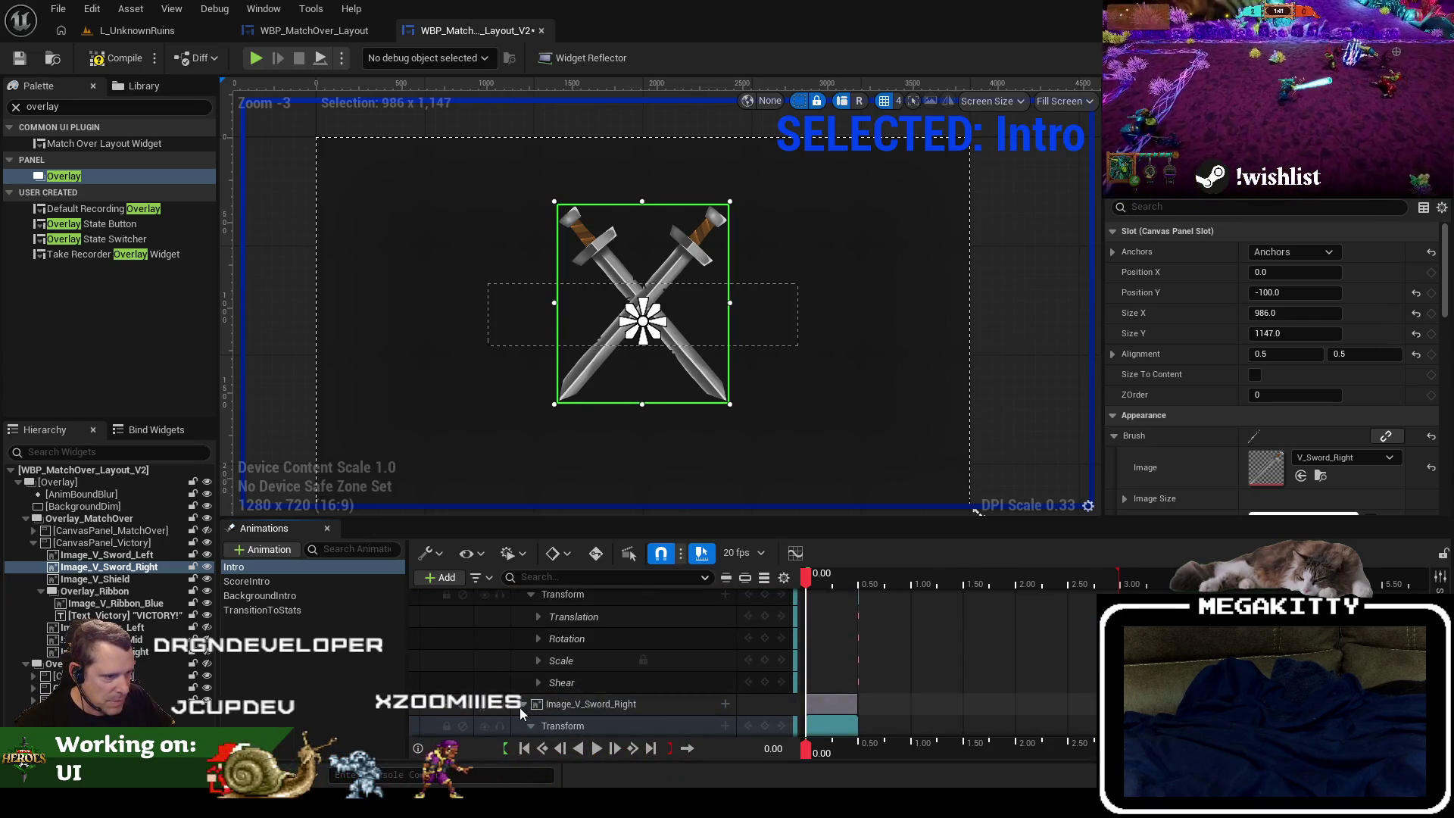
pyautogui.scroll(1, 535, 698)
pyautogui.scroll(1, 535, 698)
pyautogui.click(539, 663)
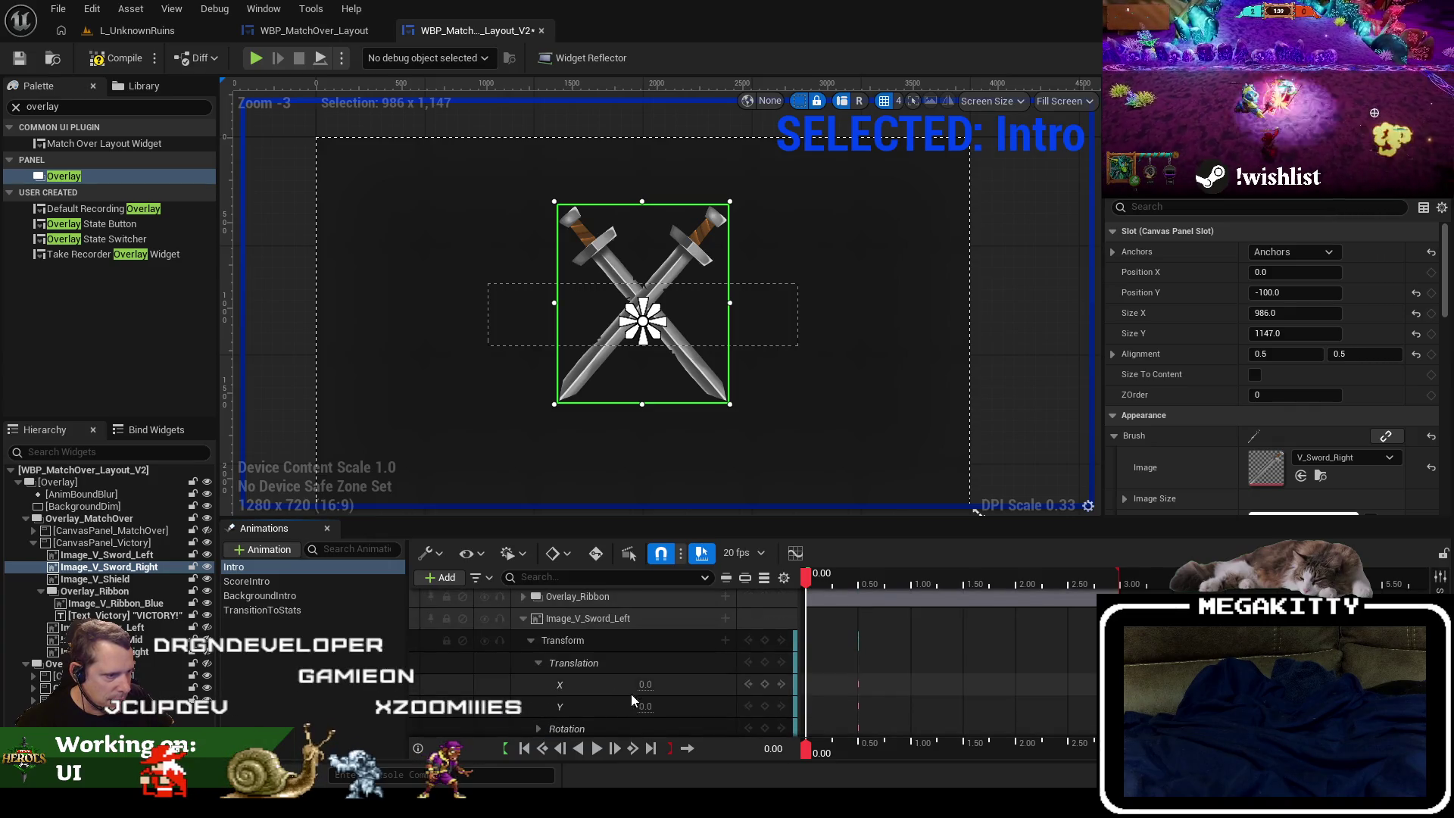
pyautogui.moveTo(646, 686)
pyautogui.mouseDown()
pyautogui.moveTo(545, 686)
pyautogui.moveTo(610, 686)
pyautogui.moveTo(588, 686)
pyautogui.mouseUp()
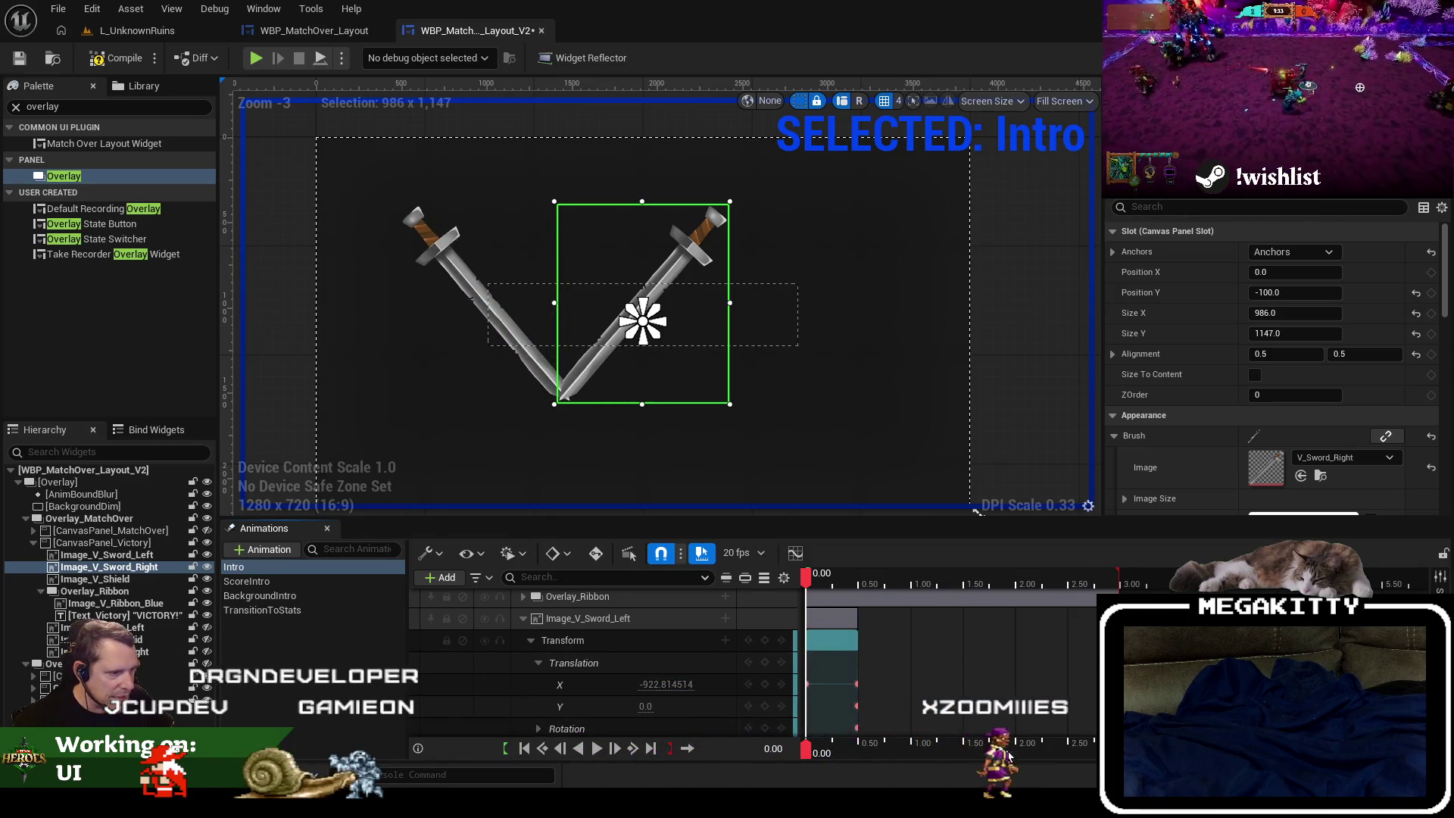
pyautogui.write('-1000')
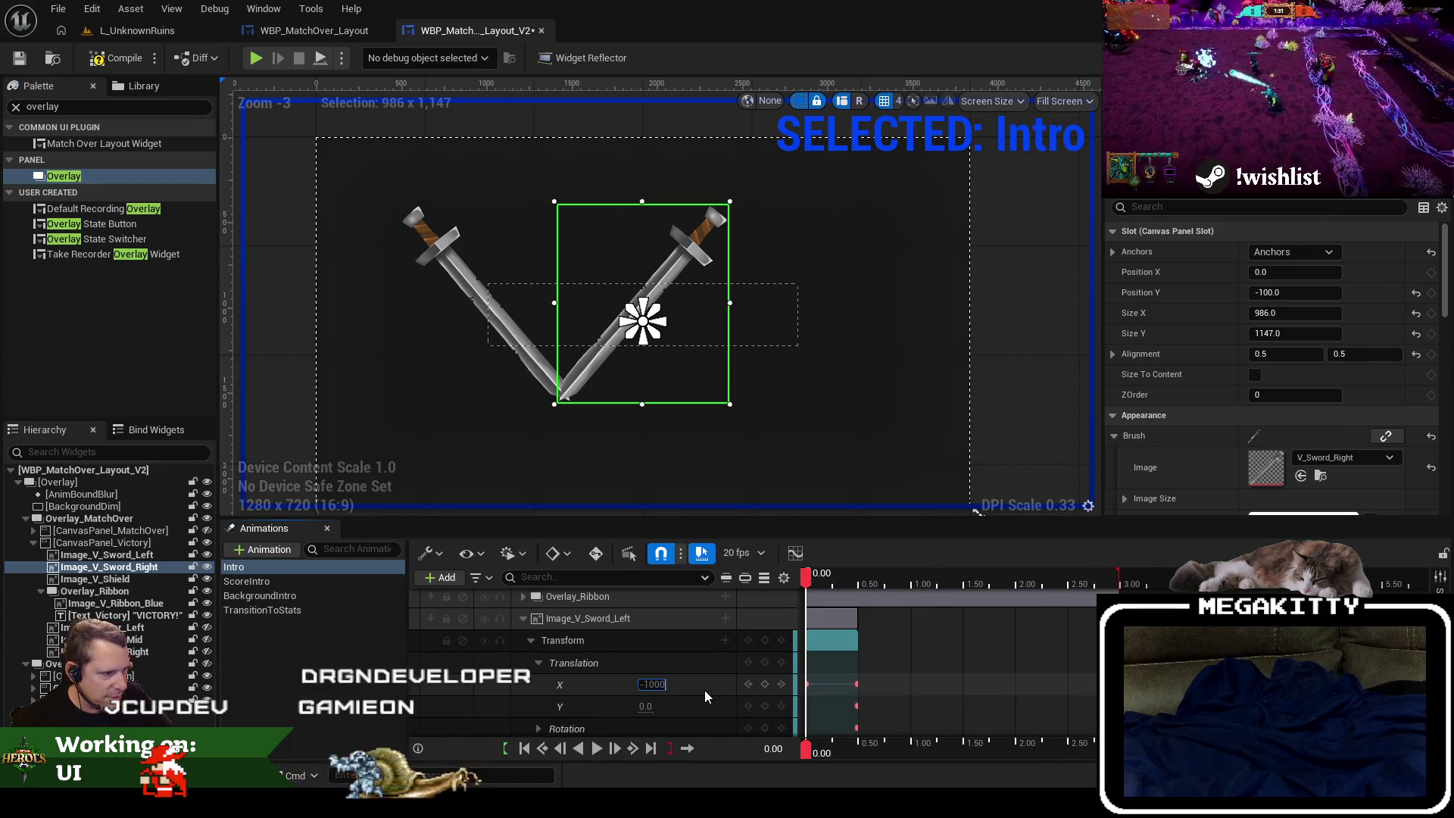
pyautogui.press('Tab')
pyautogui.write('000')
pyautogui.press('Return')
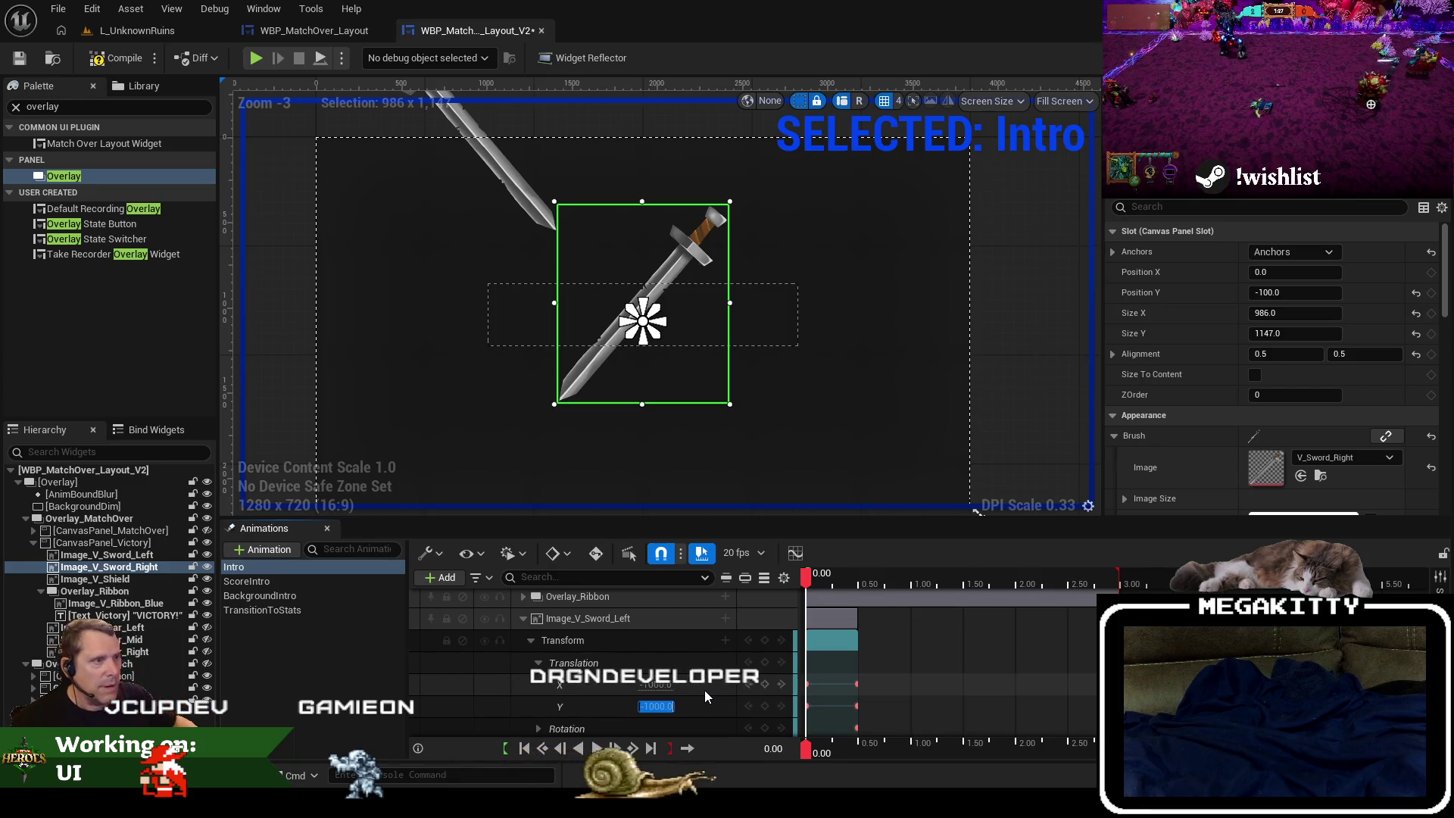
pyautogui.moveTo(810, 579)
pyautogui.mouseDown()
pyautogui.moveTo(861, 574)
pyautogui.moveTo(808, 579)
pyautogui.mouseUp()
pyautogui.click(706, 687)
pyautogui.write('-2000')
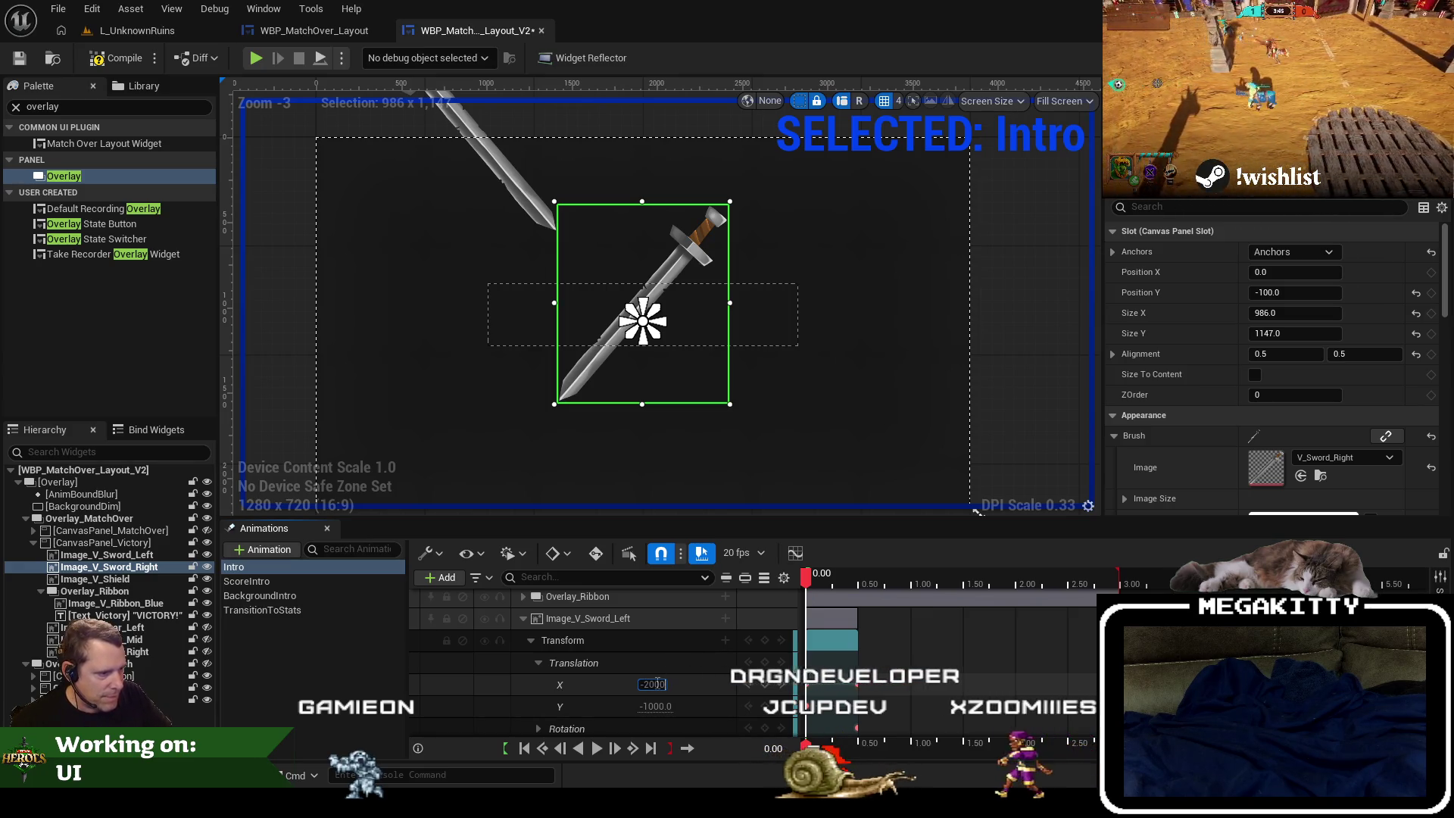
# Rework the left sword's start offset to -1600 on both axes, then switch to WBP_MatchOver_Layout.
pyautogui.press('Return')
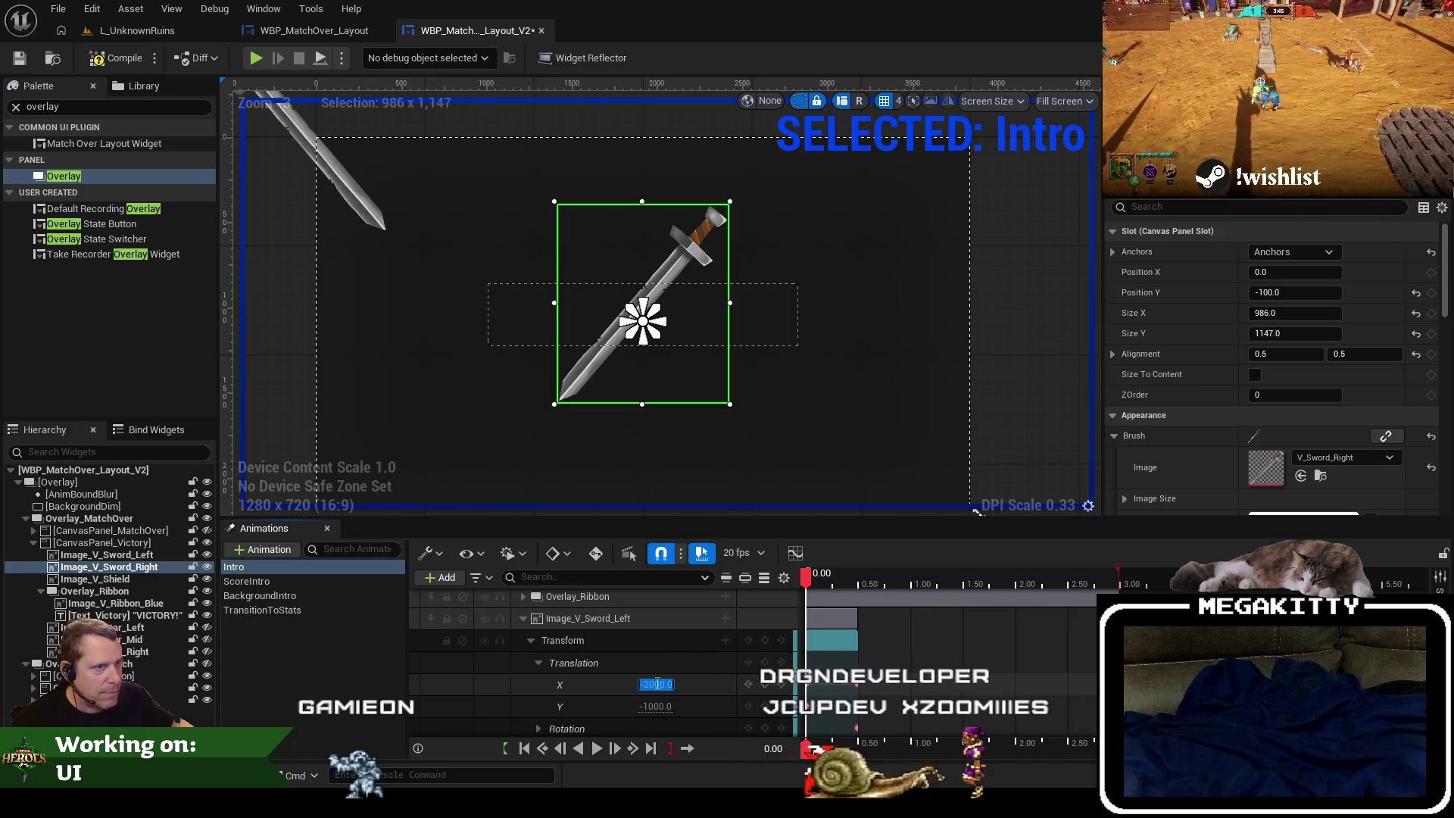
pyautogui.write('-1500')
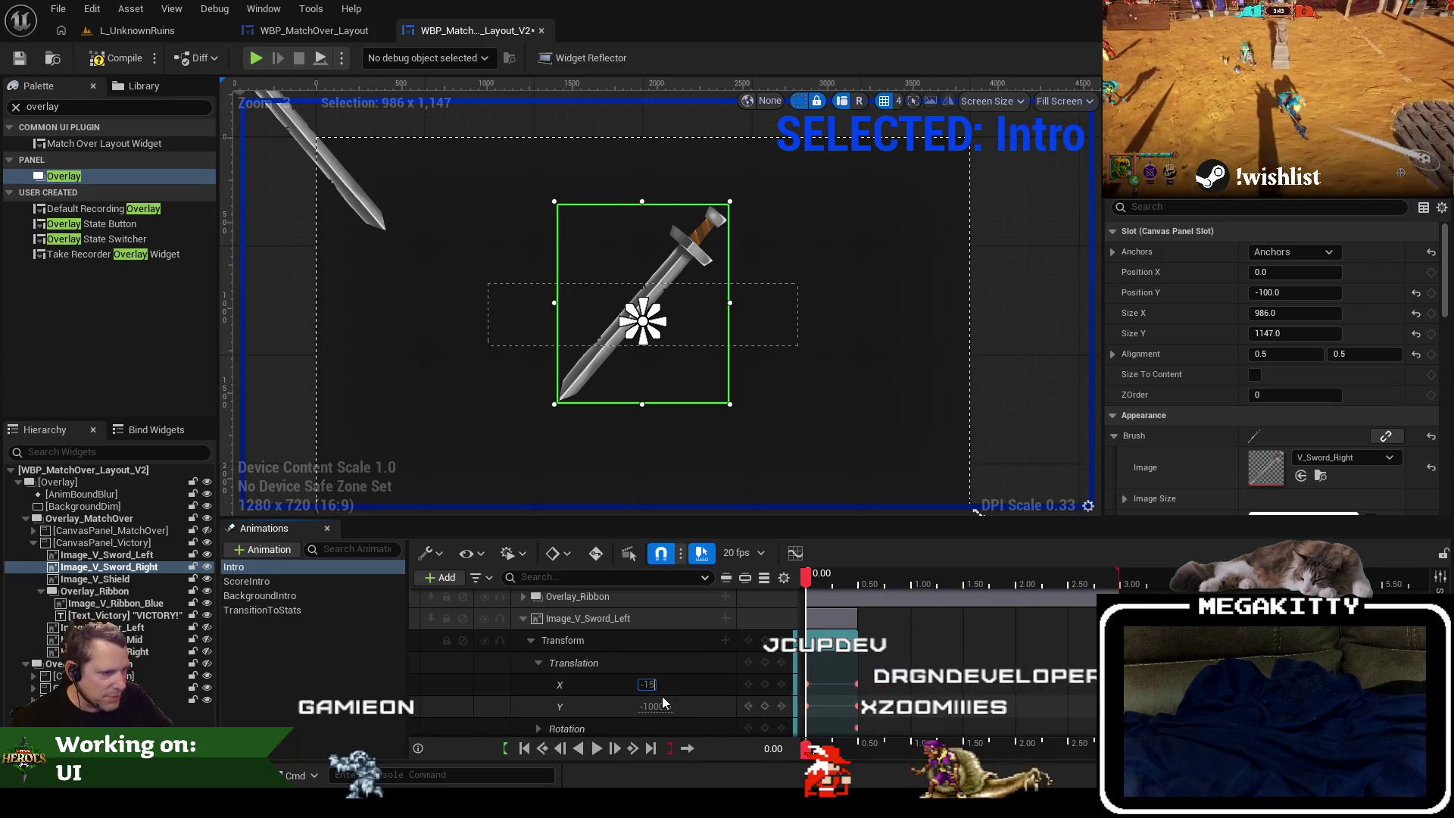
pyautogui.press('Return')
pyautogui.press('BackSpace')
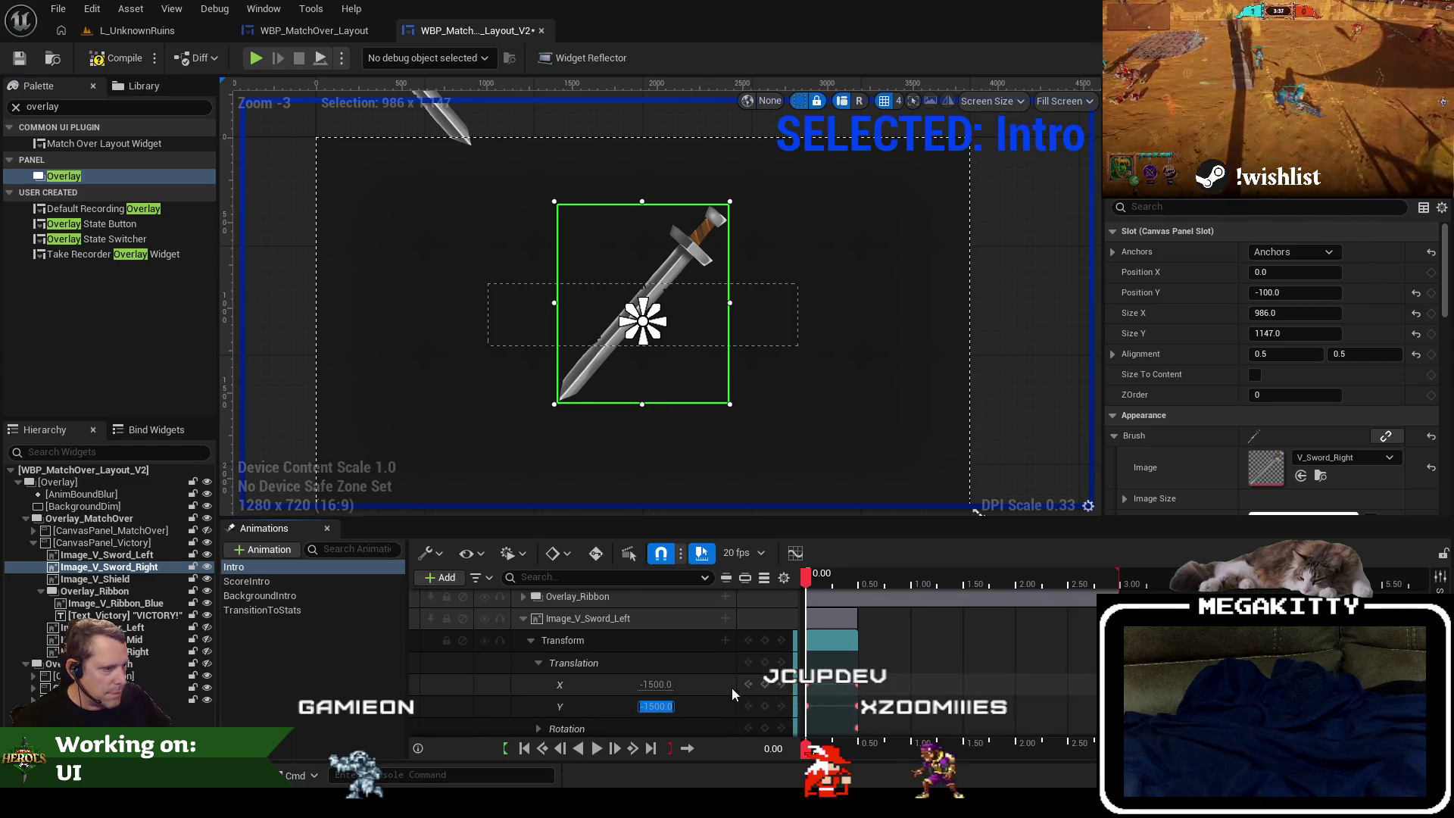
pyautogui.moveTo(807, 576)
pyautogui.mouseDown()
pyautogui.moveTo(862, 584)
pyautogui.moveTo(807, 589)
pyautogui.mouseUp()
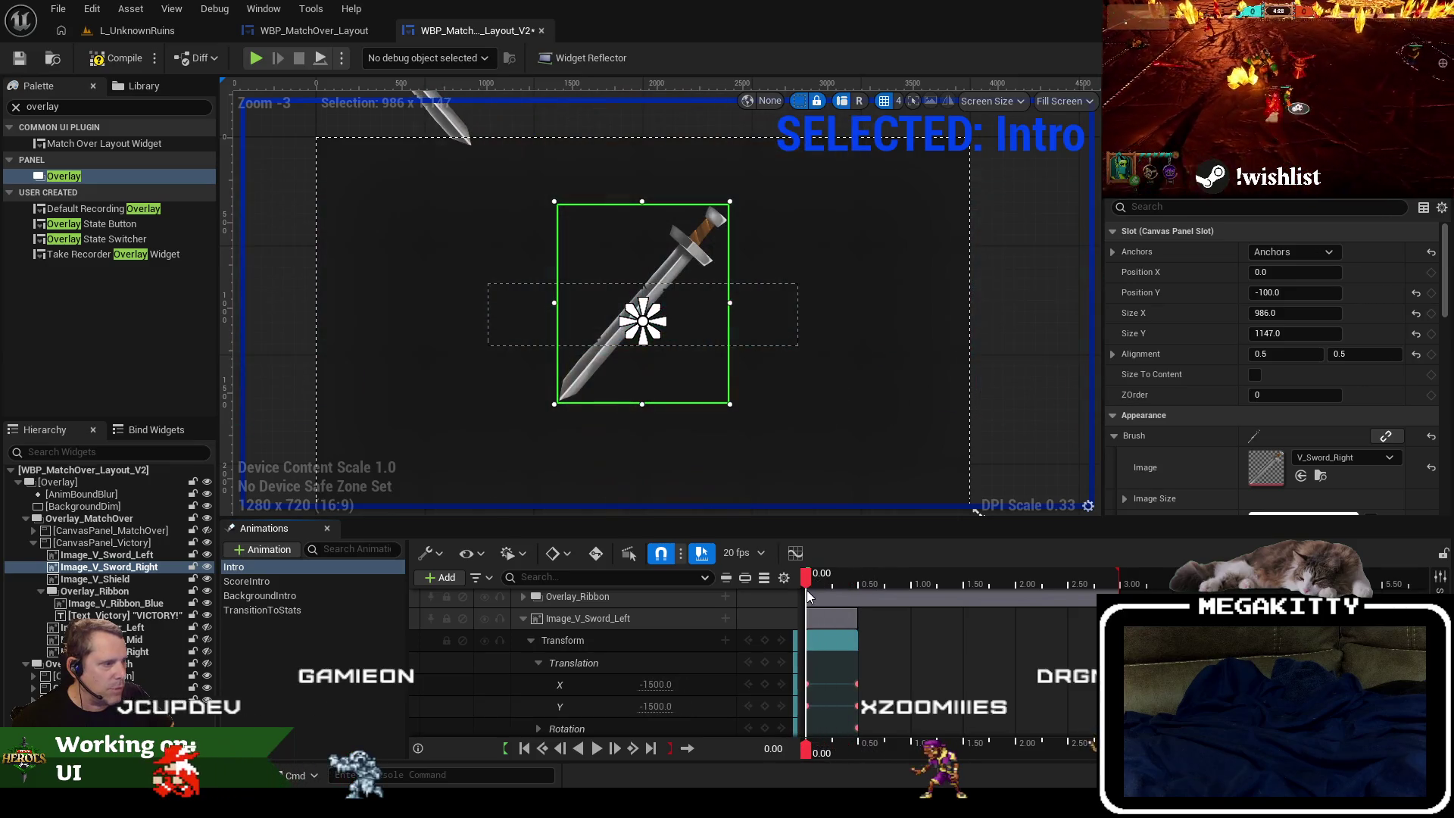
pyautogui.click(659, 685)
pyautogui.write('-1600')
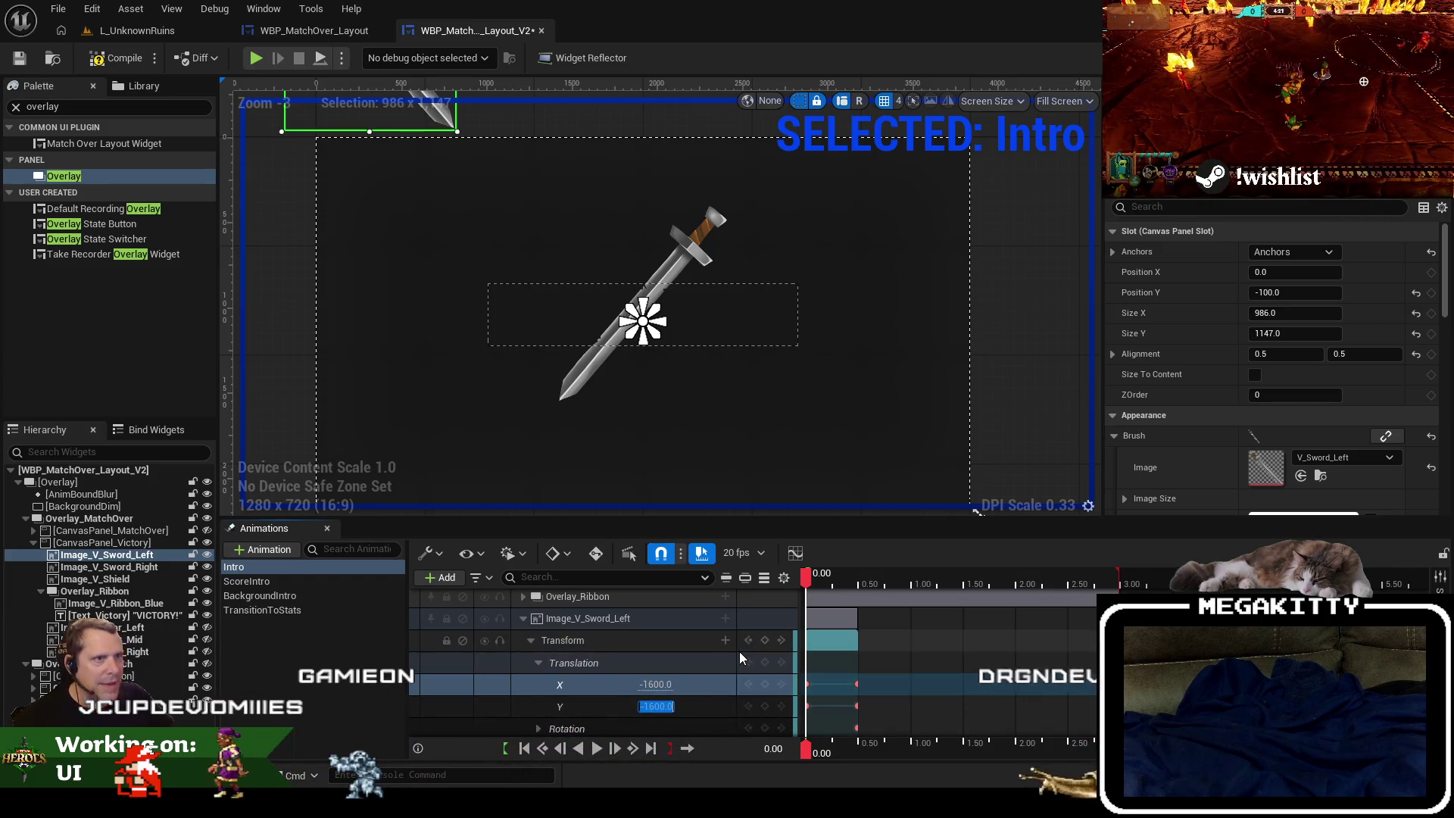
pyautogui.click(296, 30)
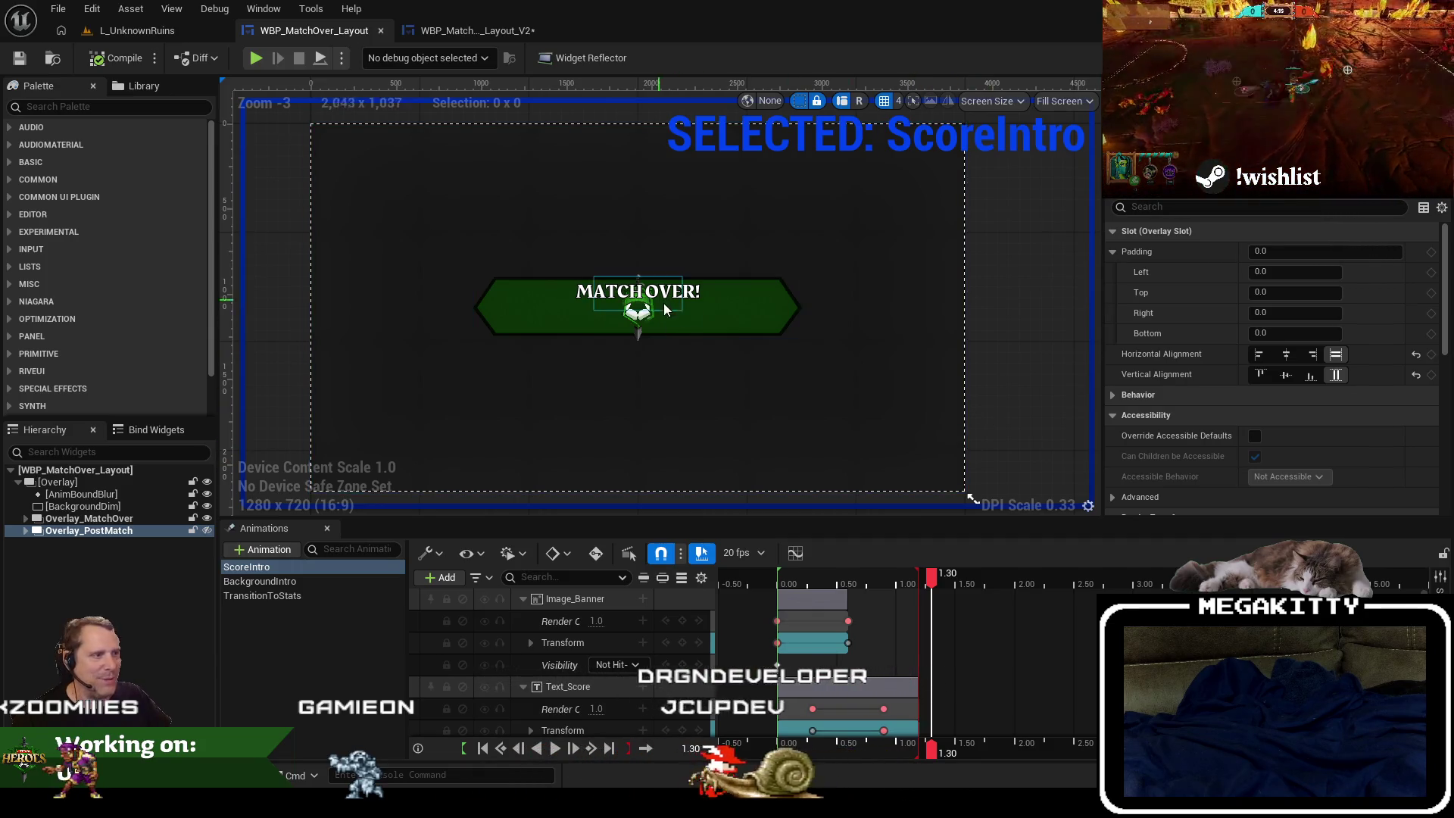
# In WBP_MatchOver_Layout_V2, key the right sword's Translation X at 0.00 to 1600.
pyautogui.click(465, 30)
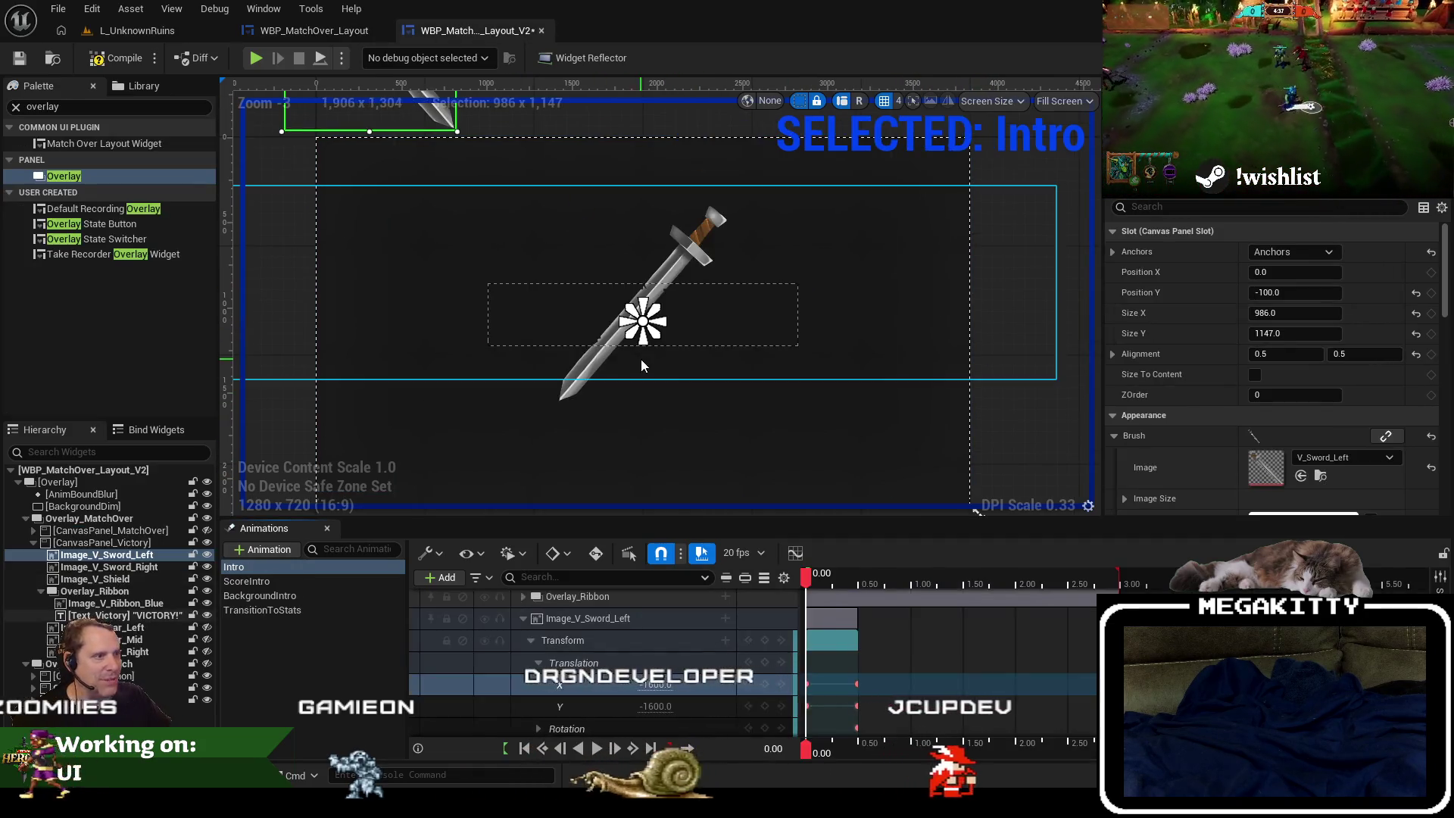
pyautogui.click(522, 619)
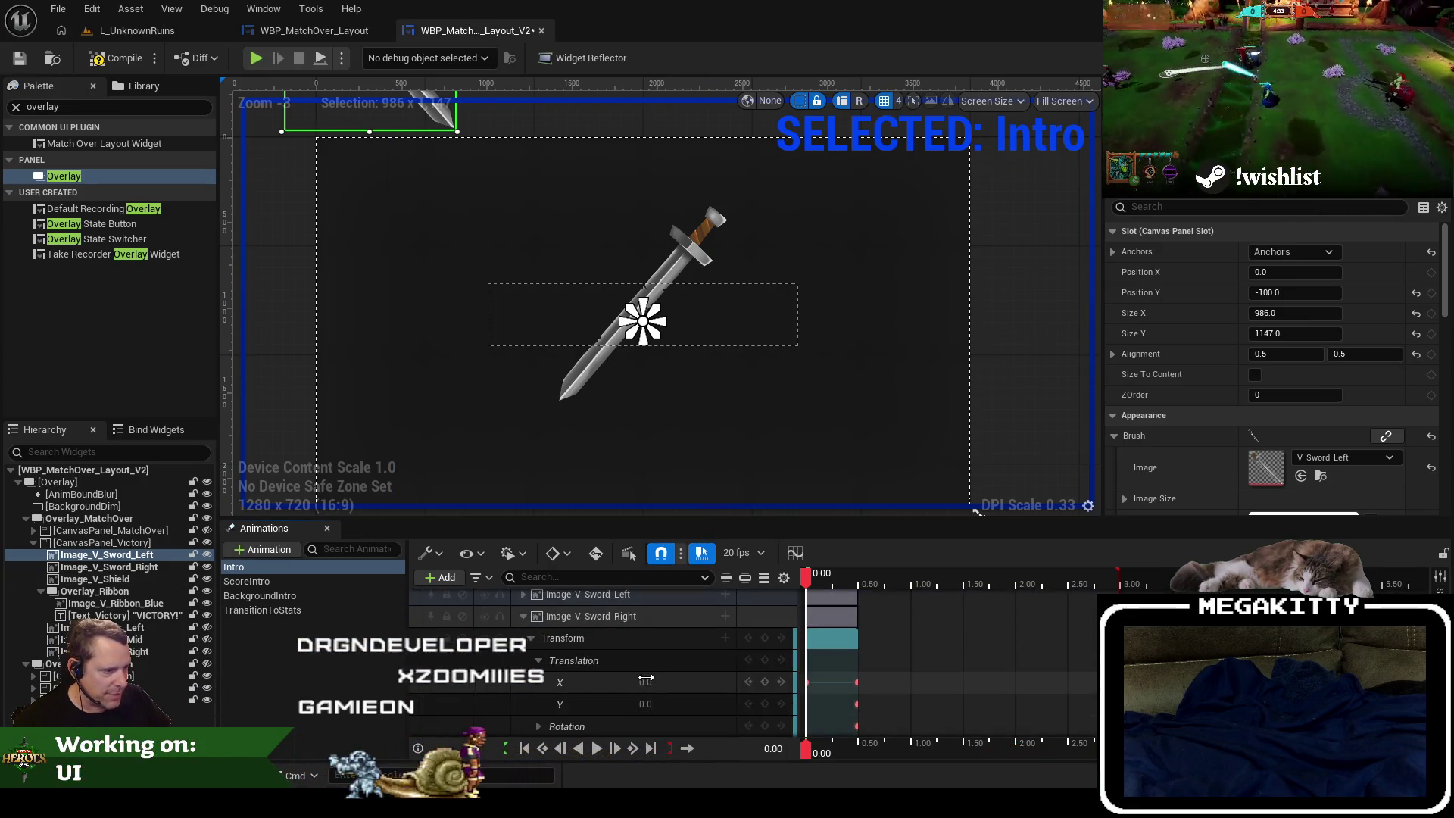
pyautogui.write('1600')
pyautogui.press('Return')
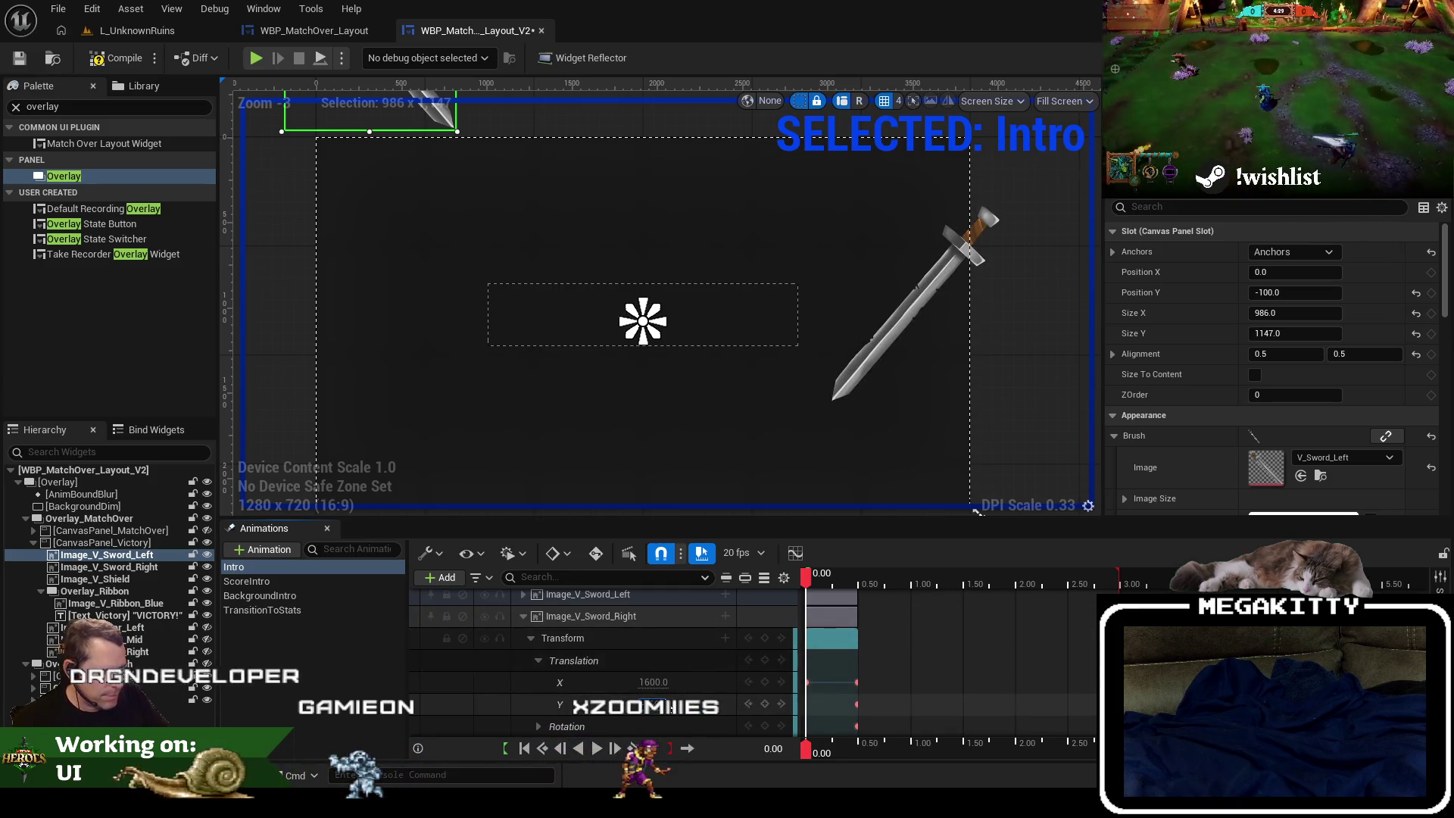
pyautogui.moveTo(806, 574)
pyautogui.mouseDown()
pyautogui.moveTo(858, 578)
pyautogui.moveTo(804, 577)
pyautogui.mouseUp()
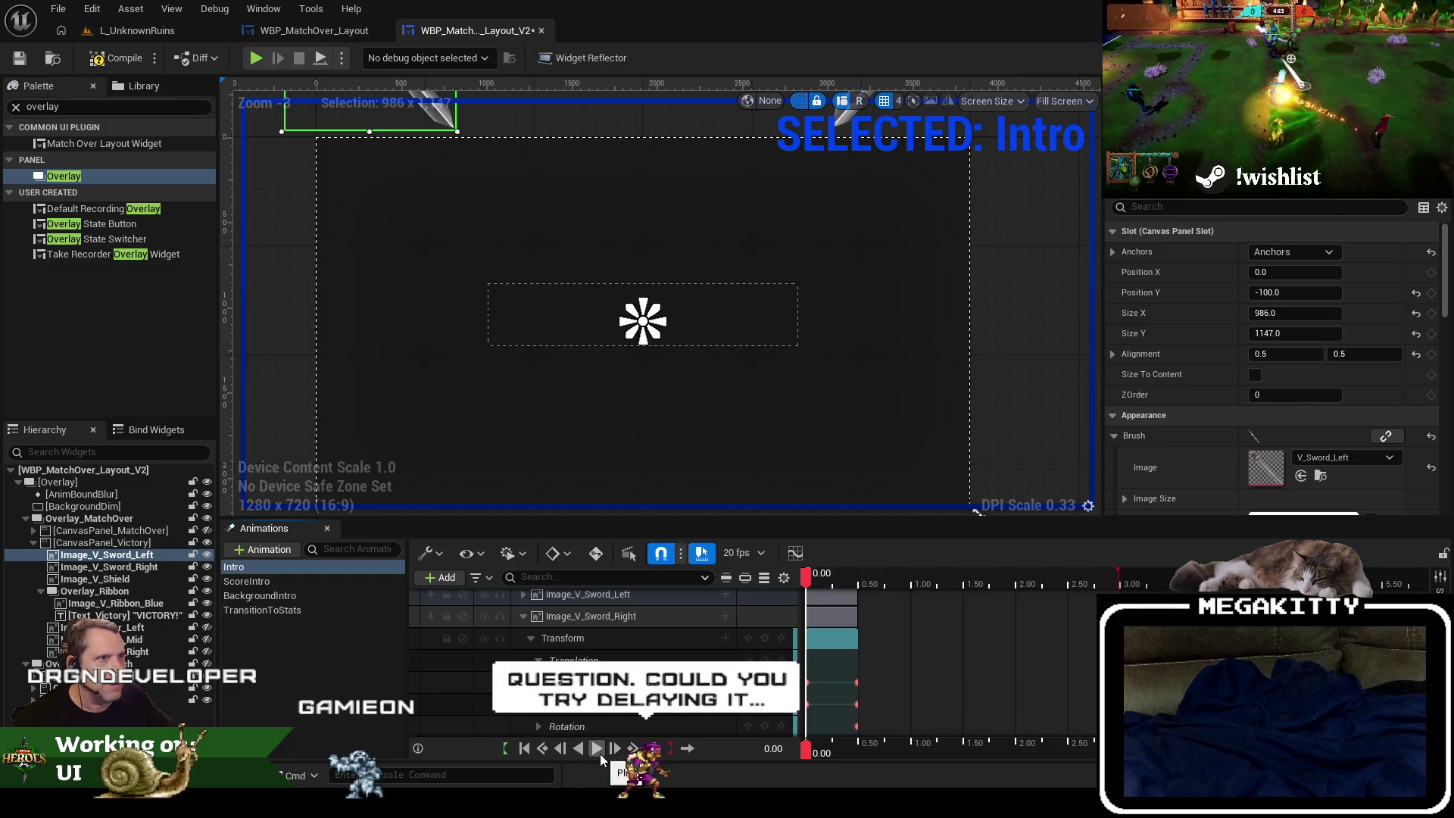
# Play and rewind the Intro to watch both swords fly in, then nudge the right sword's X start key later.
pyautogui.moveTo(636, 302)
pyautogui.mouseDown()
pyautogui.moveTo(628, 383)
pyautogui.moveTo(639, 393)
pyautogui.moveTo(640, 283)
pyautogui.moveTo(626, 364)
pyautogui.moveTo(633, 342)
pyautogui.moveTo(687, 443)
pyautogui.moveTo(682, 364)
pyautogui.mouseUp()
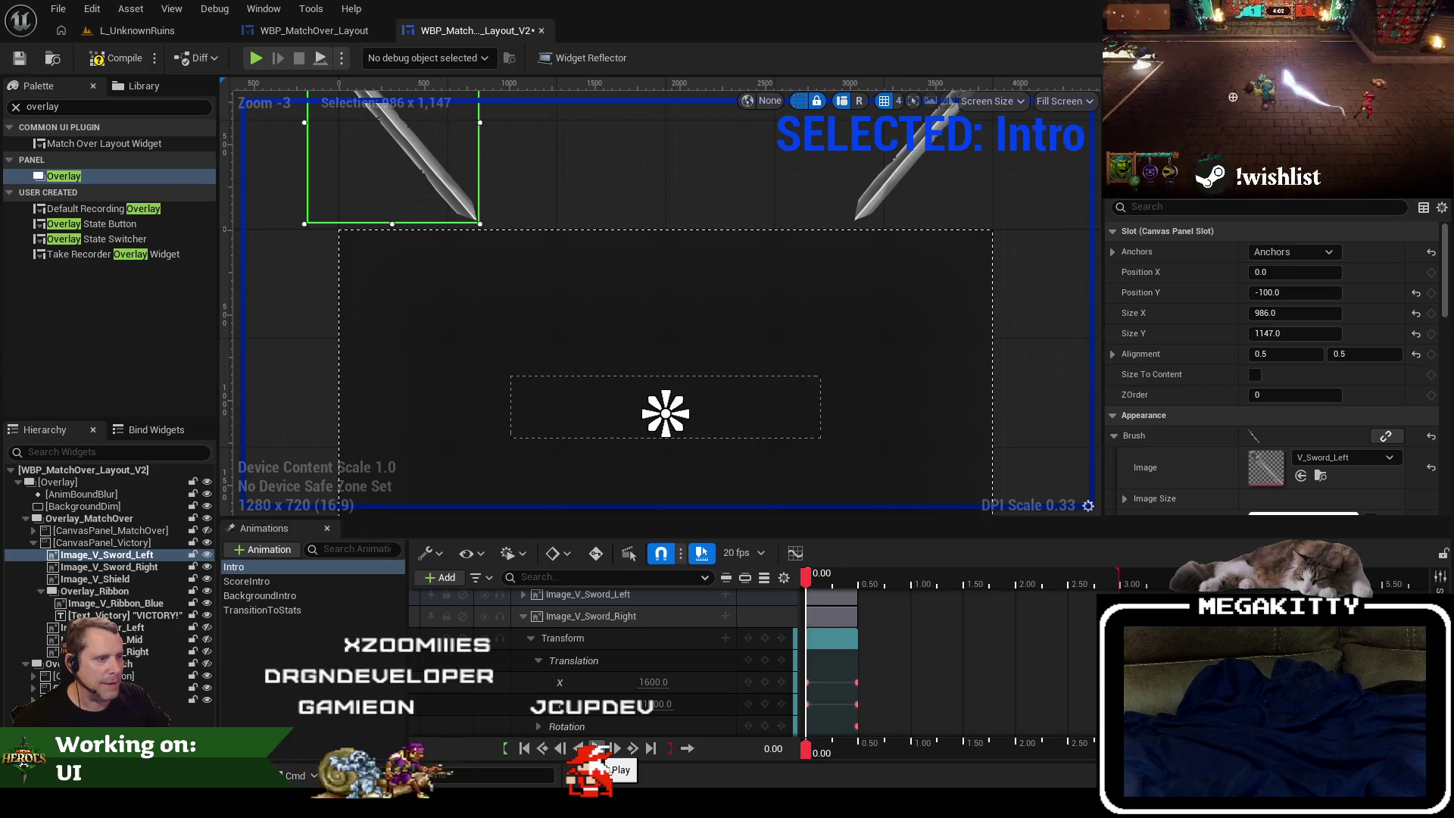
pyautogui.scroll(-4, 723, 401)
pyautogui.scroll(2, 708, 357)
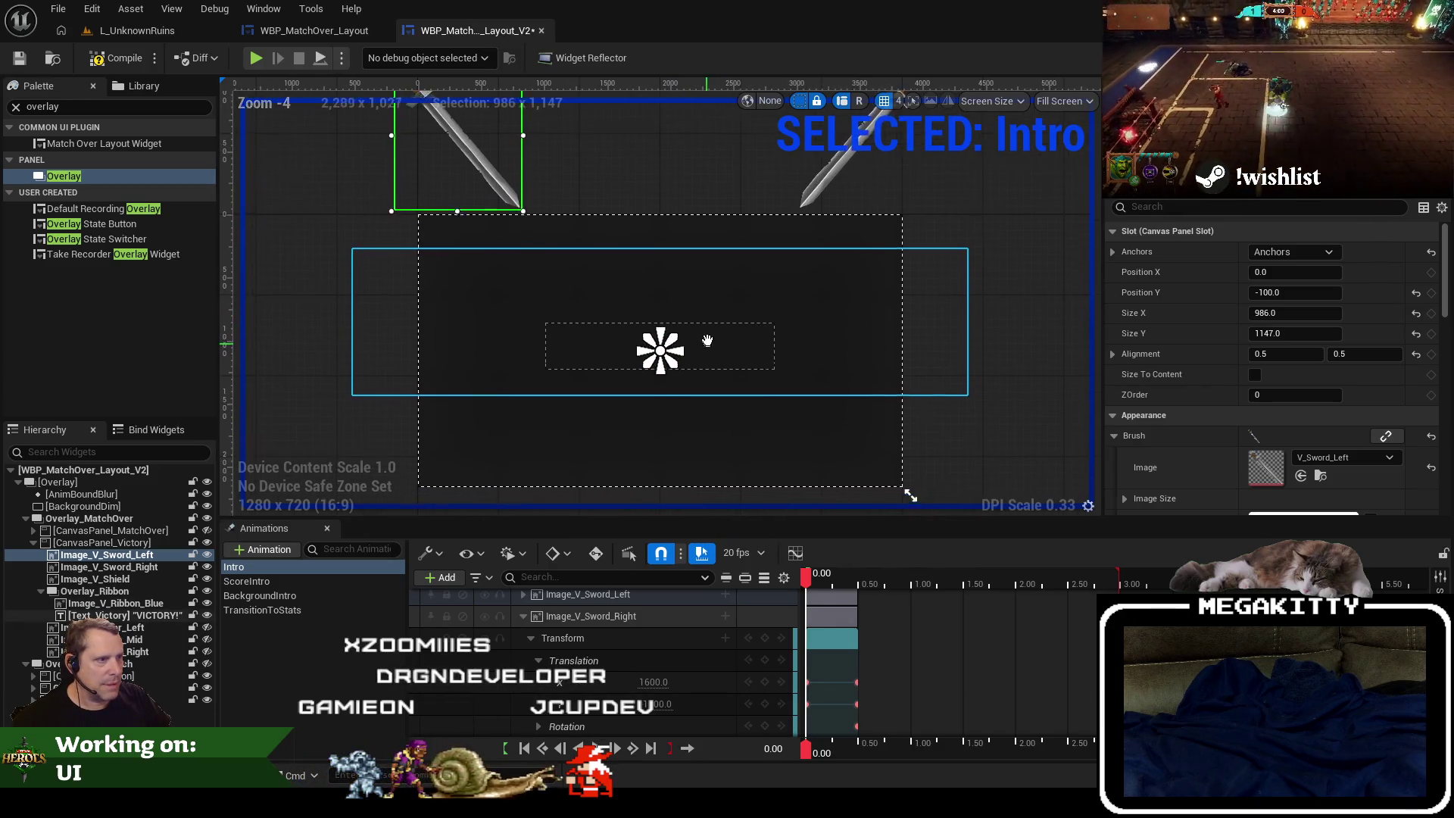
pyautogui.scroll(1, 716, 310)
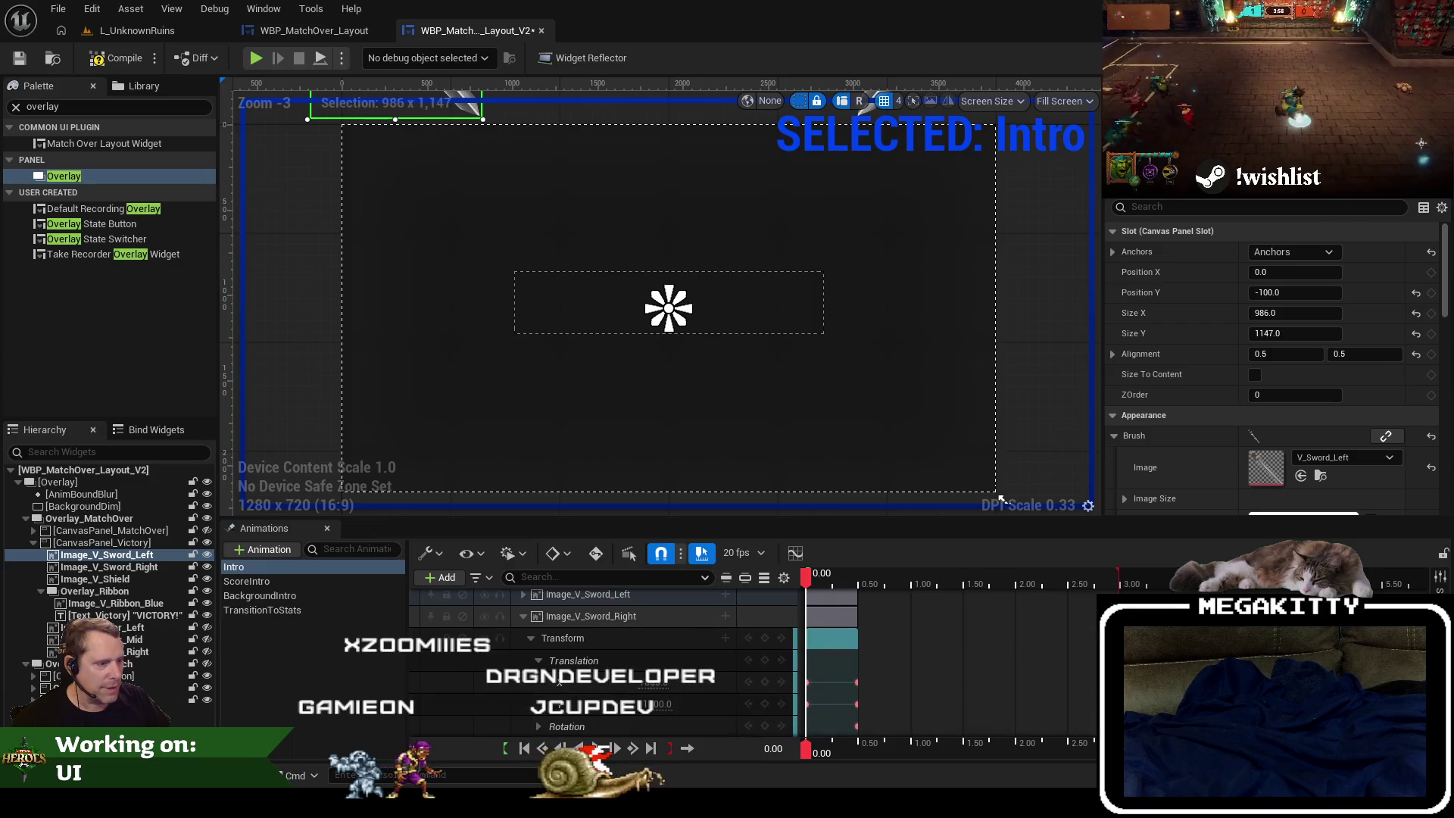
pyautogui.click(596, 748)
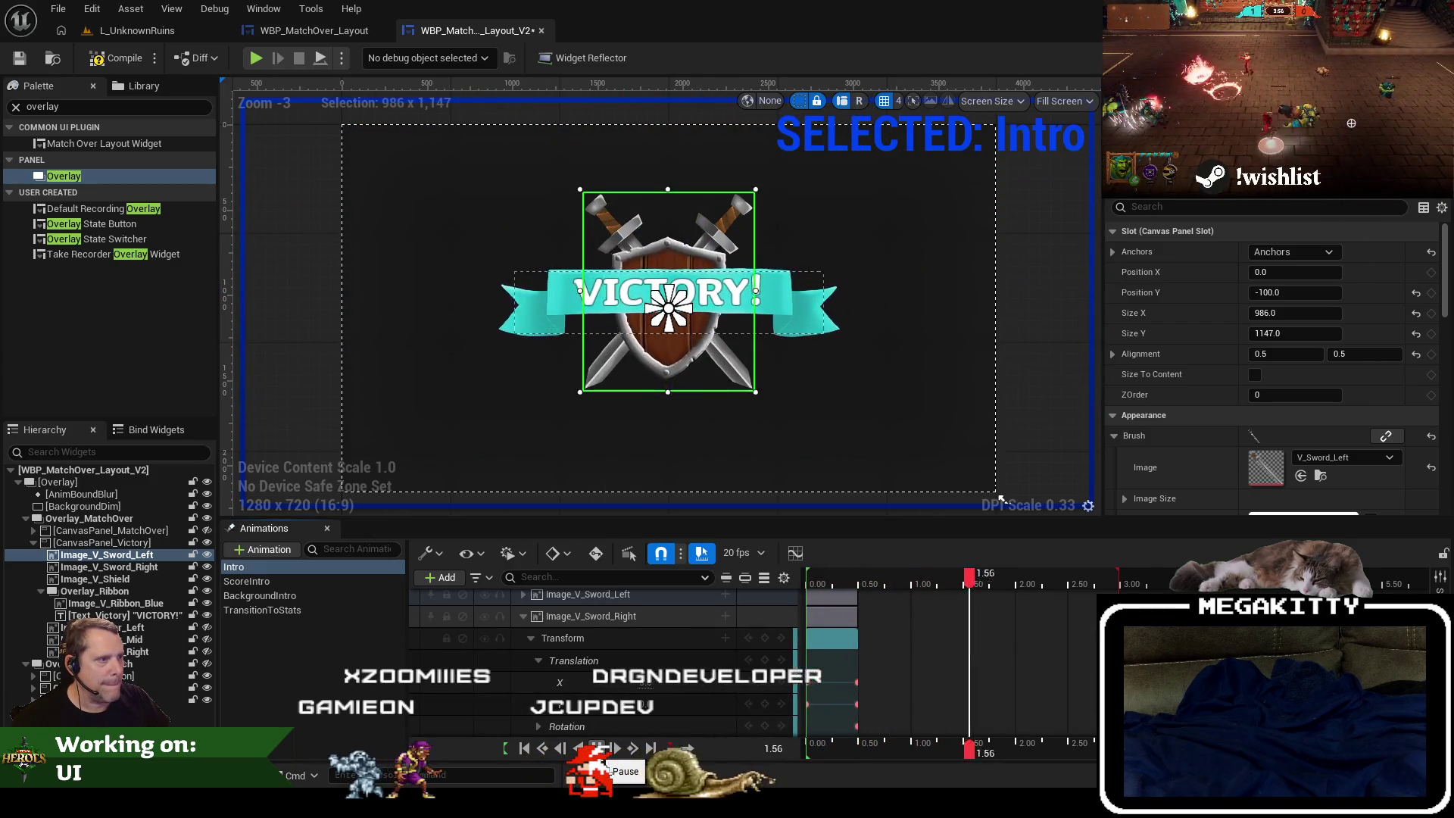
pyautogui.click(596, 749)
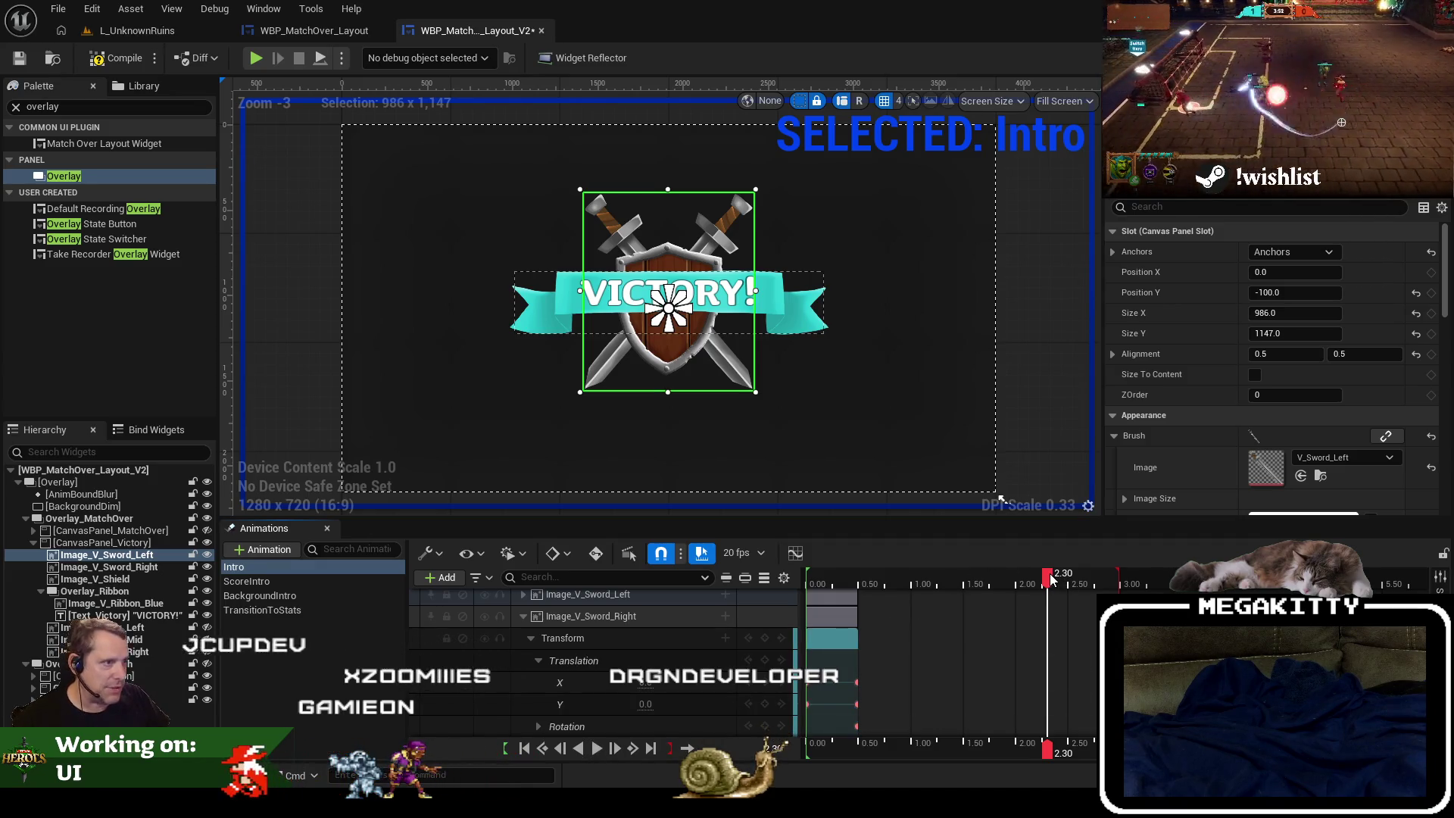
pyautogui.moveTo(1050, 579); pyautogui.dragTo(805, 588)
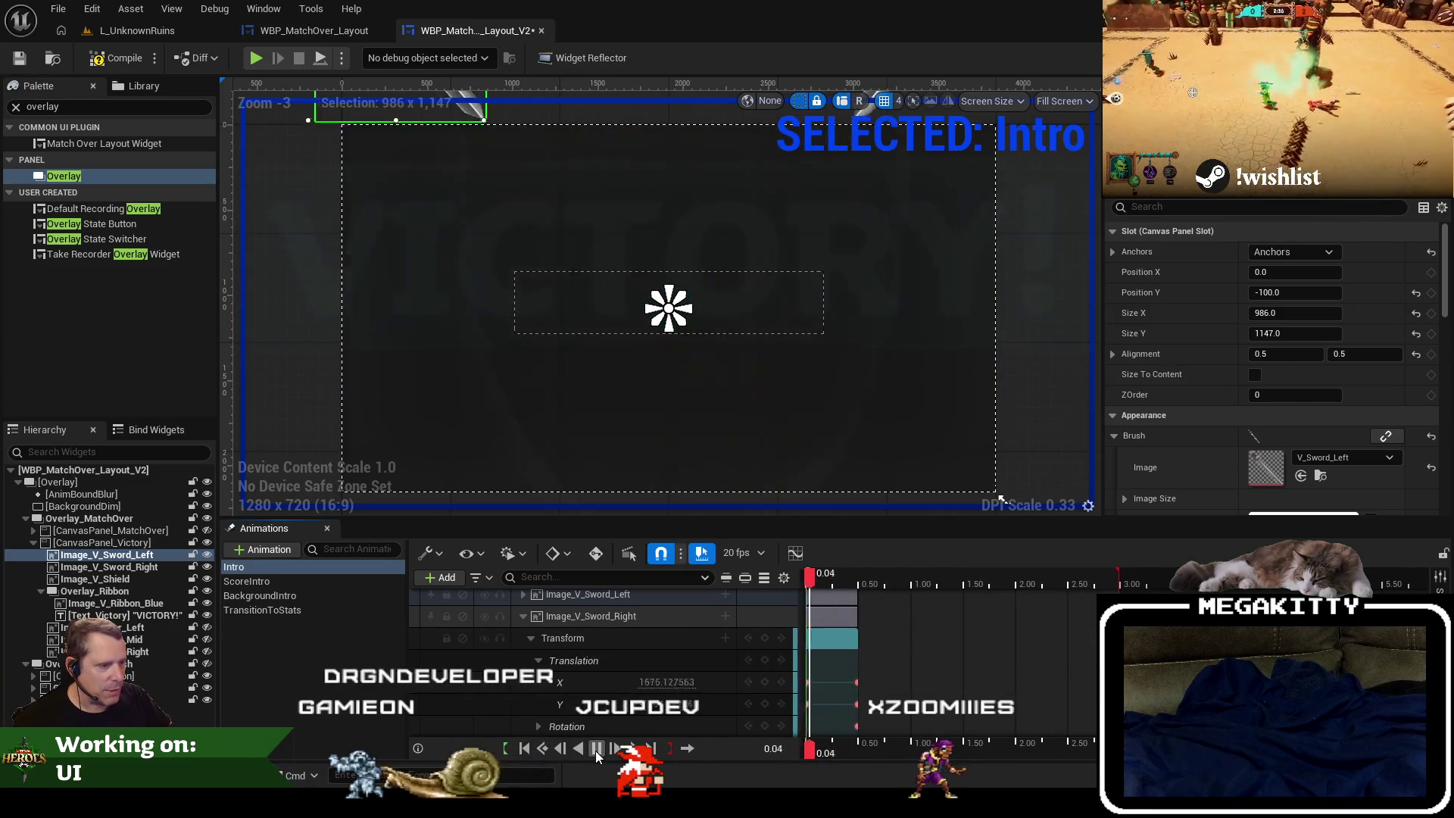
pyautogui.click(942, 577)
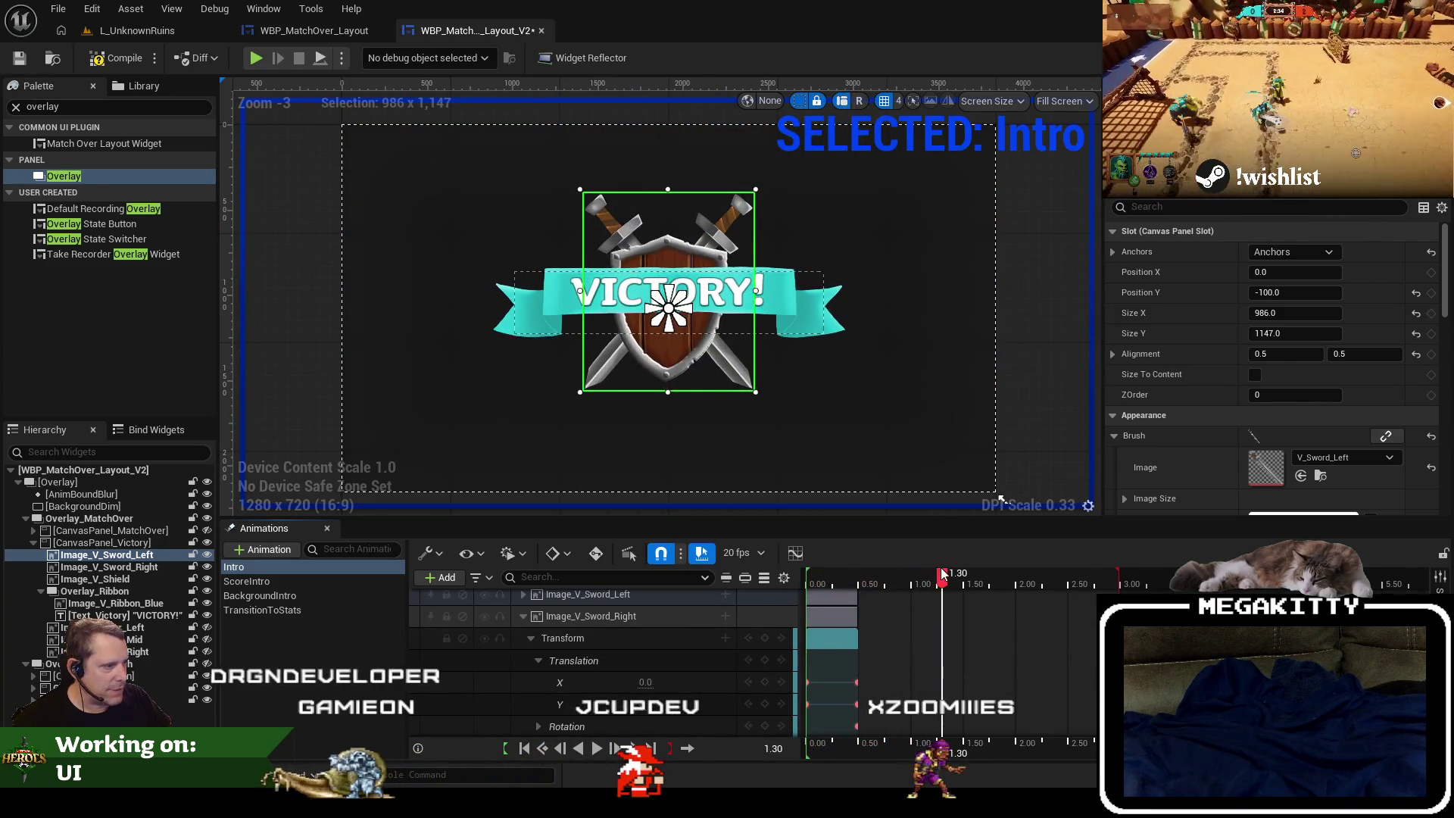
pyautogui.moveTo(807, 682); pyautogui.dragTo(836, 683)
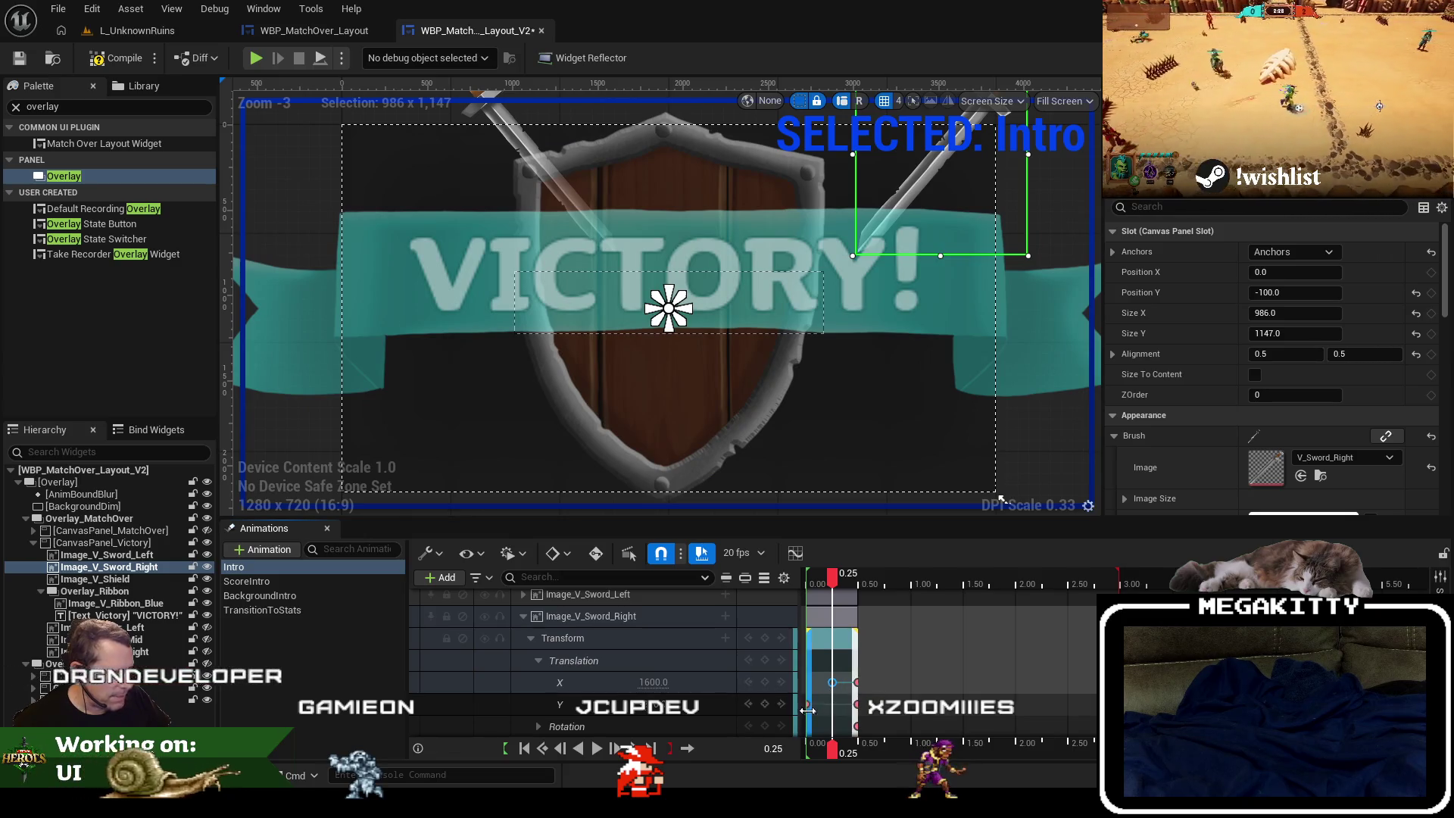
# Move the right sword's Y and the left sword's X start keys to 0.25 seconds.
pyautogui.moveTo(808, 702); pyautogui.dragTo(836, 702)
pyautogui.click(878, 575)
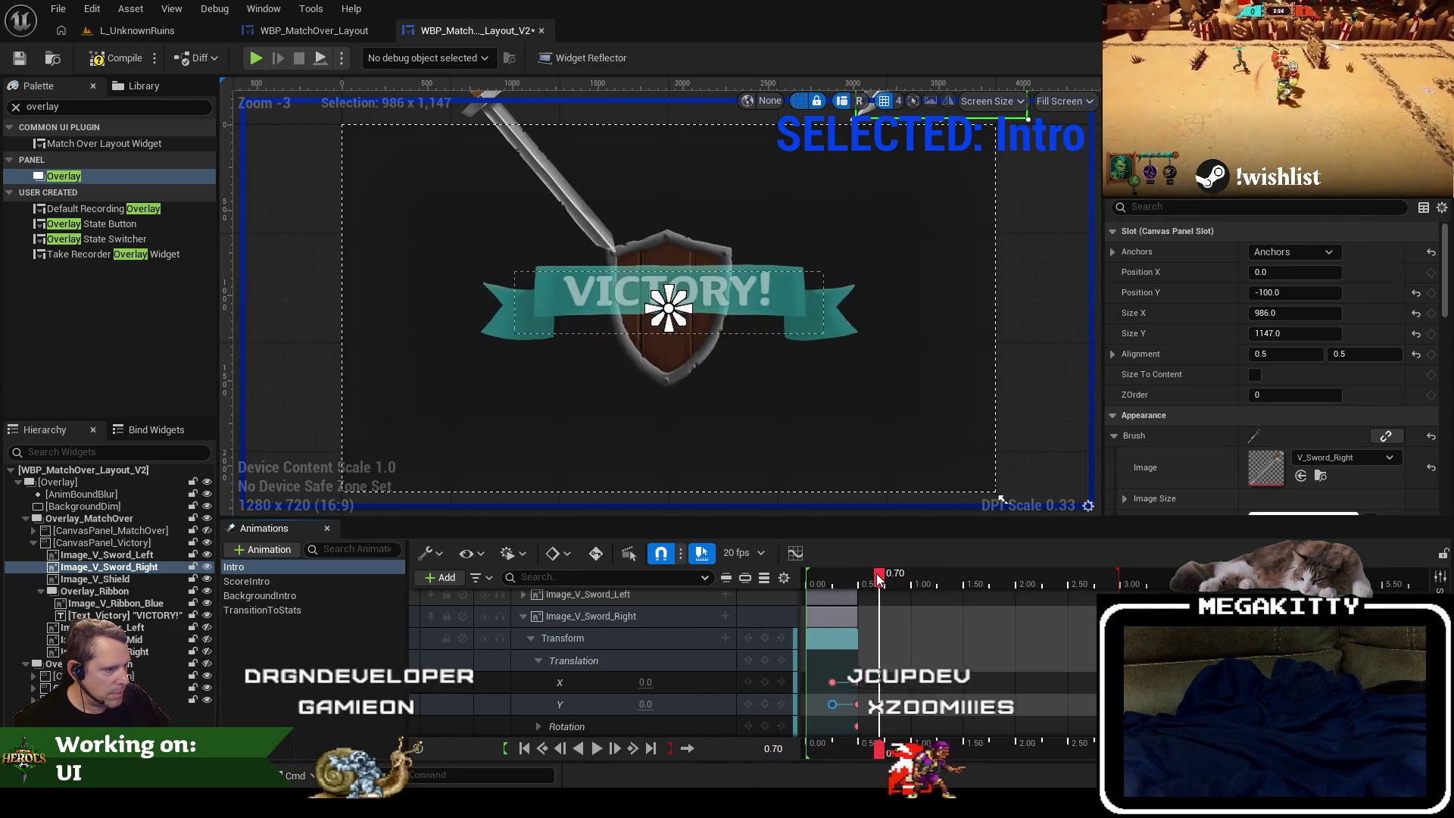
pyautogui.click(524, 594)
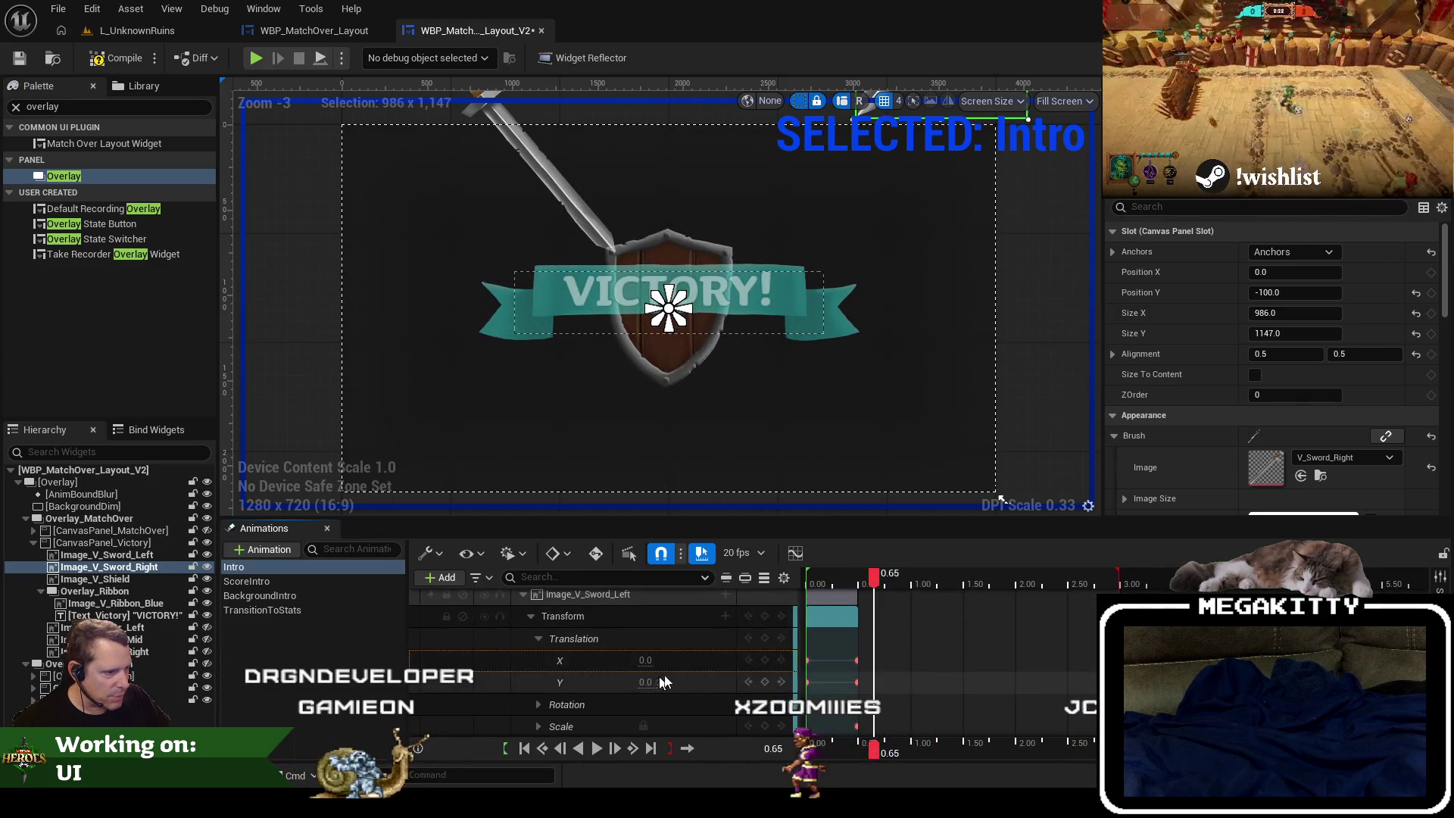
pyautogui.moveTo(807, 660)
pyautogui.mouseDown()
pyautogui.moveTo(836, 661)
pyautogui.moveTo(821, 684)
pyautogui.moveTo(835, 684)
pyautogui.mouseUp()
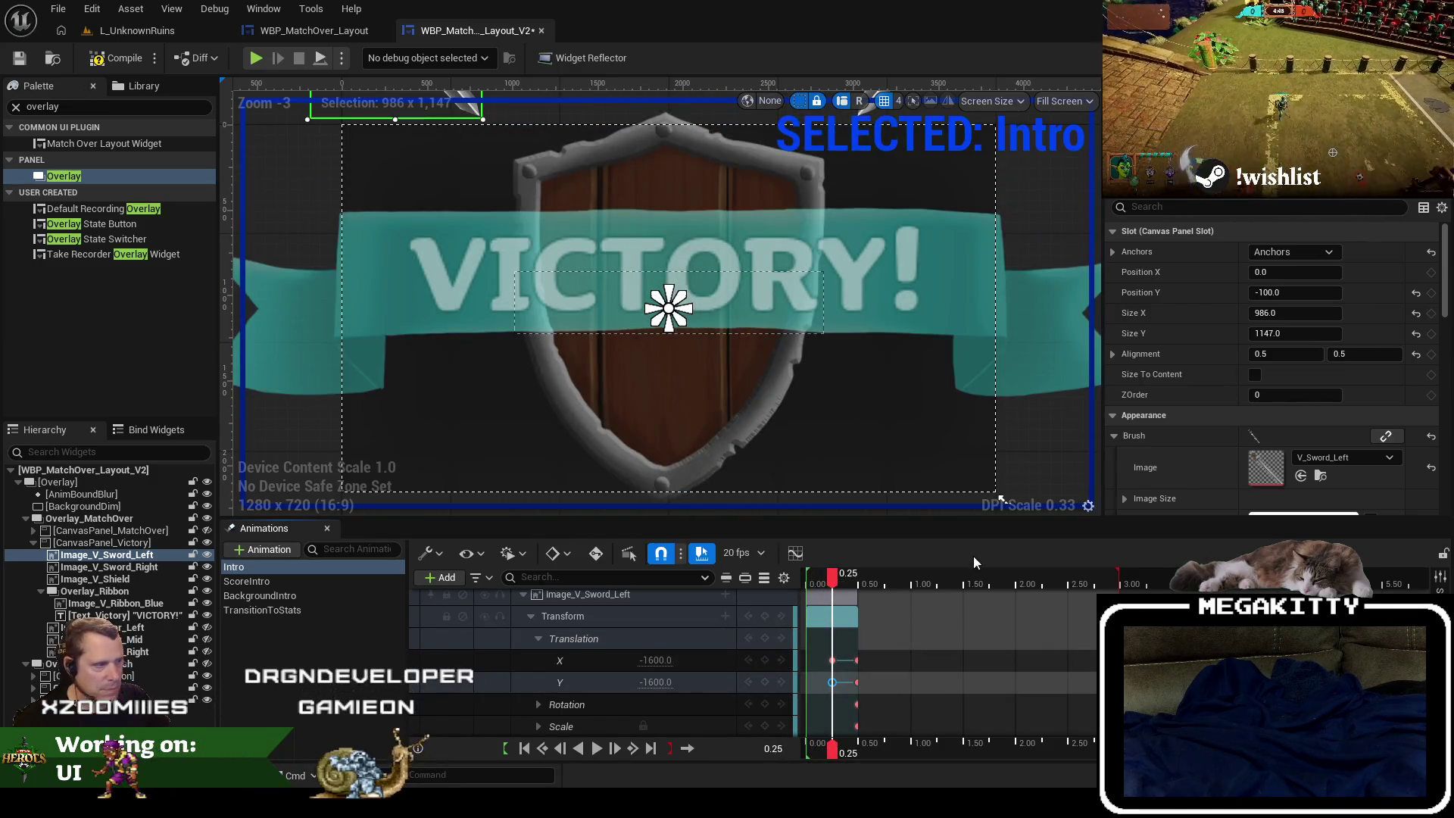
# Replay the Intro and stop at 0.45 seconds to check the swords nearly crossed.
pyautogui.moveTo(831, 581); pyautogui.dragTo(808, 582)
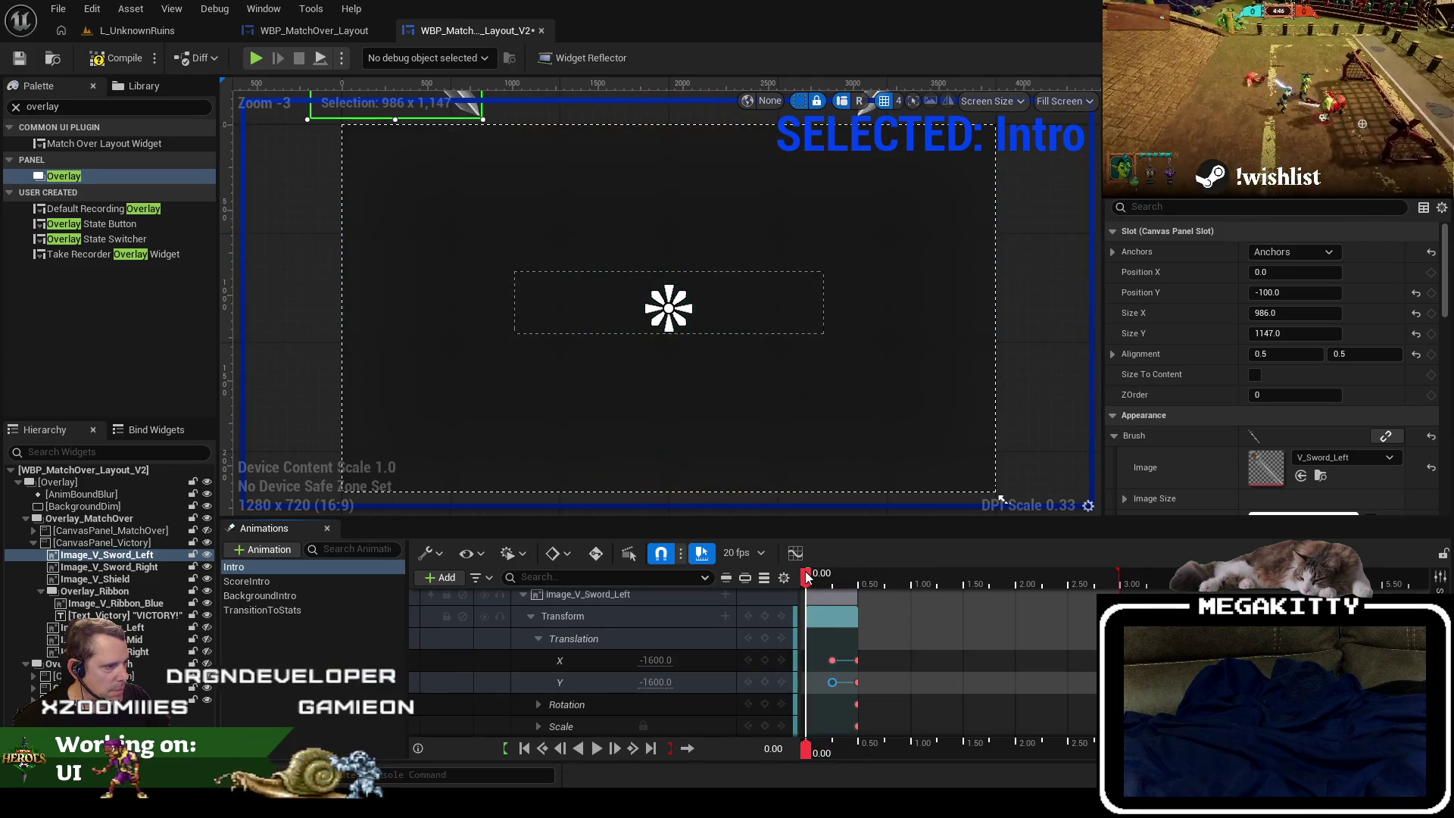
pyautogui.click(597, 748)
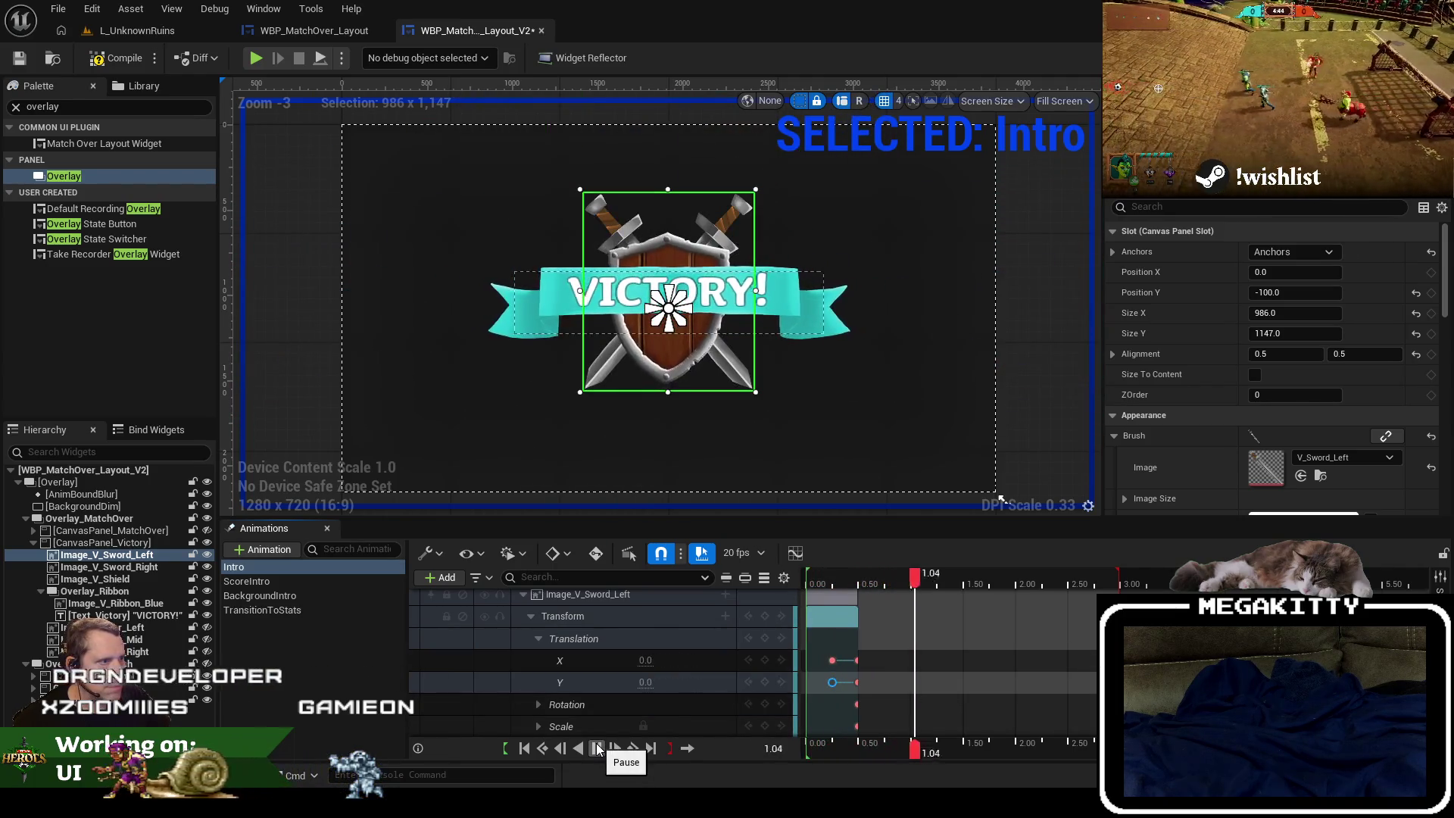
pyautogui.click(598, 749)
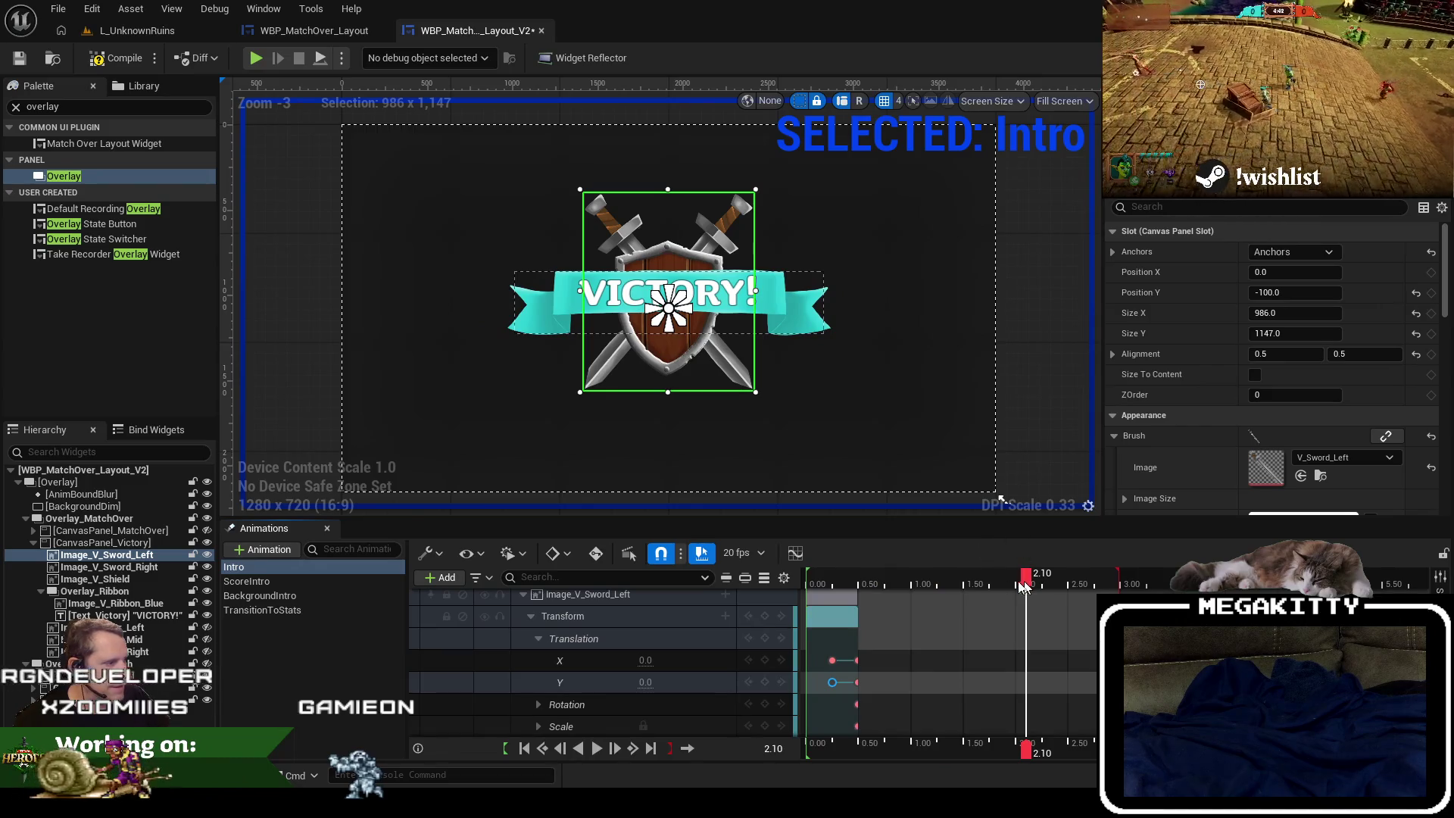
pyautogui.moveTo(1024, 586); pyautogui.dragTo(805, 586)
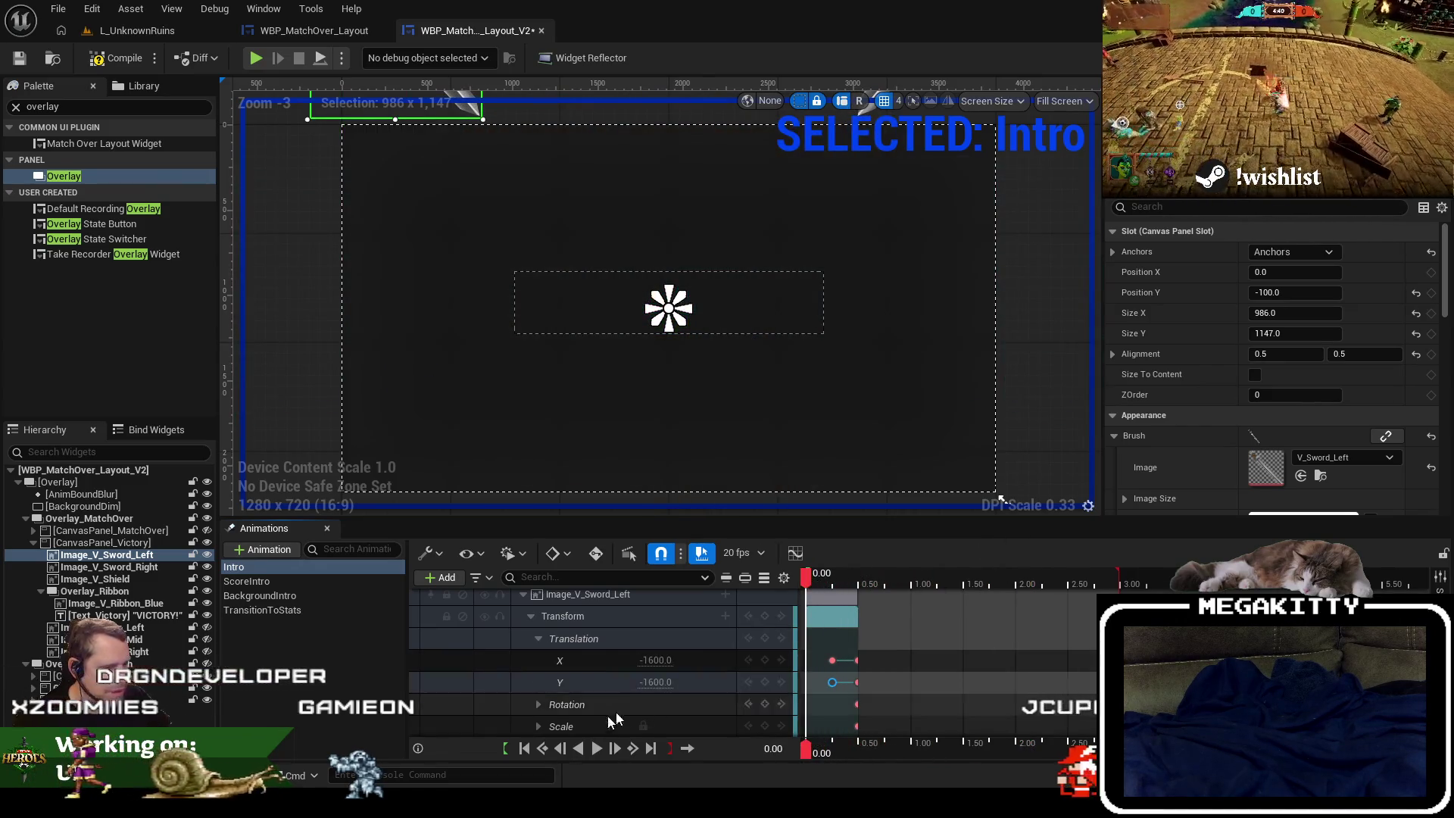
pyautogui.click(596, 748)
pyautogui.click(910, 583)
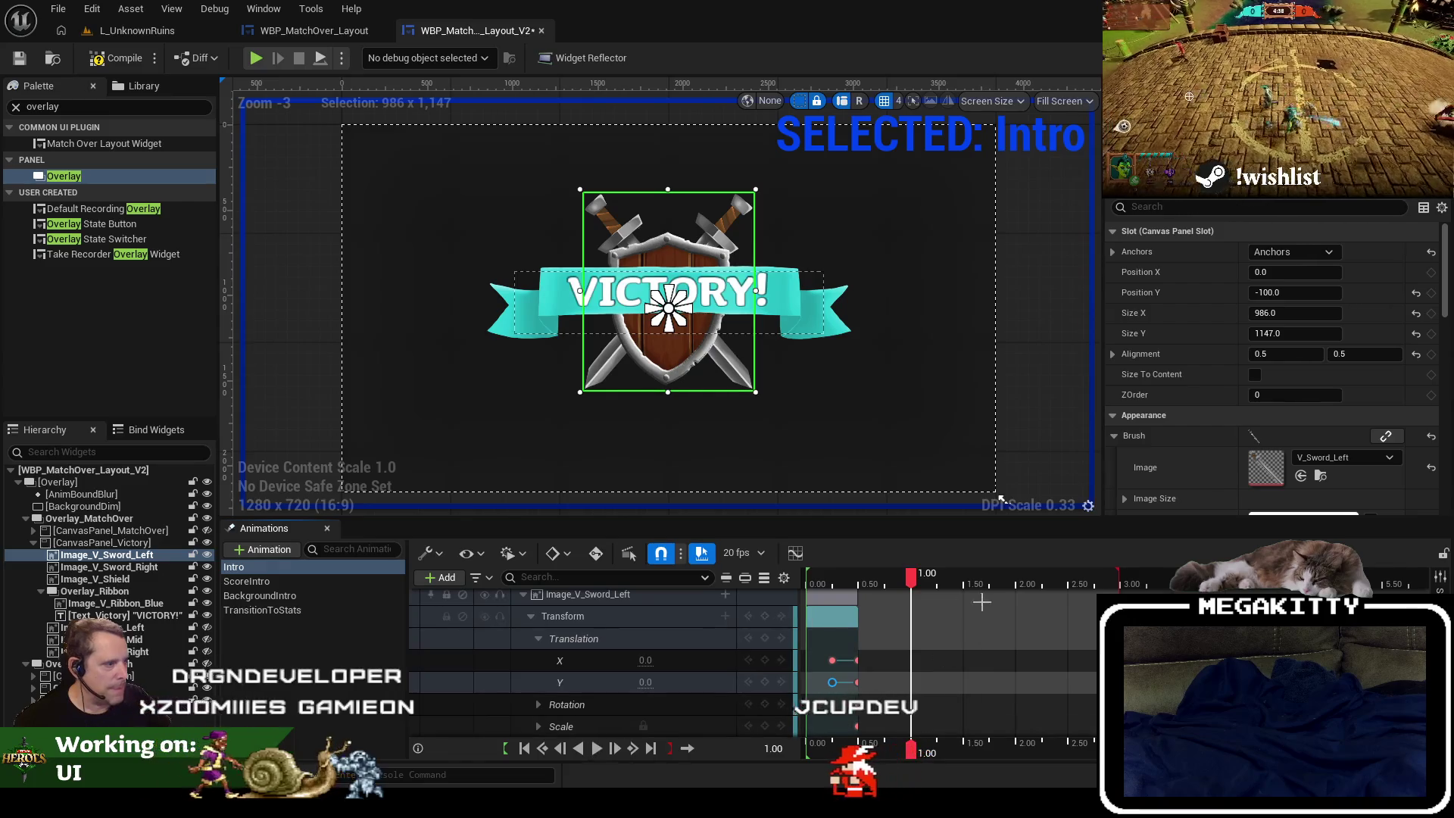
pyautogui.moveTo(912, 583); pyautogui.dragTo(854, 584)
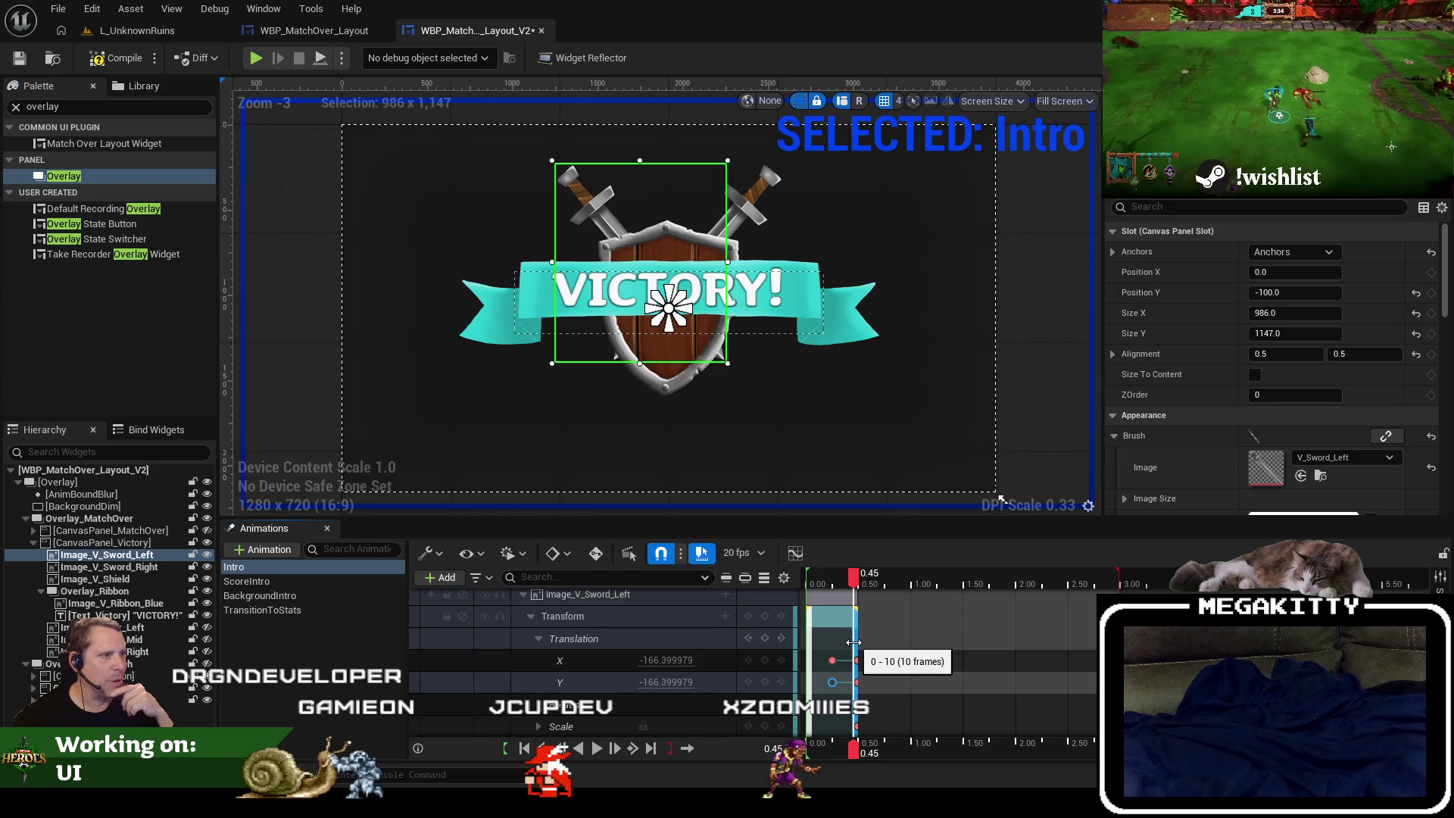
pyautogui.click(532, 615)
pyautogui.scroll(2, 564, 638)
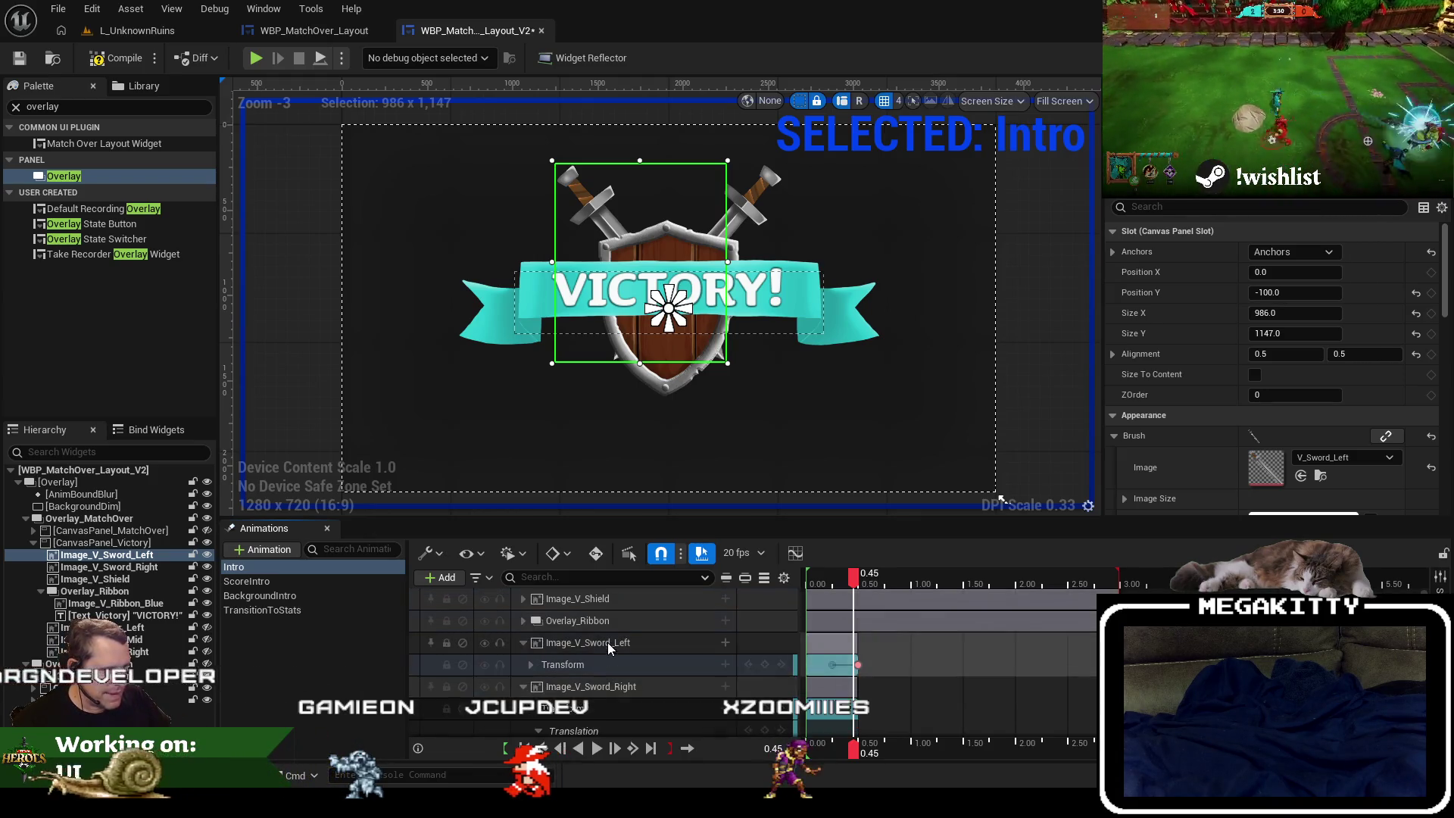
# Key the shield's scale at 1.0 around the 0.50-second mark.
pyautogui.click(523, 598)
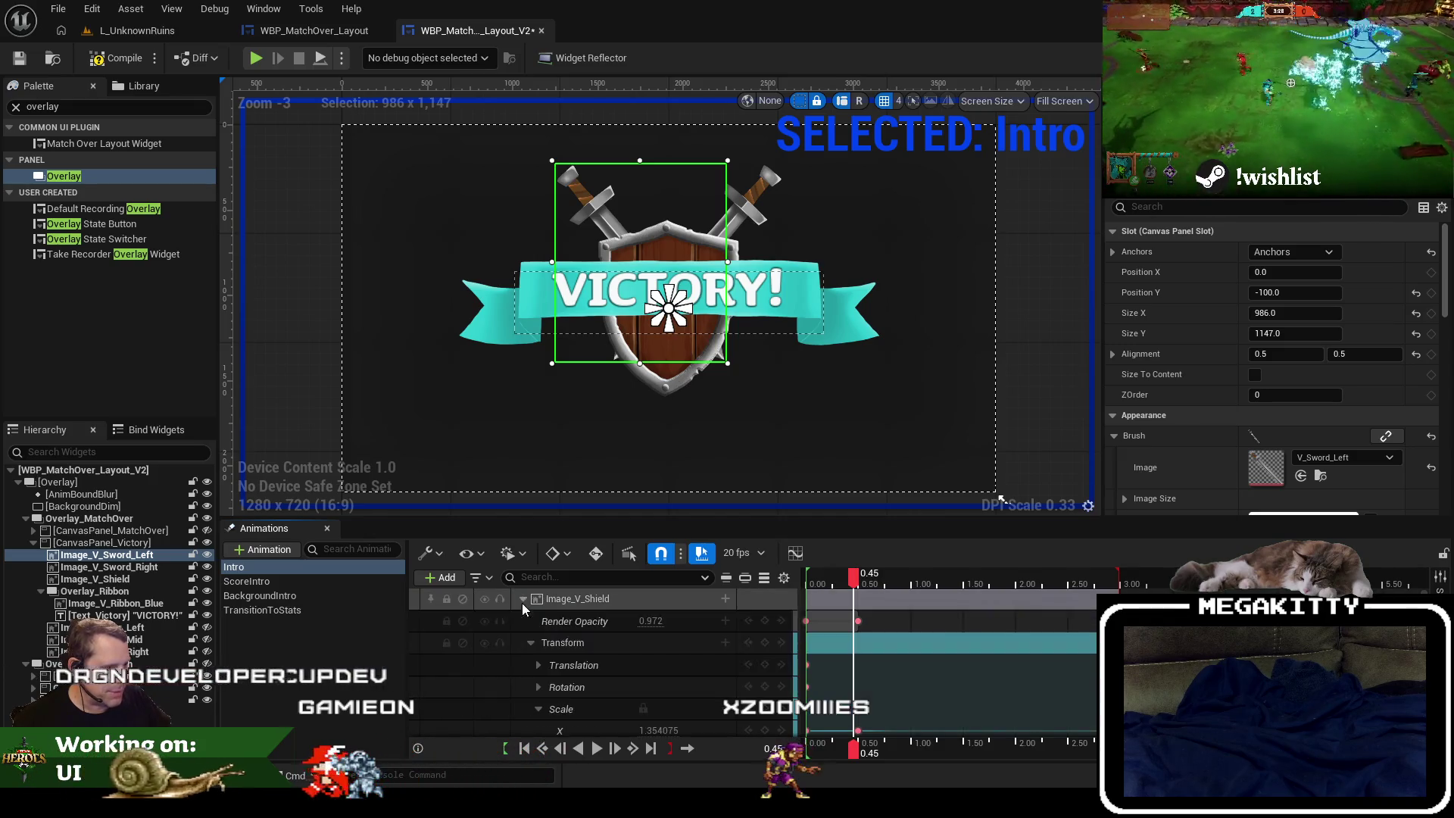
pyautogui.click(867, 585)
pyautogui.moveTo(862, 584)
pyautogui.mouseDown()
pyautogui.moveTo(1097, 587)
pyautogui.moveTo(861, 569)
pyautogui.mouseUp()
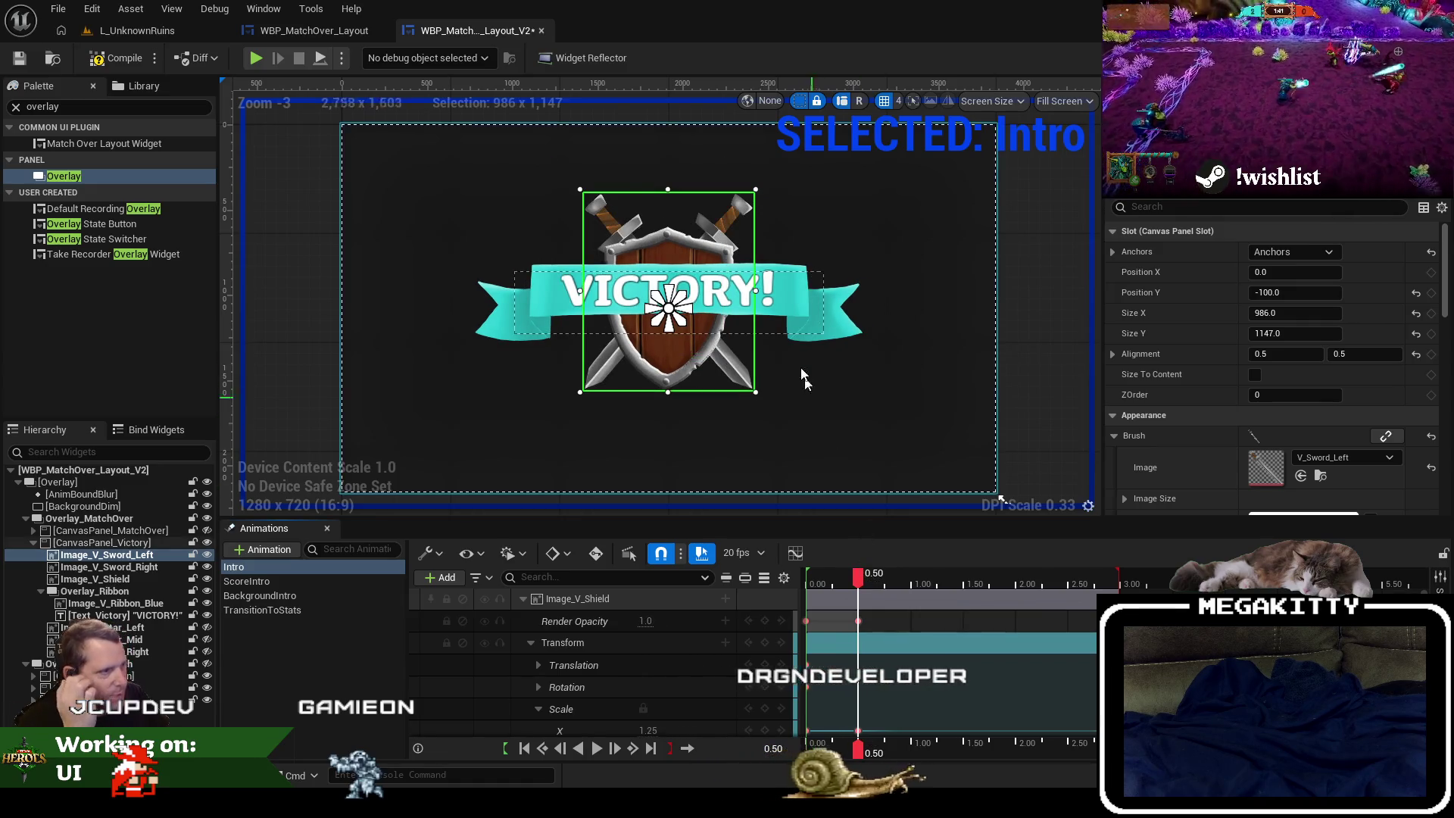
pyautogui.scroll(1, 803, 342)
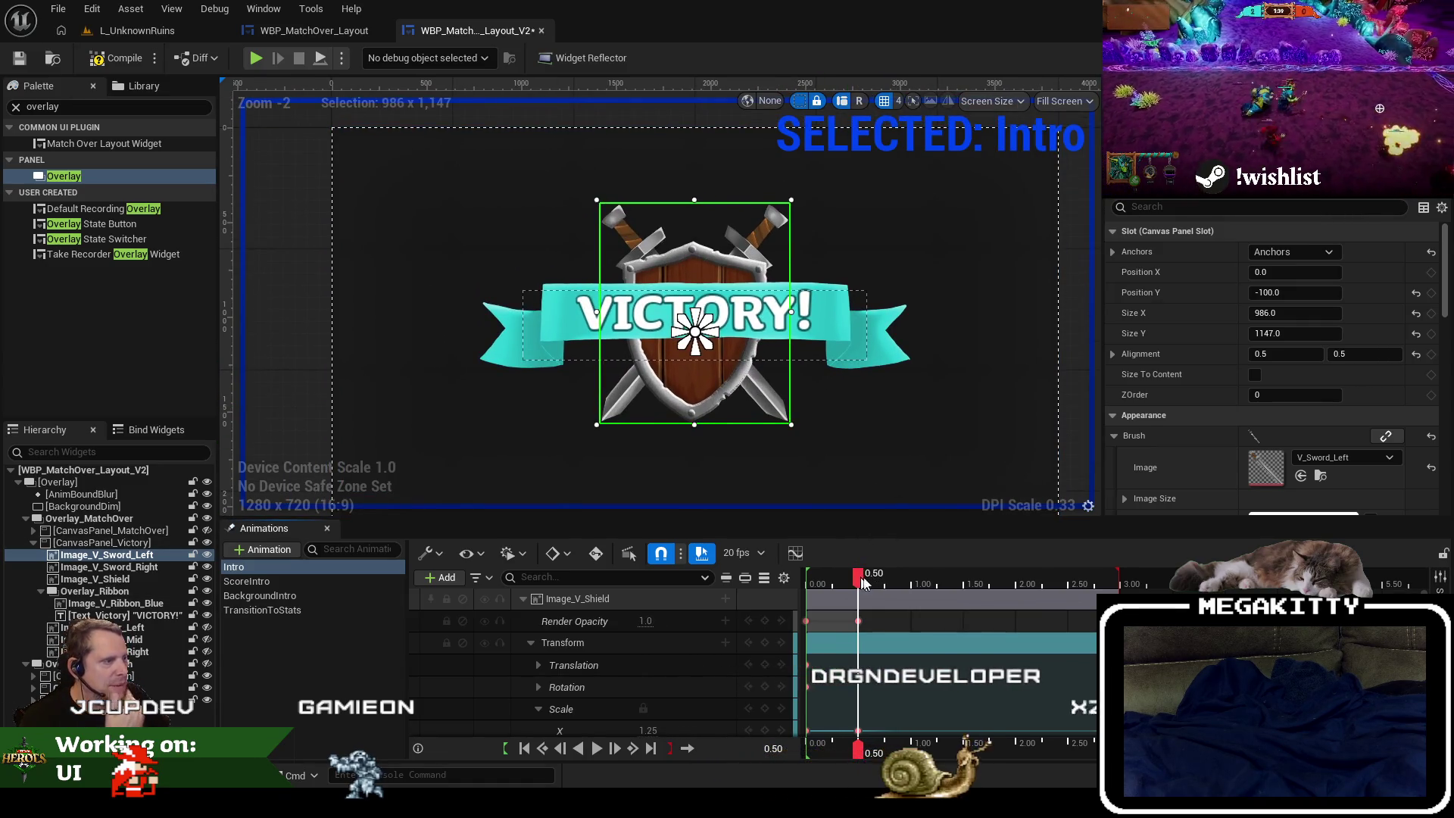
pyautogui.moveTo(863, 582)
pyautogui.mouseDown()
pyautogui.moveTo(1062, 583)
pyautogui.moveTo(859, 580)
pyautogui.mouseUp()
pyautogui.scroll(-2, 660, 680)
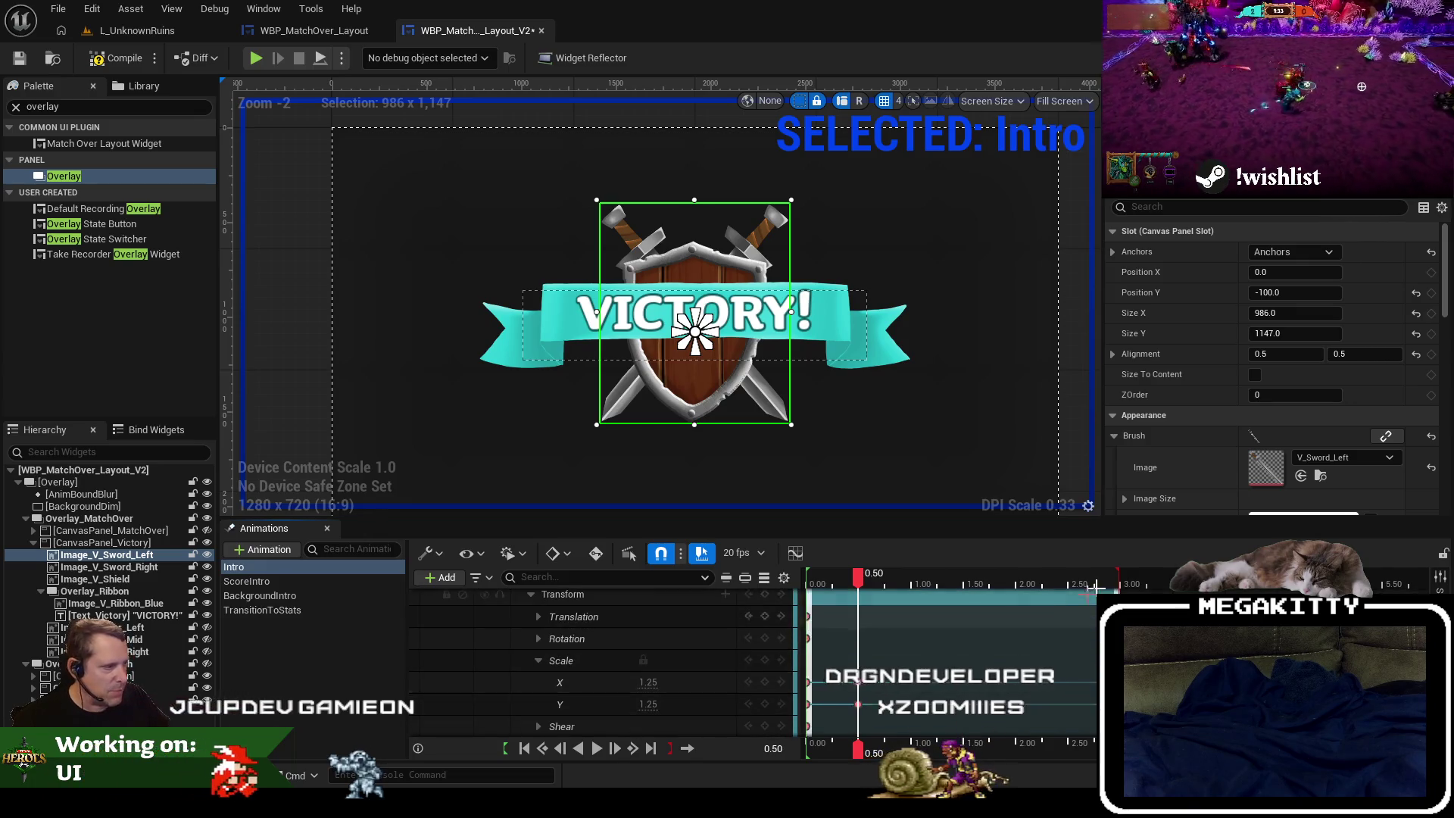
pyautogui.click(531, 594)
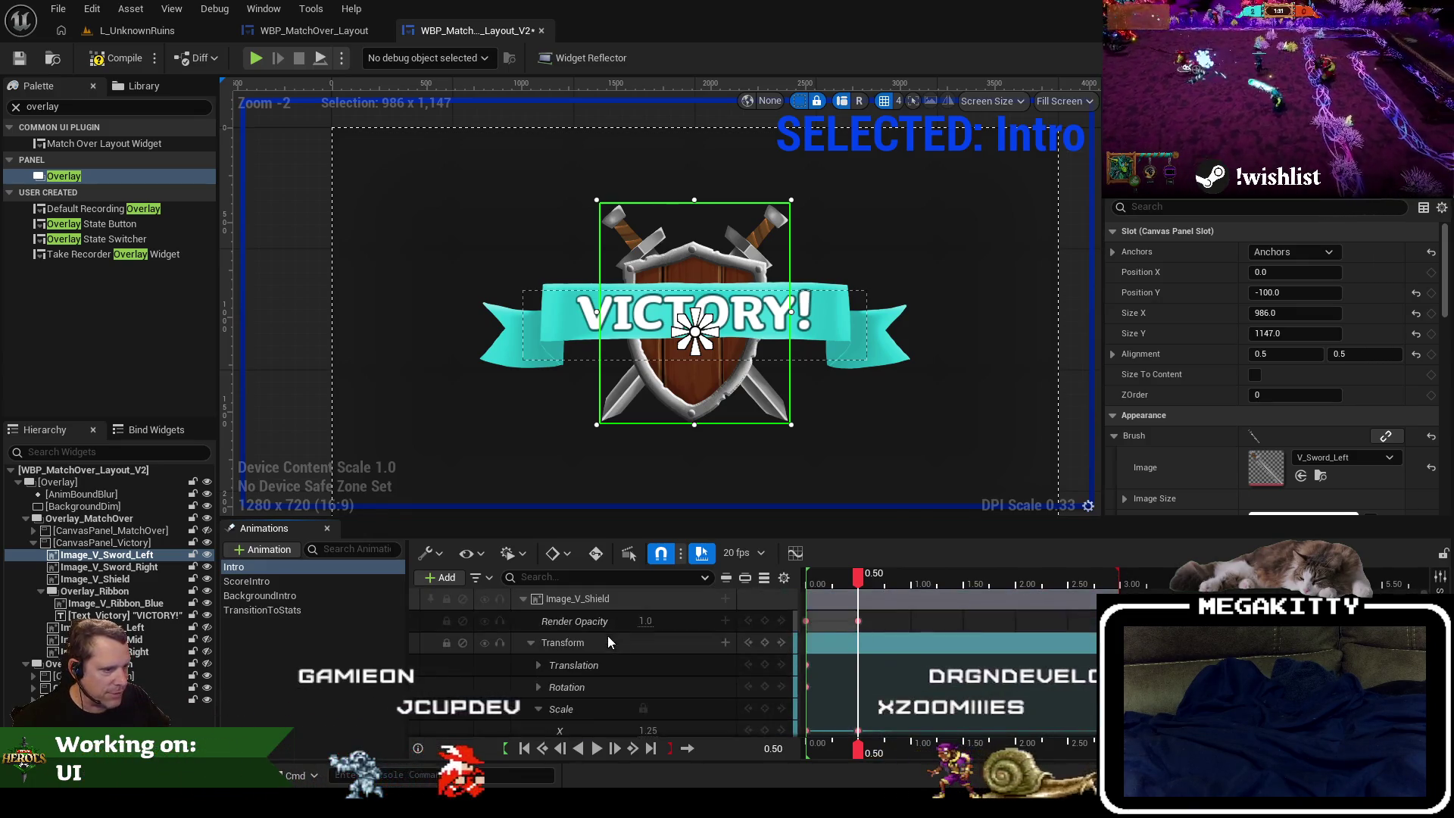
pyautogui.scroll(2, 554, 643)
pyautogui.click(522, 599)
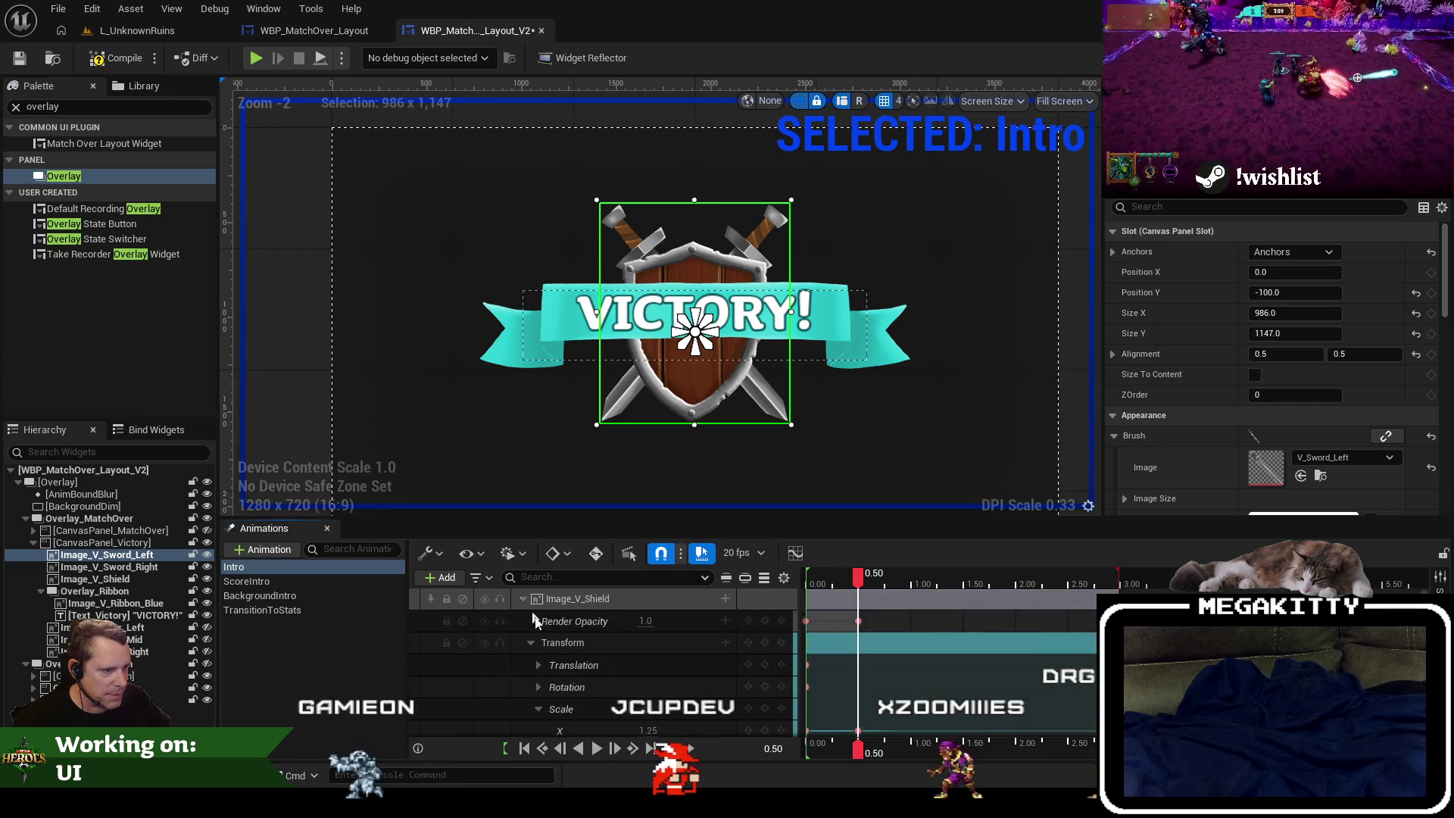
pyautogui.scroll(-2, 664, 665)
pyautogui.click(645, 681)
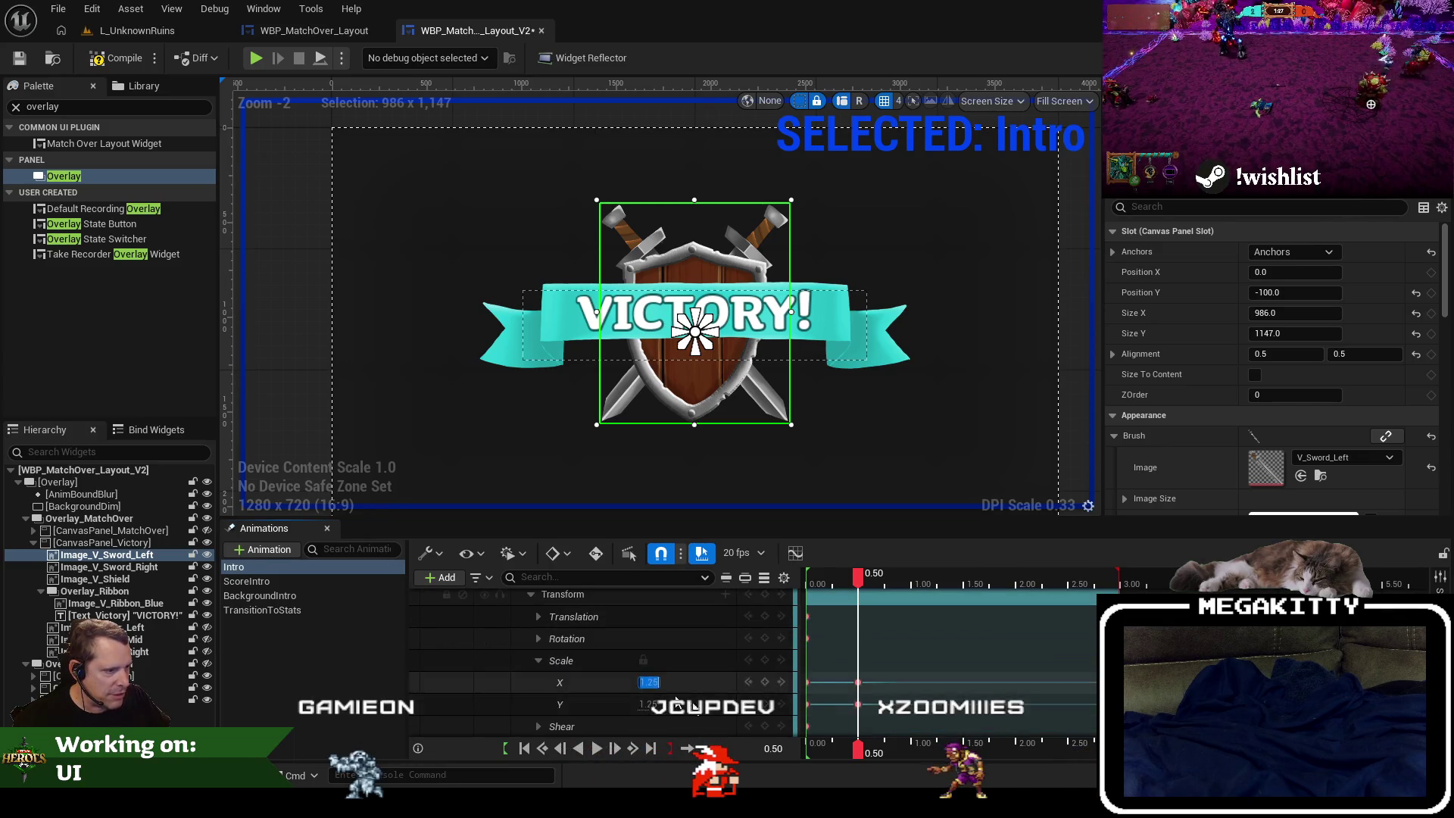
pyautogui.write('1')
pyautogui.press('Tab')
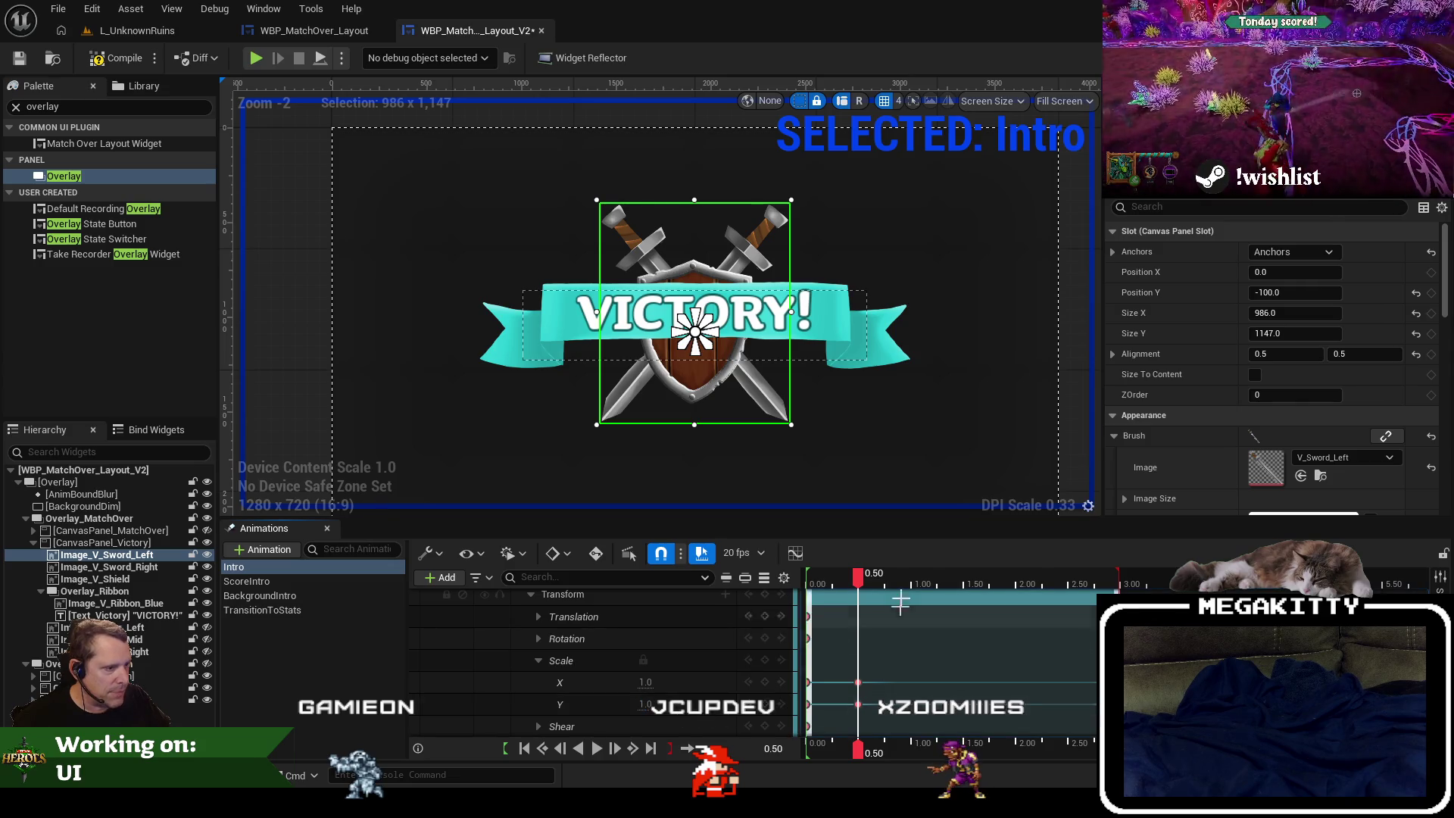
# Set the left sword's scale to 0.8 on X and Y at 3.00 seconds.
pyautogui.moveTo(863, 583); pyautogui.dragTo(1025, 600)
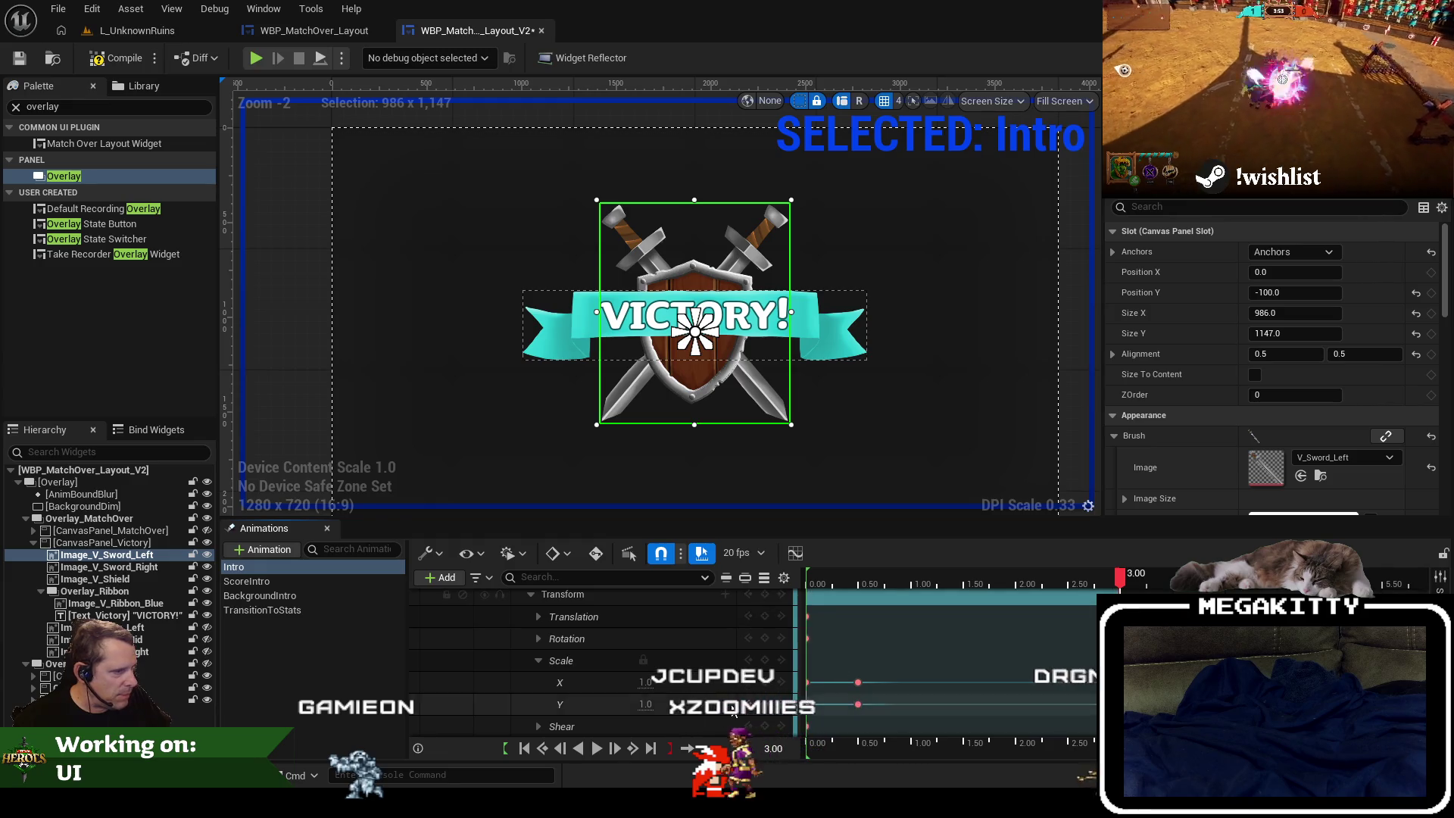
pyautogui.press('Tab')
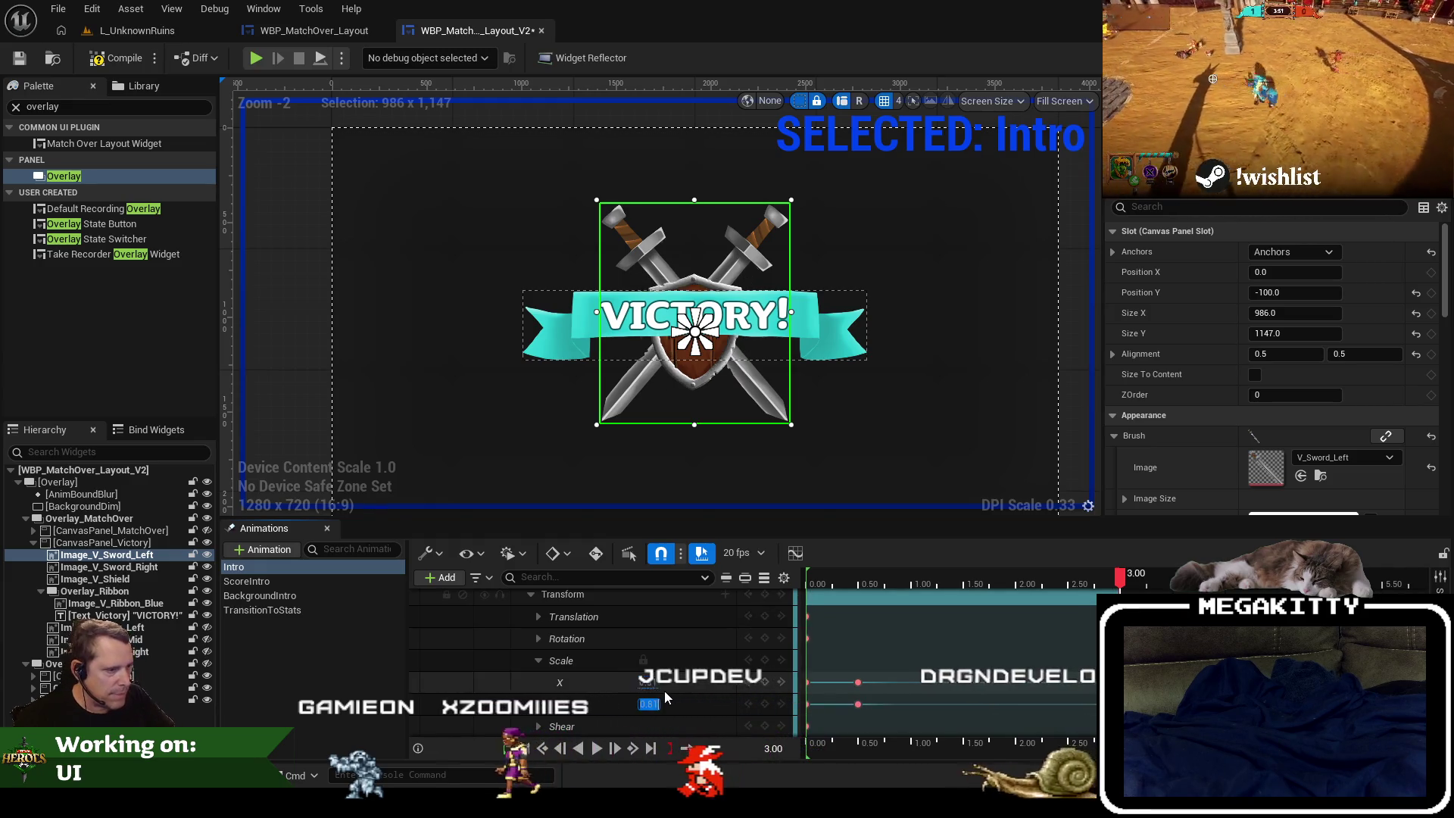
pyautogui.press('Return')
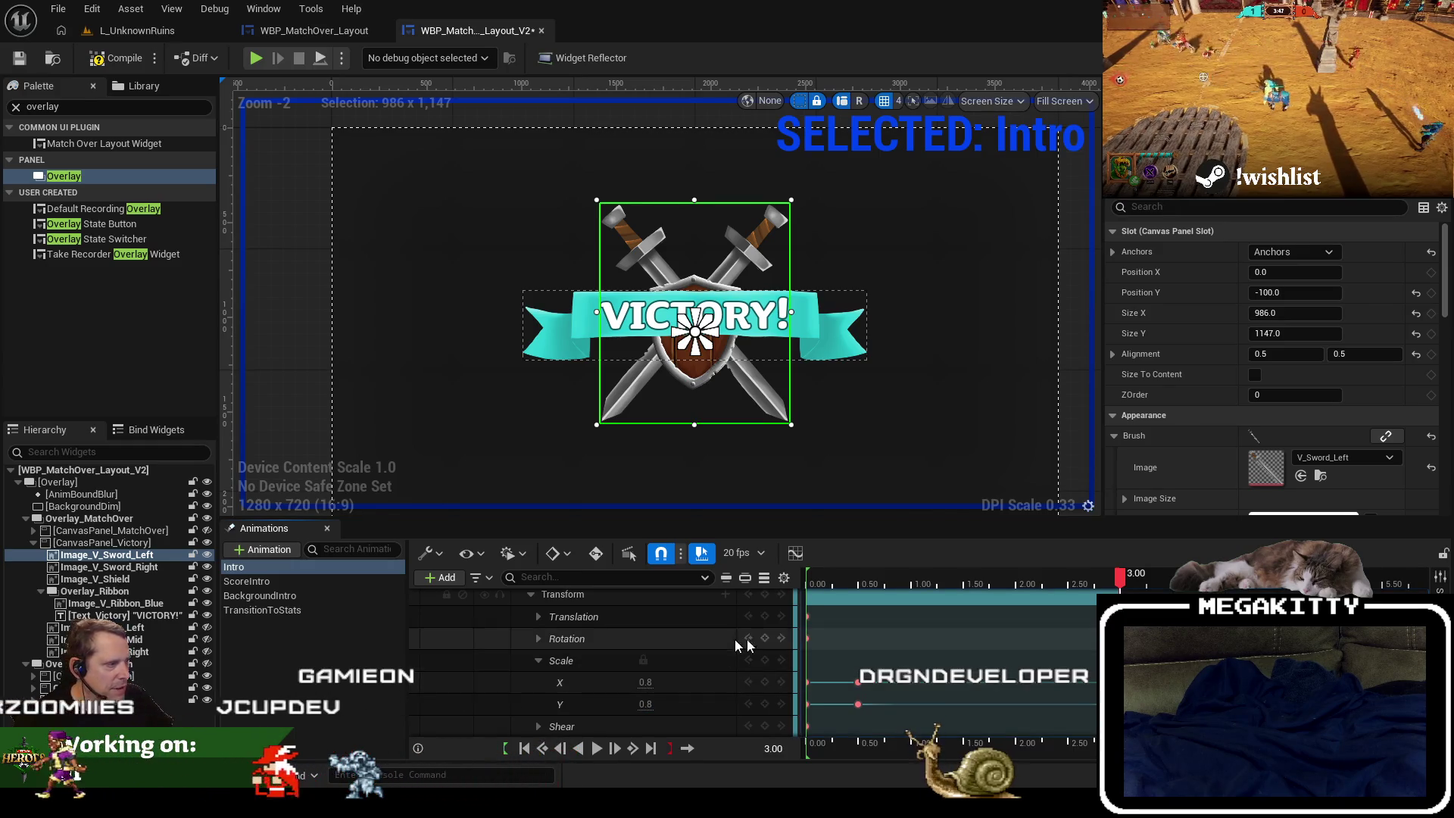
pyautogui.scroll(2, 529, 639)
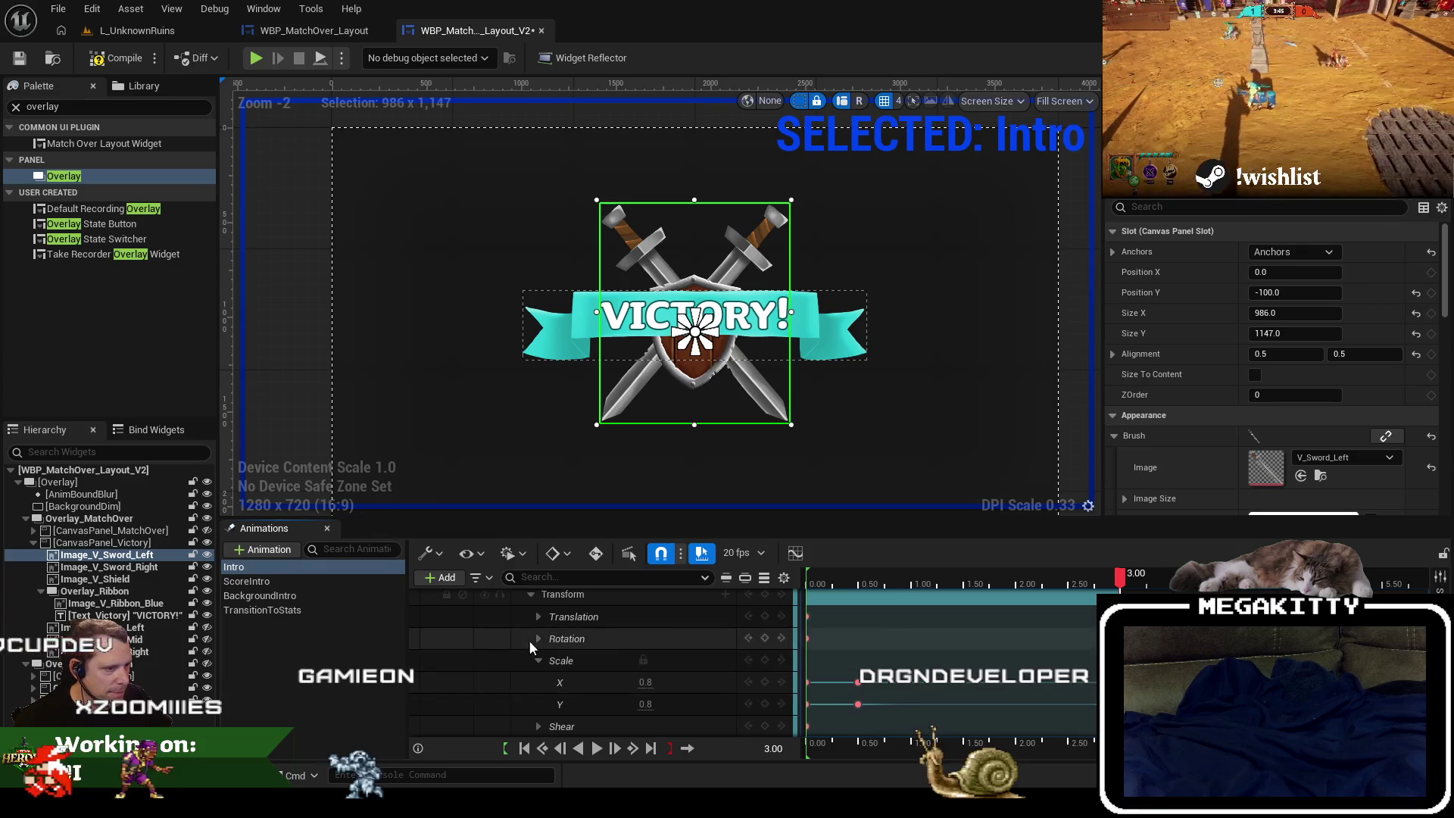
pyautogui.click(531, 639)
pyautogui.scroll(1, 530, 621)
pyautogui.click(522, 642)
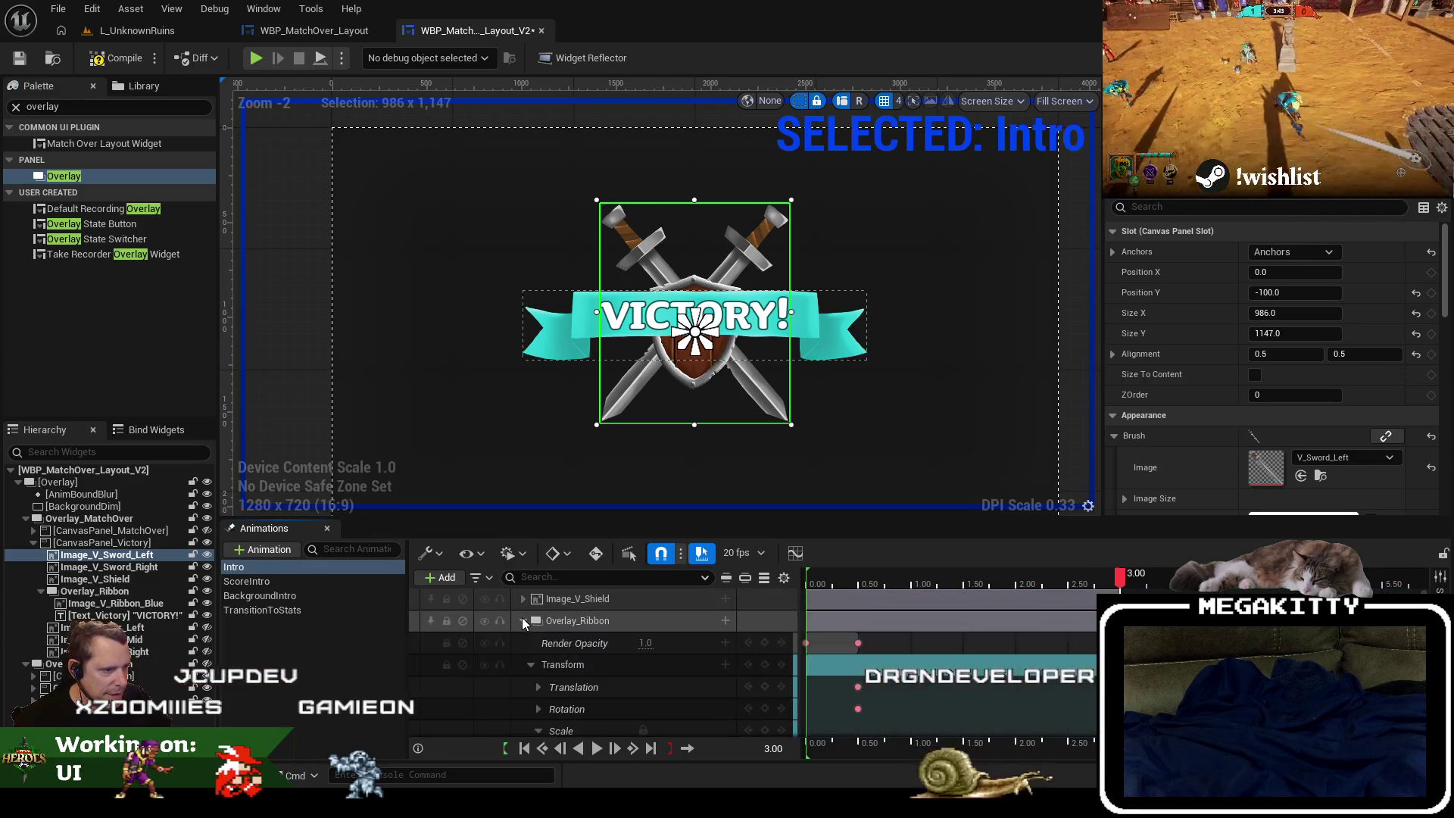
# Key Overlay_Ribbon's scale at 1.0 at 0.50 seconds and 0.8 at 3.00 seconds.
pyautogui.click(522, 620)
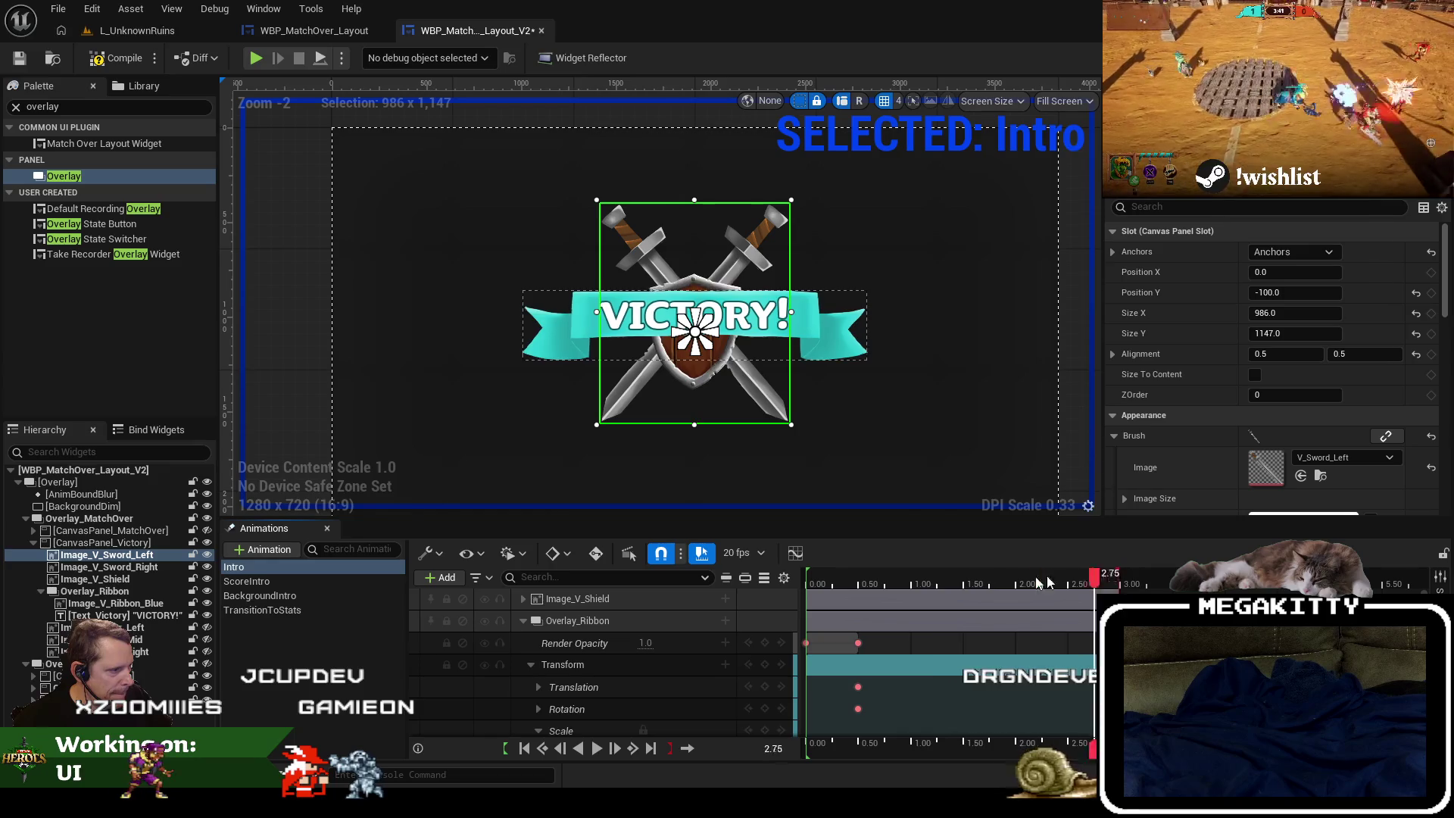
pyautogui.moveTo(1046, 582); pyautogui.dragTo(873, 584)
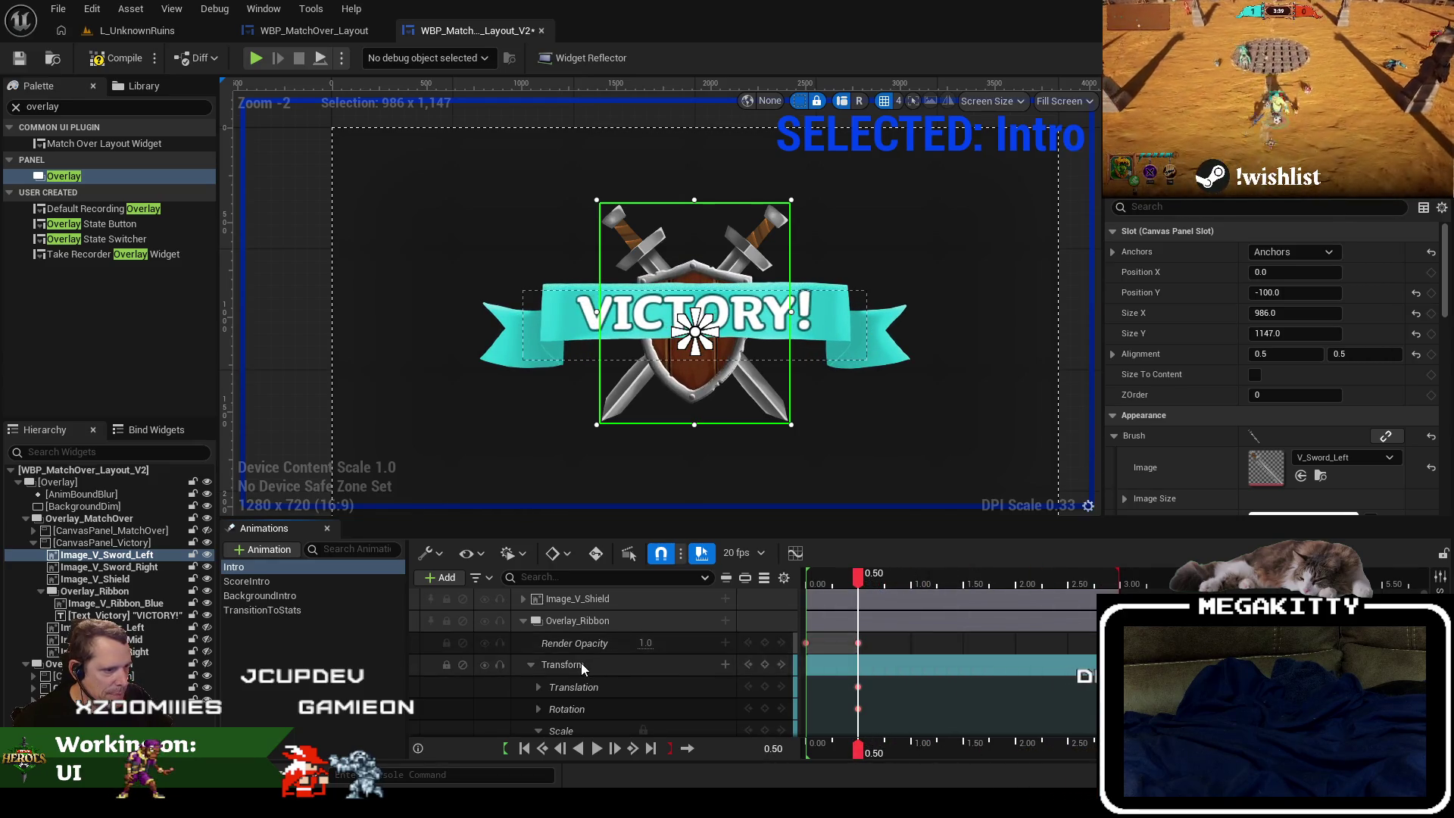
pyautogui.scroll(-2, 583, 663)
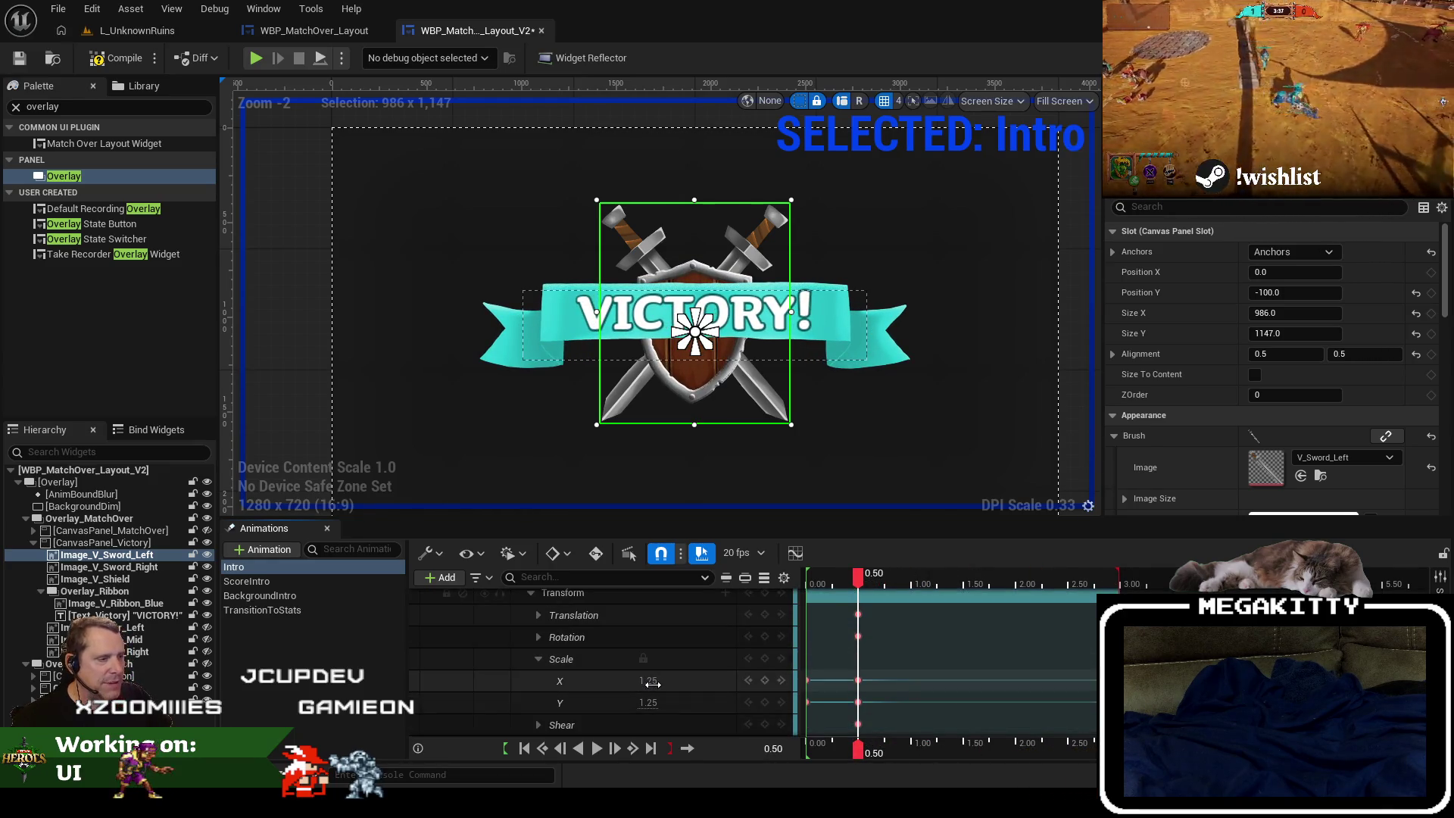
pyautogui.moveTo(648, 703); pyautogui.dragTo(660, 708)
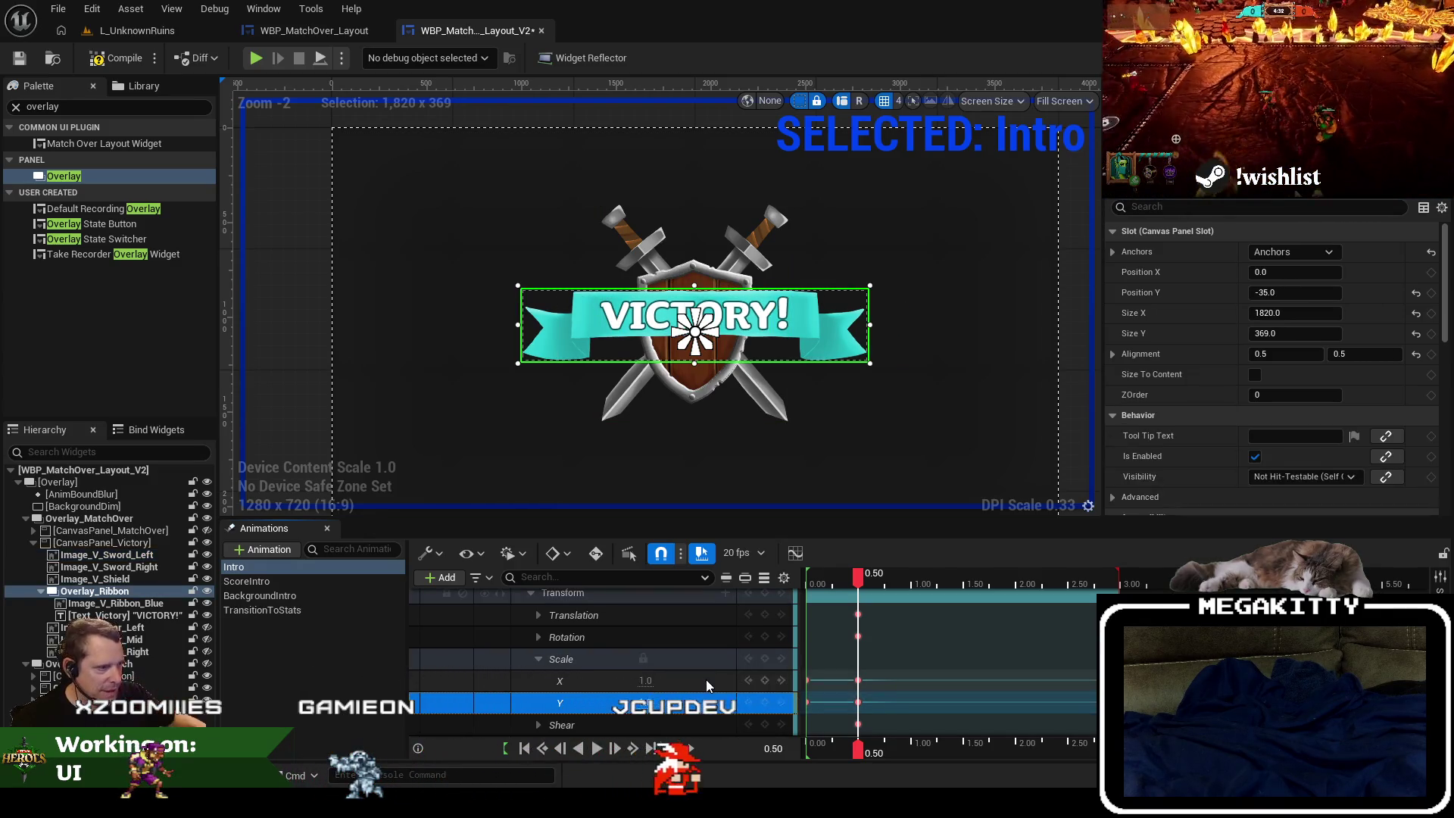
pyautogui.moveTo(859, 579); pyautogui.dragTo(1121, 586)
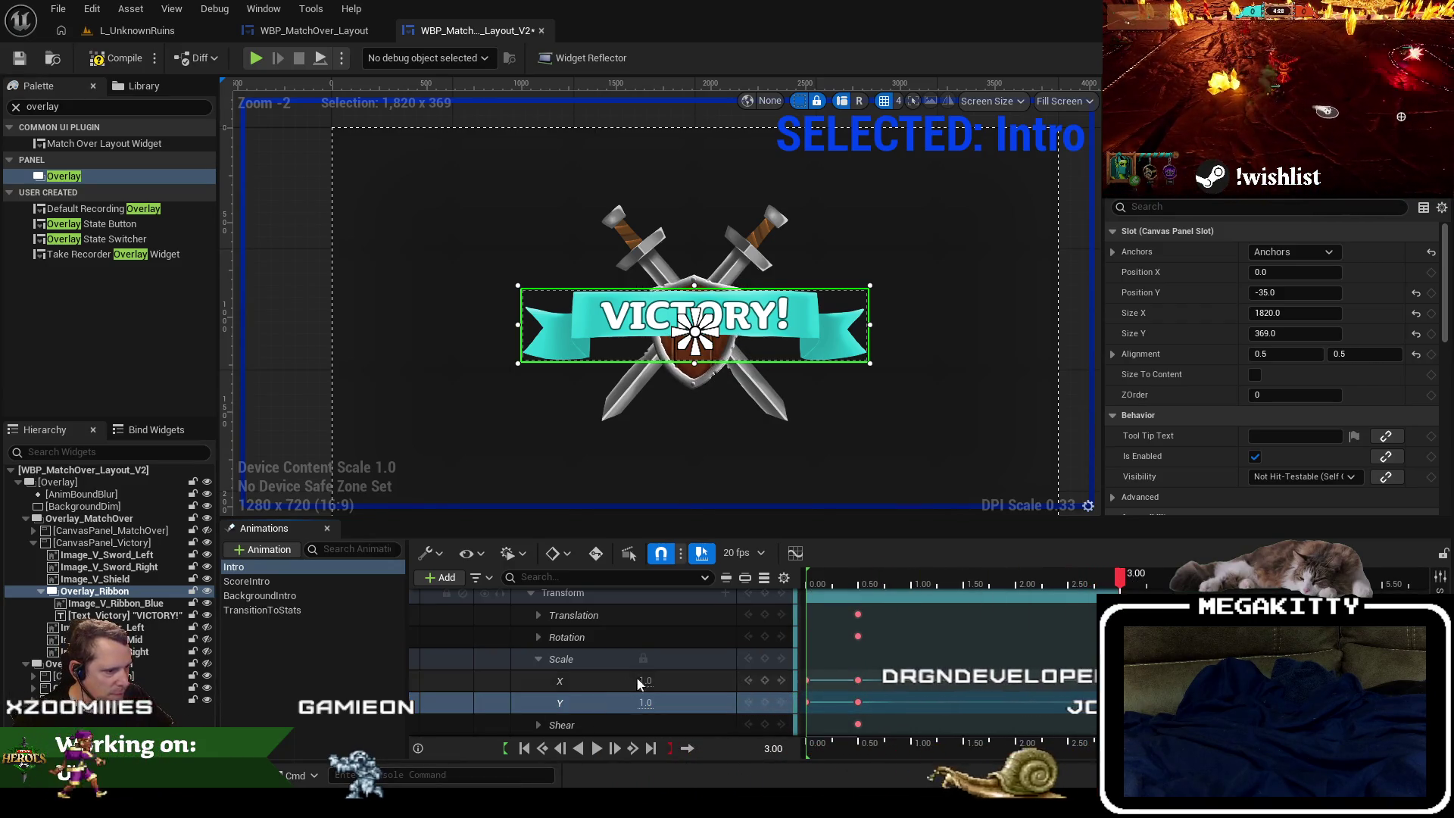
pyautogui.write('.8')
pyautogui.press('Return')
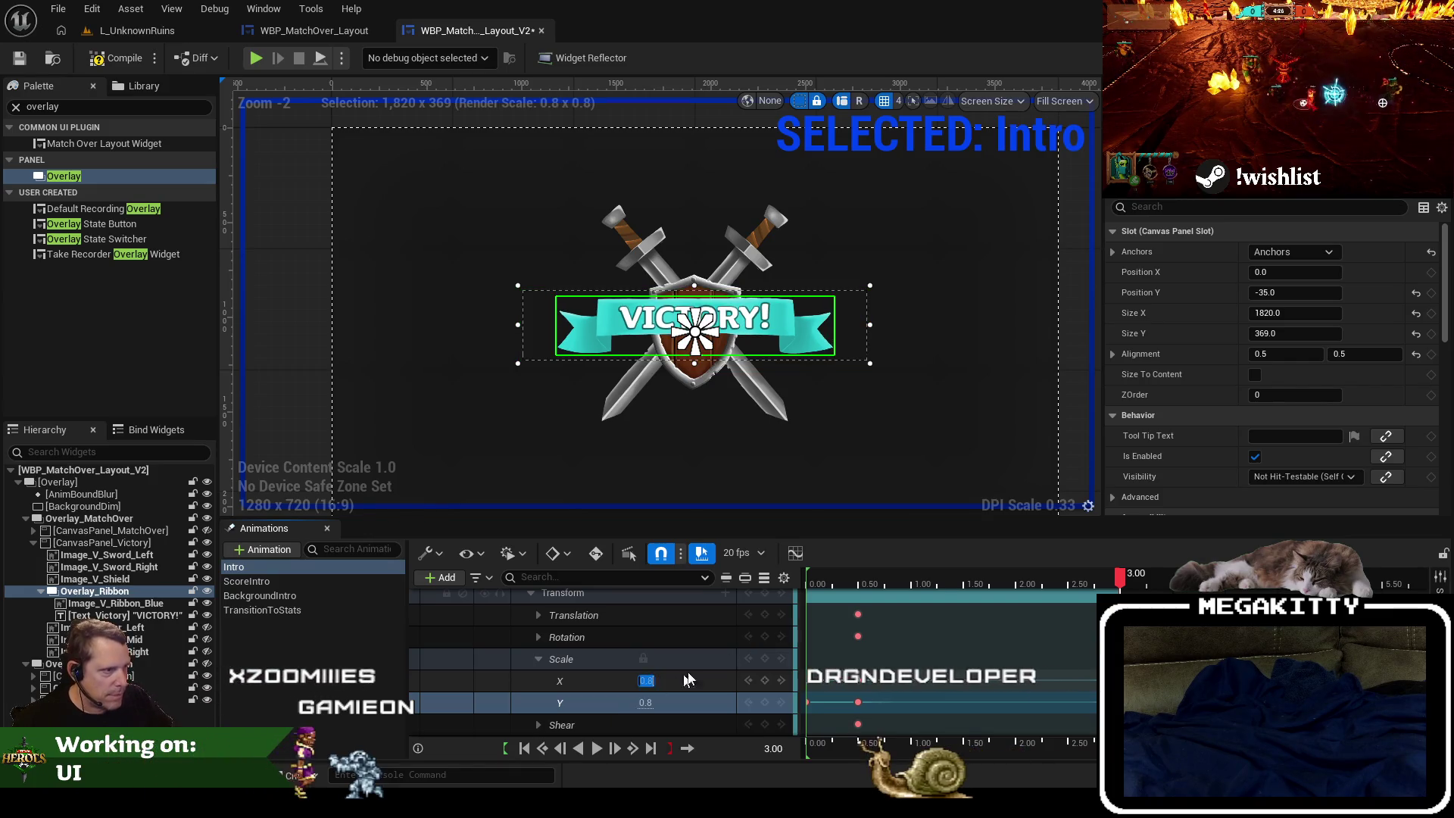
pyautogui.moveTo(1082, 585)
pyautogui.mouseDown()
pyautogui.moveTo(859, 591)
pyautogui.moveTo(823, 575)
pyautogui.moveTo(857, 577)
pyautogui.moveTo(820, 577)
pyautogui.moveTo(858, 577)
pyautogui.mouseUp()
# Replay the Intro from the start to preview the ribbon settling, then return to 0.50 seconds.
pyautogui.scroll(-3, 946, 659)
pyautogui.scroll(-5, 845, 659)
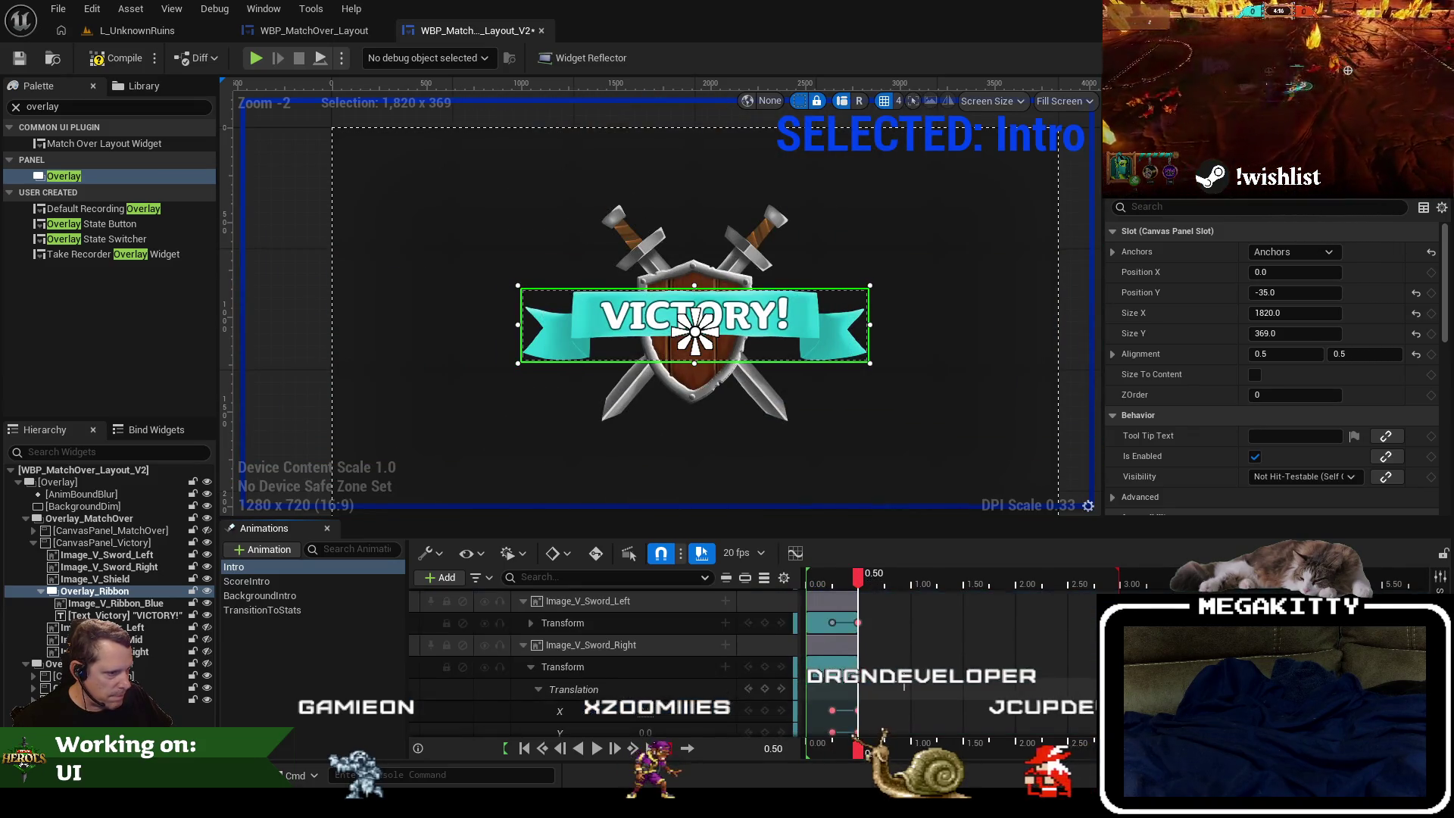
pyautogui.moveTo(846, 581); pyautogui.dragTo(805, 579)
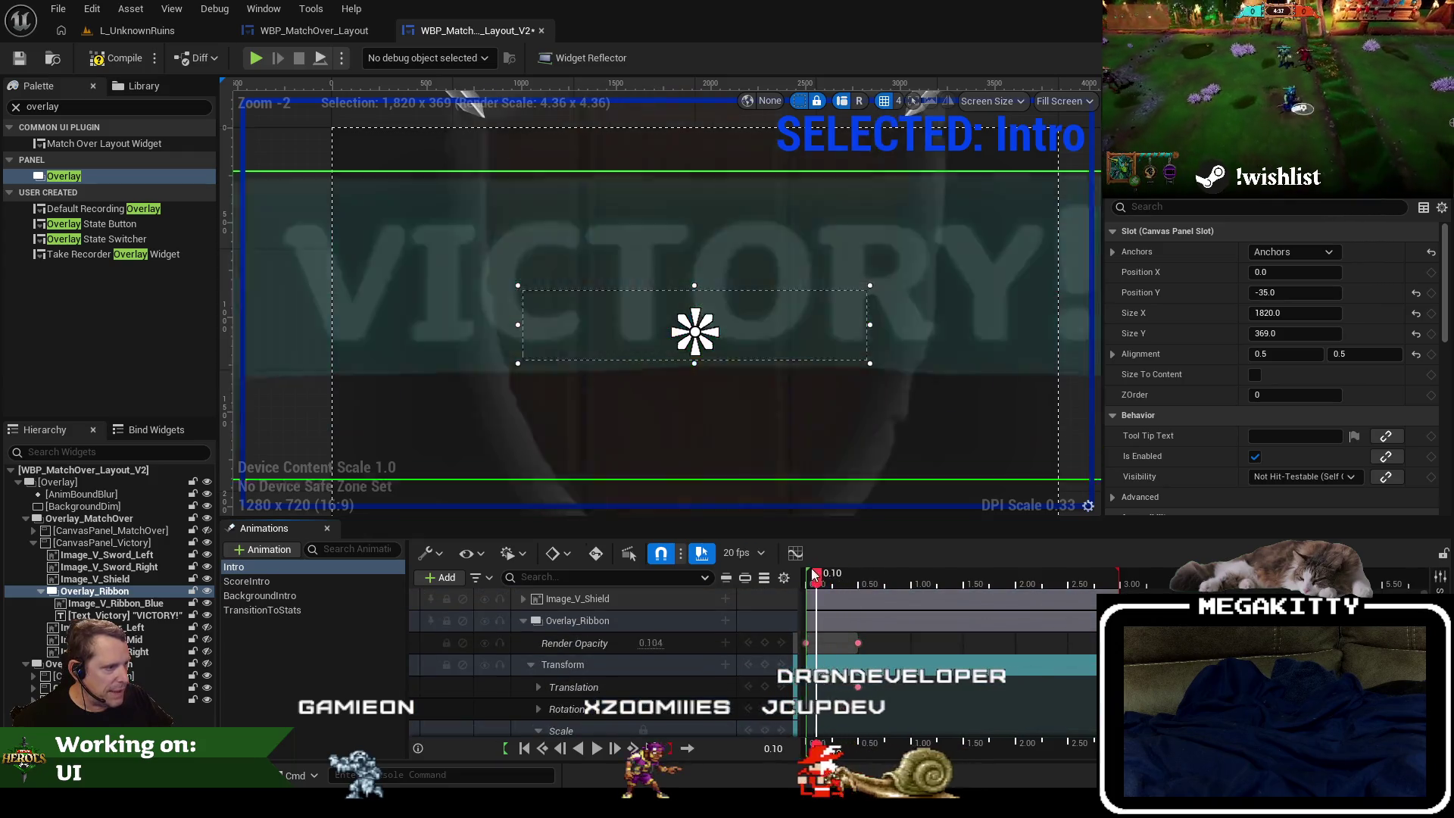
pyautogui.click(597, 749)
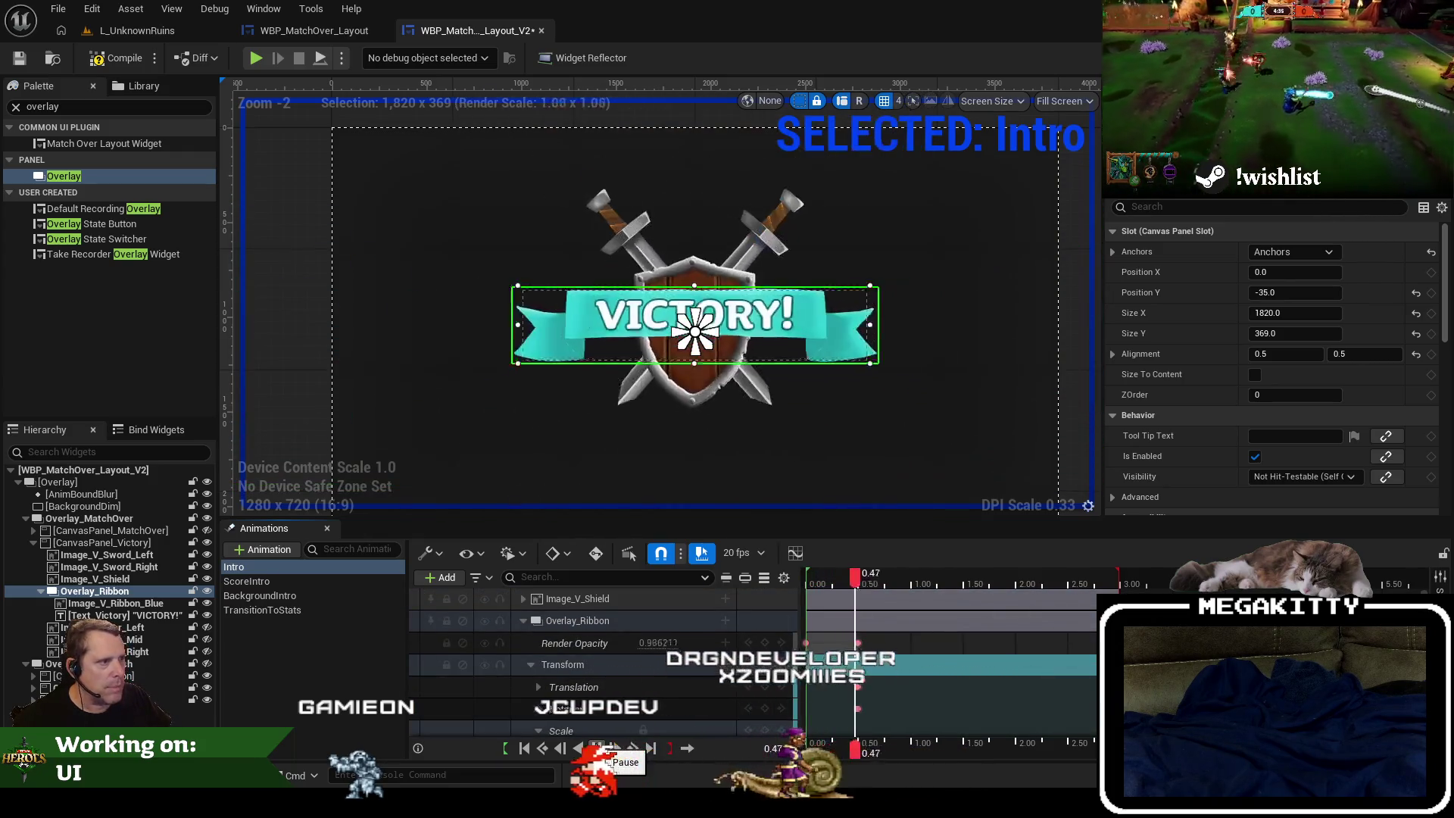
pyautogui.click(965, 577)
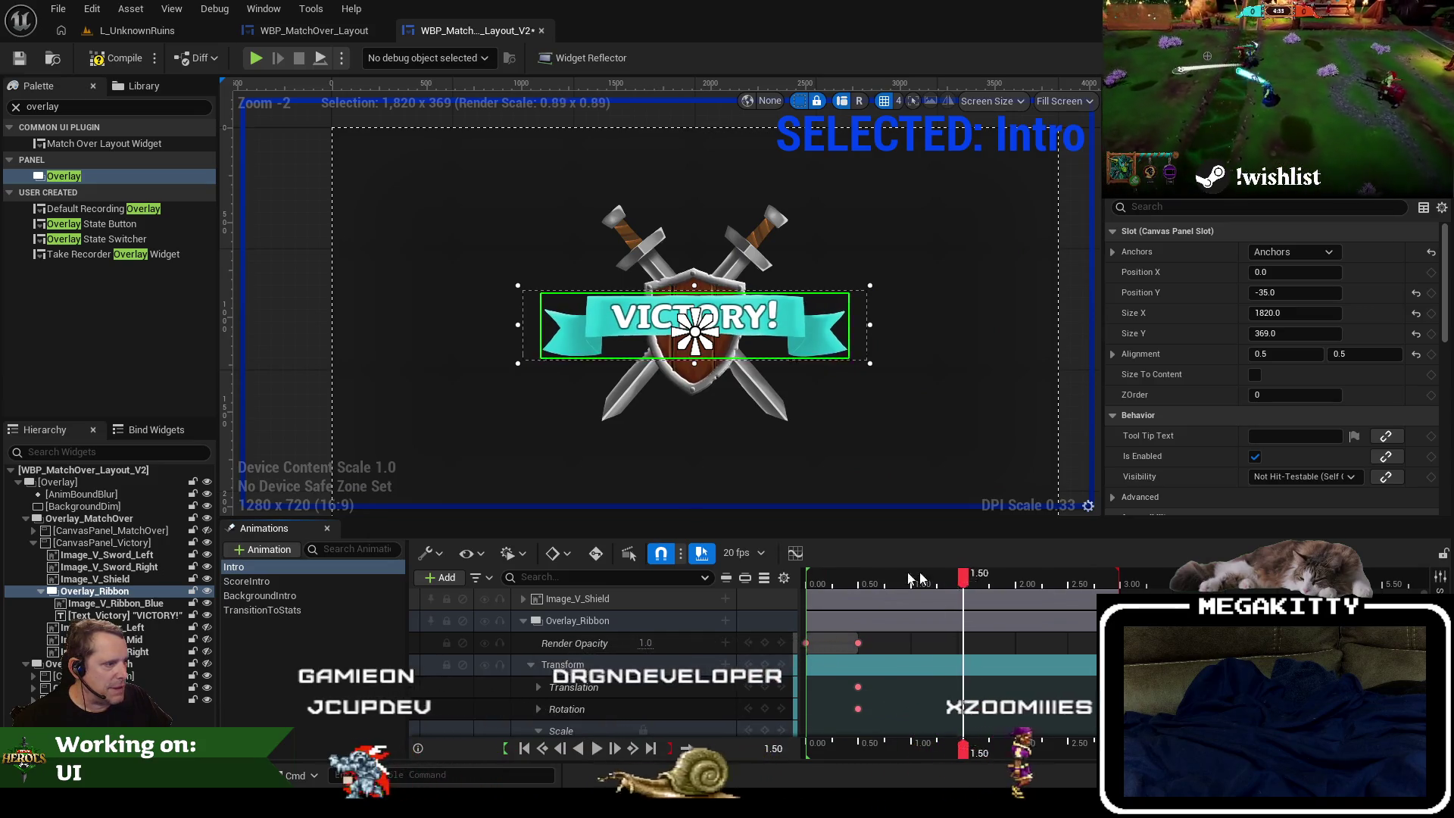
pyautogui.moveTo(965, 577); pyautogui.dragTo(805, 578)
pyautogui.click(597, 749)
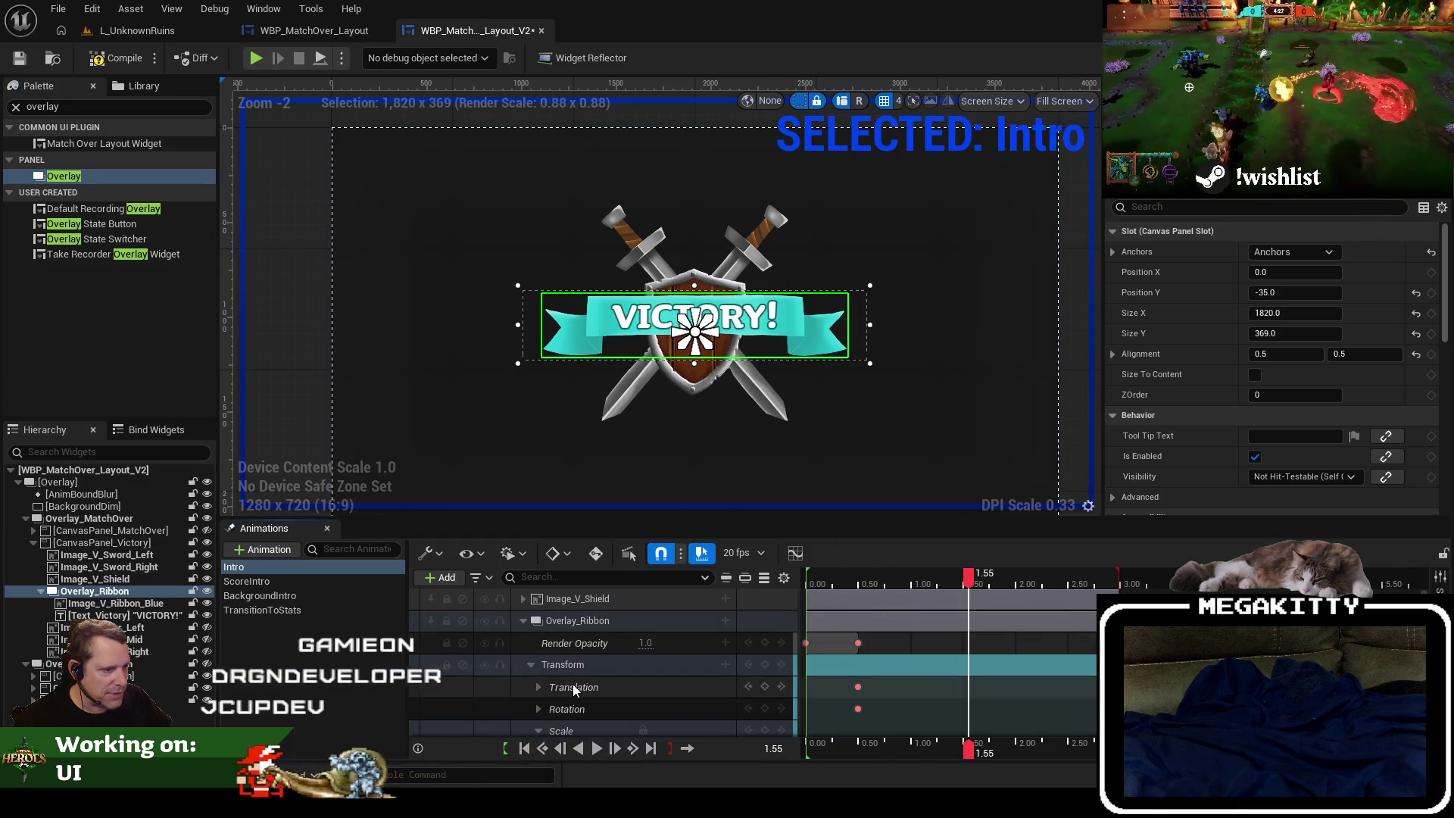
pyautogui.click(523, 621)
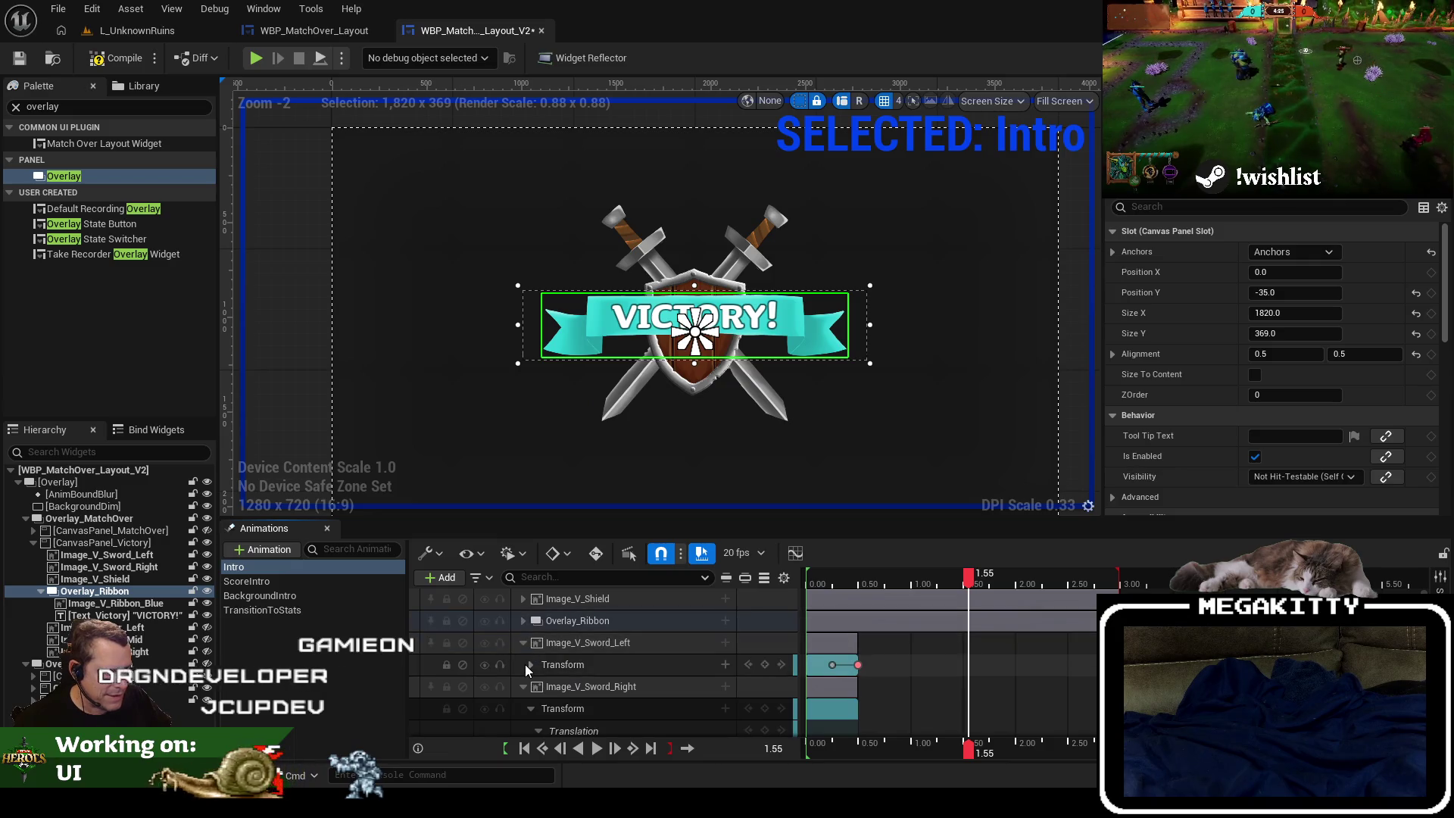
pyautogui.click(525, 665)
pyautogui.scroll(-1, 550, 679)
pyautogui.scroll(-2, 551, 686)
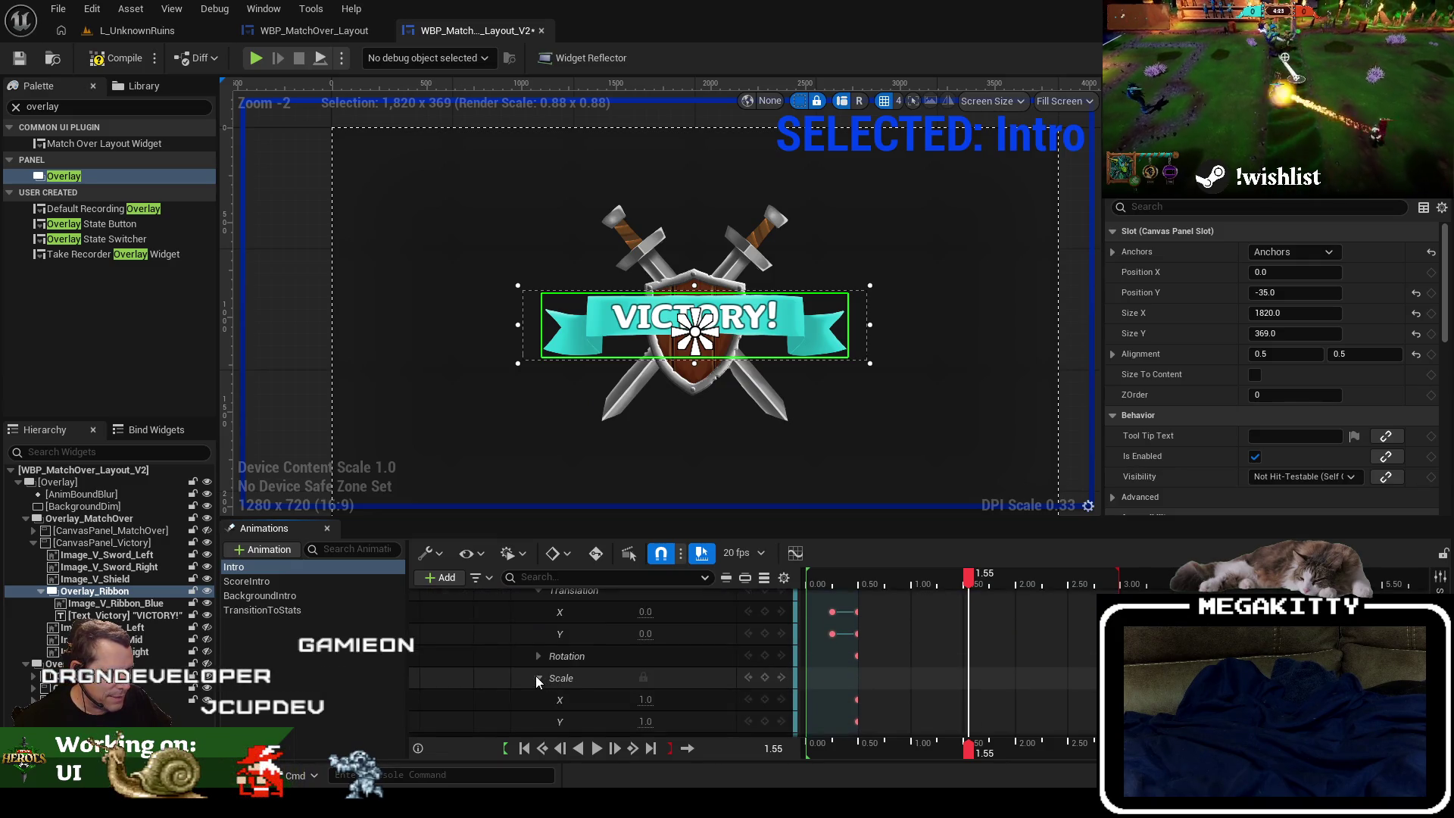
pyautogui.scroll(3, 634, 661)
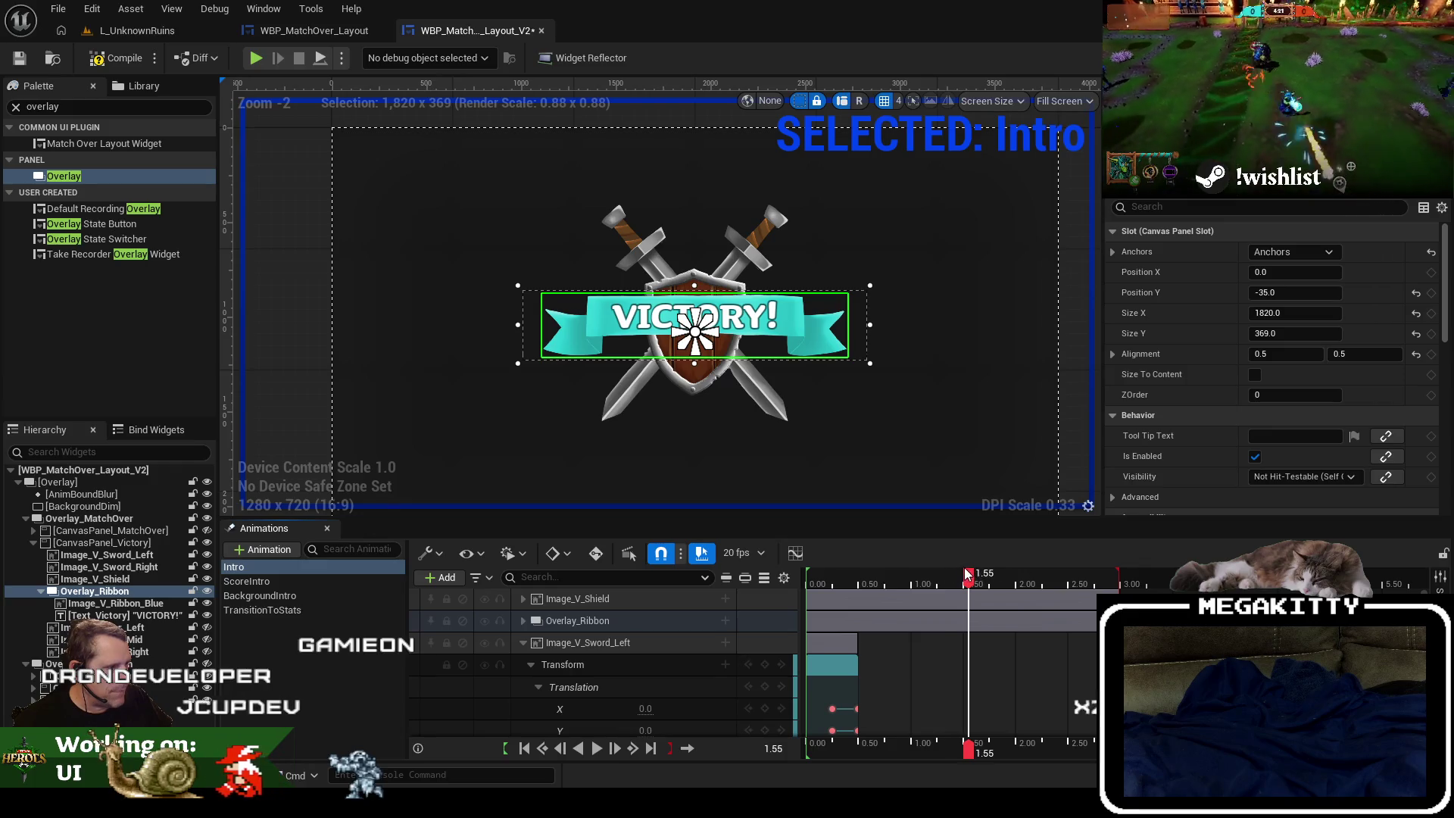
pyautogui.moveTo(968, 576); pyautogui.dragTo(860, 575)
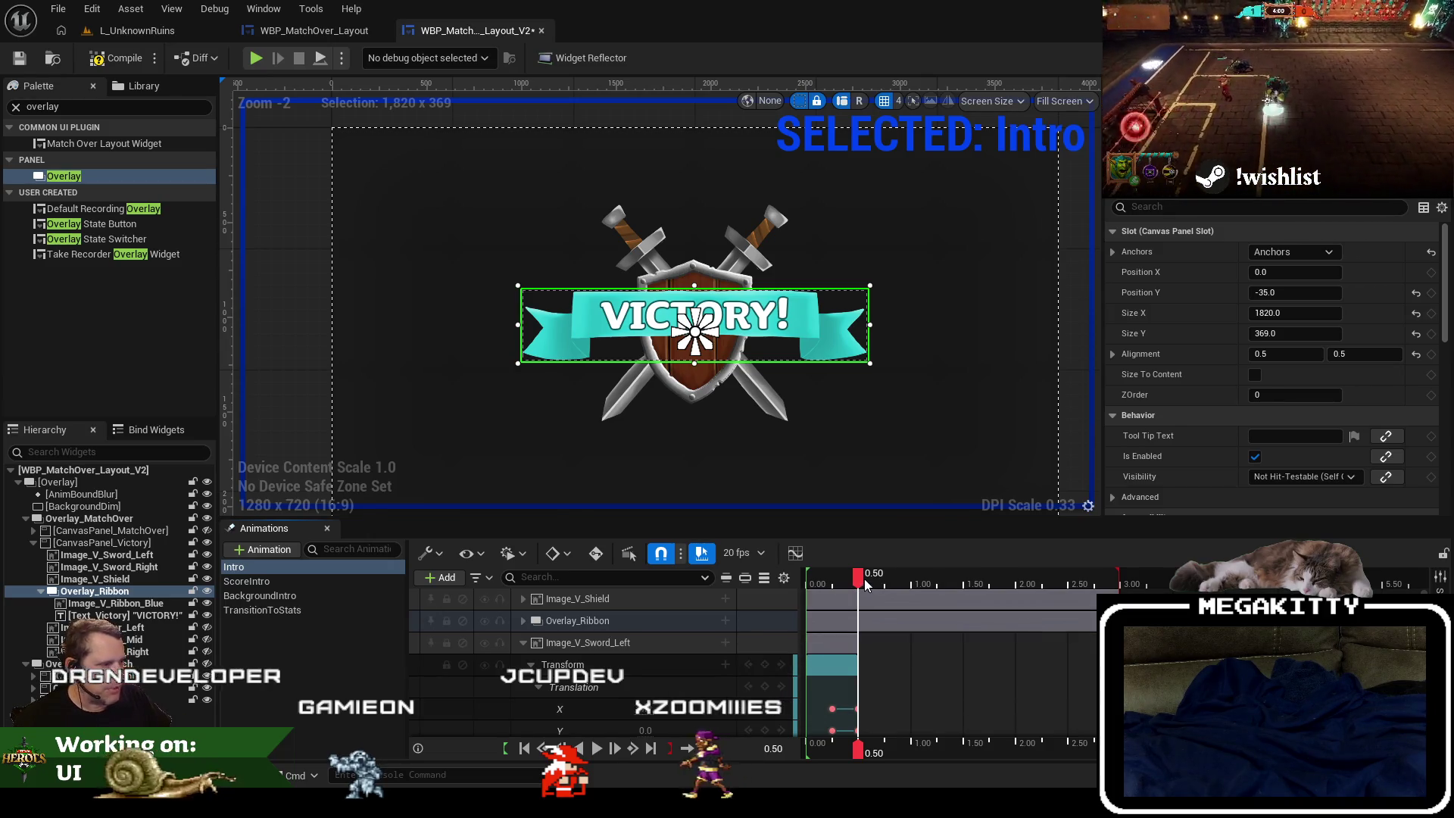
# Key the right sword's scale from 1.0 at 0.50 seconds to 0.8 at 3.00 seconds.
pyautogui.moveTo(866, 584)
pyautogui.mouseDown()
pyautogui.moveTo(883, 584)
pyautogui.moveTo(859, 584)
pyautogui.mouseUp()
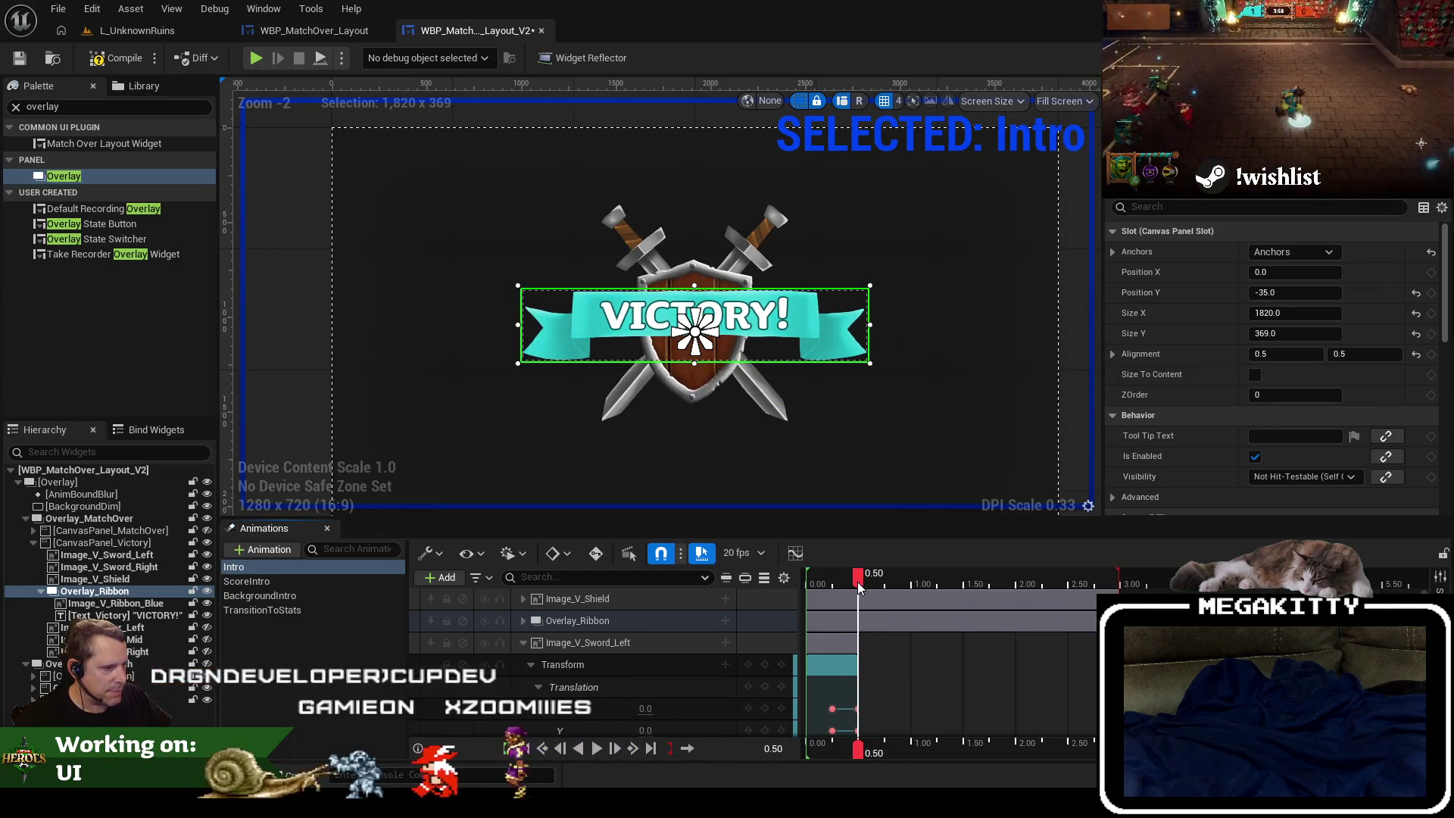
pyautogui.click(538, 687)
pyautogui.scroll(-2, 544, 716)
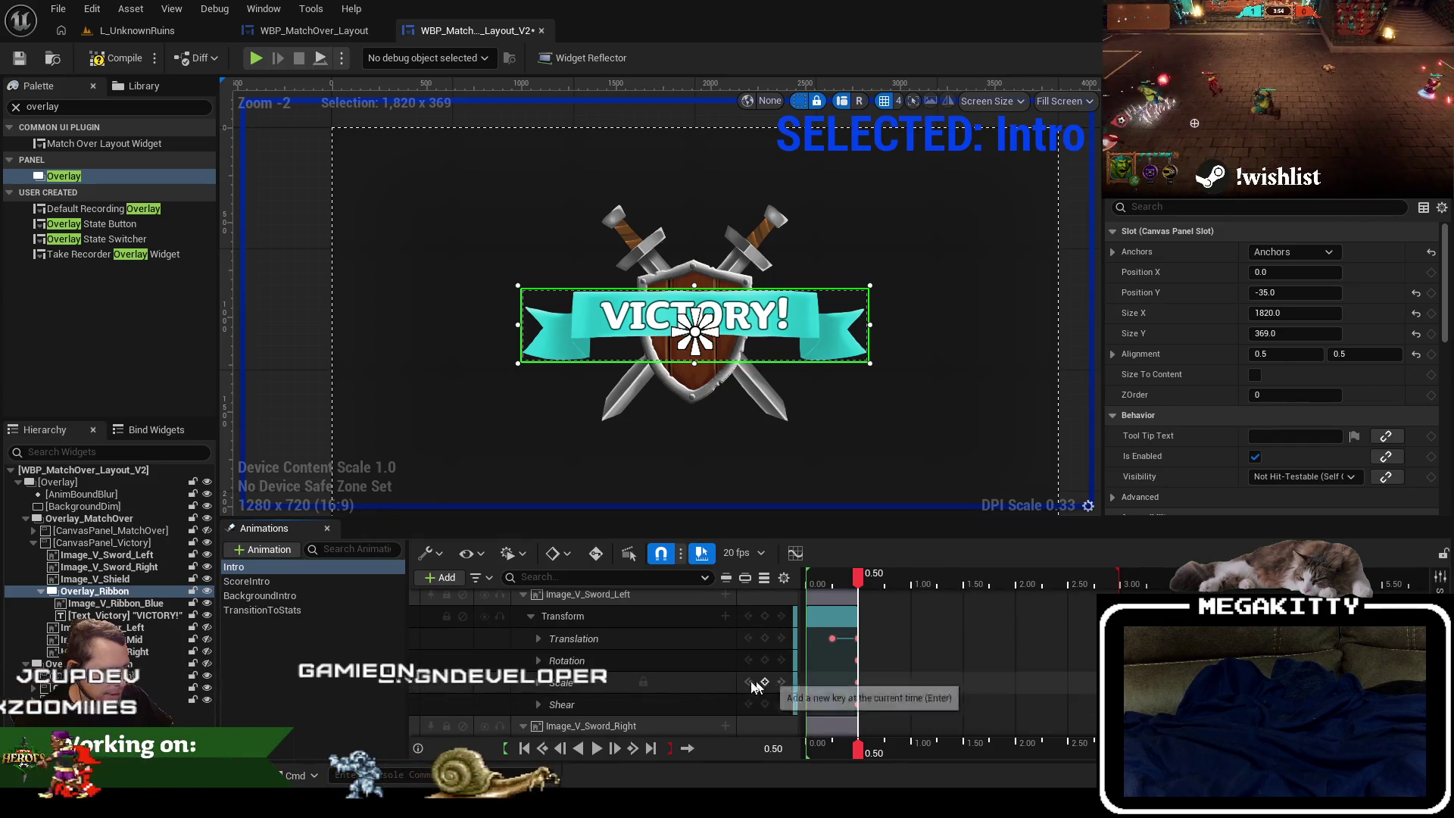
pyautogui.scroll(-3, 576, 667)
pyautogui.click(538, 648)
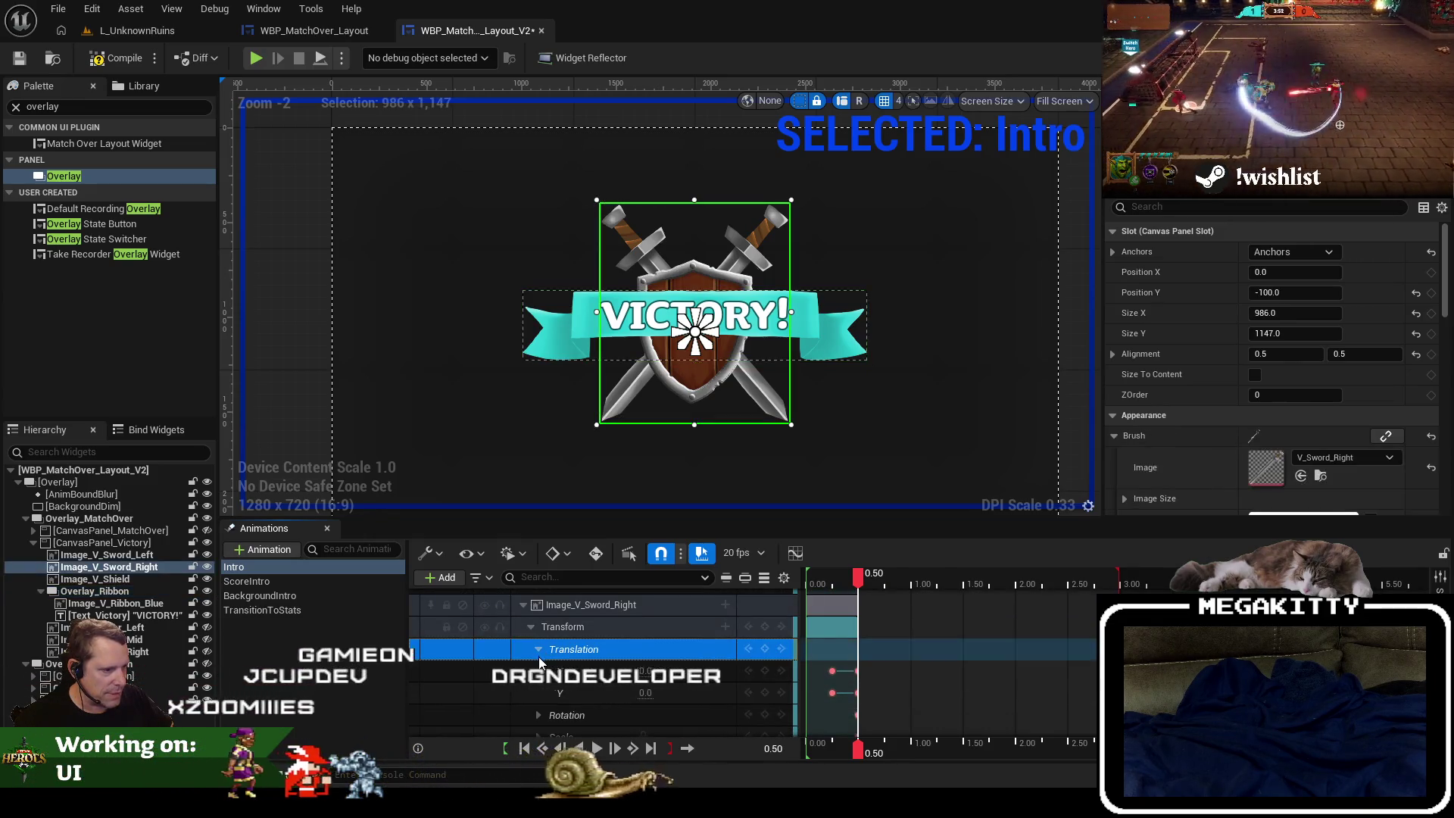
pyautogui.click(538, 656)
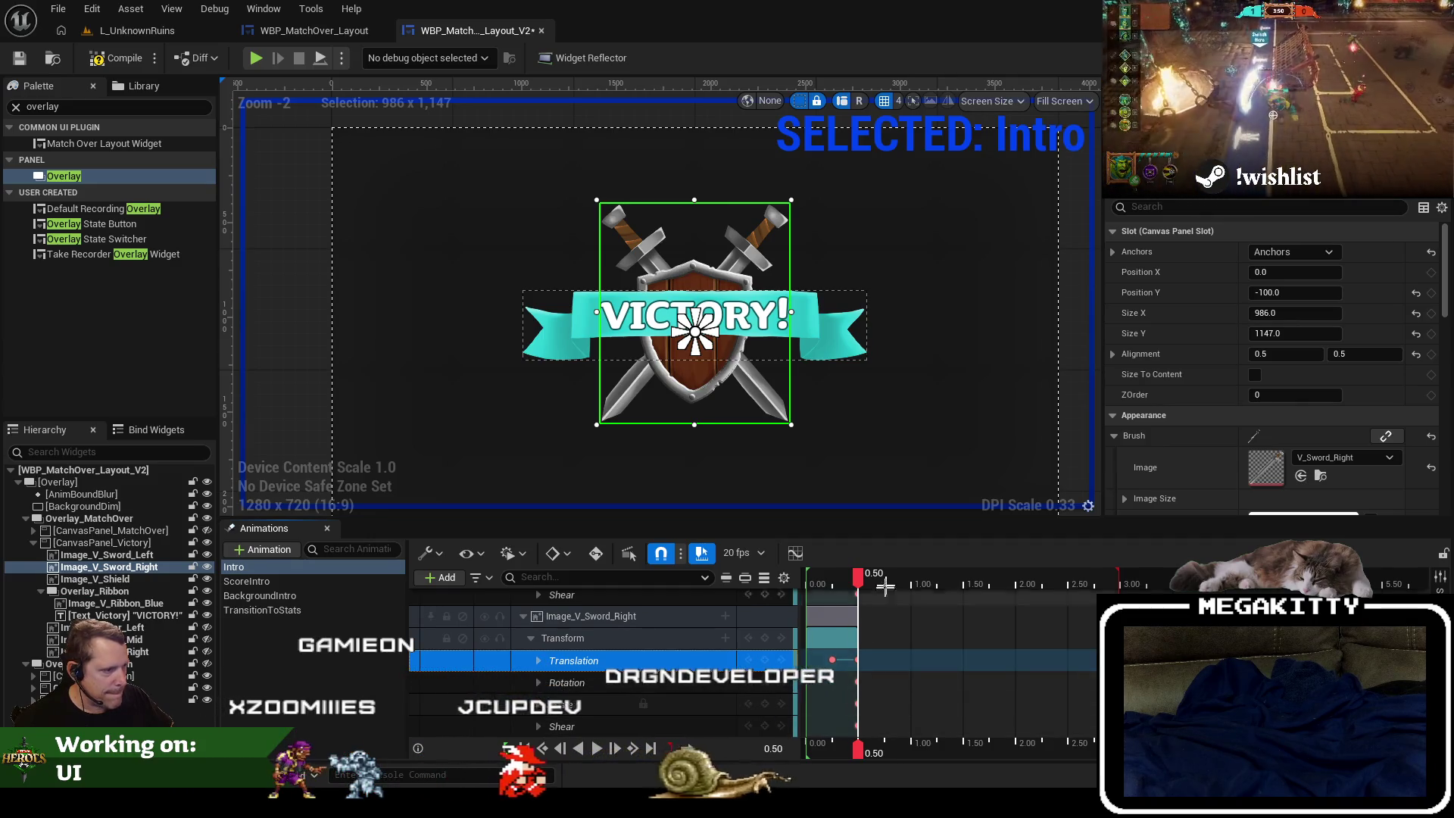
pyautogui.press('space')
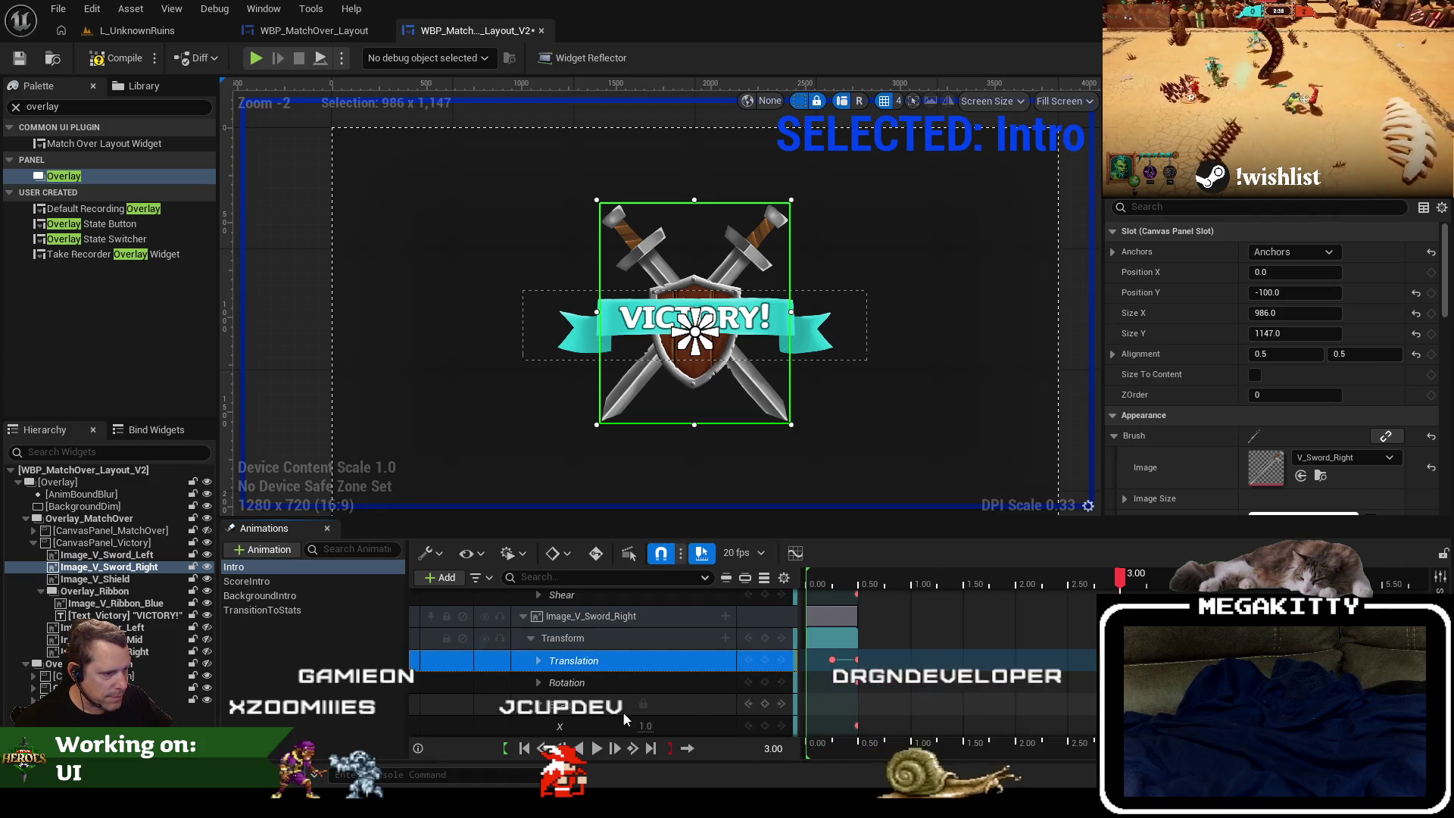
pyautogui.click(538, 704)
pyautogui.click(646, 682)
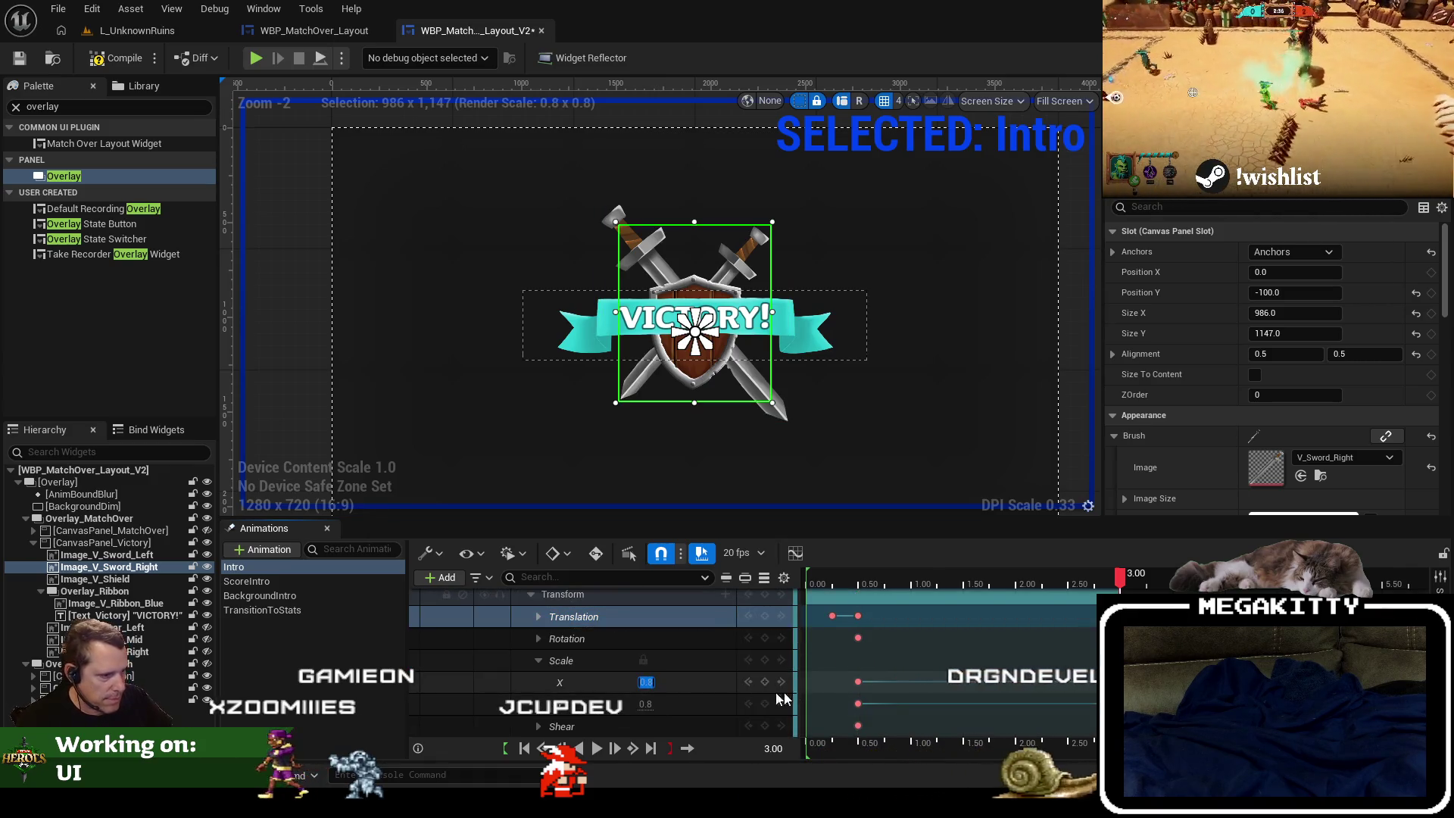
pyautogui.scroll(3, 698, 662)
pyautogui.click(538, 625)
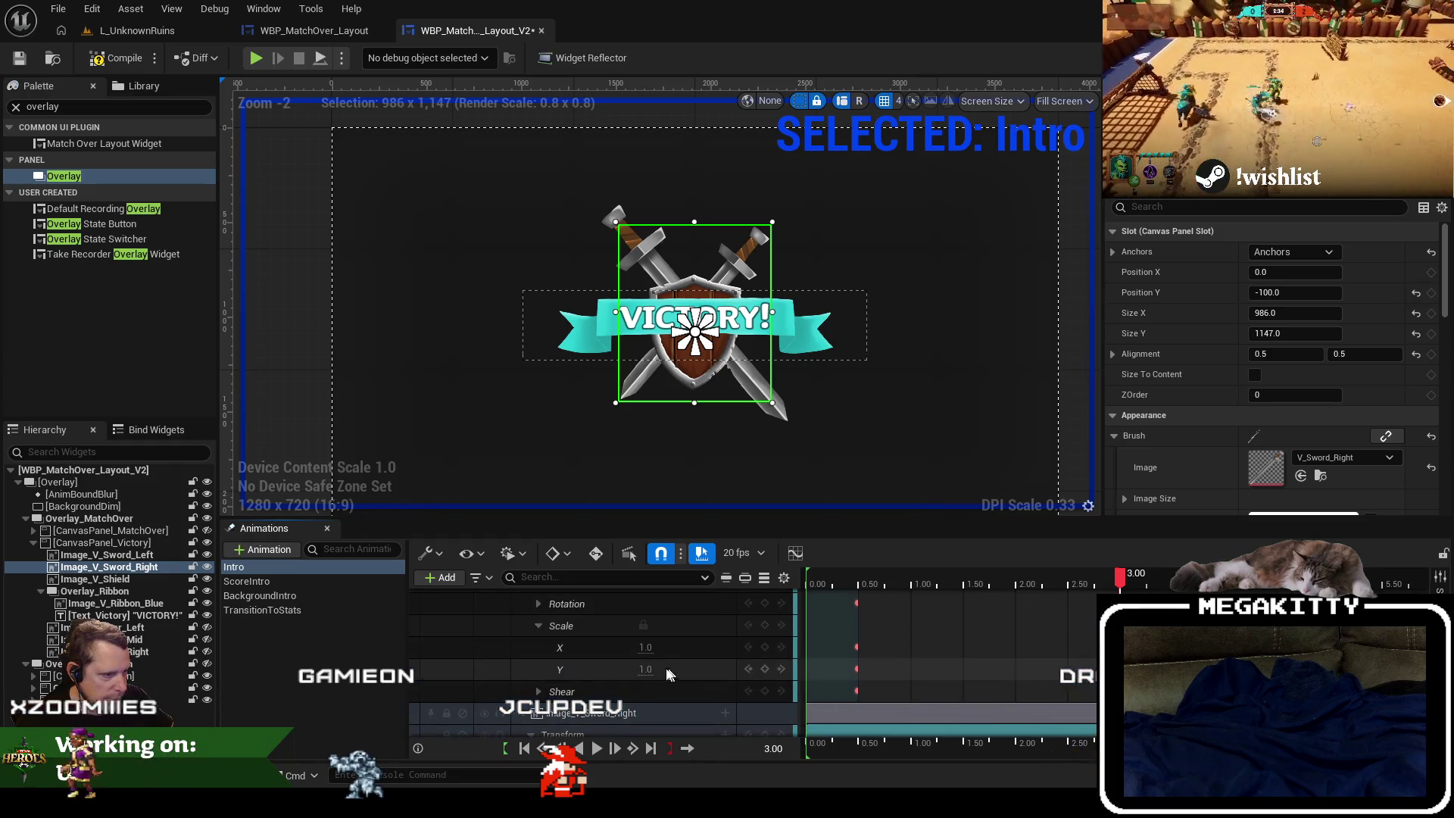
pyautogui.click(645, 648)
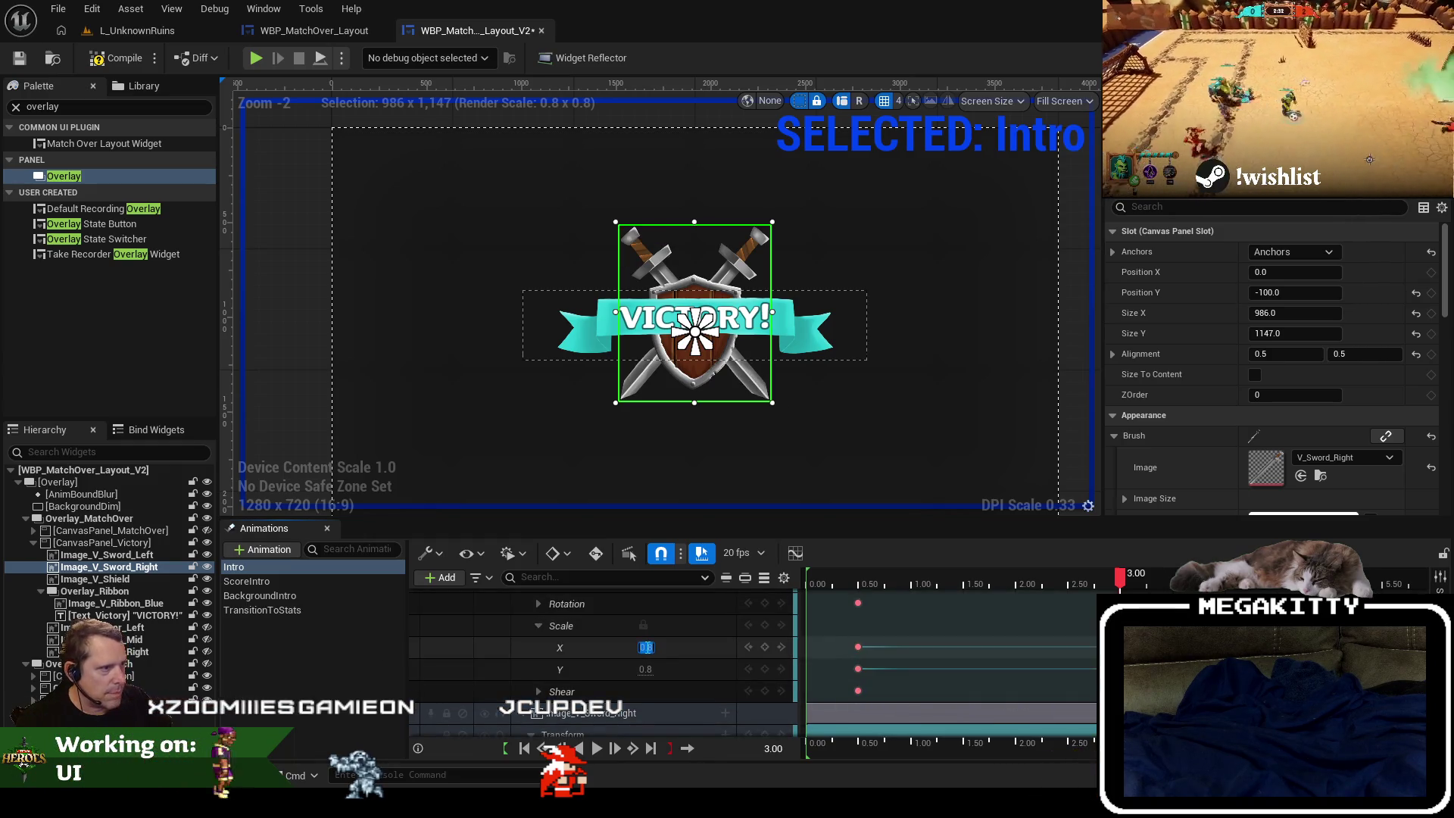
# Replay the Intro from the start, then return the preview to the 0.50 pose.
pyautogui.click(892, 578)
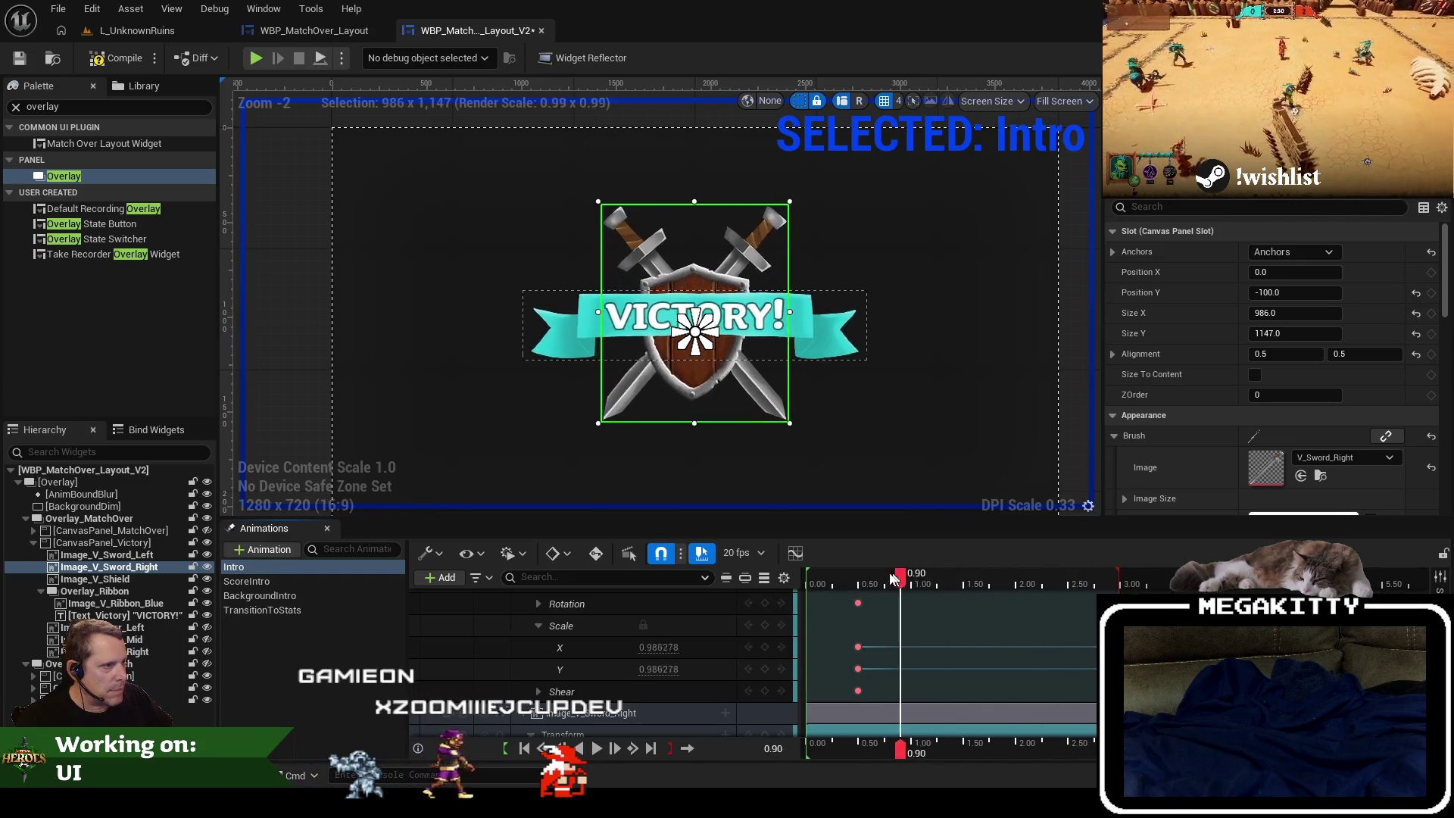
pyautogui.moveTo(892, 578); pyautogui.dragTo(804, 578)
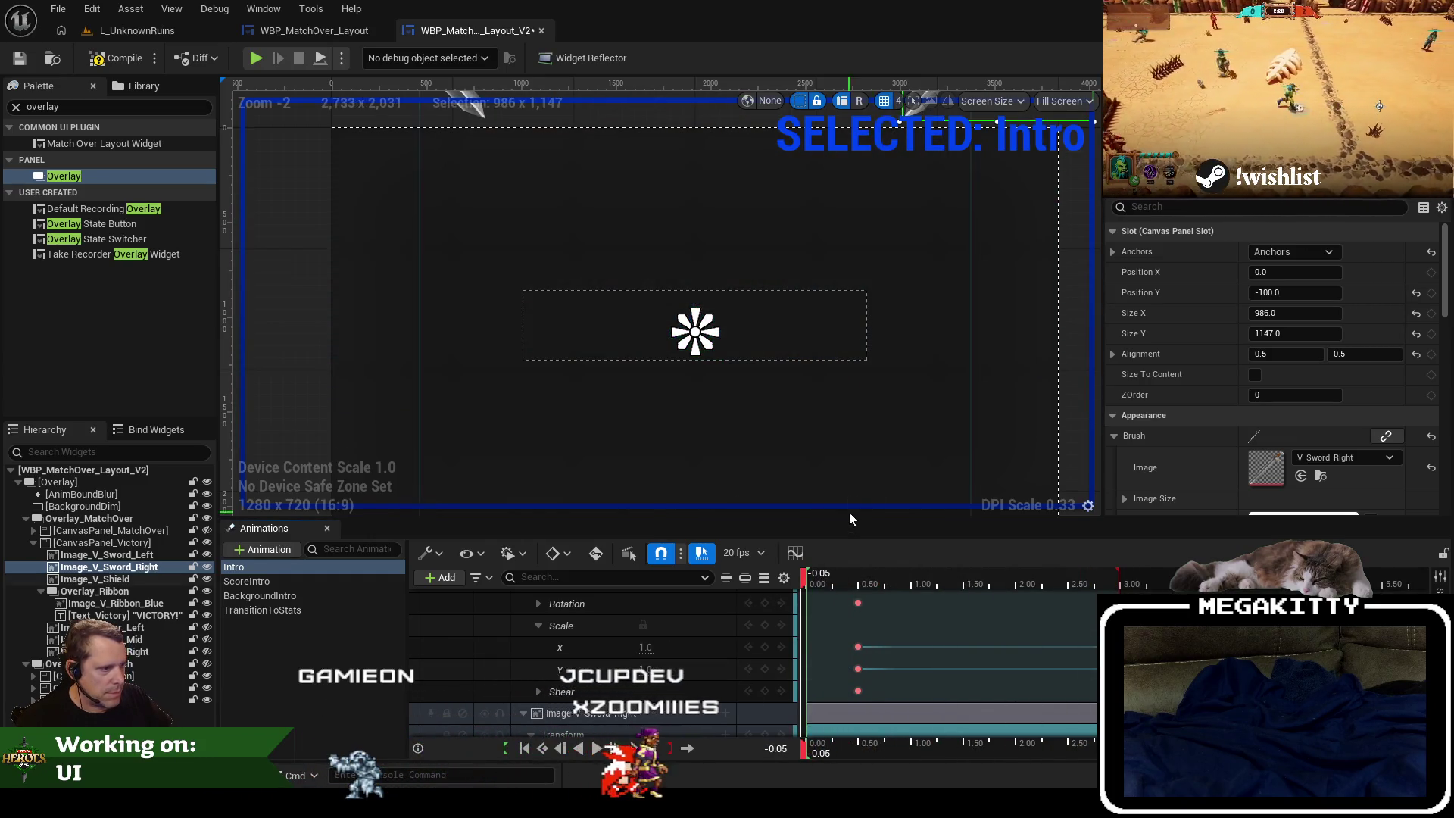
pyautogui.click(596, 749)
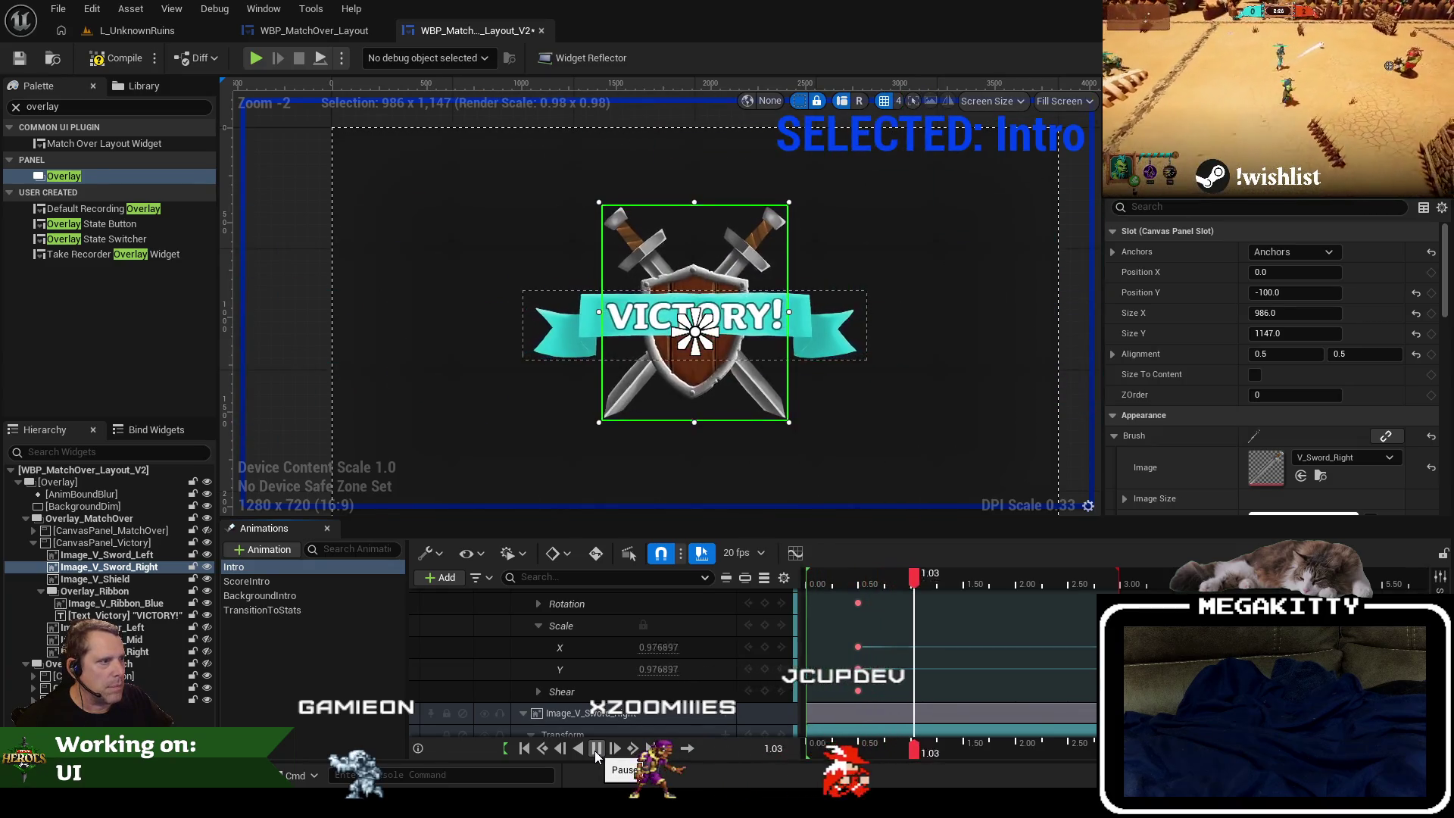
pyautogui.click(596, 751)
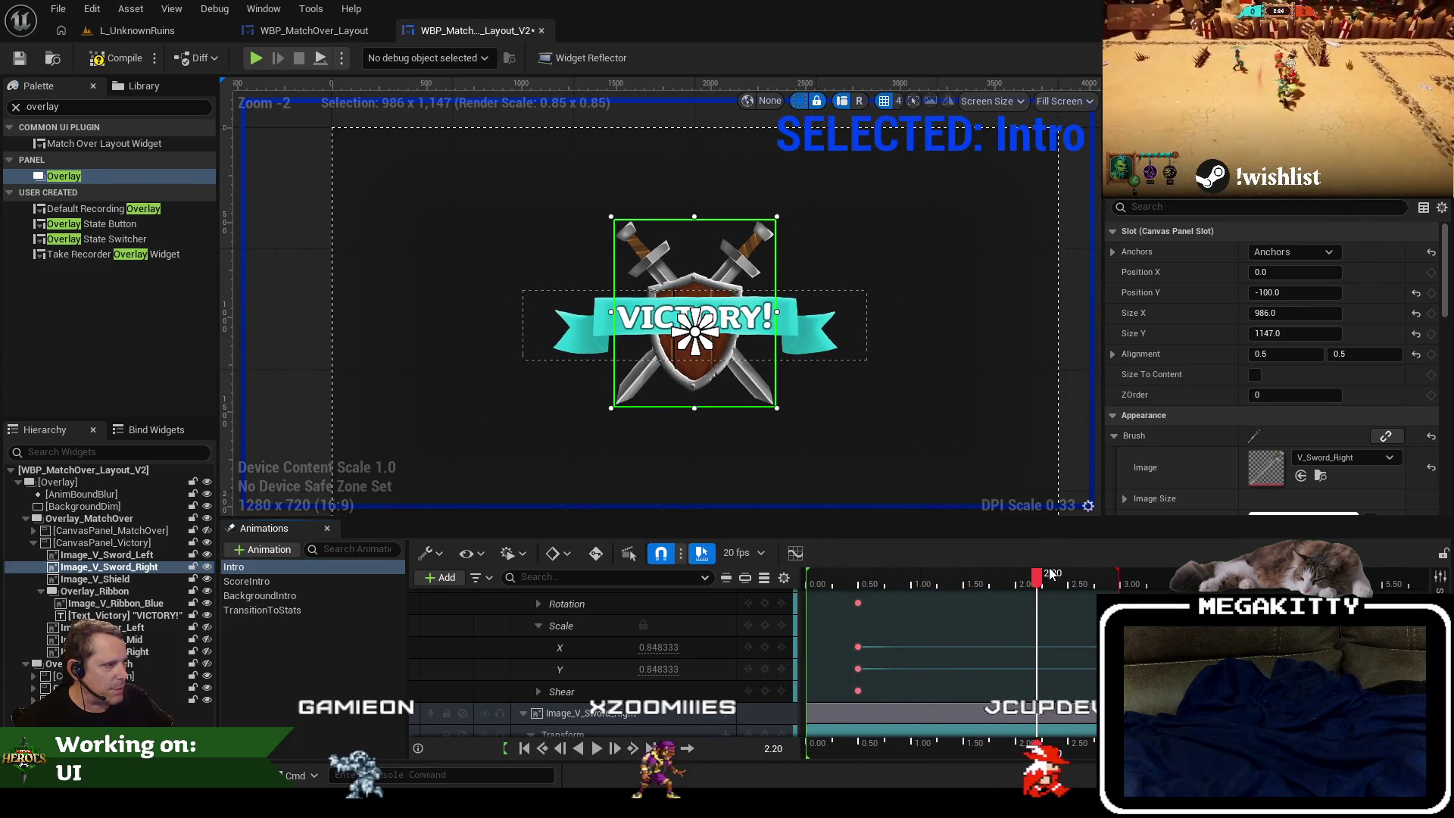
pyautogui.moveTo(1050, 574); pyautogui.dragTo(858, 585)
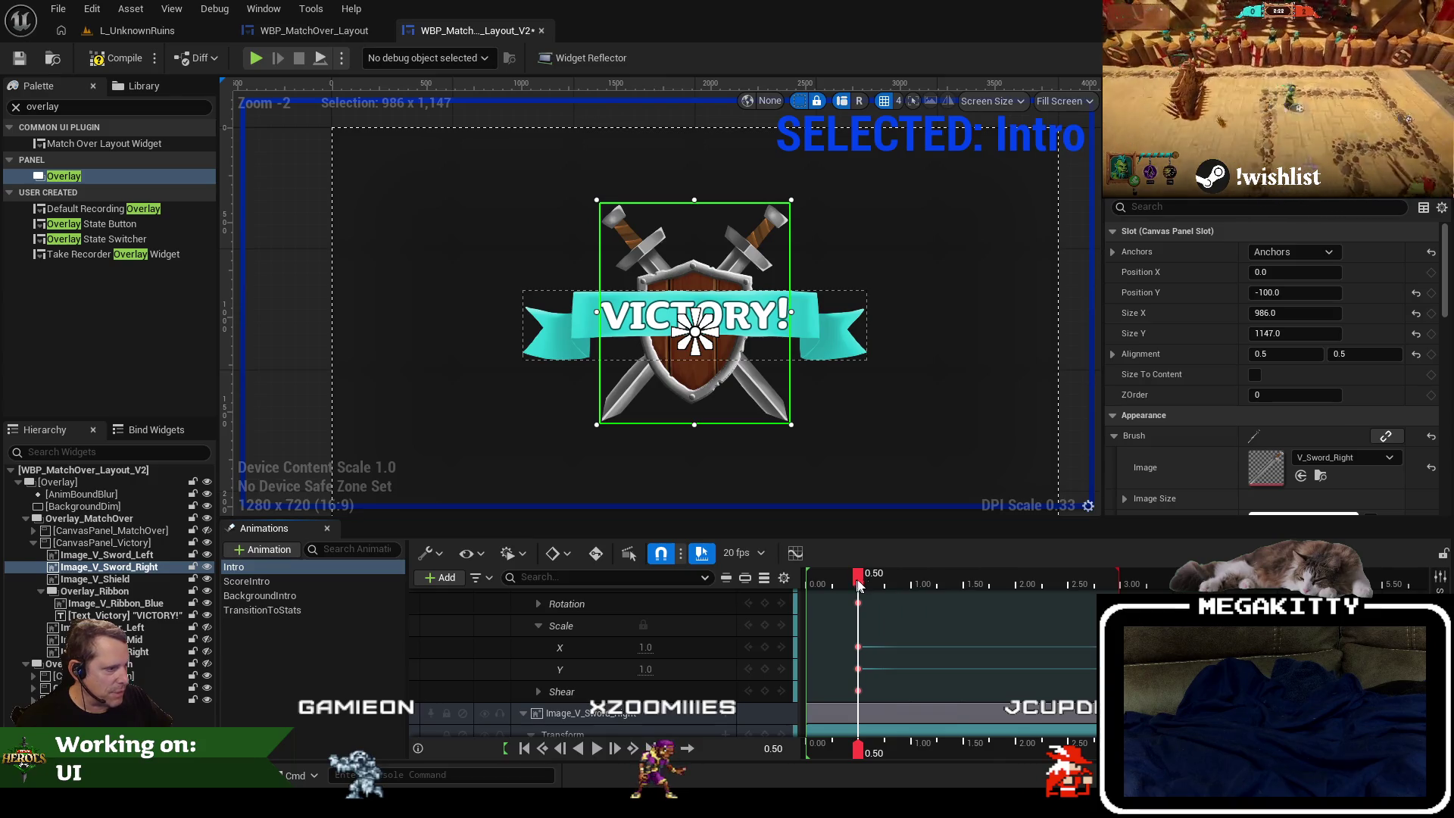
pyautogui.scroll(3, 605, 659)
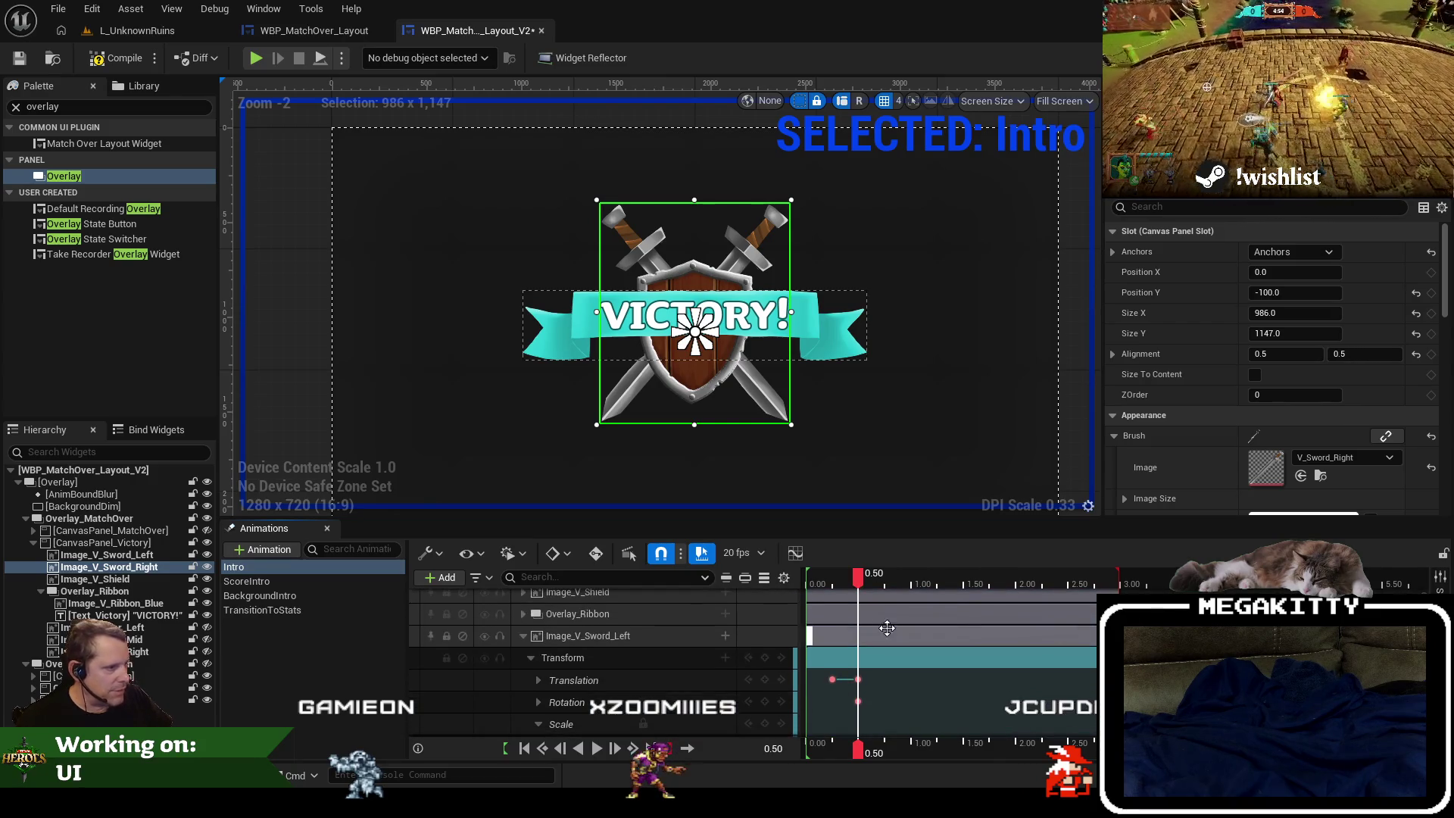
# Scrub the Intro preview to watch the swords cross and the banner scale up near 0.55.
pyautogui.moveTo(858, 577)
pyautogui.mouseDown()
pyautogui.moveTo(809, 579)
pyautogui.moveTo(852, 579)
pyautogui.moveTo(807, 573)
pyautogui.moveTo(847, 562)
pyautogui.mouseUp()
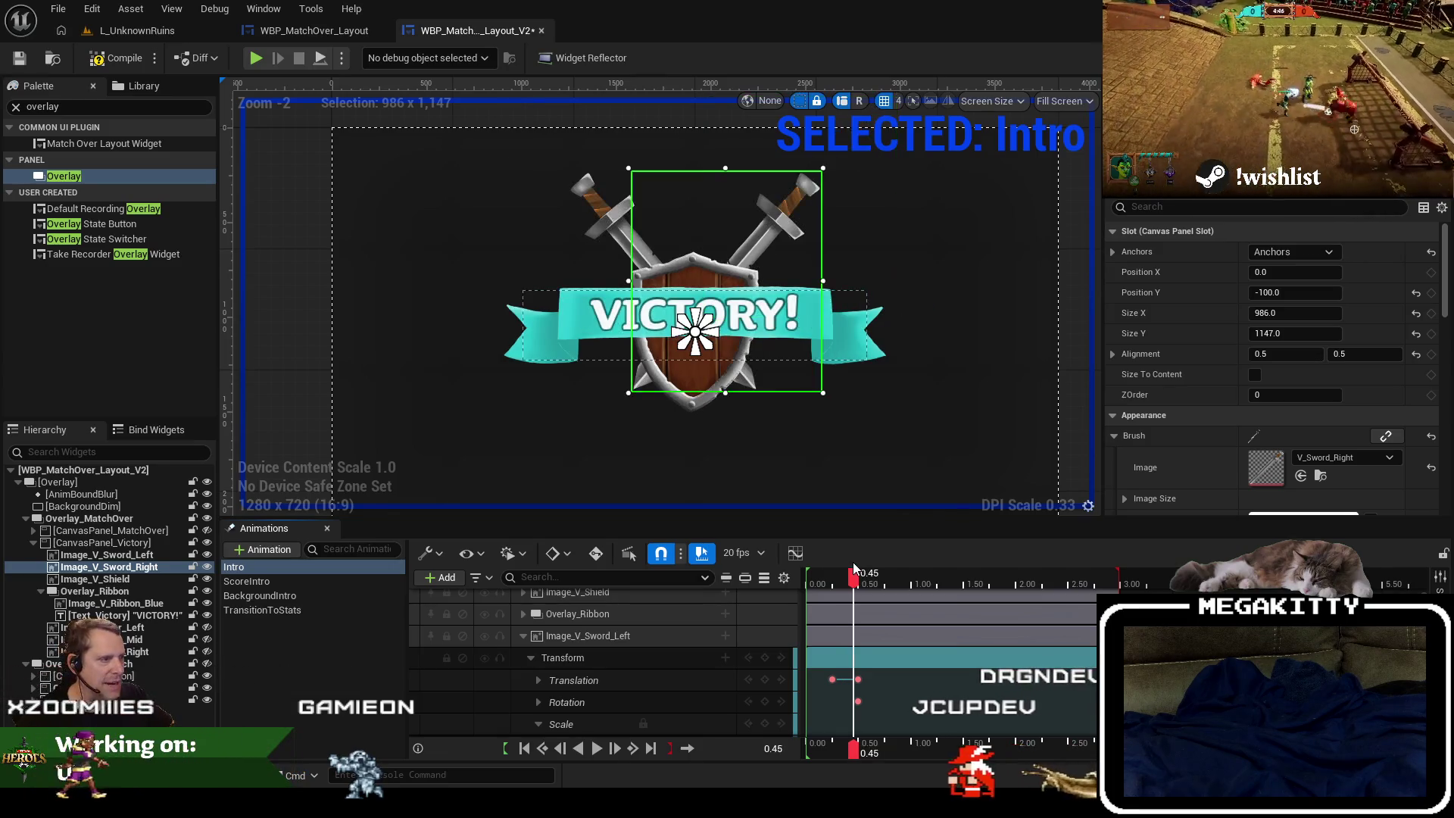
pyautogui.moveTo(848, 563); pyautogui.dragTo(874, 562)
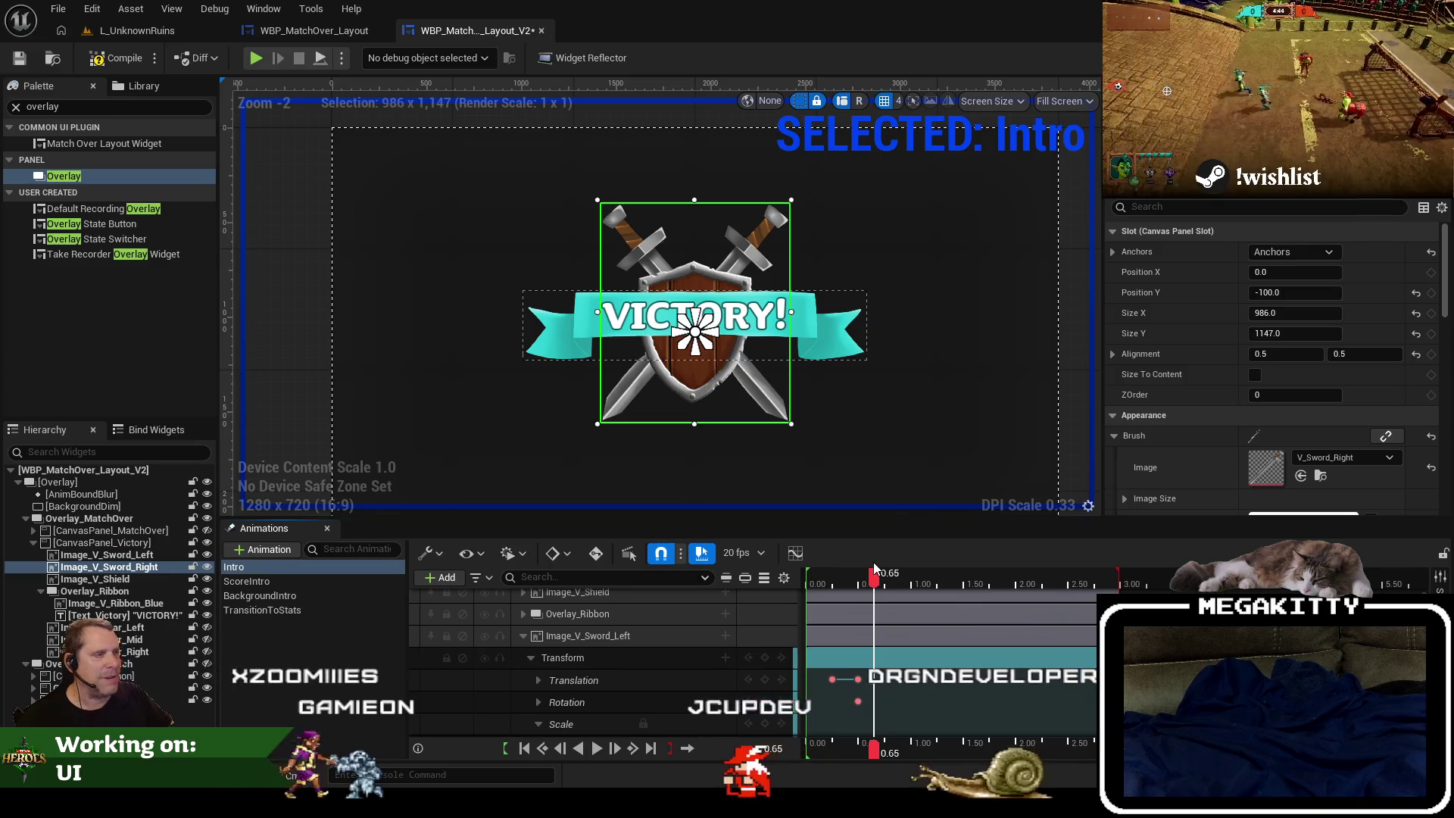
pyautogui.moveTo(874, 562); pyautogui.dragTo(861, 565)
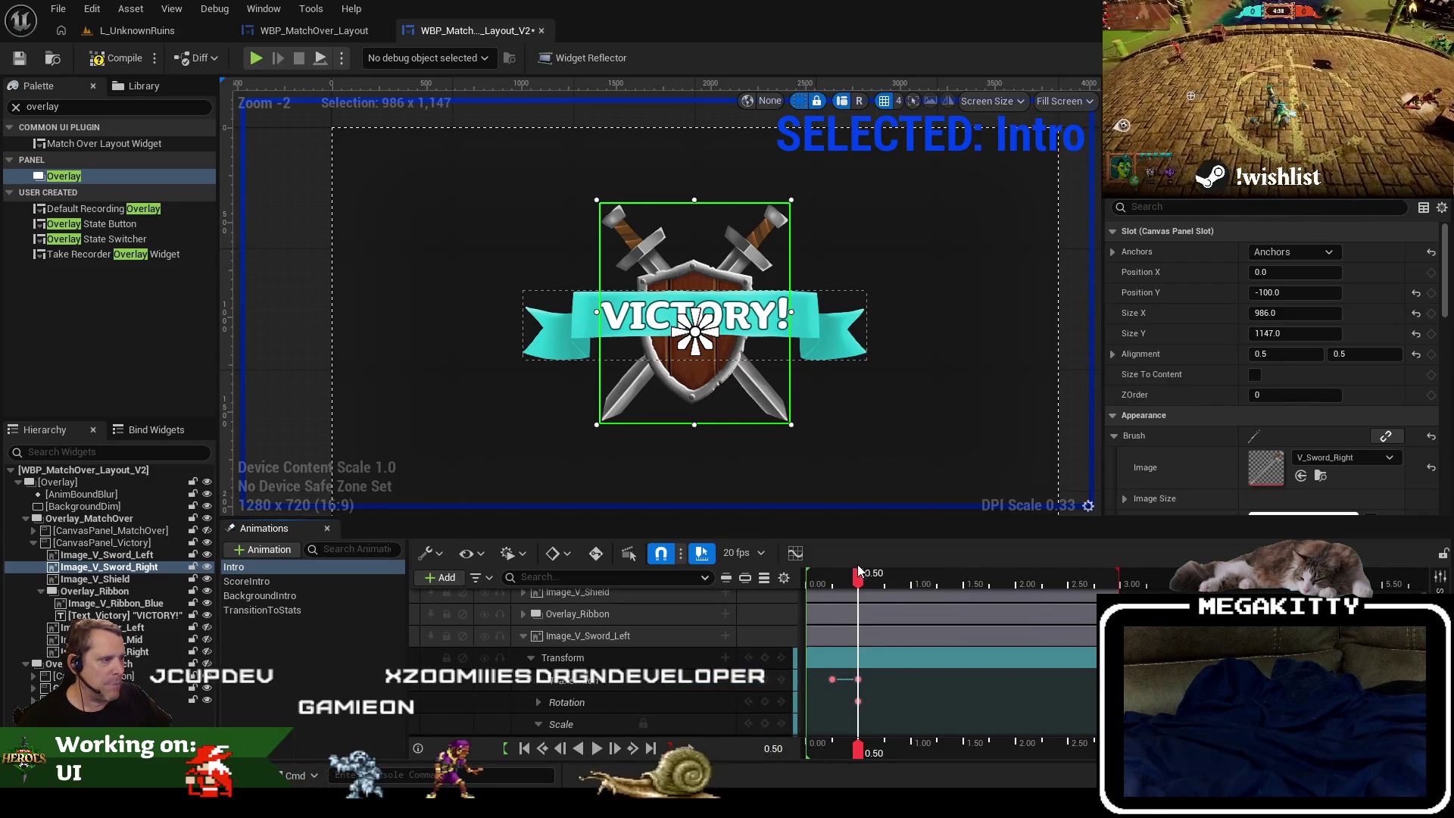
pyautogui.moveTo(859, 569)
pyautogui.mouseDown()
pyautogui.moveTo(838, 571)
pyautogui.moveTo(864, 572)
pyautogui.mouseUp()
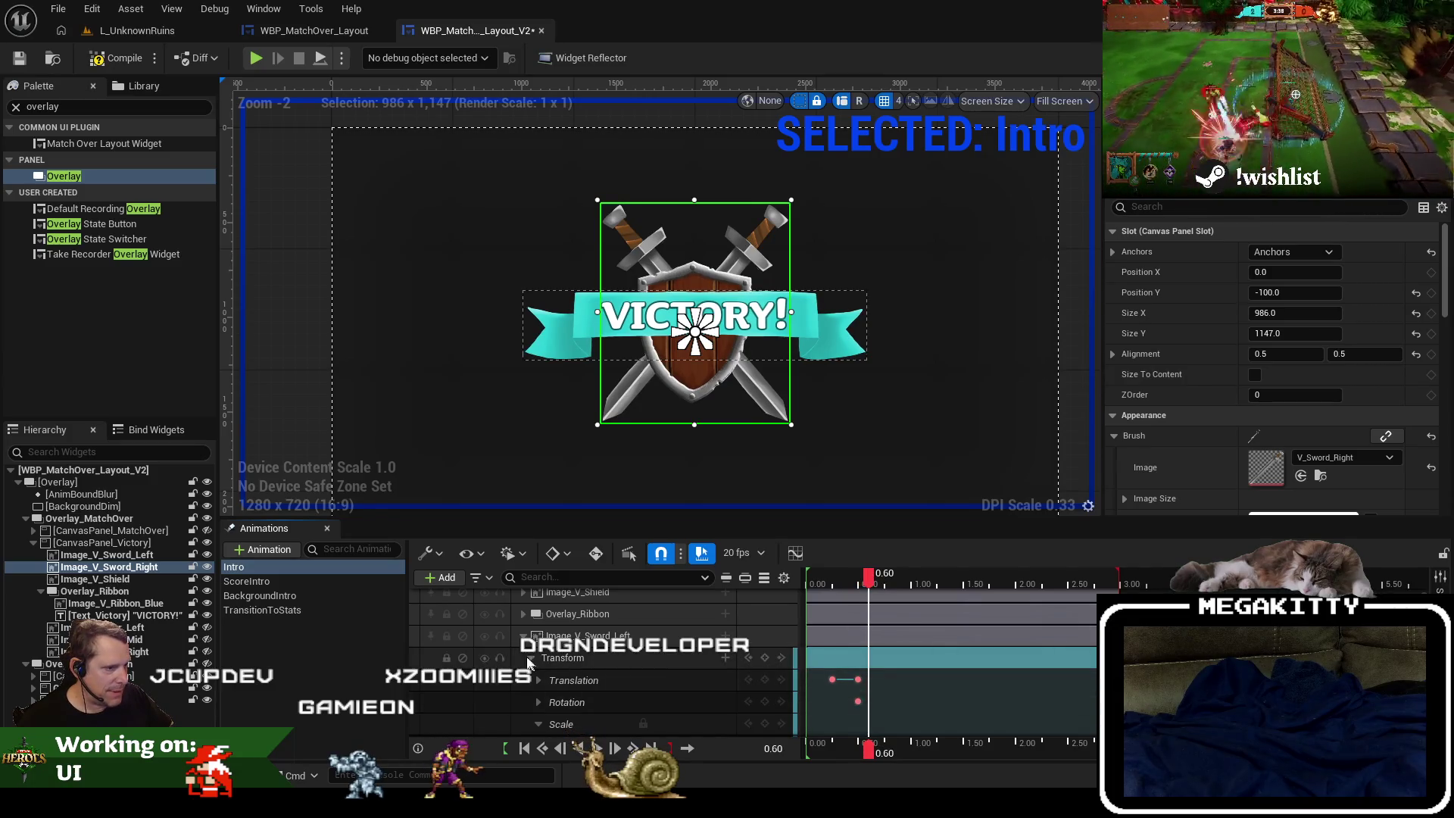
# Collapse the Scale channel and both swords' Transform tracks in the Sequencer.
pyautogui.click(537, 724)
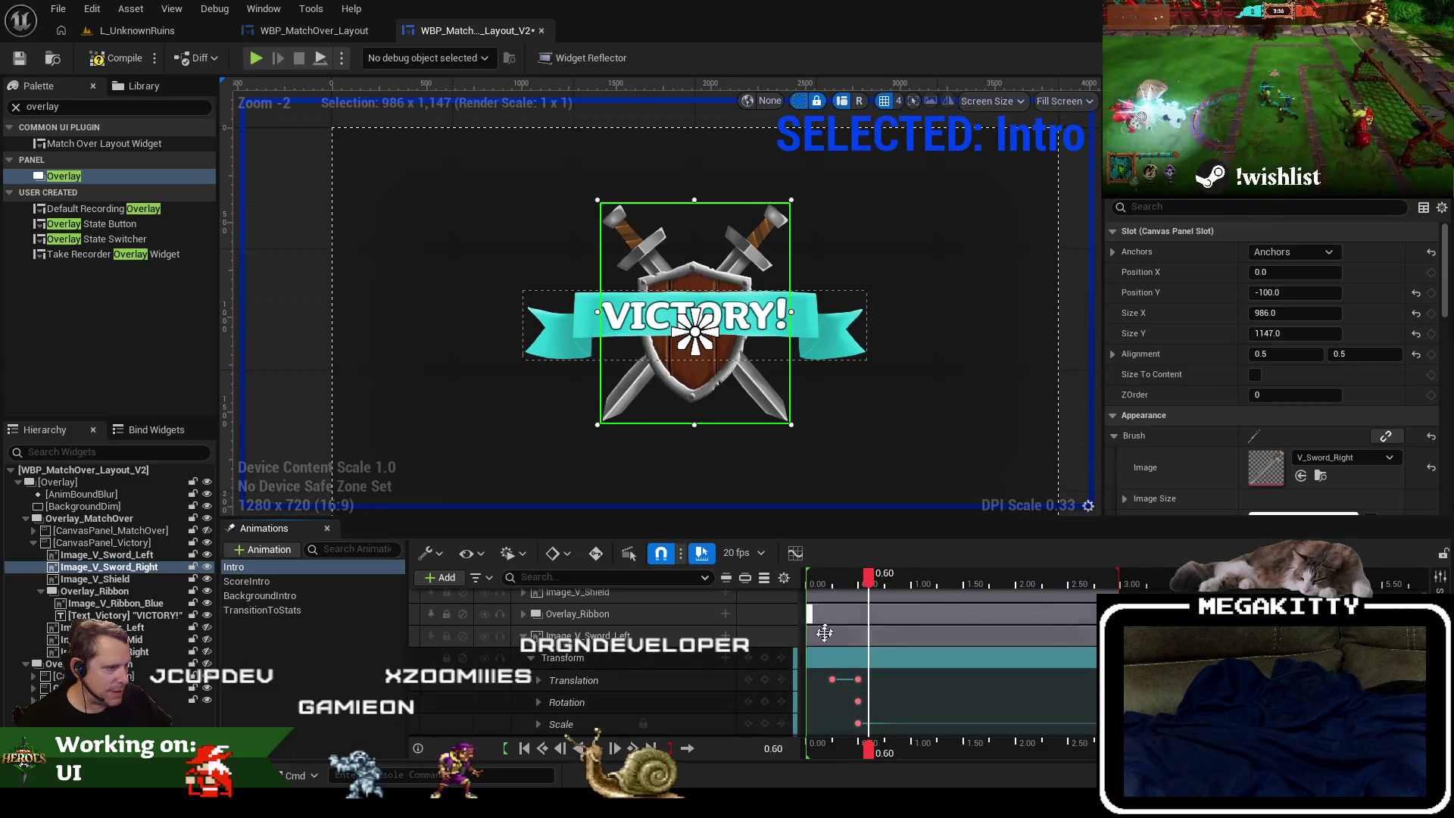
pyautogui.click(530, 657)
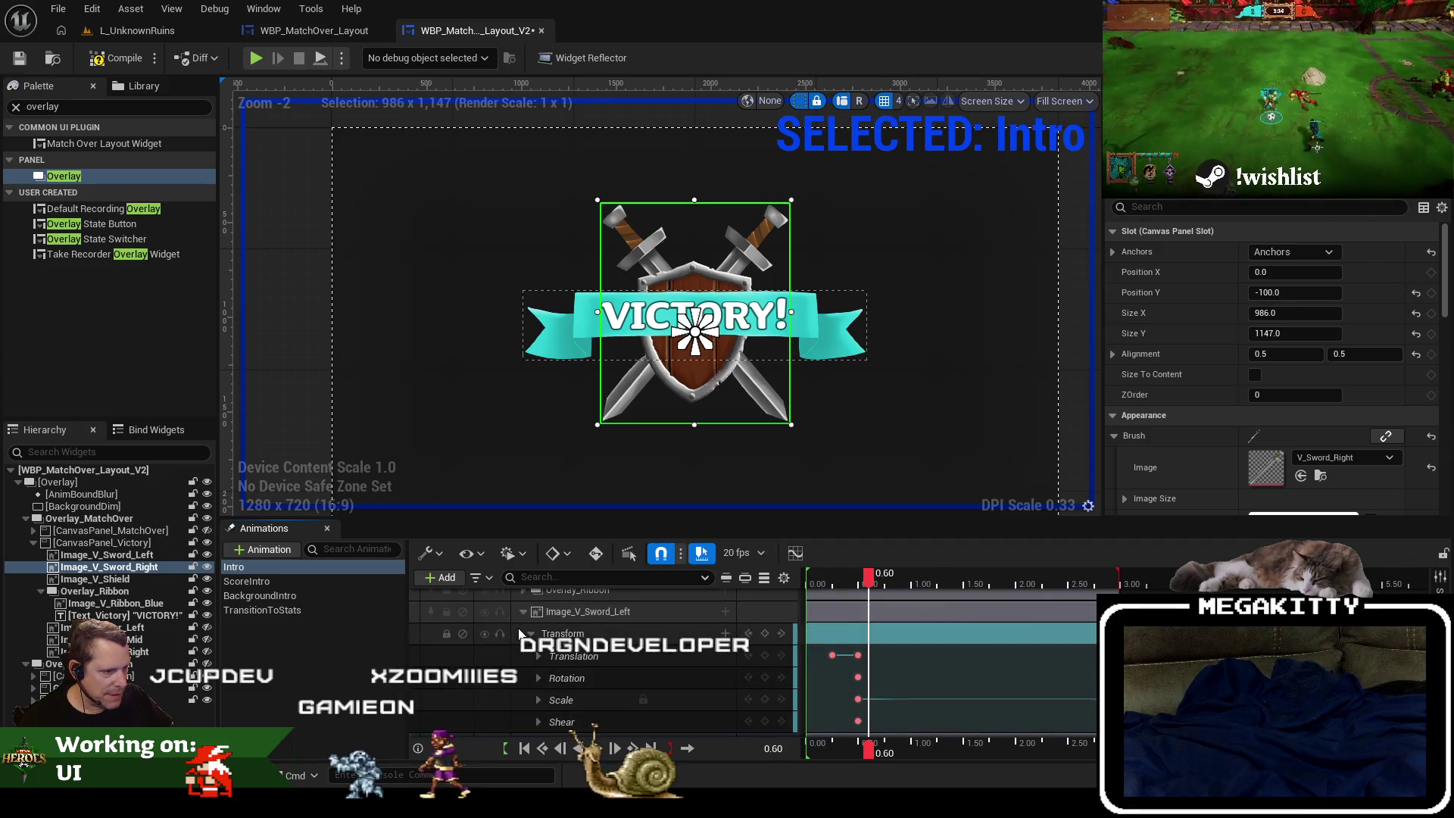
pyautogui.click(613, 731)
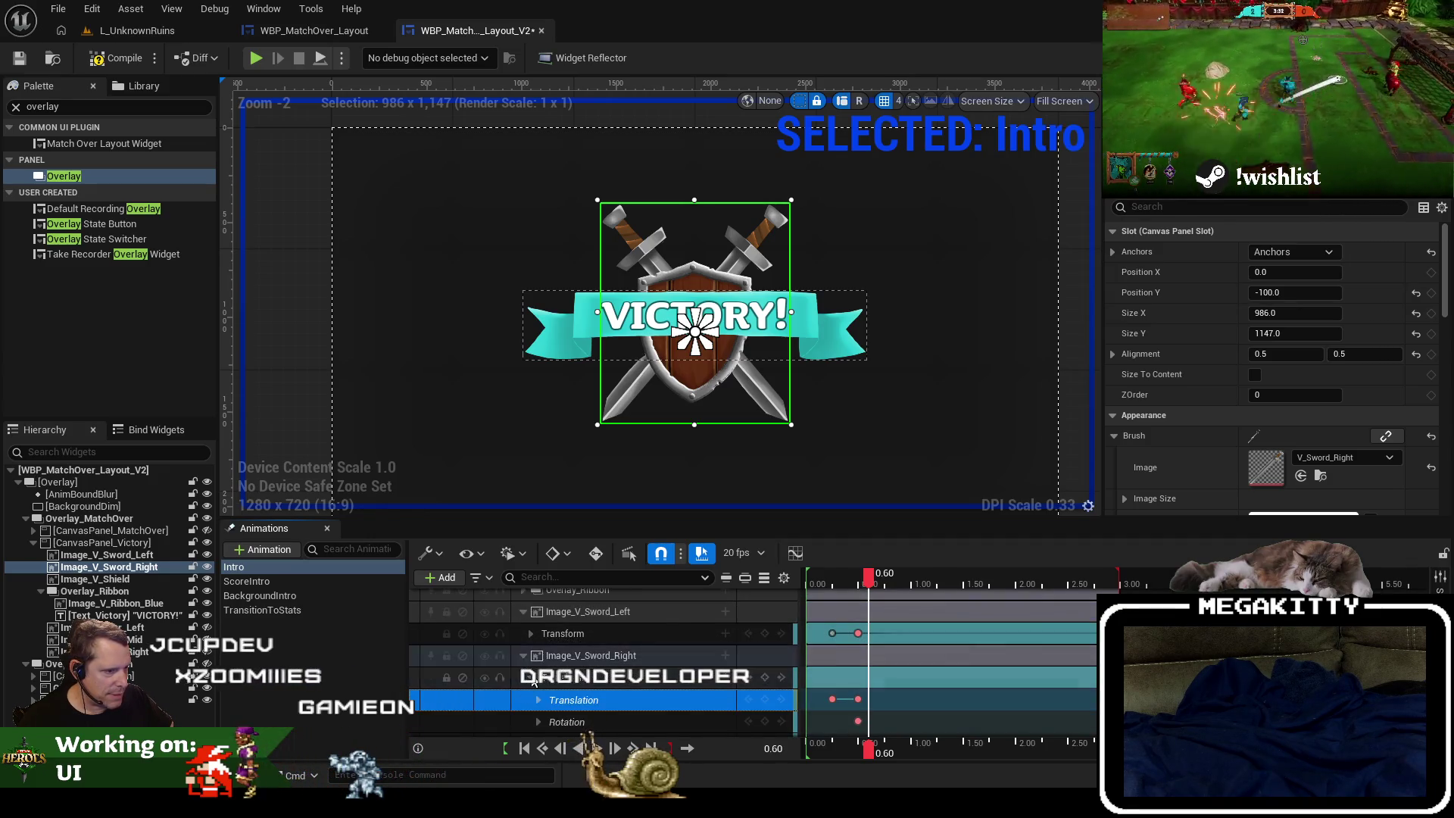
pyautogui.click(530, 677)
# Review the sword motion, then marquee-select both swords' opening keyframes.
pyautogui.moveTo(897, 584)
pyautogui.mouseDown()
pyautogui.moveTo(811, 573)
pyautogui.moveTo(827, 574)
pyautogui.mouseUp()
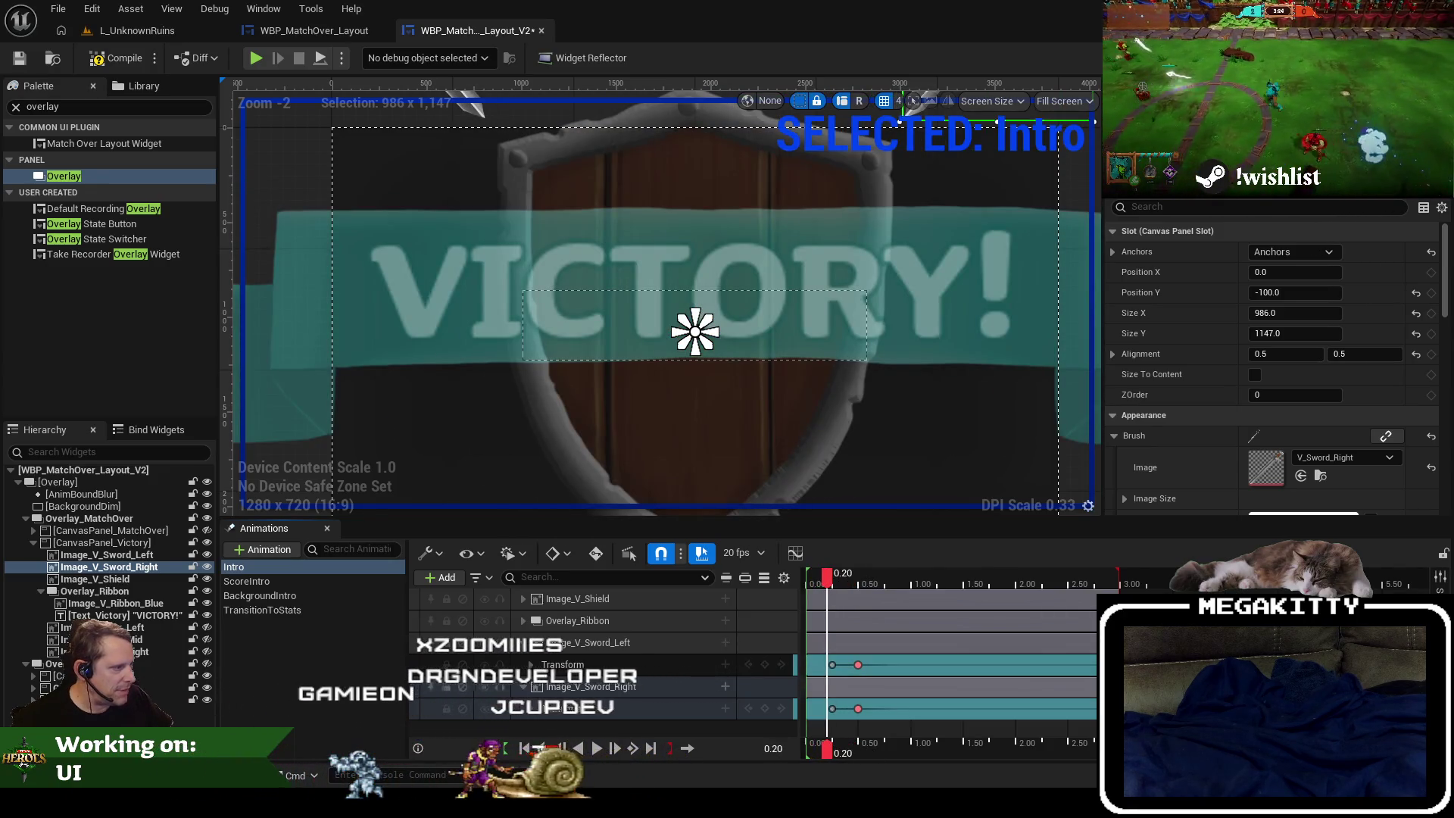
pyautogui.scroll(2, 827, 574)
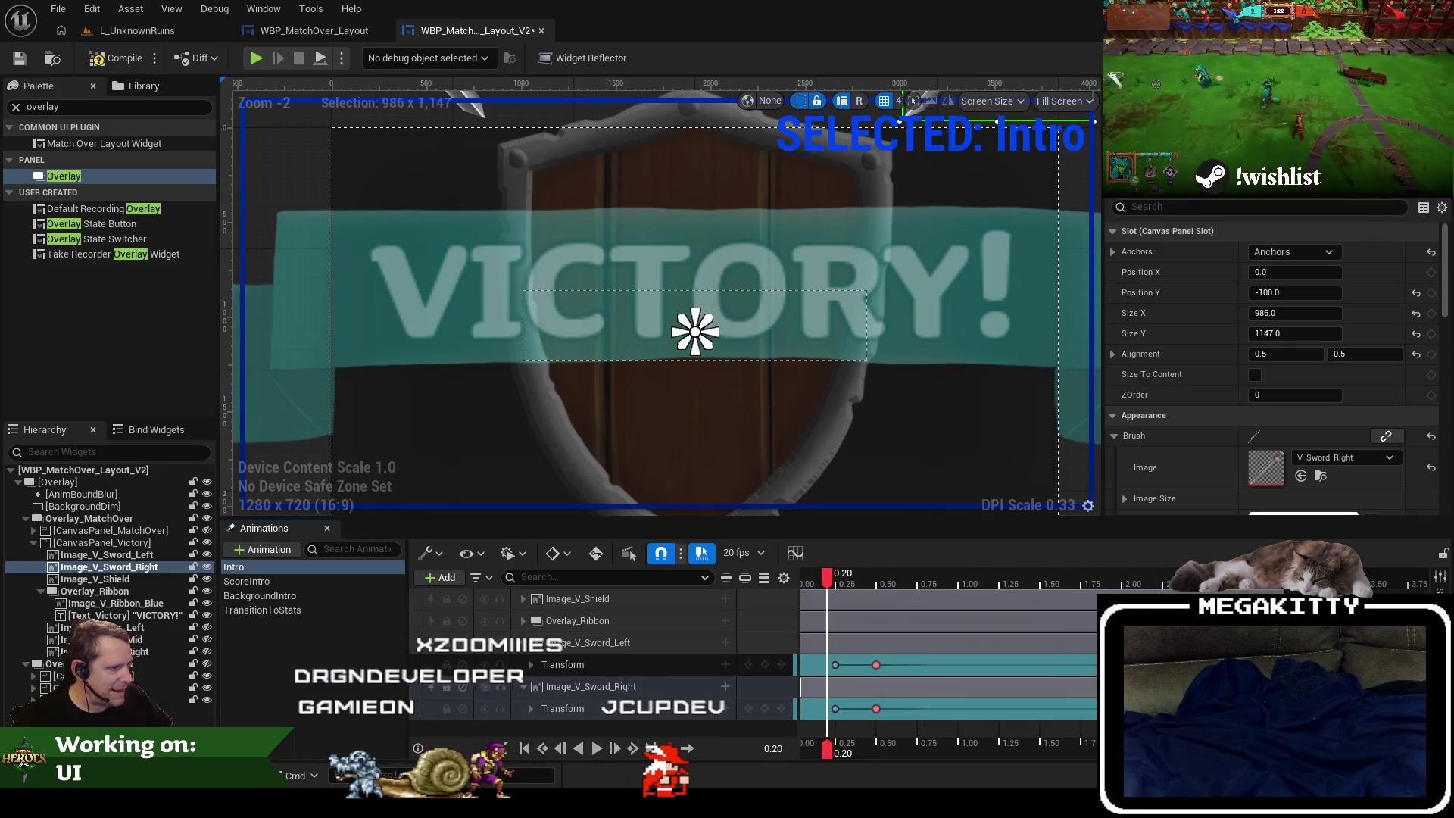
pyautogui.scroll(-1, 826, 574)
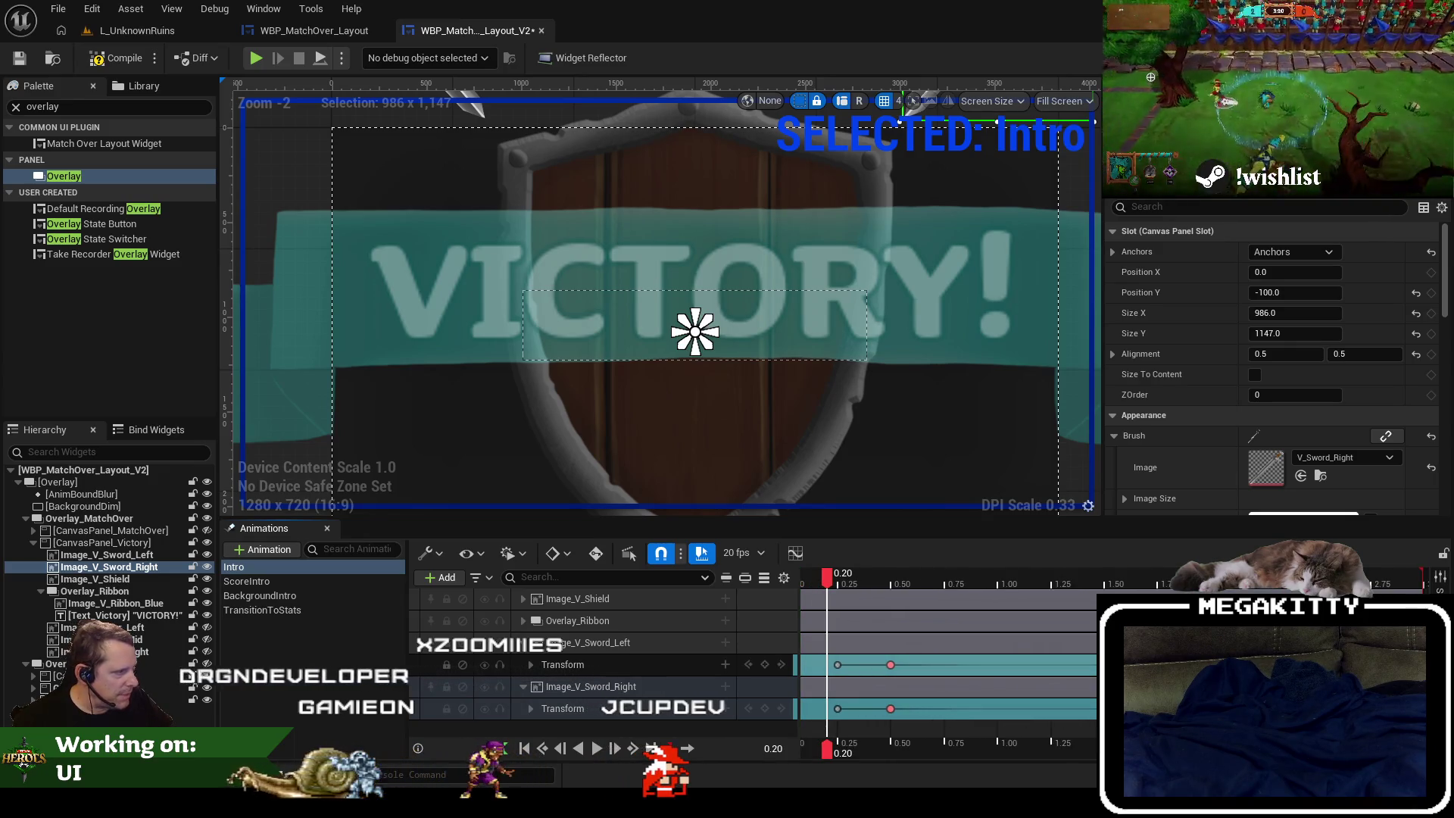
pyautogui.scroll(-1, 837, 668)
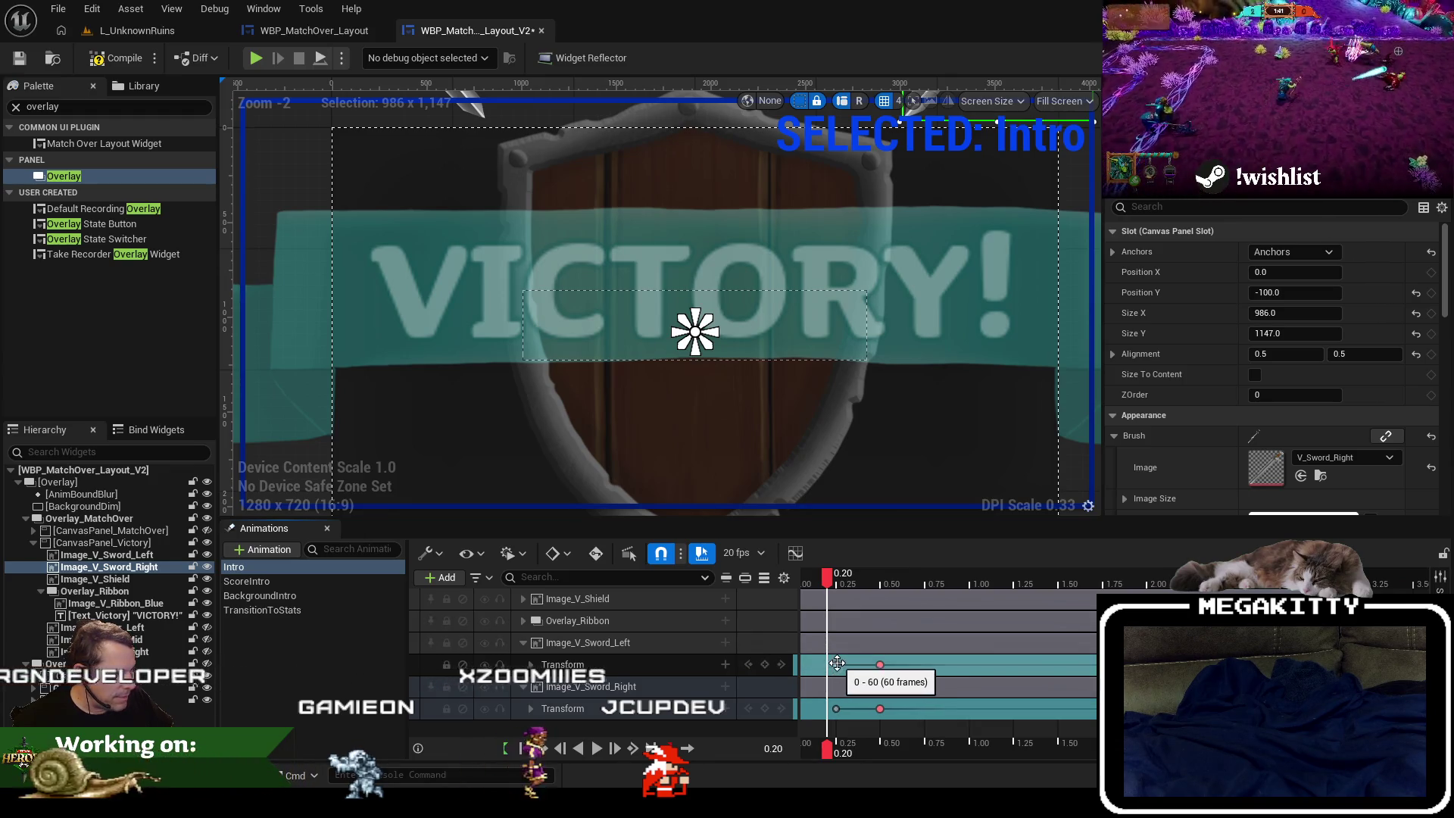
pyautogui.click(837, 663)
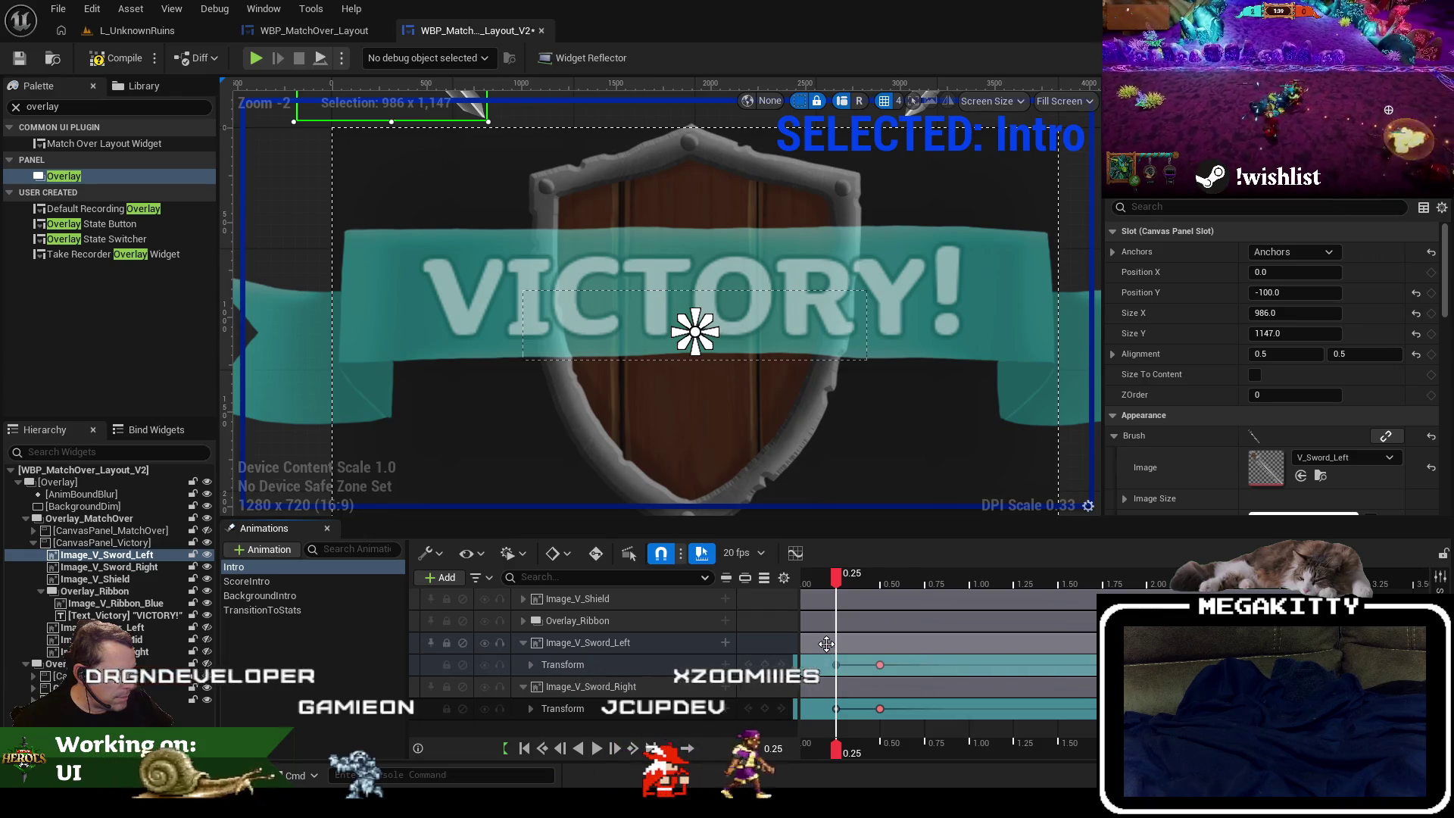
pyautogui.moveTo(824, 569)
pyautogui.mouseDown()
pyautogui.moveTo(867, 665)
pyautogui.moveTo(882, 606)
pyautogui.moveTo(819, 574)
pyautogui.moveTo(839, 602)
pyautogui.mouseUp()
pyautogui.press('space')
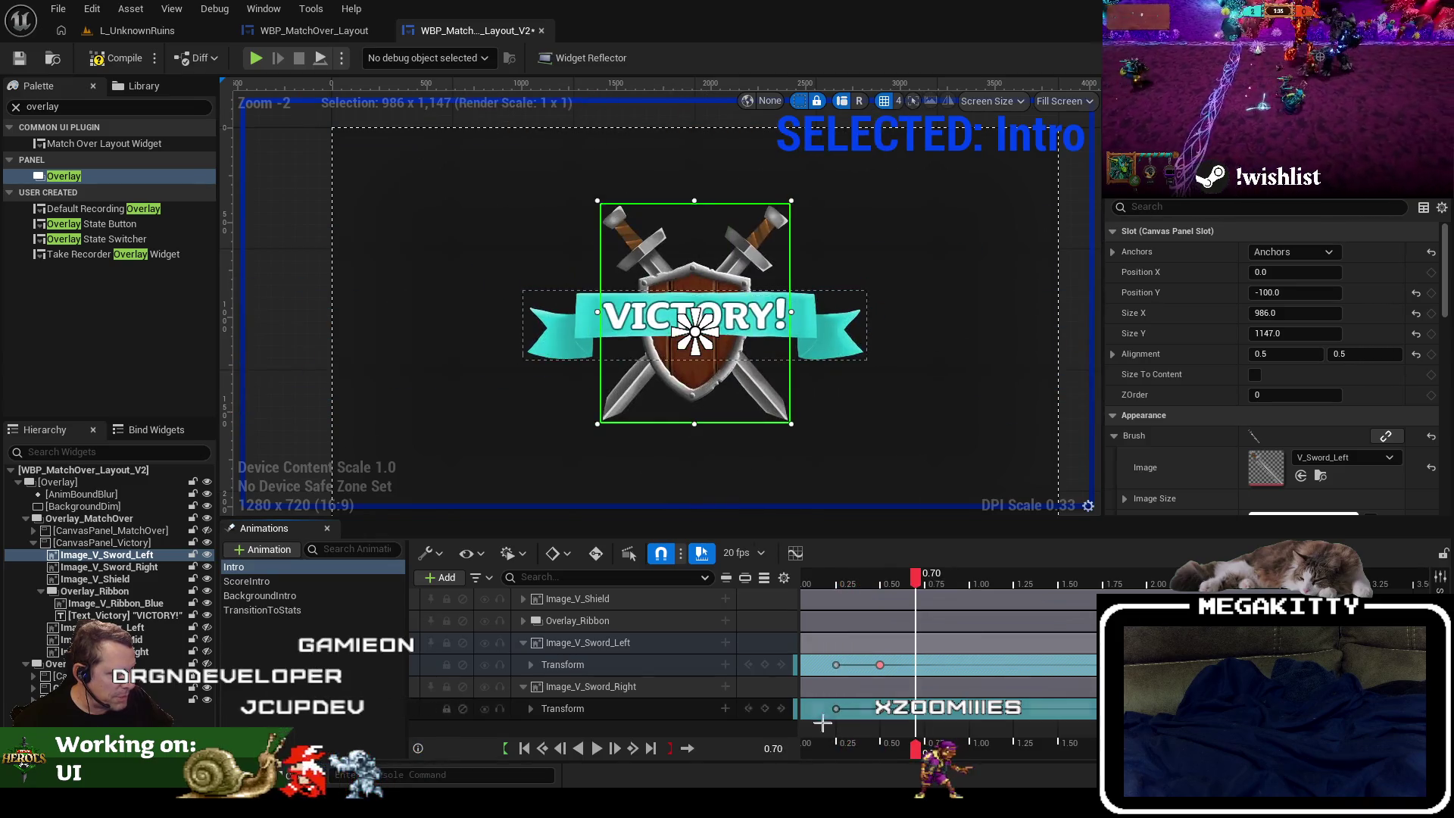
pyautogui.moveTo(856, 654)
pyautogui.mouseDown()
pyautogui.moveTo(837, 664)
pyautogui.moveTo(862, 664)
pyautogui.mouseUp()
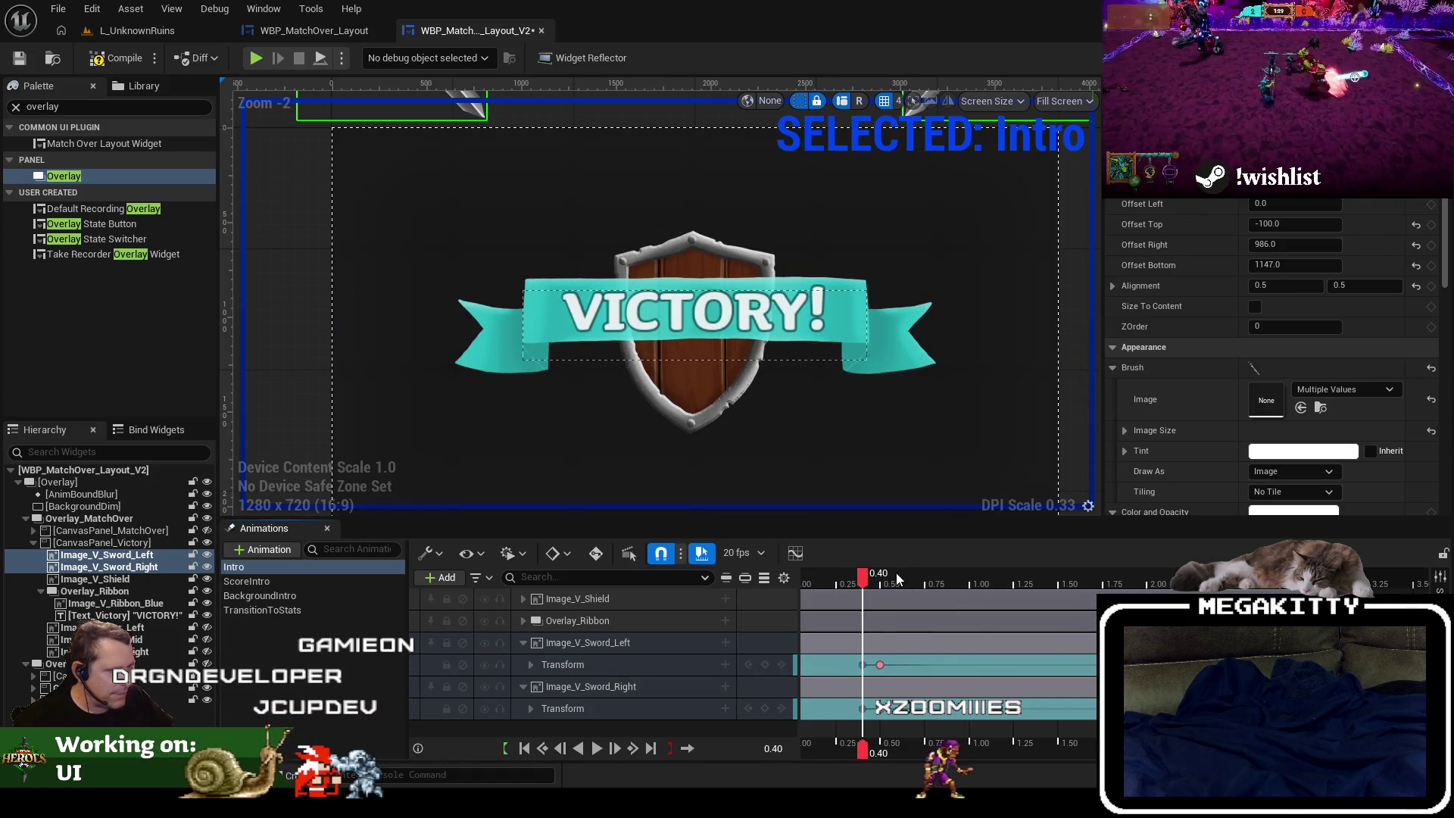
# Rewind to 0.00 and play the retimed Intro animation to watch the swords swing in.
pyautogui.moveTo(866, 576); pyautogui.dragTo(787, 580)
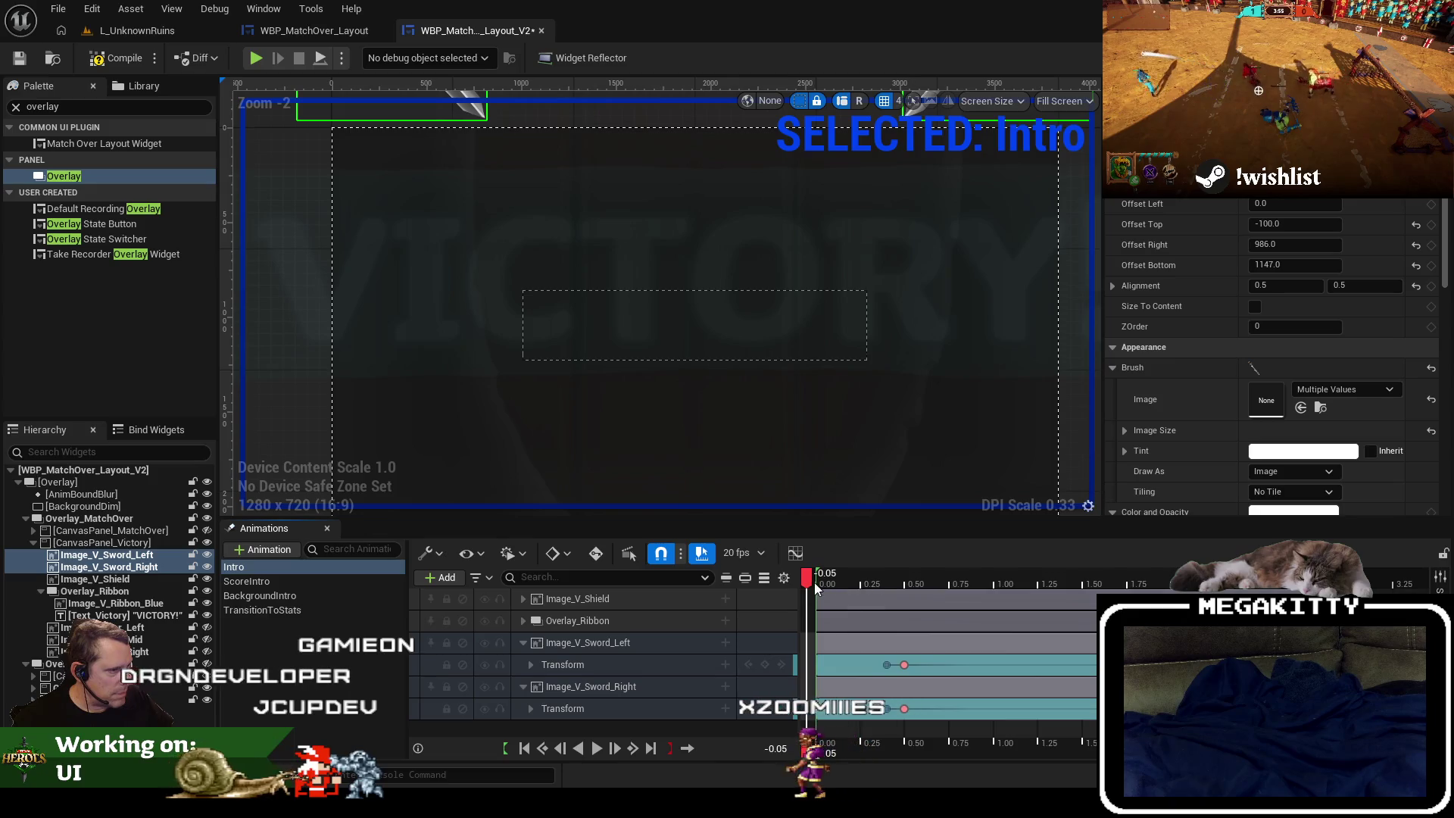
pyautogui.click(816, 590)
pyautogui.click(597, 748)
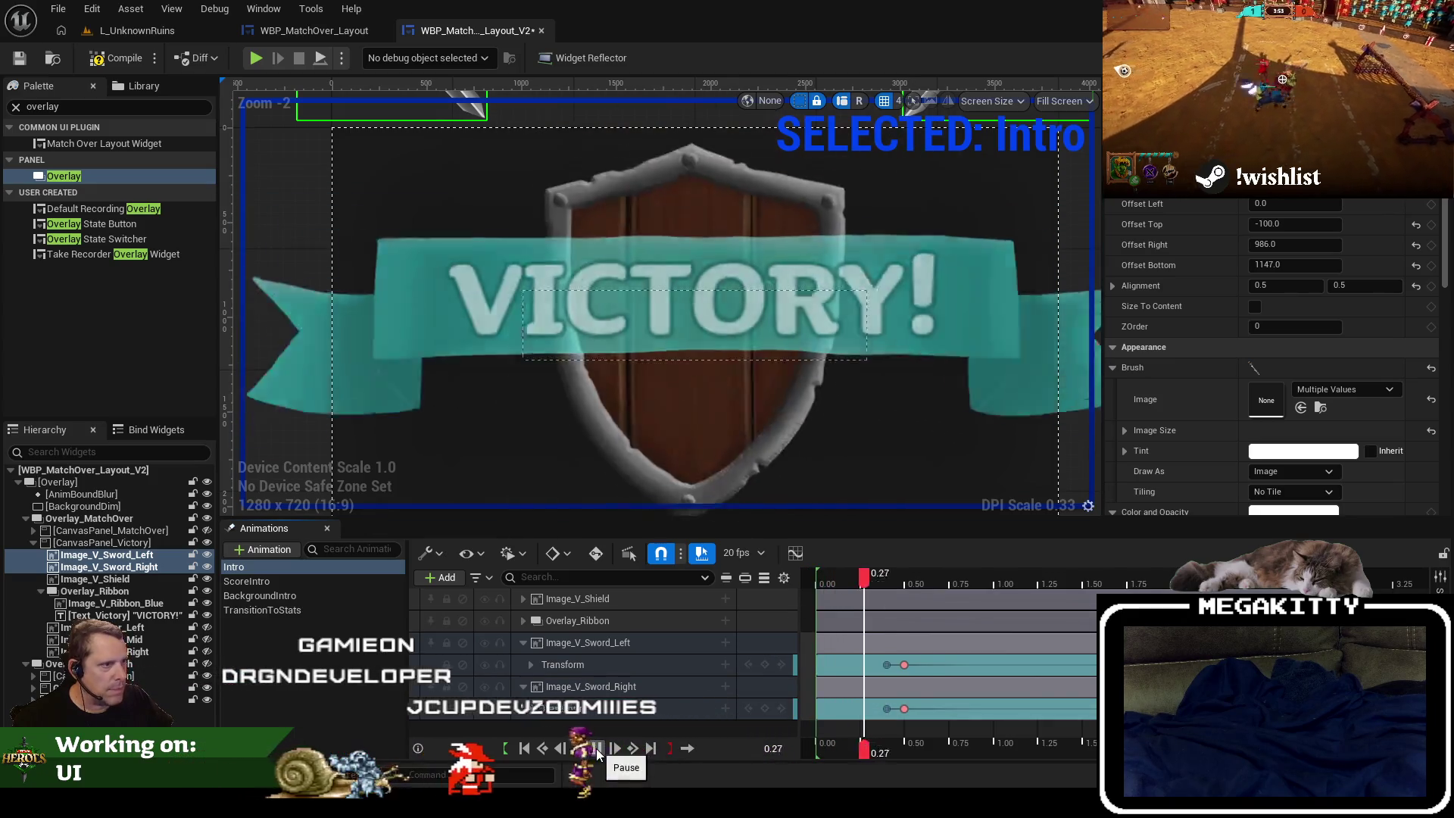
pyautogui.click(597, 748)
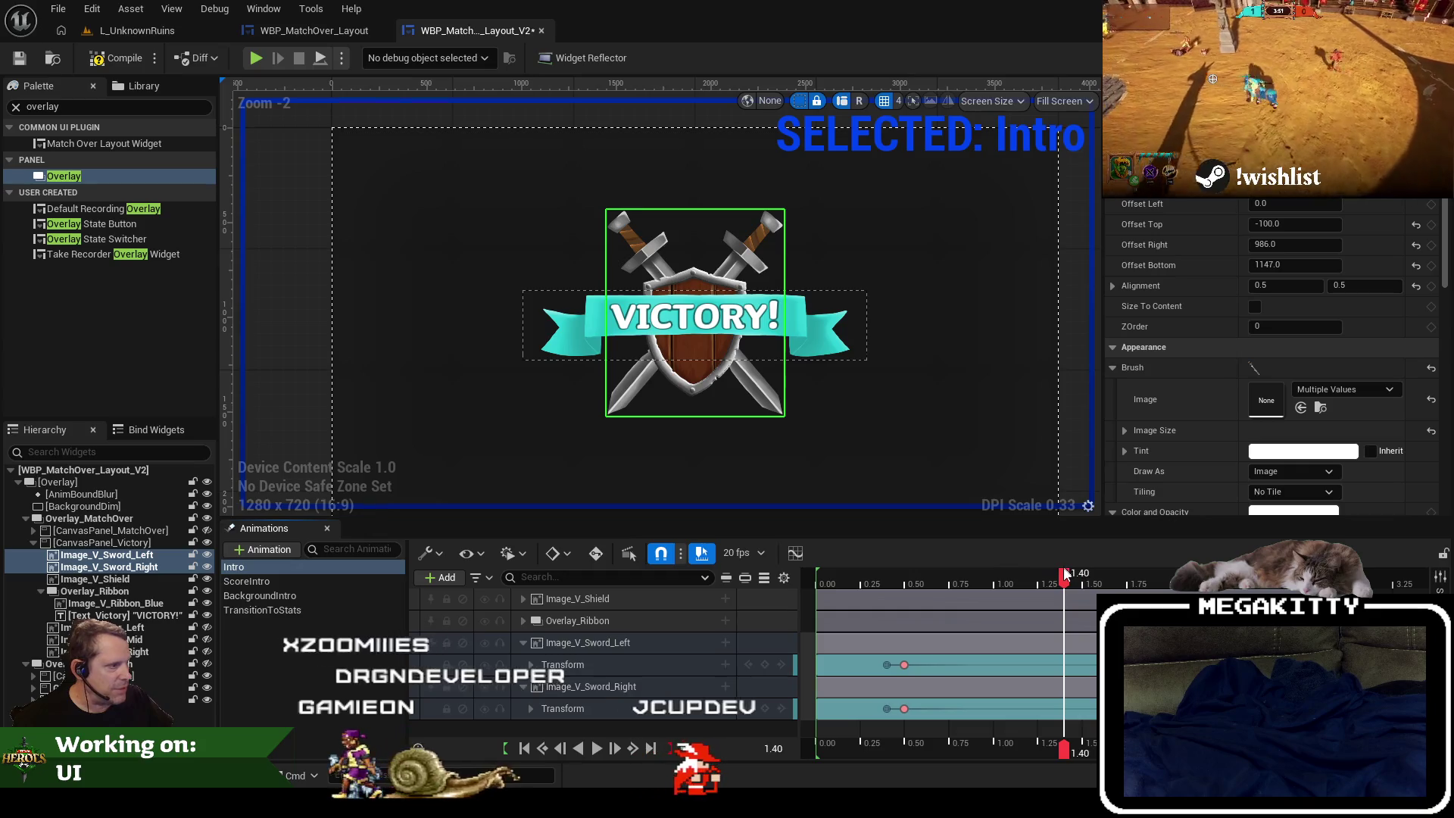
pyautogui.moveTo(1064, 582); pyautogui.dragTo(816, 576)
pyautogui.click(595, 748)
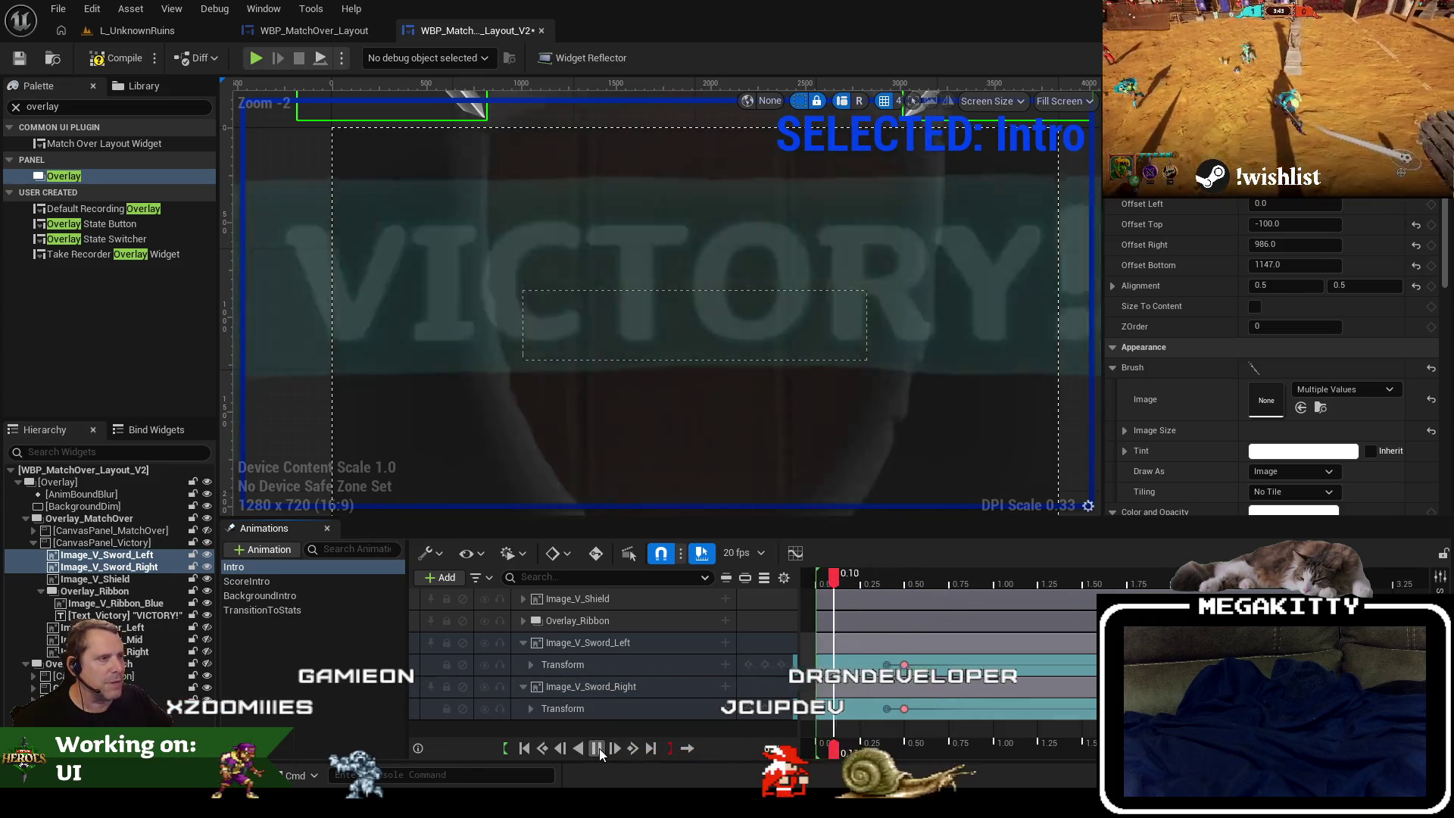
# Stop at 0.50 and expand Image_V_Sword_Left's Transform channels.
pyautogui.click(907, 583)
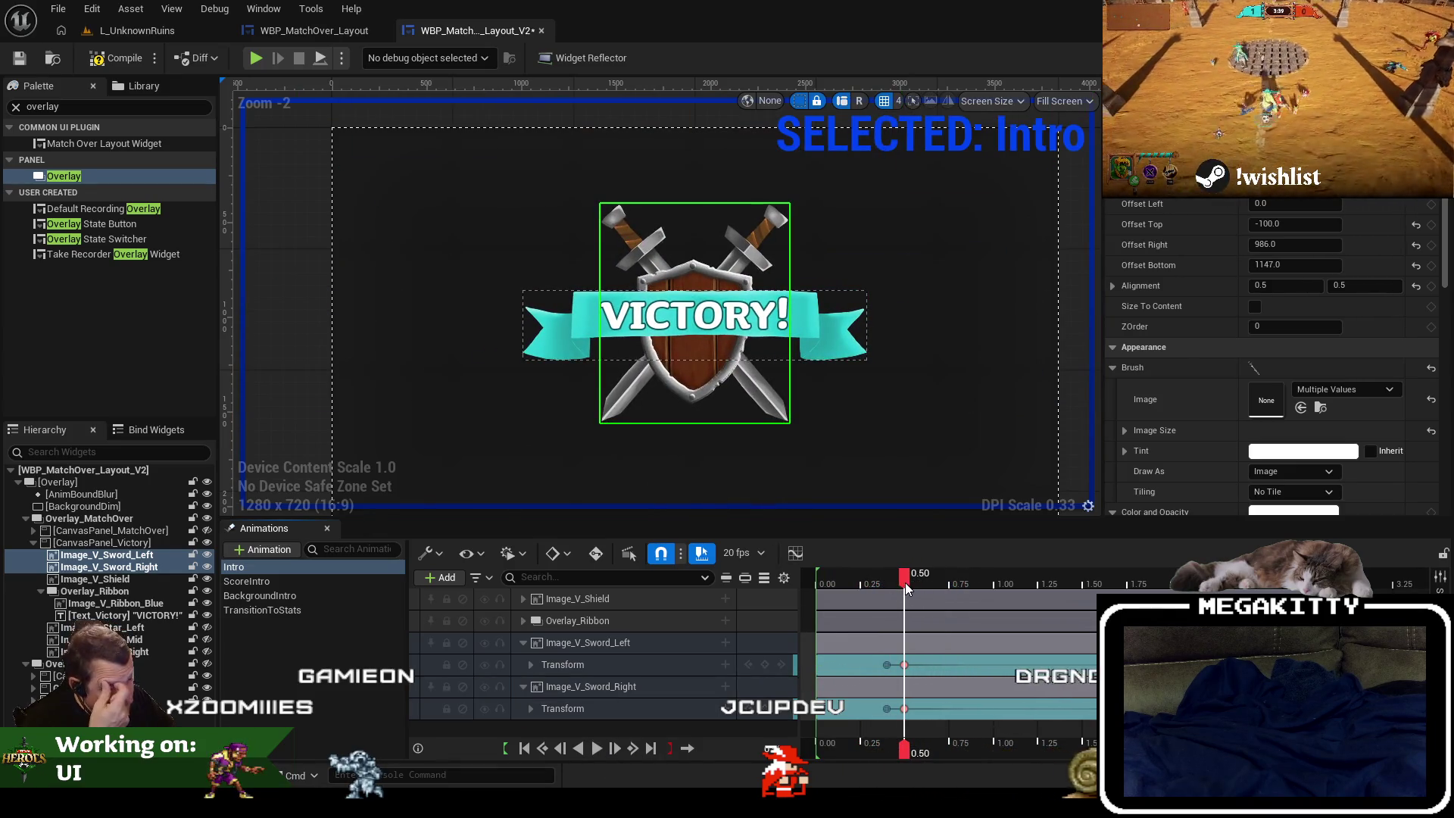
pyautogui.click(531, 665)
pyautogui.scroll(-2, 534, 666)
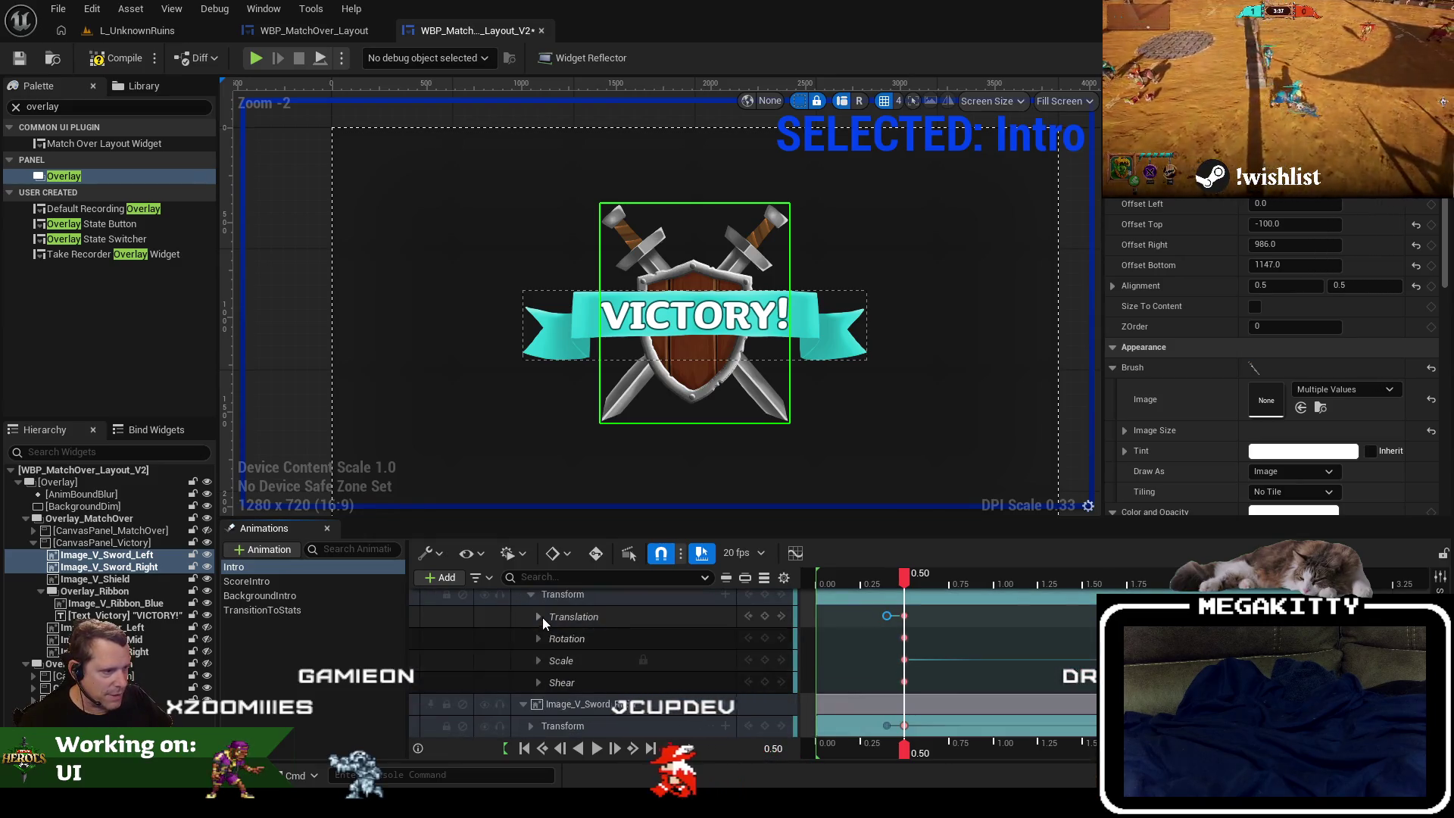
# Expand both swords' Translation X/Y channels and drag the right sword's translation key to 0.75.
pyautogui.click(542, 616)
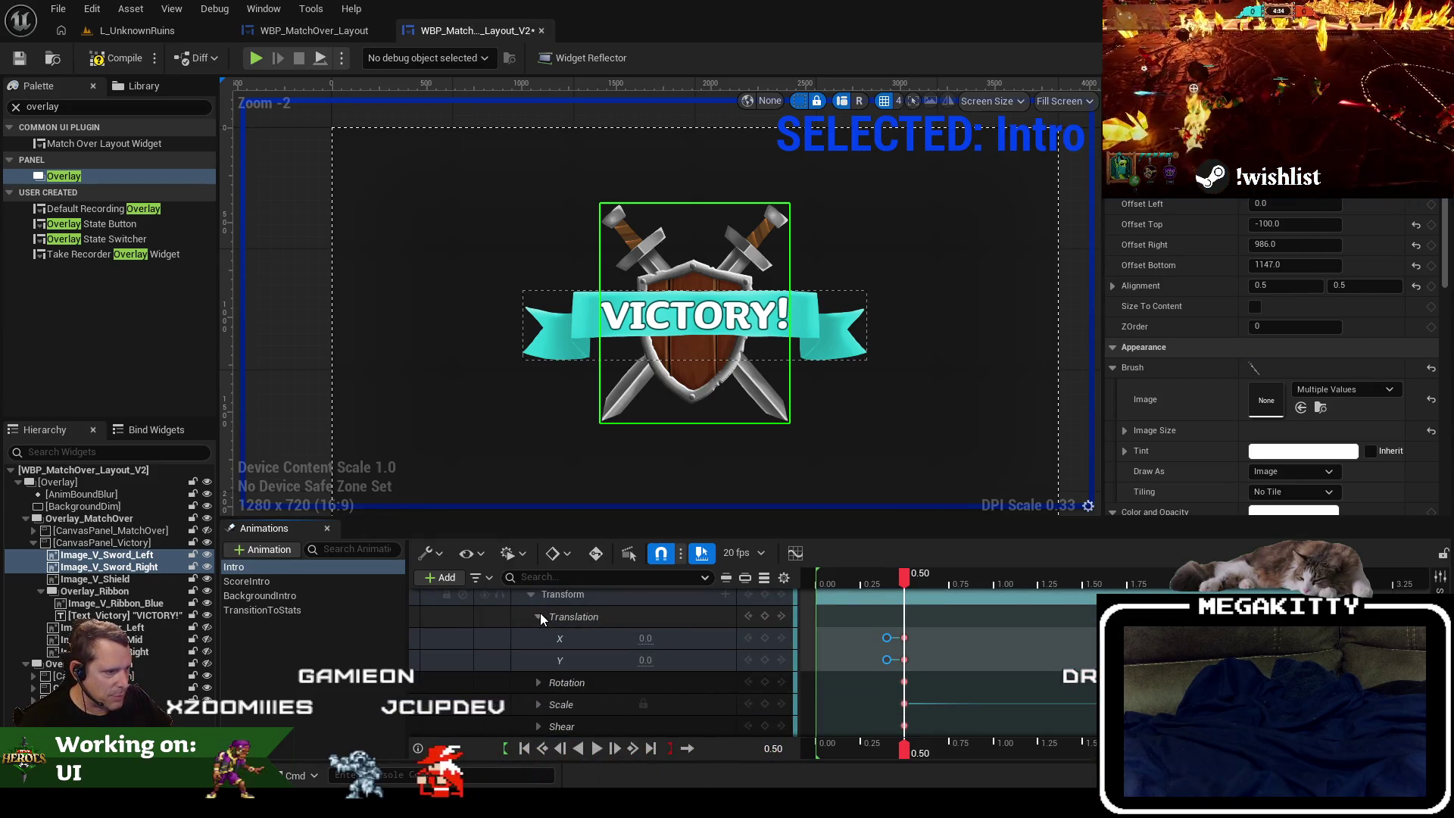
pyautogui.moveTo(922, 631)
pyautogui.mouseDown()
pyautogui.moveTo(911, 656)
pyautogui.moveTo(906, 638)
pyautogui.moveTo(955, 638)
pyautogui.mouseUp()
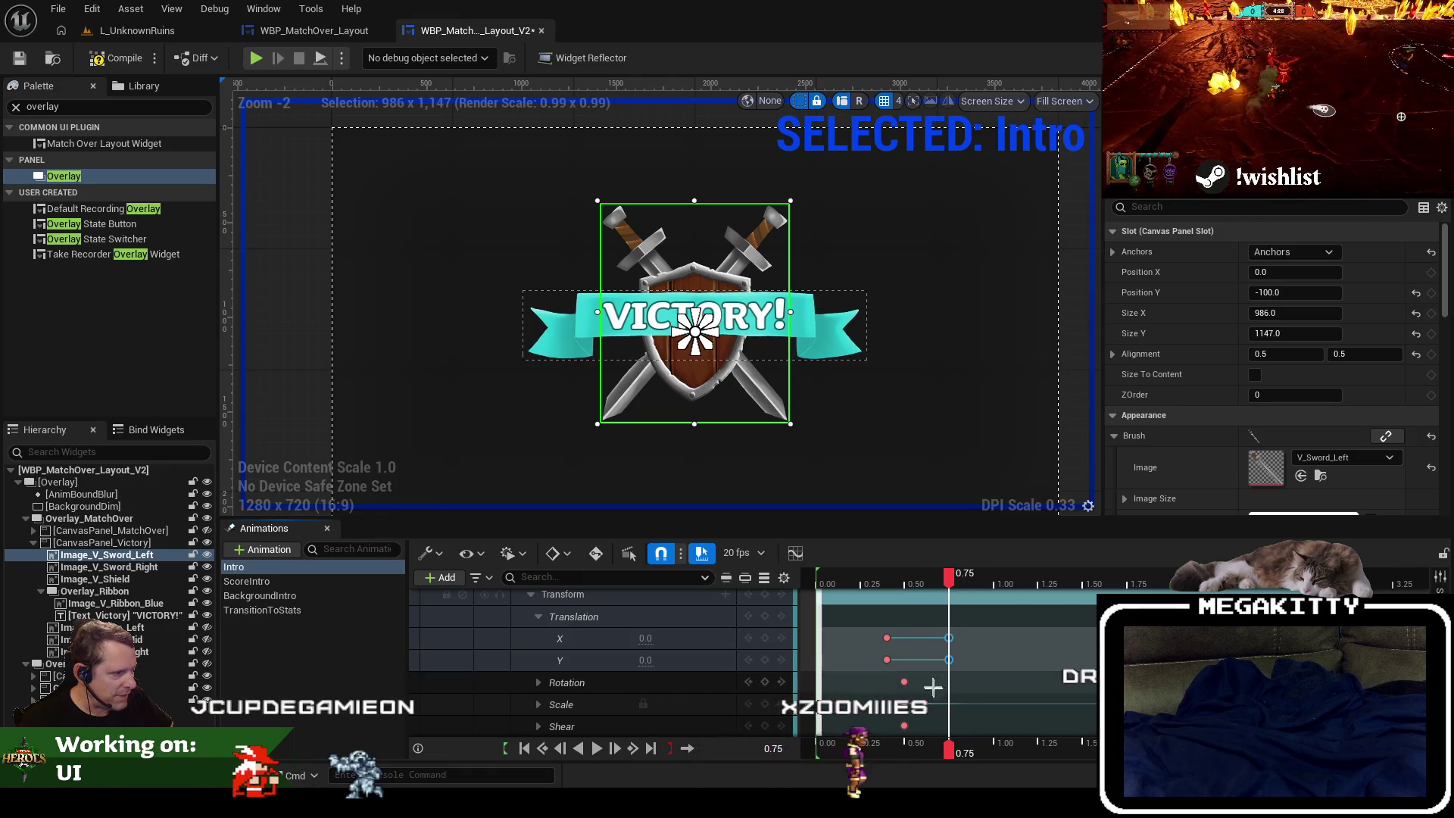
pyautogui.scroll(-2, 676, 704)
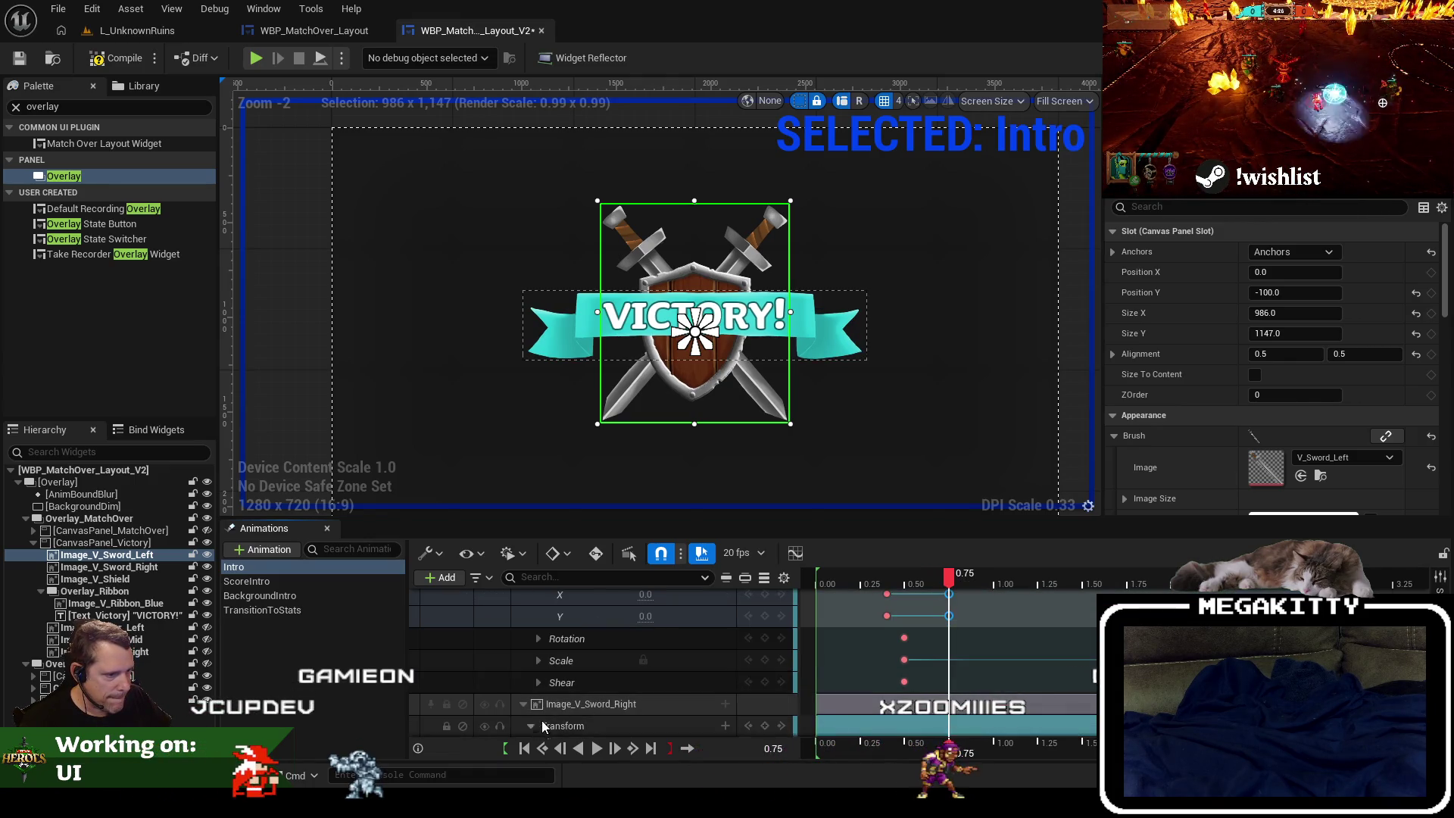
pyautogui.scroll(-4, 544, 727)
pyautogui.click(538, 651)
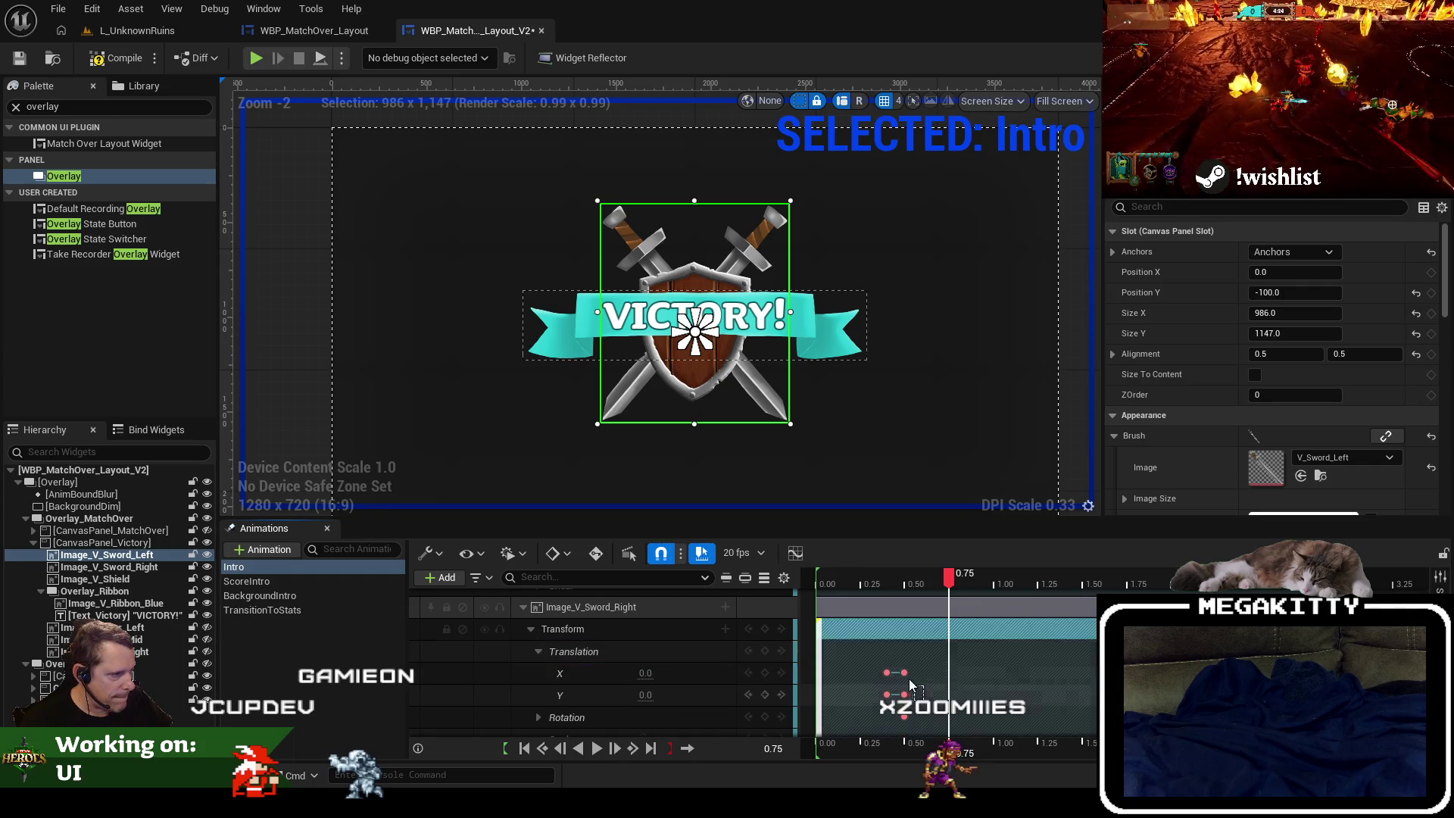
pyautogui.moveTo(904, 672); pyautogui.dragTo(950, 671)
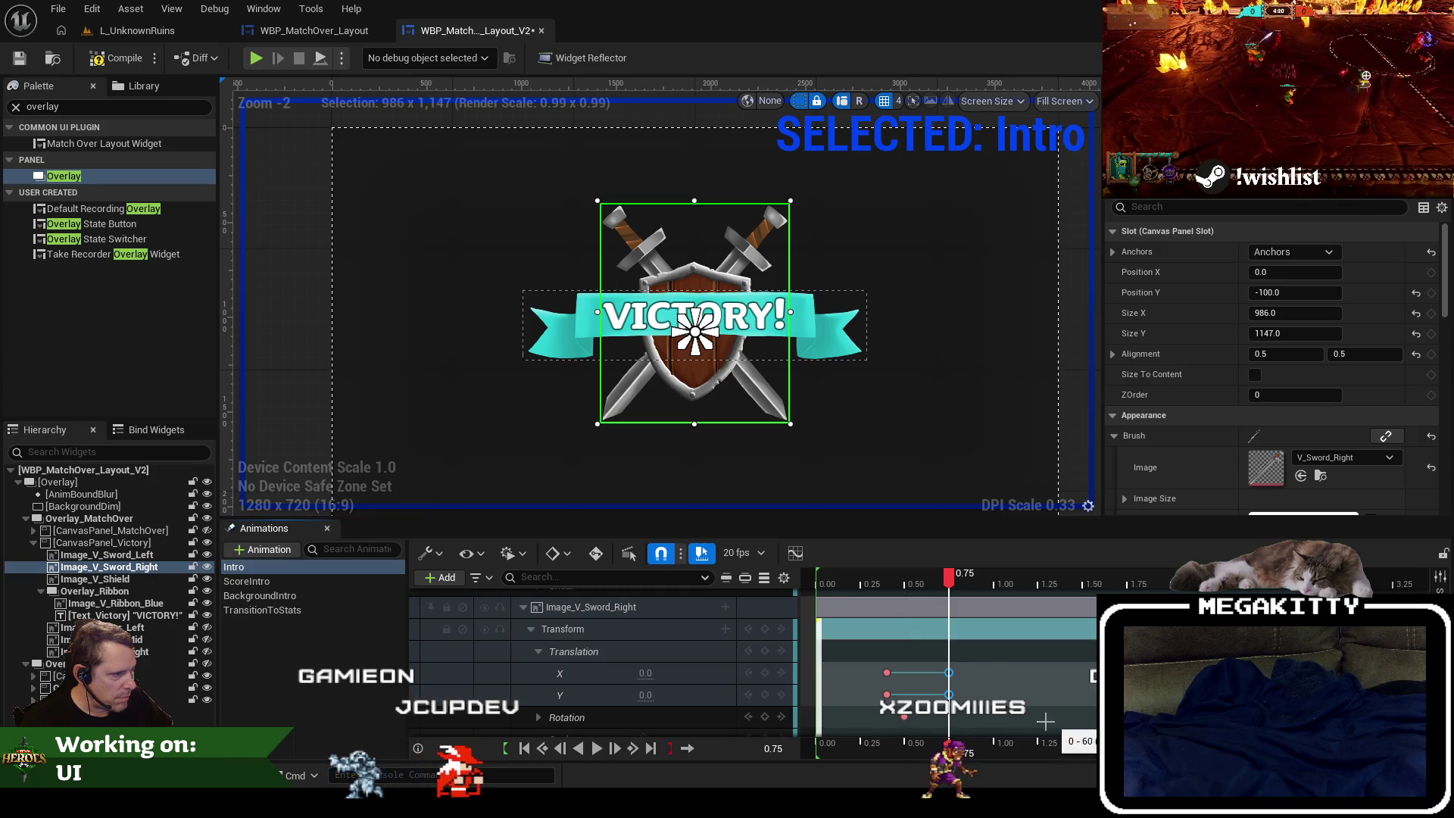
pyautogui.moveTo(949, 579); pyautogui.dragTo(819, 585)
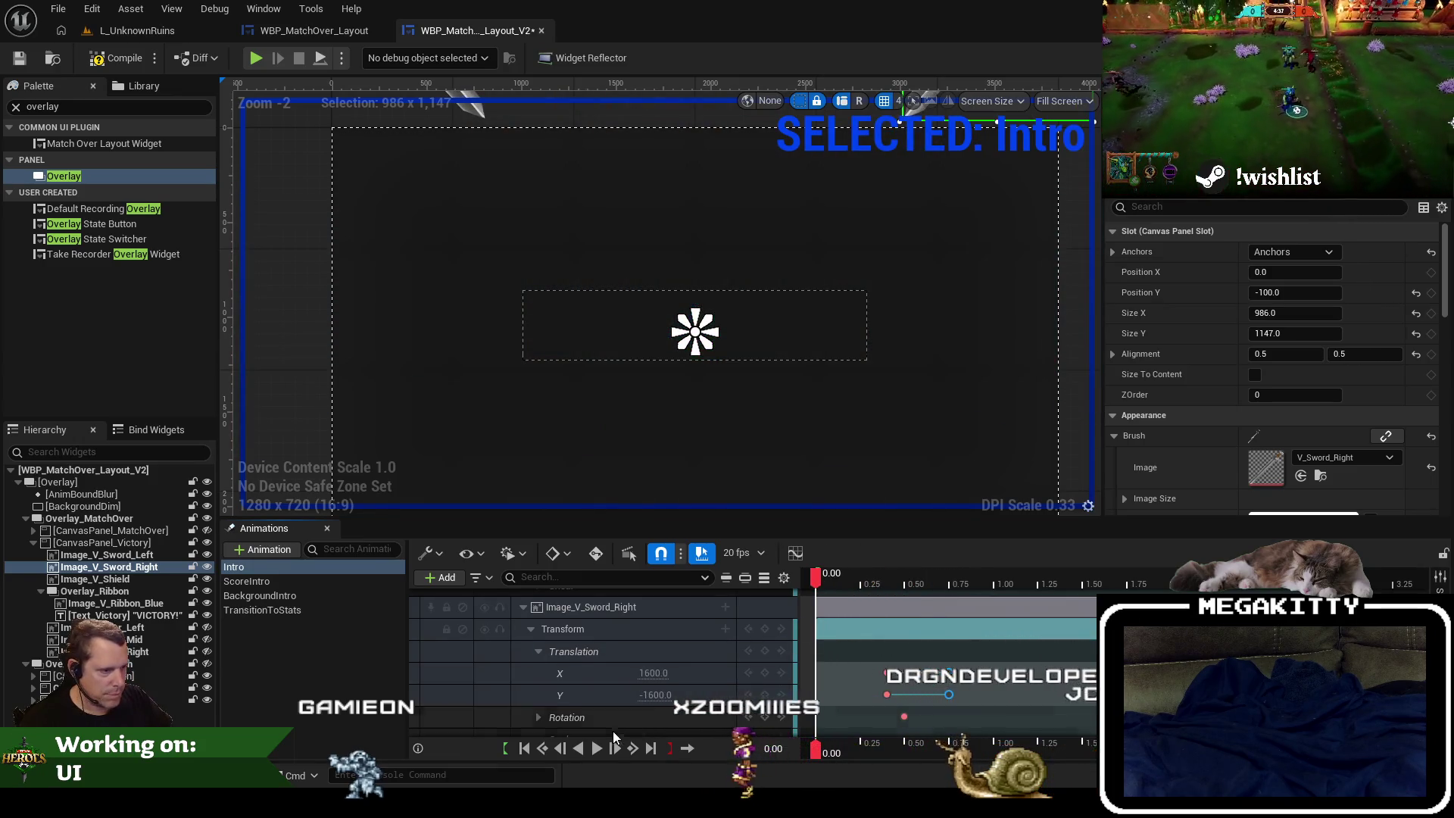
# Preview the Intro, then shift the right sword's translation keys 0.05 s earlier.
pyautogui.click(597, 748)
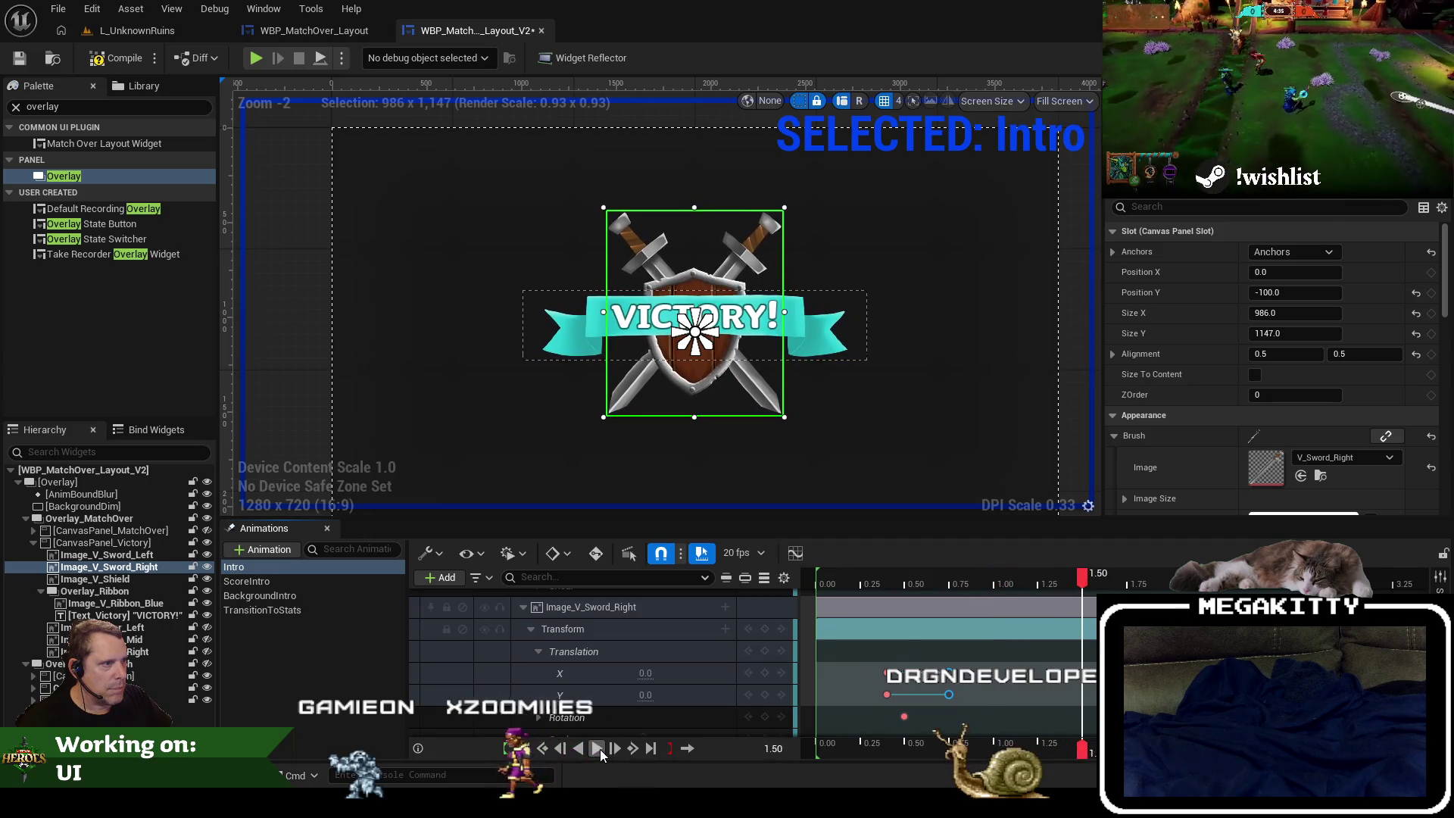
pyautogui.moveTo(1084, 583)
pyautogui.mouseDown()
pyautogui.moveTo(815, 595)
pyautogui.moveTo(885, 593)
pyautogui.moveTo(851, 590)
pyautogui.mouseUp()
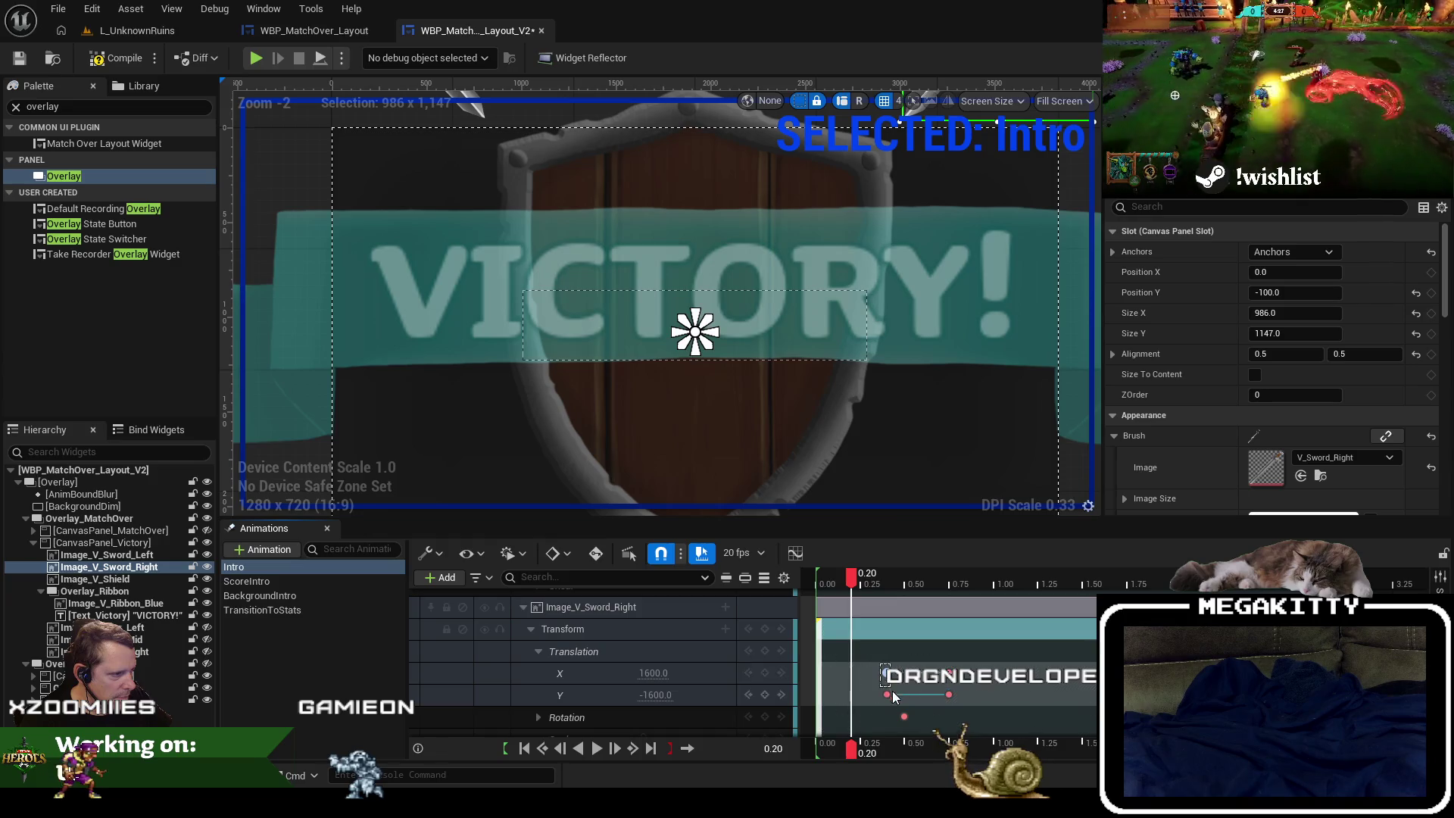
pyautogui.moveTo(887, 695); pyautogui.dragTo(877, 695)
pyautogui.moveTo(972, 695); pyautogui.dragTo(937, 662)
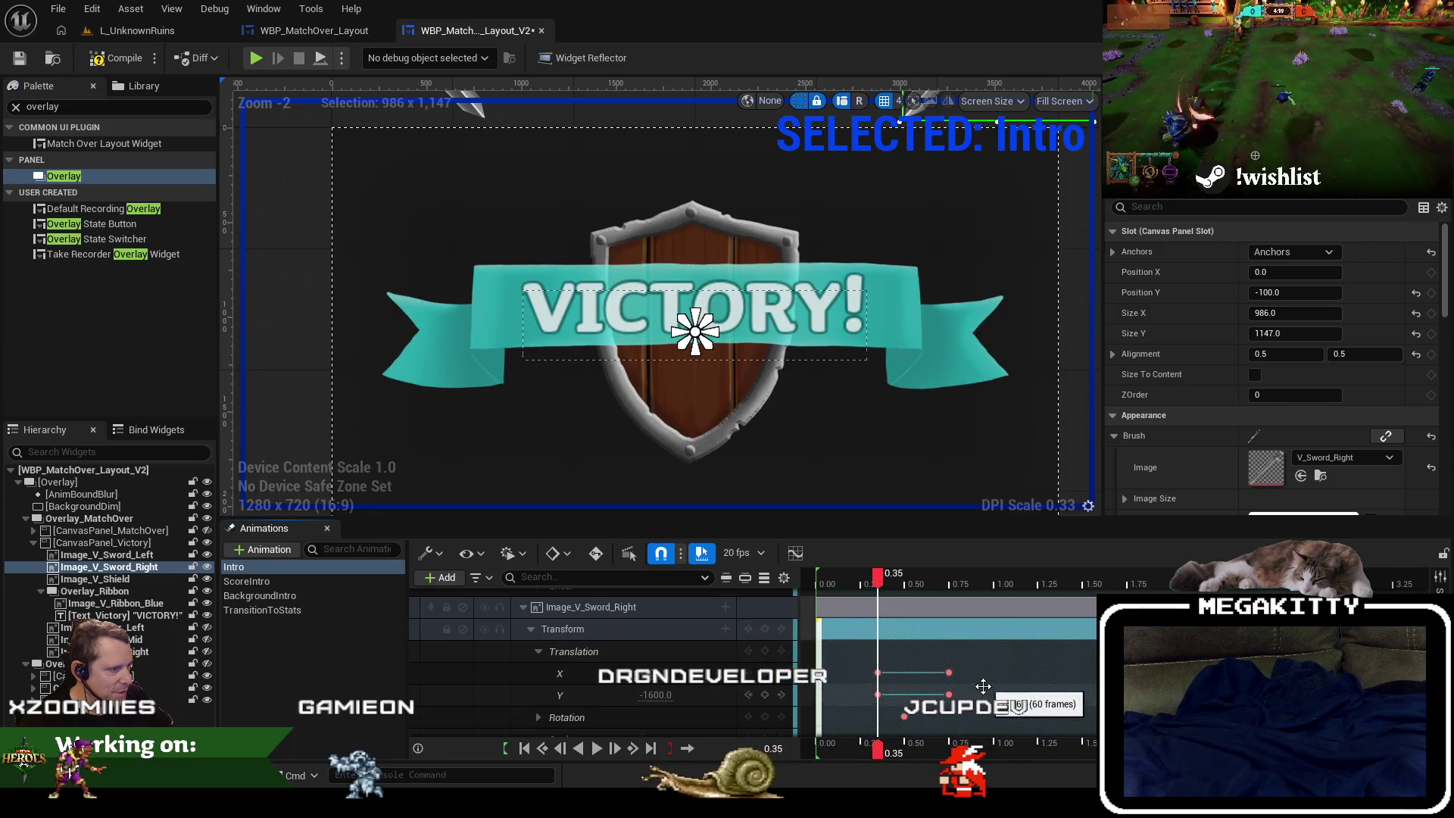
pyautogui.moveTo(983, 686); pyautogui.dragTo(971, 679)
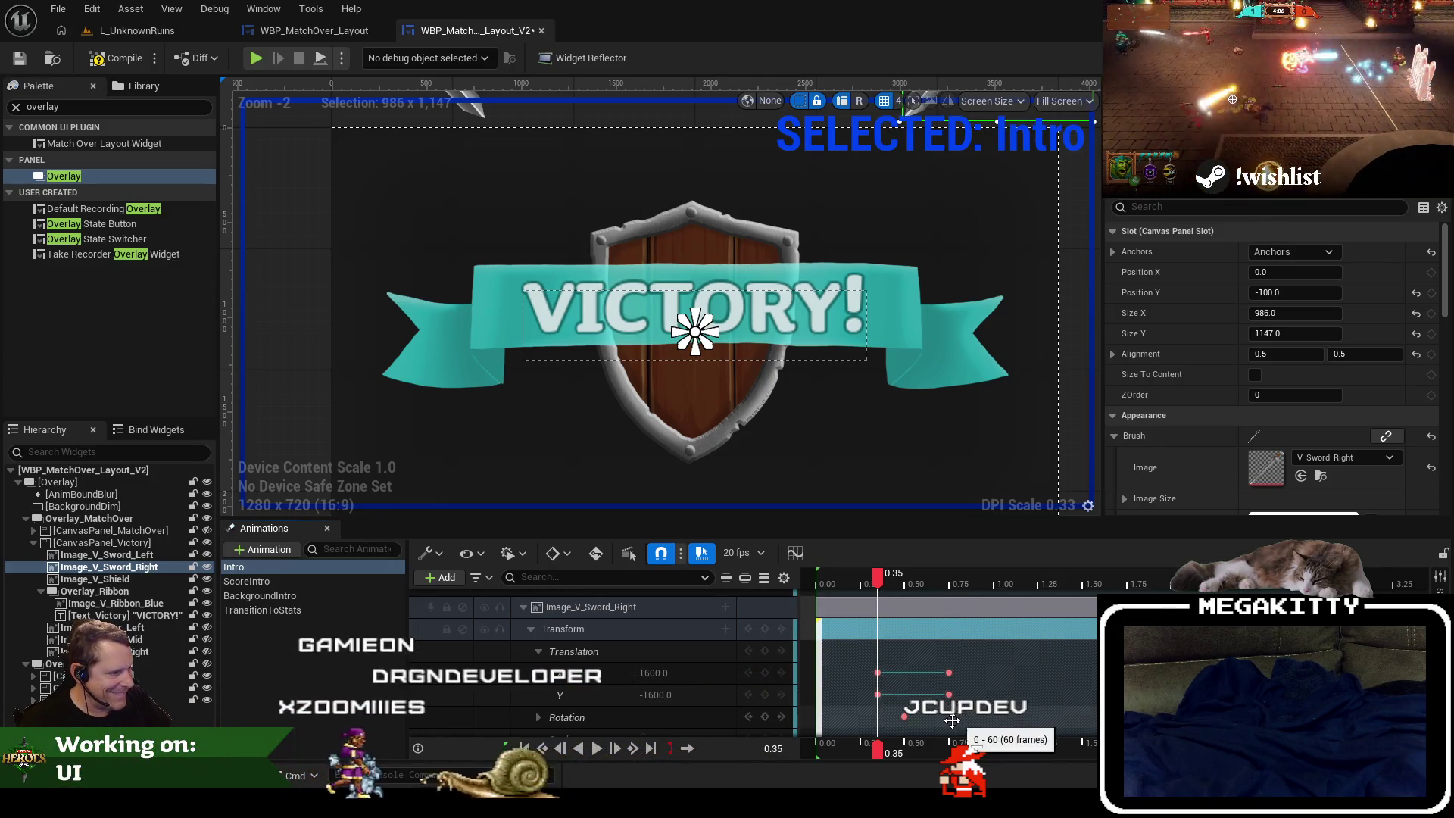
pyautogui.moveTo(967, 669); pyautogui.dragTo(932, 694)
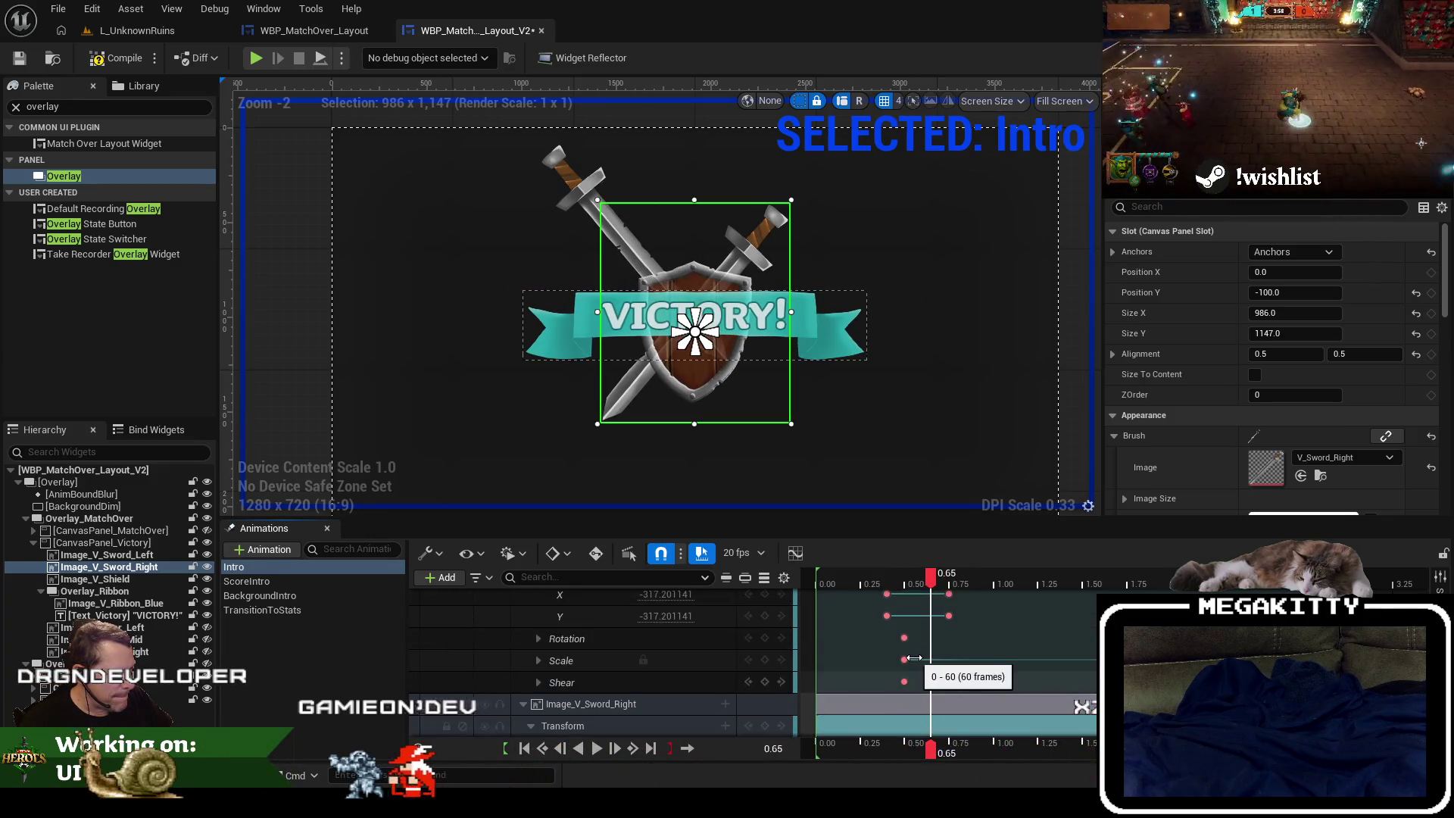
# Enlarge the Sequencer, select the left sword's translation keys, then restore canvas space.
pyautogui.scroll(-3, 917, 665)
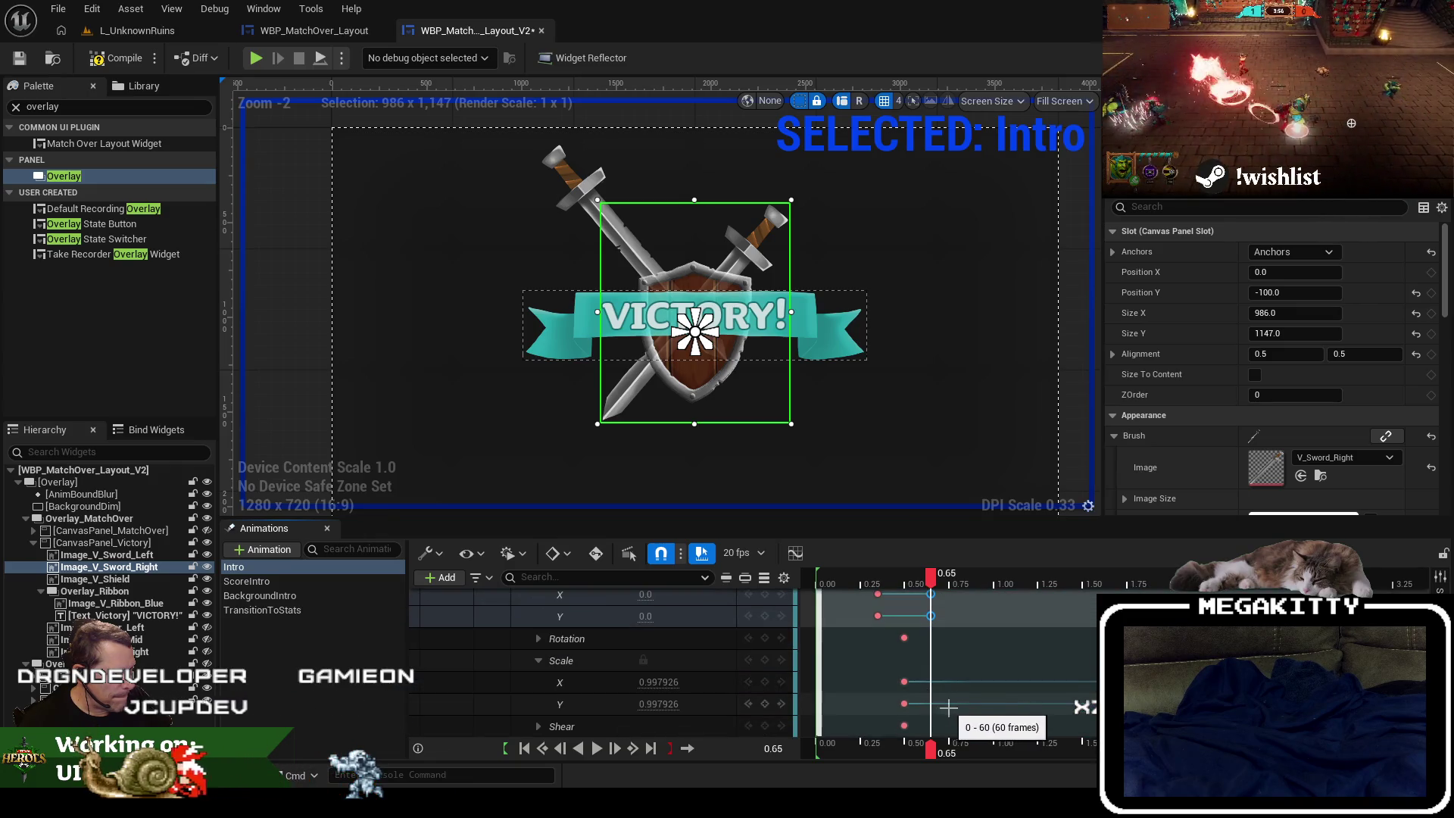
pyautogui.scroll(-3, 914, 701)
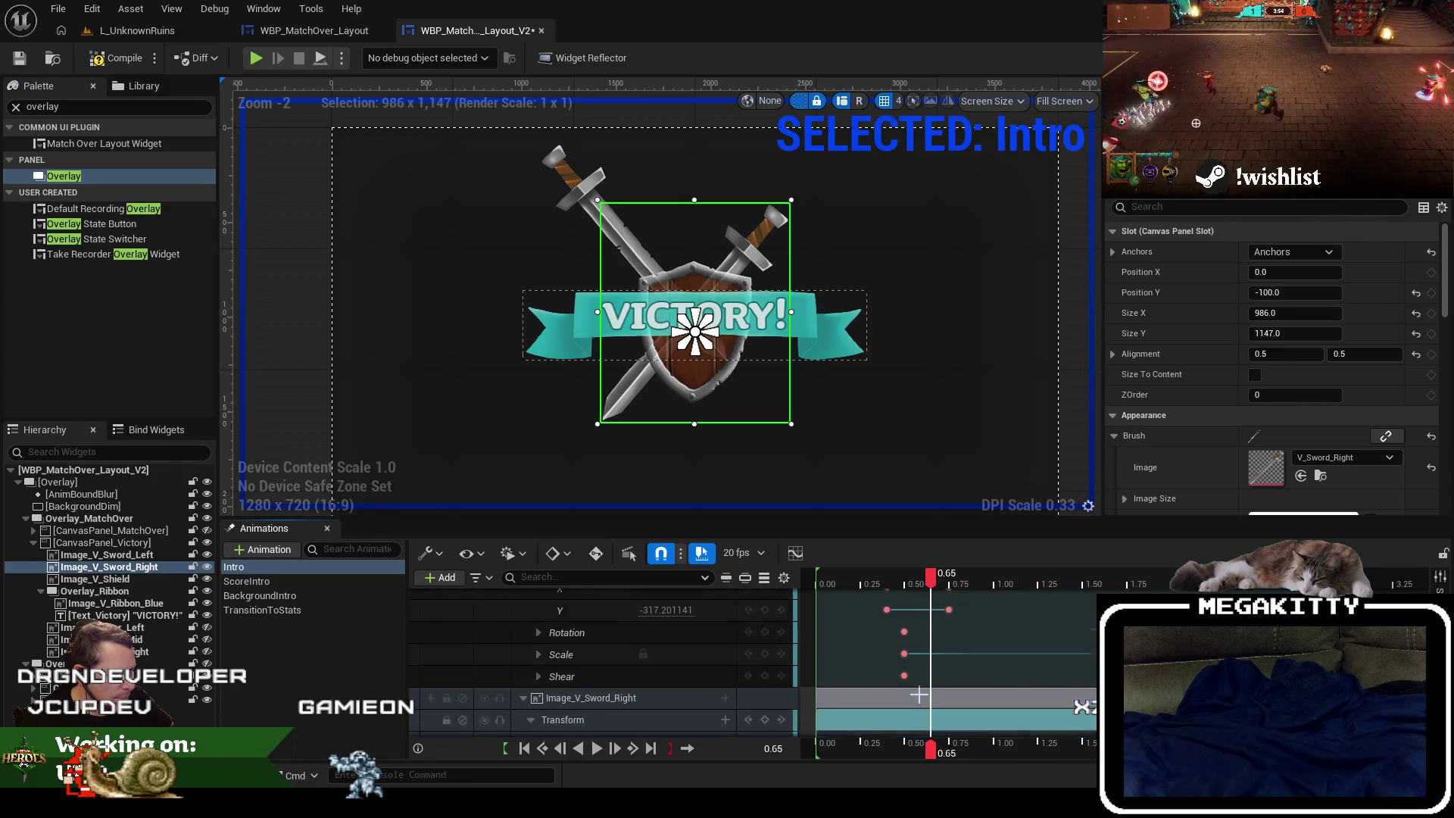
pyautogui.scroll(4, 975, 686)
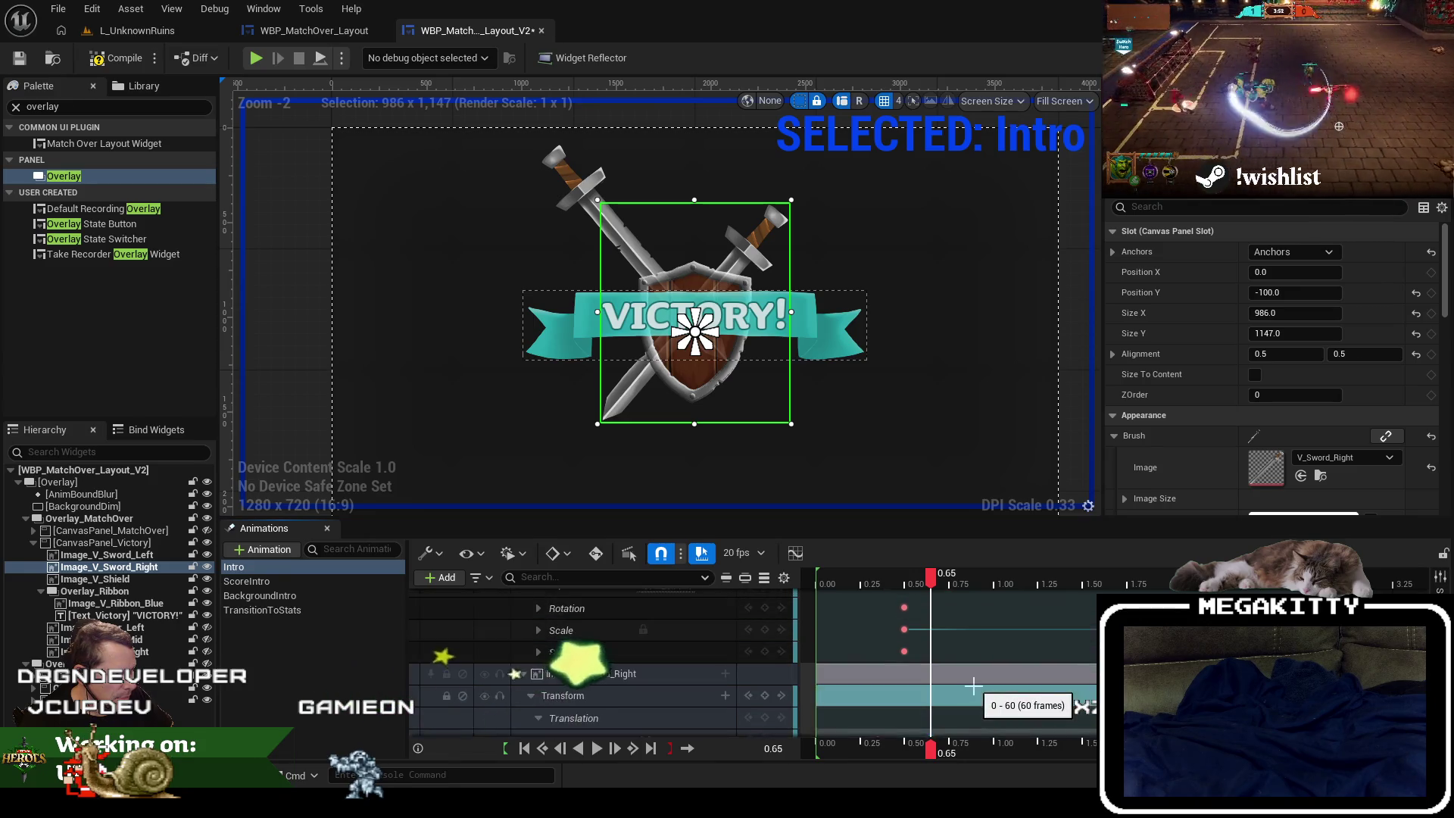
pyautogui.scroll(-1, 606, 706)
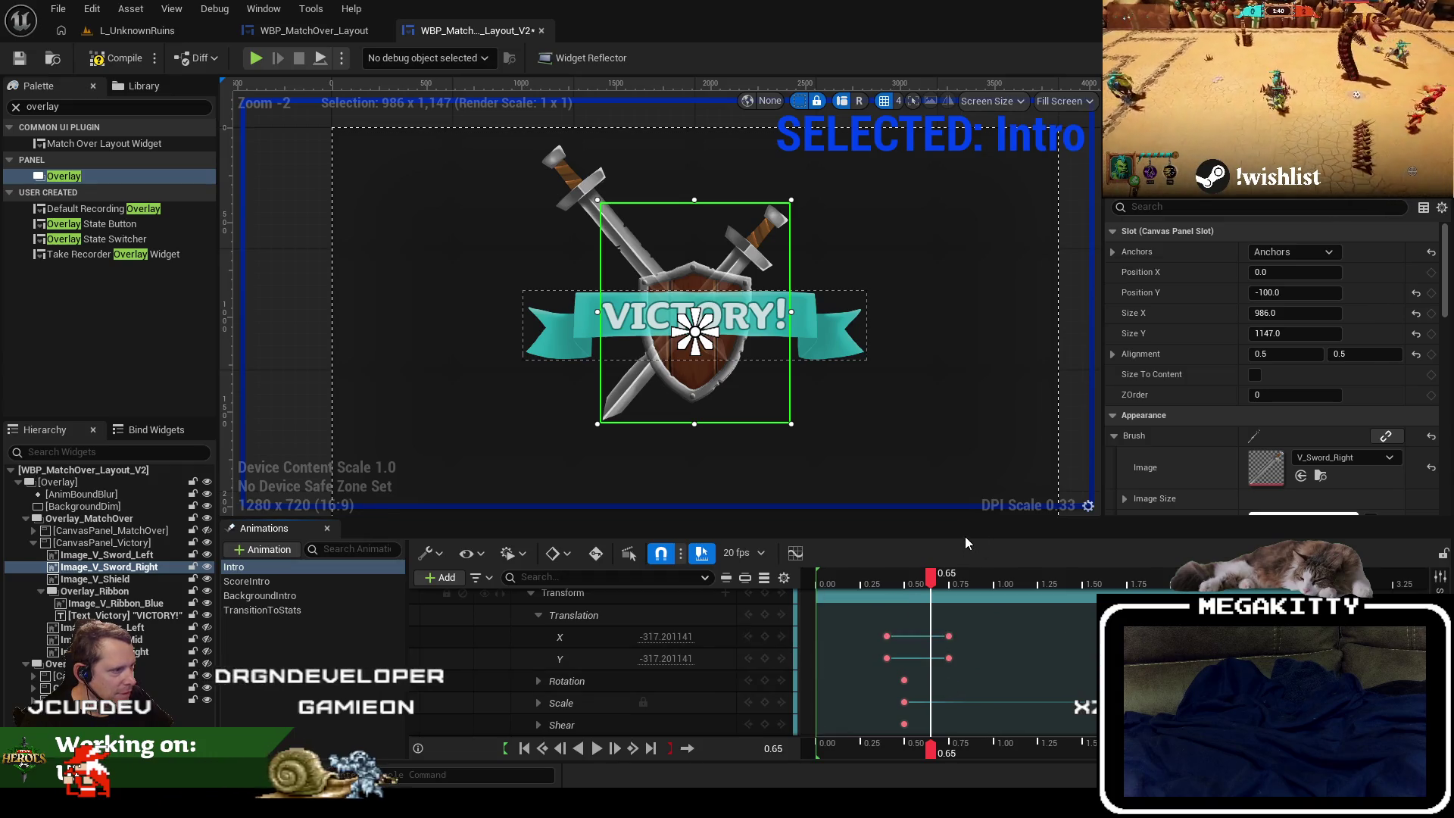
pyautogui.moveTo(940, 518); pyautogui.dragTo(941, 312)
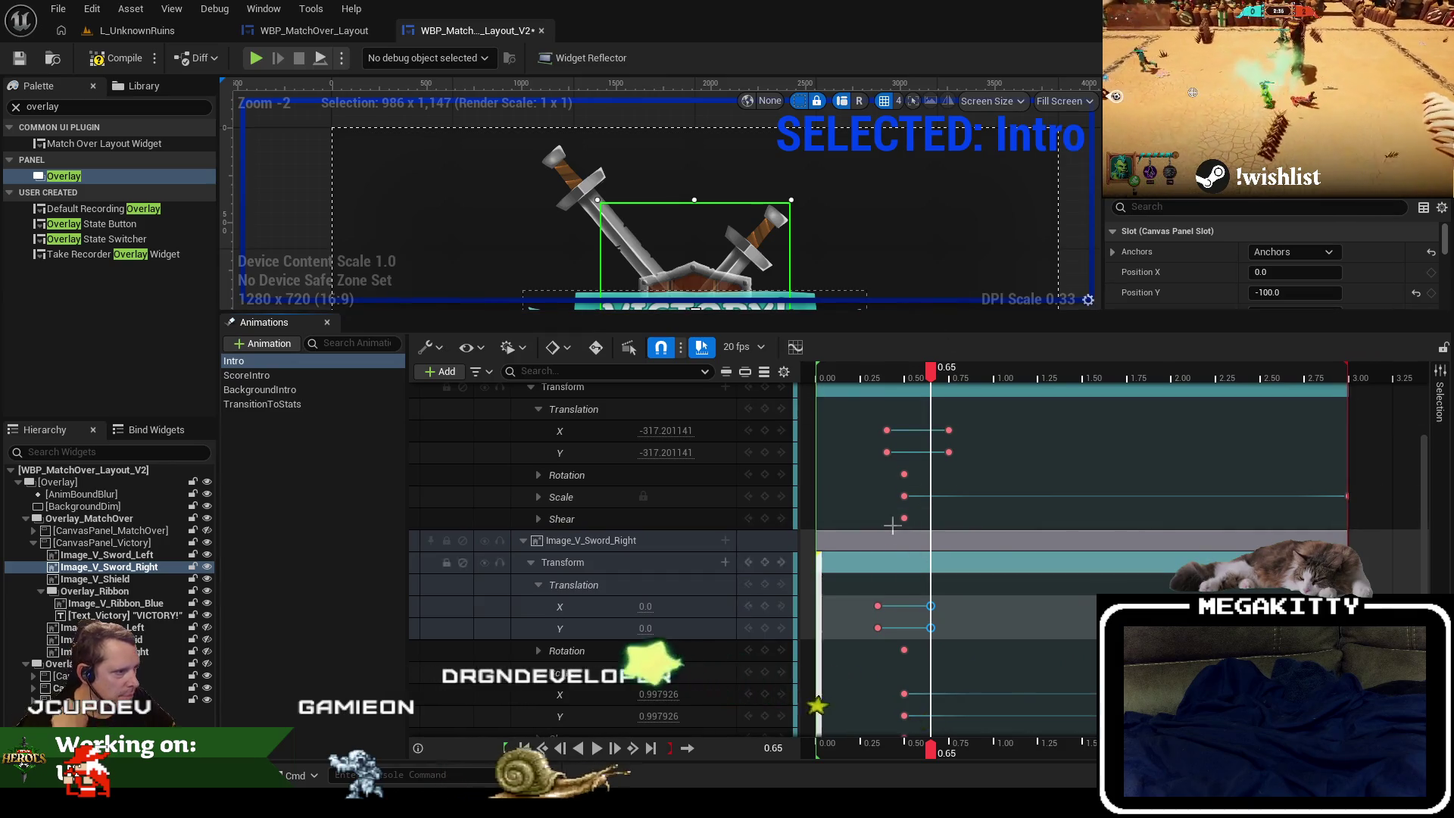
pyautogui.moveTo(870, 422)
pyautogui.mouseDown()
pyautogui.moveTo(915, 460)
pyautogui.moveTo(878, 430)
pyautogui.moveTo(941, 452)
pyautogui.moveTo(929, 452)
pyautogui.mouseUp()
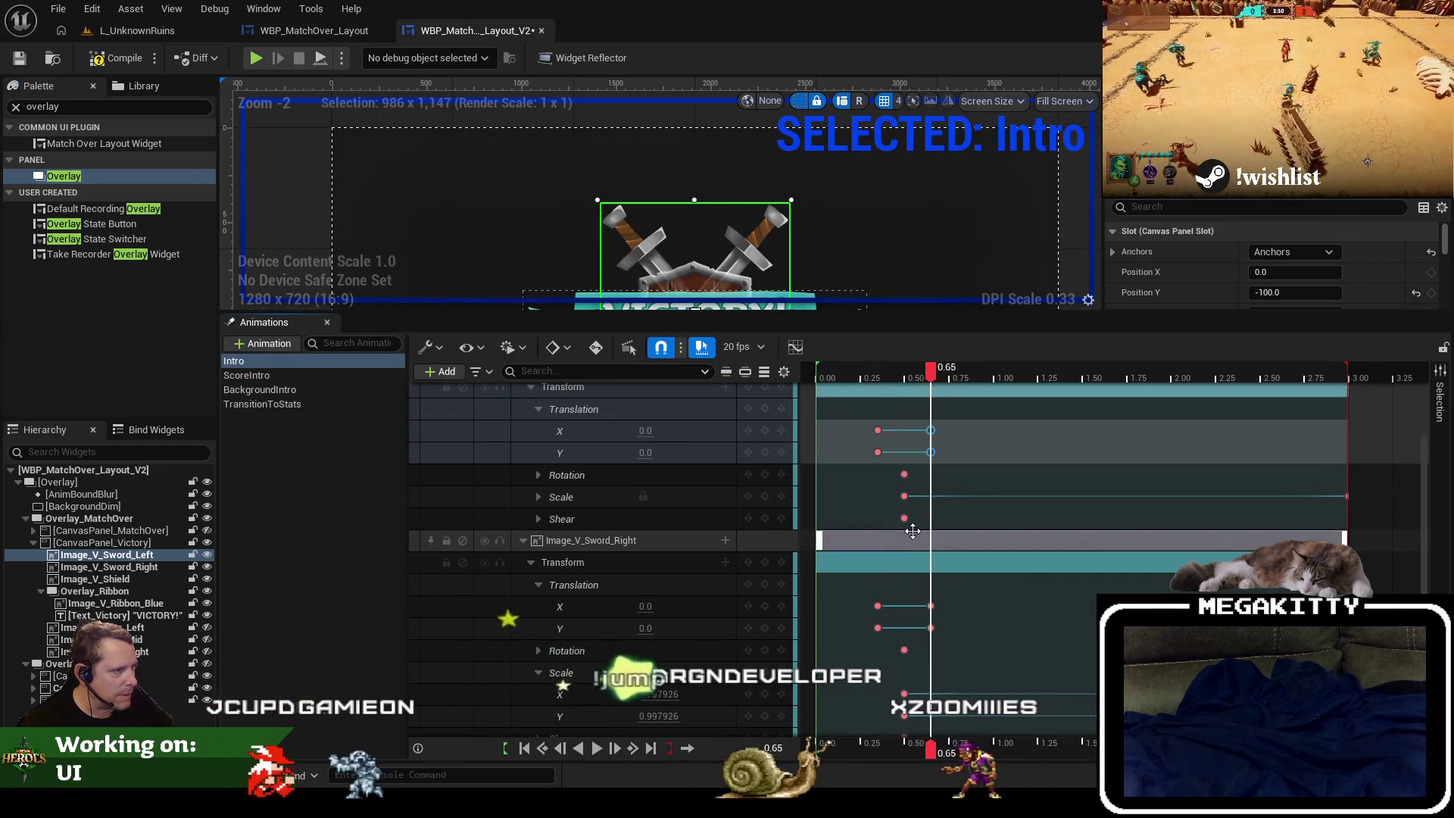
pyautogui.moveTo(833, 313)
pyautogui.mouseDown()
pyautogui.moveTo(839, 519)
pyautogui.moveTo(848, 502)
pyautogui.mouseUp()
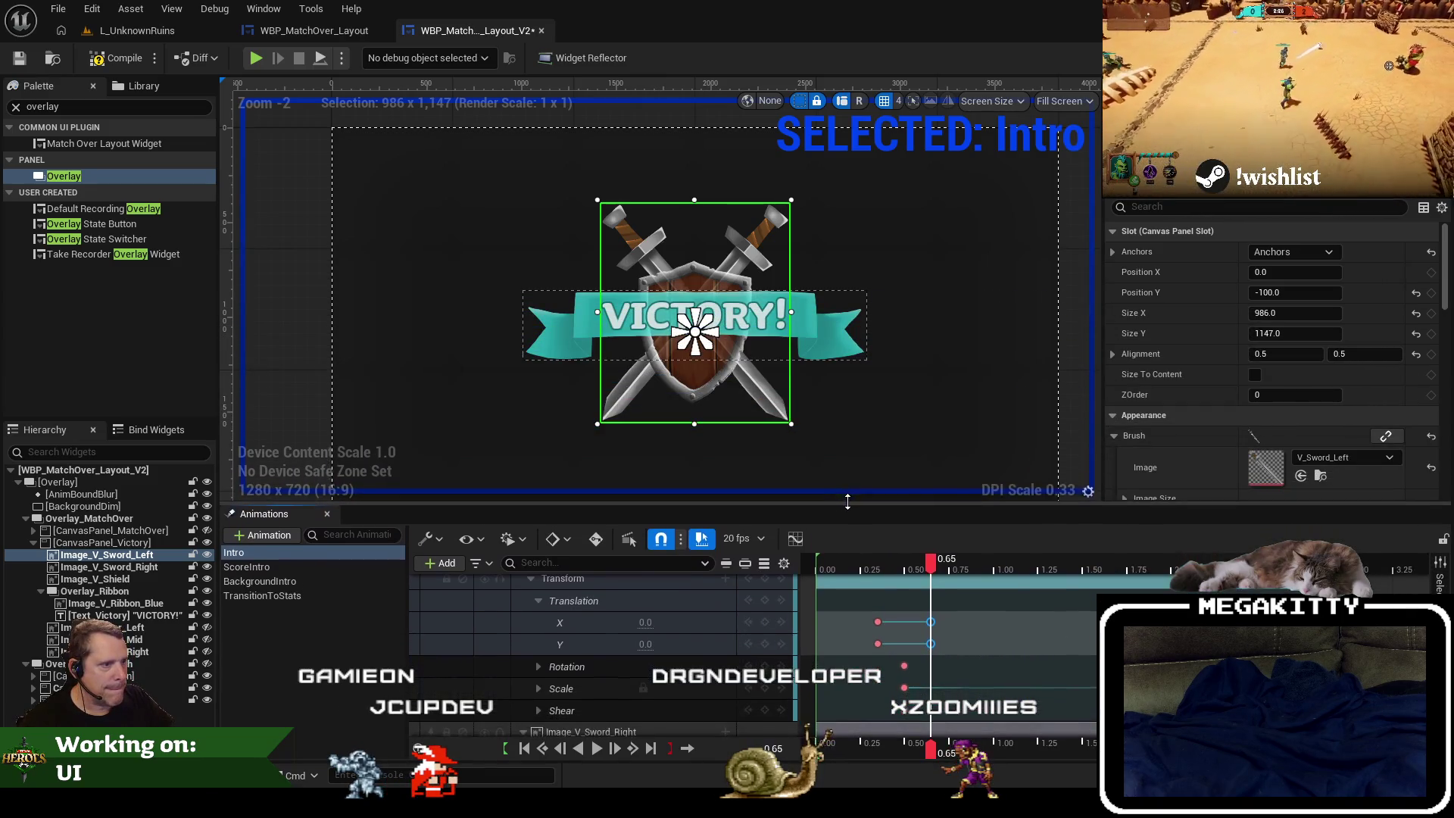
# Rewind and replay the Intro animation from the start to check timing.
pyautogui.moveTo(822, 568); pyautogui.dragTo(817, 569)
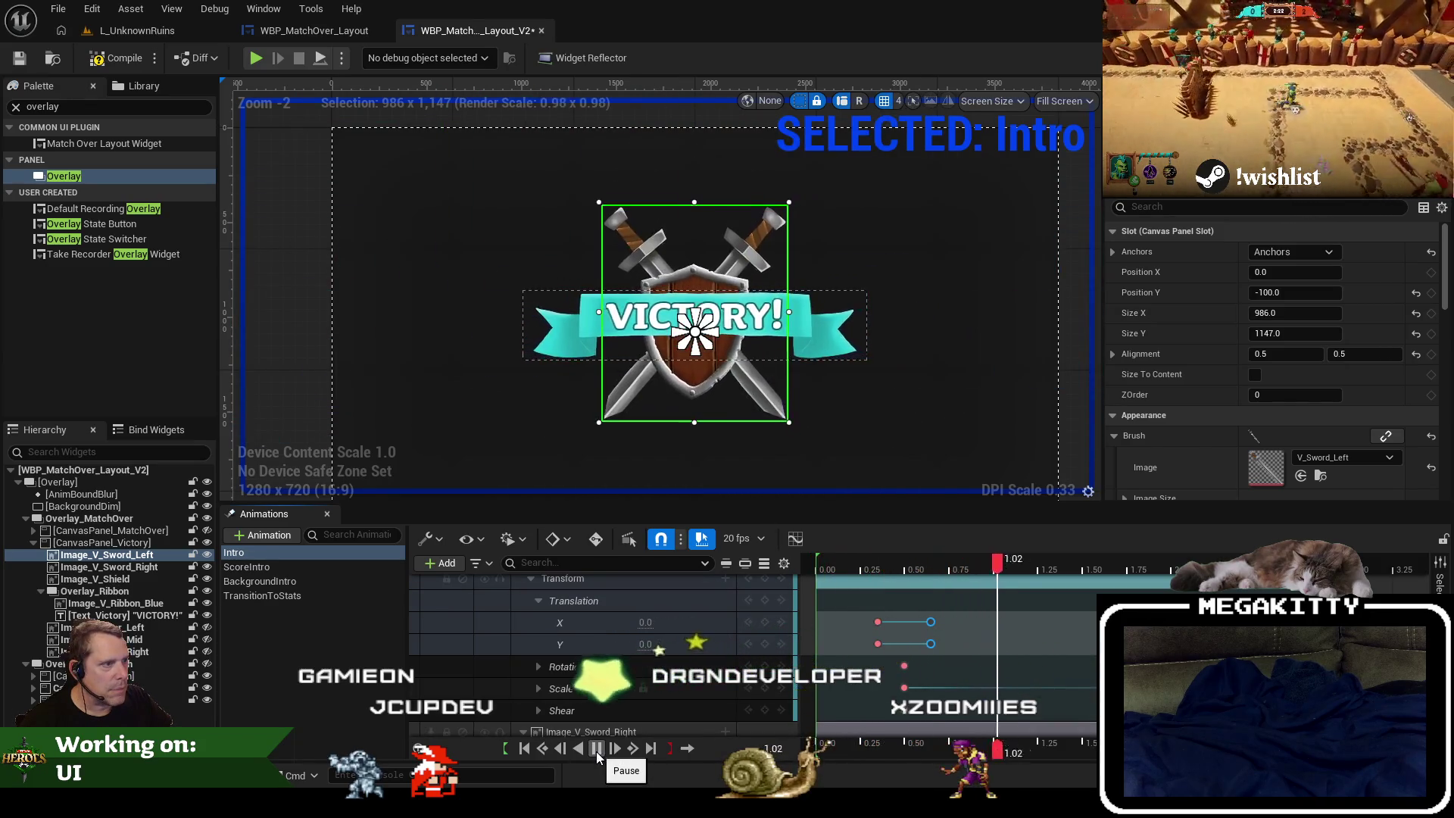
pyautogui.click(609, 742)
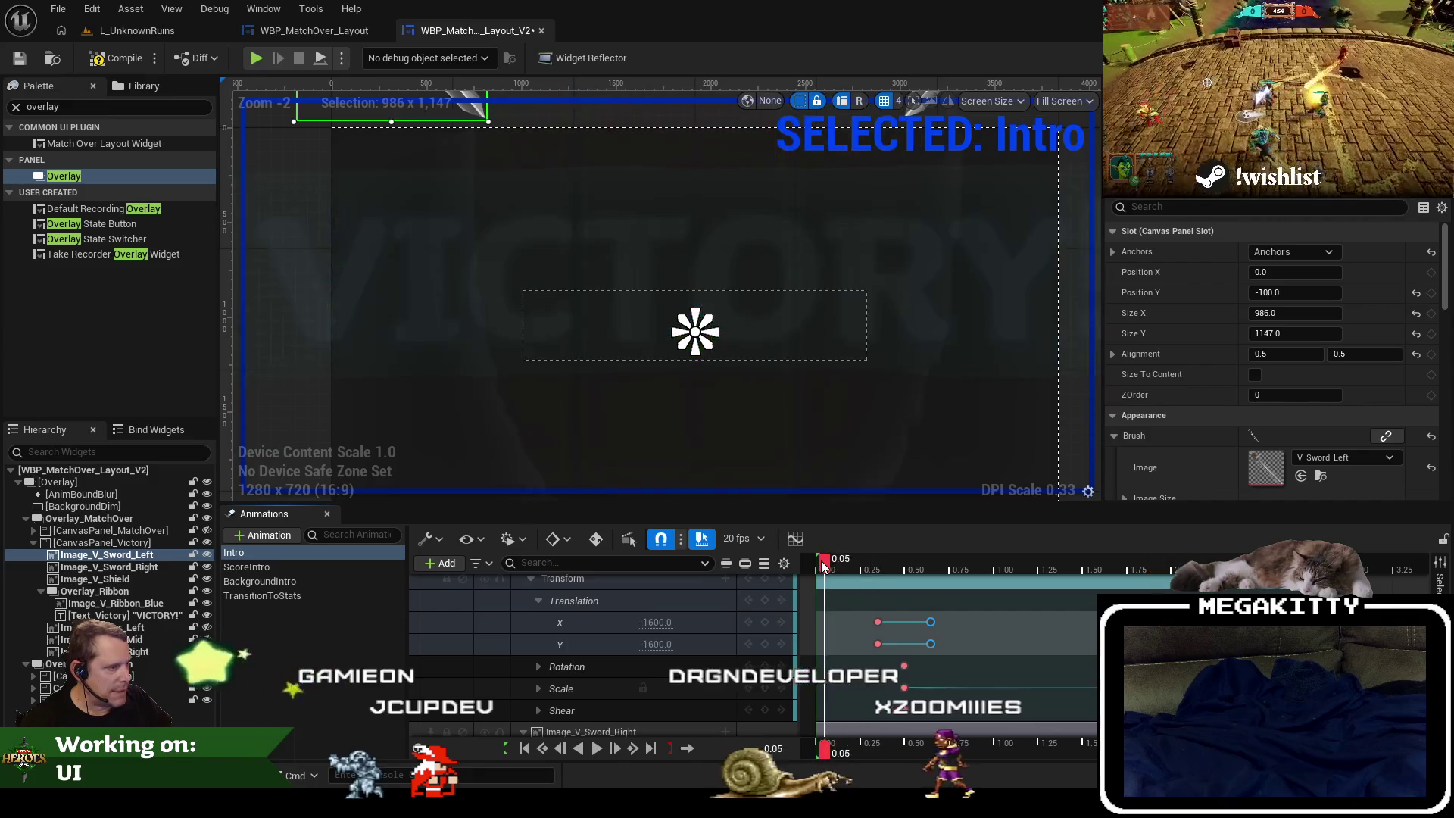
pyautogui.click(597, 748)
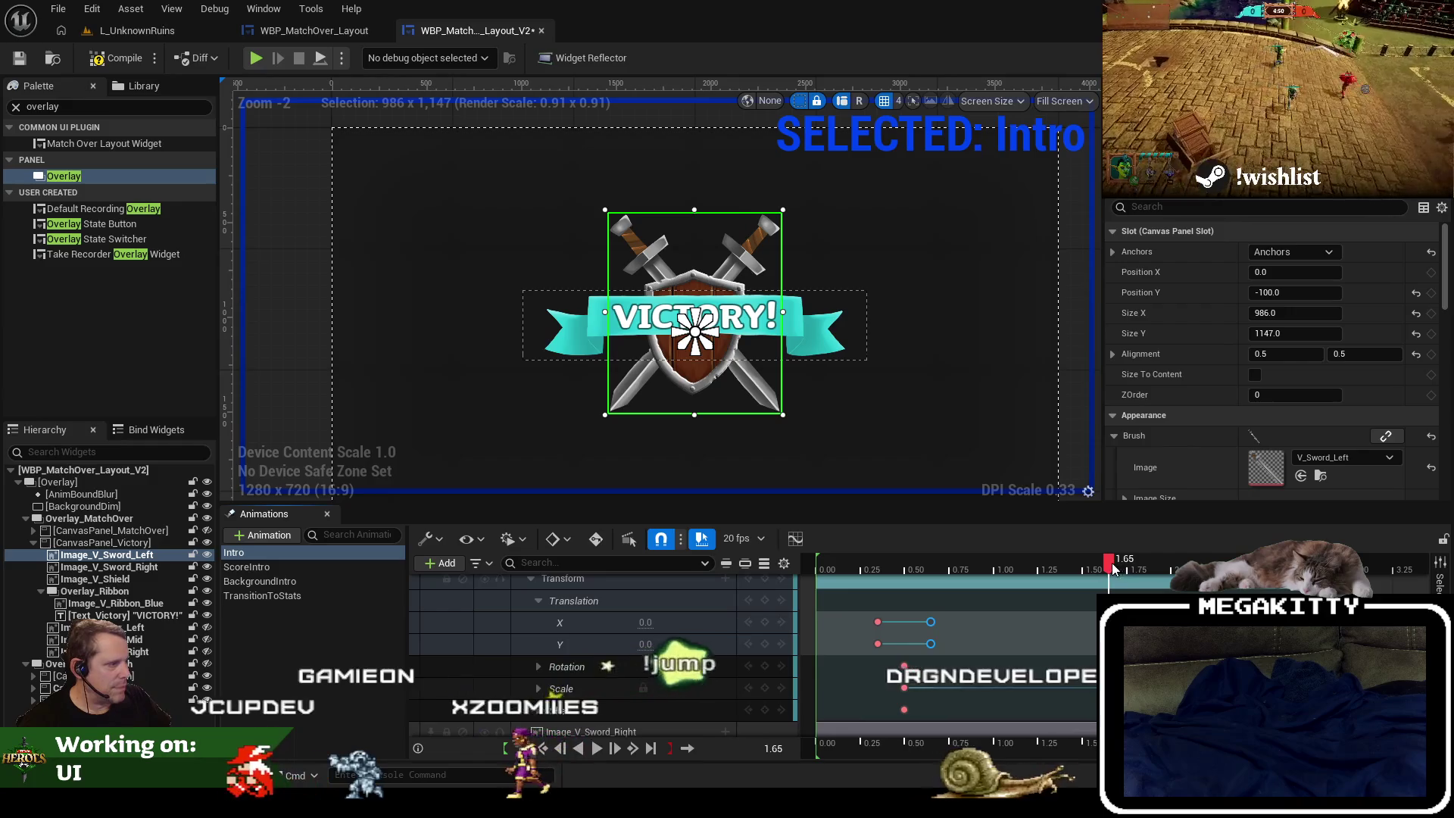
pyautogui.click(825, 565)
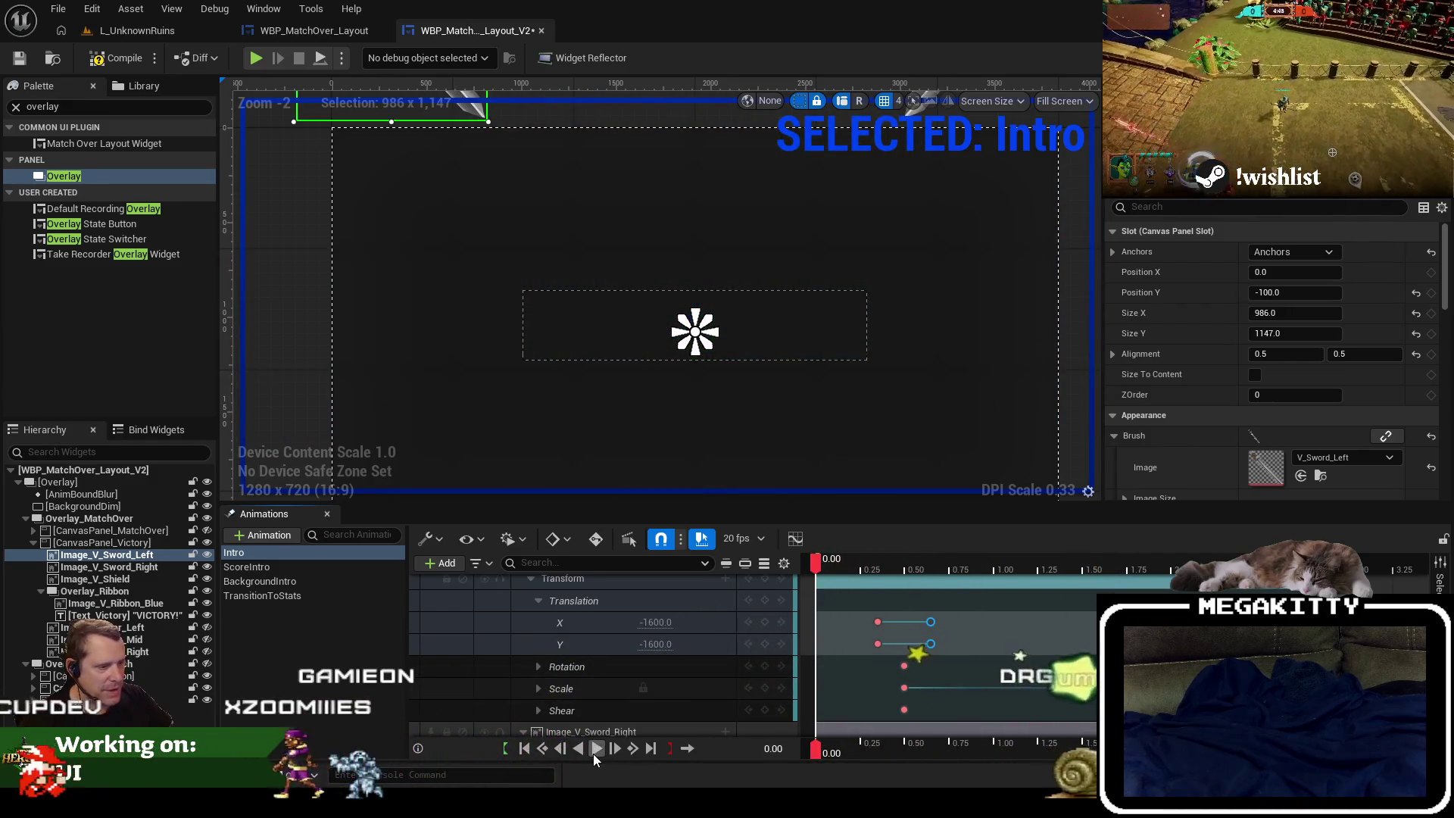
pyautogui.click(595, 750)
pyautogui.click(595, 748)
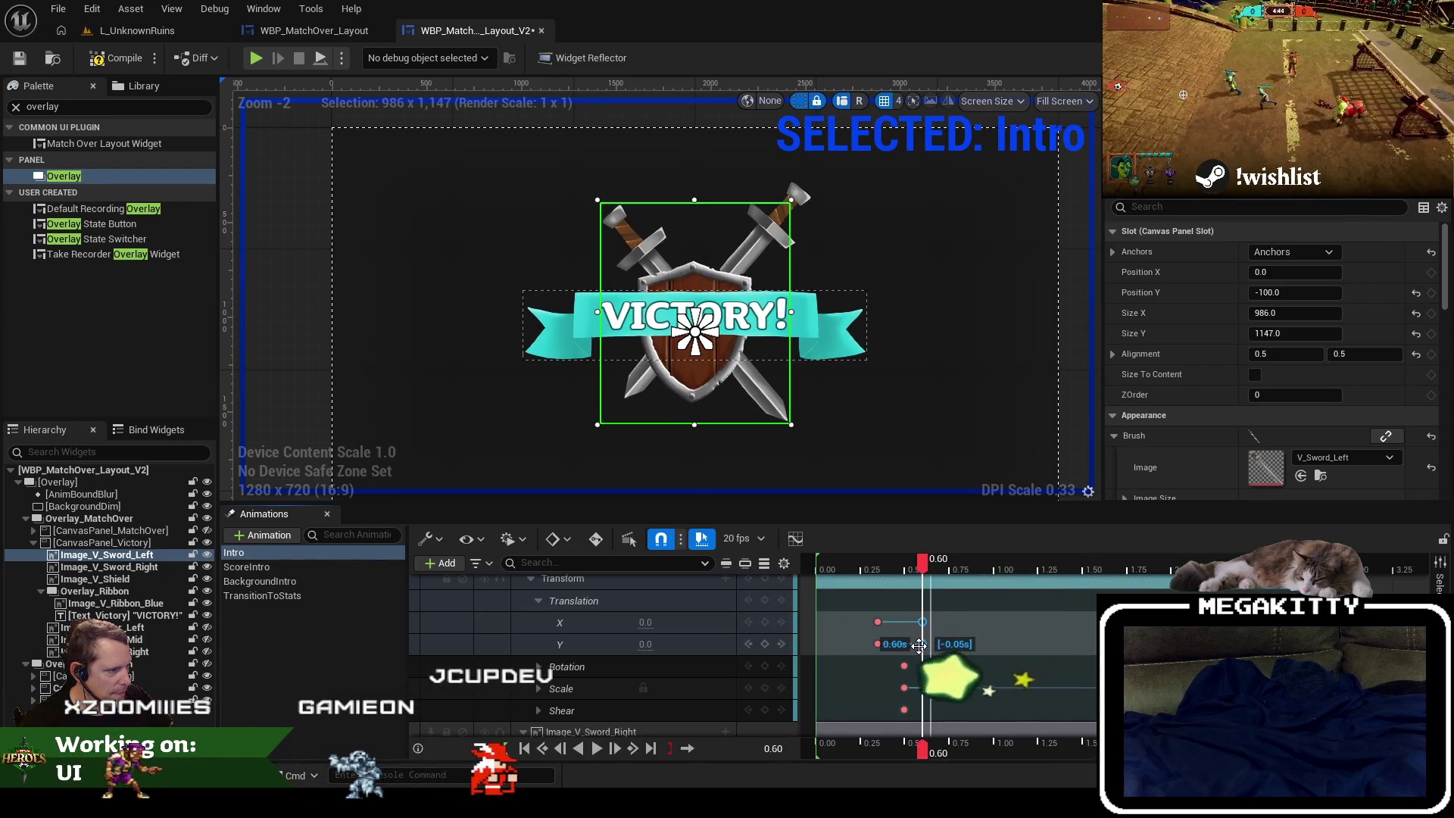
# Move the right sword's translation keys to 0.55 s and rewind to the start.
pyautogui.click(913, 565)
pyautogui.scroll(-2, 949, 638)
pyautogui.scroll(-2, 966, 672)
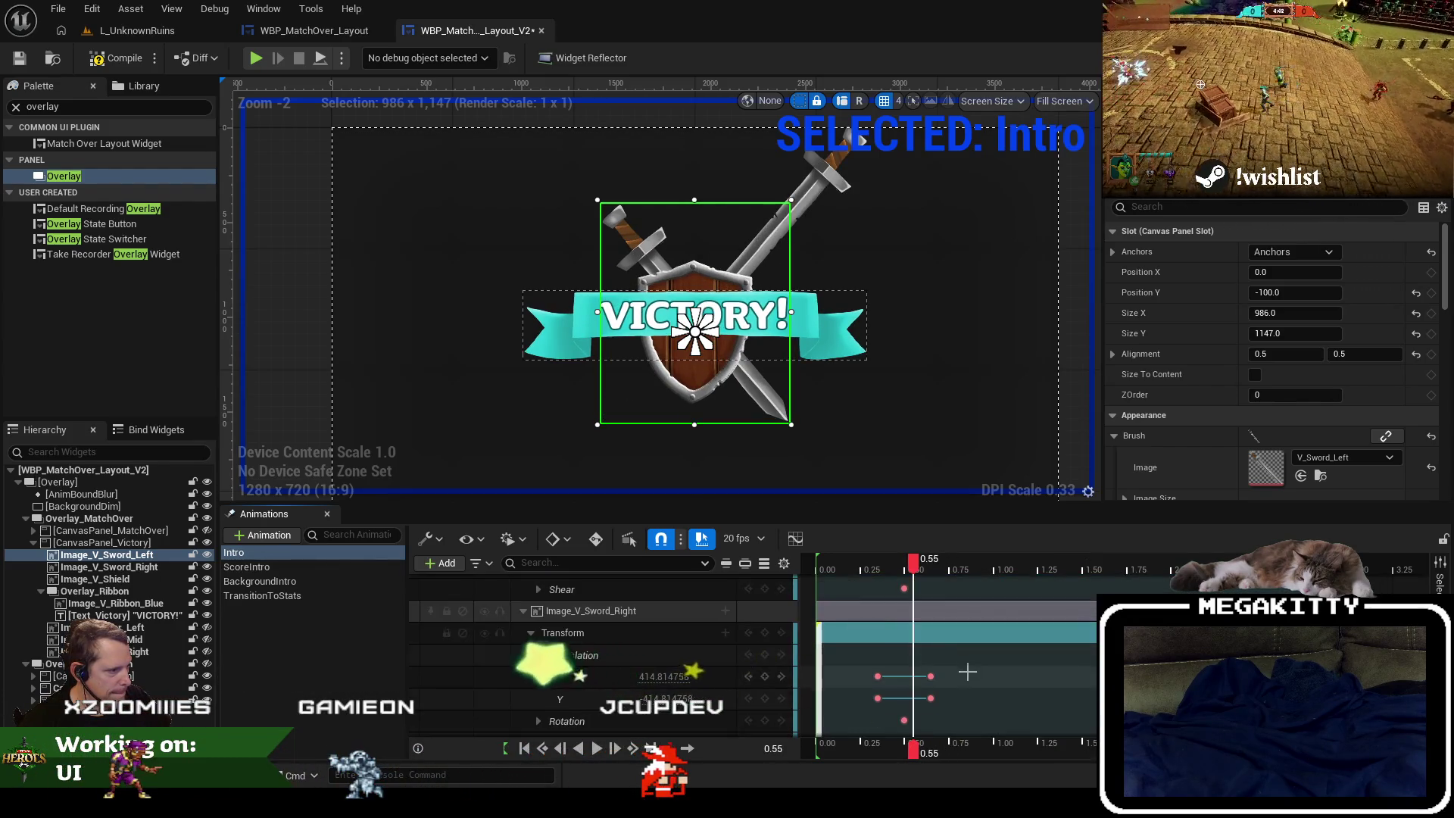
pyautogui.moveTo(929, 698); pyautogui.dragTo(918, 699)
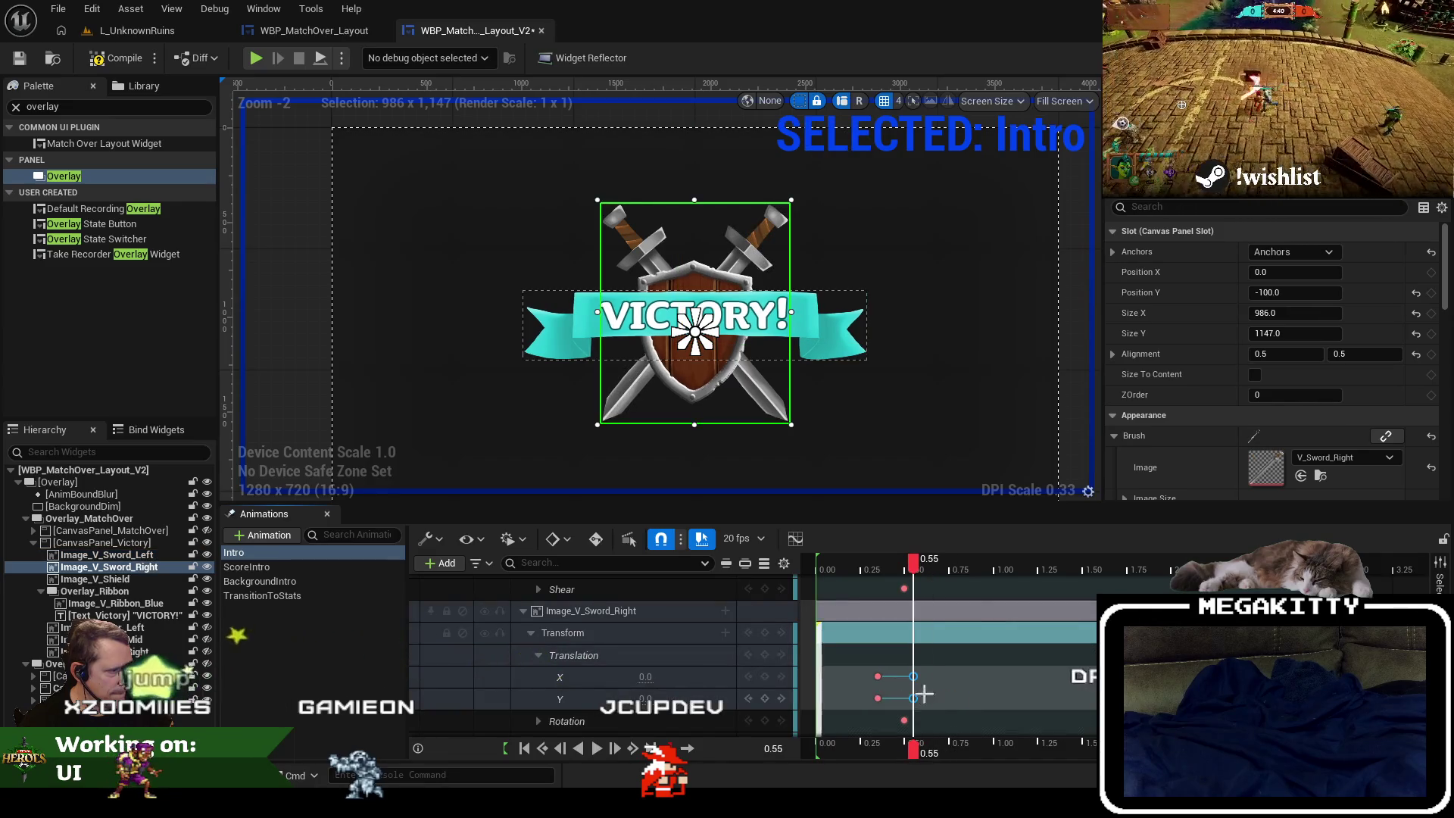
pyautogui.scroll(6, 900, 614)
pyautogui.moveTo(913, 566); pyautogui.dragTo(816, 569)
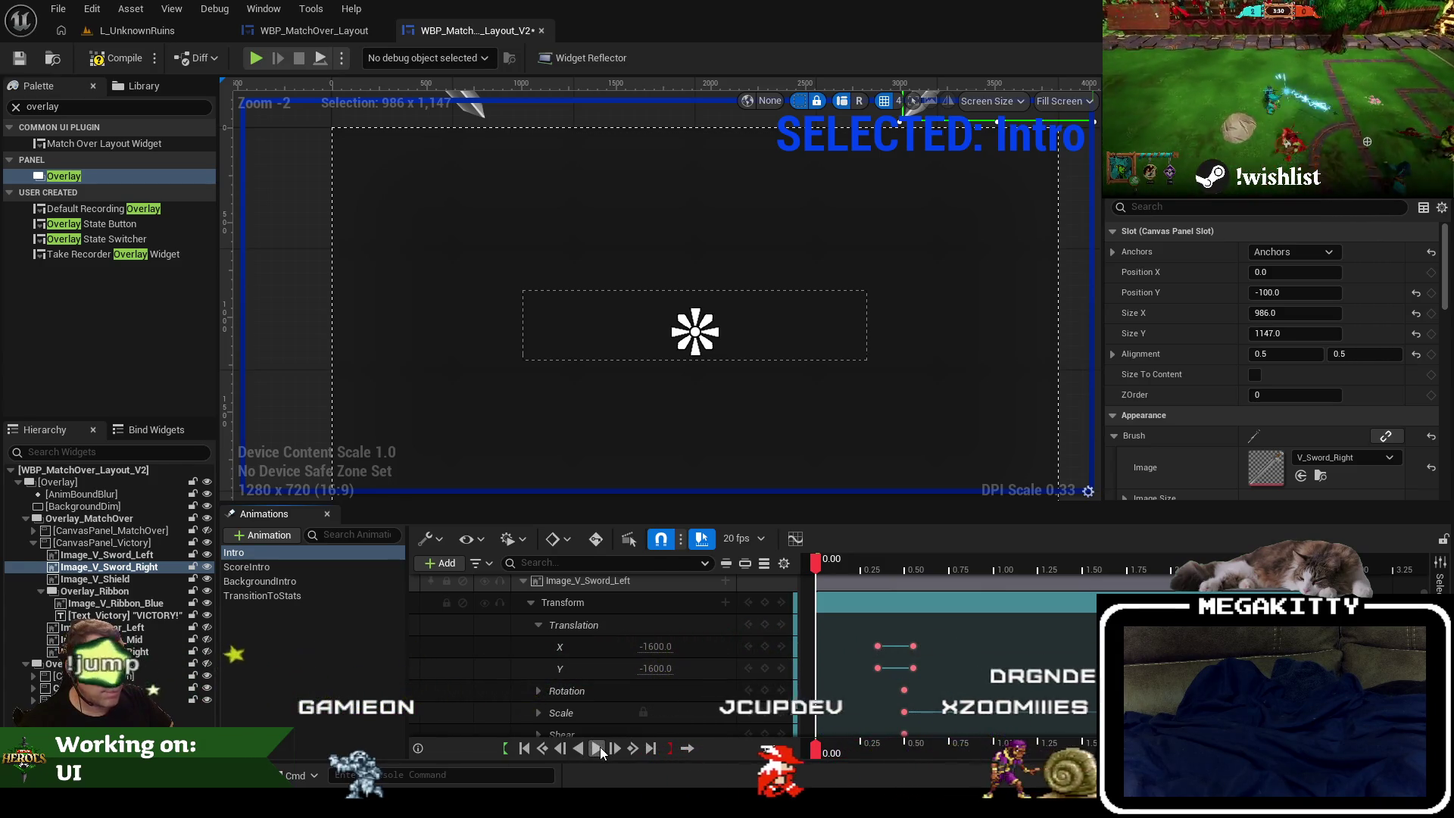
# Replay the Intro from 0.00 to check the swords' timing.
pyautogui.click(597, 748)
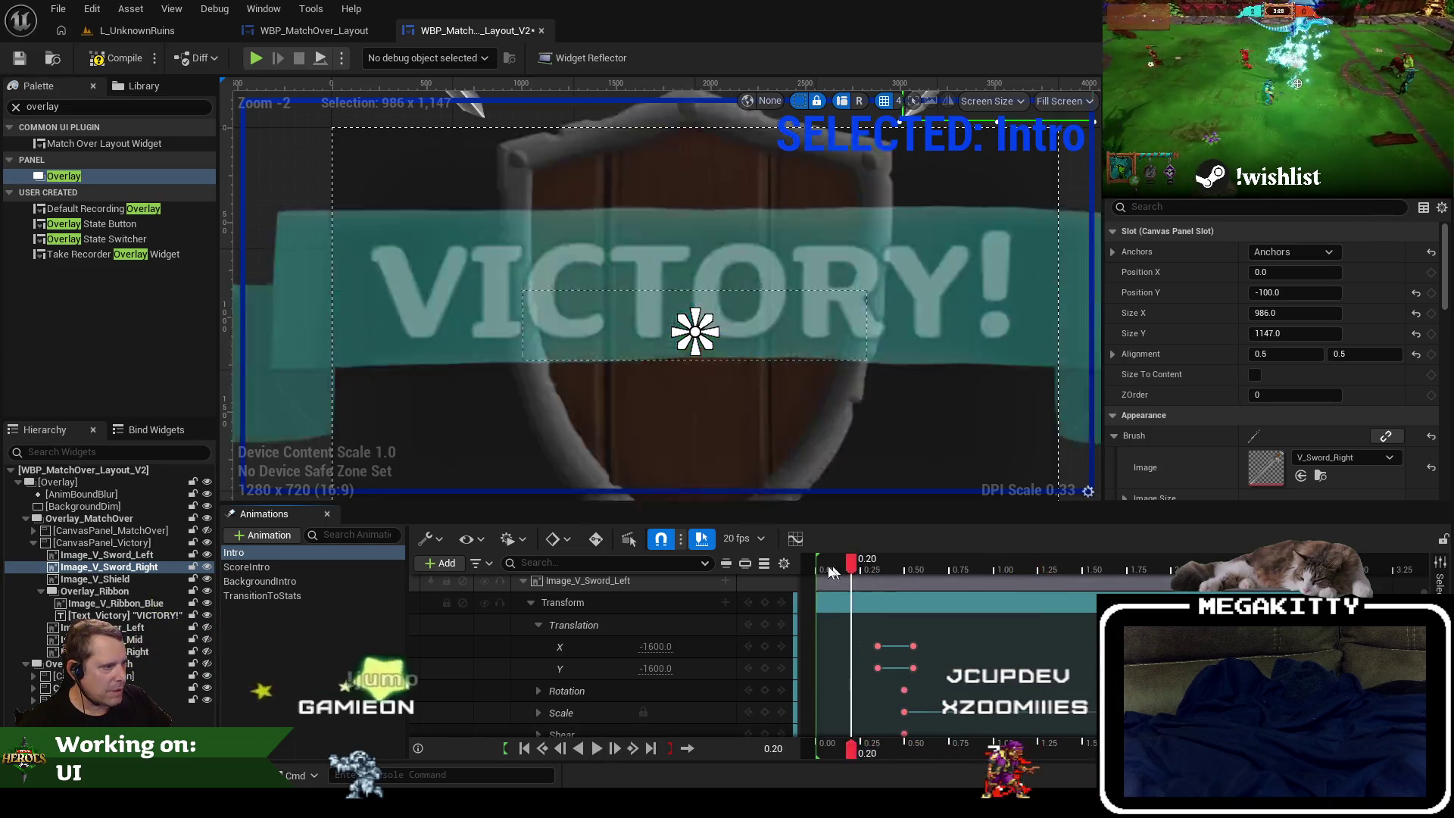
pyautogui.moveTo(831, 571); pyautogui.dragTo(807, 573)
pyautogui.click(592, 748)
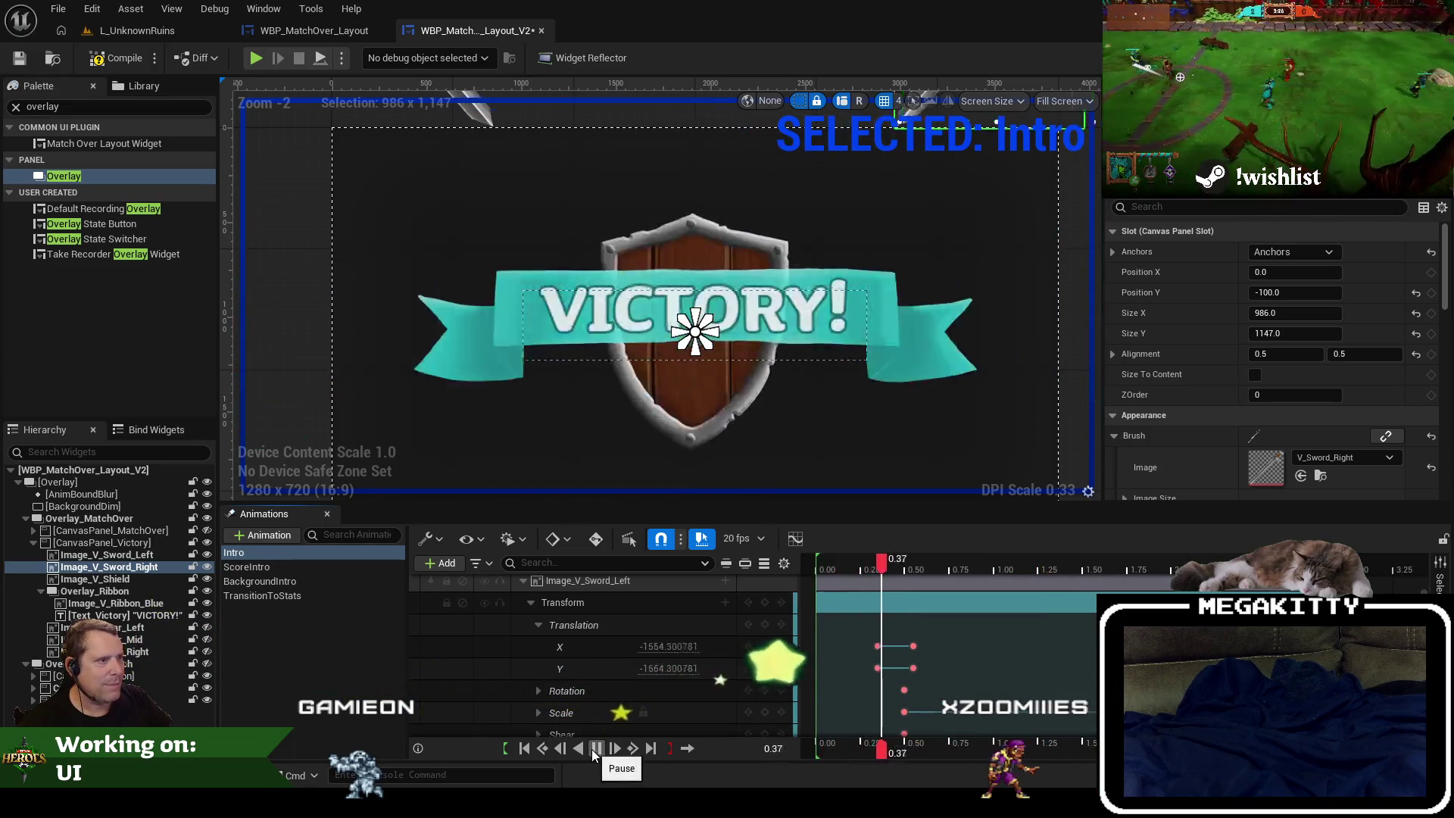
pyautogui.click(820, 573)
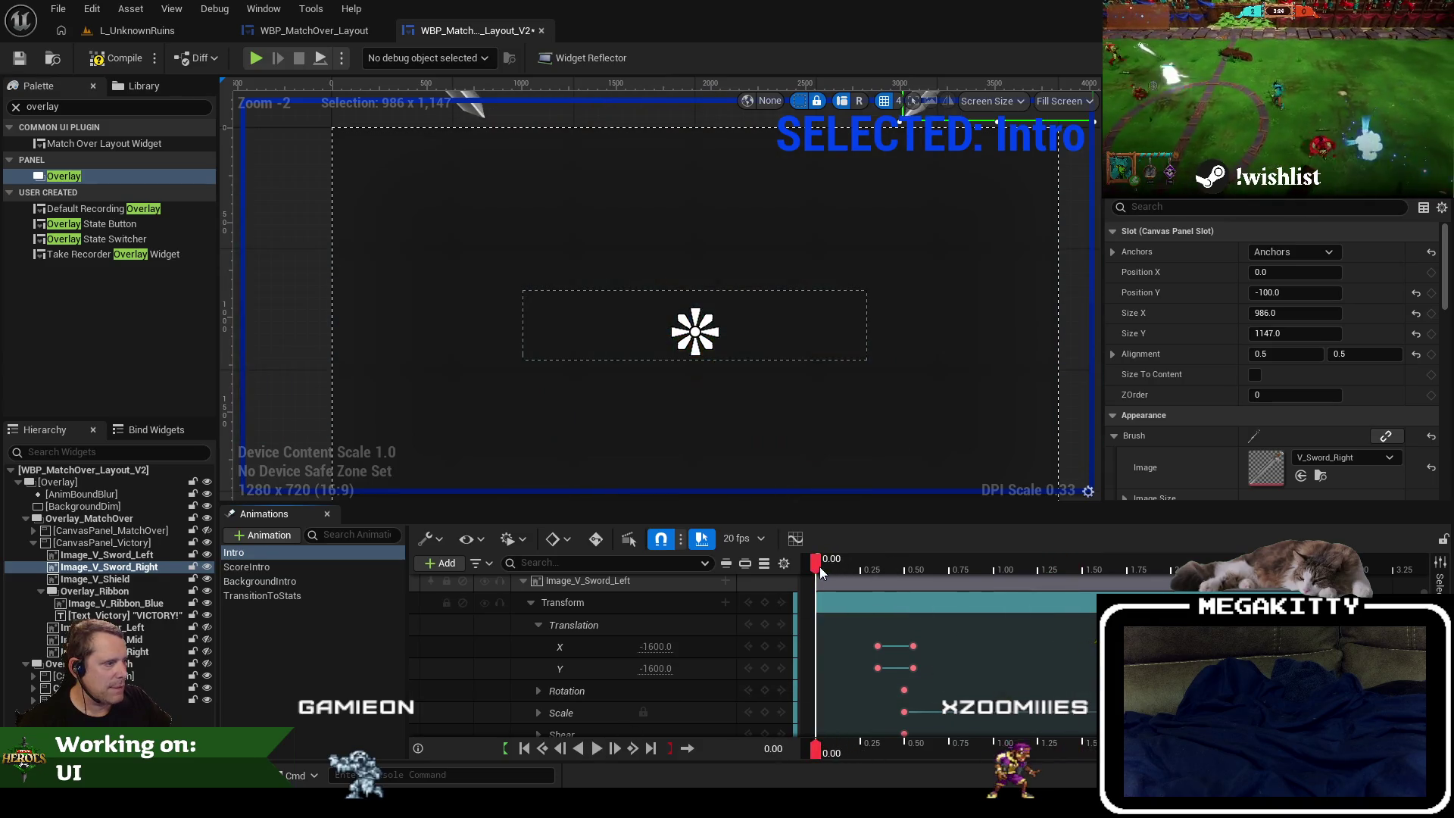
pyautogui.click(594, 748)
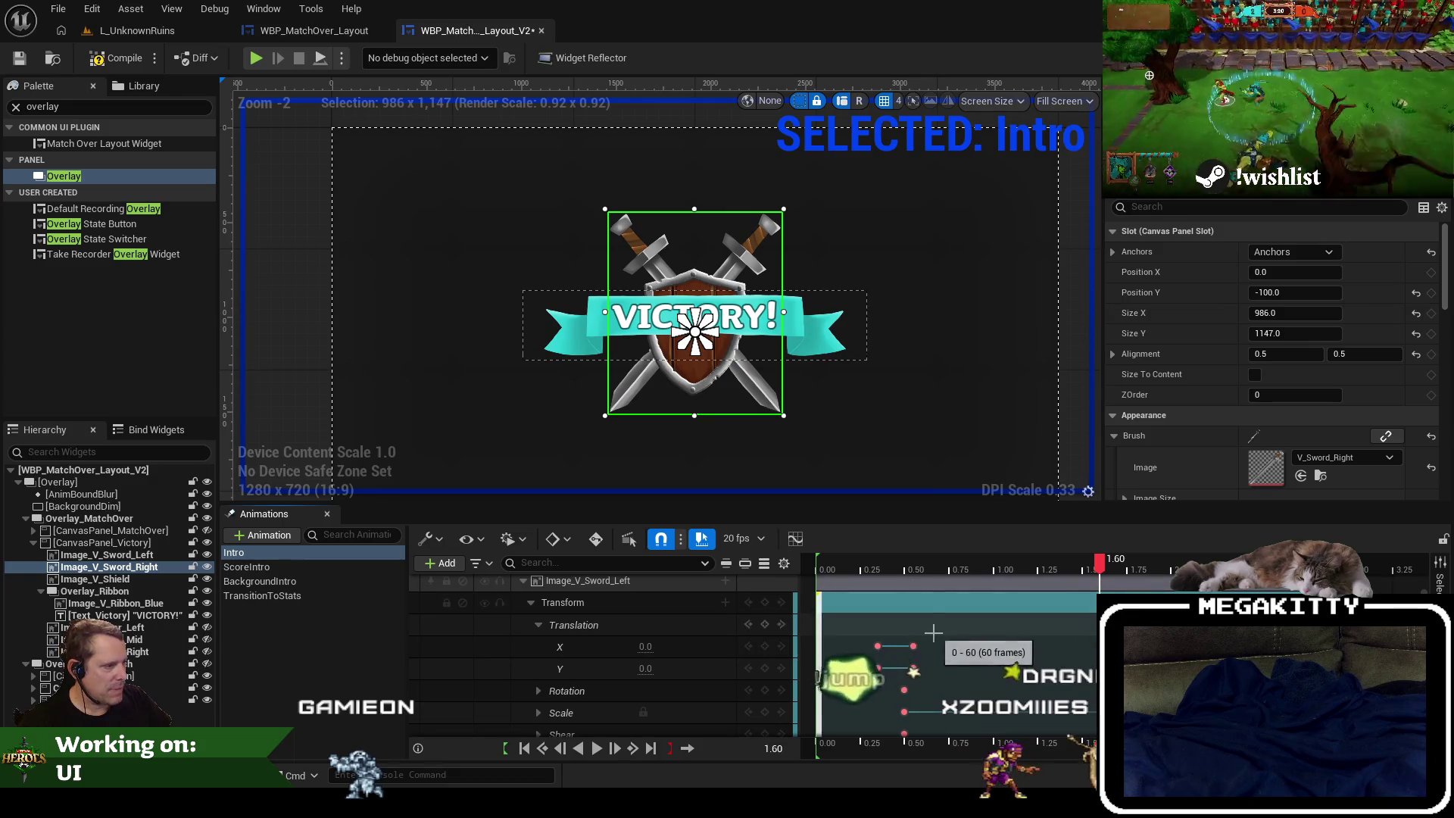
# Move the right sword's translation keys to 0.60 s and replay the Intro to verify.
pyautogui.moveTo(933, 632); pyautogui.dragTo(917, 670)
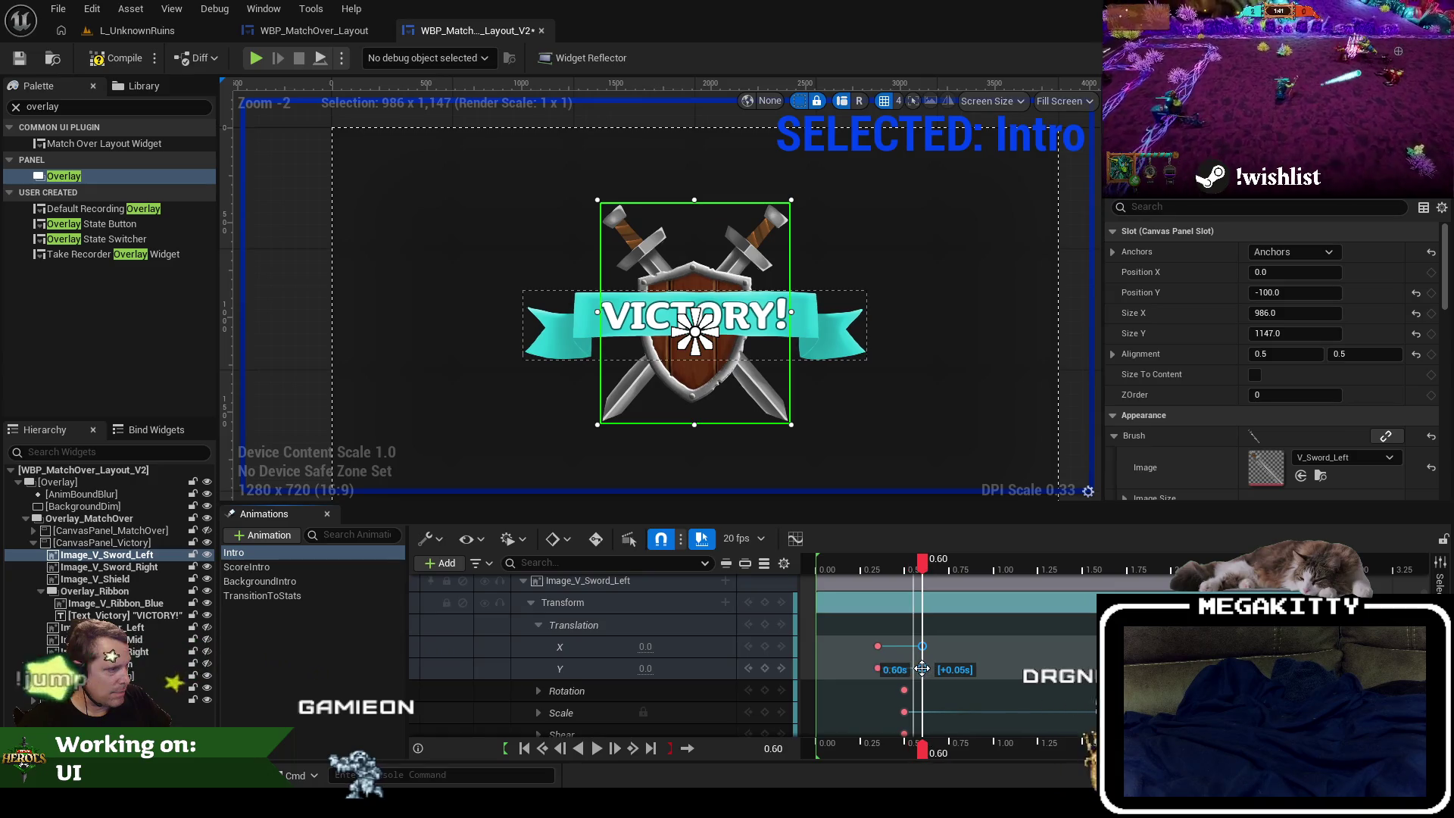
pyautogui.scroll(-3, 921, 668)
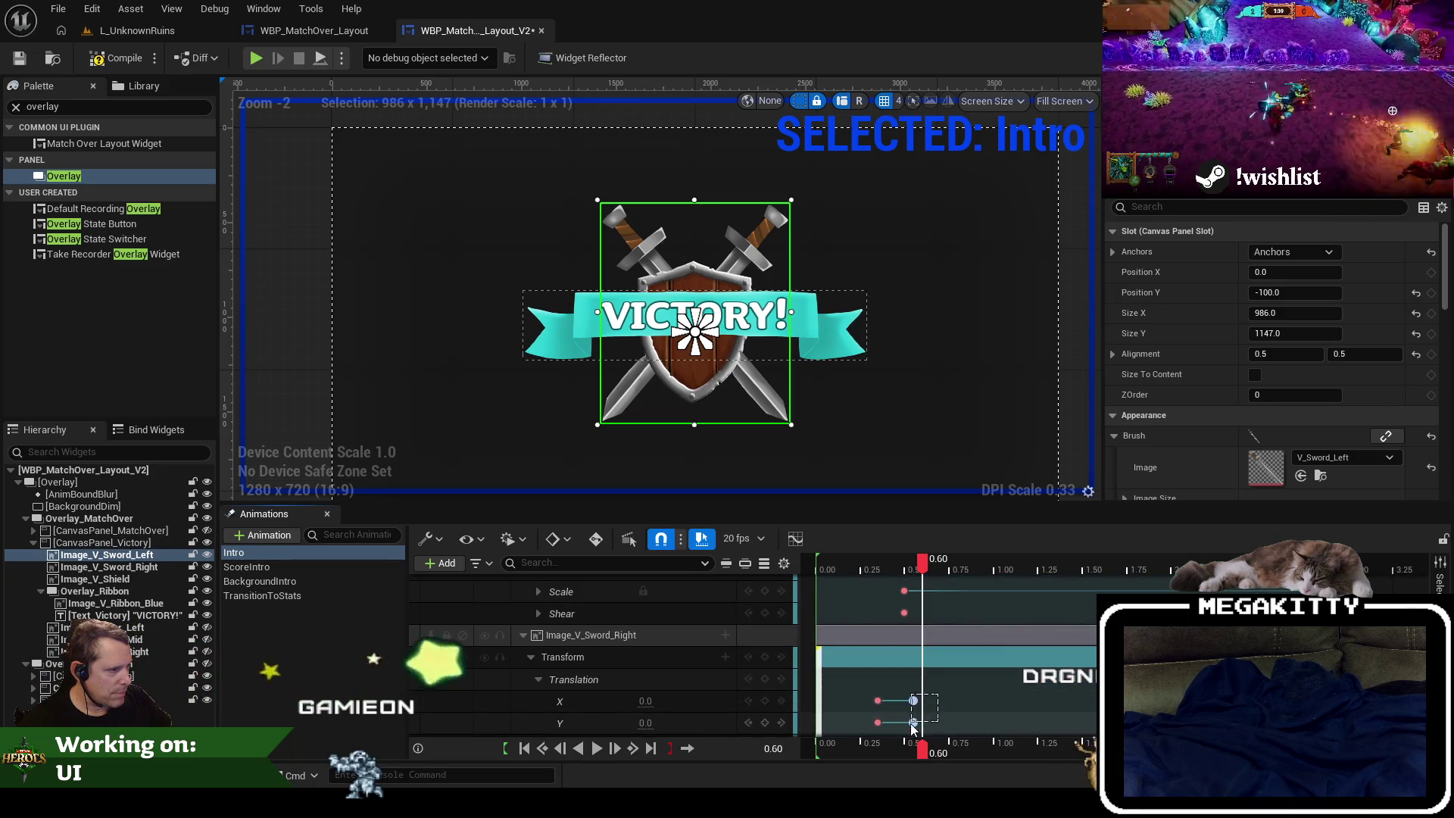
pyautogui.moveTo(931, 689)
pyautogui.mouseDown()
pyautogui.moveTo(905, 730)
pyautogui.moveTo(923, 721)
pyautogui.mouseUp()
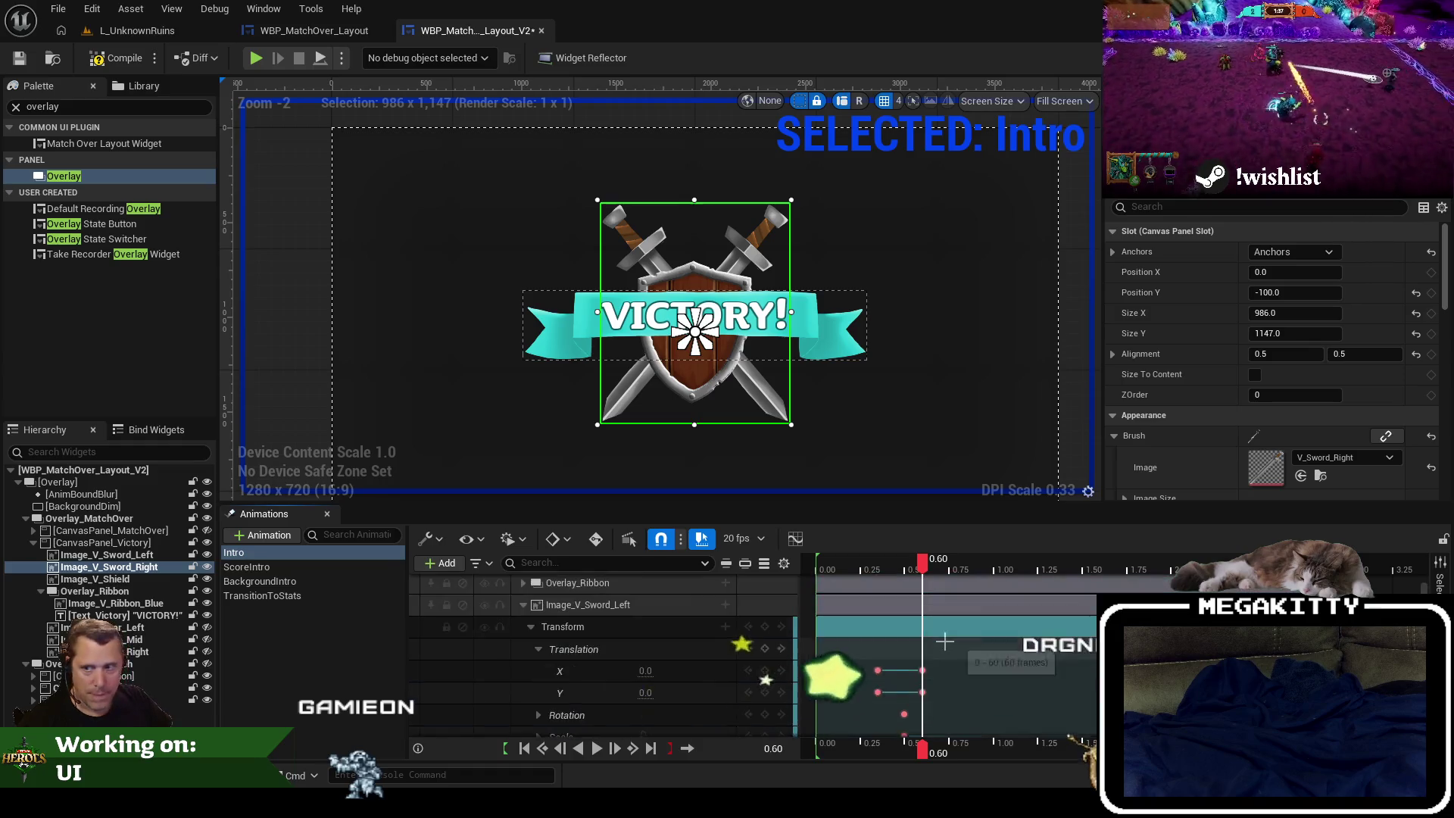
pyautogui.scroll(3, 946, 681)
pyautogui.moveTo(908, 564); pyautogui.dragTo(816, 565)
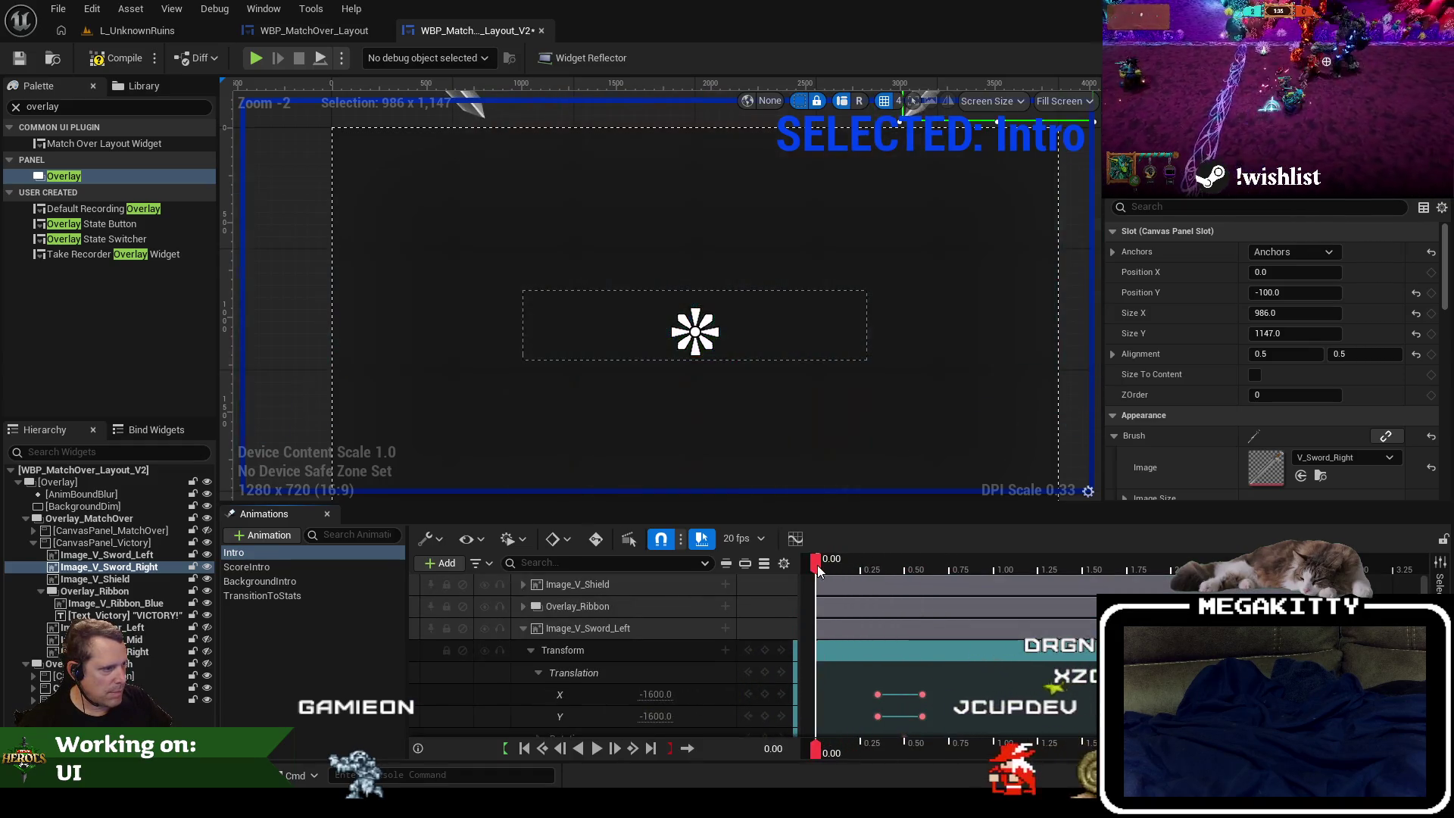
pyautogui.click(597, 750)
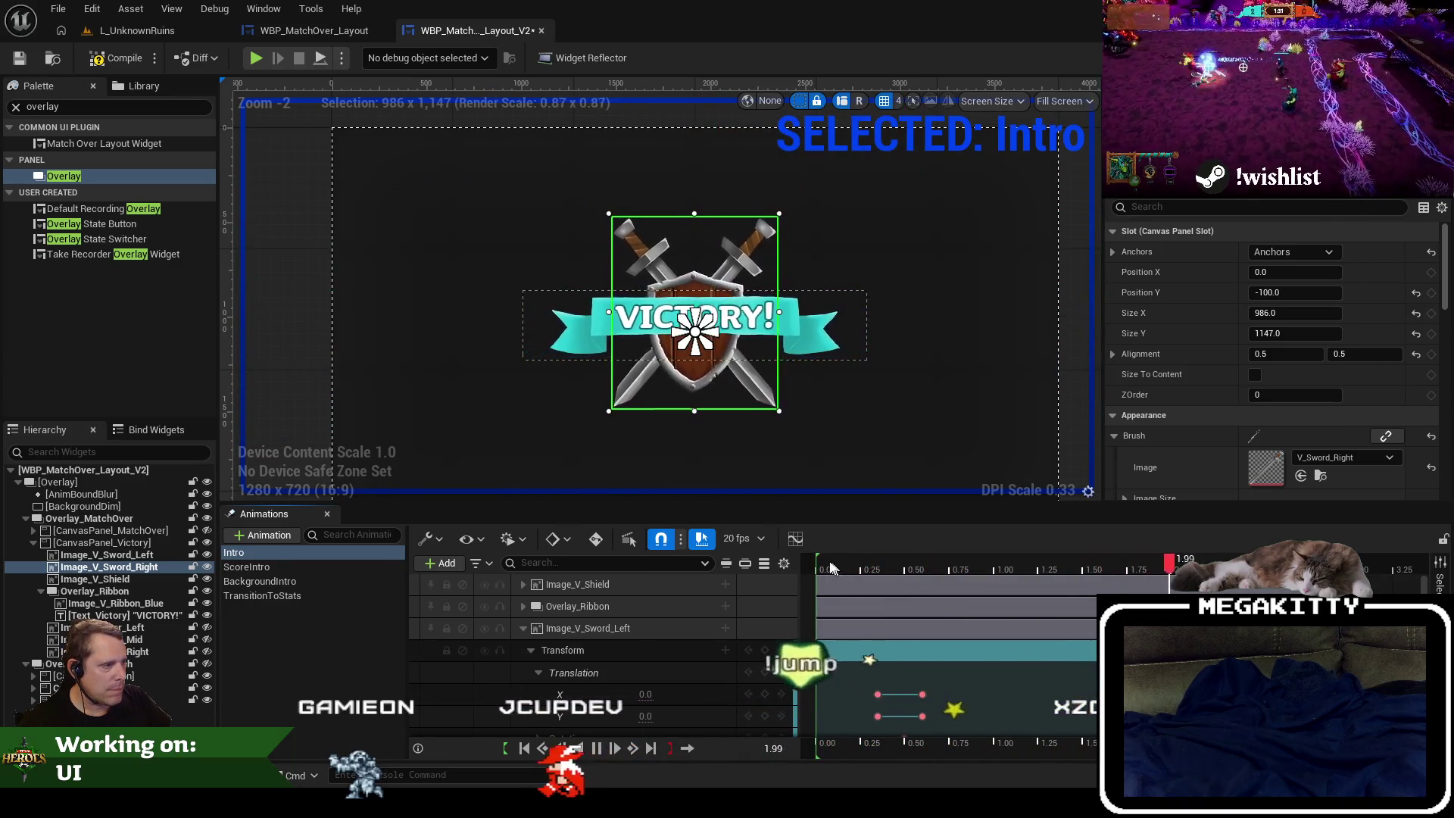
pyautogui.click(597, 749)
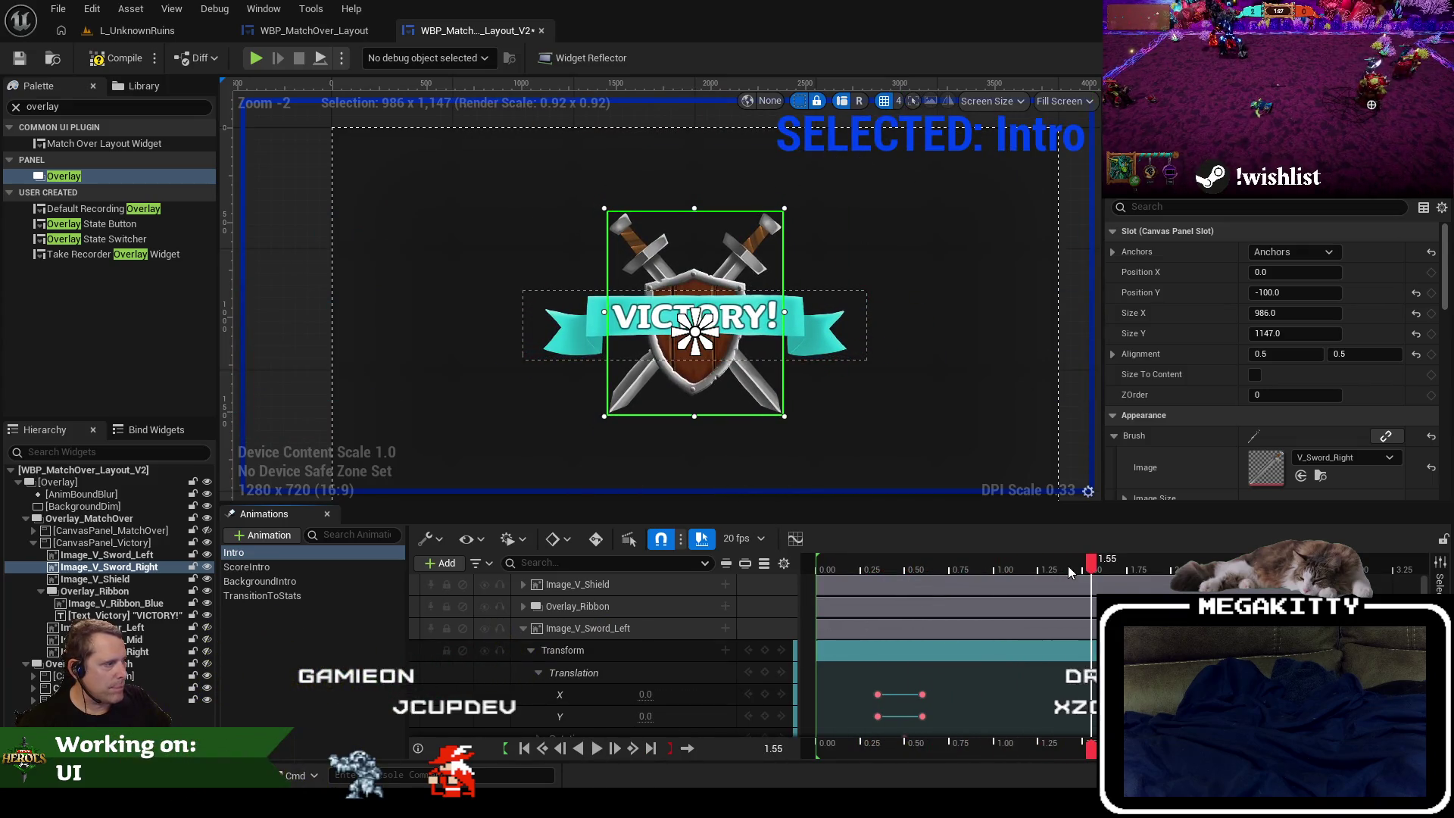
pyautogui.moveTo(1088, 566); pyautogui.dragTo(811, 575)
pyautogui.scroll(-1, 891, 643)
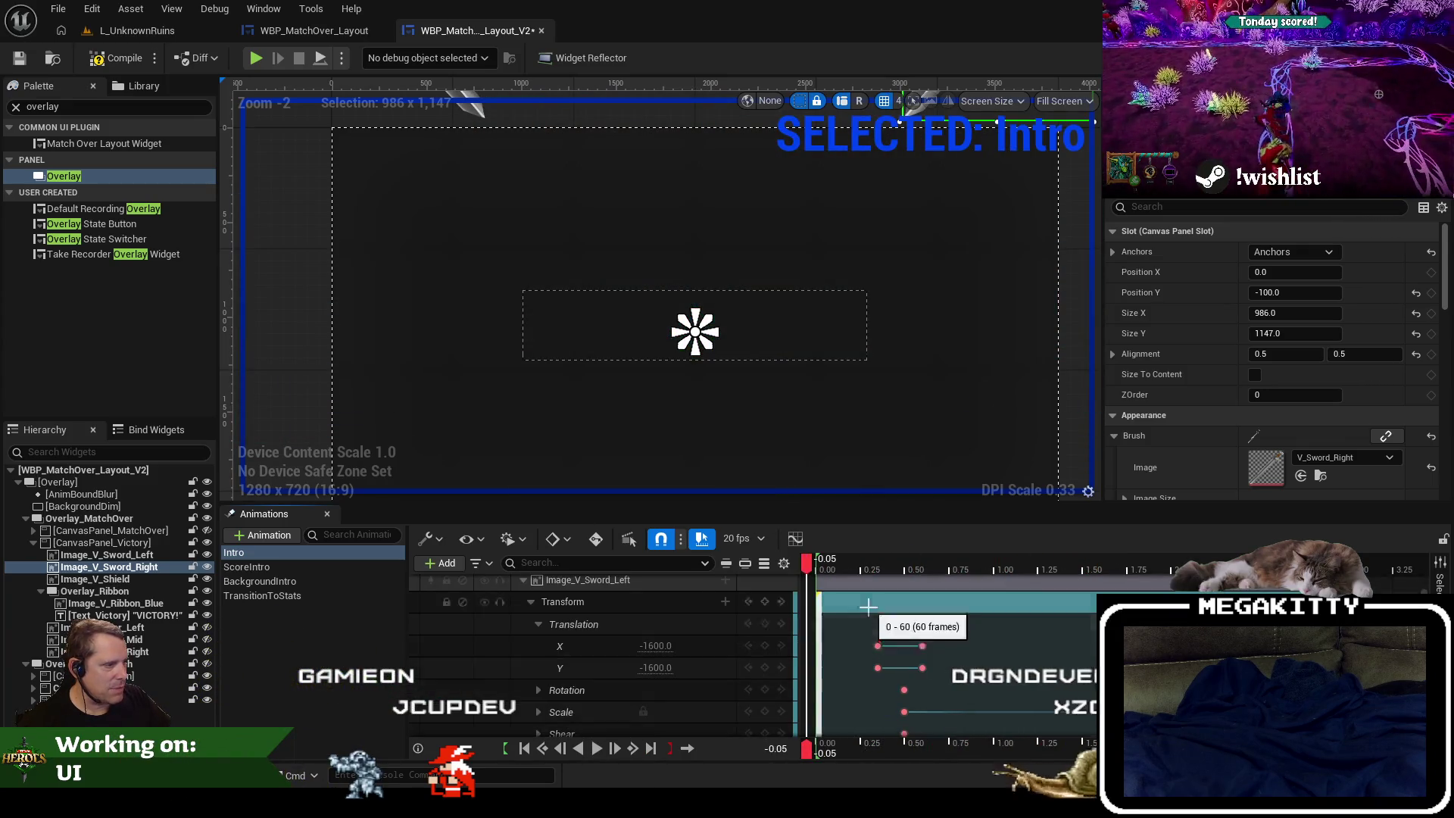
# Play and rewind the Intro animation to watch both swords fly in from opposite corners.
pyautogui.click(598, 748)
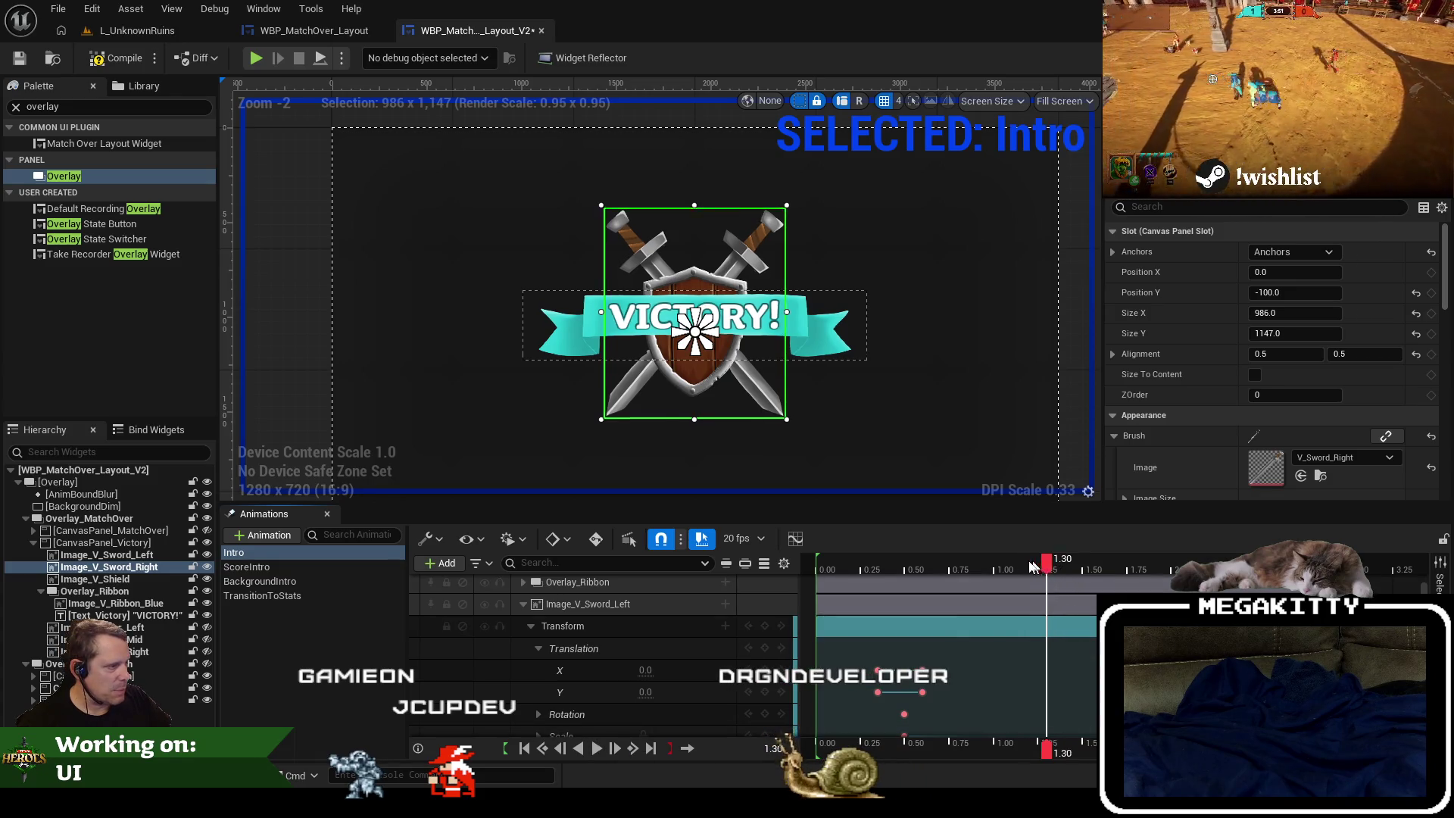
pyautogui.moveTo(1034, 568); pyautogui.dragTo(835, 561)
pyautogui.click(597, 748)
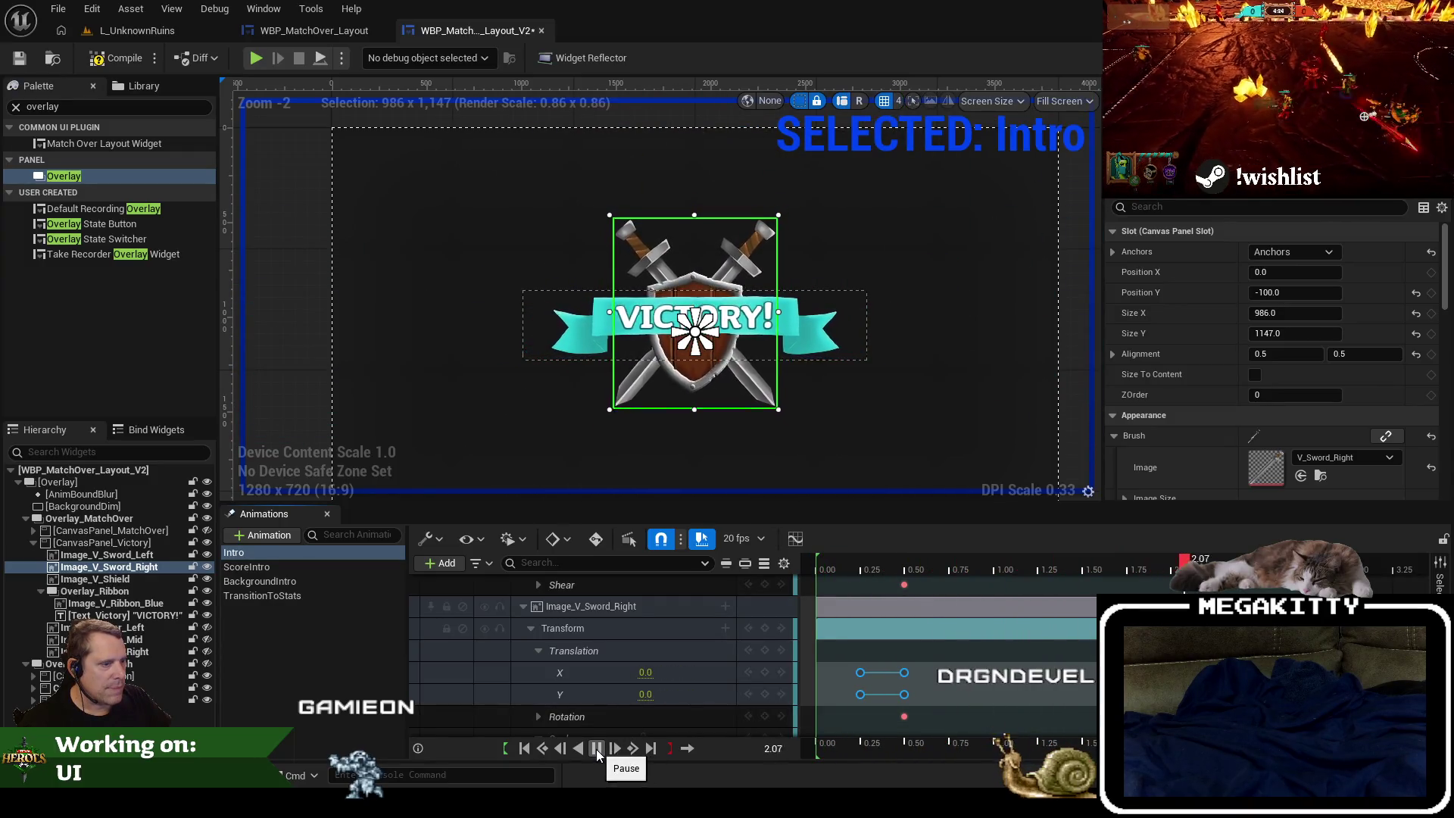
pyautogui.click(819, 570)
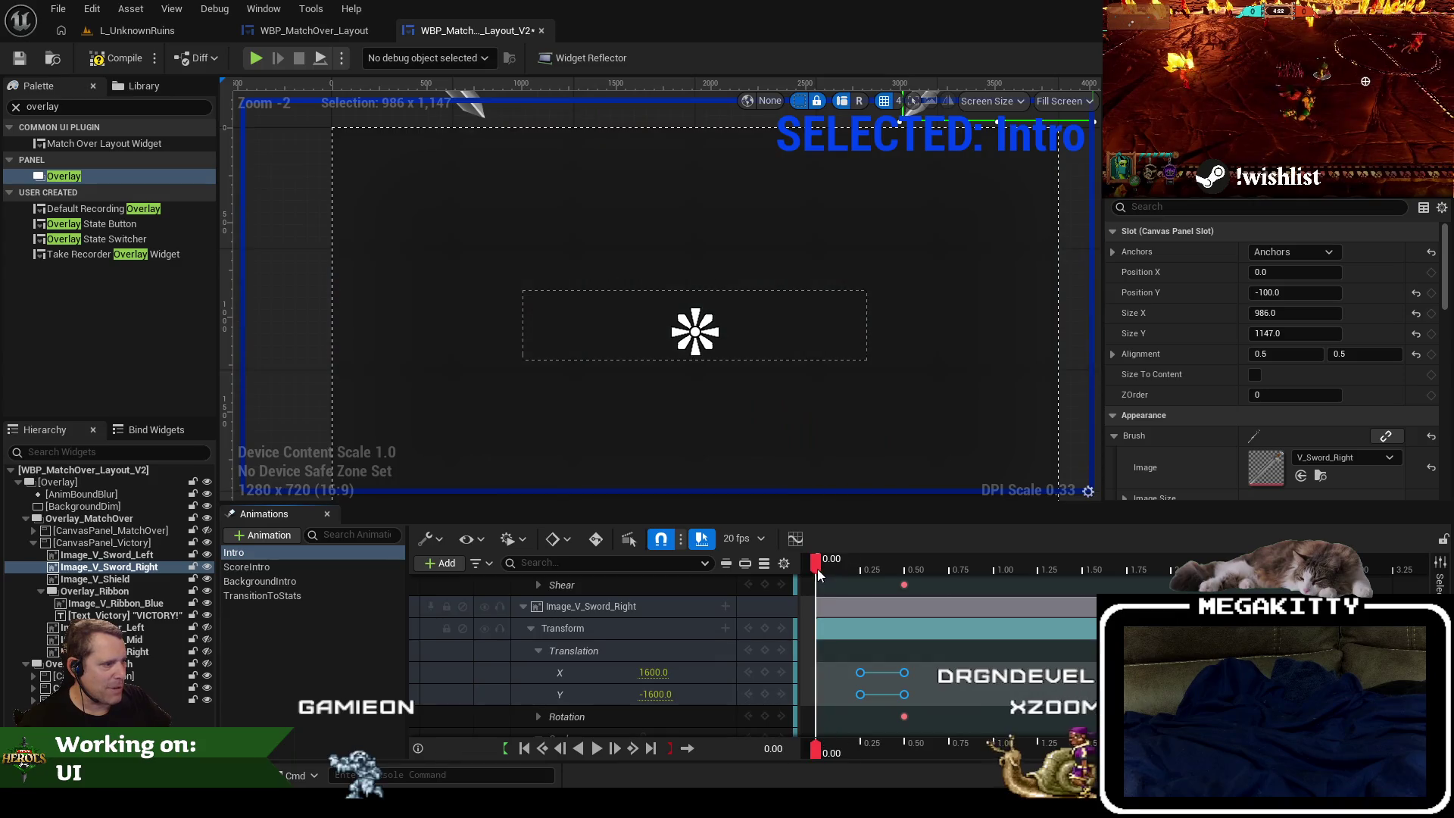
pyautogui.click(597, 748)
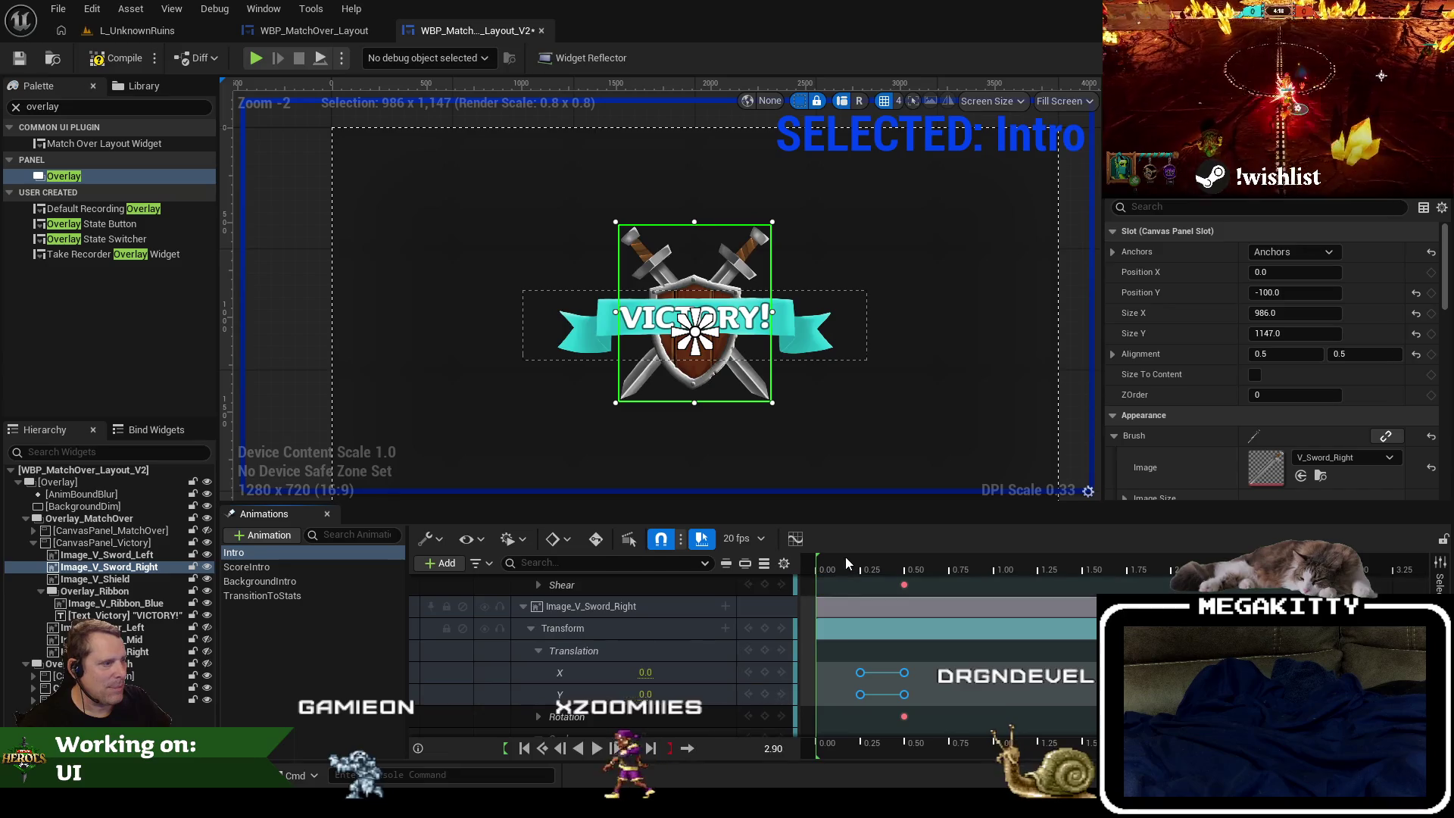
# Pause at 1.65 with the swords settled and collapse Overlay_Ribbon in the Hierarchy.
pyautogui.click(596, 748)
pyautogui.click(597, 748)
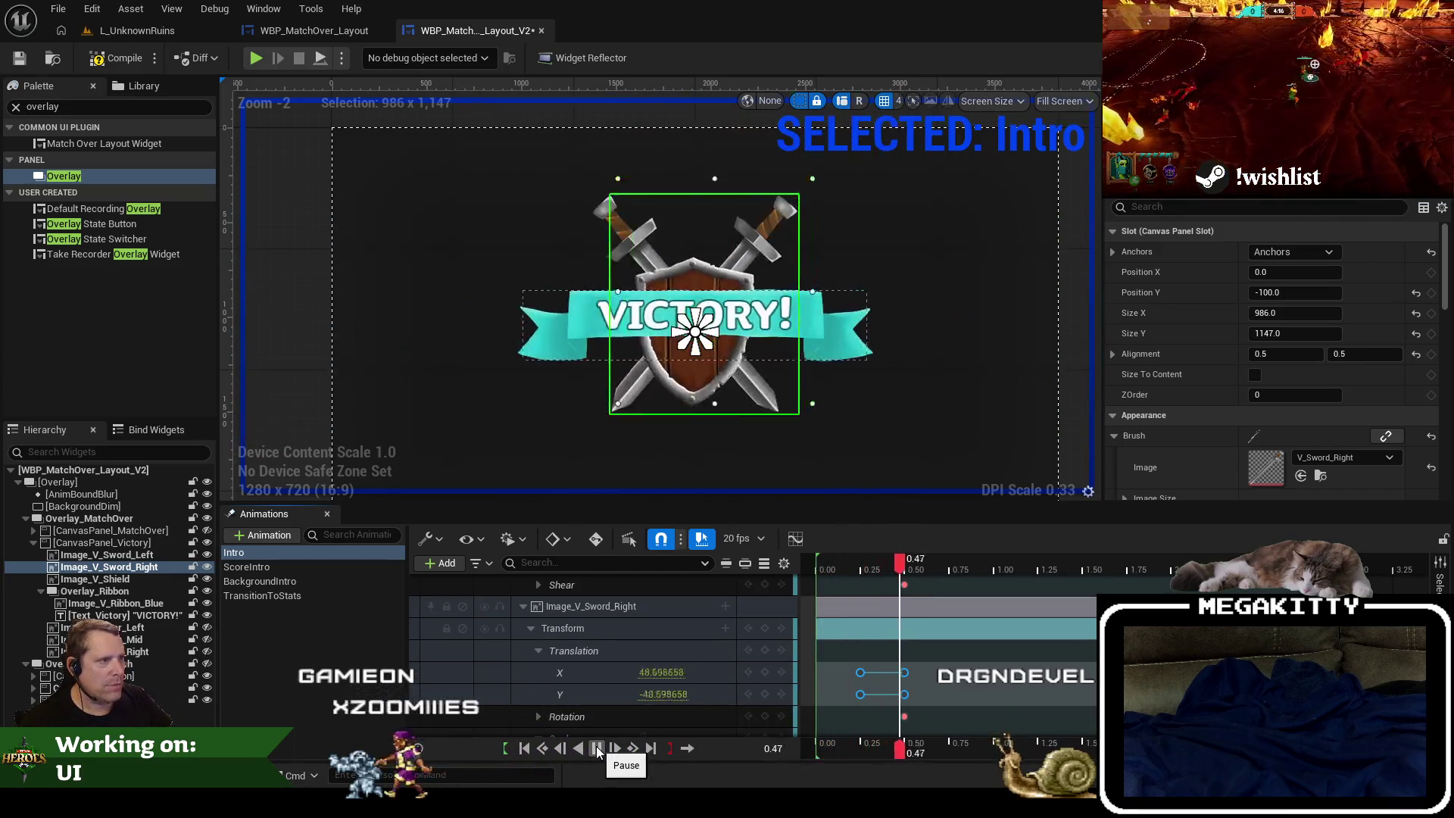
pyautogui.click(597, 748)
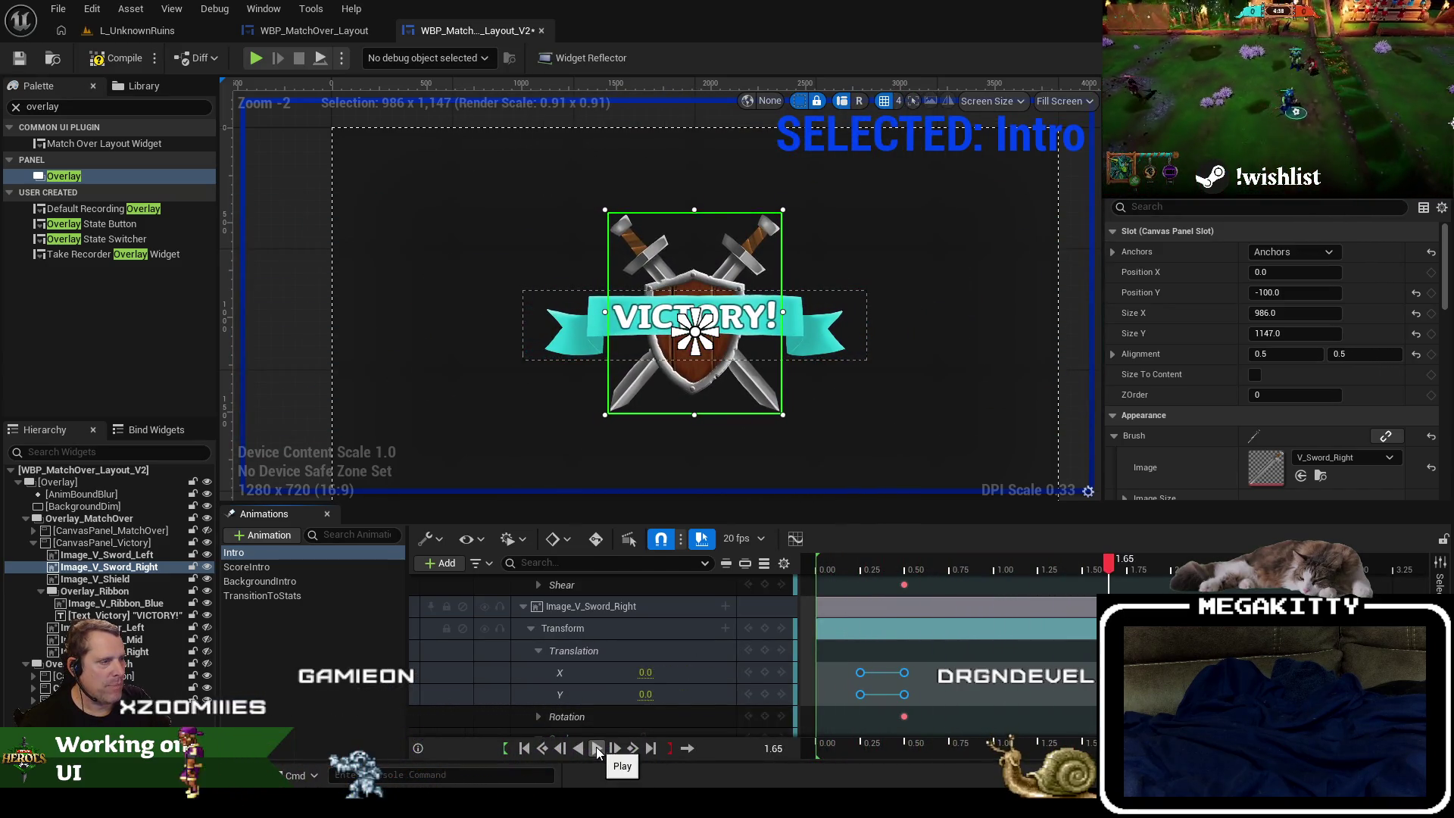
pyautogui.click(42, 590)
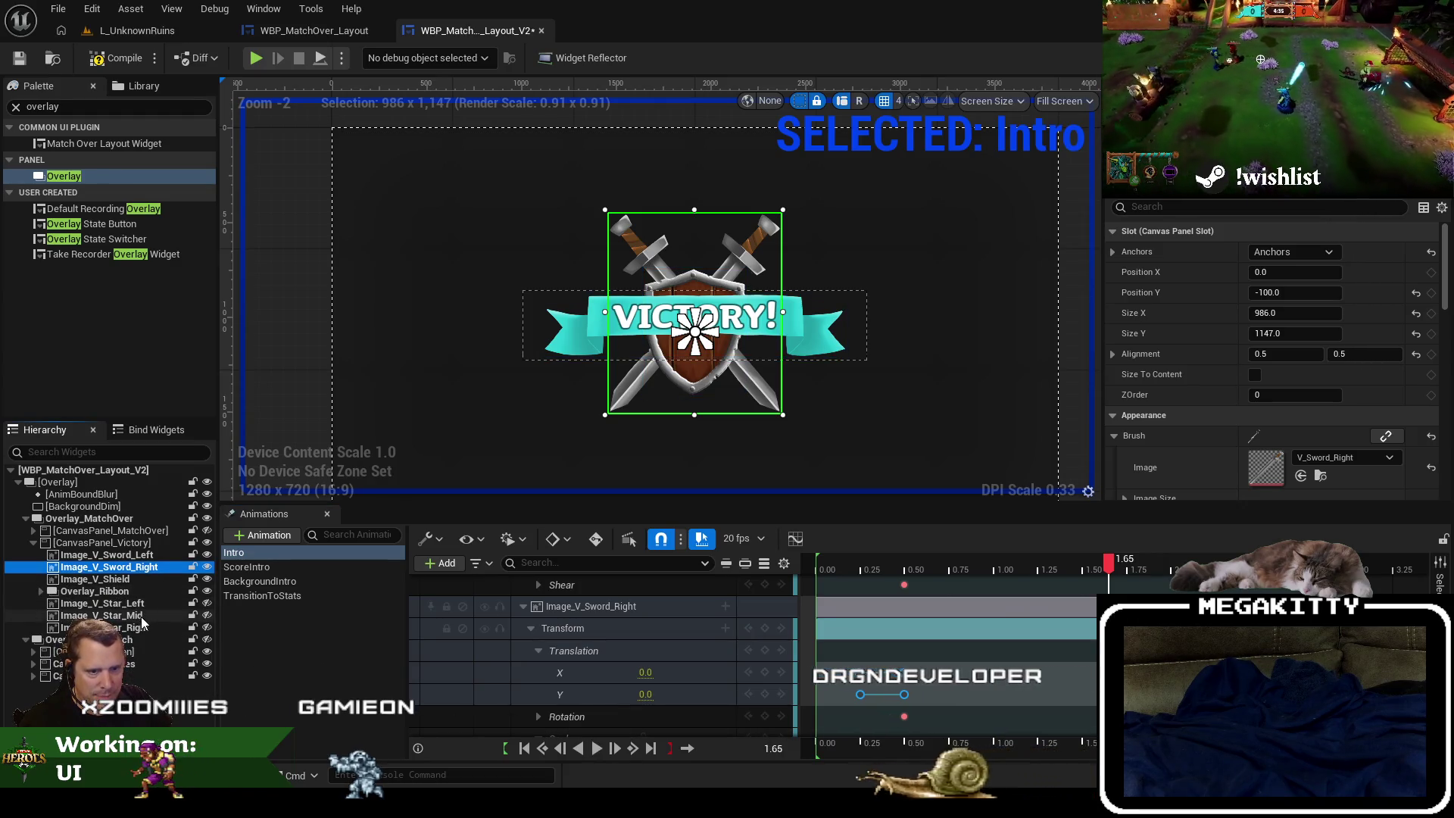
# Show the left, middle and right stars on the emblem, then hide them again.
pyautogui.click(207, 602)
pyautogui.click(207, 615)
pyautogui.click(206, 627)
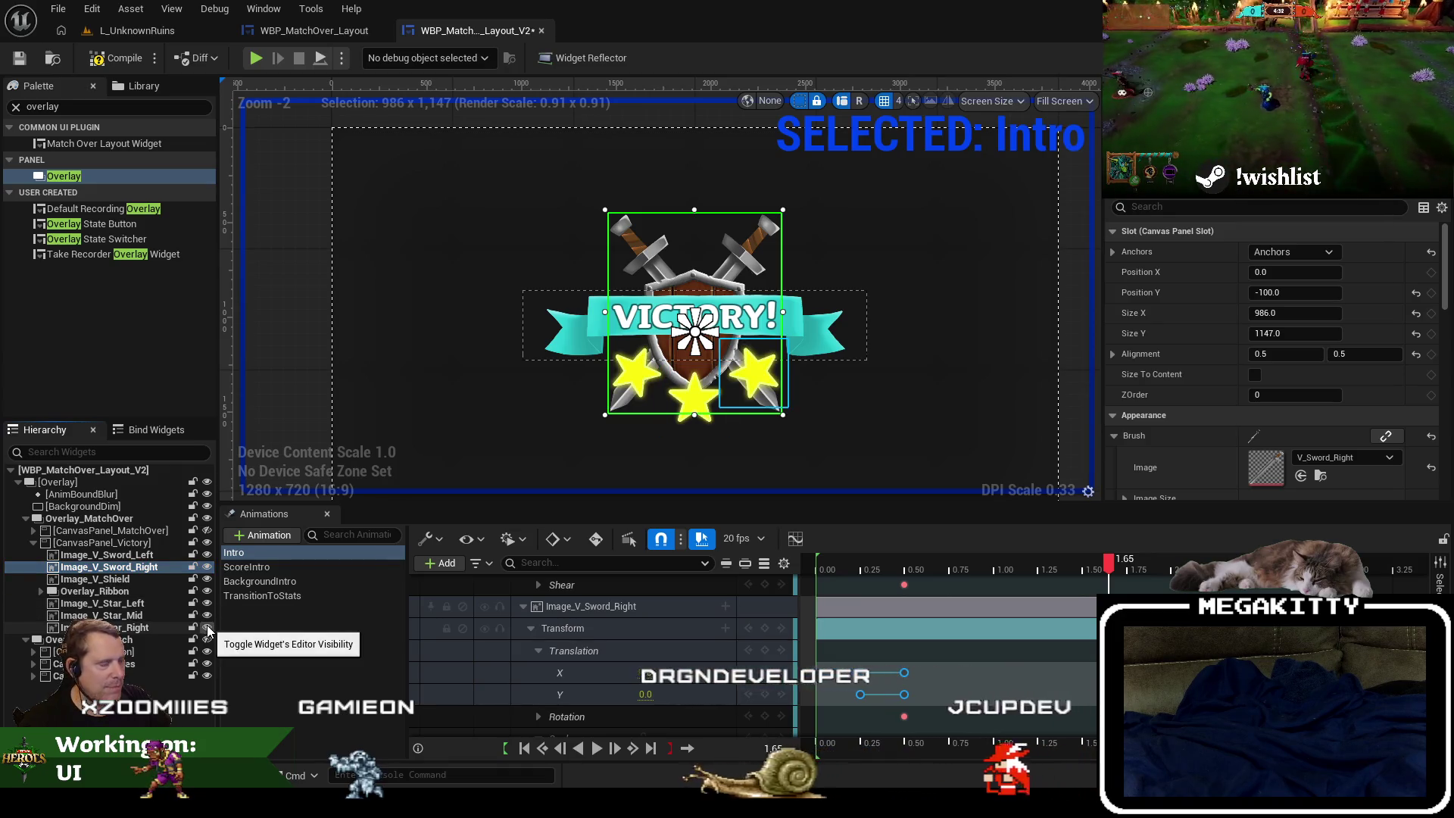
pyautogui.moveTo(1007, 574); pyautogui.dragTo(860, 575)
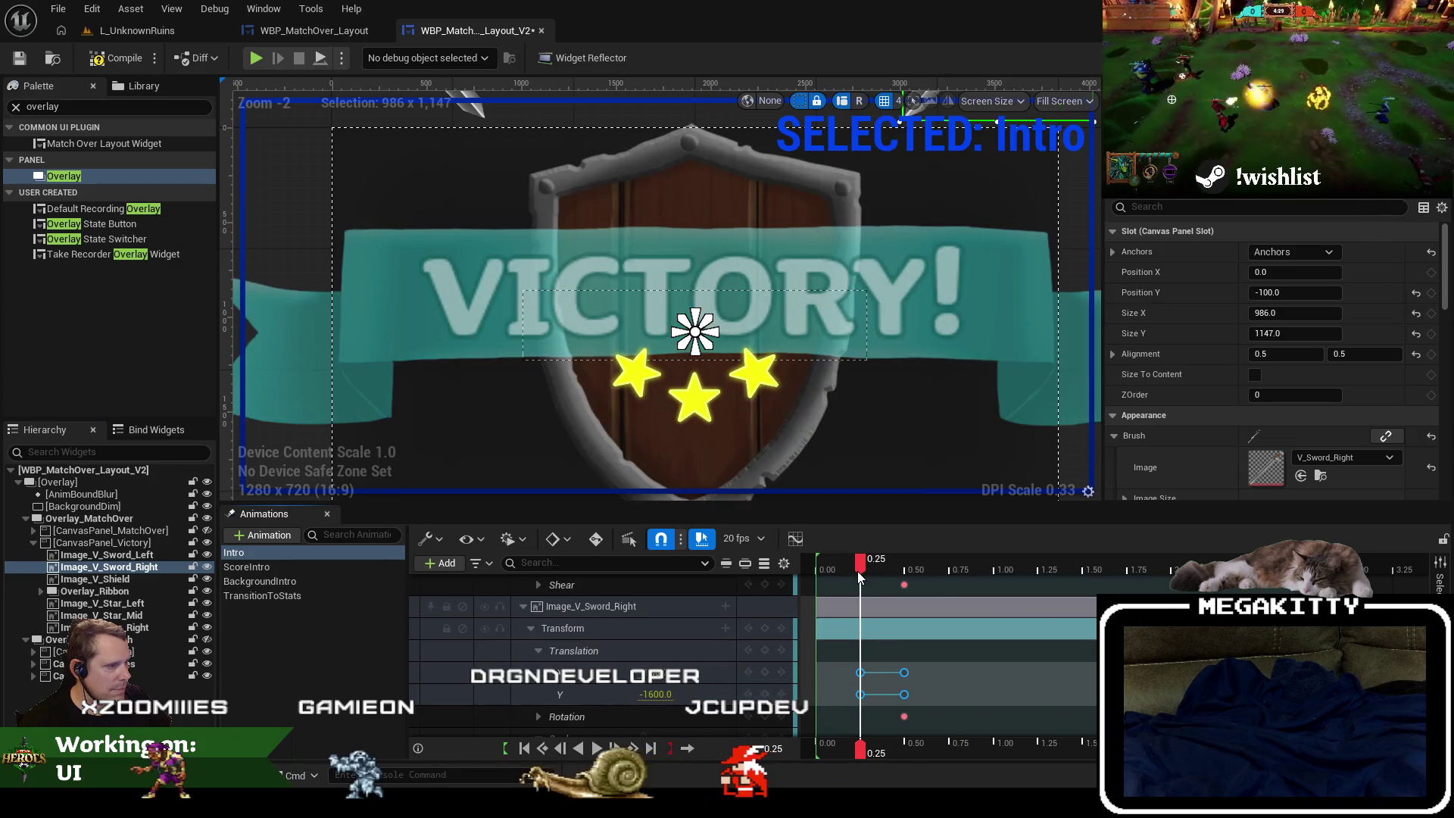
pyautogui.click(207, 615)
pyautogui.click(207, 627)
pyautogui.click(208, 603)
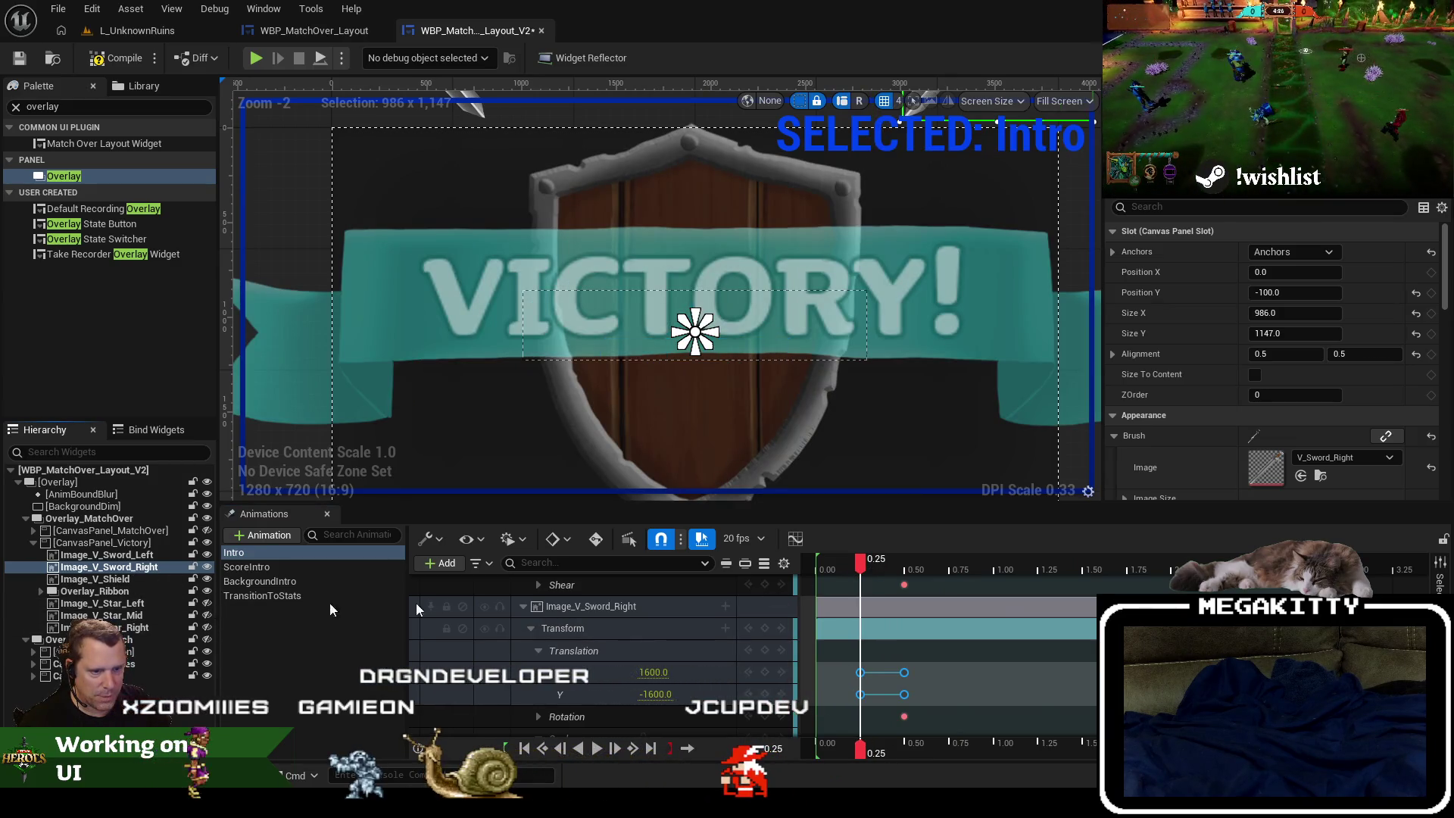
# Play and scrub the Intro animation, then save the widget blueprint with Ctrl+S.
pyautogui.moveTo(868, 572)
pyautogui.mouseDown()
pyautogui.moveTo(825, 564)
pyautogui.moveTo(896, 564)
pyautogui.mouseUp()
pyautogui.click(597, 748)
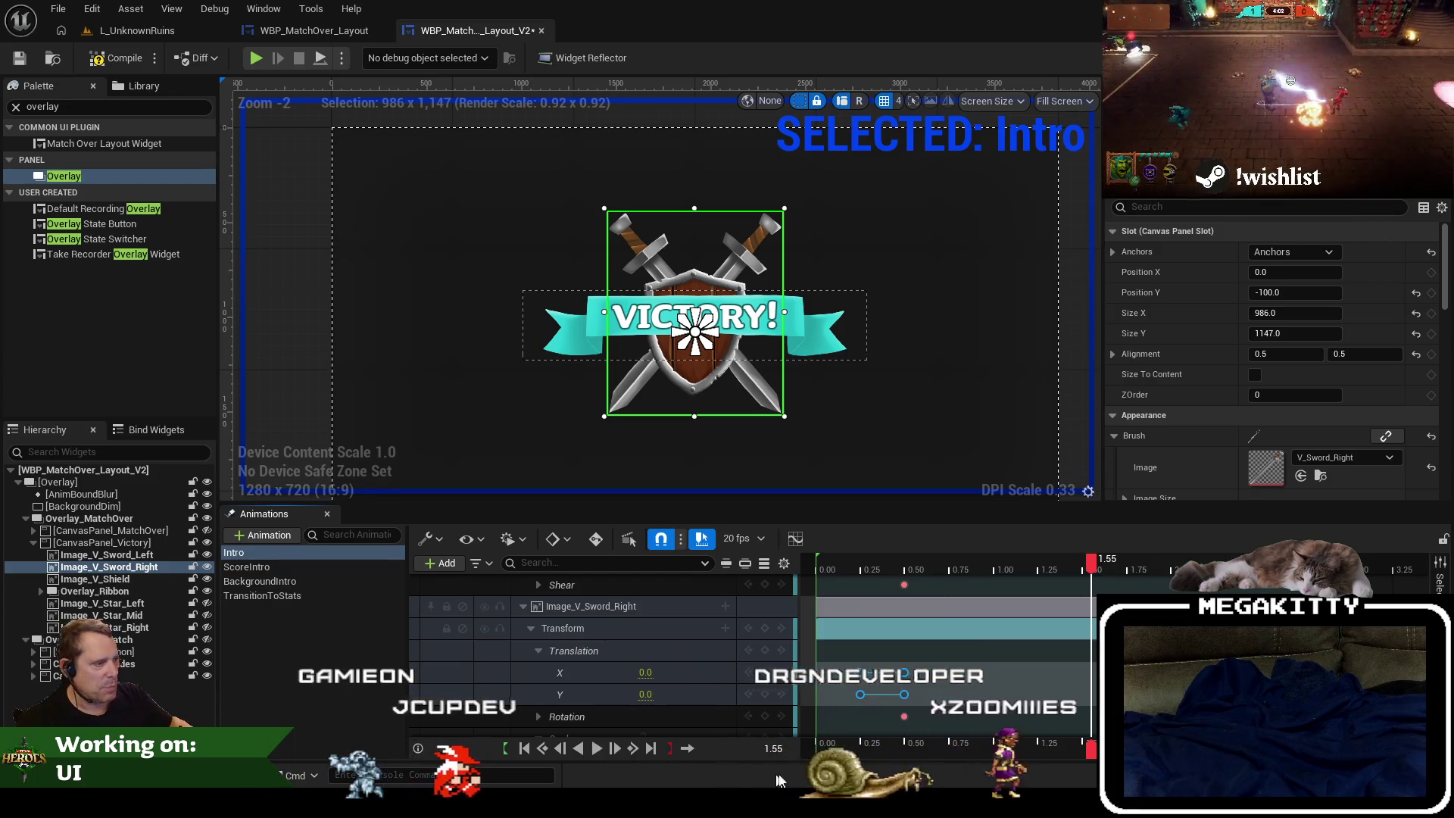
pyautogui.moveTo(829, 564)
pyautogui.mouseDown()
pyautogui.moveTo(976, 564)
pyautogui.moveTo(812, 564)
pyautogui.moveTo(909, 561)
pyautogui.mouseUp()
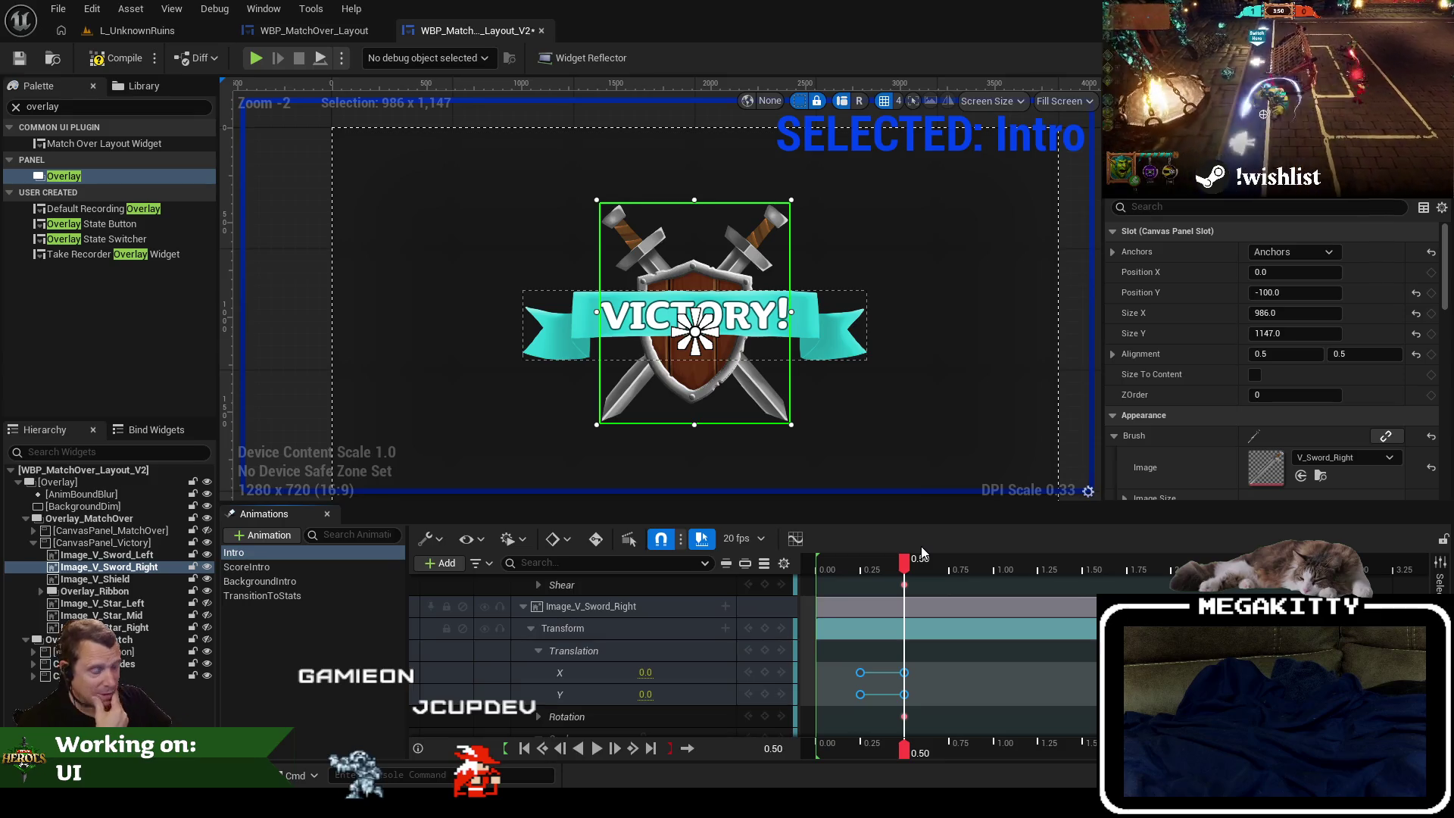
pyautogui.moveTo(905, 568)
pyautogui.mouseDown()
pyautogui.moveTo(811, 564)
pyautogui.moveTo(930, 564)
pyautogui.moveTo(838, 564)
pyautogui.moveTo(909, 573)
pyautogui.mouseUp()
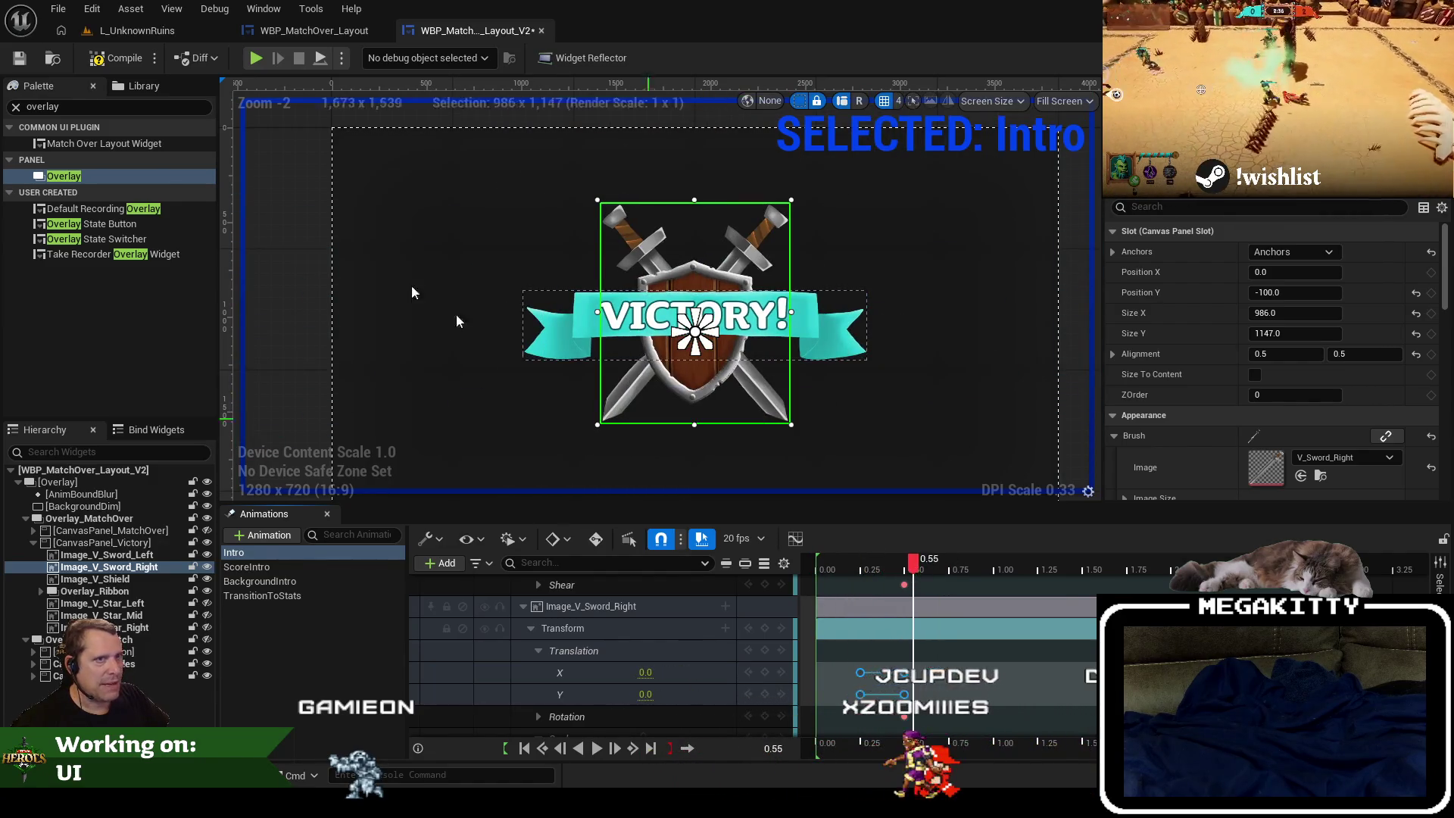
pyautogui.hotkey('ctrl', 's')
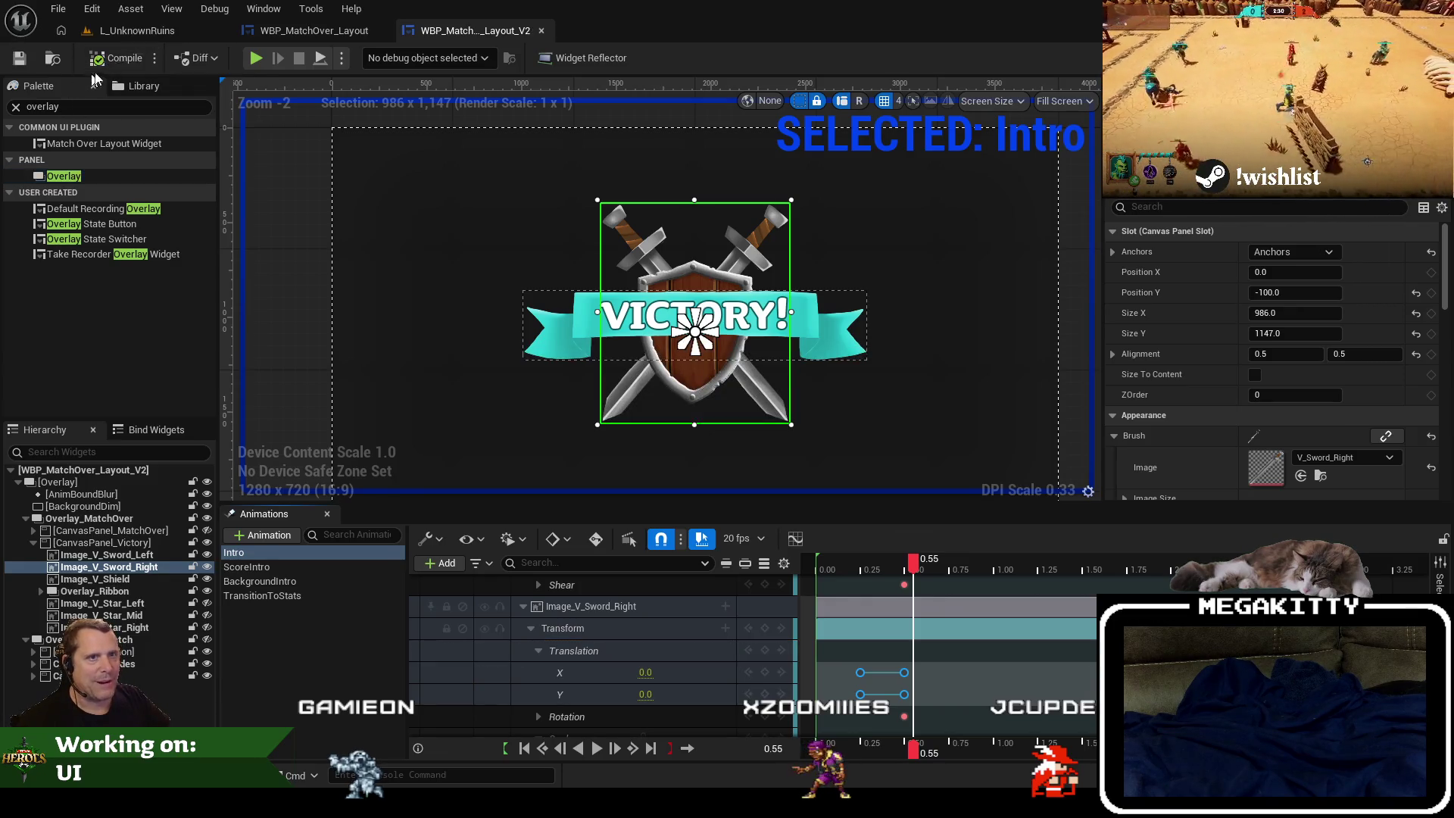
# Save, turn on the left, middle and right stars, then switch to the L_UnknownRuins level.
pyautogui.click(33, 71)
pyautogui.moveTo(913, 566)
pyautogui.mouseDown()
pyautogui.moveTo(837, 567)
pyautogui.moveTo(928, 566)
pyautogui.moveTo(909, 566)
pyautogui.mouseUp()
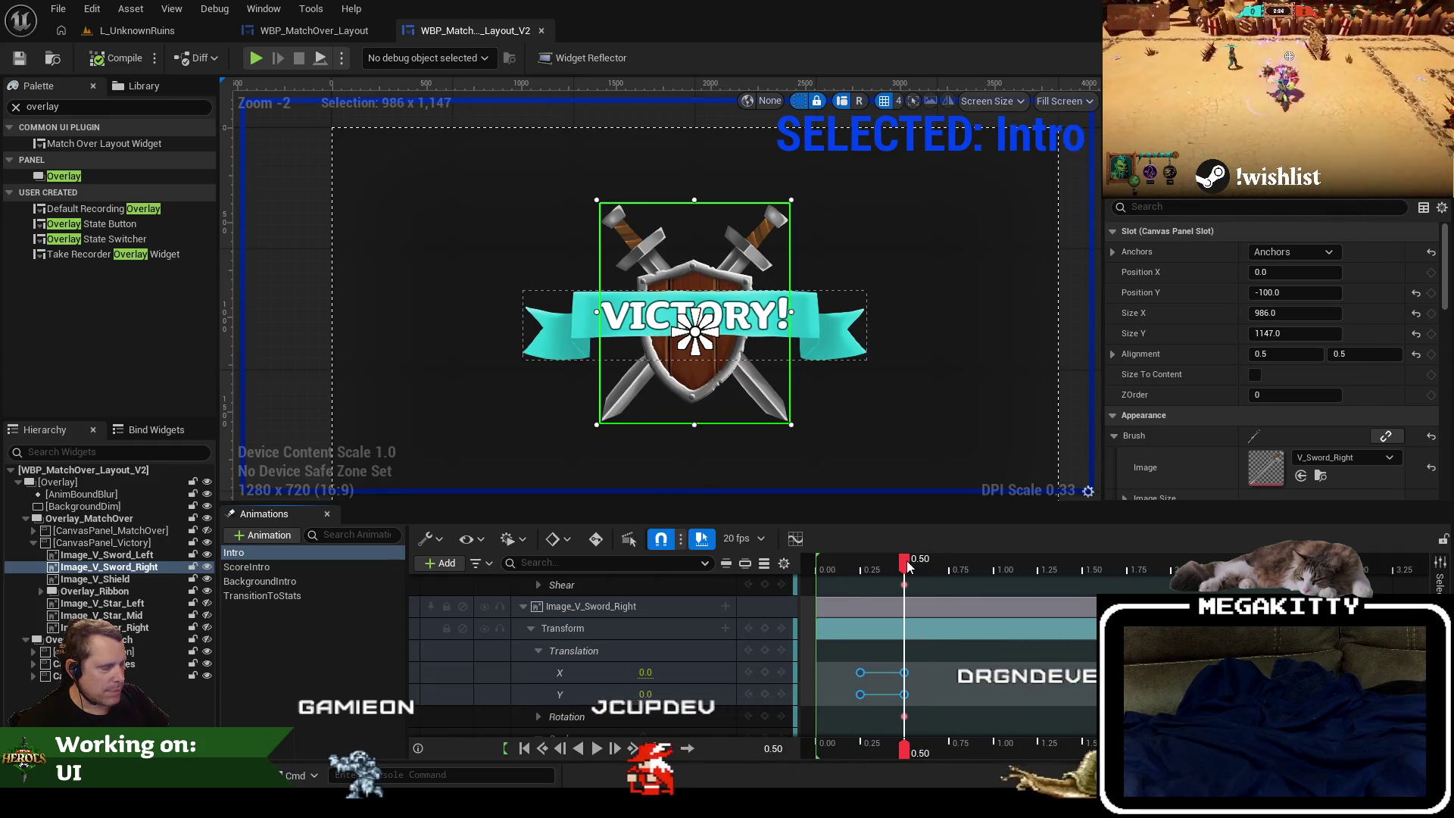
pyautogui.click(206, 603)
pyautogui.click(206, 615)
pyautogui.click(206, 627)
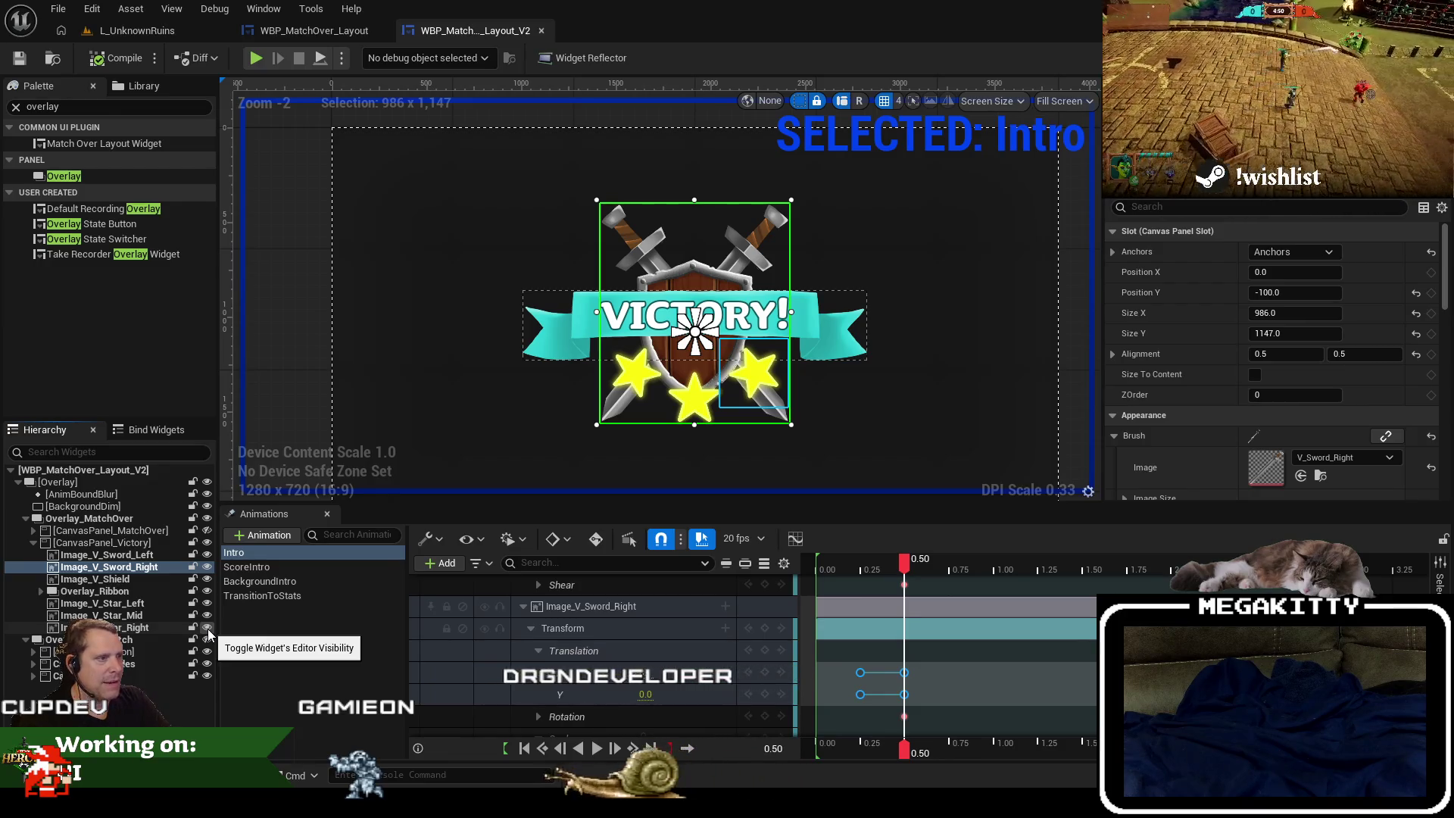
pyautogui.click(204, 28)
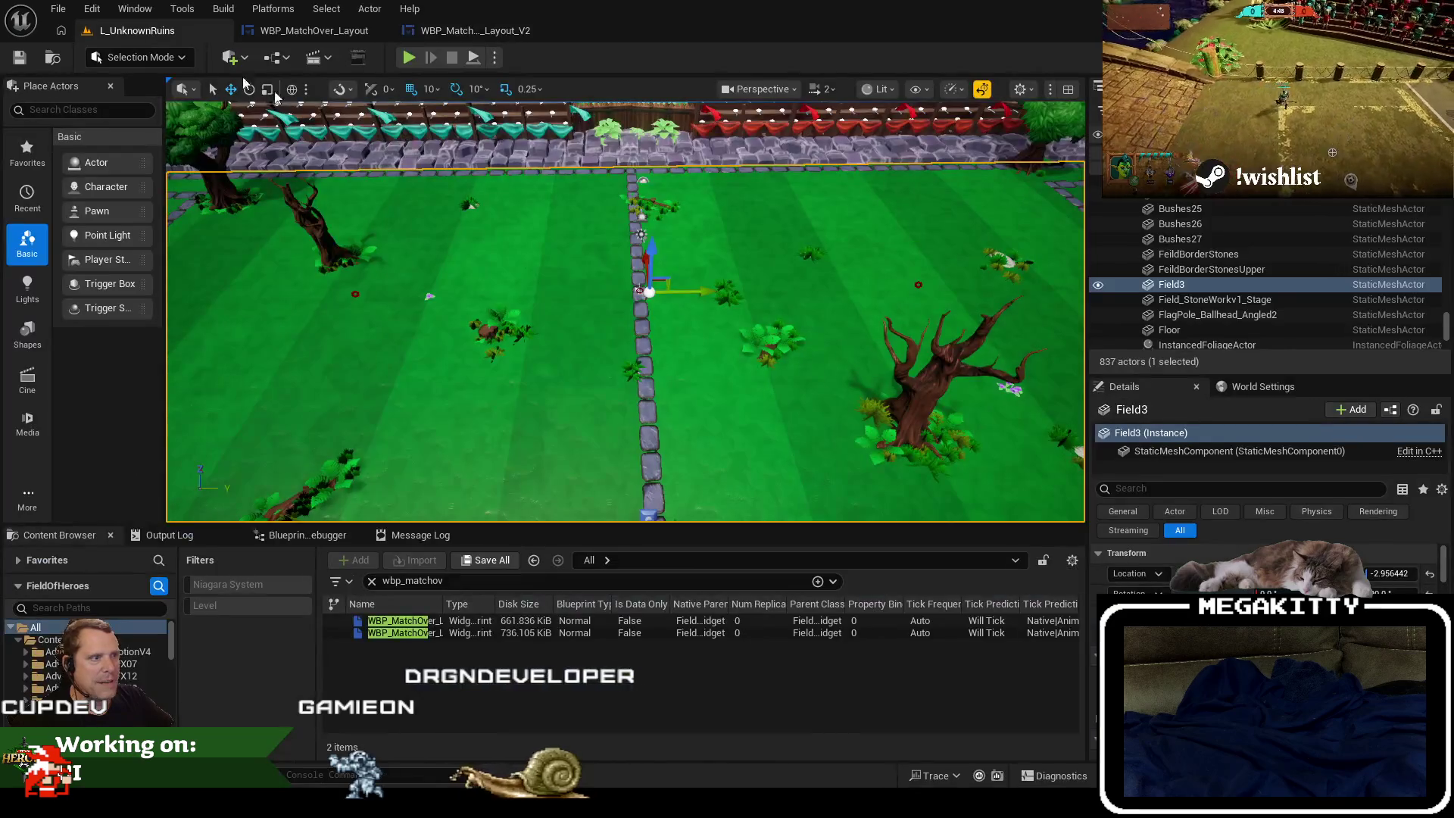
# Fly the level camera back and forward over the field with S and W.
pyautogui.press('s')
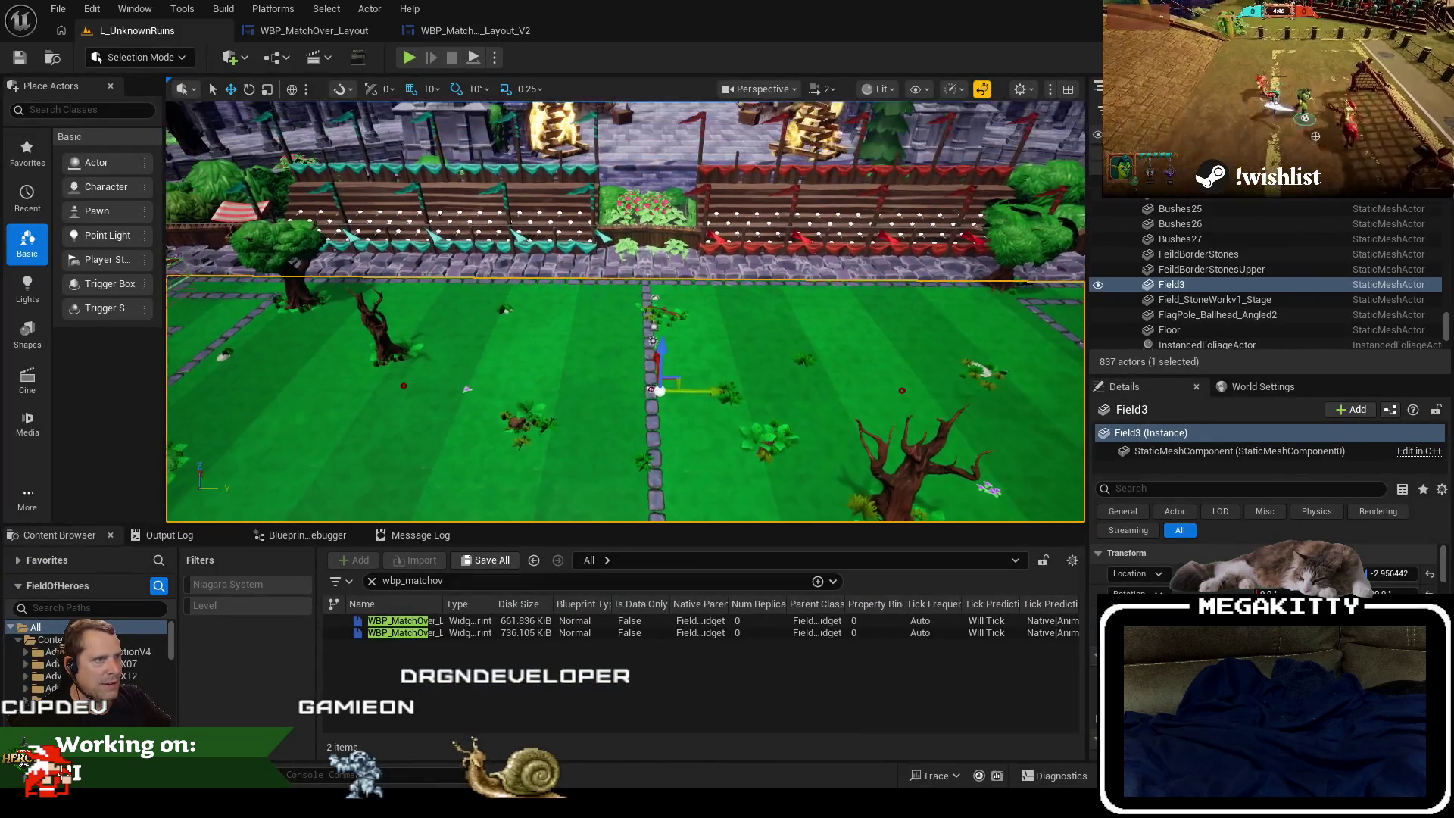
pyautogui.press('w')
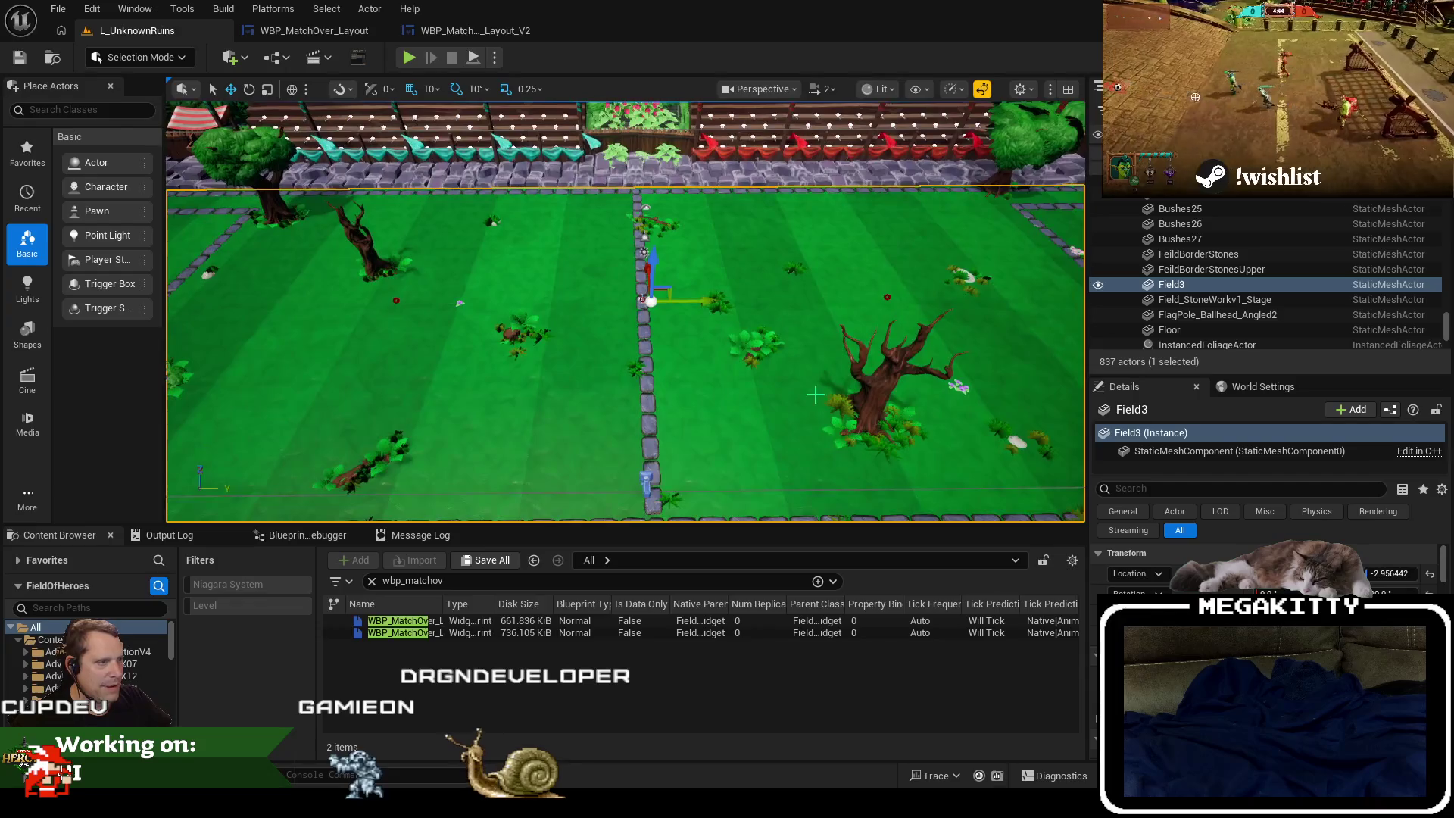
pyautogui.press('w')
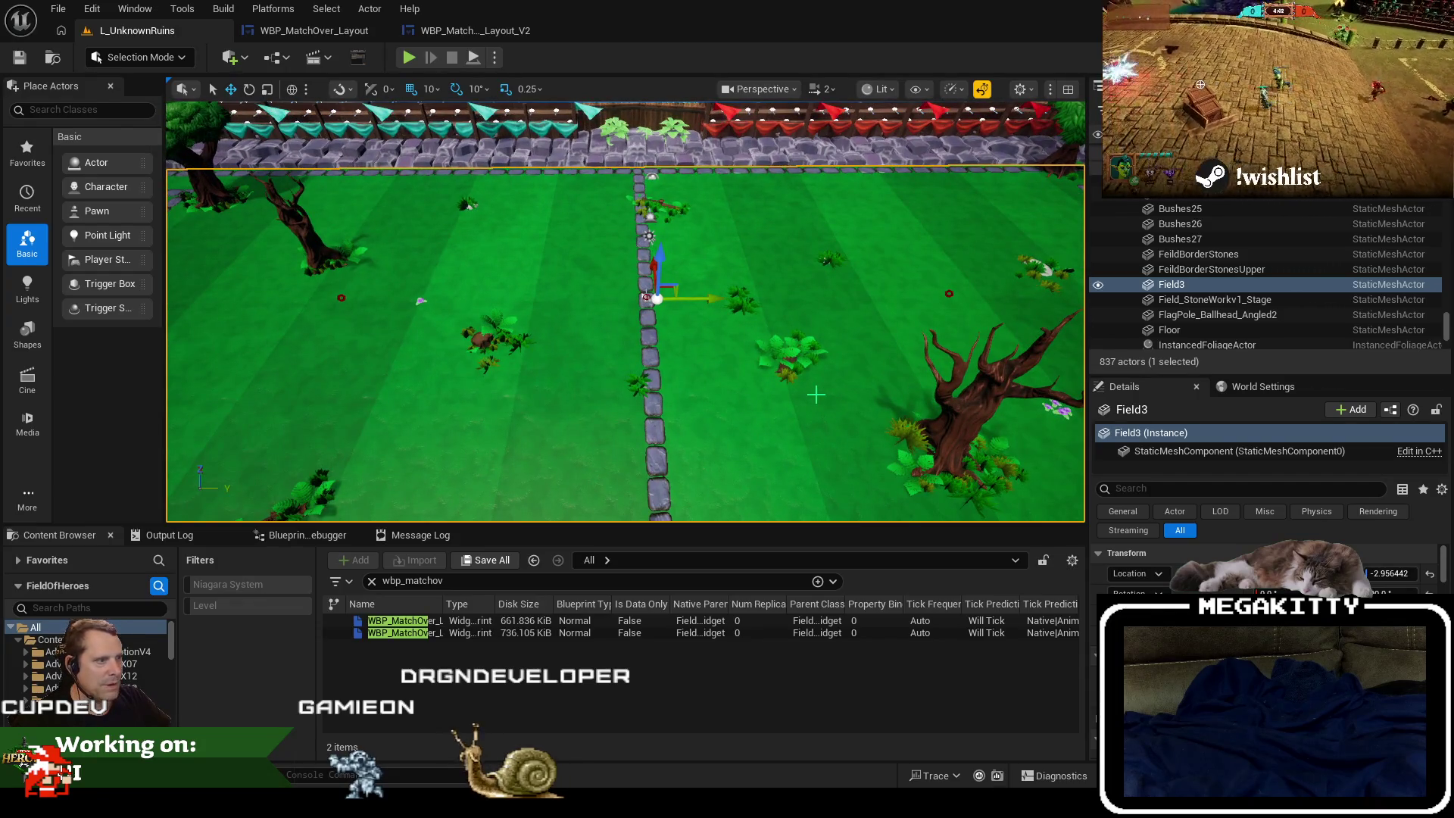
pyautogui.scroll(-4, 815, 394)
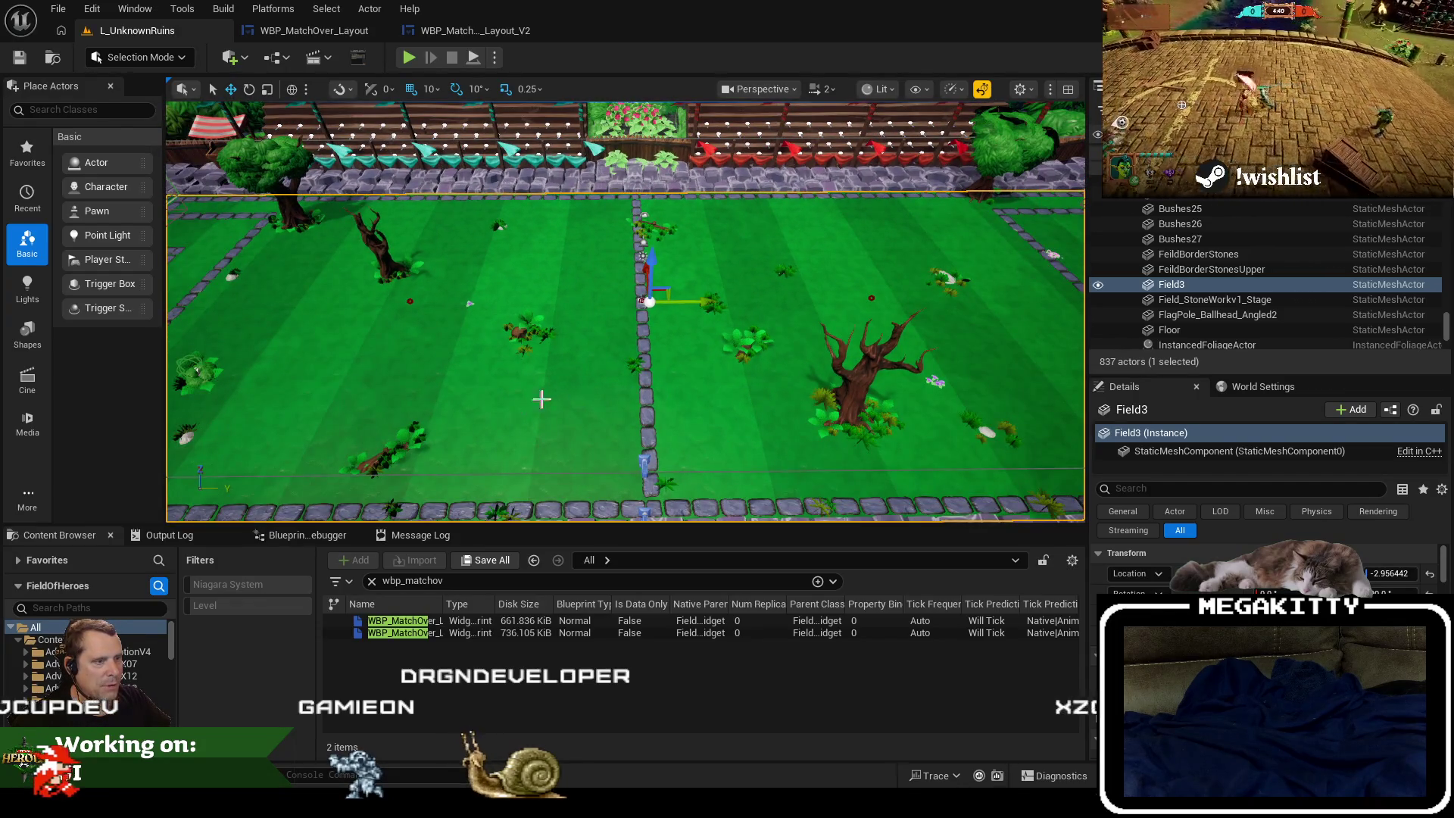
pyautogui.scroll(3, 564, 400)
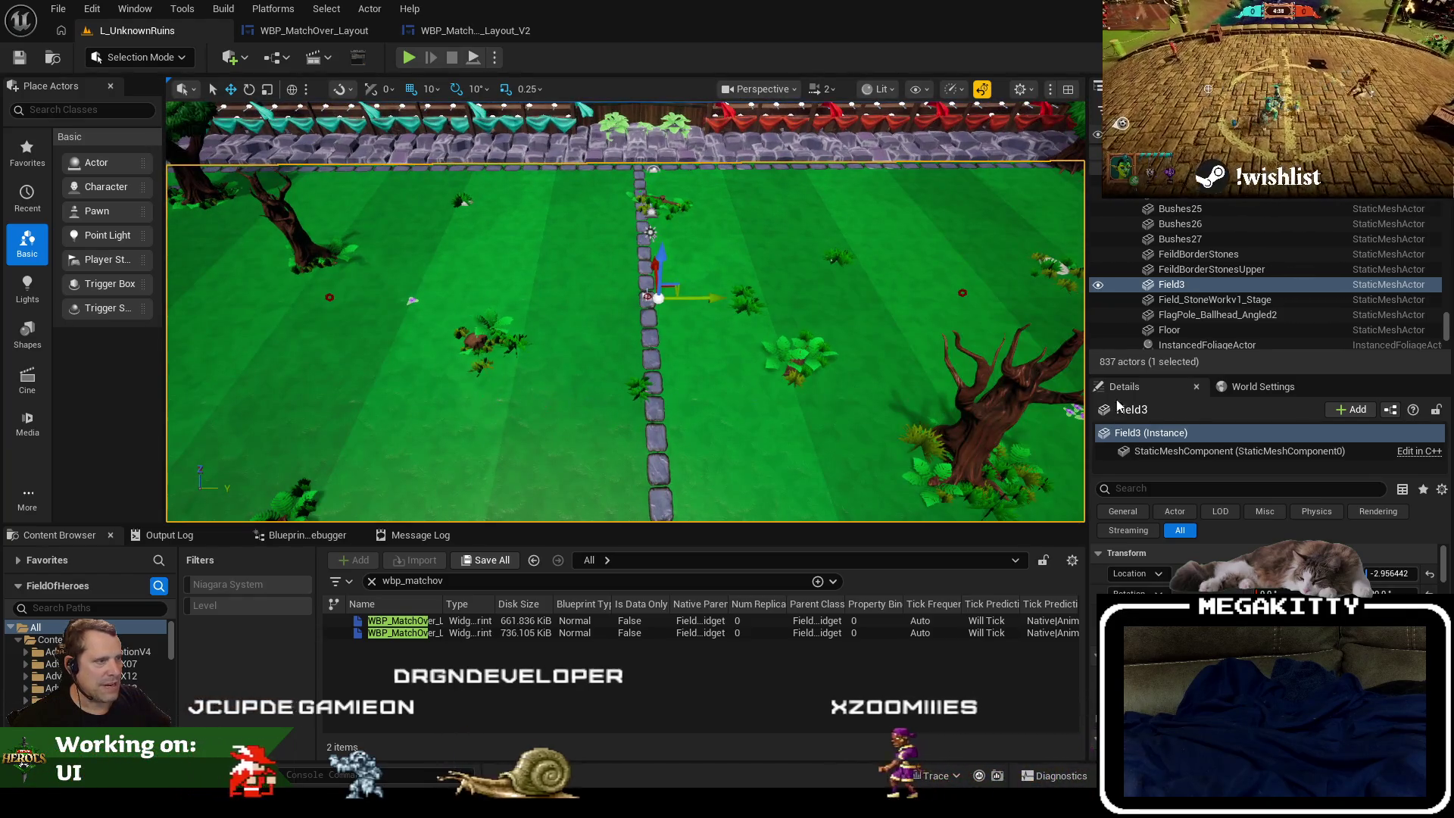
# Switch between editor tabs and settle on the WBP_MatchOver_Layout widget.
pyautogui.click(483, 27)
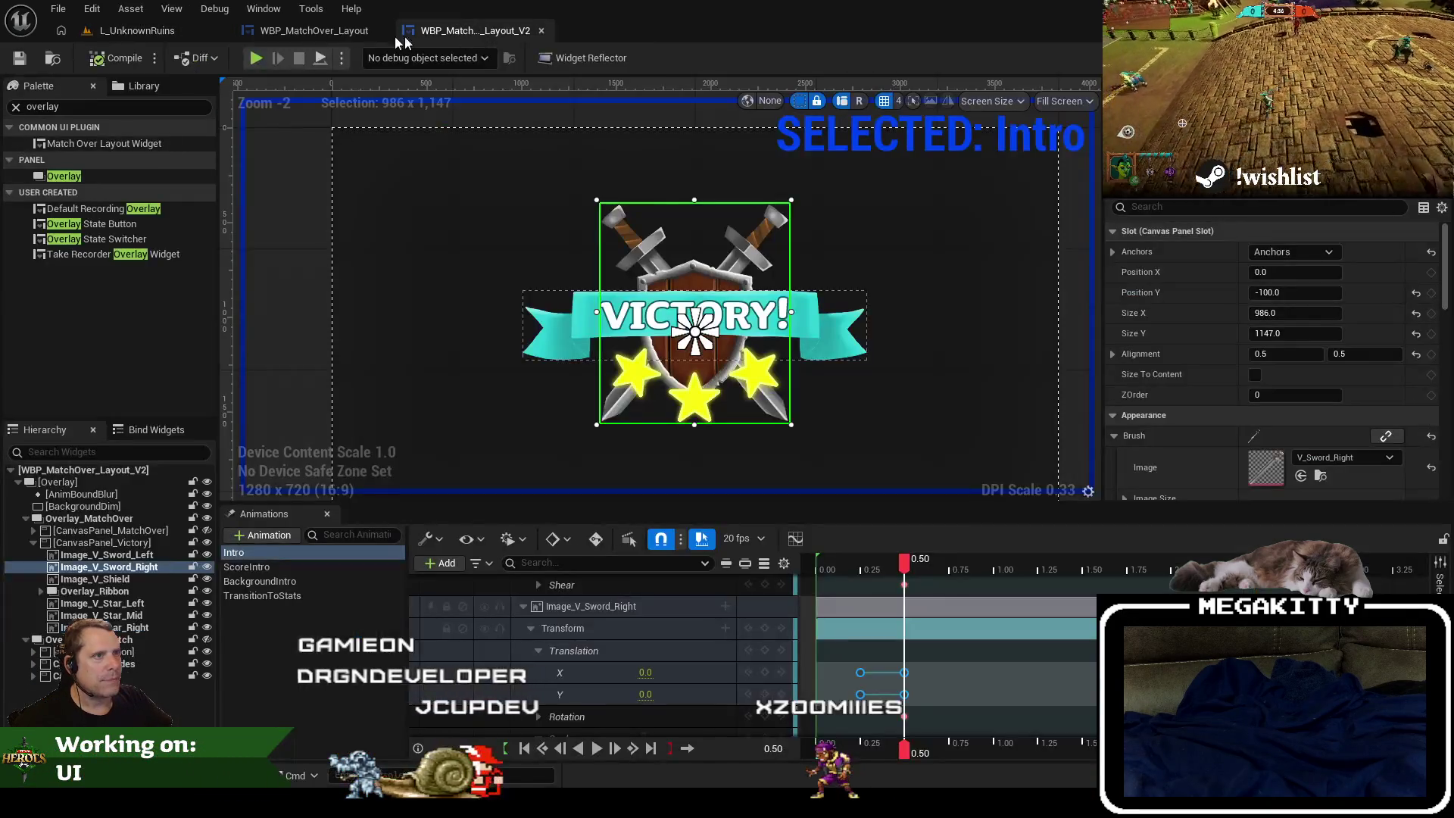
pyautogui.click(300, 35)
pyautogui.click(149, 35)
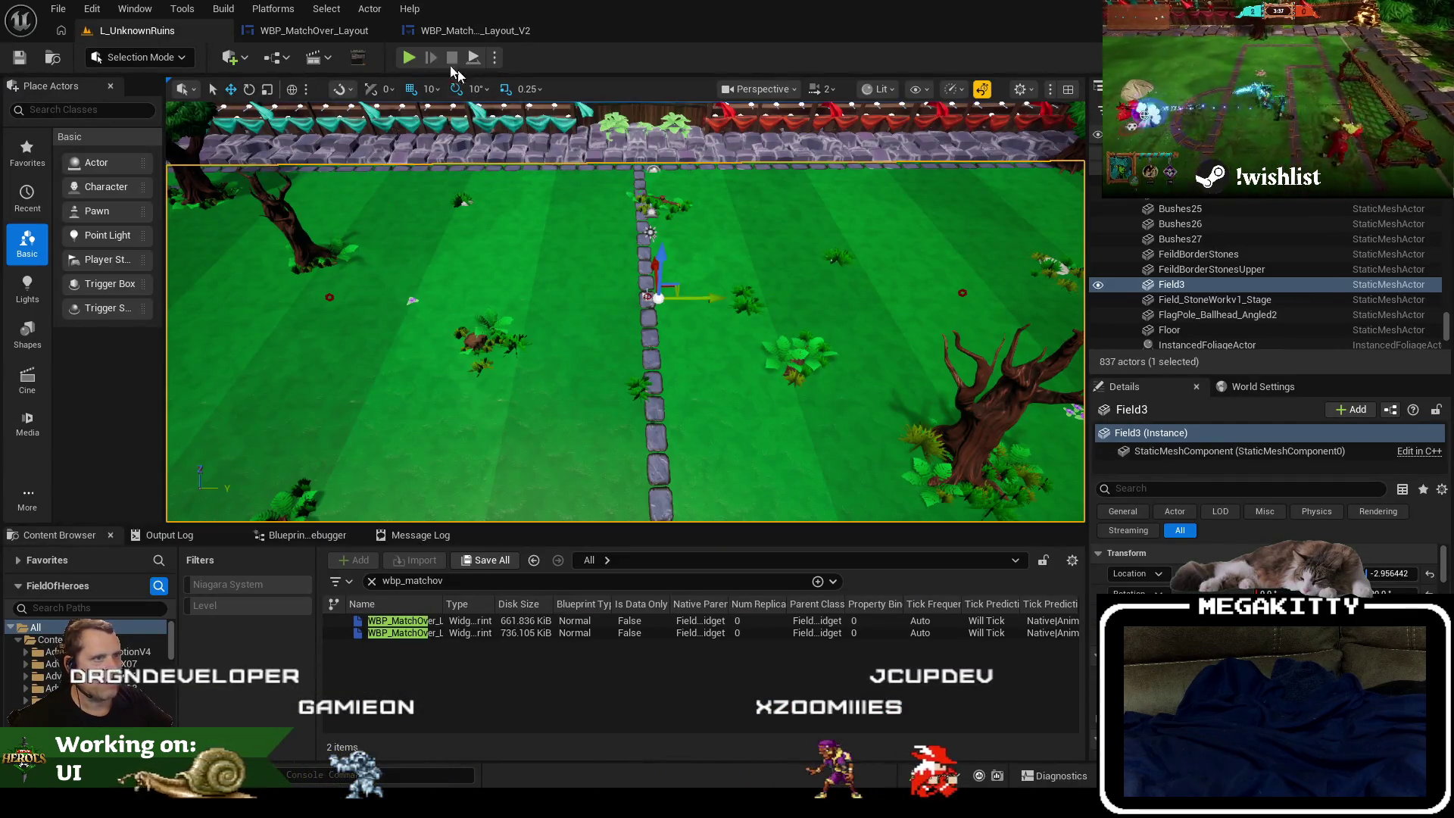
pyautogui.click(320, 31)
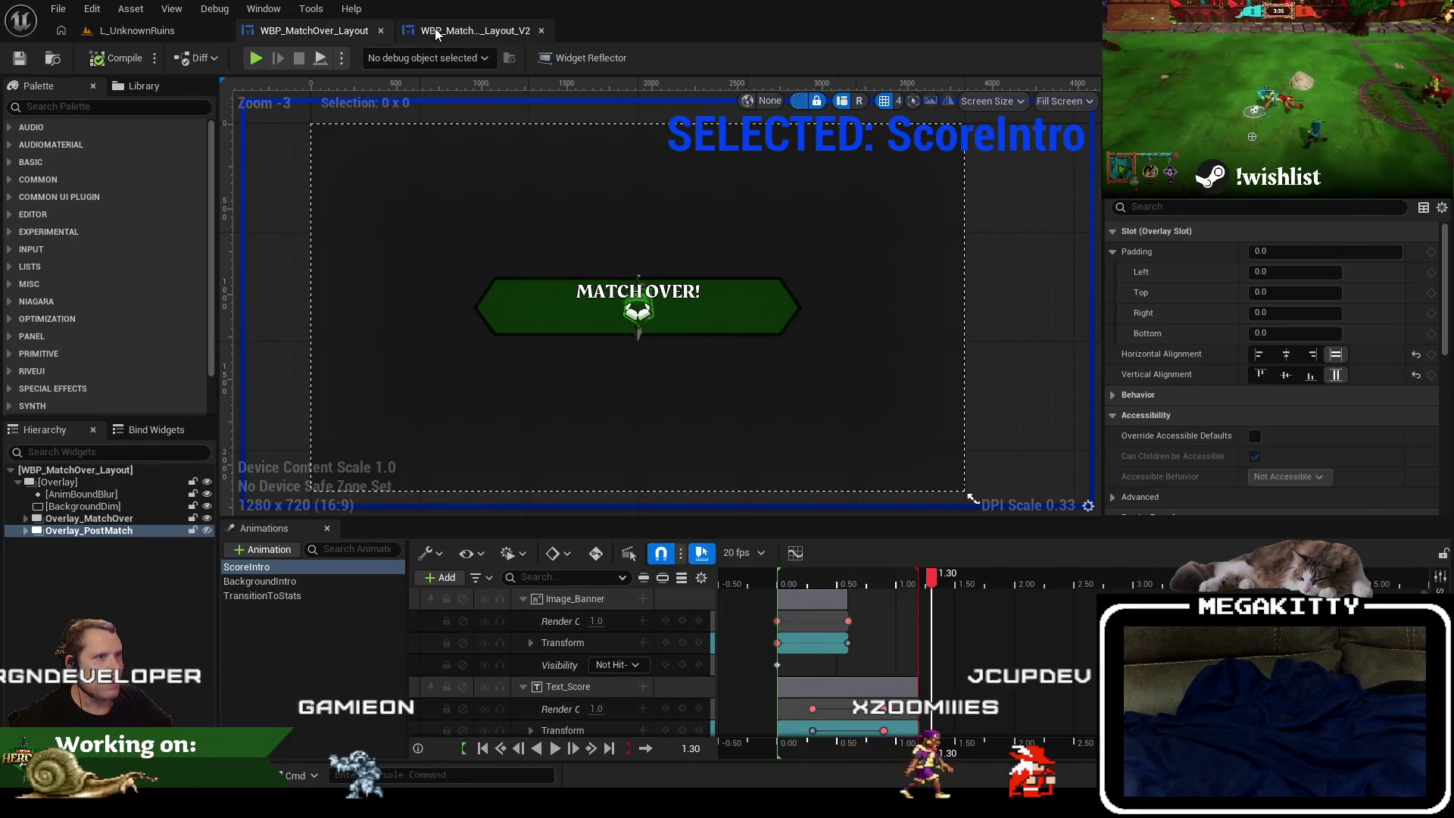
# Return to WBP_MatchOver_Layout_V2 and pan the canvas to recentre the starred VICTORY! emblem.
pyautogui.click(435, 31)
pyautogui.click(315, 31)
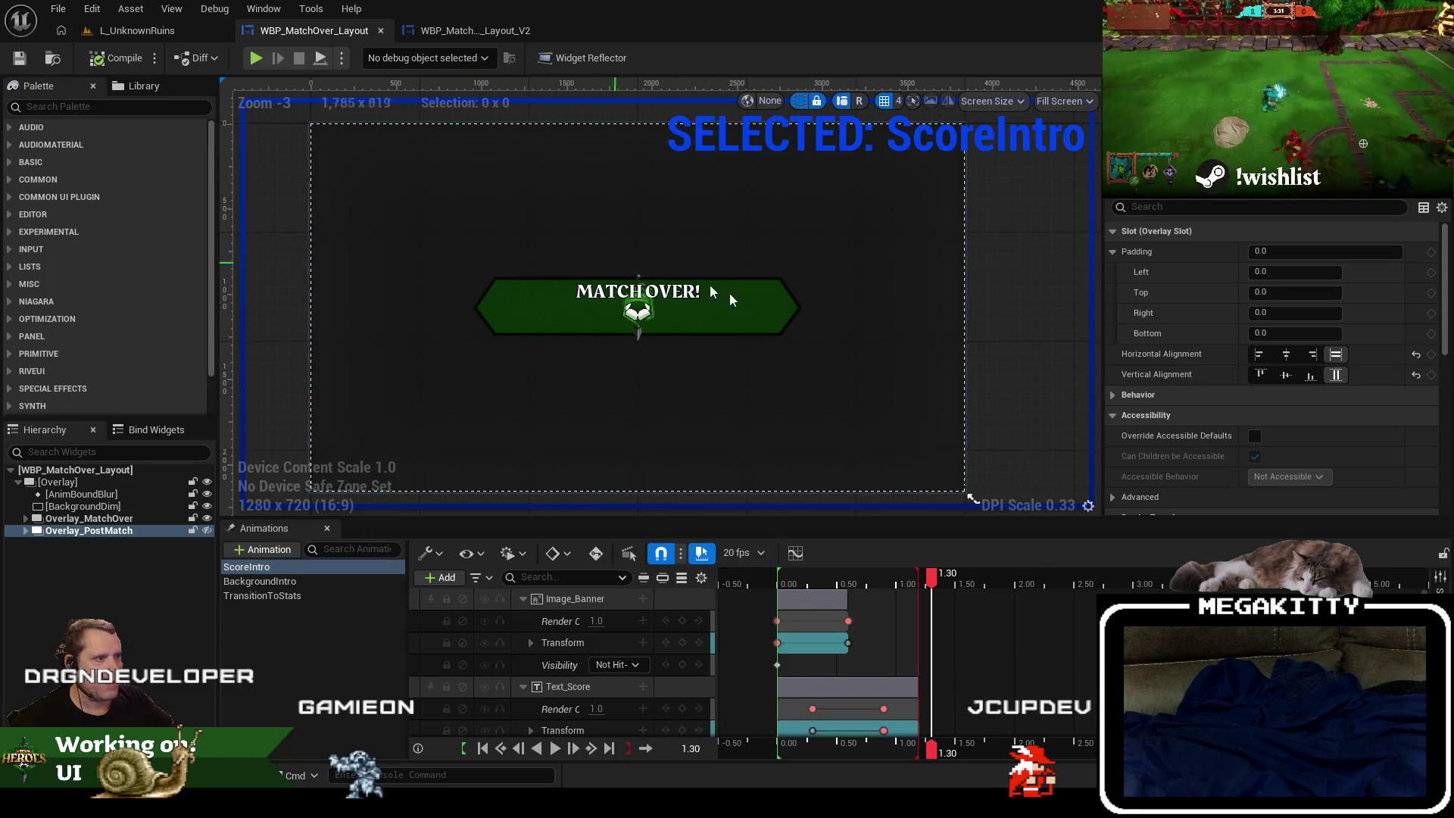
pyautogui.click(462, 31)
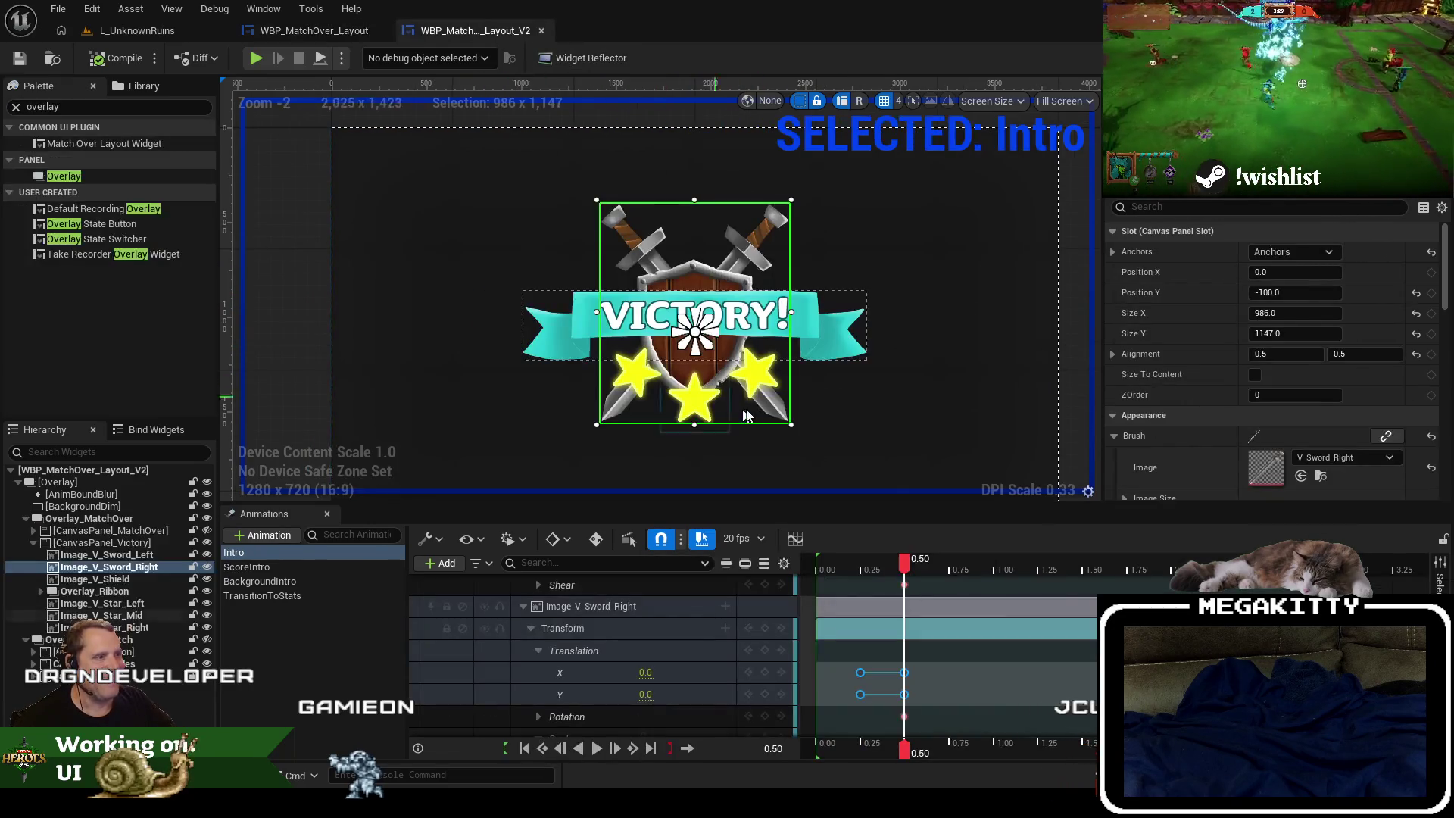
pyautogui.moveTo(956, 335); pyautogui.dragTo(901, 323)
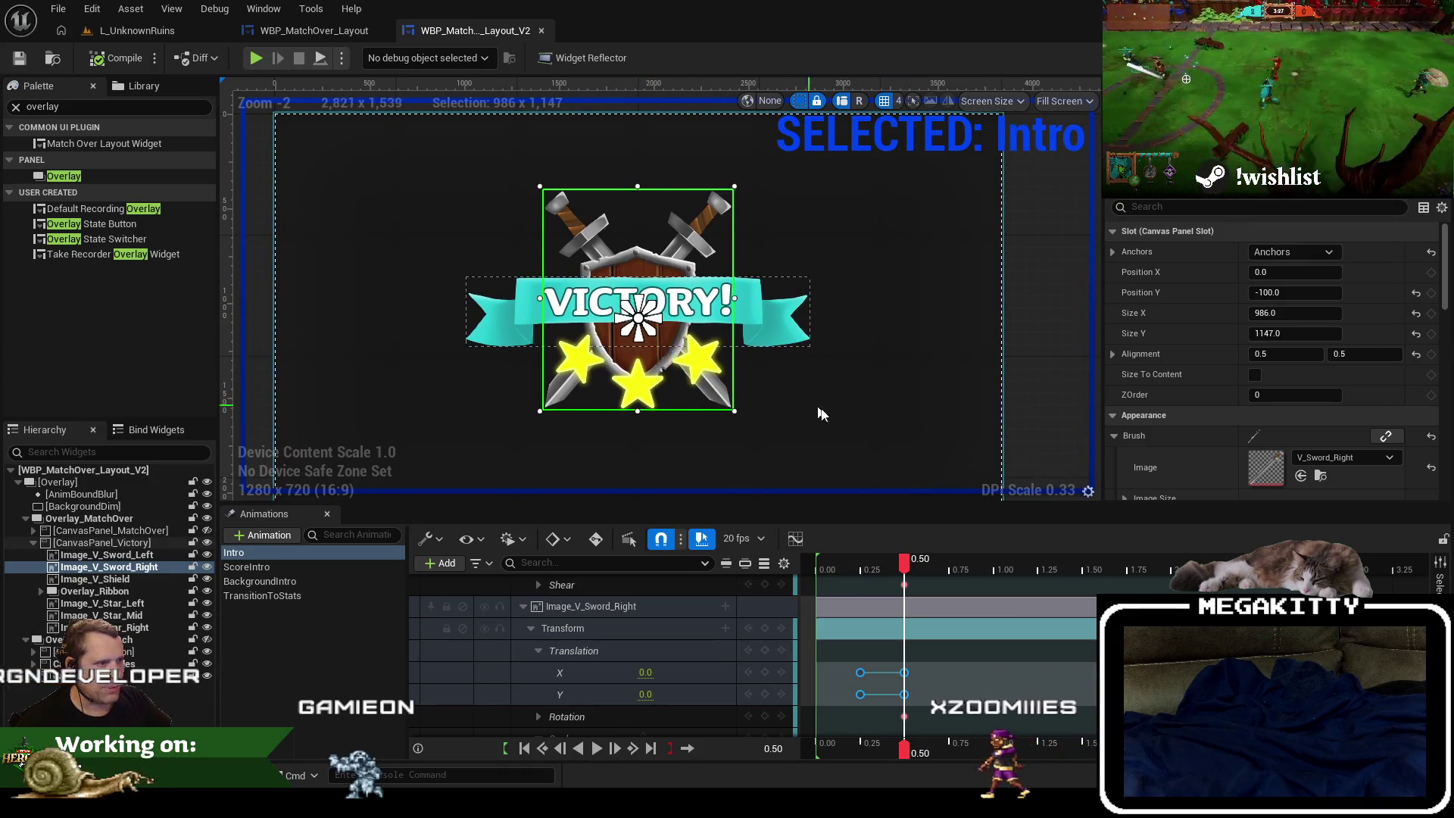
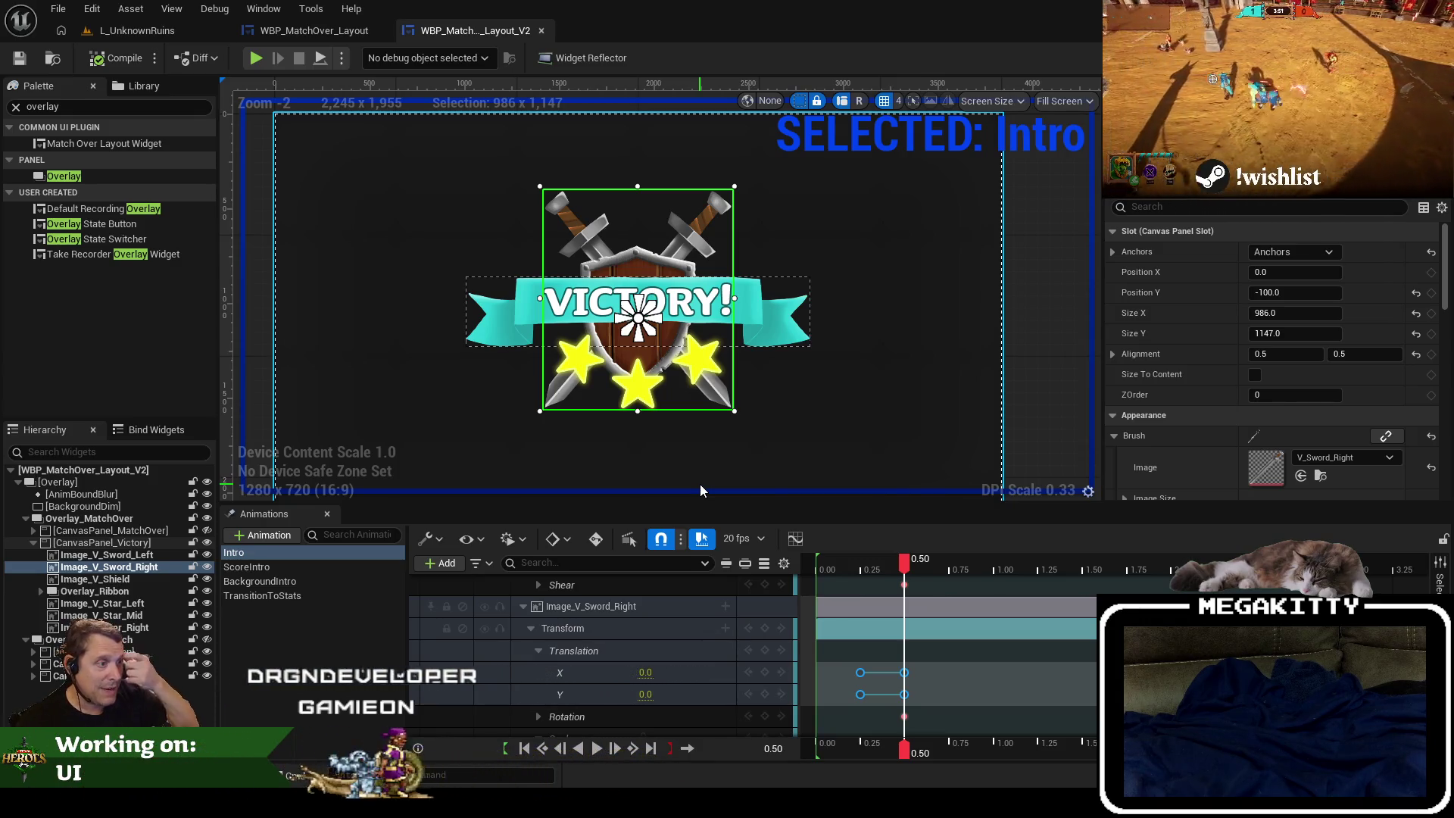
# Hide the right, middle and left star images from the designer preview.
pyautogui.click(207, 627)
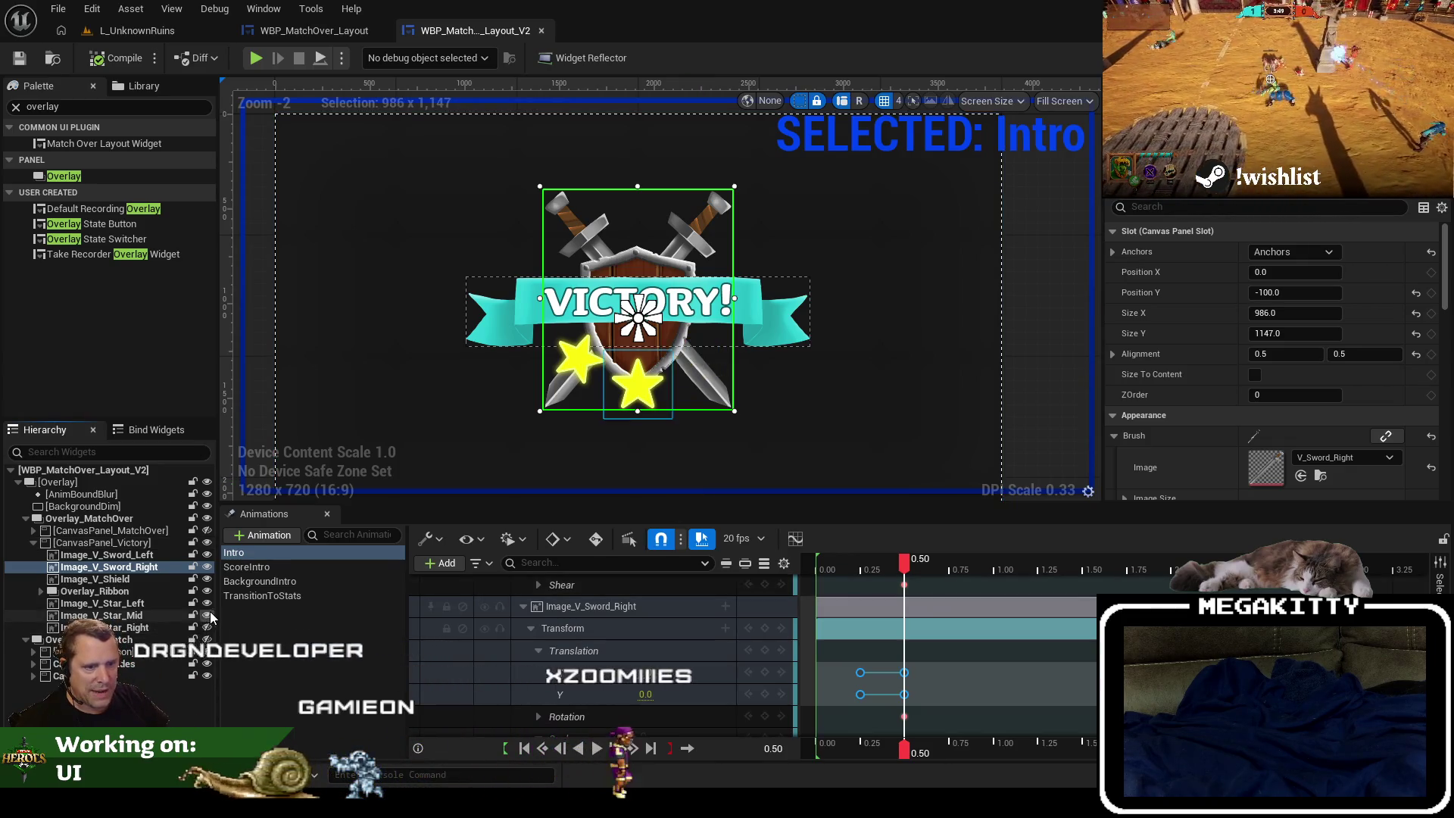
pyautogui.click(208, 615)
pyautogui.click(208, 602)
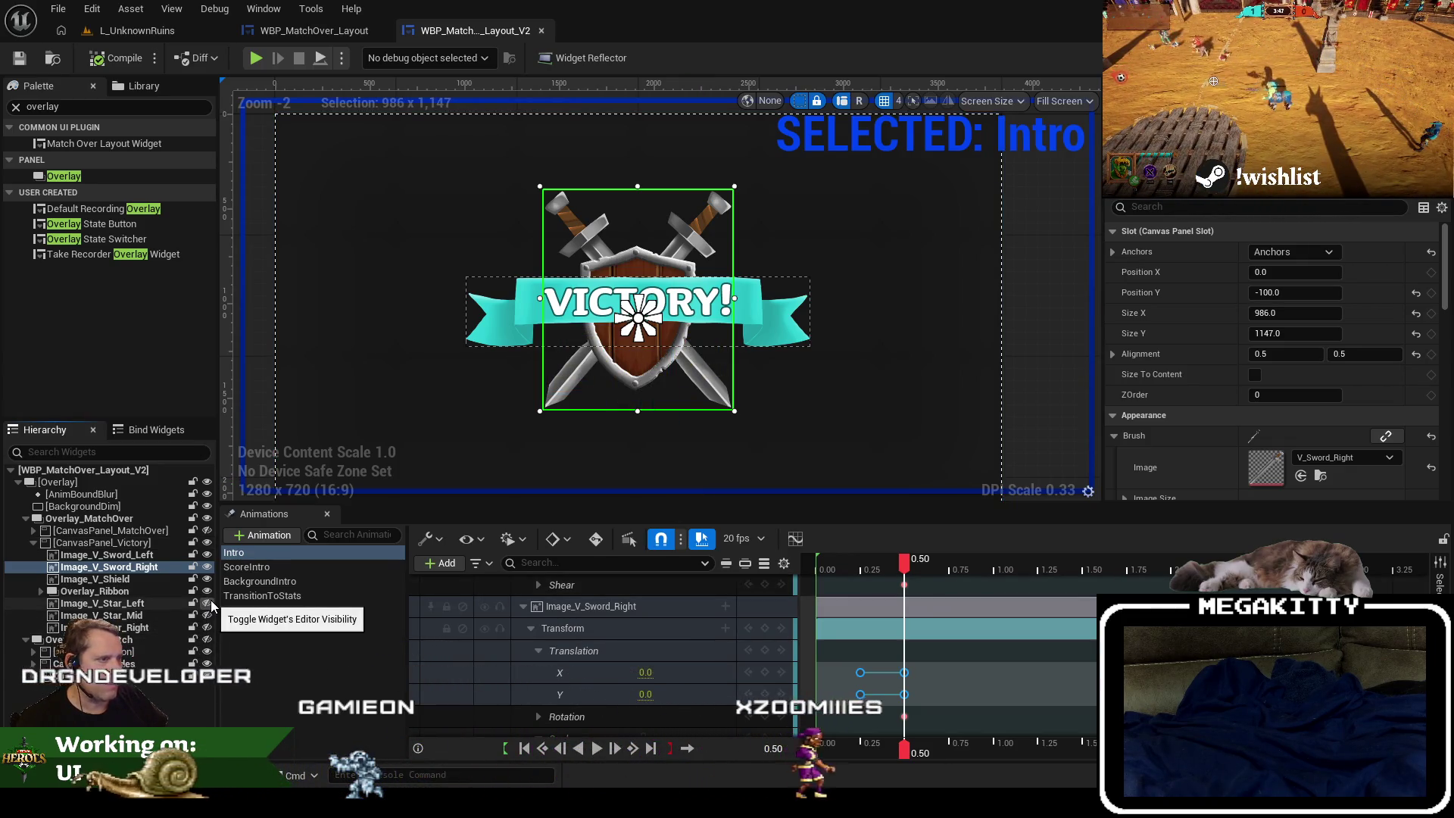
# Select the three stars, save the widget, and scrub the Intro animation near its end.
pyautogui.click(141, 628)
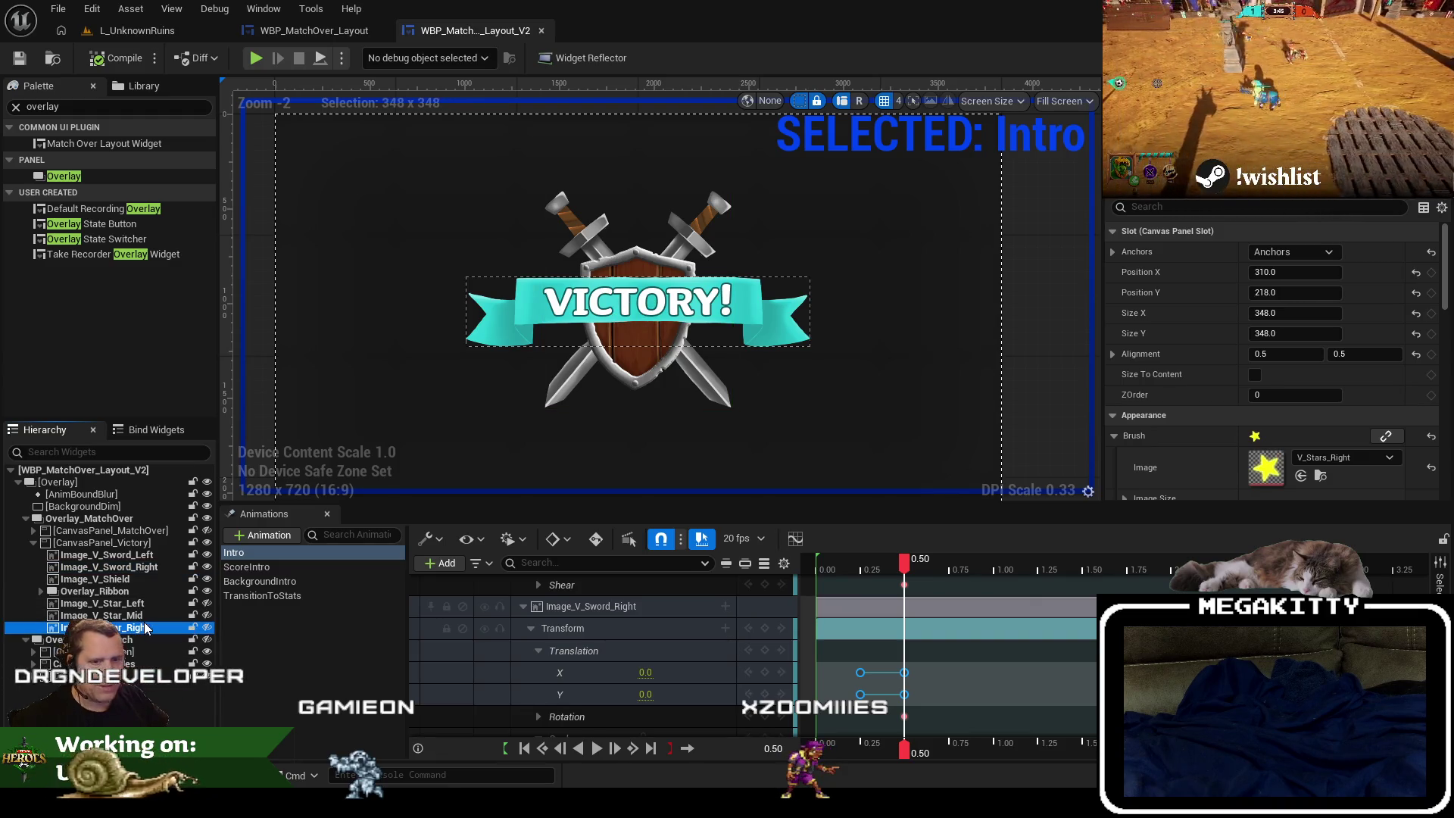
pyautogui.keyDown('shift'); pyautogui.click(142, 604); pyautogui.keyUp('shift')
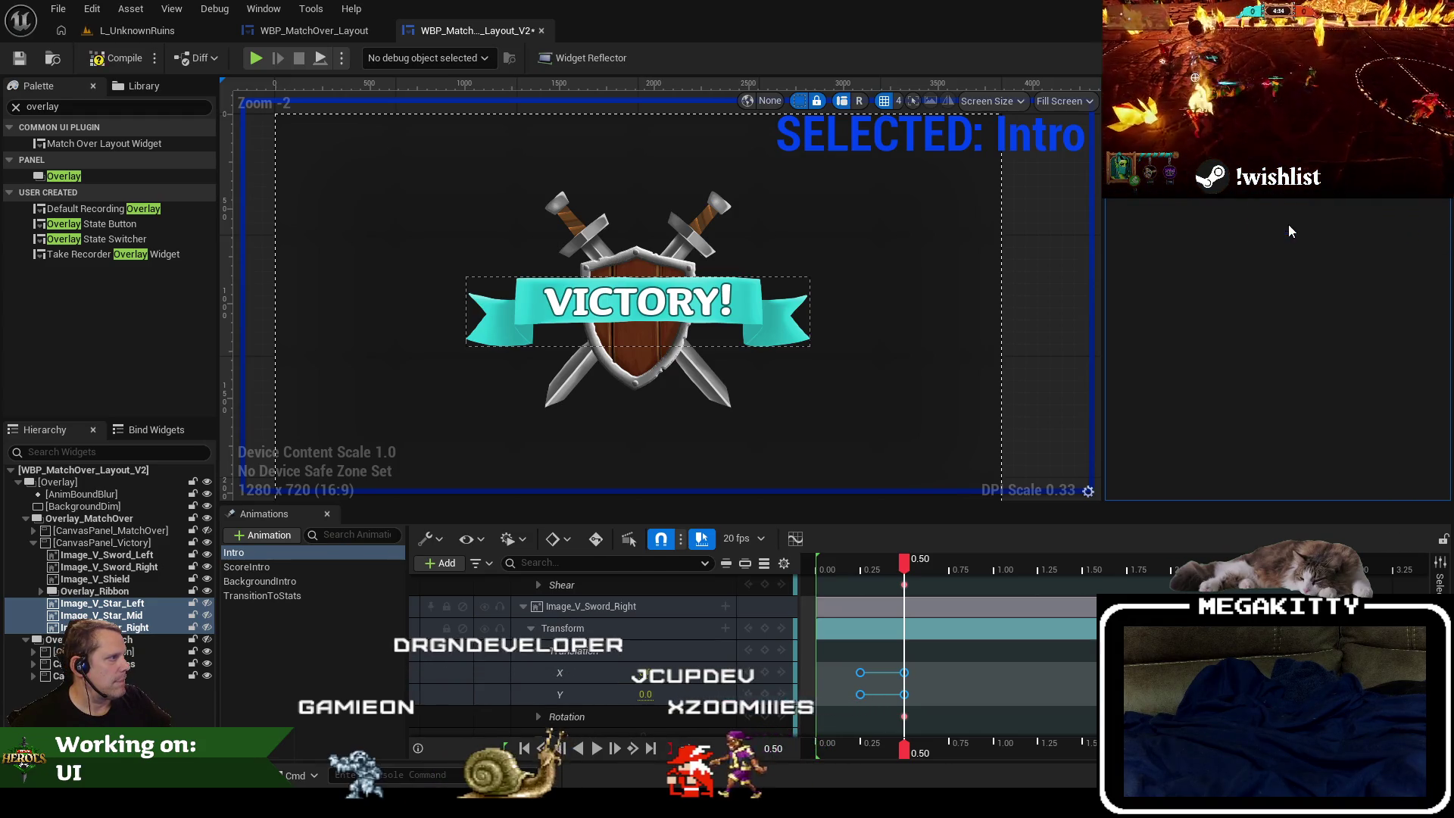
pyautogui.click(25, 59)
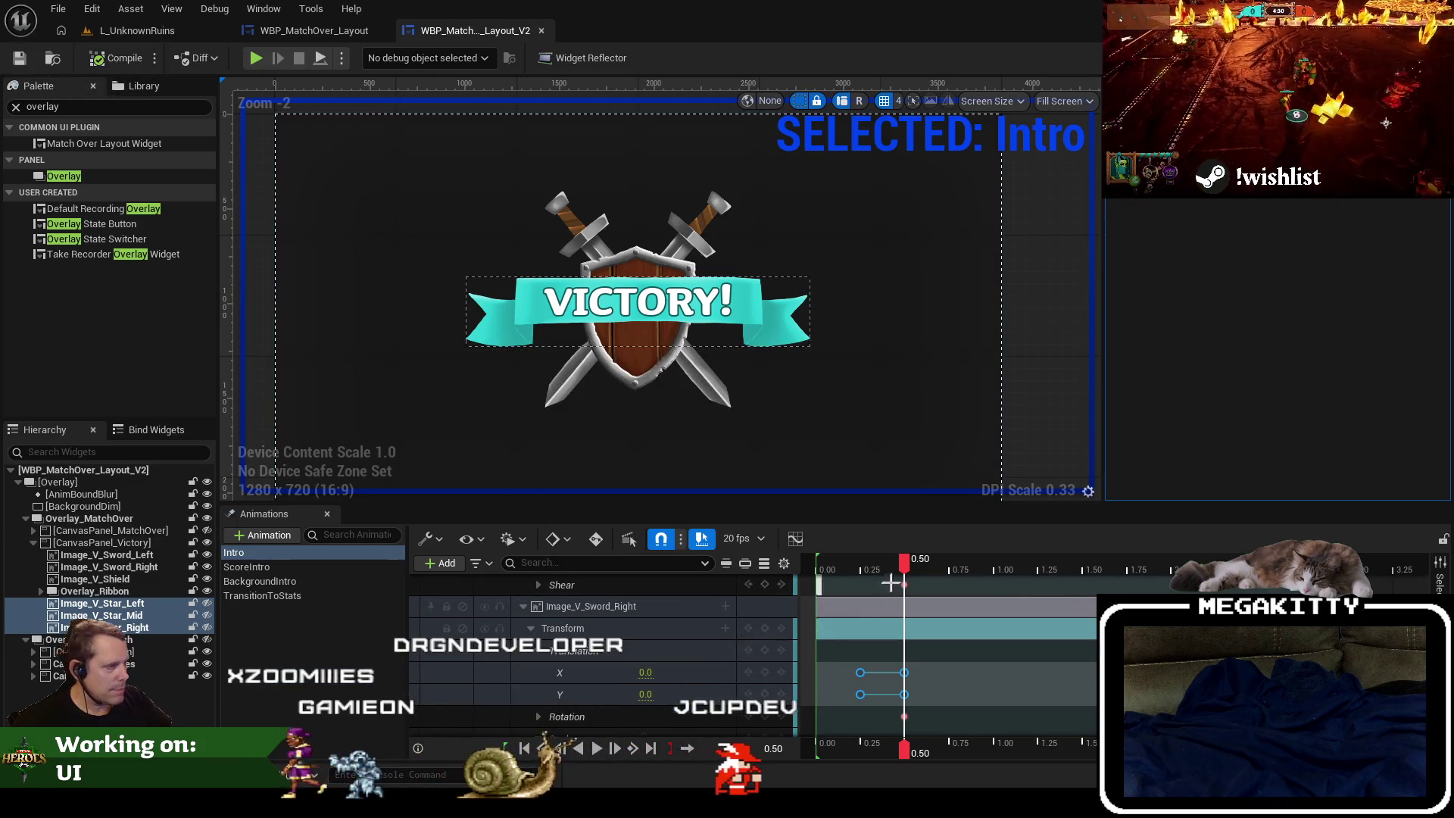
pyautogui.moveTo(911, 562); pyautogui.dragTo(1349, 544)
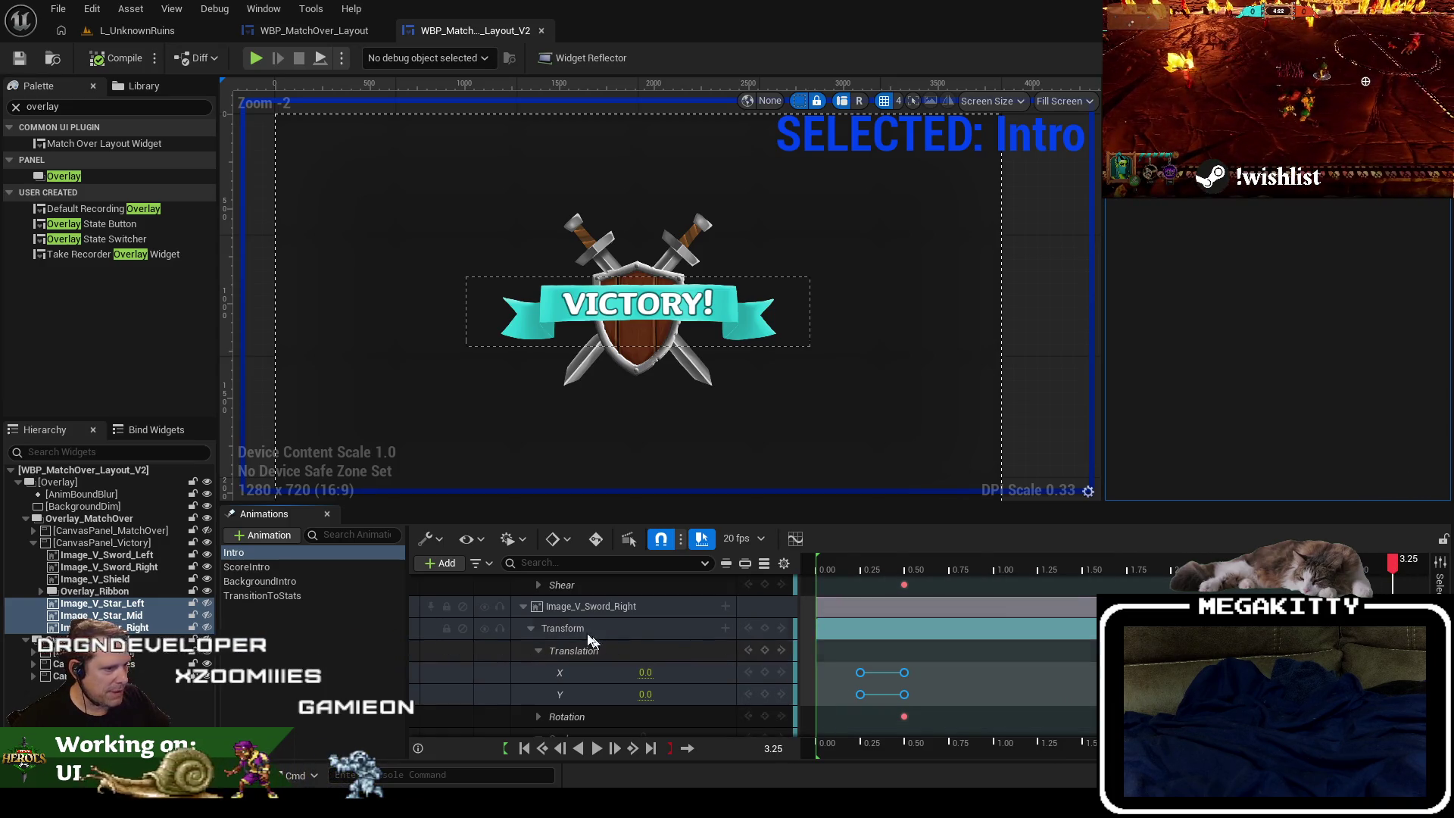
# Collapse the left sword's track and set the Sequencer preview time to 3.15.
pyautogui.click(591, 605)
pyautogui.scroll(3, 581, 654)
pyautogui.scroll(3, 579, 654)
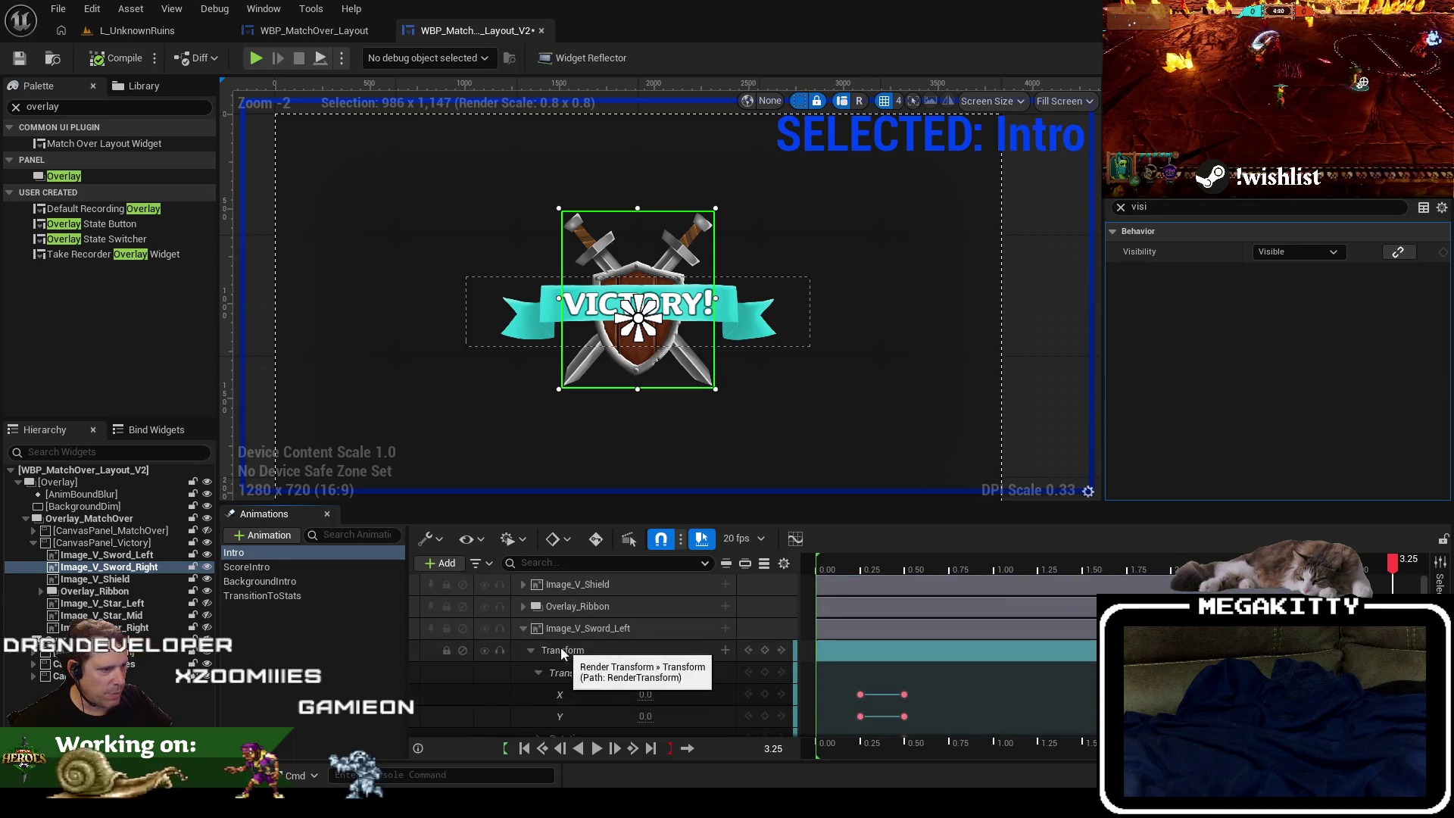
pyautogui.click(523, 628)
pyautogui.click(1374, 564)
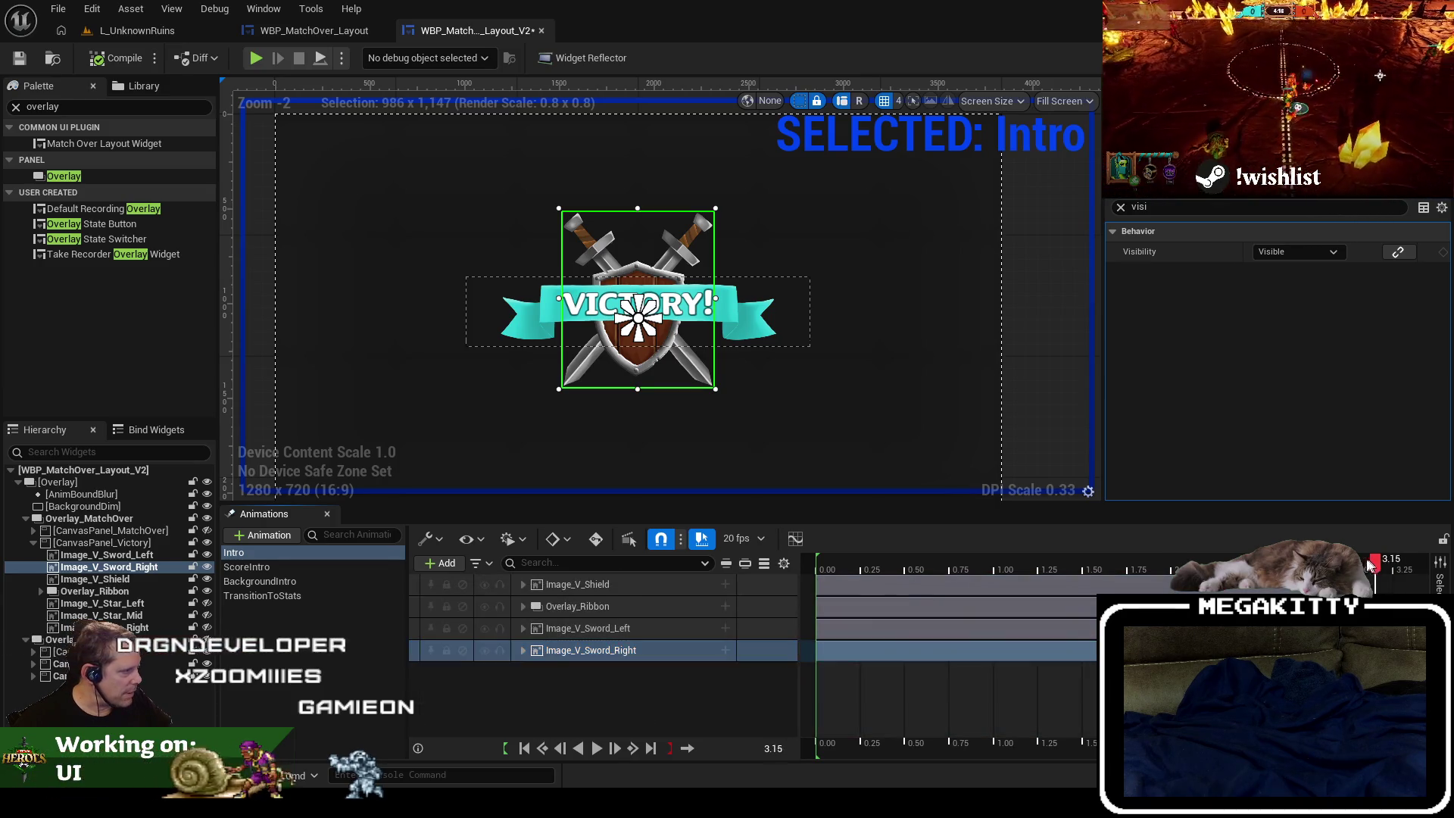
# Expand the Overlay_Ribbon and shield tracks and collapse the shield, ribbon and left-sword Transform tracks.
pyautogui.click(522, 628)
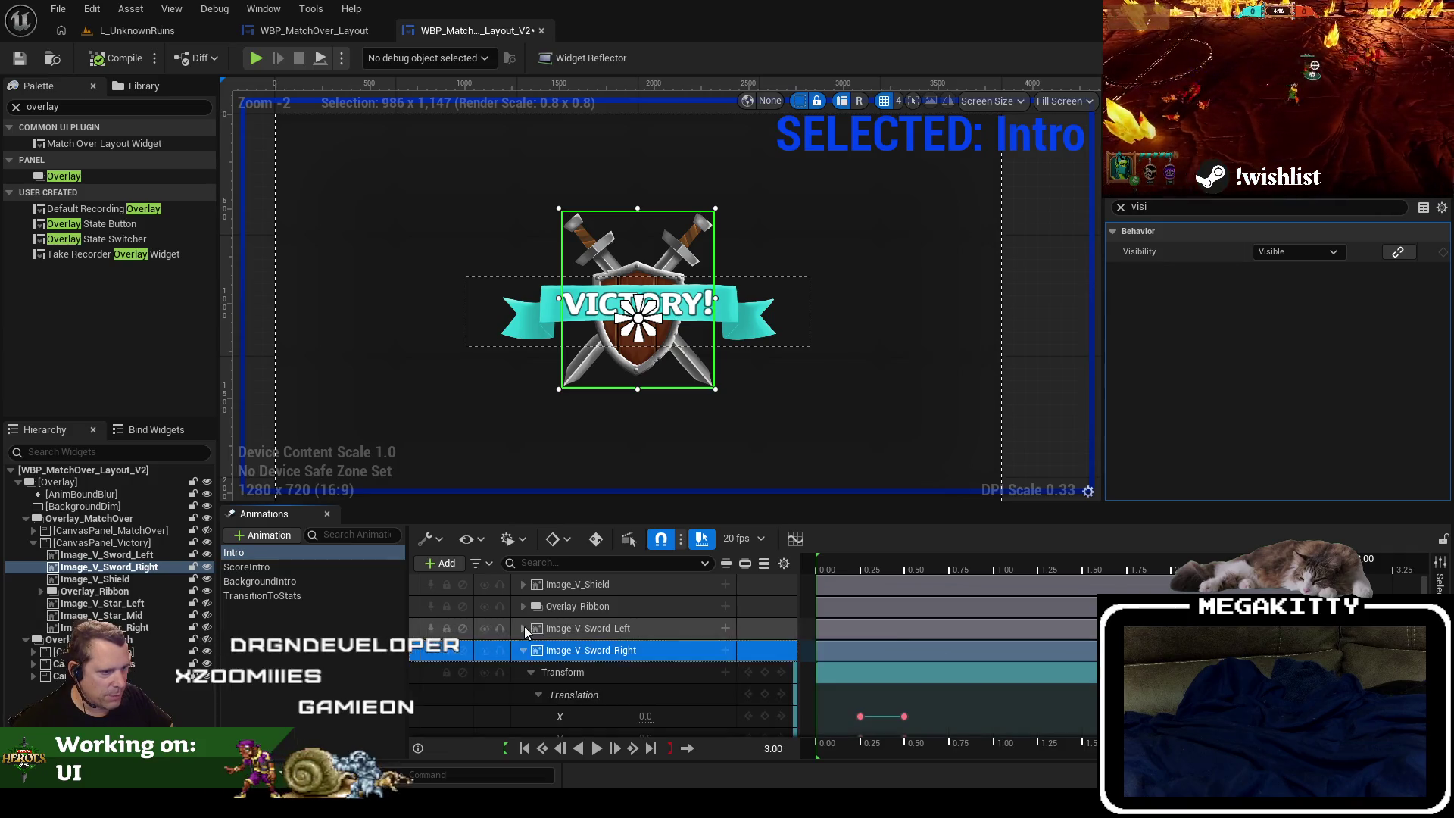
pyautogui.click(522, 607)
pyautogui.click(523, 579)
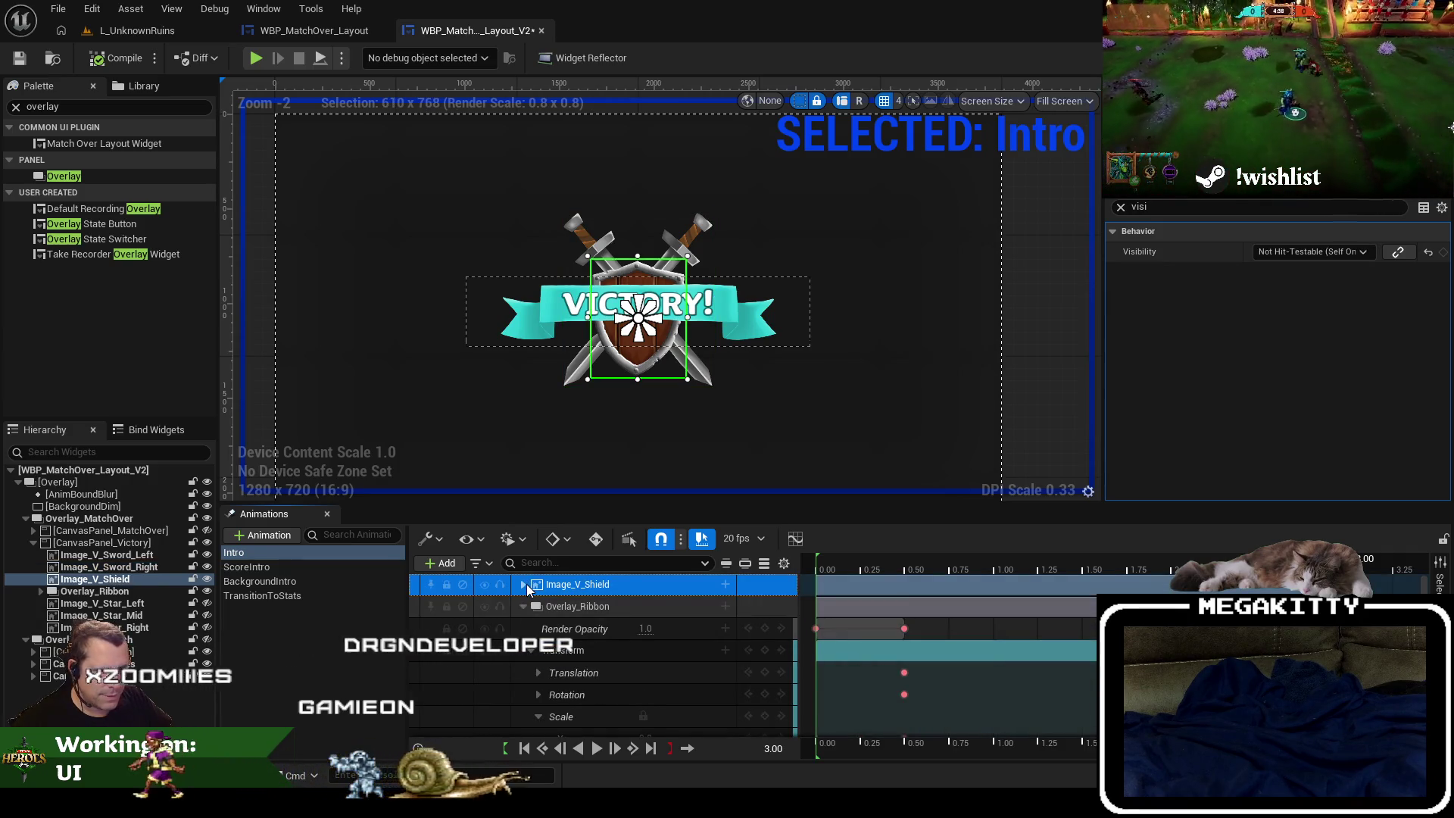
pyautogui.click(524, 583)
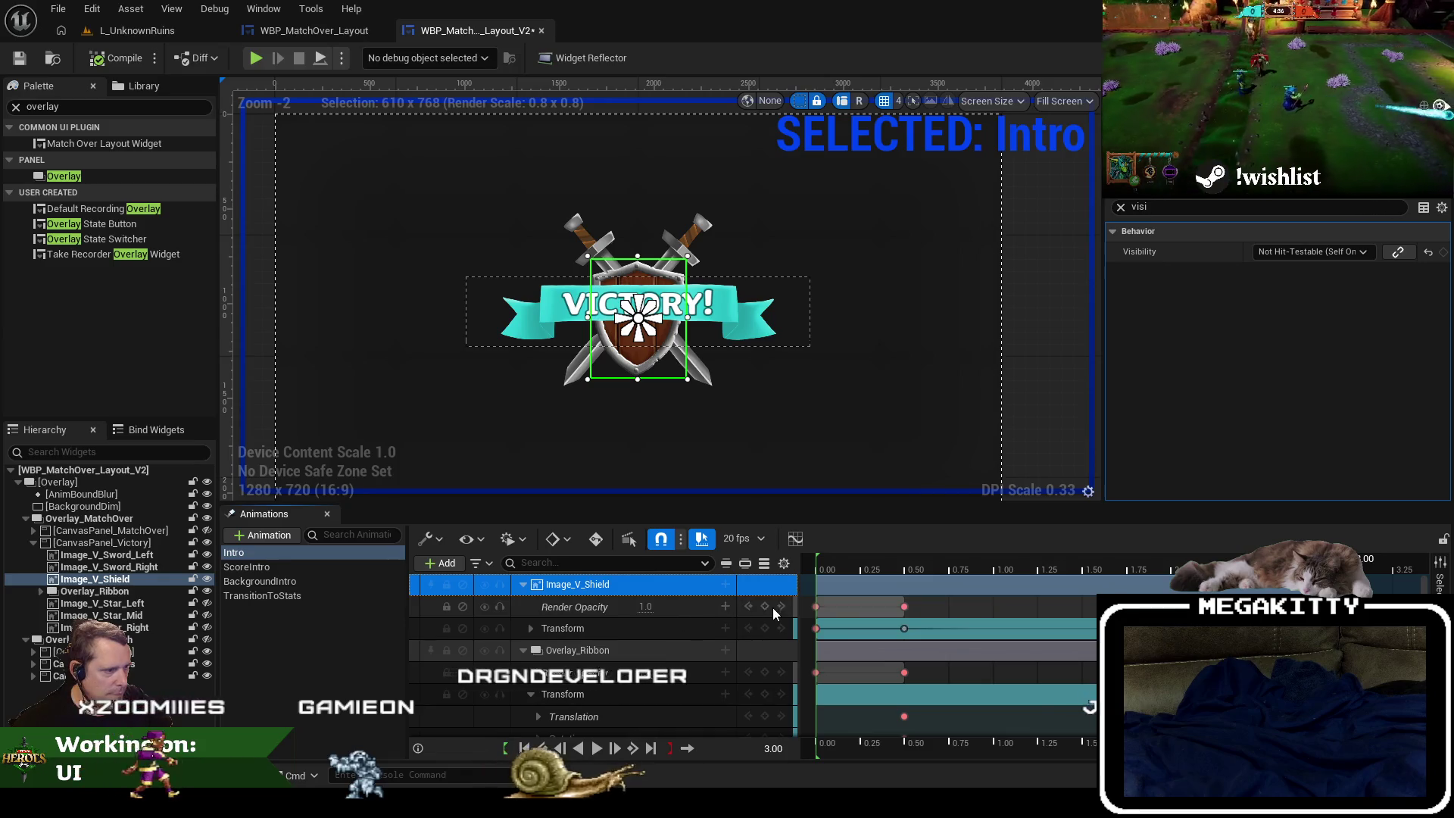
pyautogui.click(530, 628)
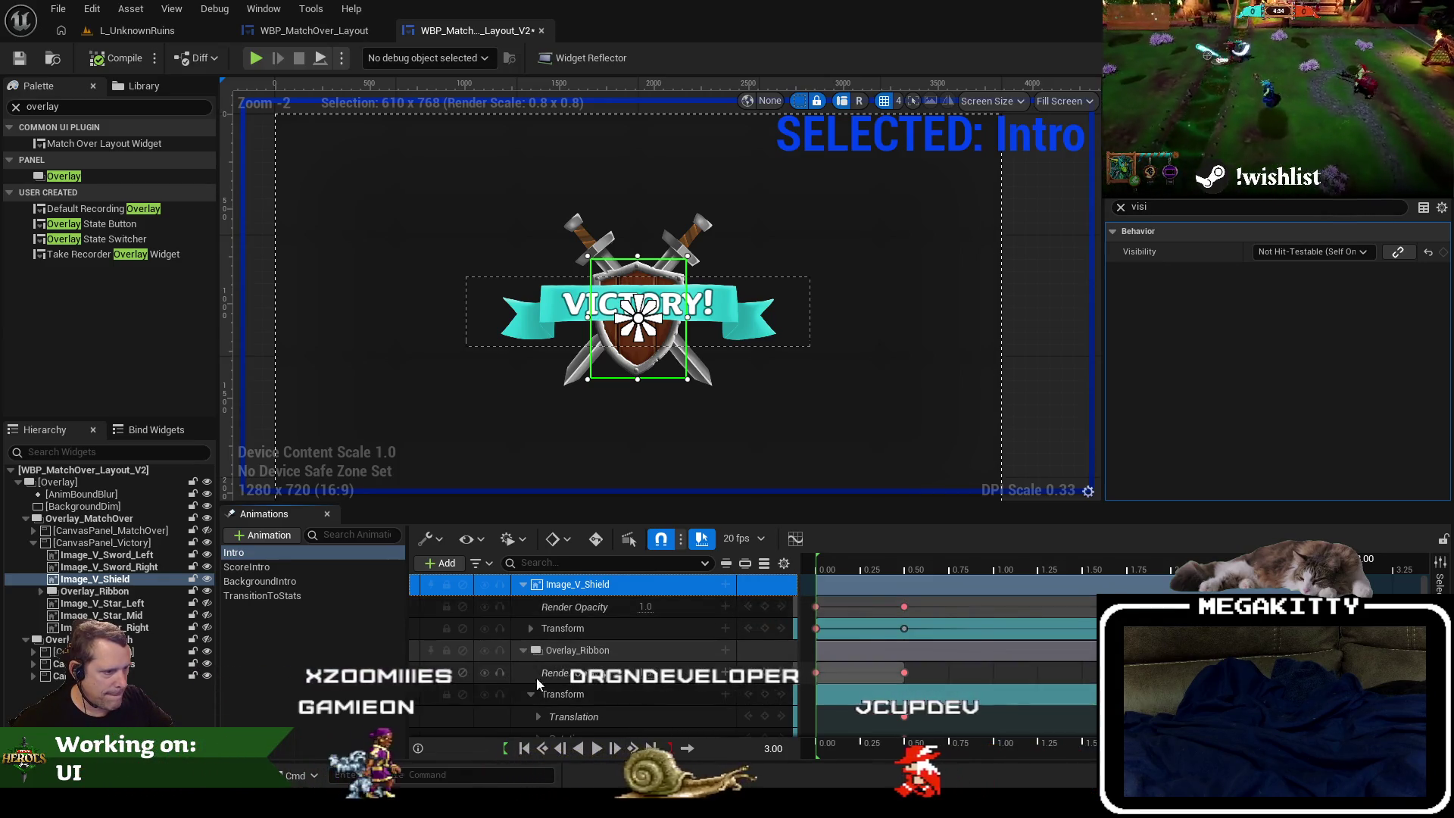
pyautogui.scroll(-5, 739, 679)
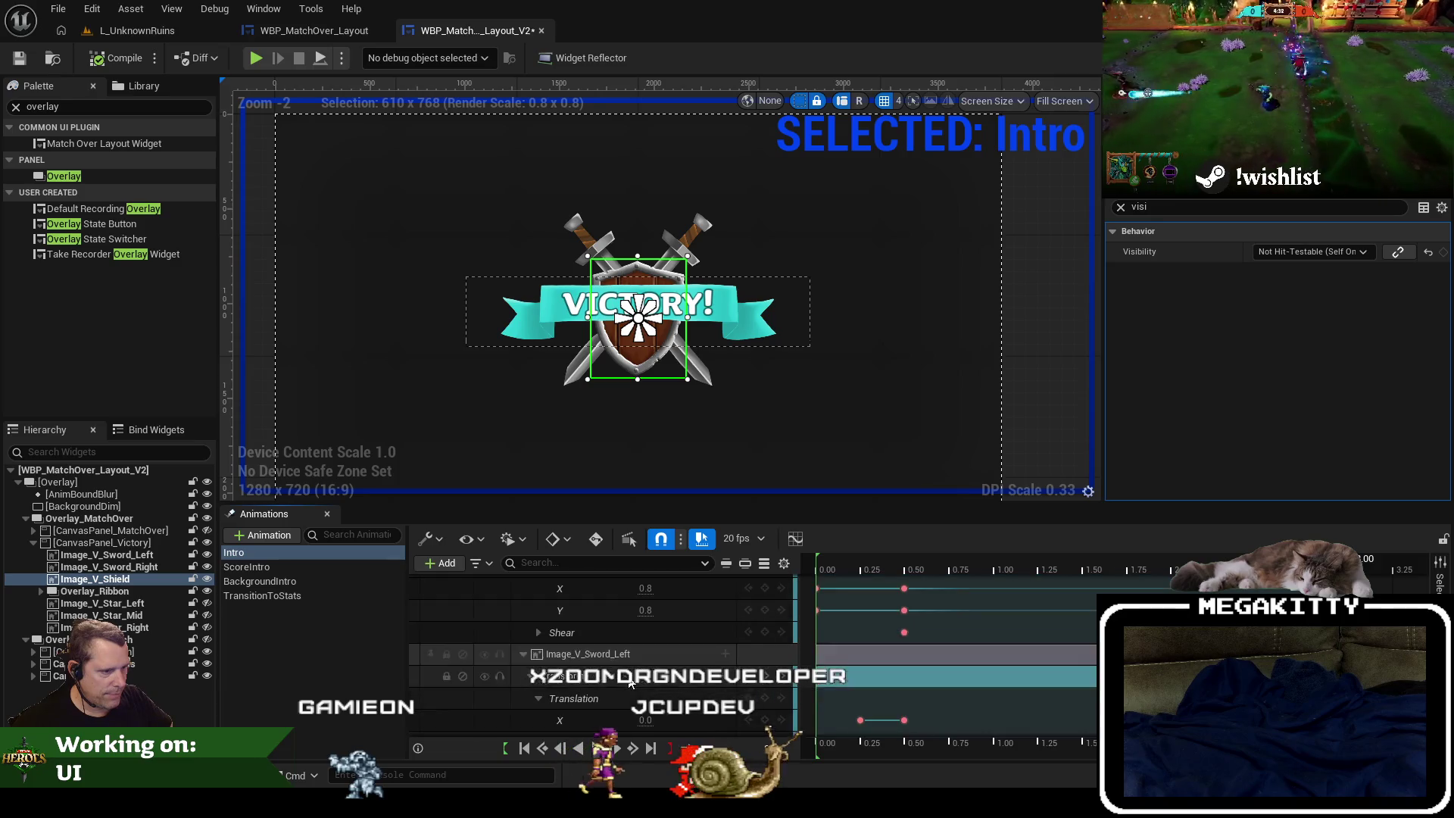
pyautogui.scroll(4, 539, 640)
pyautogui.click(524, 674)
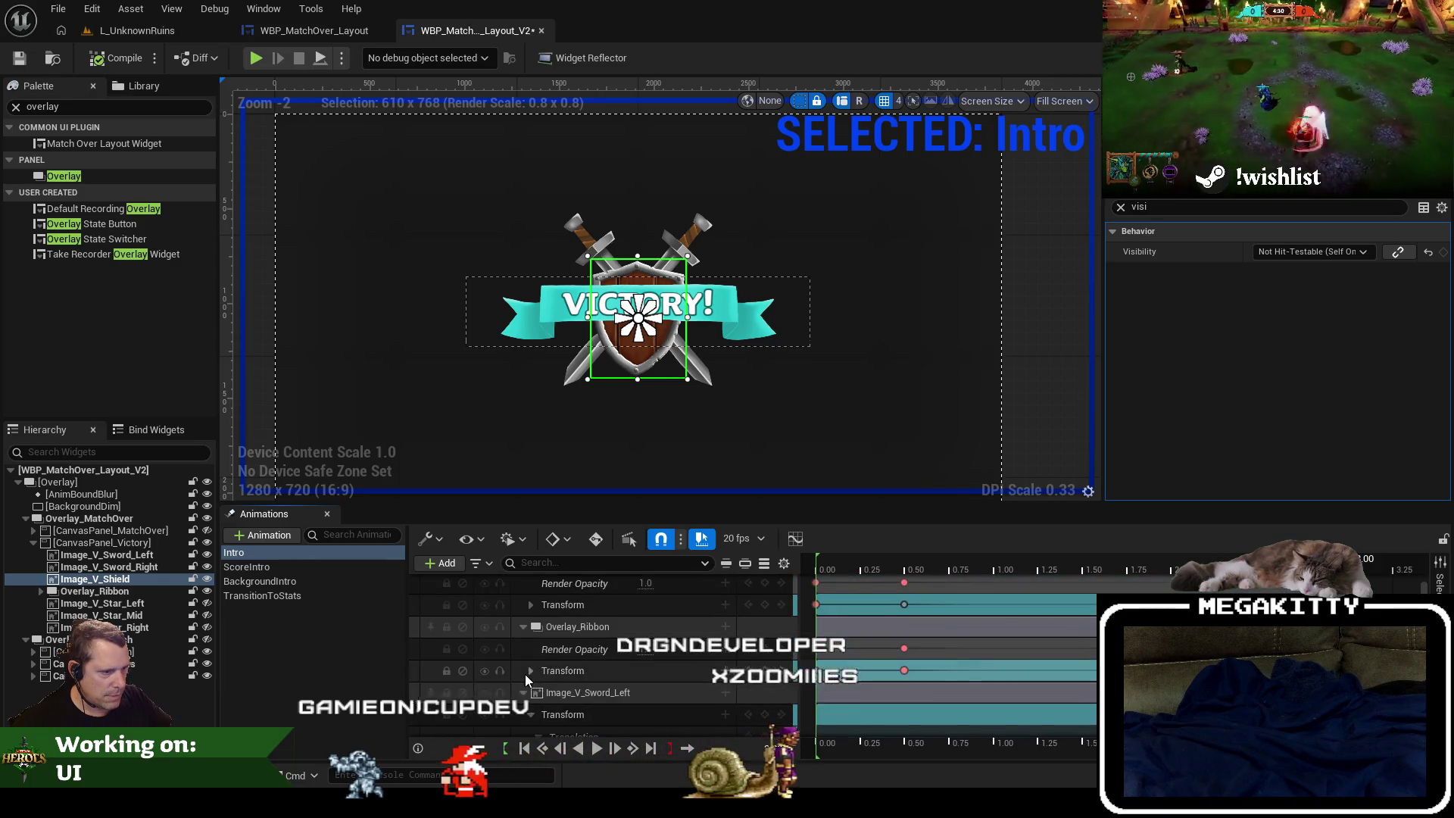
pyautogui.scroll(-3, 542, 672)
pyautogui.click(530, 642)
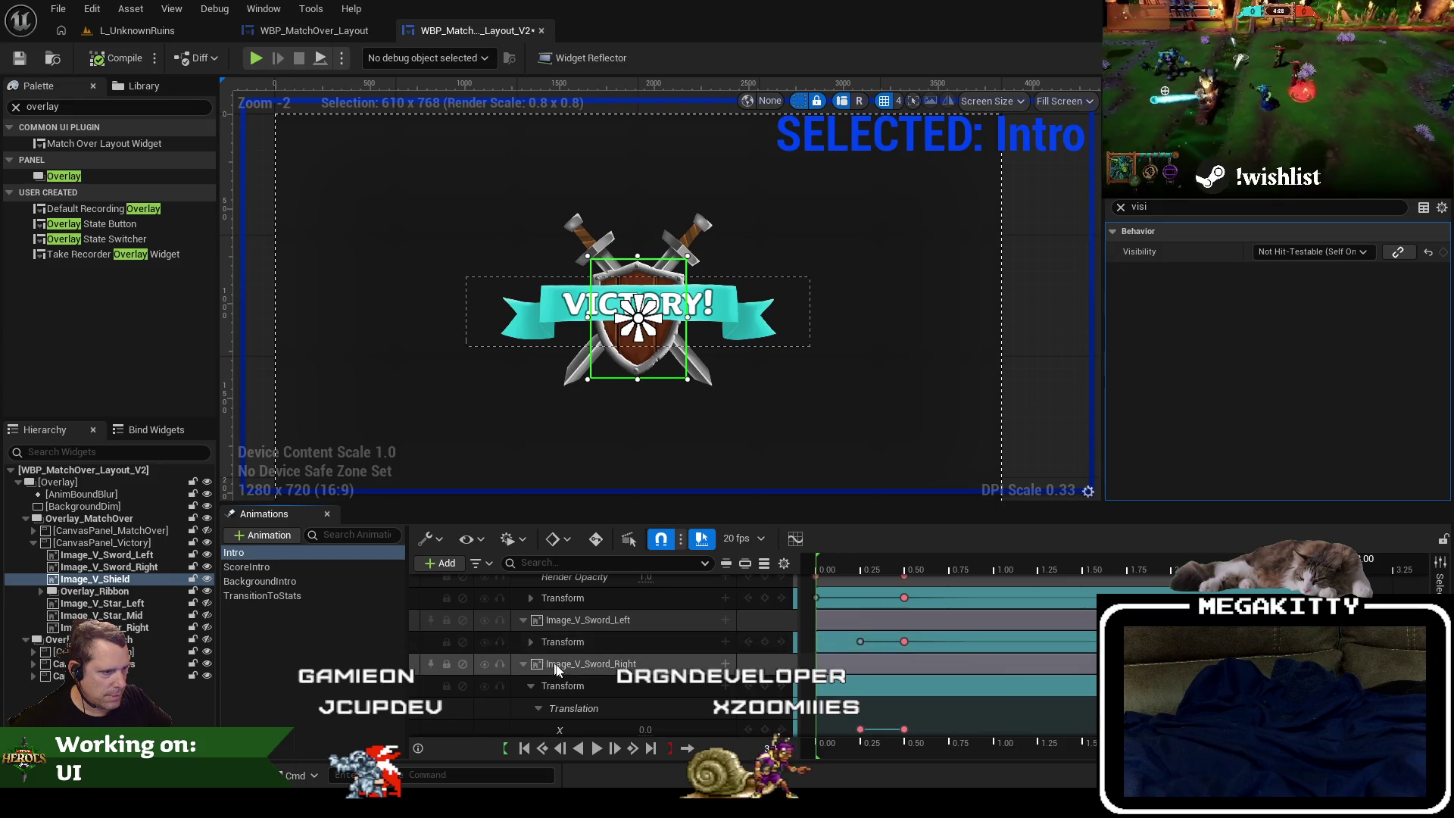
# Add Render Opacity tracks to Image_V_Sword_Left and Image_V_Sword_Right.
pyautogui.click(624, 620)
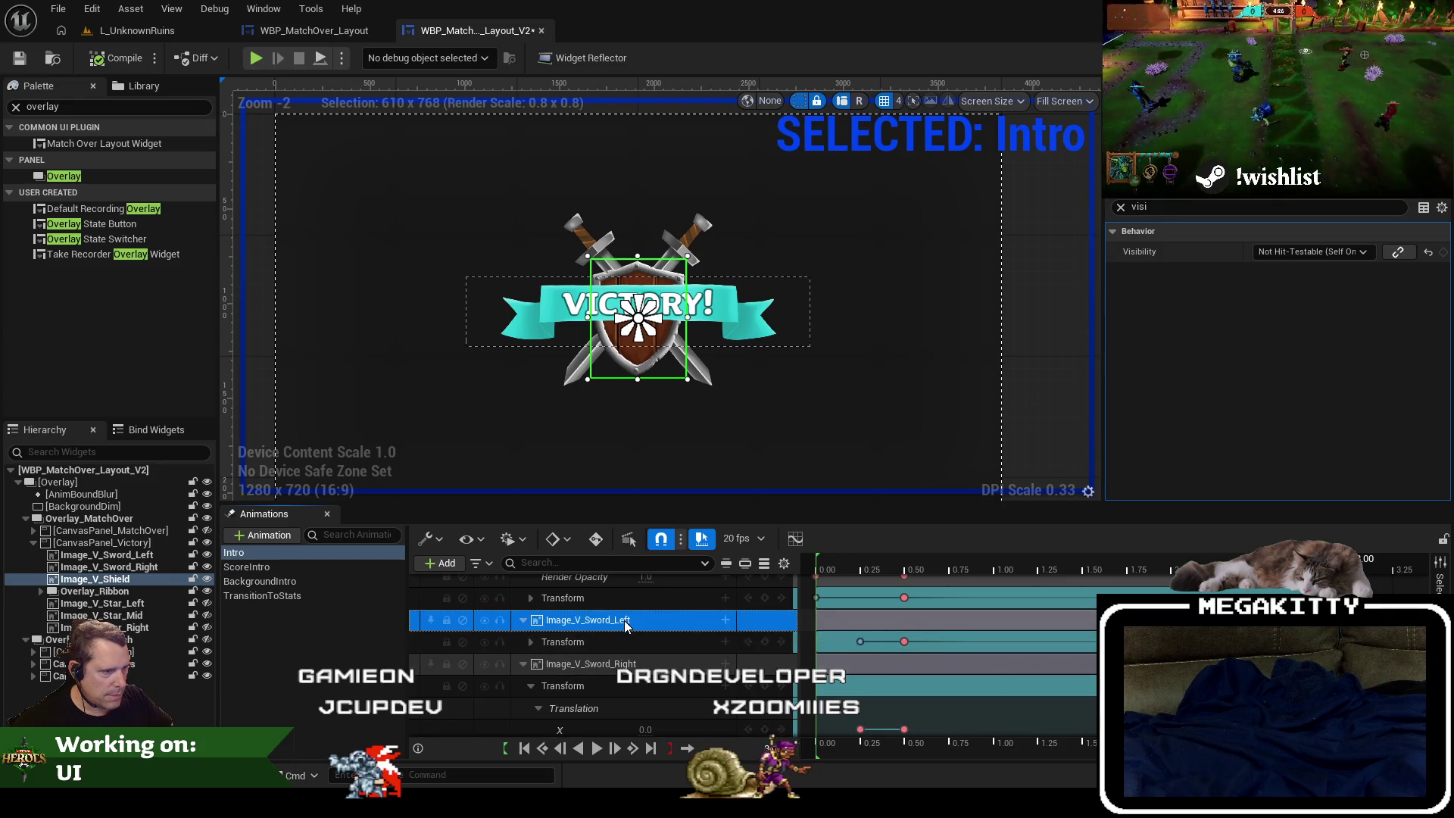
pyautogui.click(724, 620)
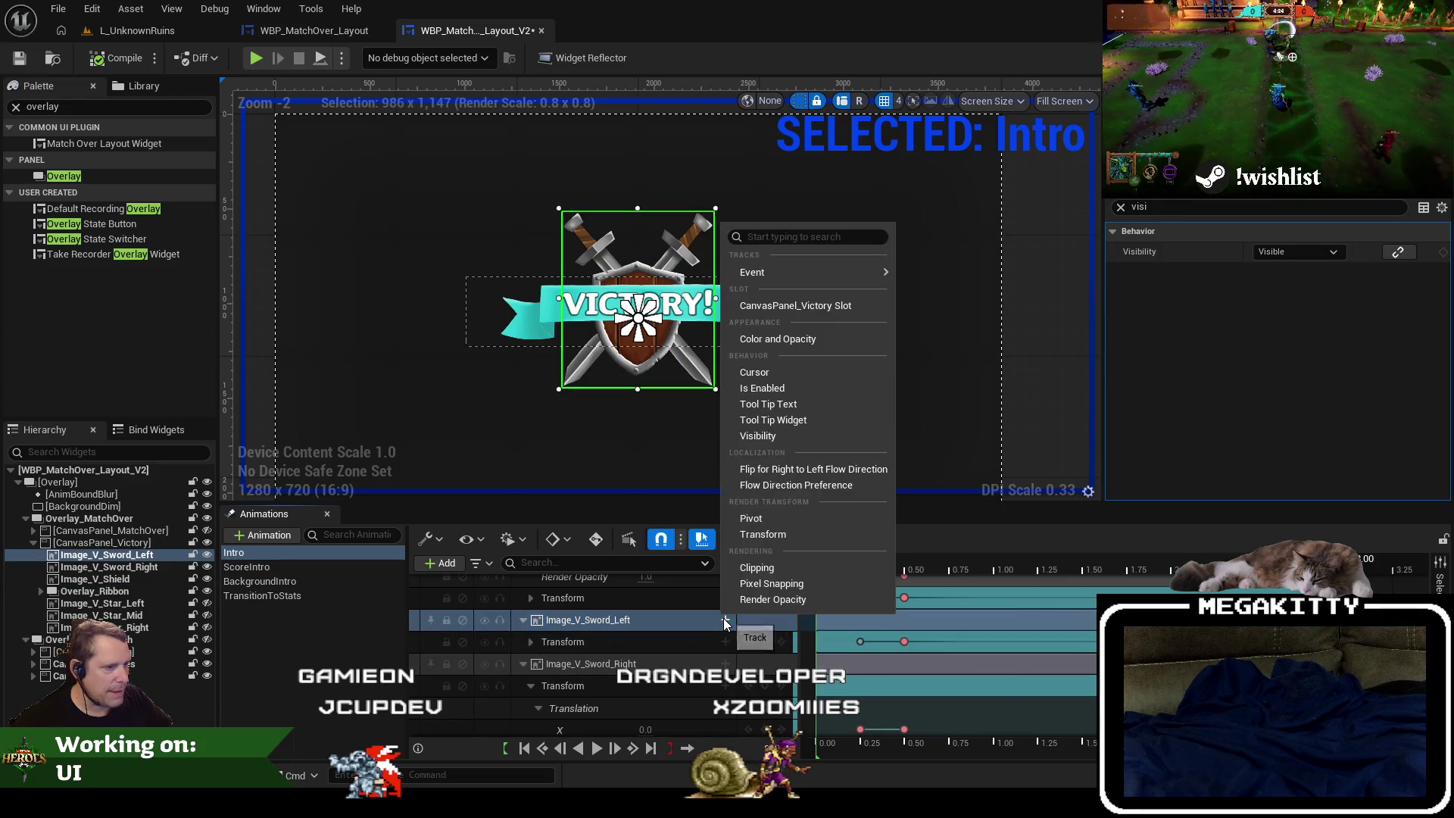
pyautogui.click(762, 600)
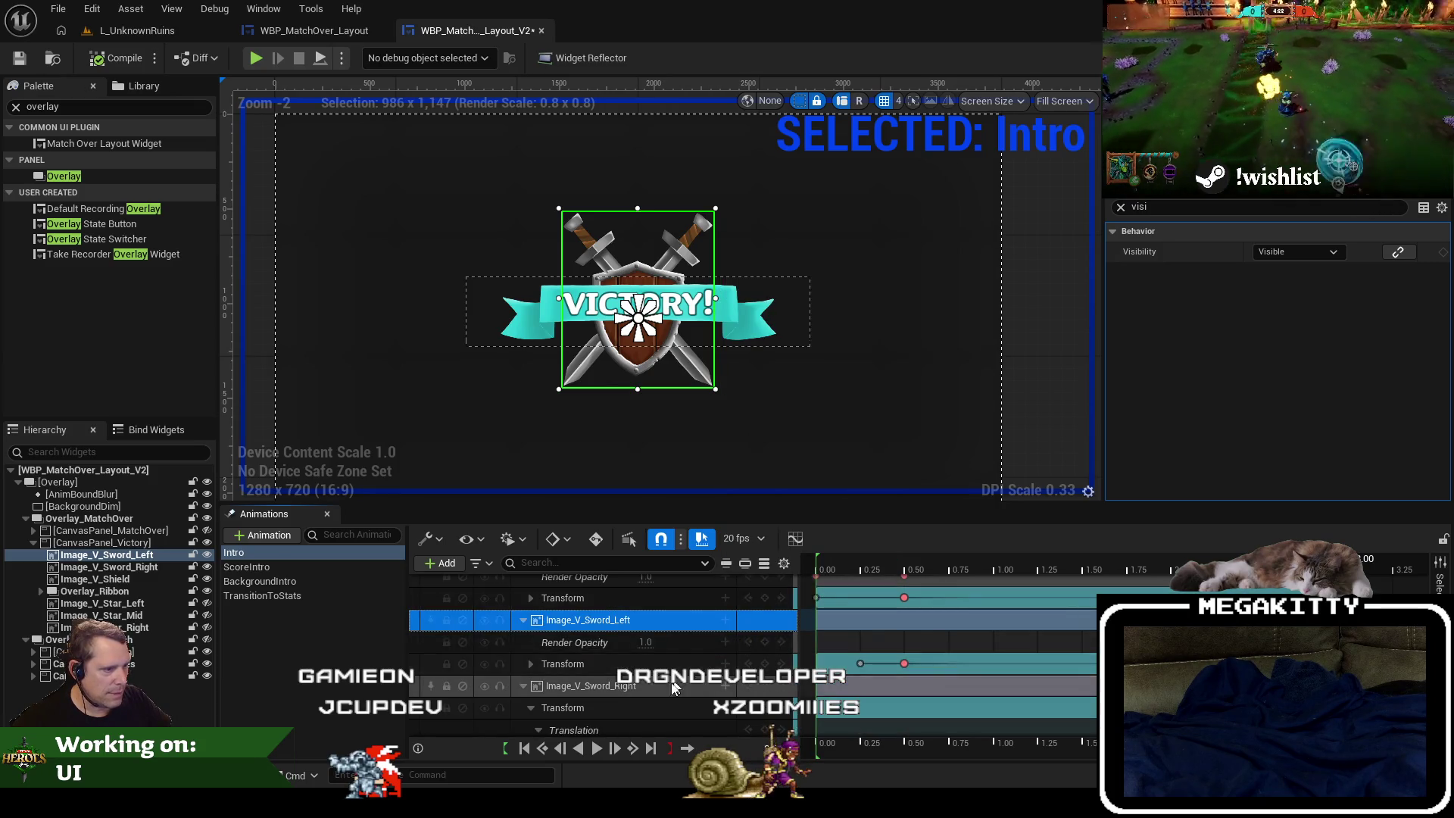
pyautogui.click(529, 706)
pyautogui.click(599, 703)
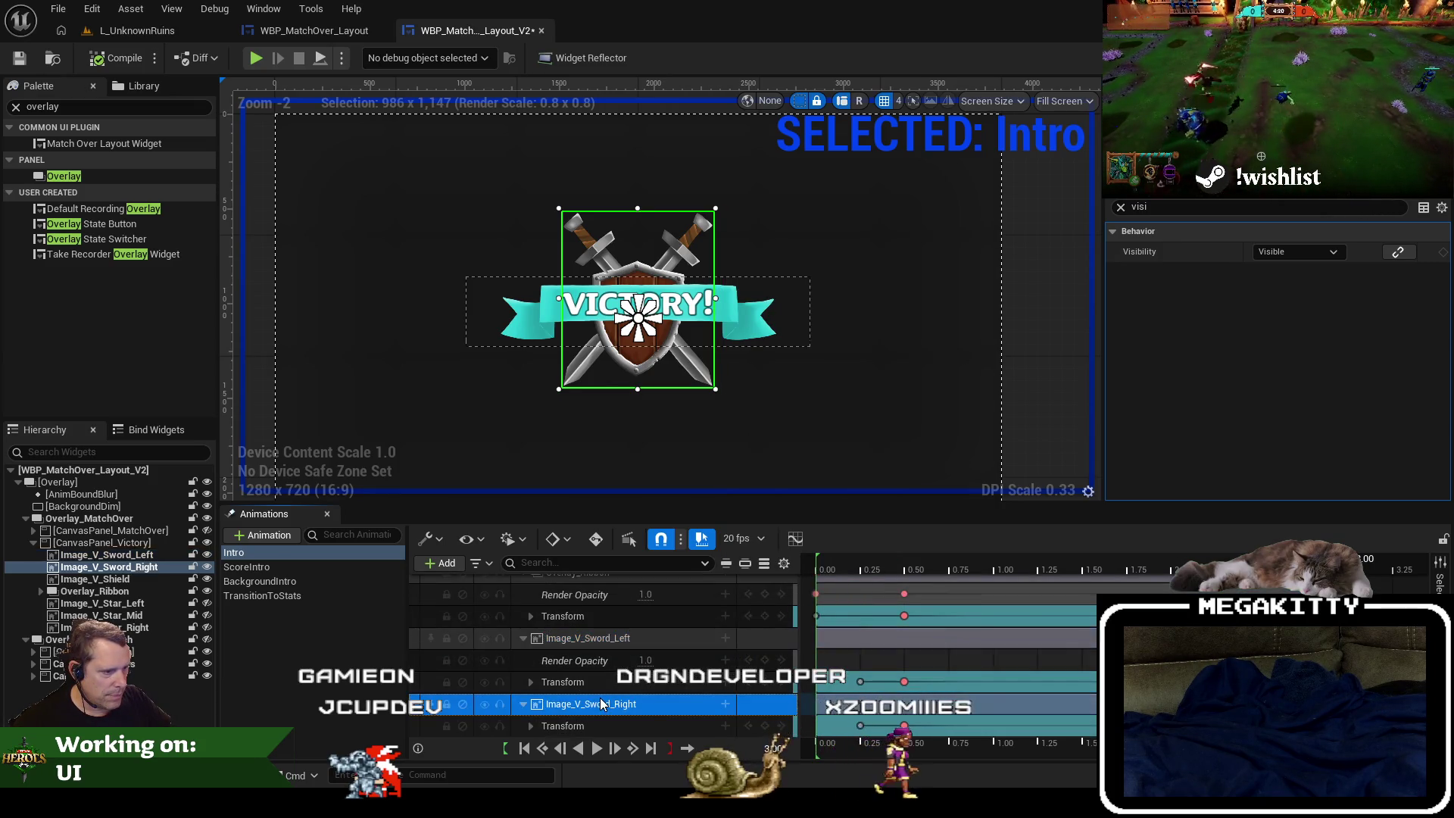
pyautogui.click(723, 698)
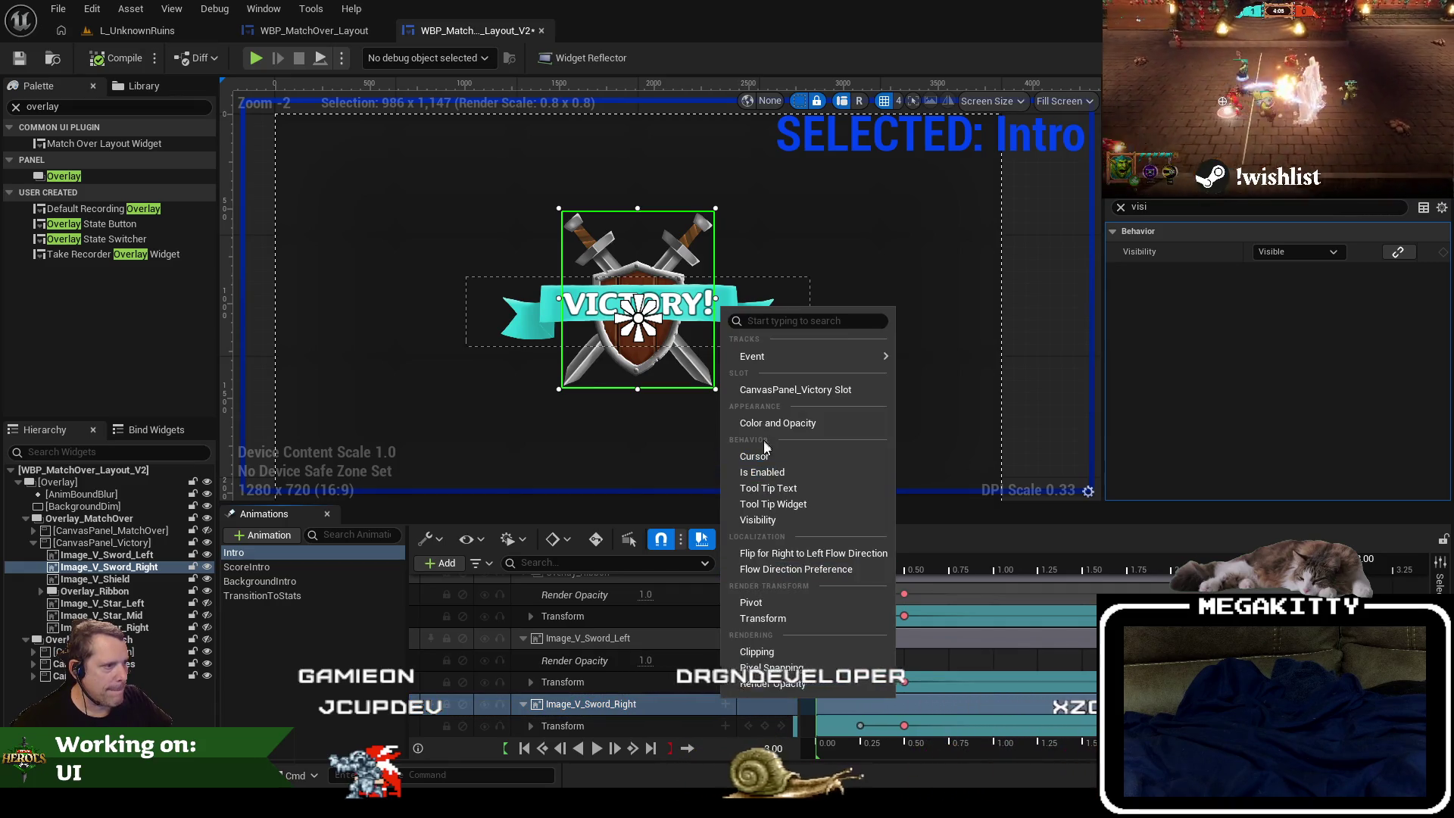
pyautogui.click(770, 684)
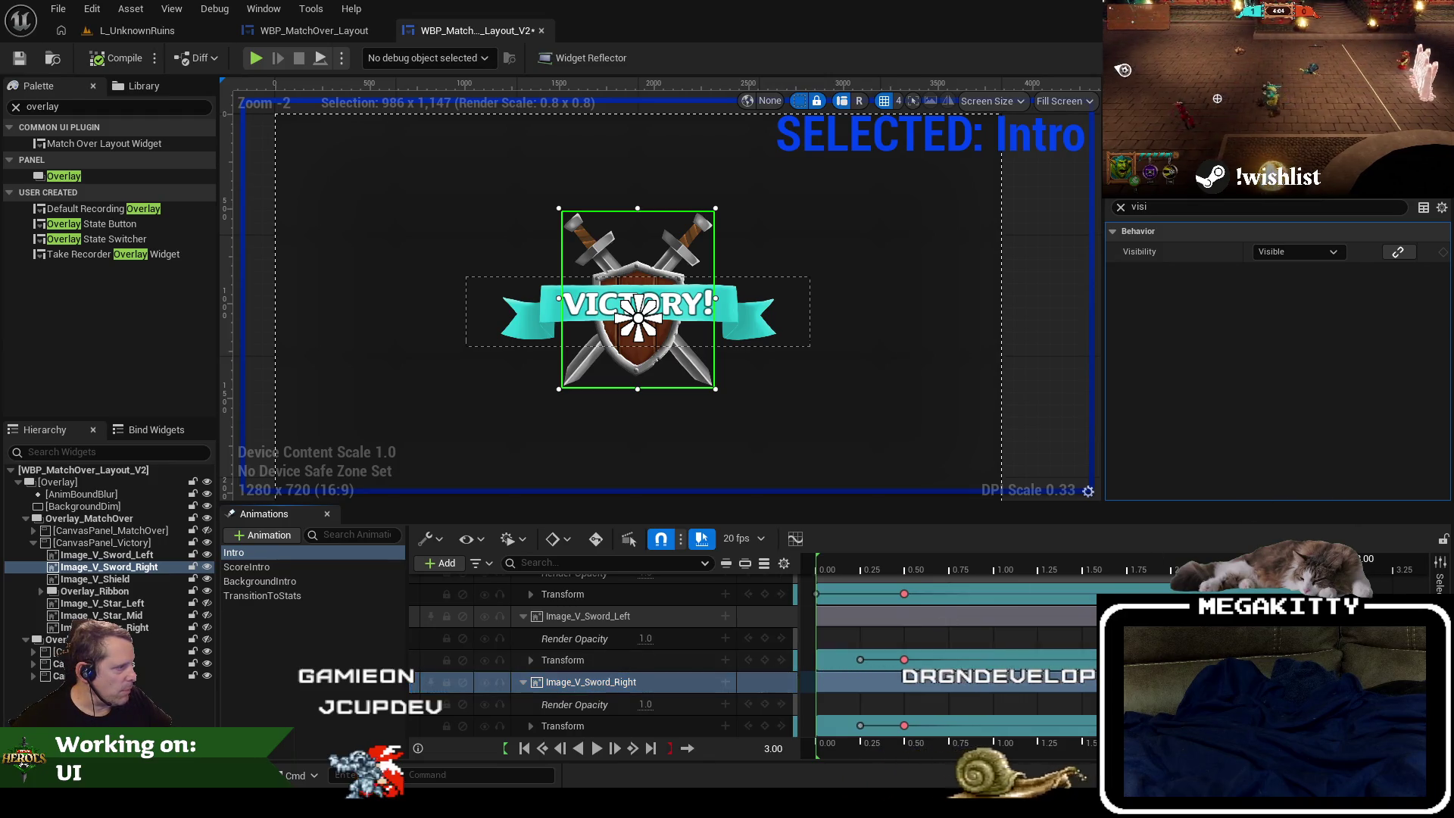
# Move the playhead to 3.25 and set Image_V_Sword_Right's Render Opacity to 0.0.
pyautogui.moveTo(1374, 564); pyautogui.dragTo(1392, 564)
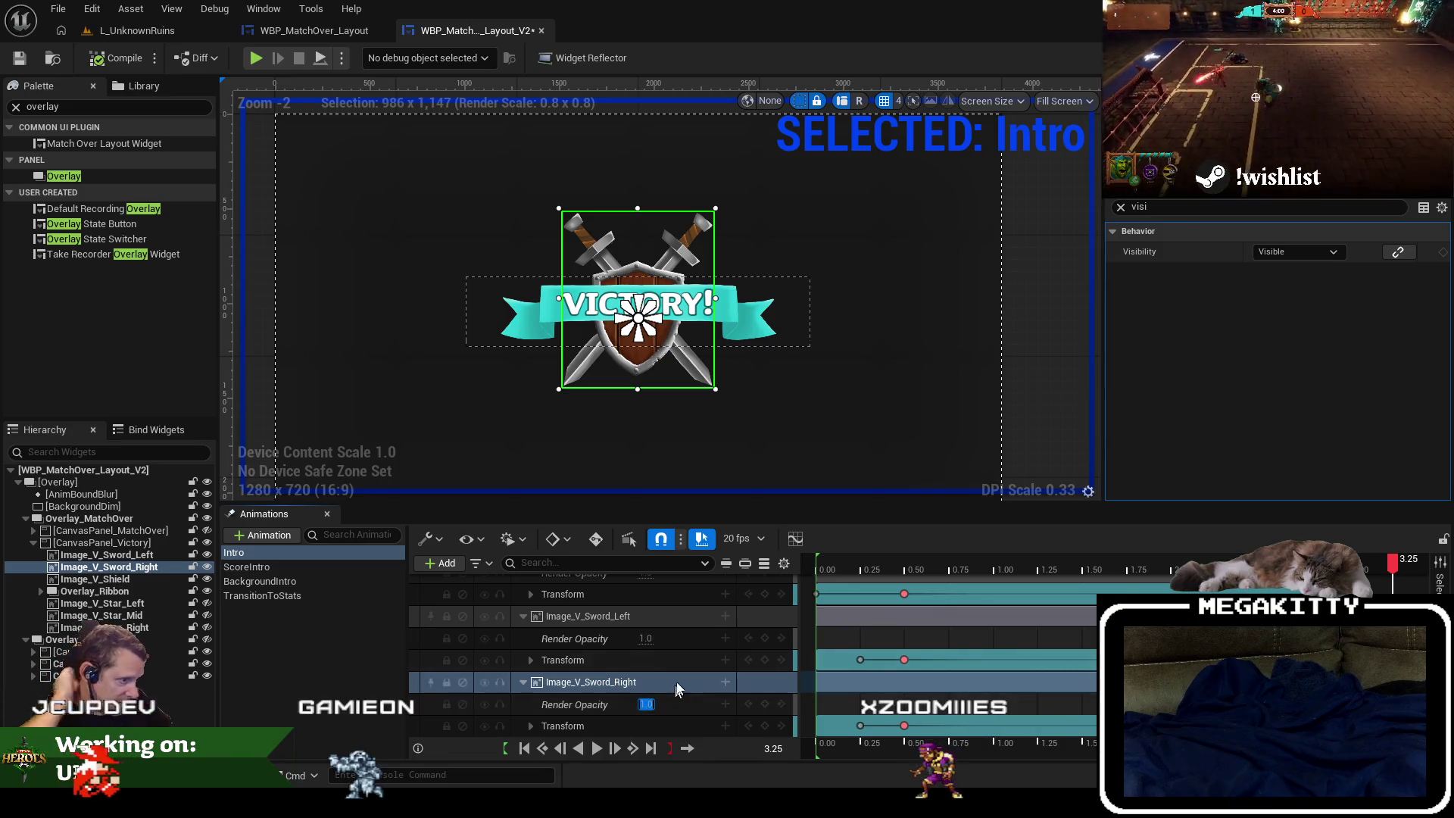
pyautogui.click(646, 639)
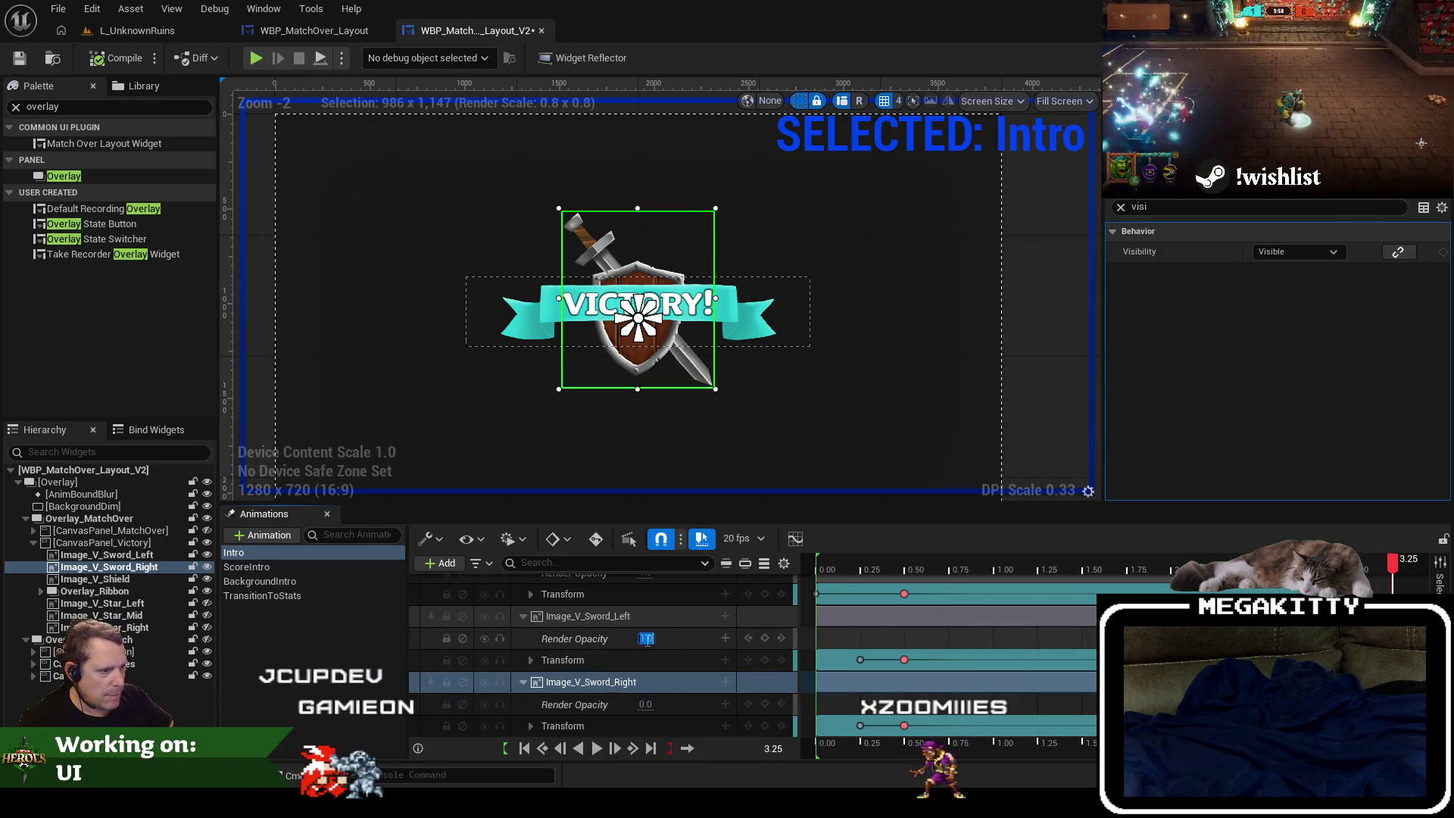
pyautogui.scroll(2, 666, 643)
# Set the Overlay_Ribbon and shield Render Opacity to 0.0 and preview the fade at 3.05.
pyautogui.click(646, 669)
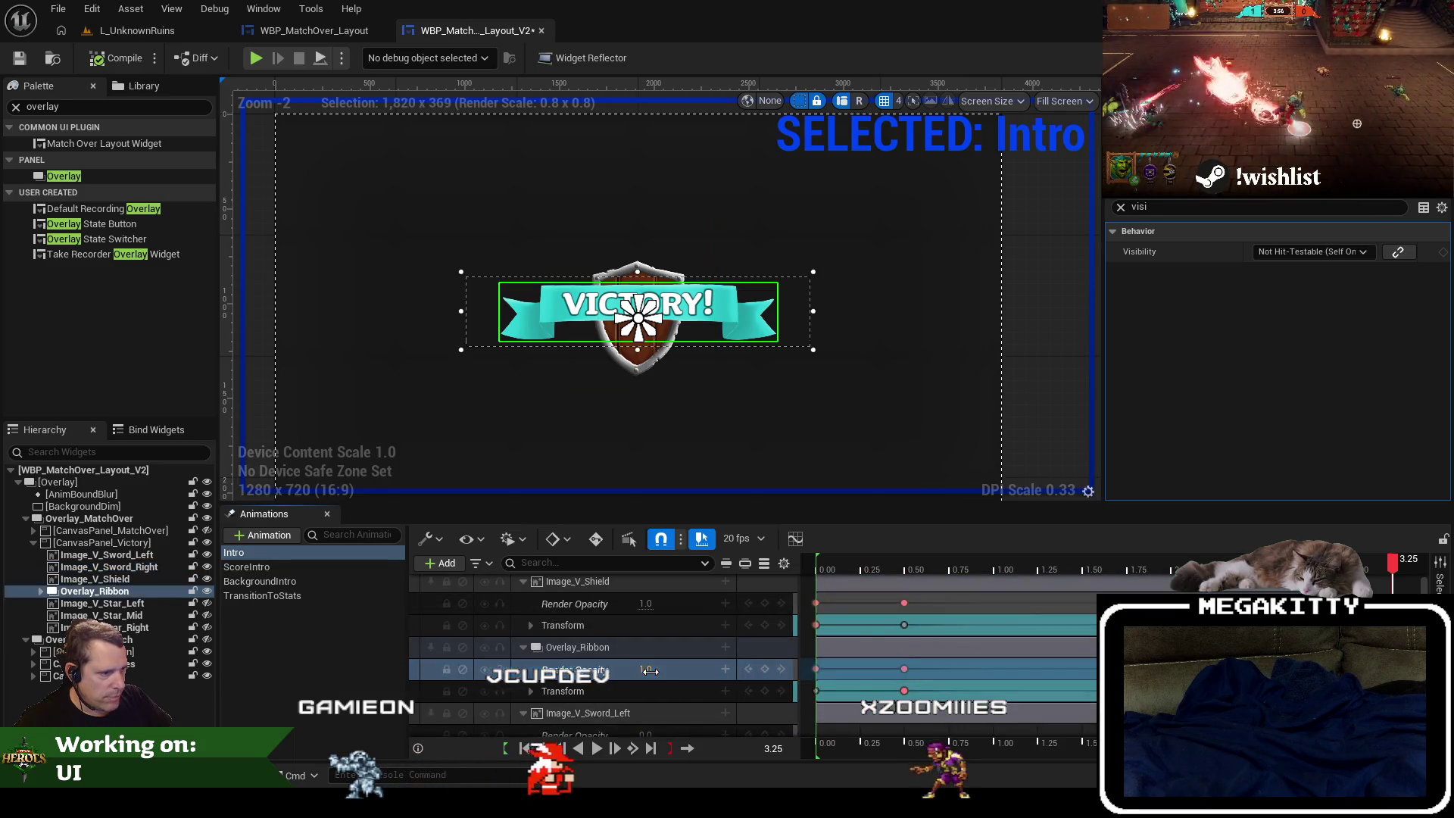
pyautogui.write('0')
pyautogui.press('Return')
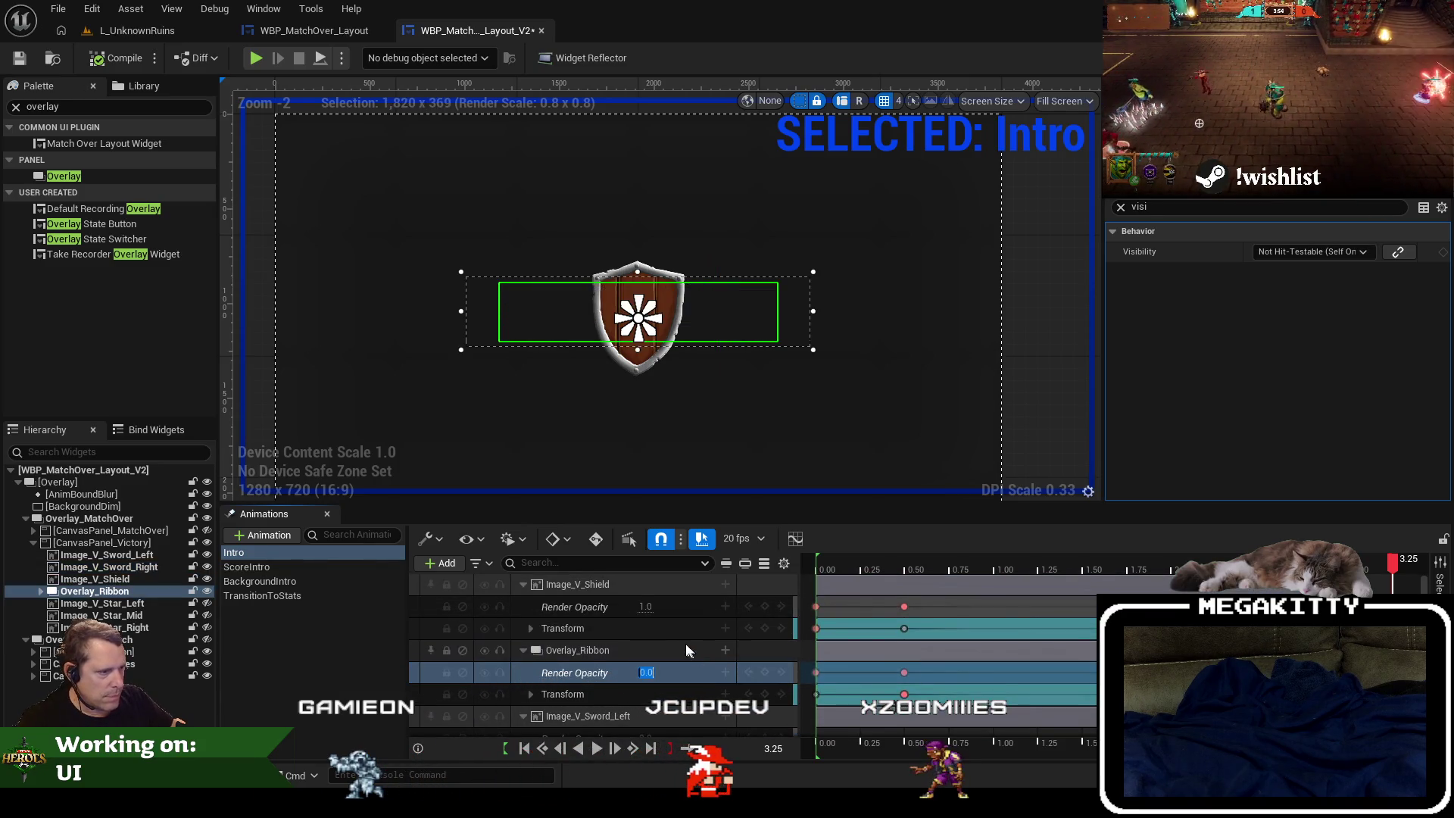
pyautogui.write('0')
pyautogui.press('Return')
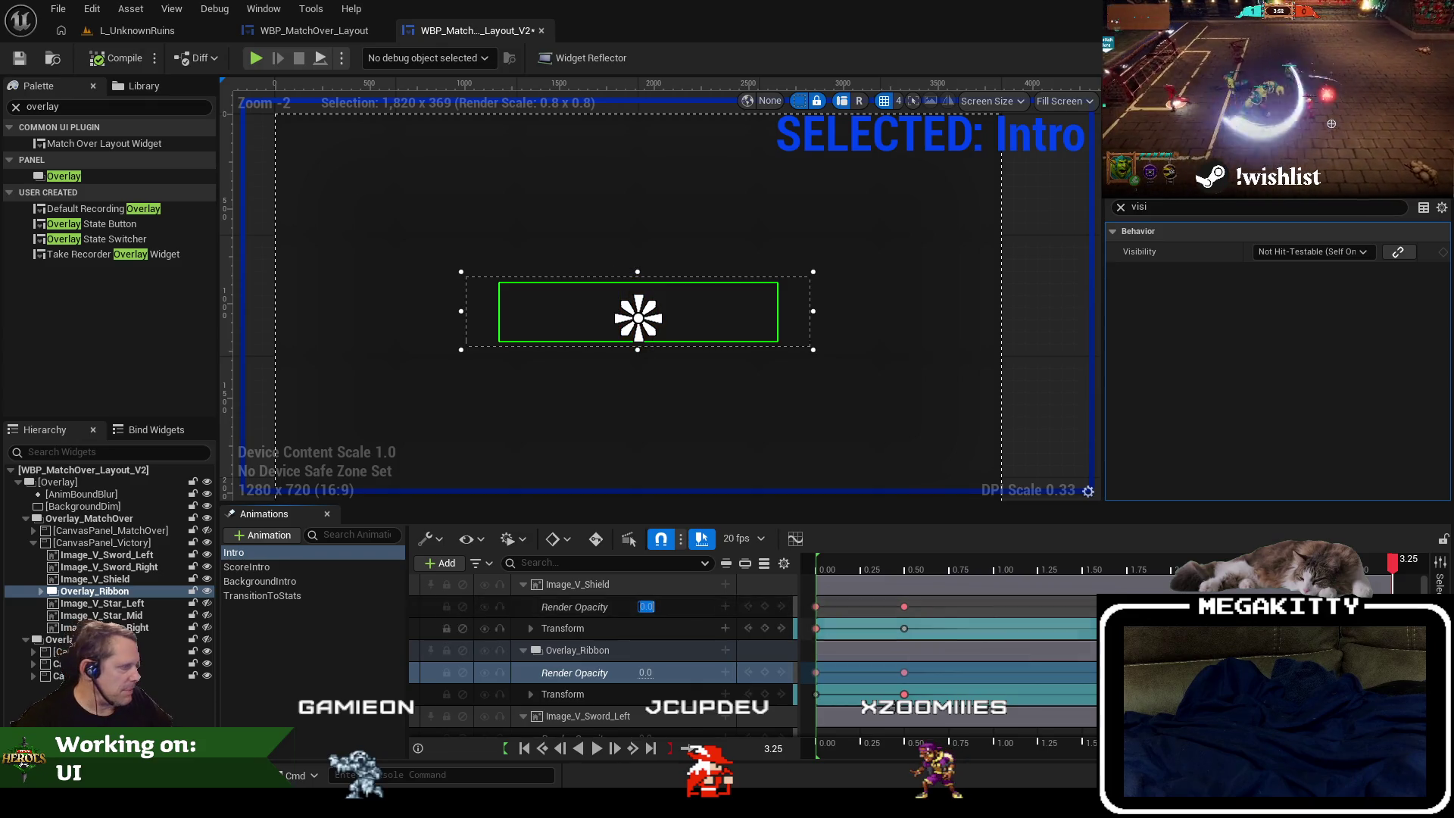
pyautogui.moveTo(1396, 563); pyautogui.dragTo(1361, 560)
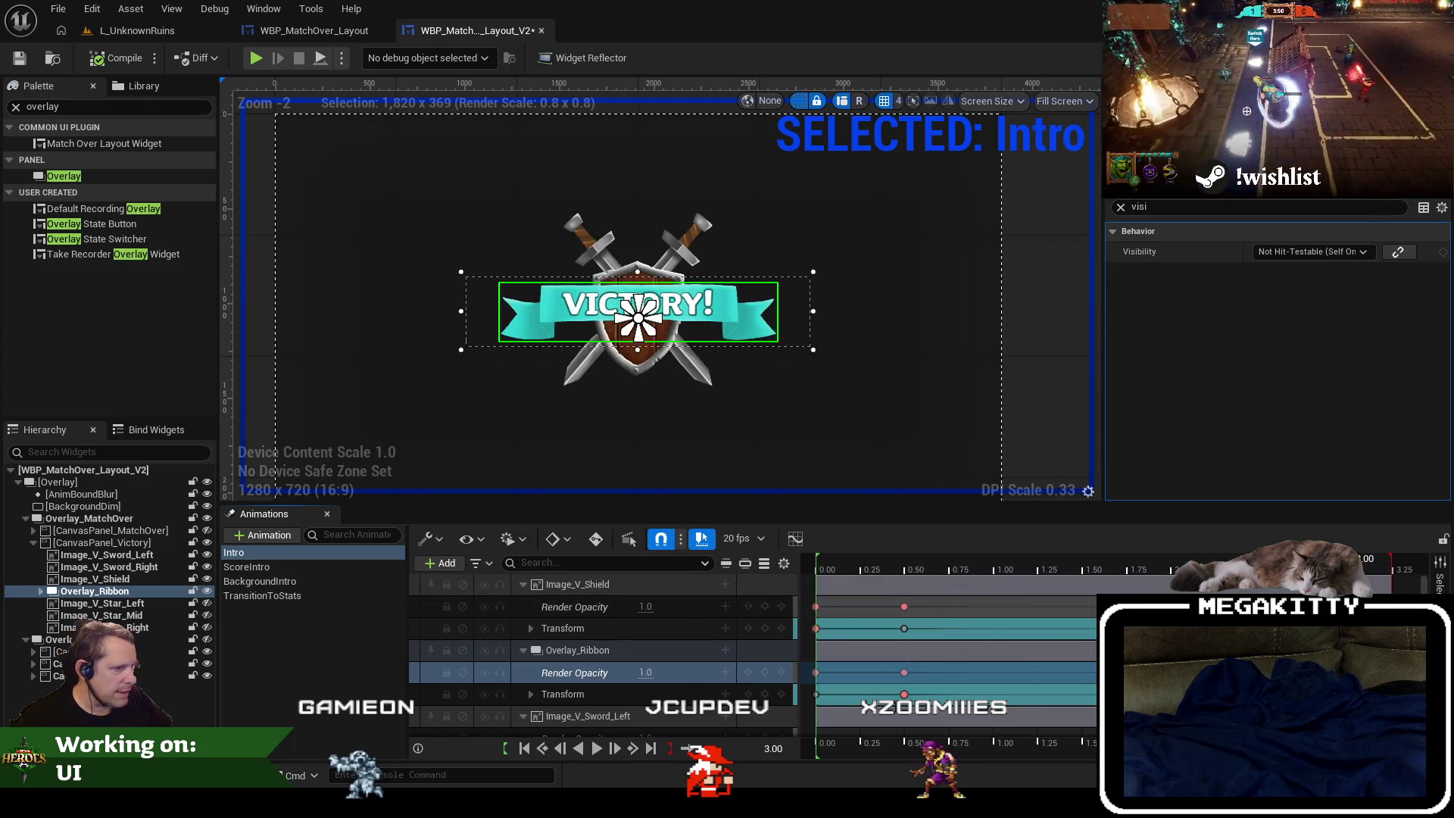
# Expand the shield's Transform track to inspect its Scale keys, then collapse it.
pyautogui.click(524, 625)
pyautogui.click(530, 628)
pyautogui.scroll(-2, 528, 673)
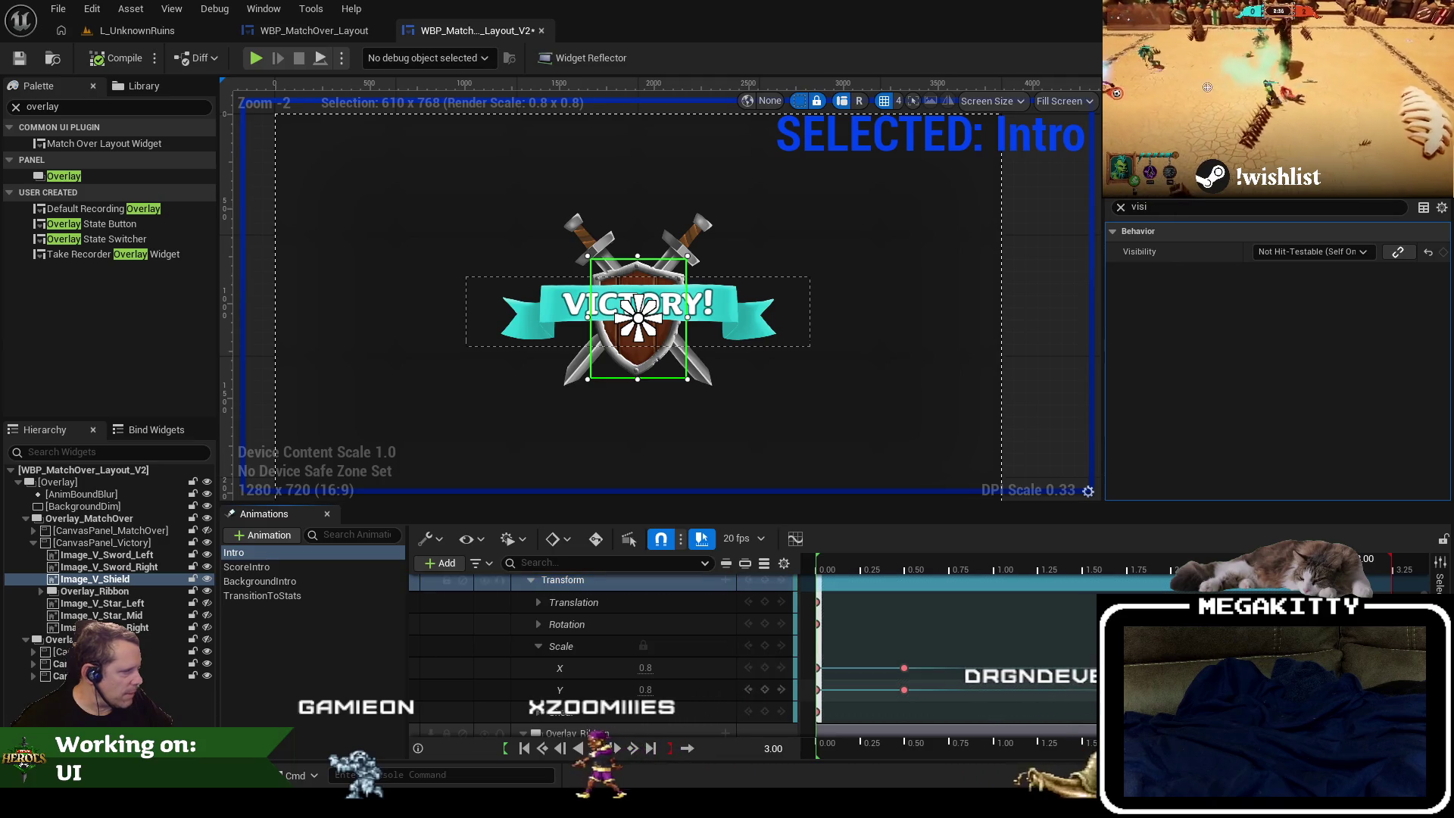
pyautogui.click(561, 646)
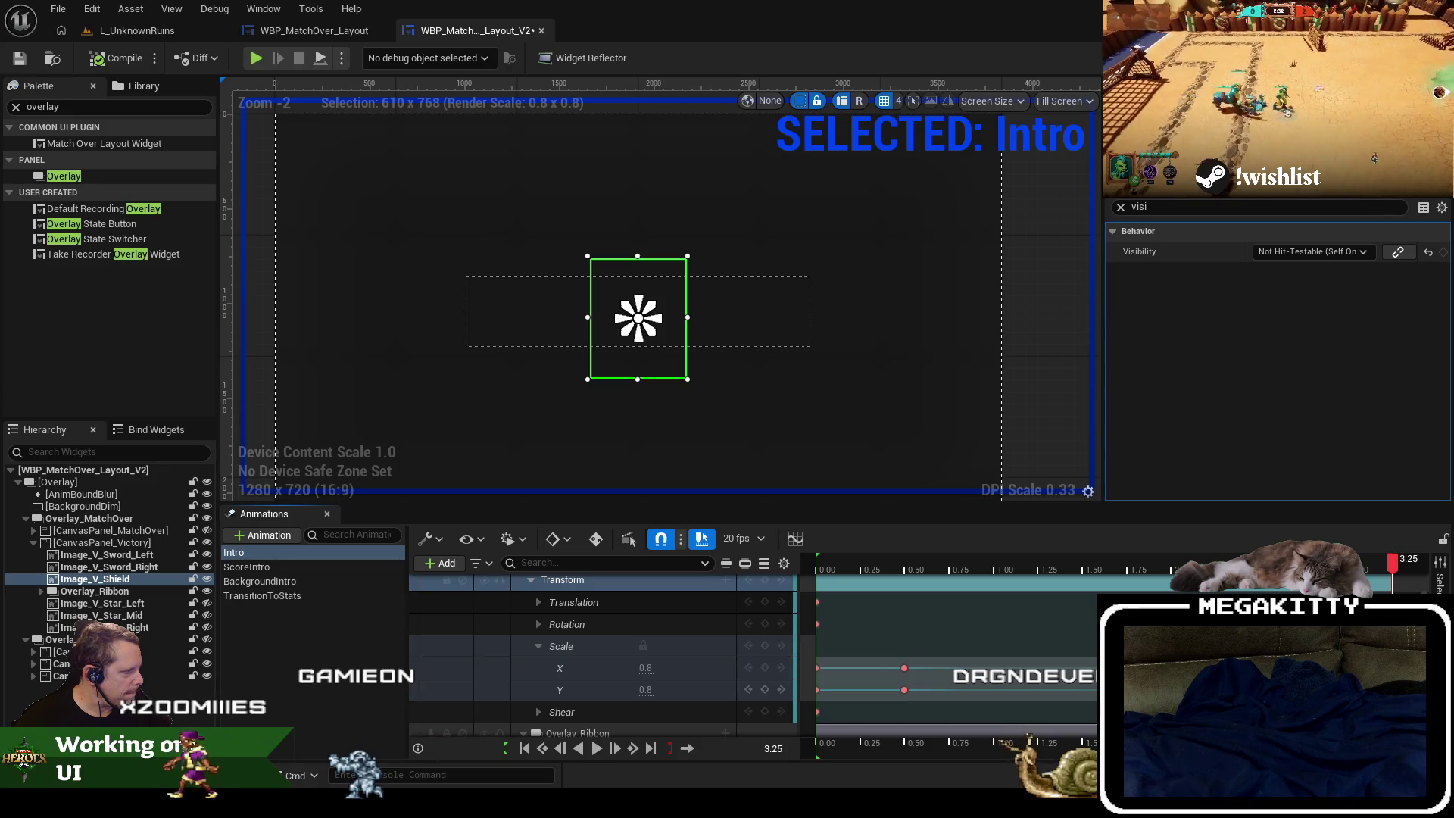
pyautogui.scroll(2, 606, 658)
pyautogui.click(530, 631)
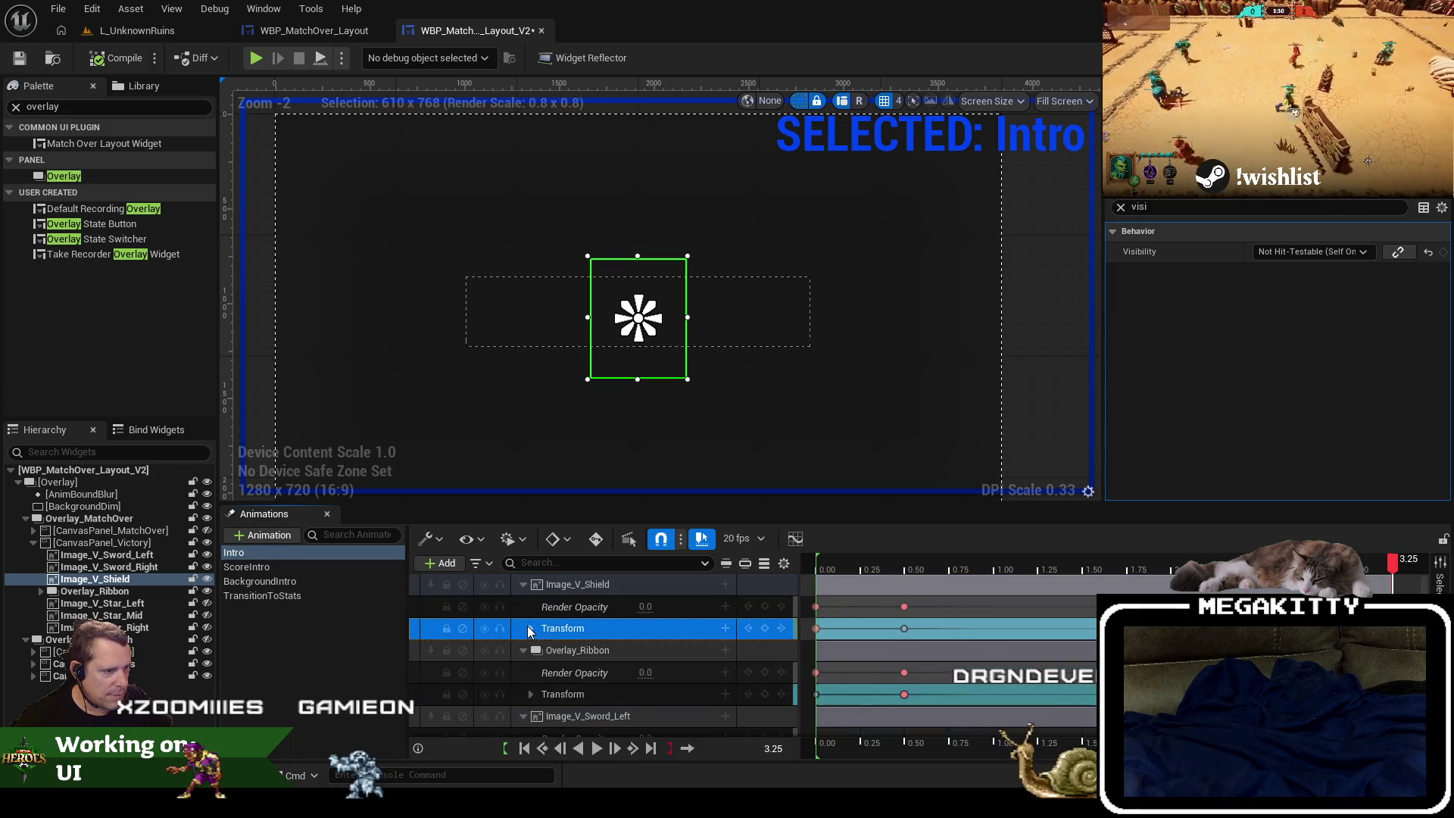
pyautogui.scroll(-2, 533, 644)
pyautogui.click(538, 656)
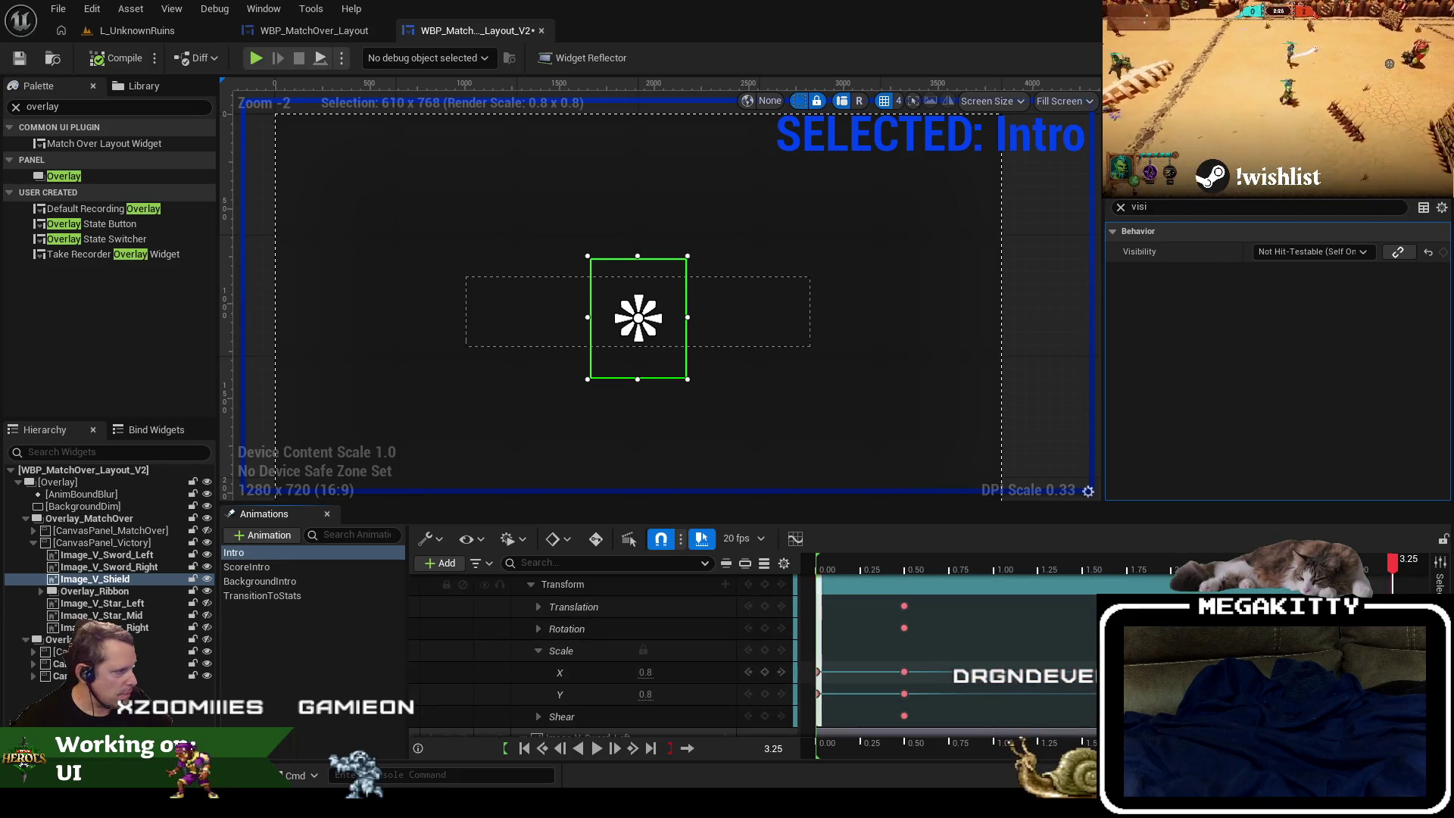
# Expand Image_V_Sword_Left's Transform keys and shift them about 0.25 s later.
pyautogui.click(94, 590)
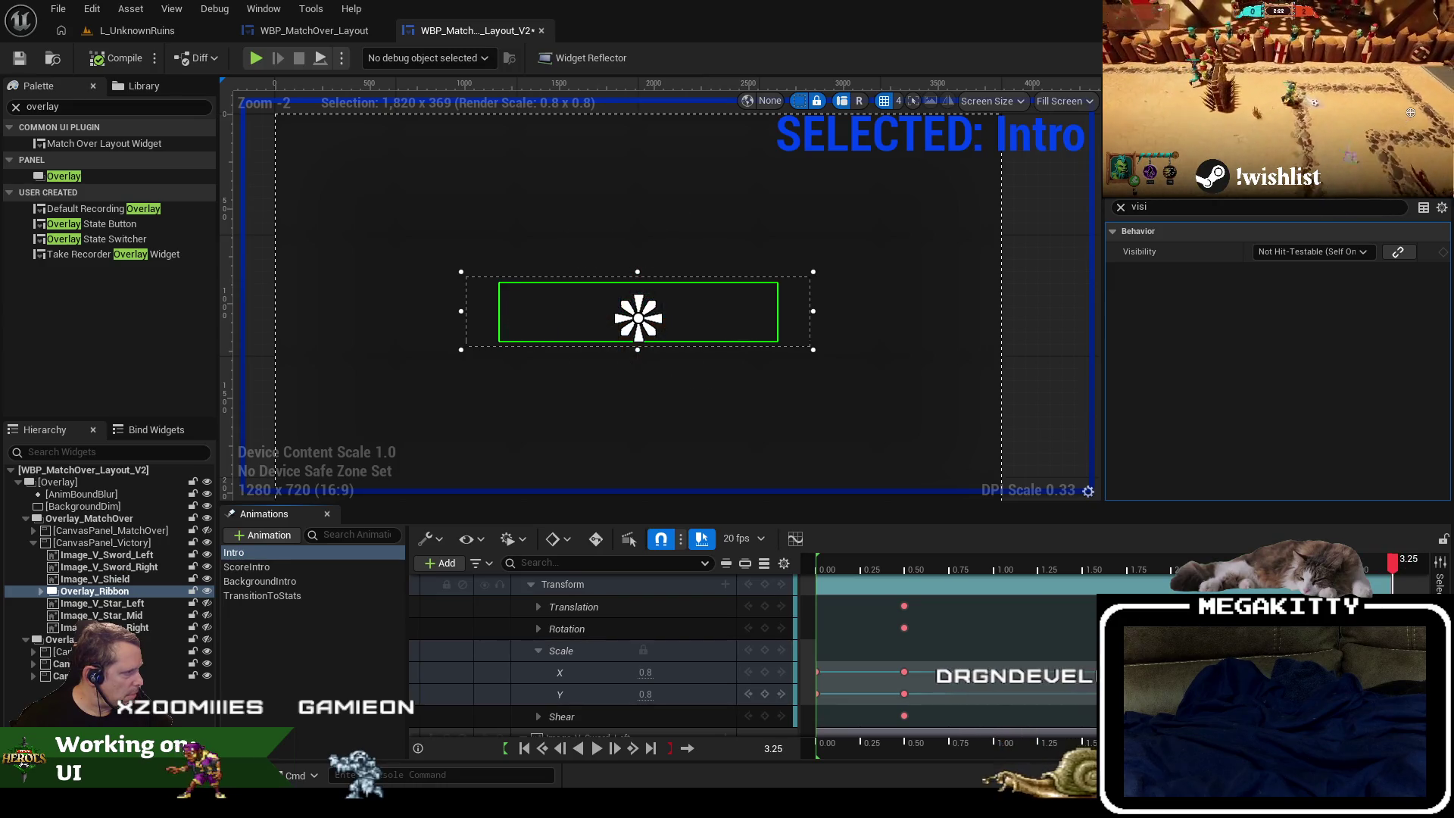
pyautogui.scroll(-4, 601, 686)
pyautogui.click(530, 661)
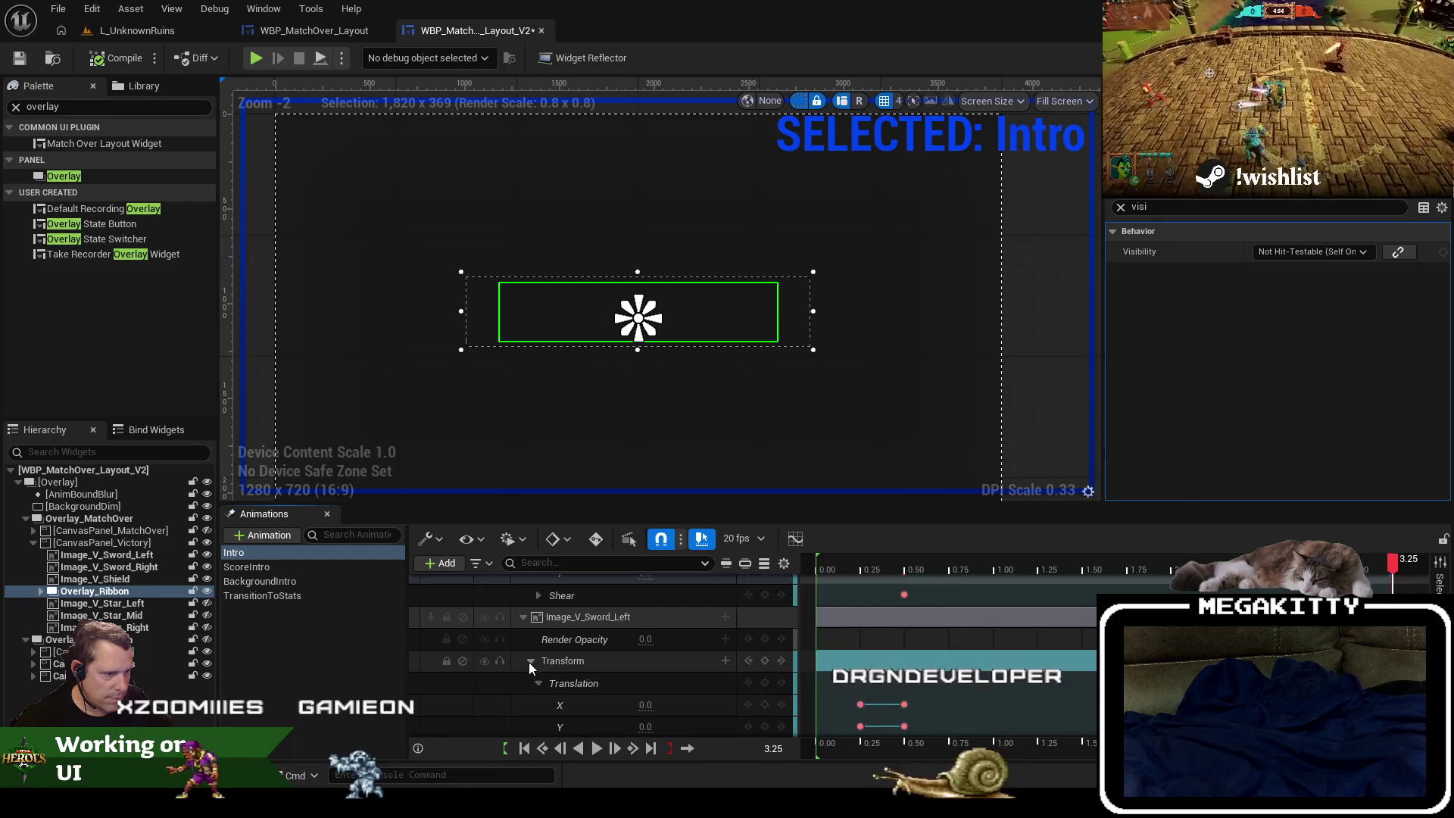
pyautogui.scroll(-5, 536, 670)
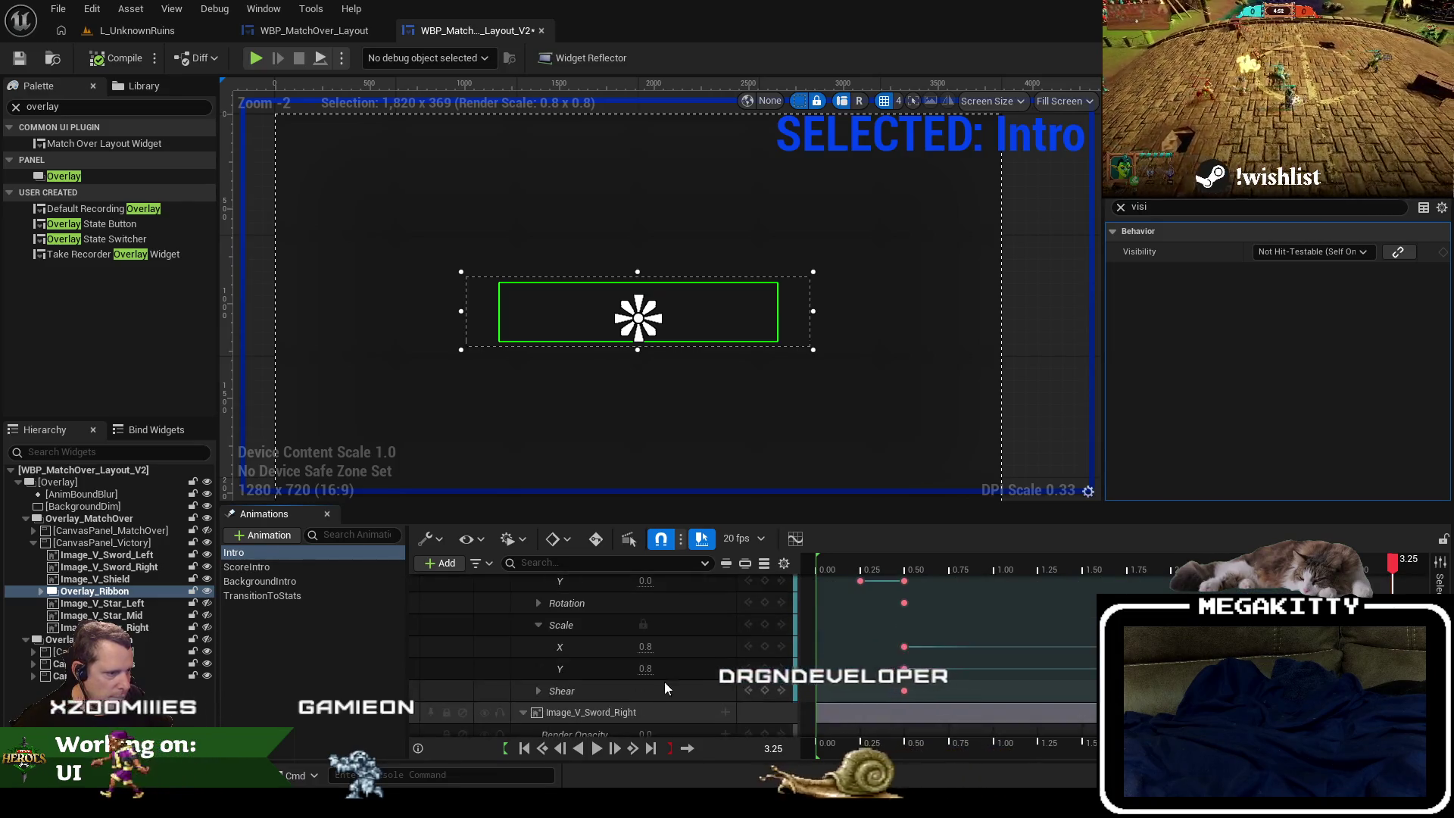
pyautogui.moveTo(904, 646); pyautogui.dragTo(957, 646)
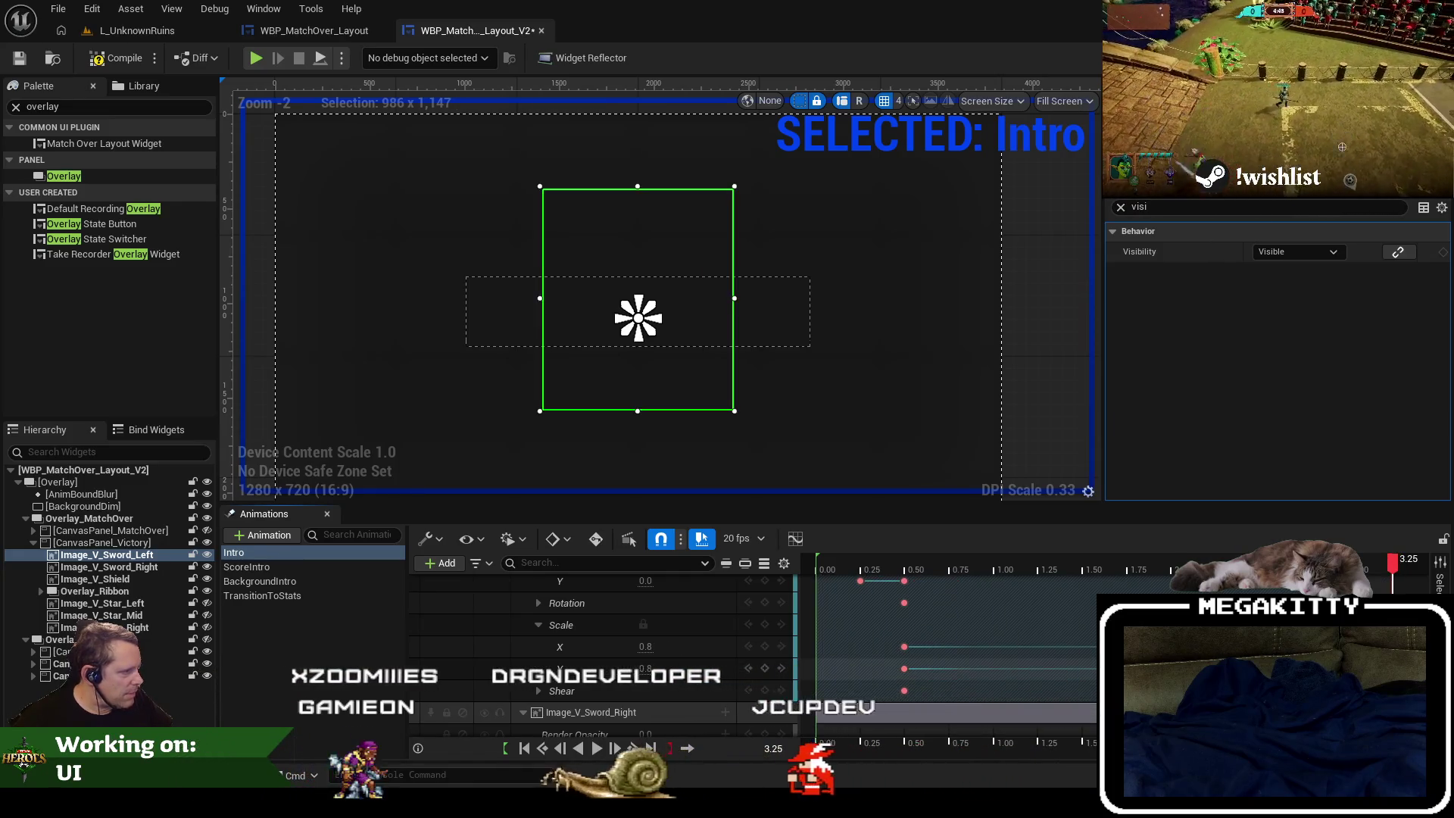
# Undo the left sword's key shift and select Image_V_Sword_Right's Scale keys.
pyautogui.hotkey('ctrl', 'z')
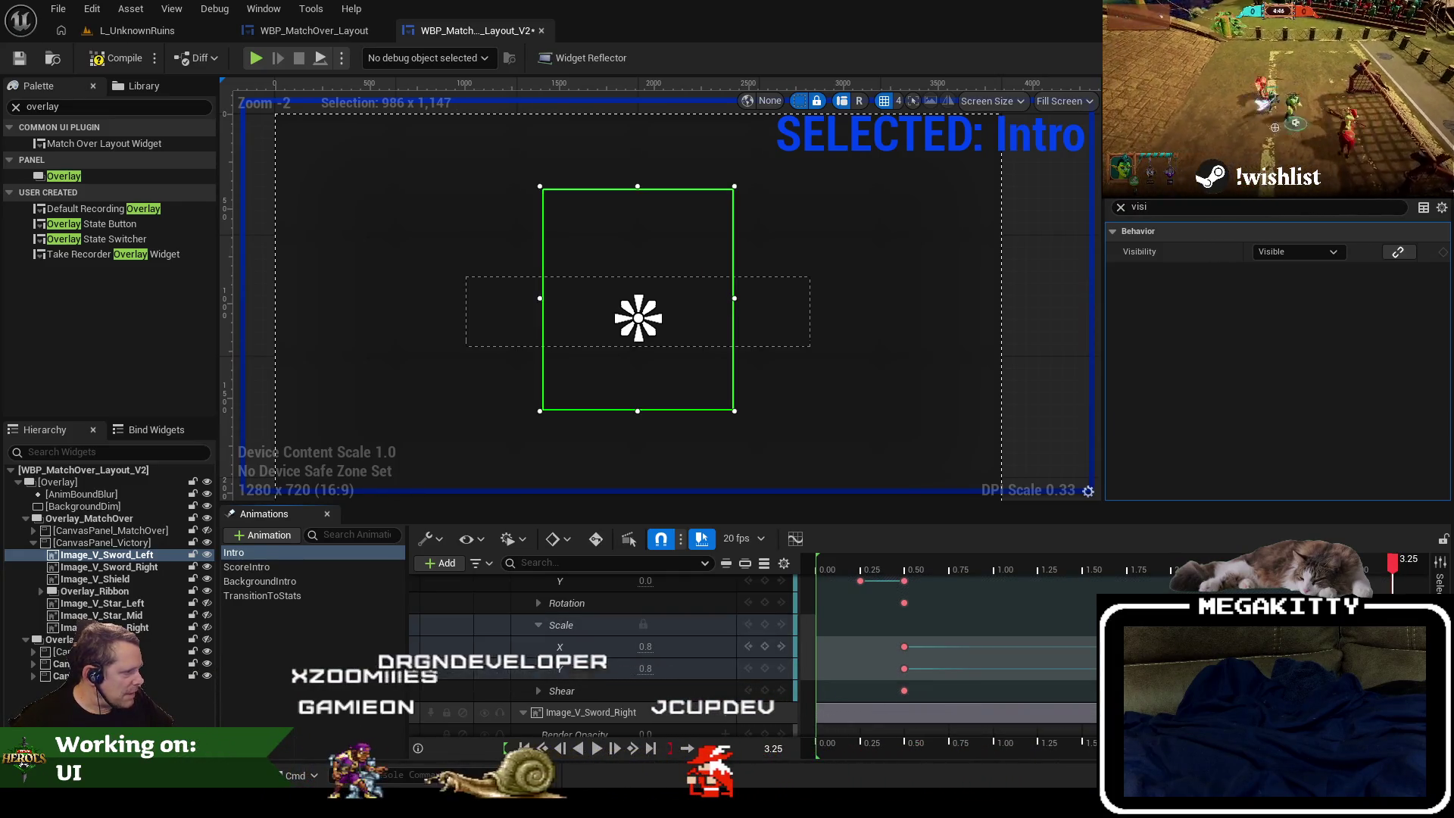
pyautogui.scroll(-1, 590, 727)
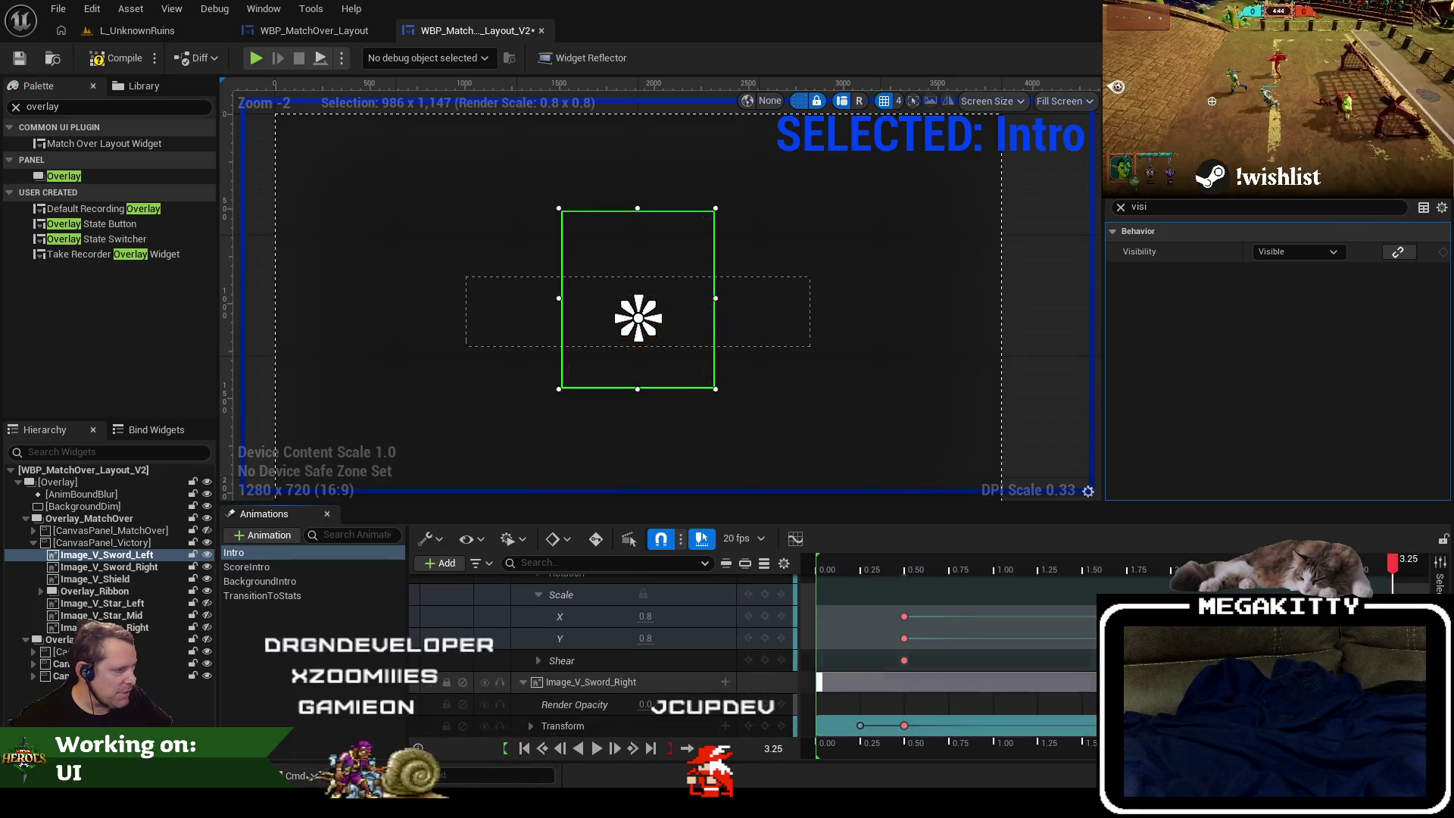
pyautogui.click(533, 725)
pyautogui.scroll(-5, 569, 682)
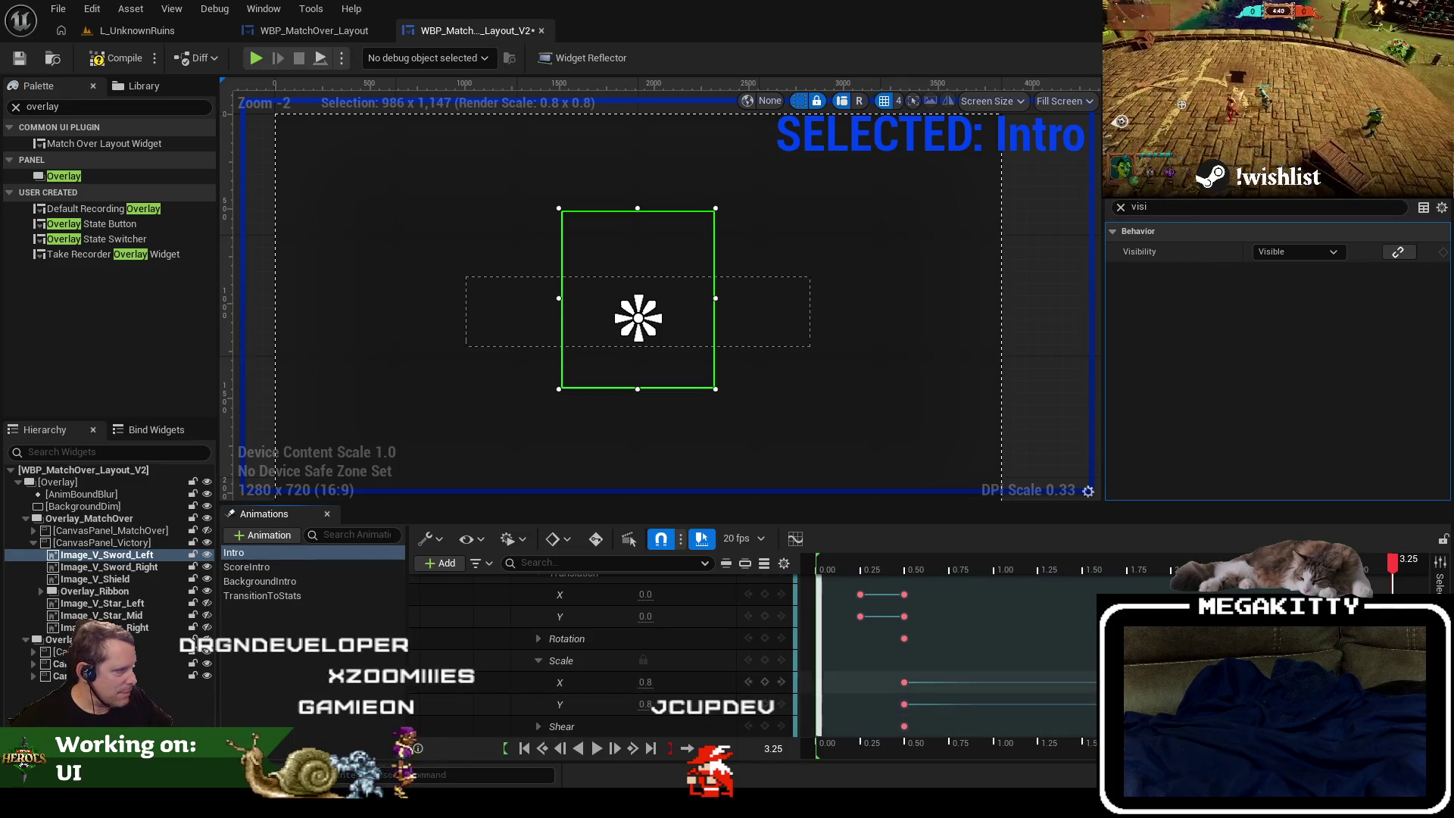
pyautogui.click(590, 682)
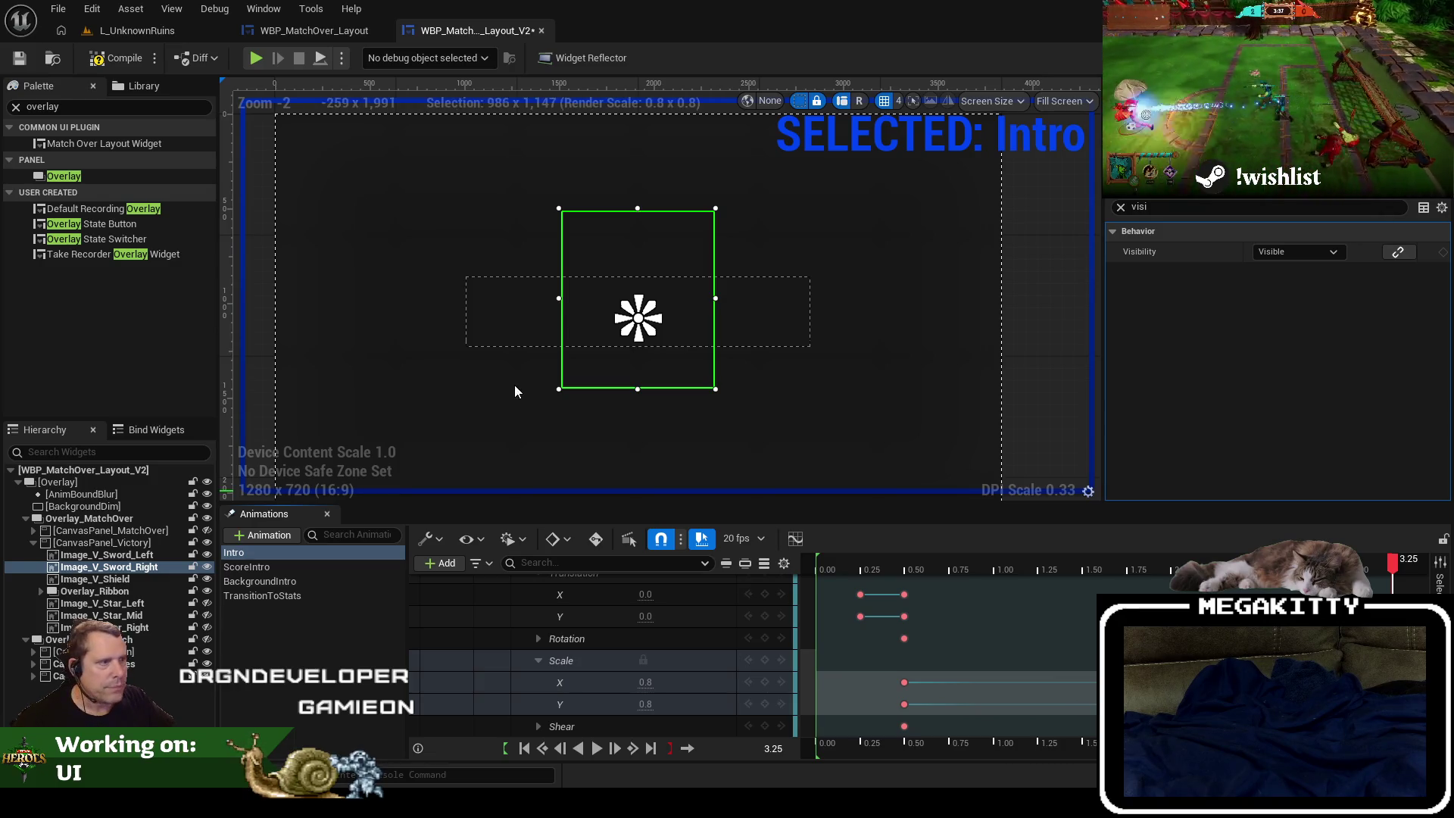
# Play the Intro animation from 0.00 and collapse the sword translation and shield tracks.
pyautogui.moveTo(1014, 562); pyautogui.dragTo(815, 558)
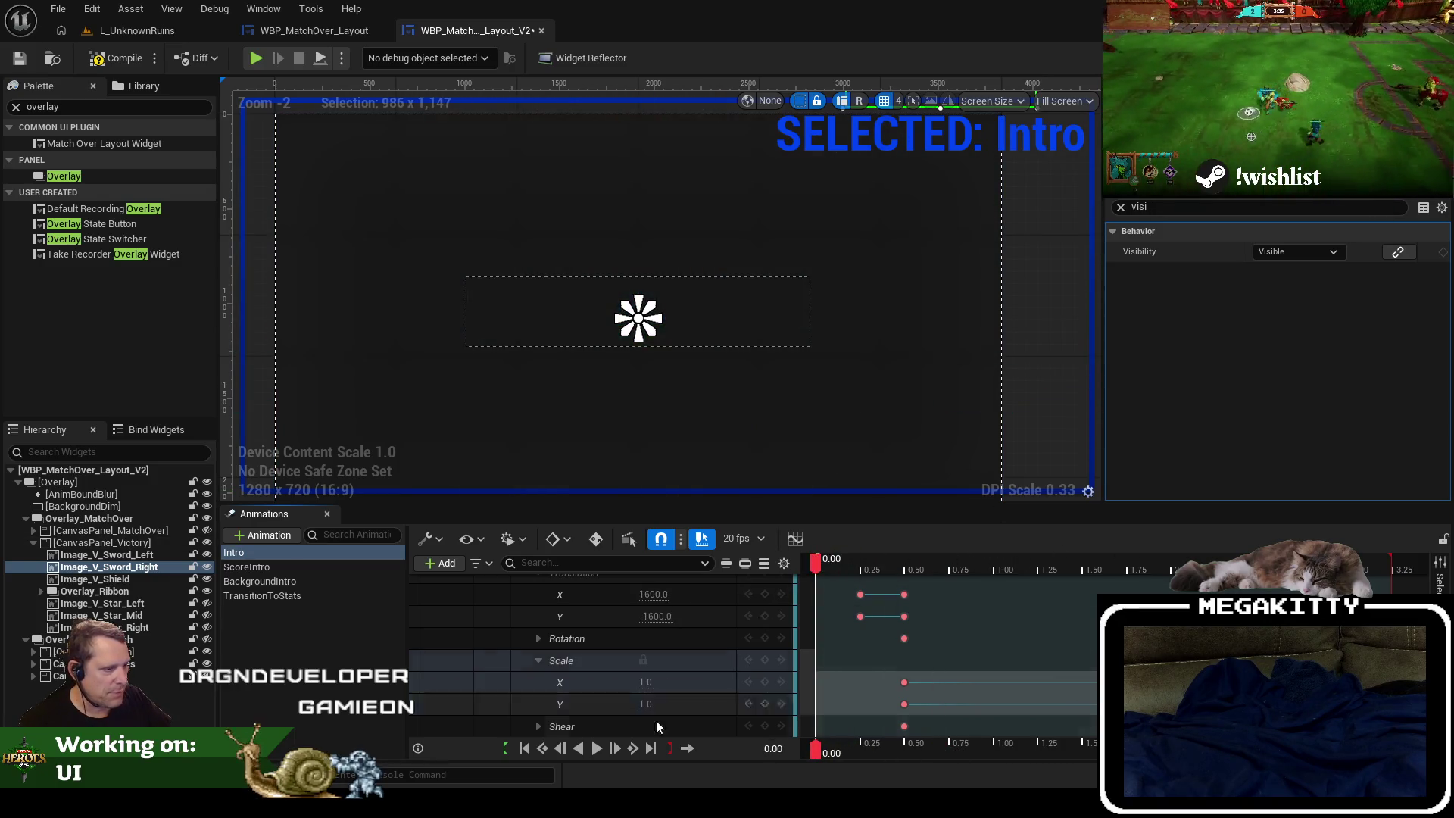
pyautogui.click(595, 748)
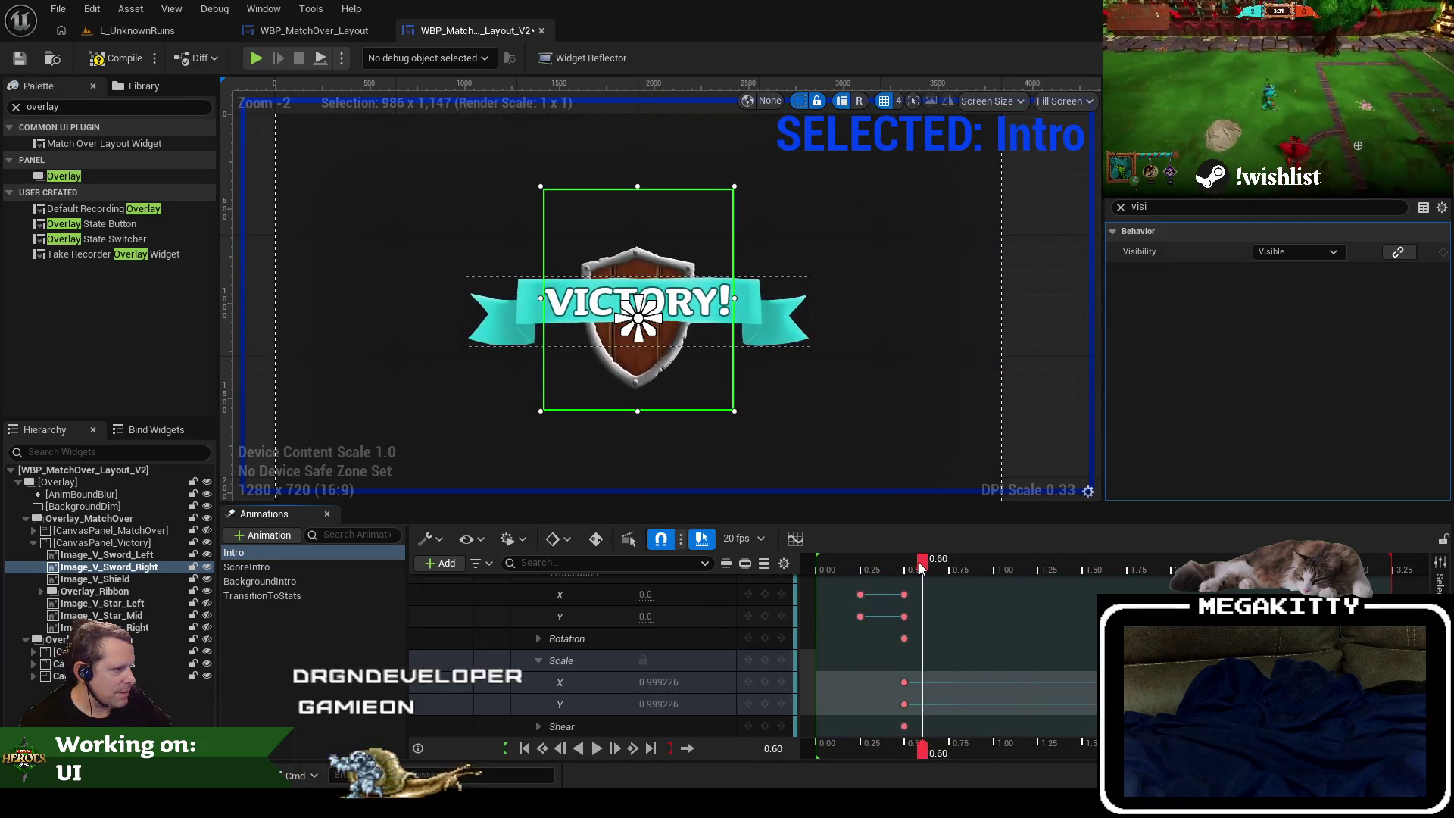
pyautogui.moveTo(1033, 565)
pyautogui.mouseDown()
pyautogui.moveTo(1407, 581)
pyautogui.moveTo(812, 566)
pyautogui.mouseUp()
pyautogui.scroll(2, 579, 626)
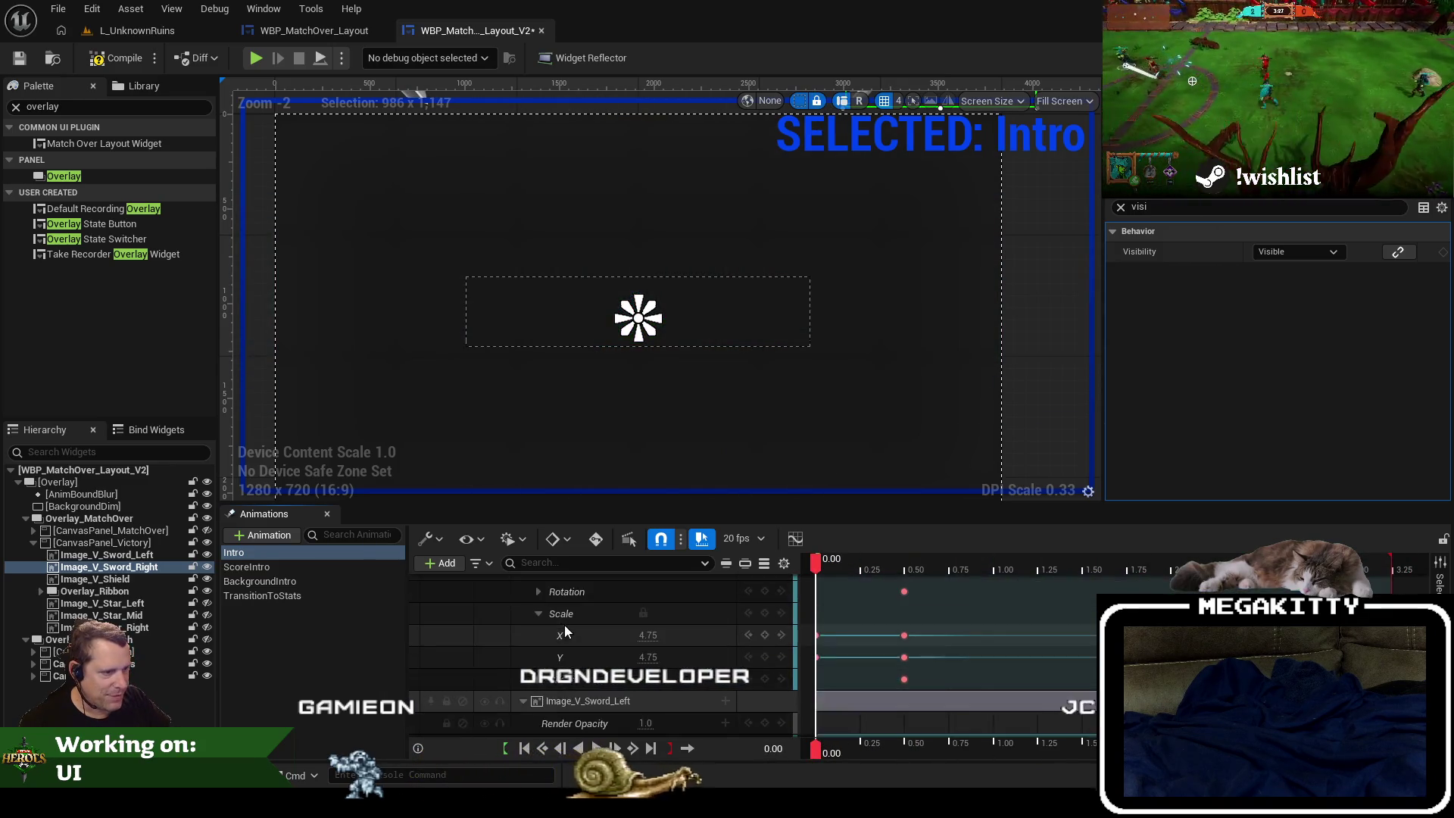
pyautogui.doubleClick(565, 625)
pyautogui.scroll(1, 556, 634)
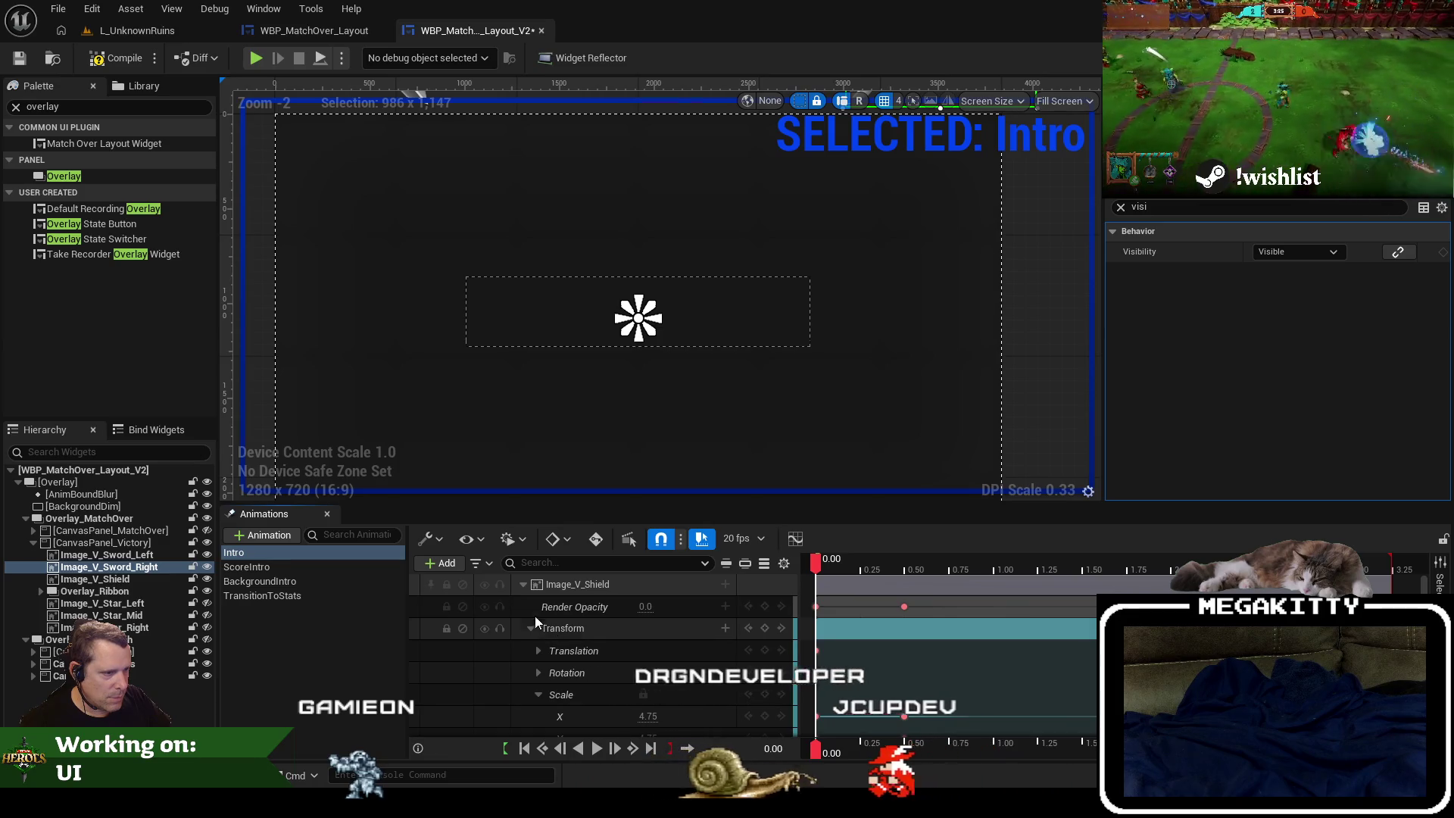
pyautogui.doubleClick(537, 587)
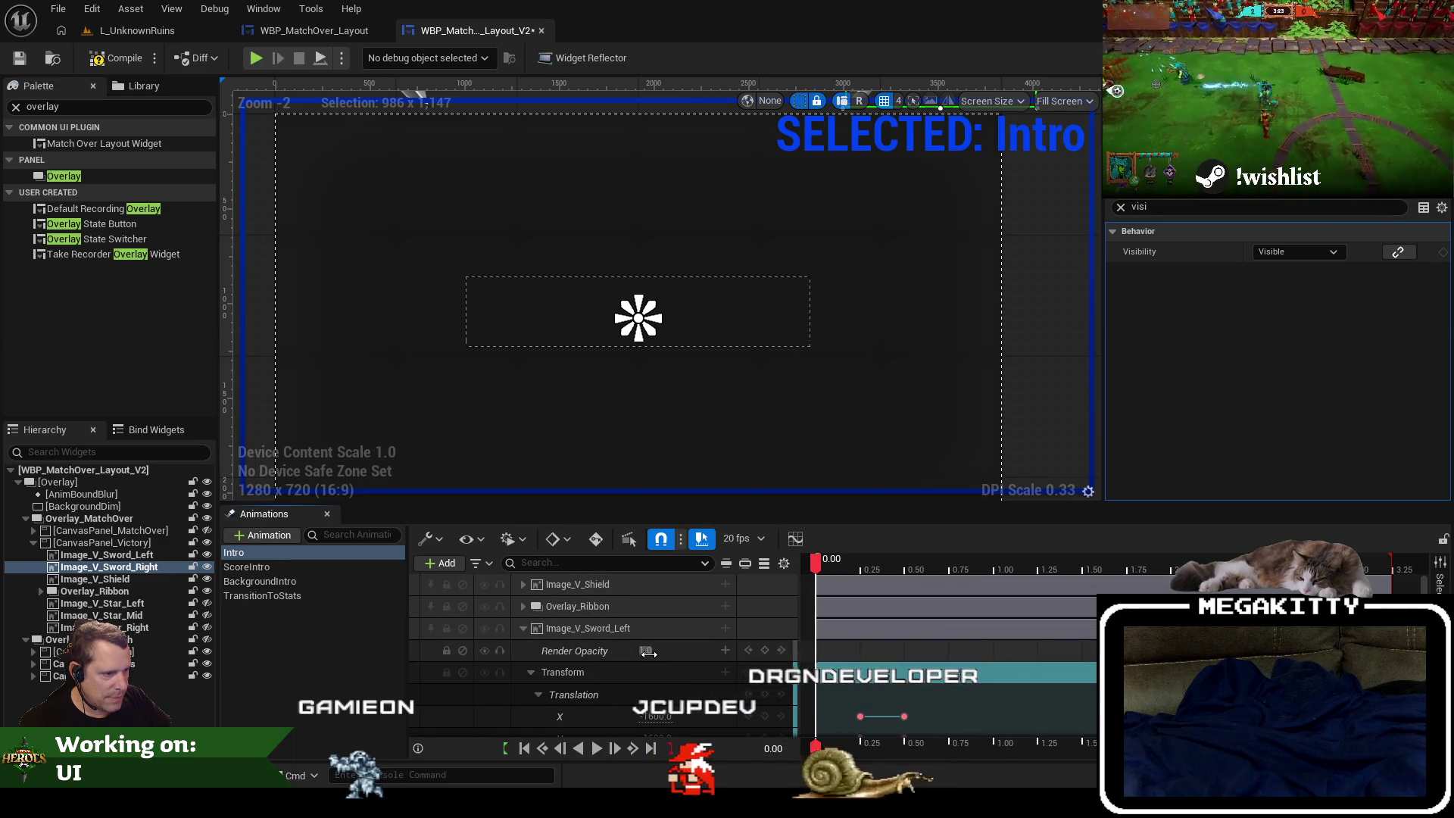
# Scrub the Intro from 0.10 to 1.10 seconds and replay it from the start.
pyautogui.click(838, 568)
pyautogui.moveTo(838, 568); pyautogui.dragTo(1035, 561)
pyautogui.click(833, 569)
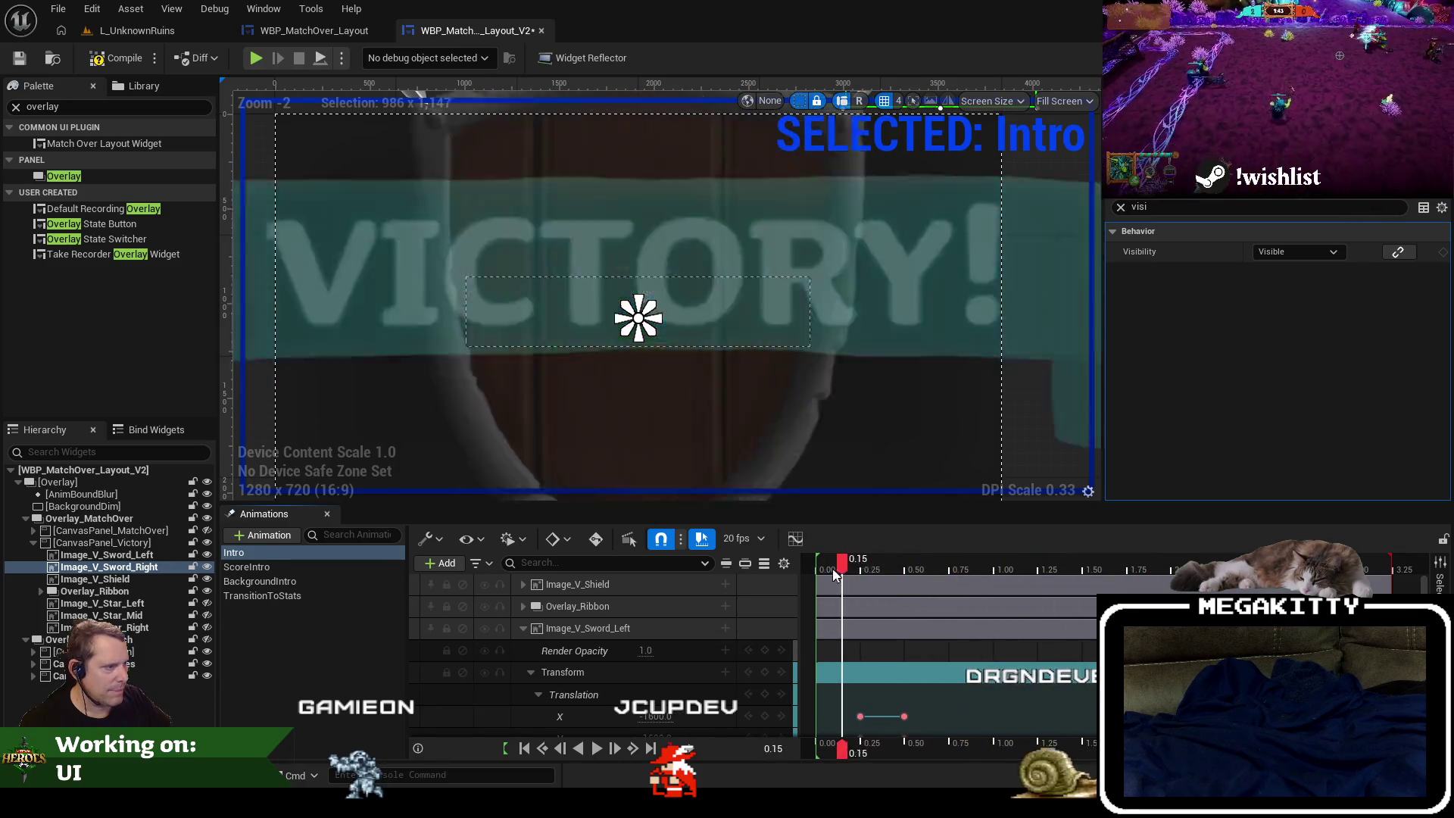
pyautogui.click(594, 749)
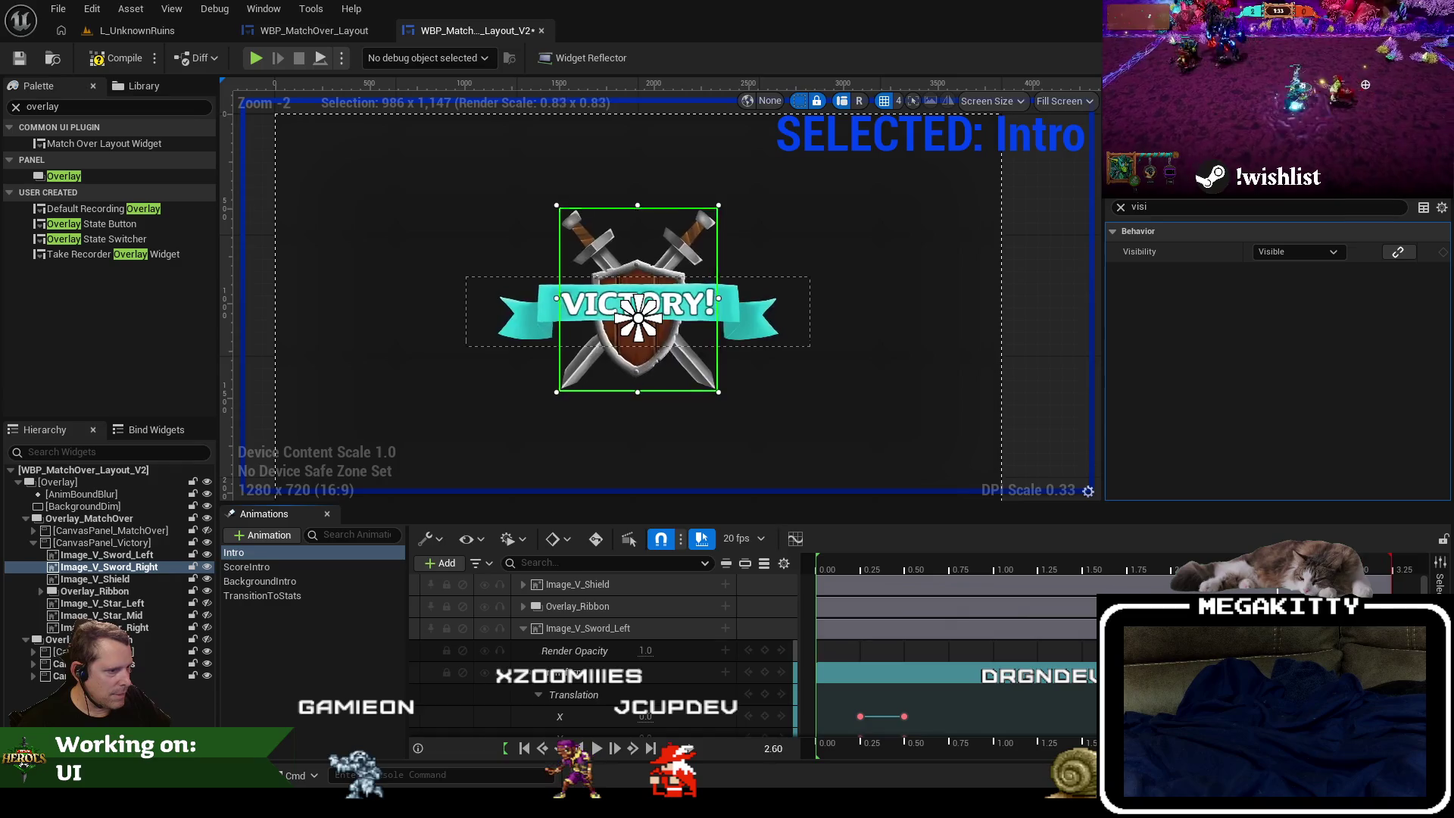
pyautogui.click(817, 560)
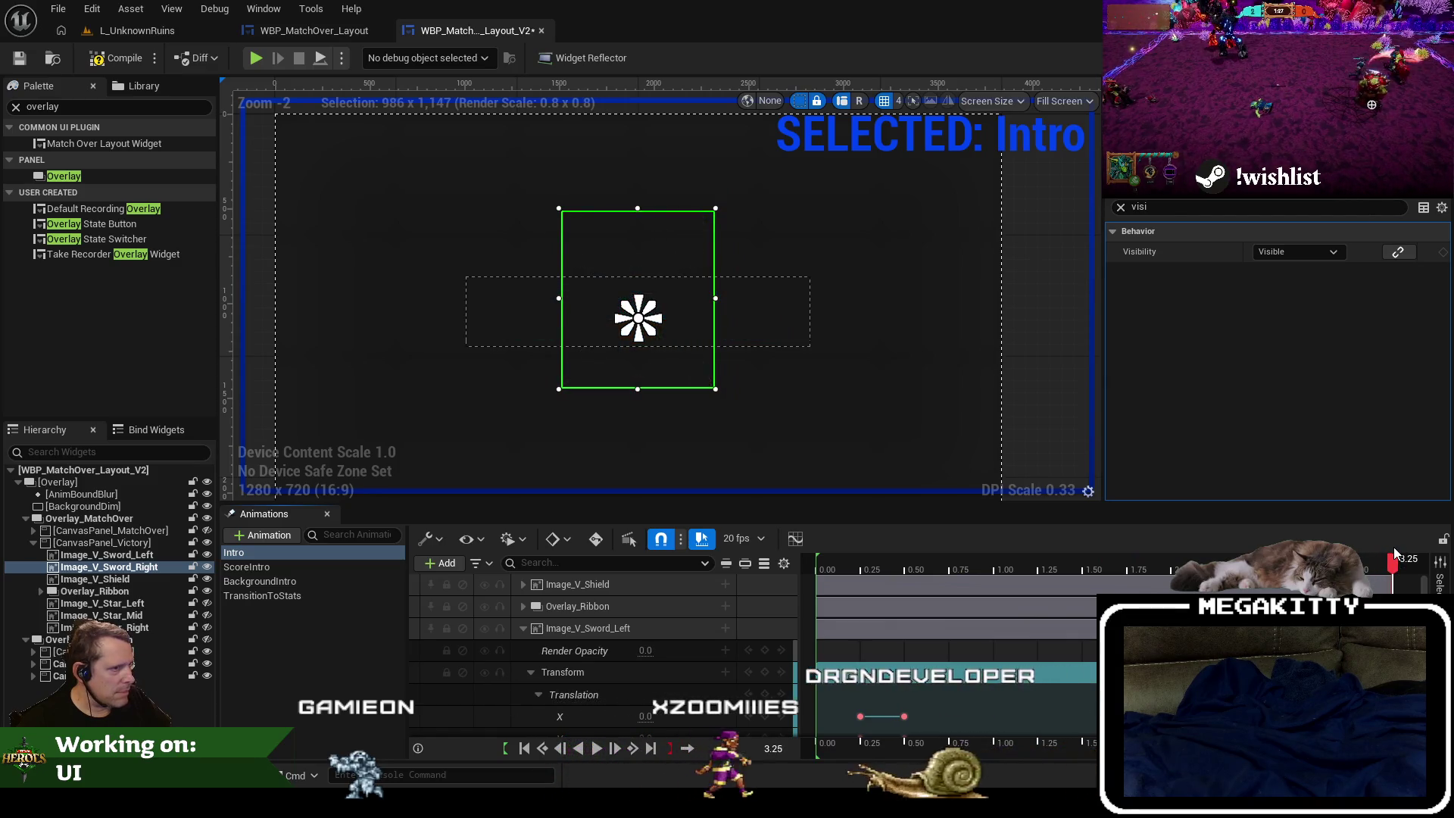
pyautogui.moveTo(1394, 549); pyautogui.dragTo(814, 567)
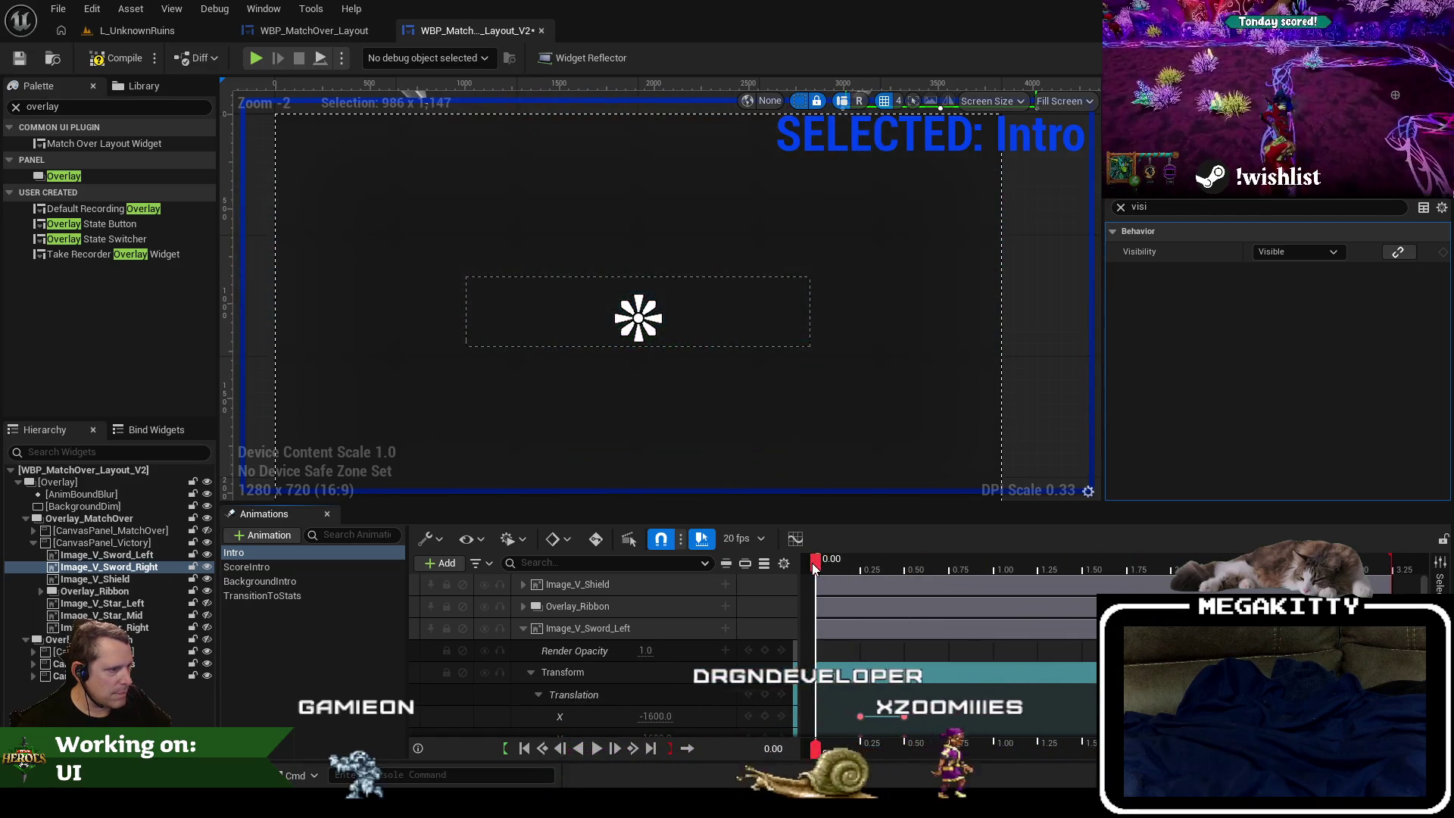
pyautogui.click(597, 750)
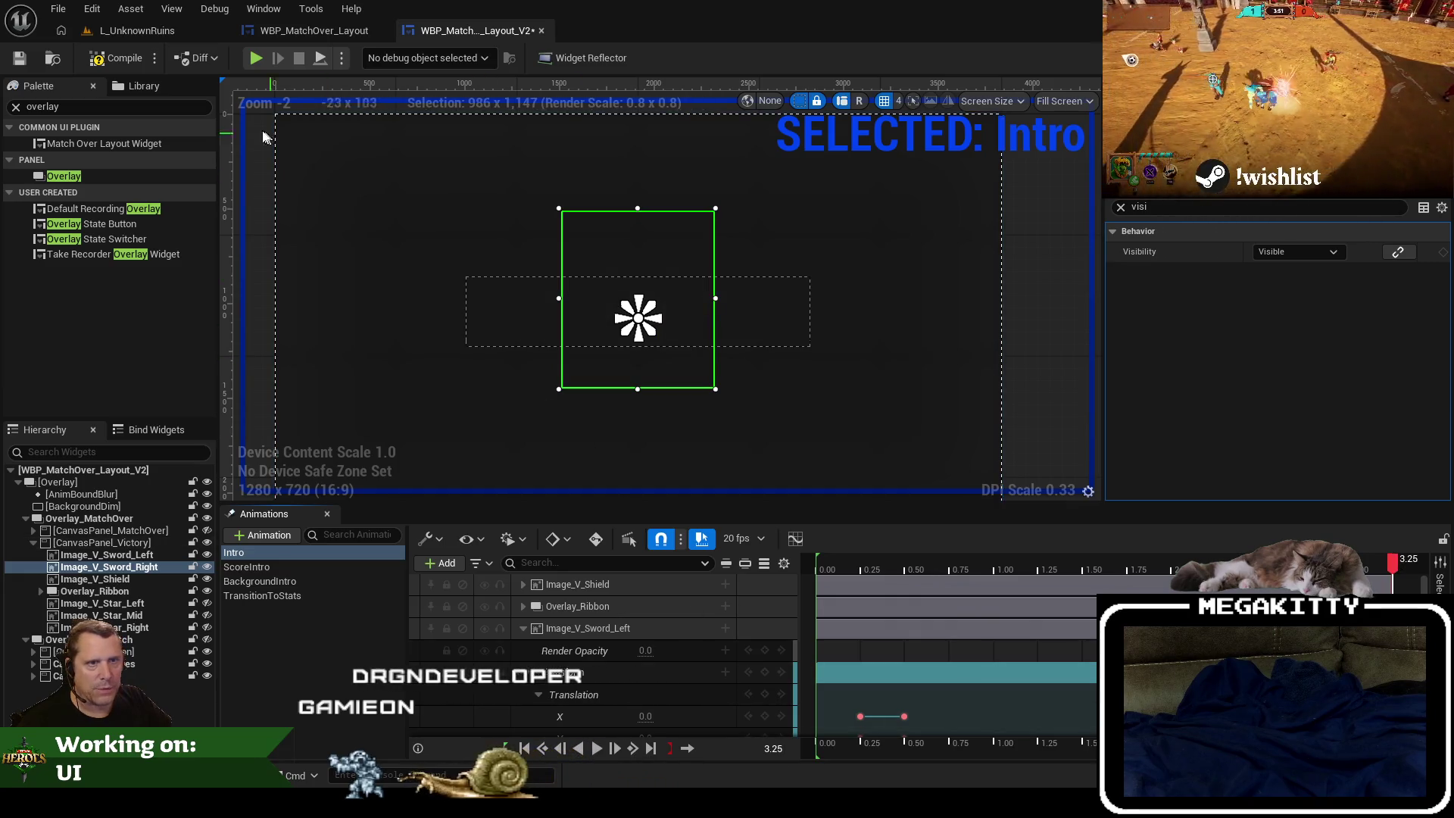
# Compile and save WBP_MatchOver_Layout_V2, then return to the level editor.
pyautogui.click(20, 59)
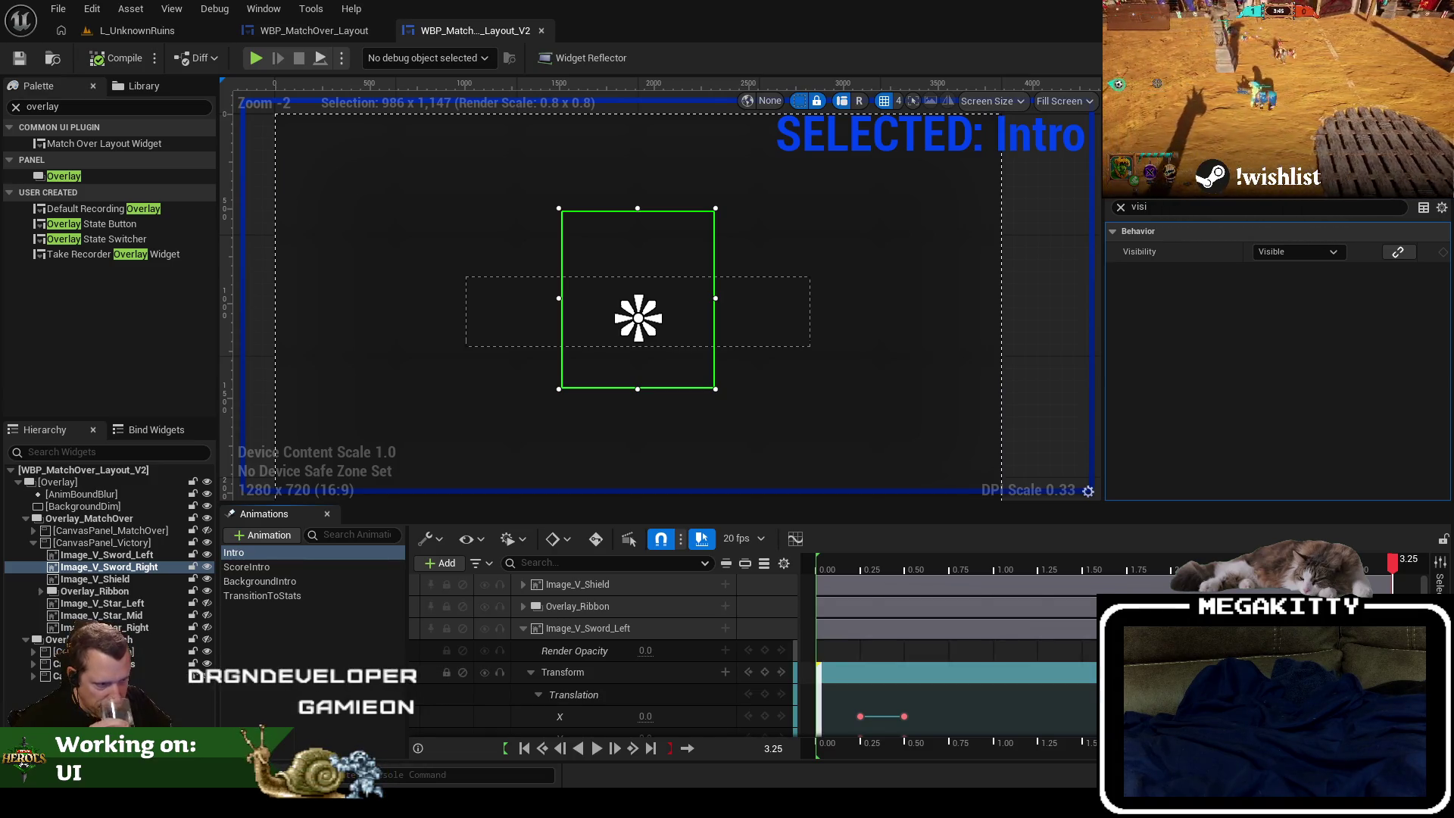
pyautogui.moveTo(838, 558)
pyautogui.mouseDown()
pyautogui.moveTo(812, 565)
pyautogui.moveTo(1255, 572)
pyautogui.moveTo(816, 597)
pyautogui.mouseUp()
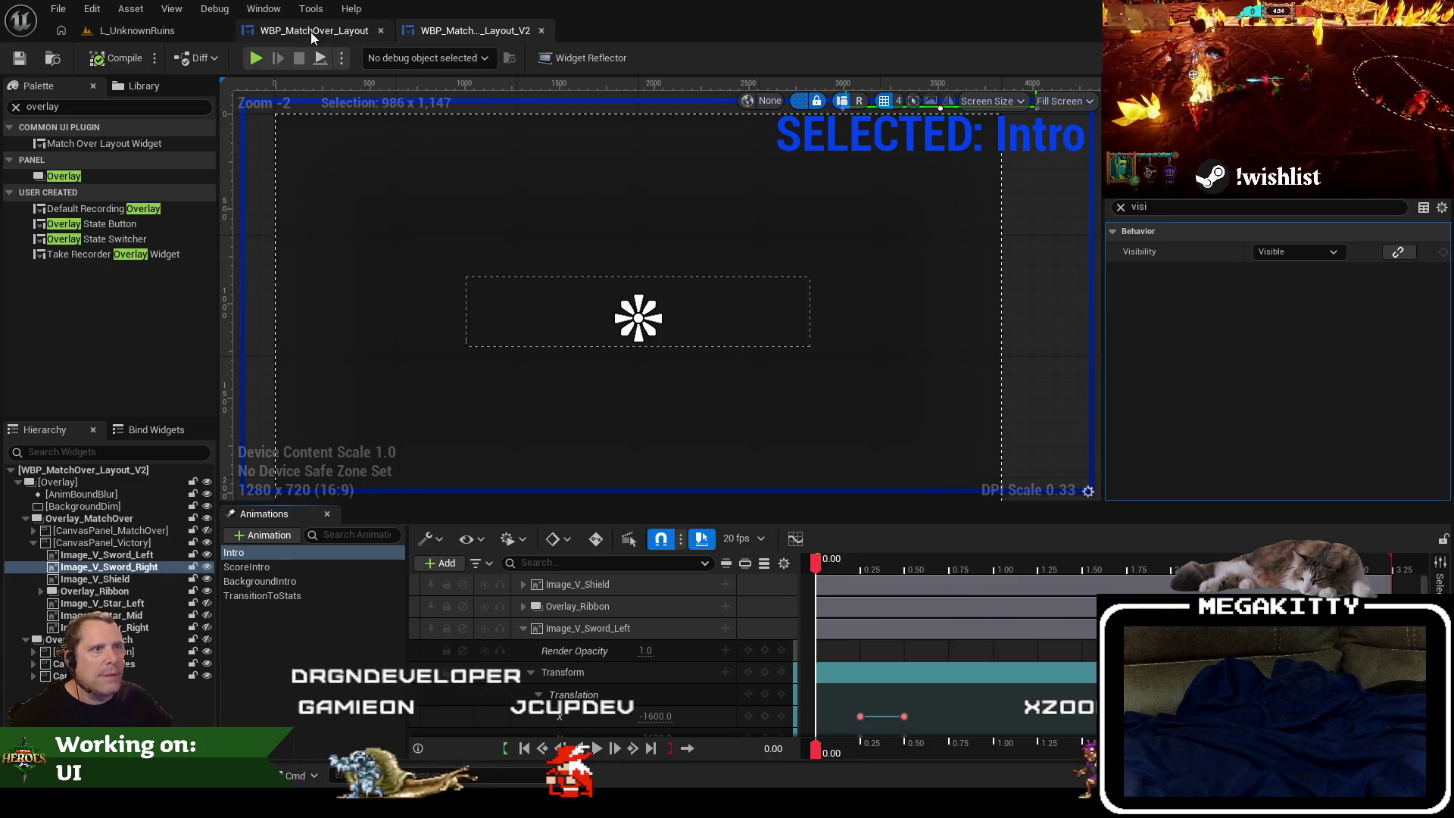
pyautogui.click(132, 30)
# Search the Content Browser for 'conmatch' and open BP_MatchPlayerController.
pyautogui.click(446, 581)
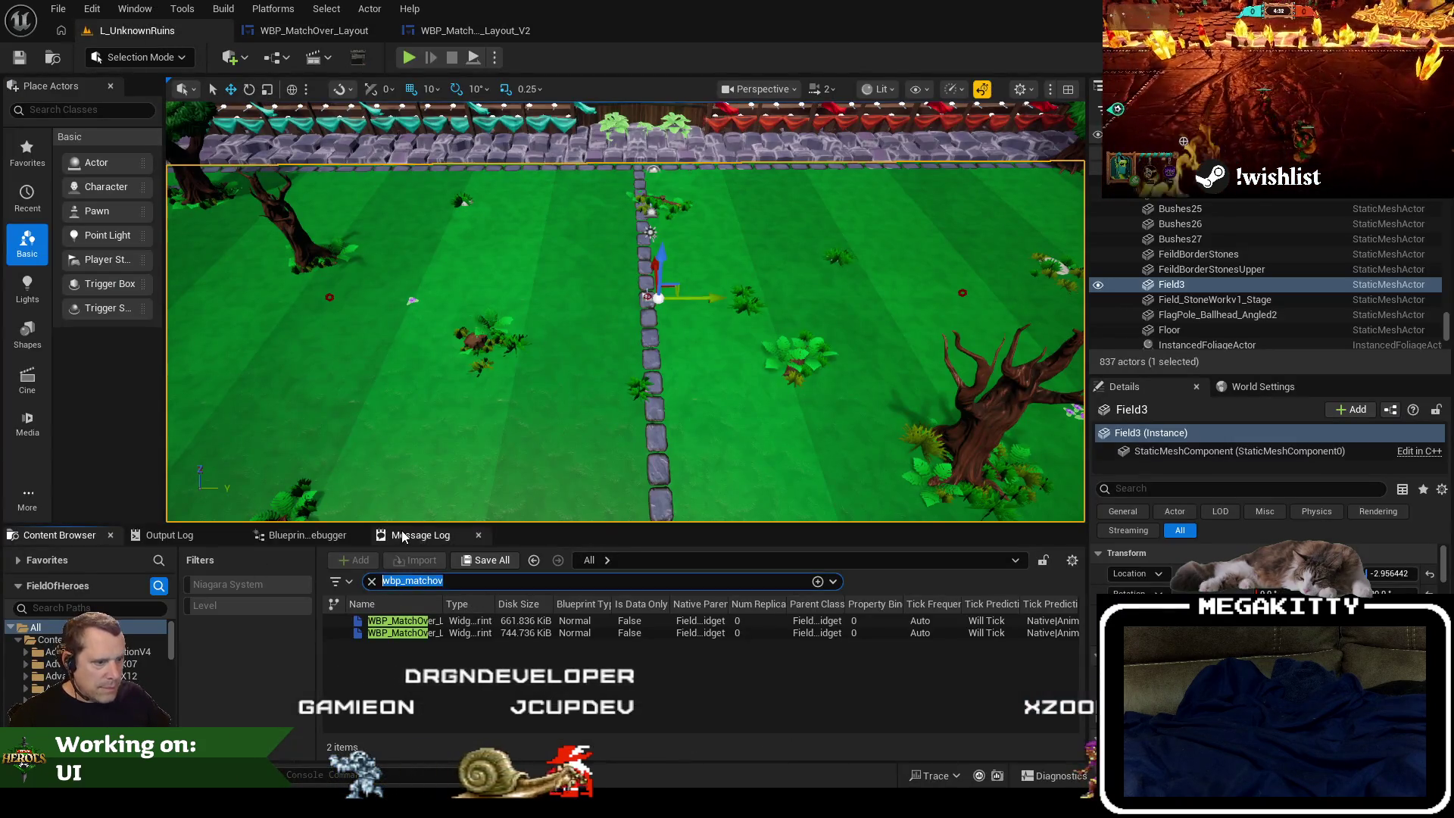
pyautogui.write('con')
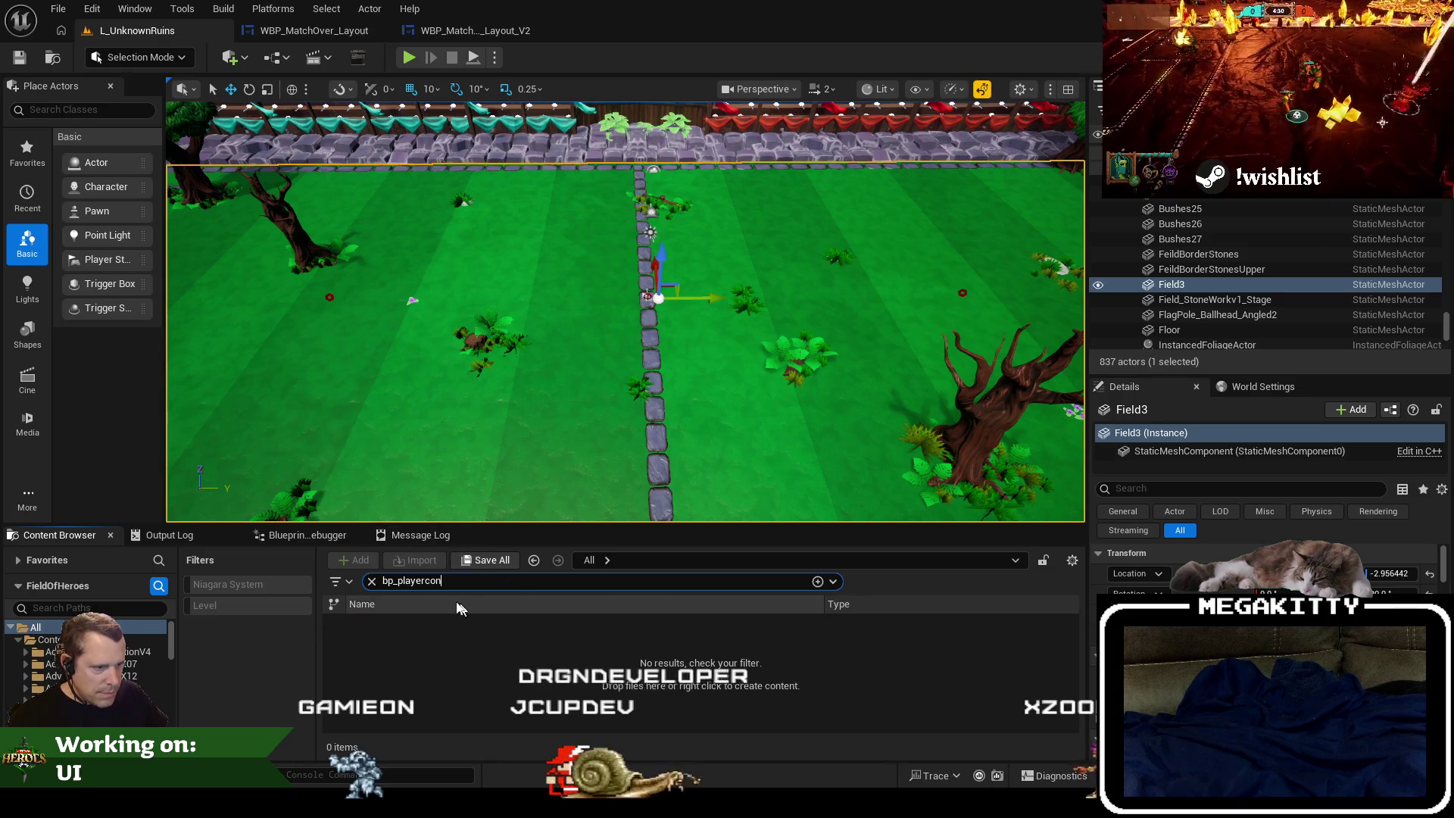
pyautogui.write('match')
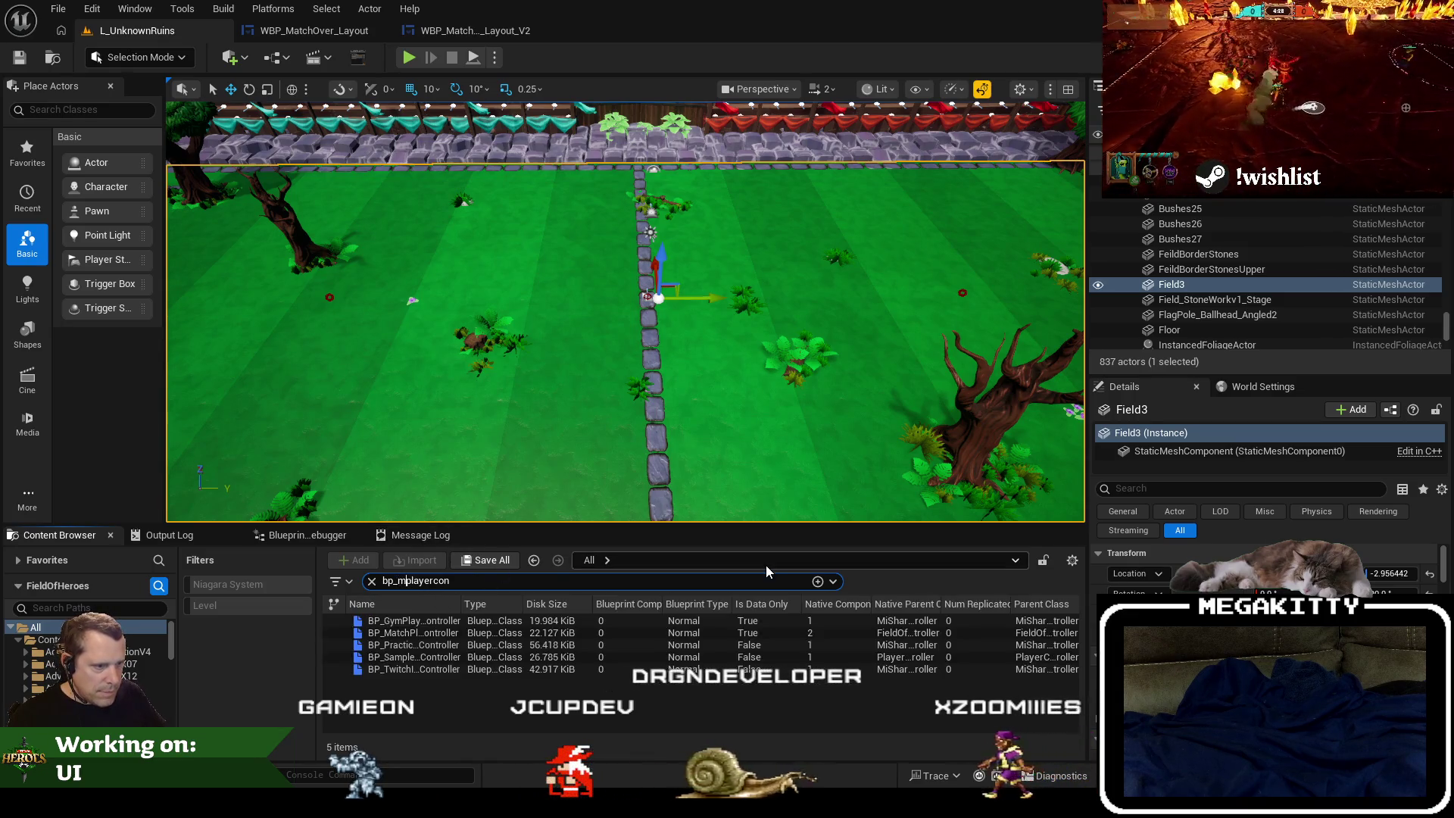
pyautogui.doubleClick(493, 617)
# Set Match Over Widget Class to WBP_MatchOver_Layout_V2 and compile the controller.
pyautogui.scroll(-15, 545, 614)
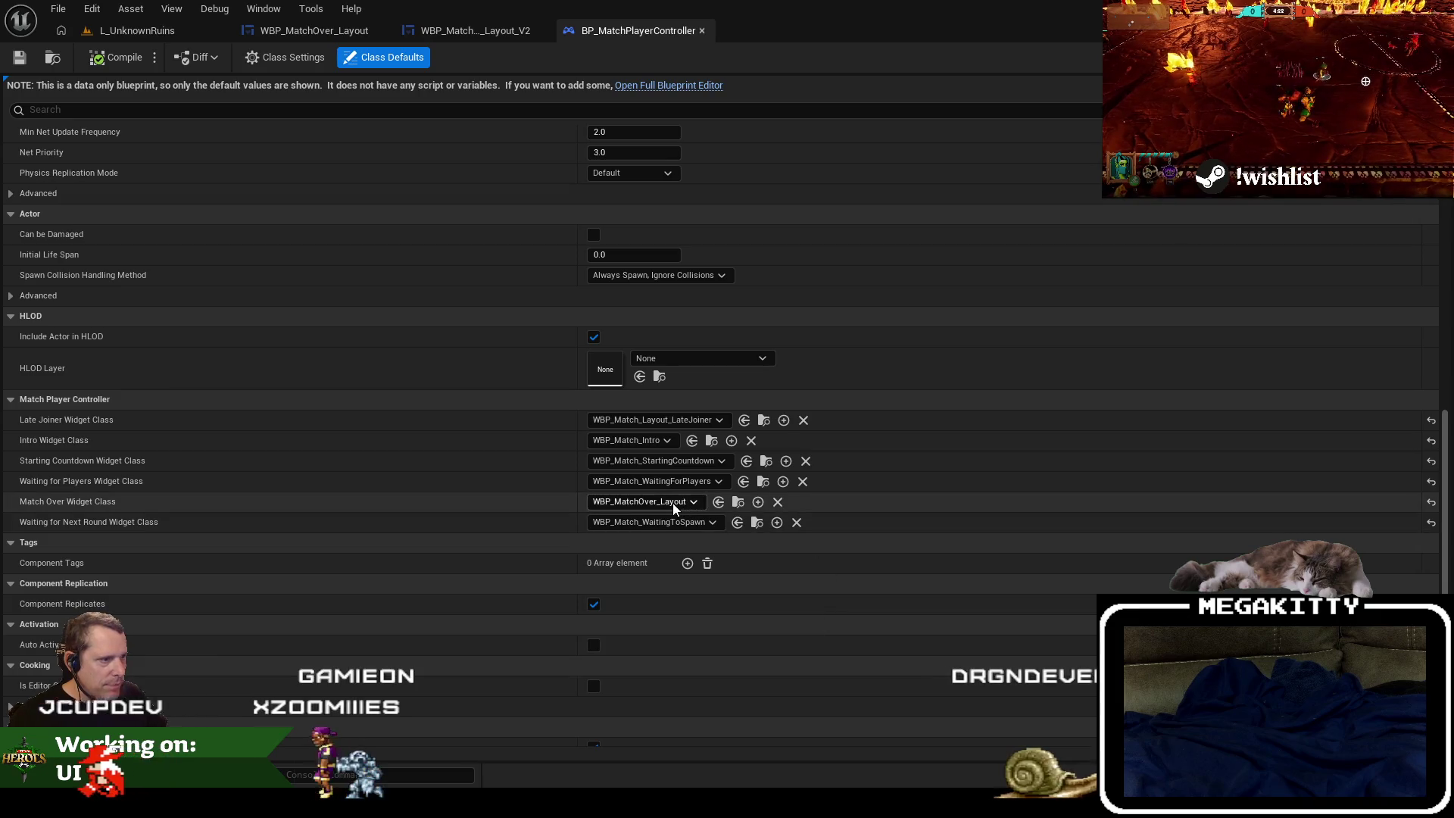
pyautogui.click(670, 503)
pyautogui.scroll(-3, 700, 409)
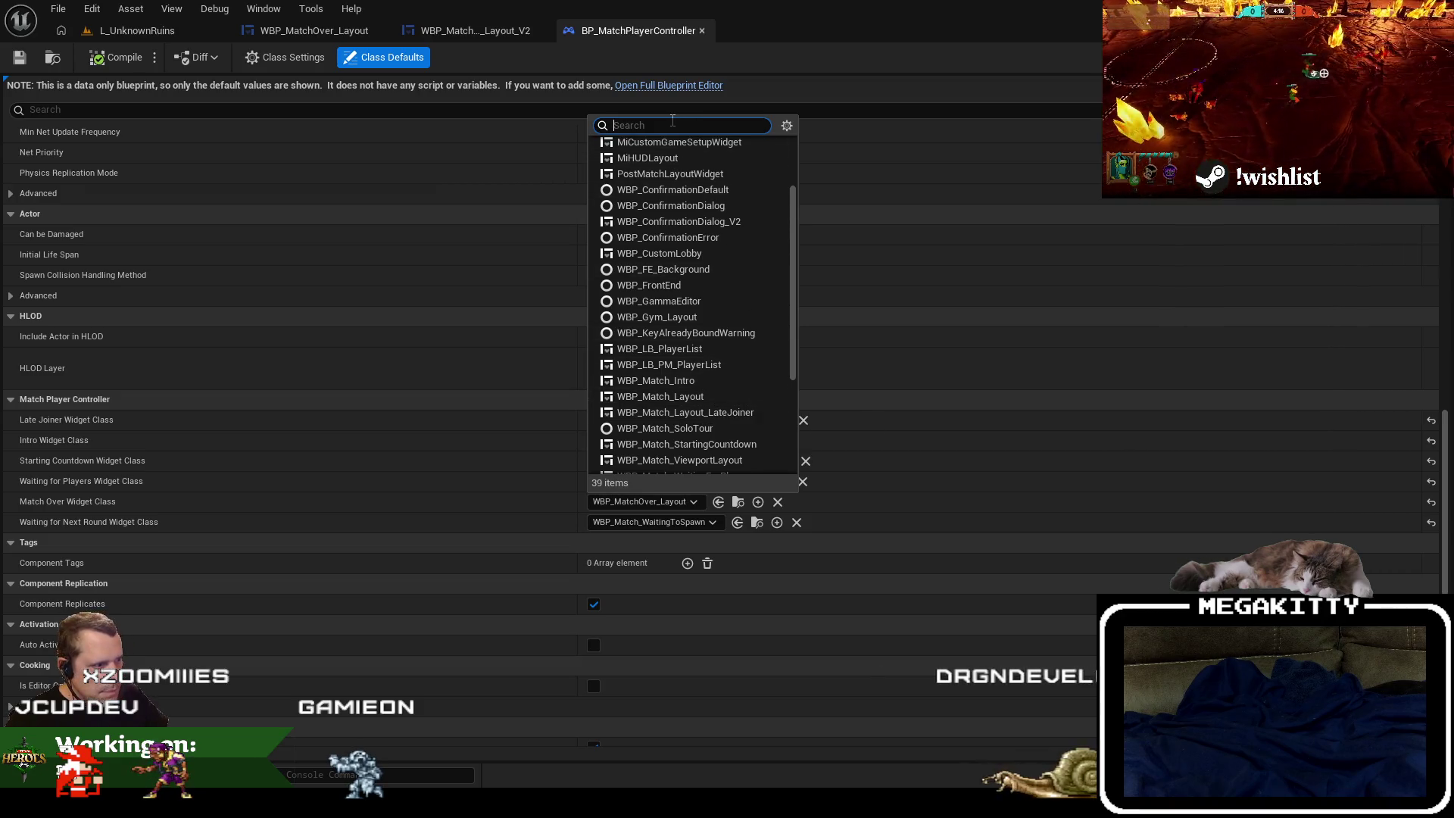
pyautogui.write('layout_v2')
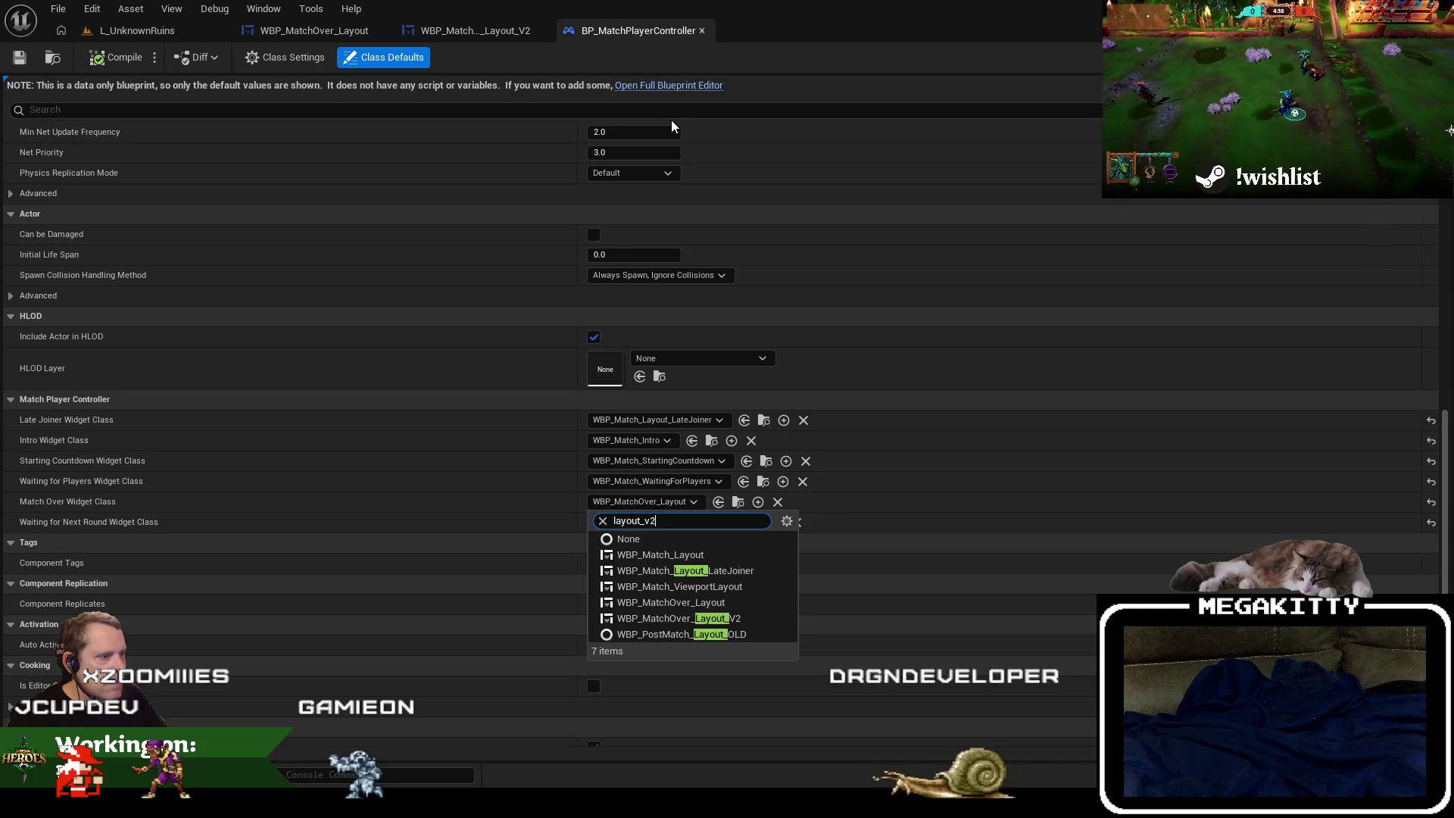
pyautogui.click(702, 557)
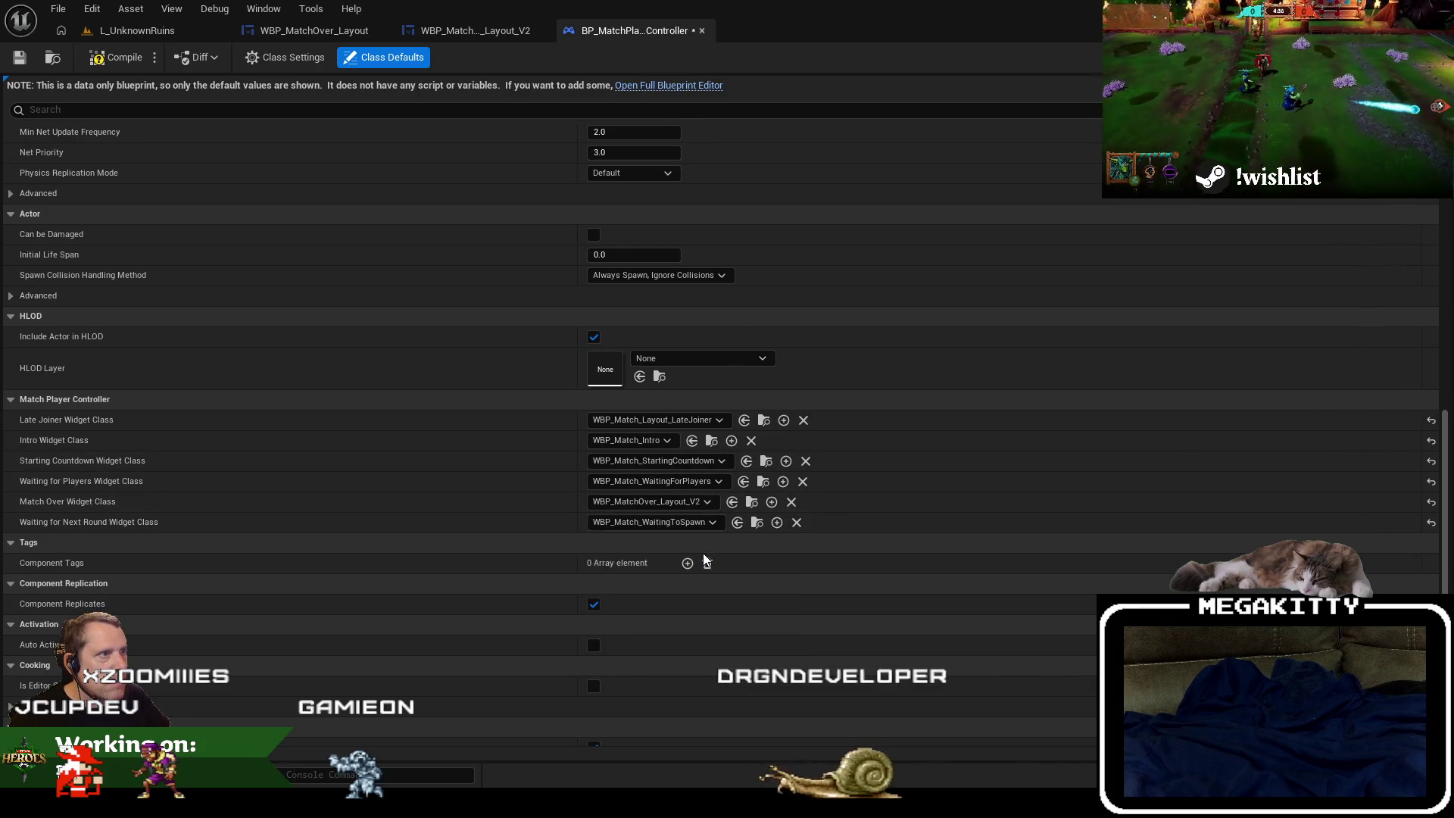
pyautogui.click(20, 58)
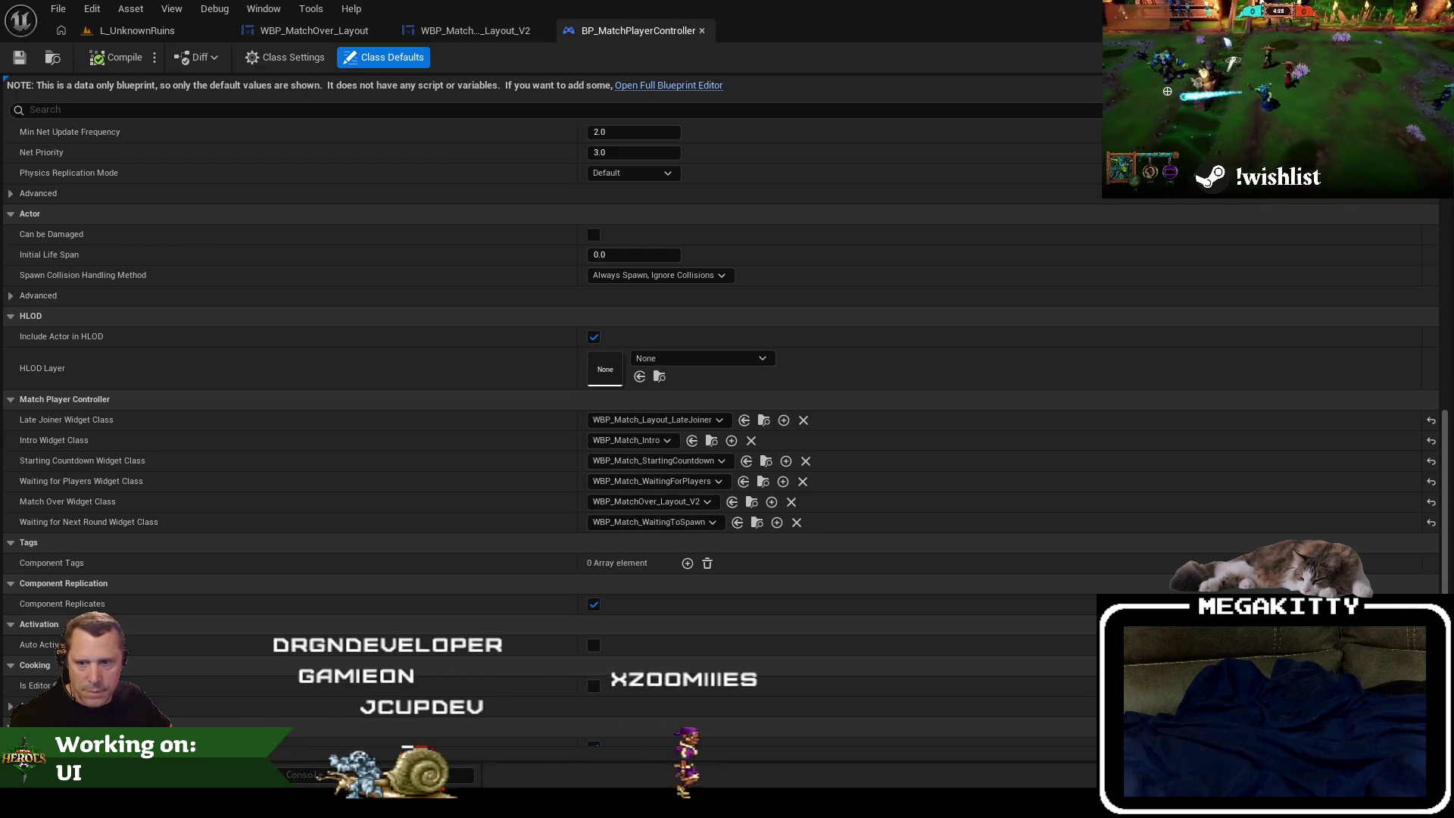
pyautogui.click(174, 32)
pyautogui.click(476, 31)
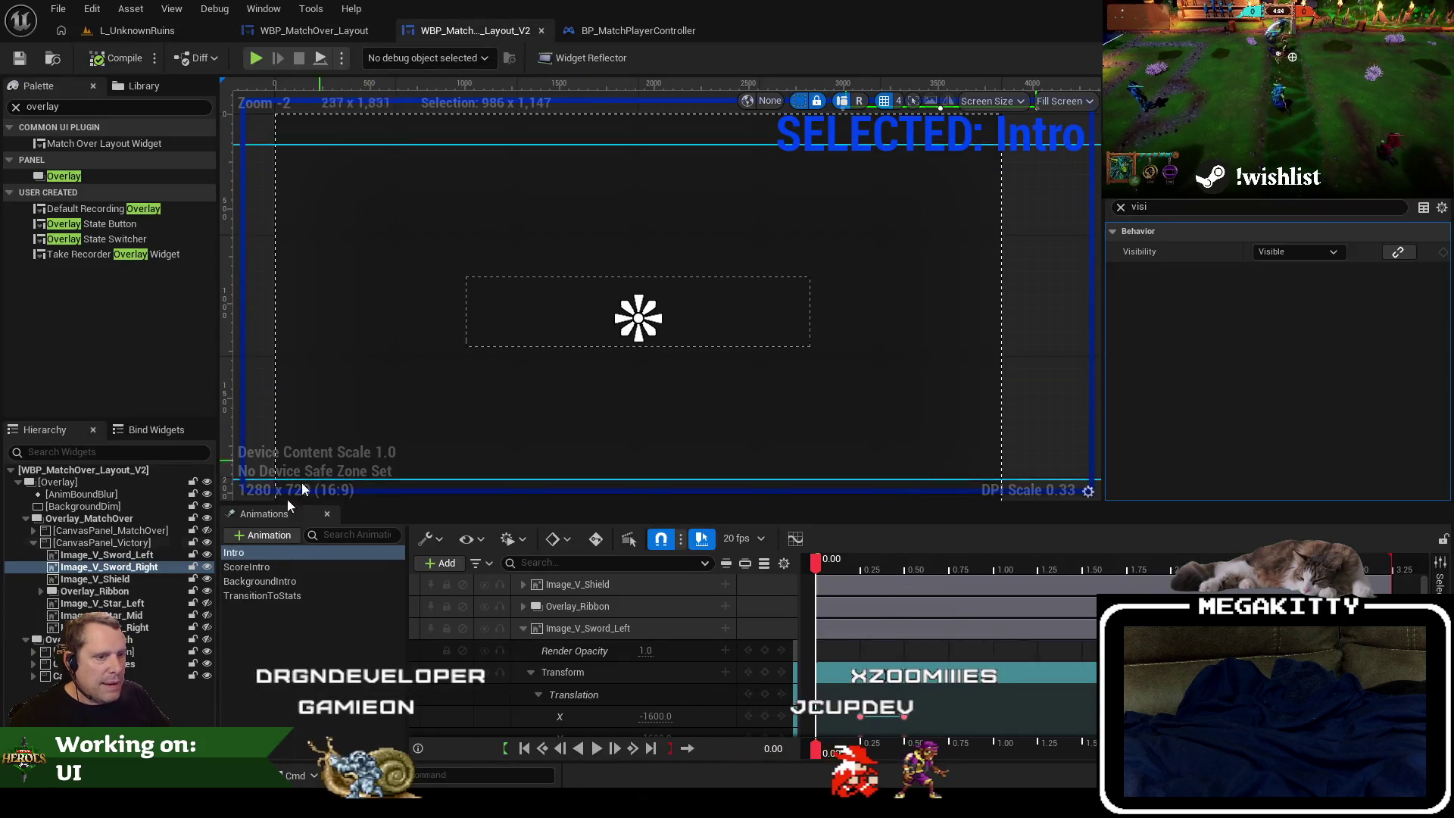
pyautogui.click(265, 567)
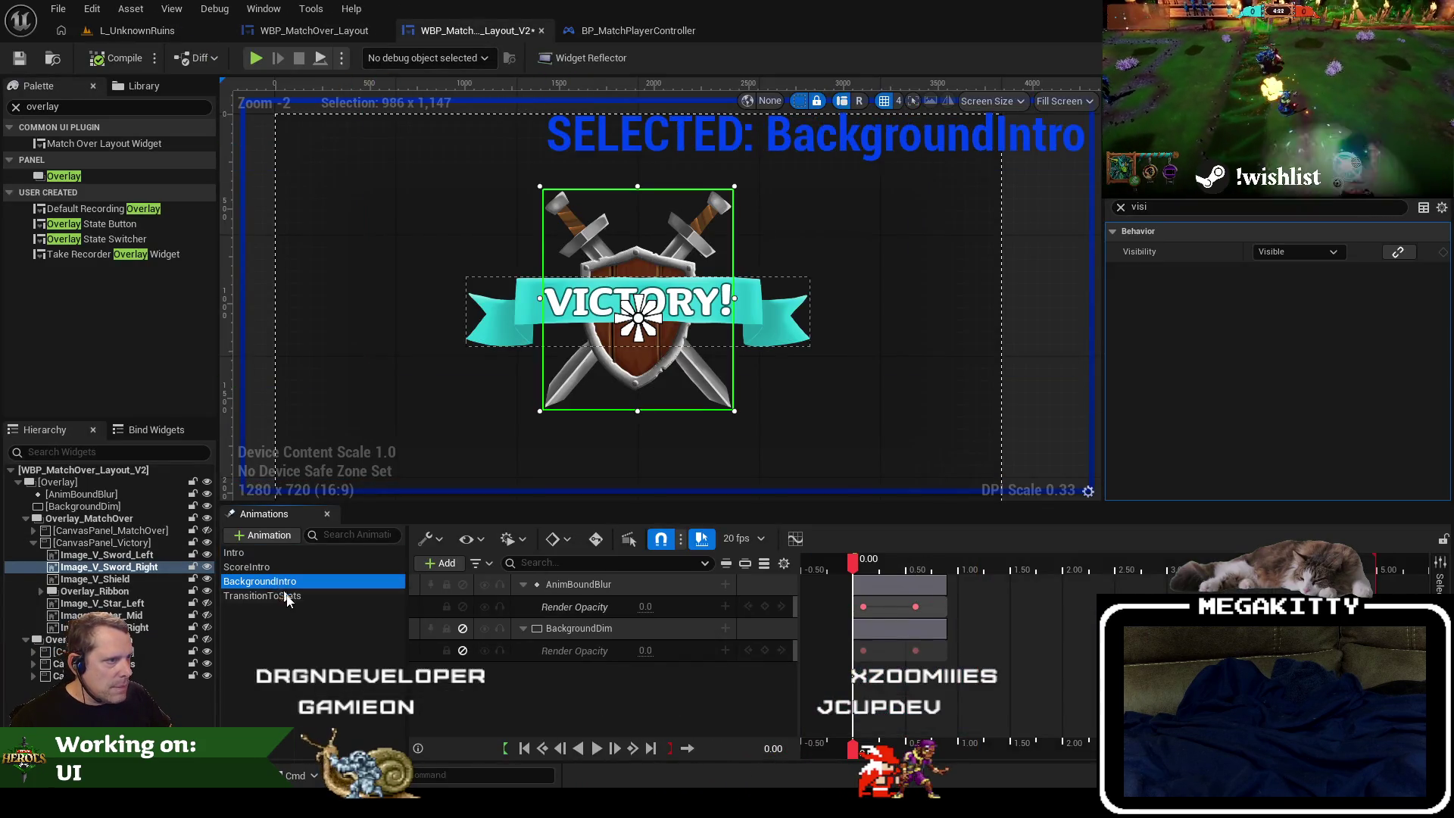
pyautogui.click(265, 596)
pyautogui.click(261, 553)
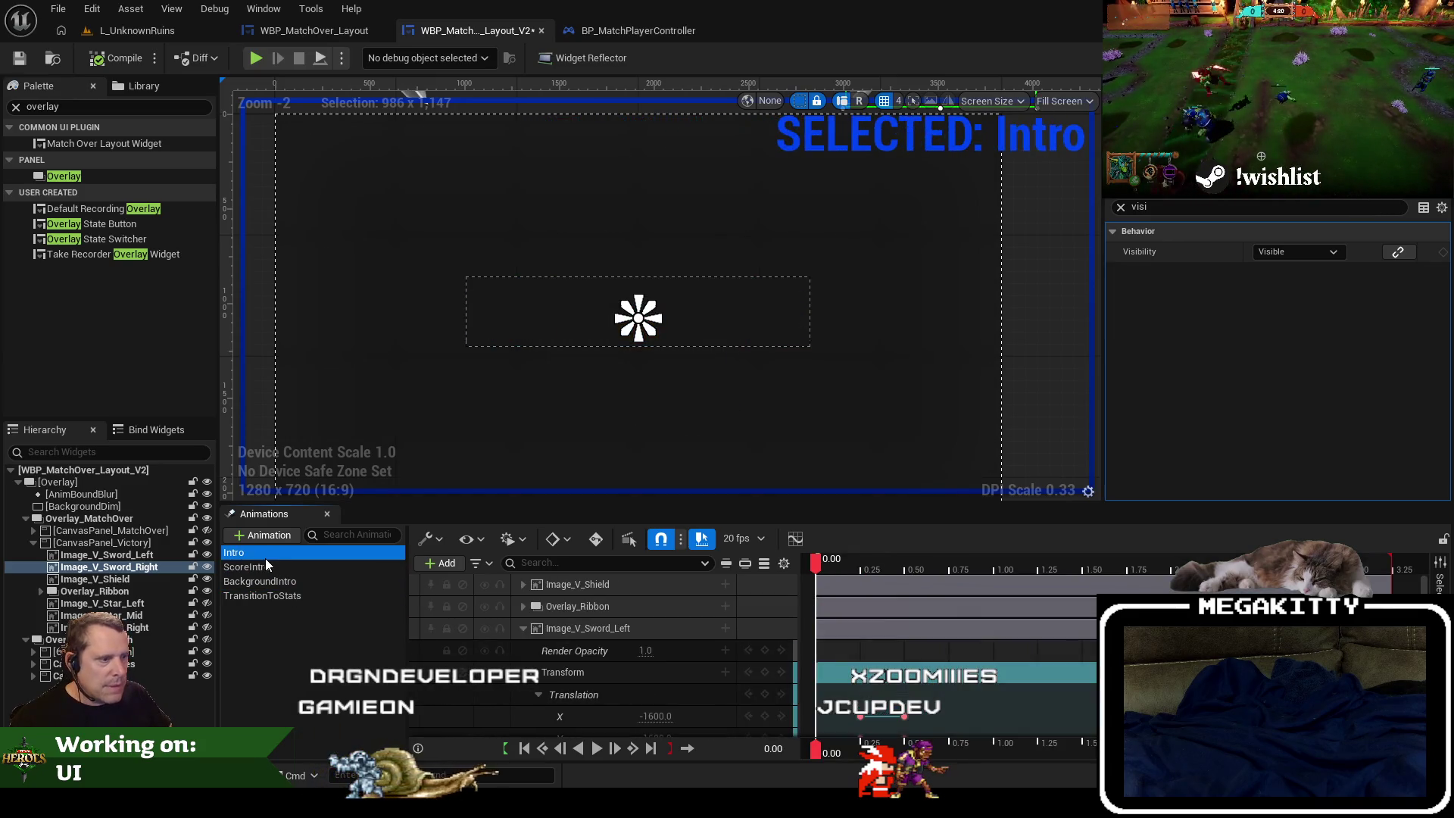
pyautogui.click(524, 628)
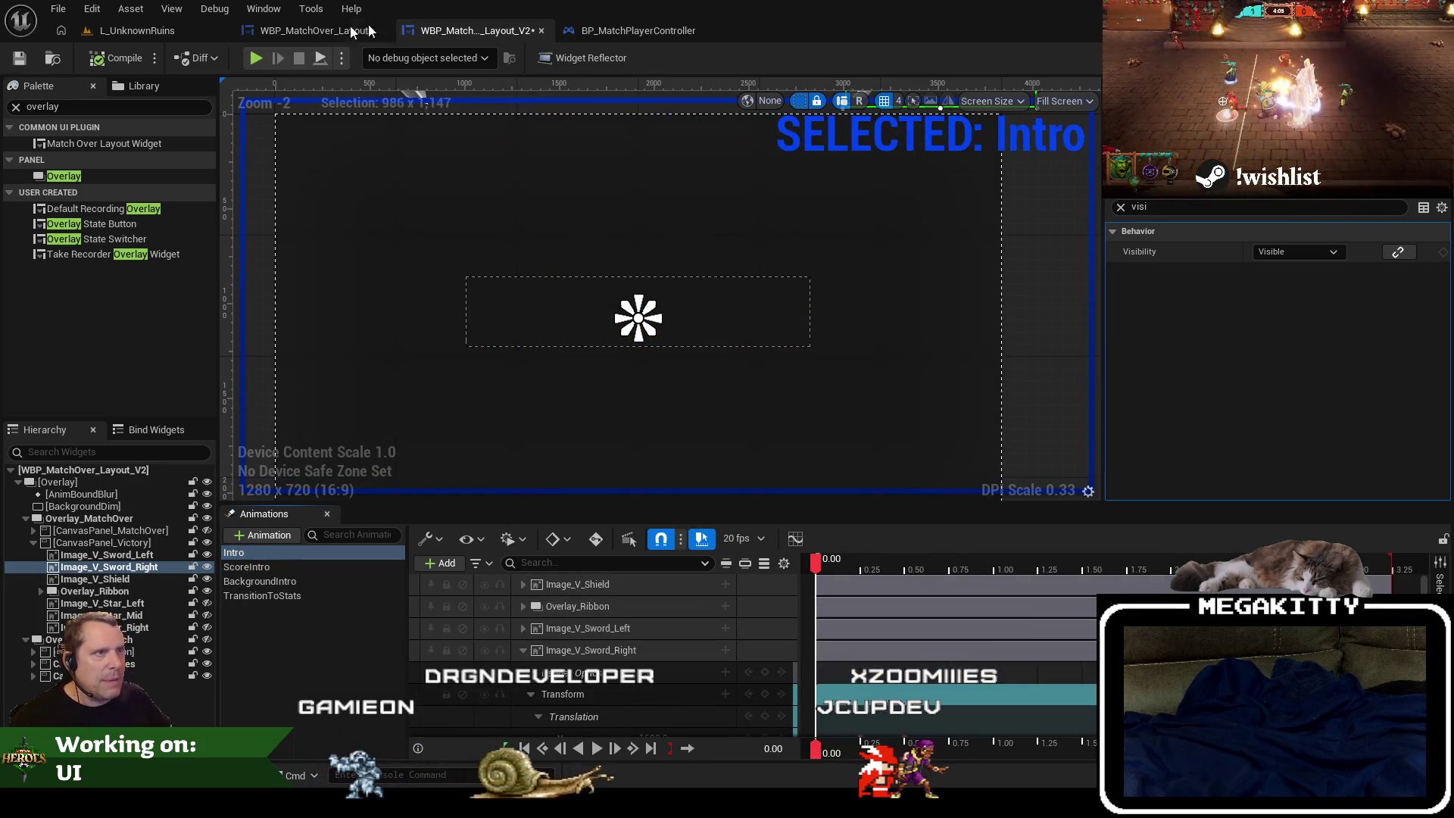
pyautogui.click(296, 31)
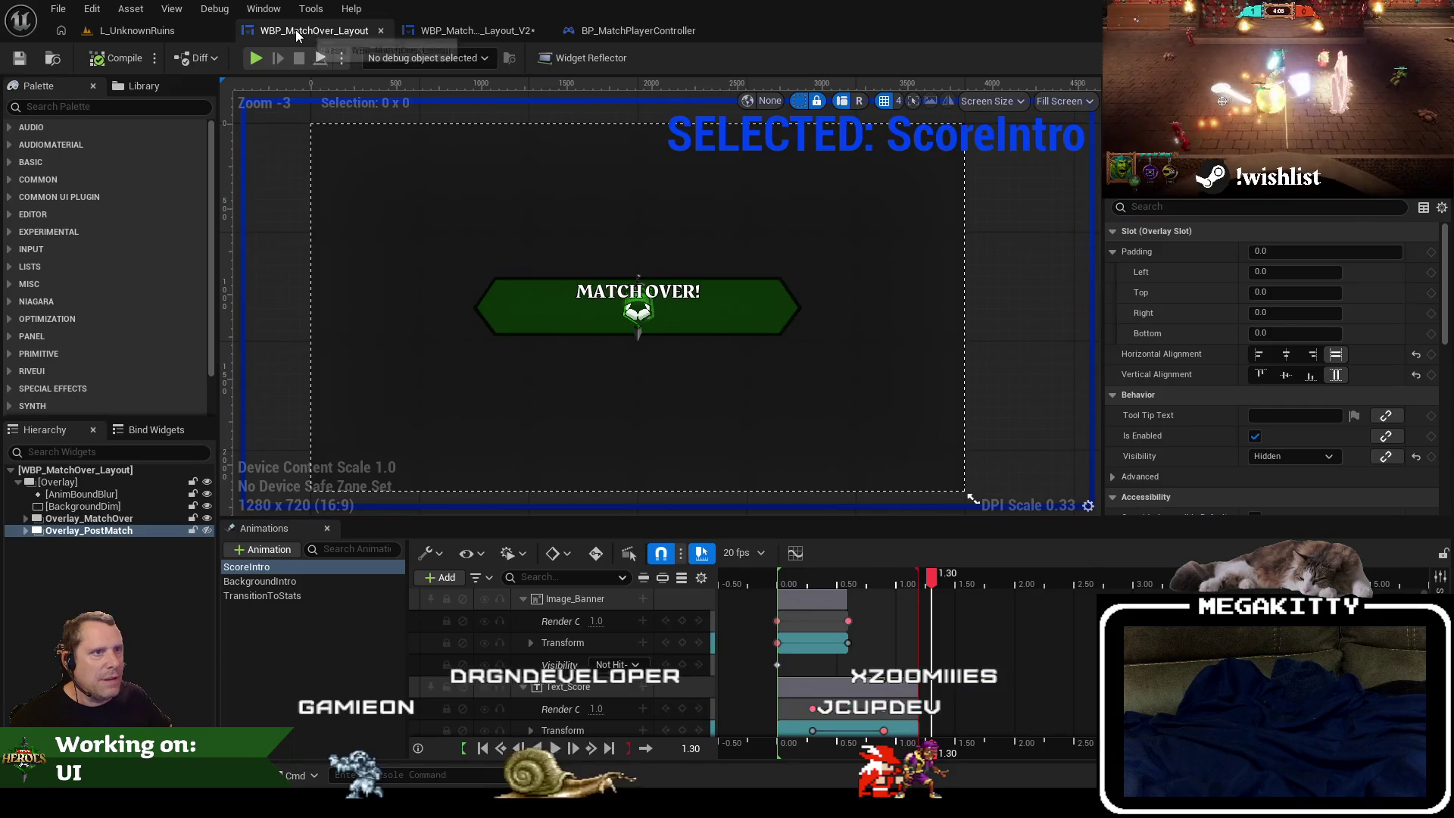
pyautogui.click(500, 319)
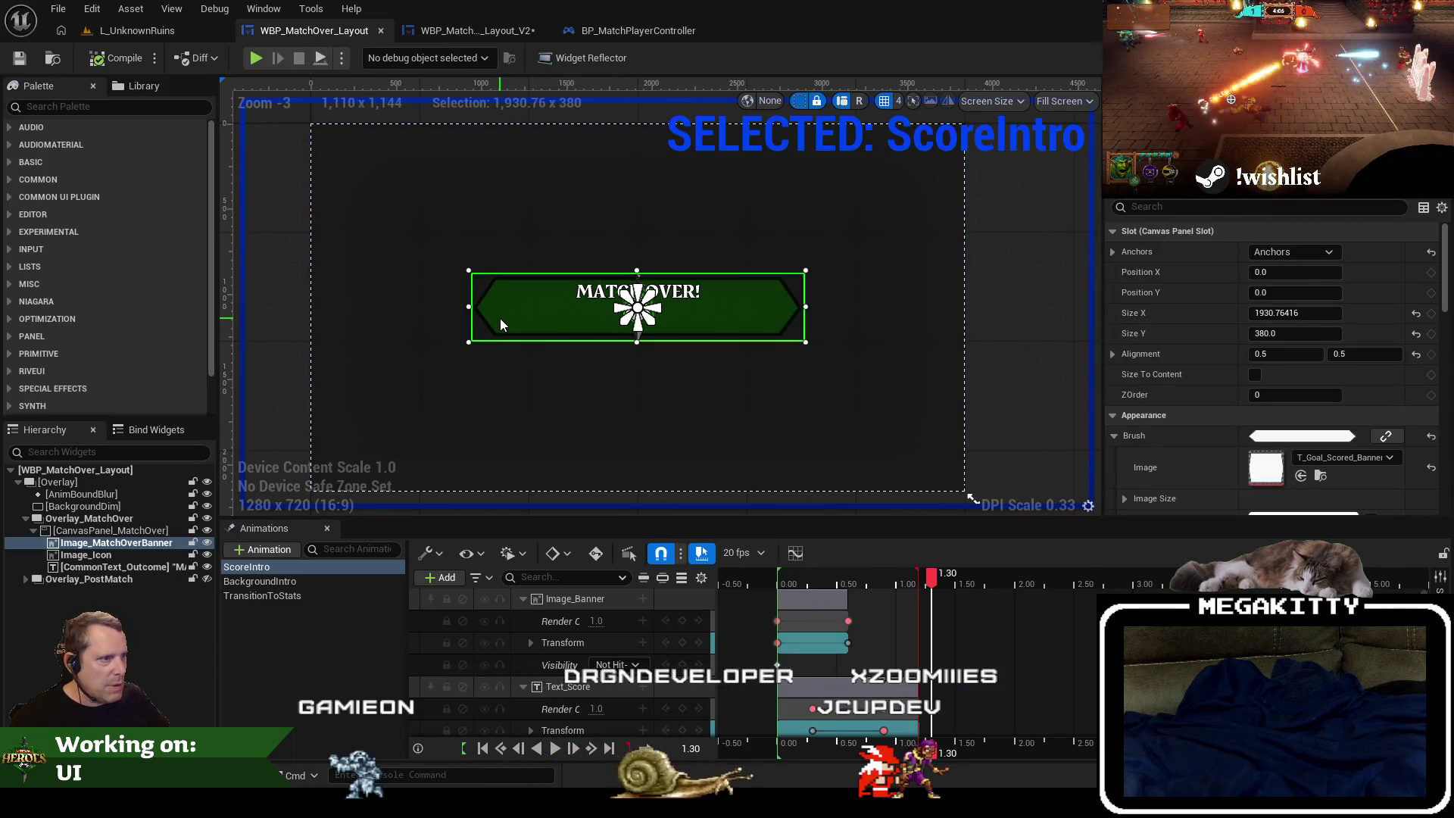
pyautogui.click(177, 542)
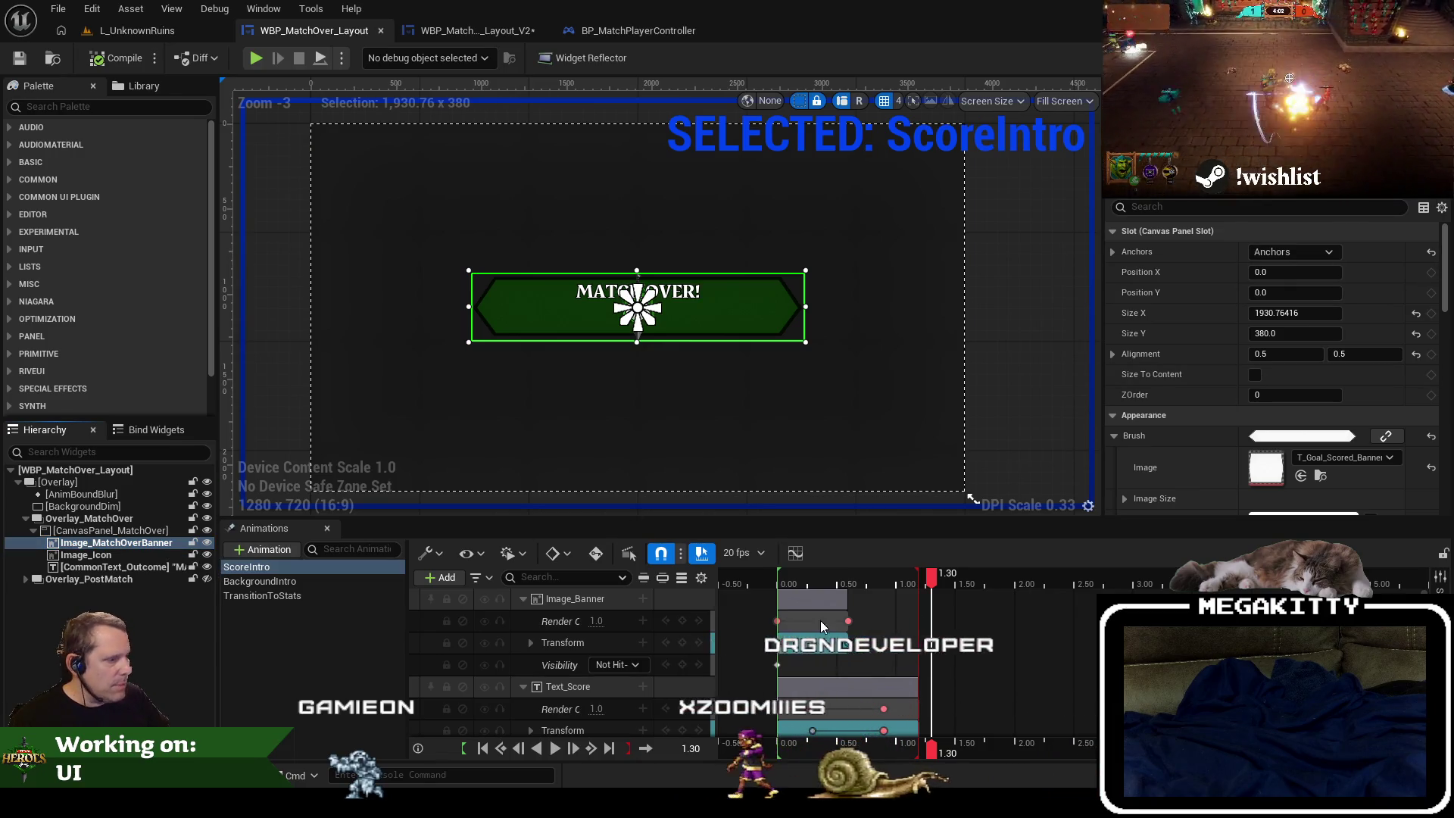
pyautogui.hotkey('ctrl', 'f')
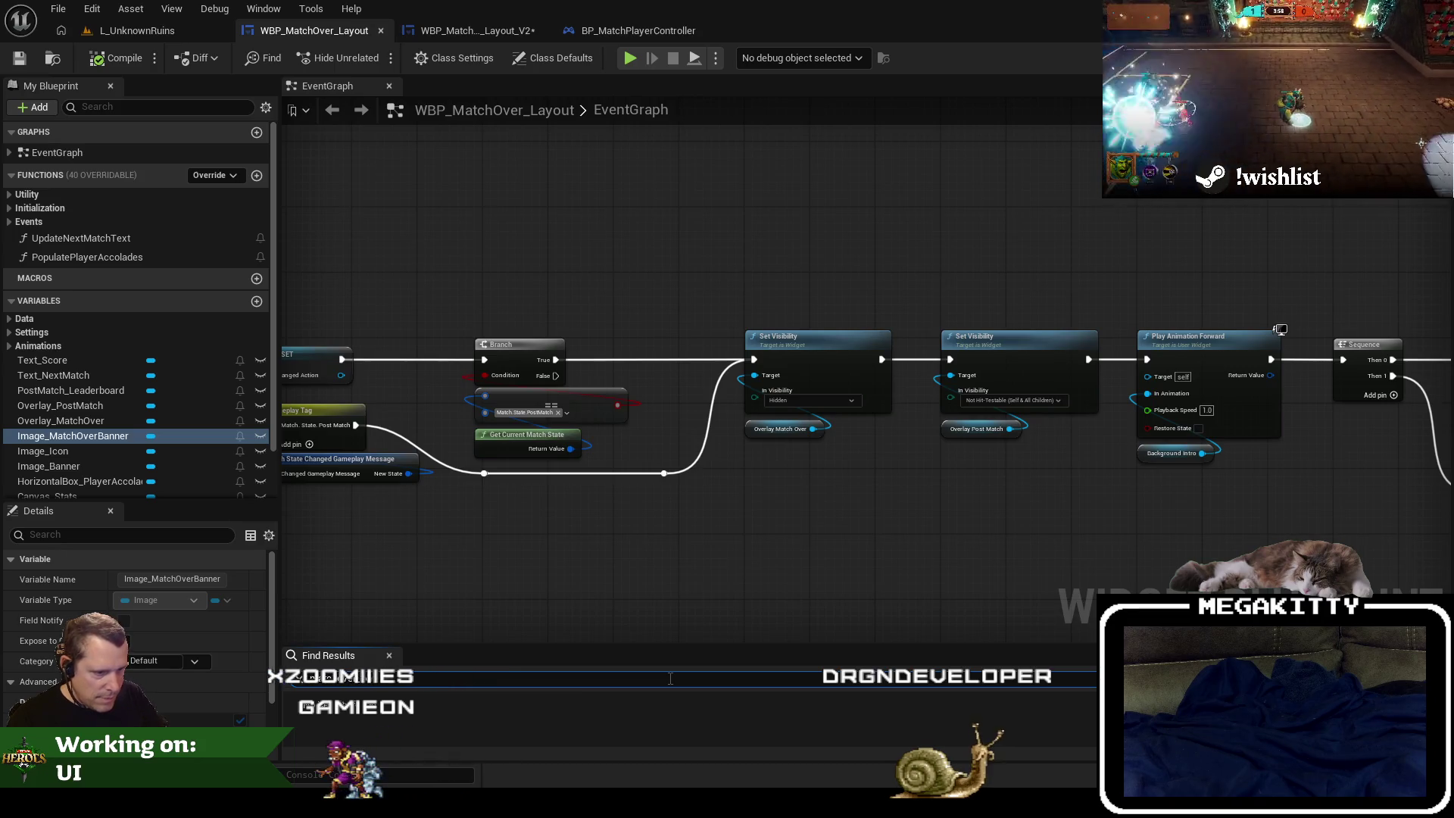
pyautogui.hotkey('ctrl', 'shift', 'd')
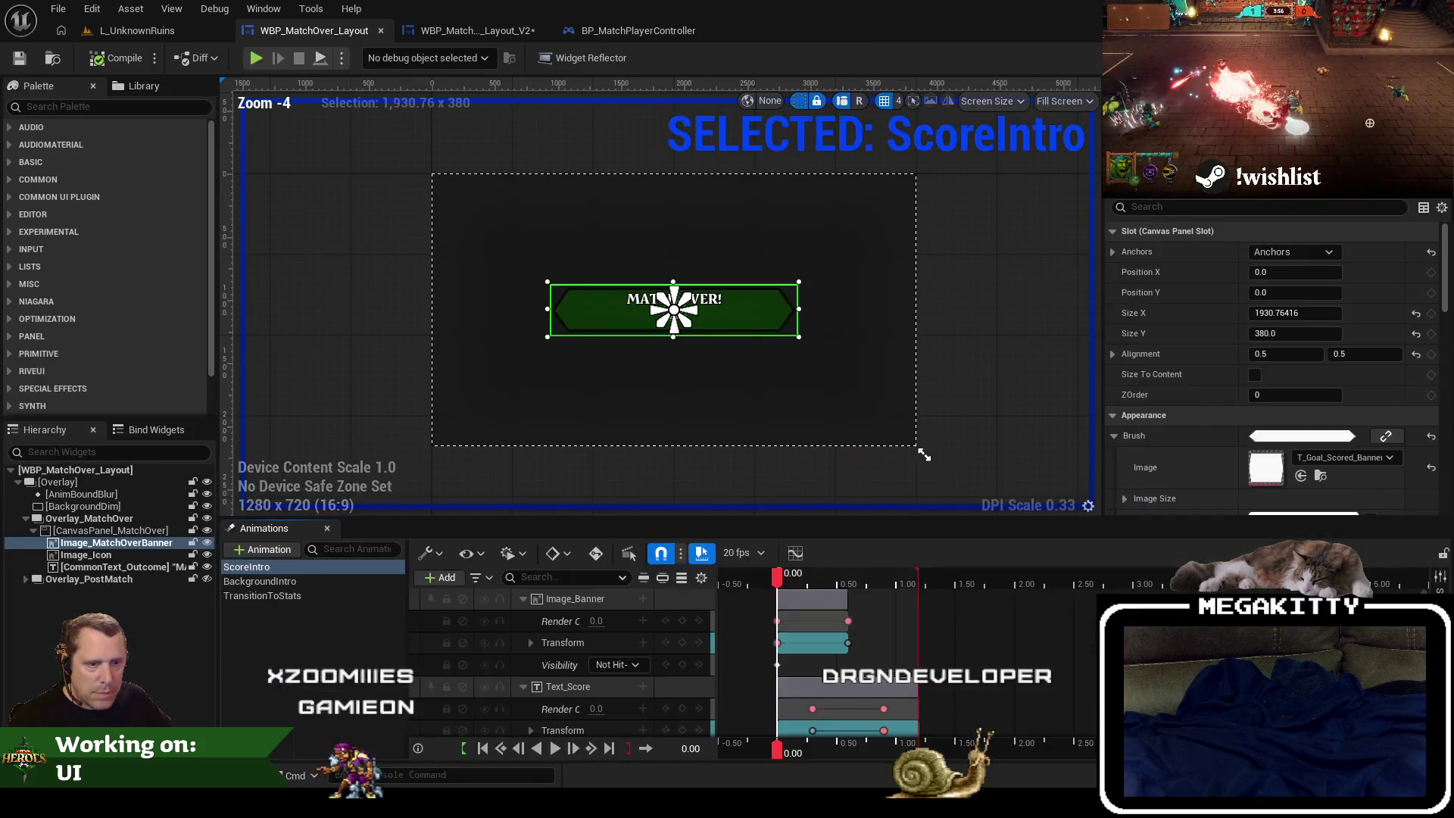
pyautogui.hotkey('ctrl', 'shift', 'g')
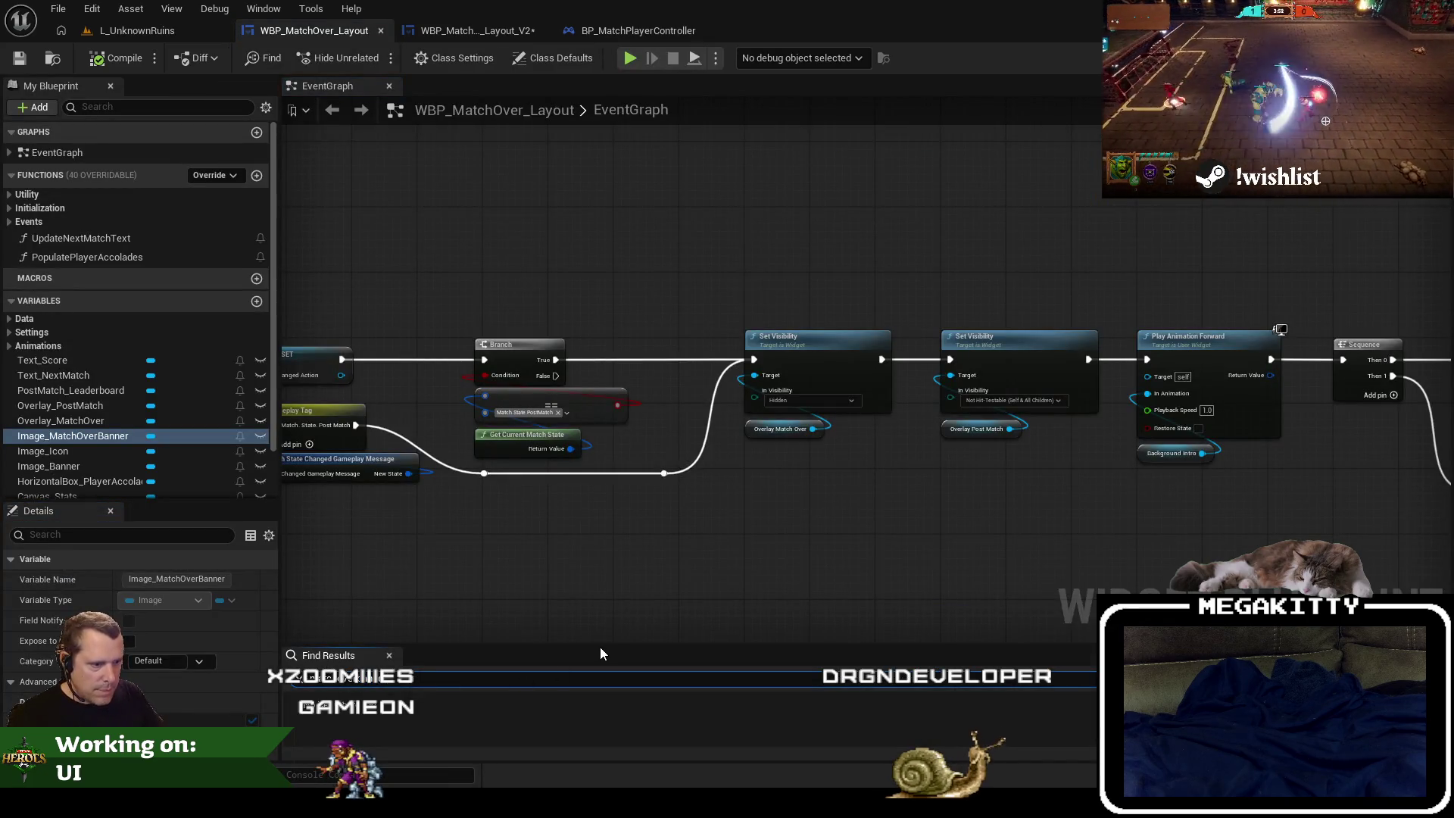
pyautogui.scroll(-3, 598, 543)
pyautogui.scroll(2, 768, 276)
pyautogui.moveTo(768, 275); pyautogui.dragTo(772, 237)
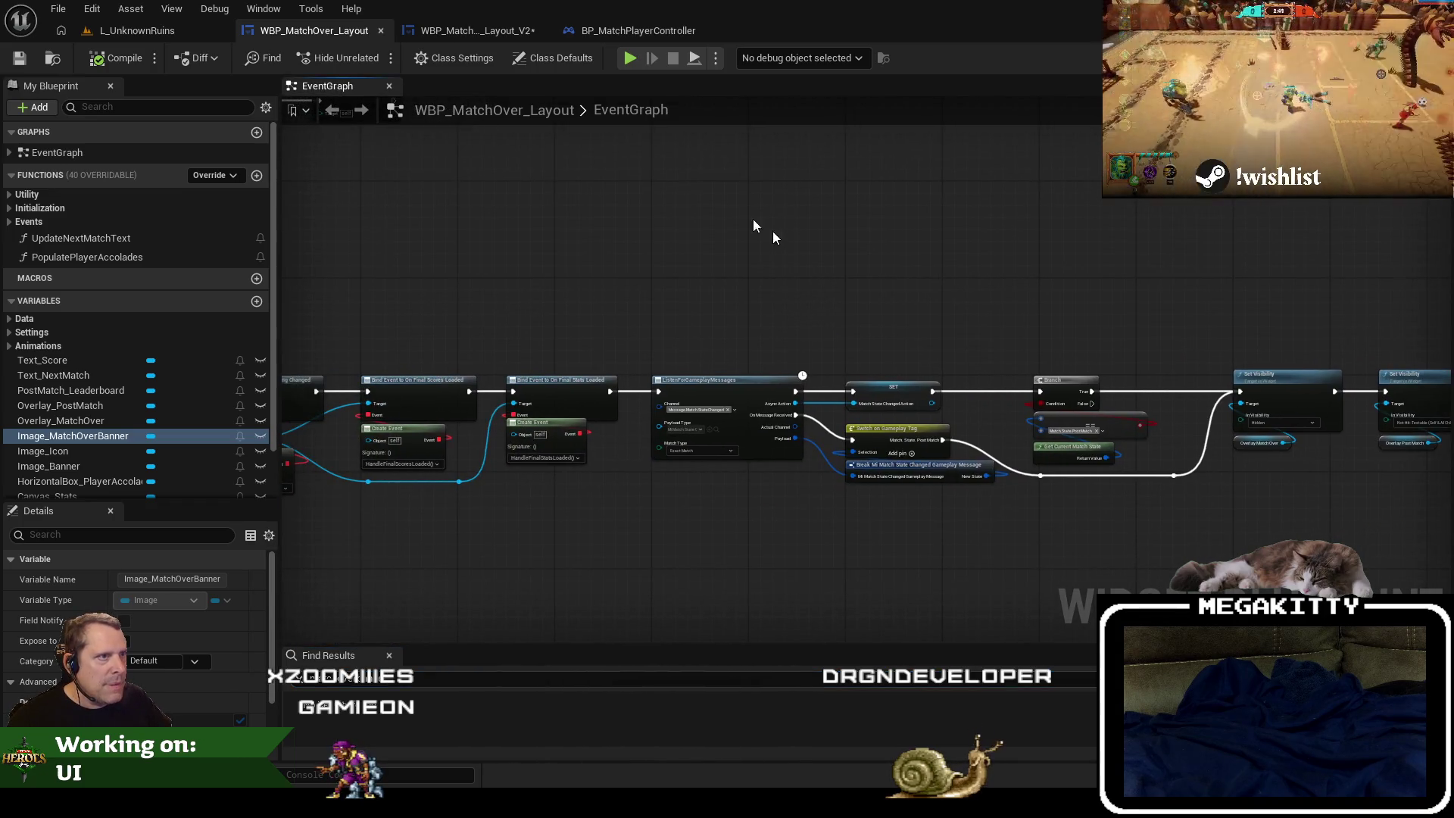
pyautogui.click(490, 34)
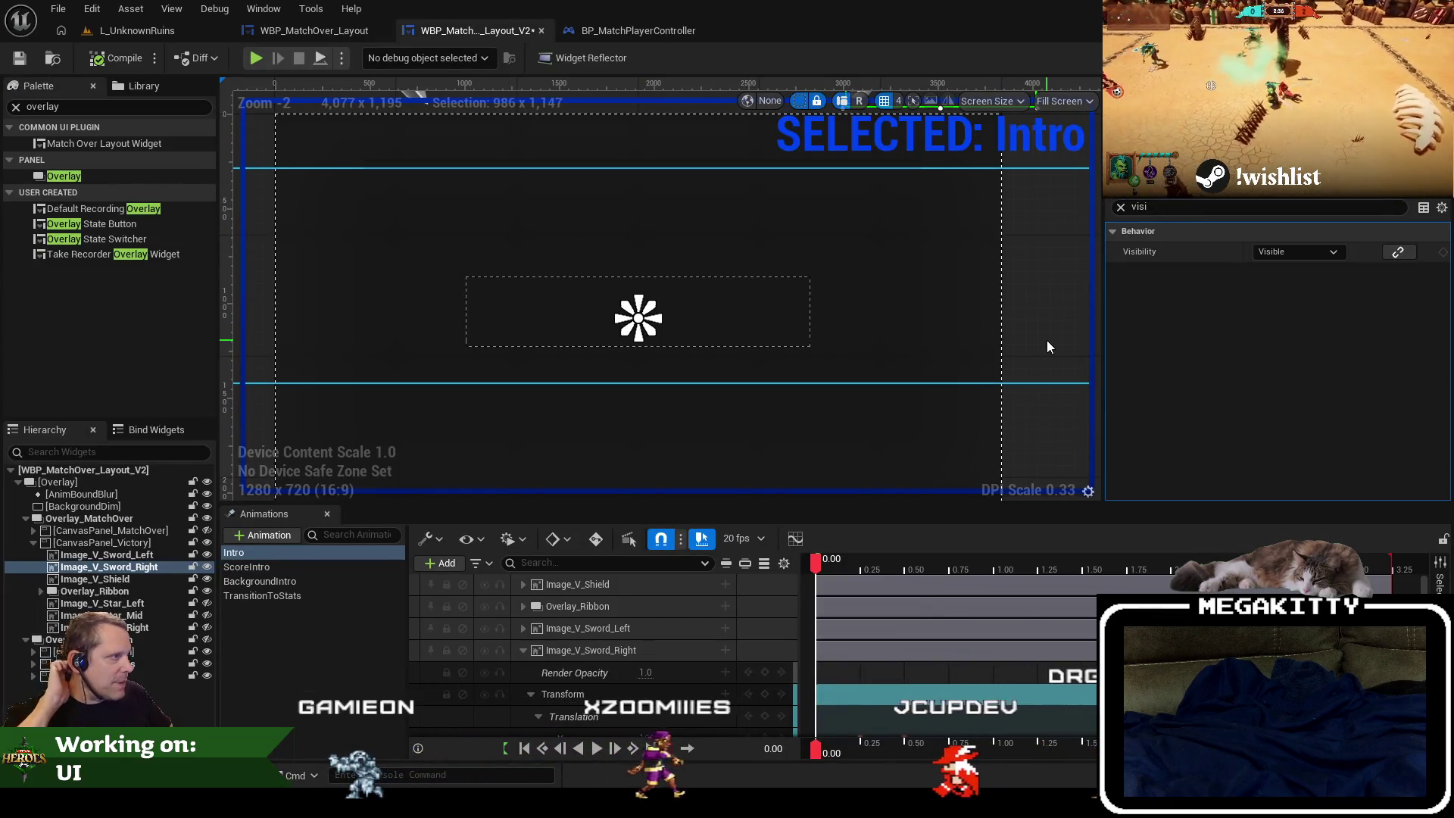
pyautogui.click(1120, 206)
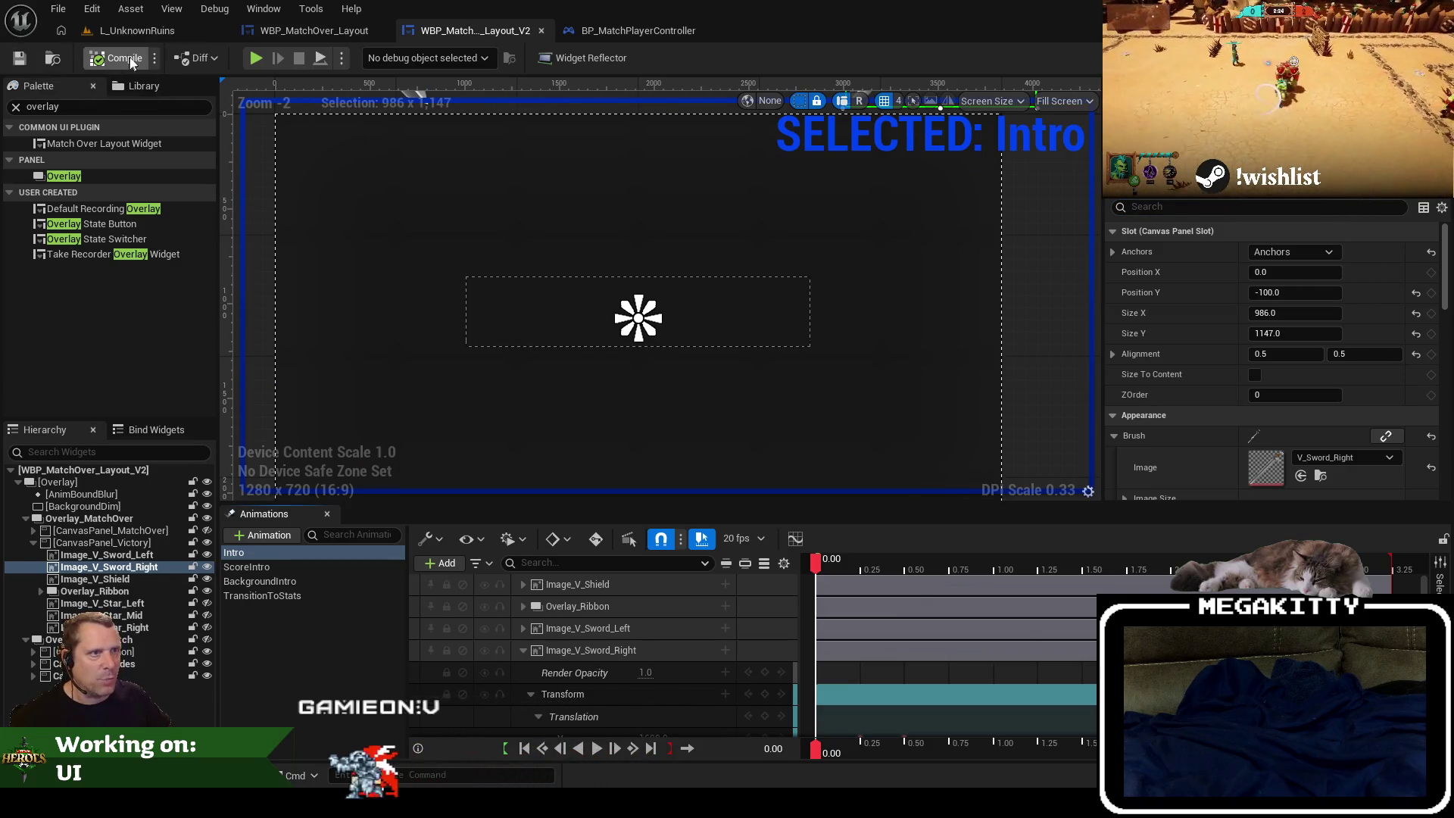
# Playtest the level, ready up, and run EndMatch in the console before stopping.
pyautogui.click(133, 31)
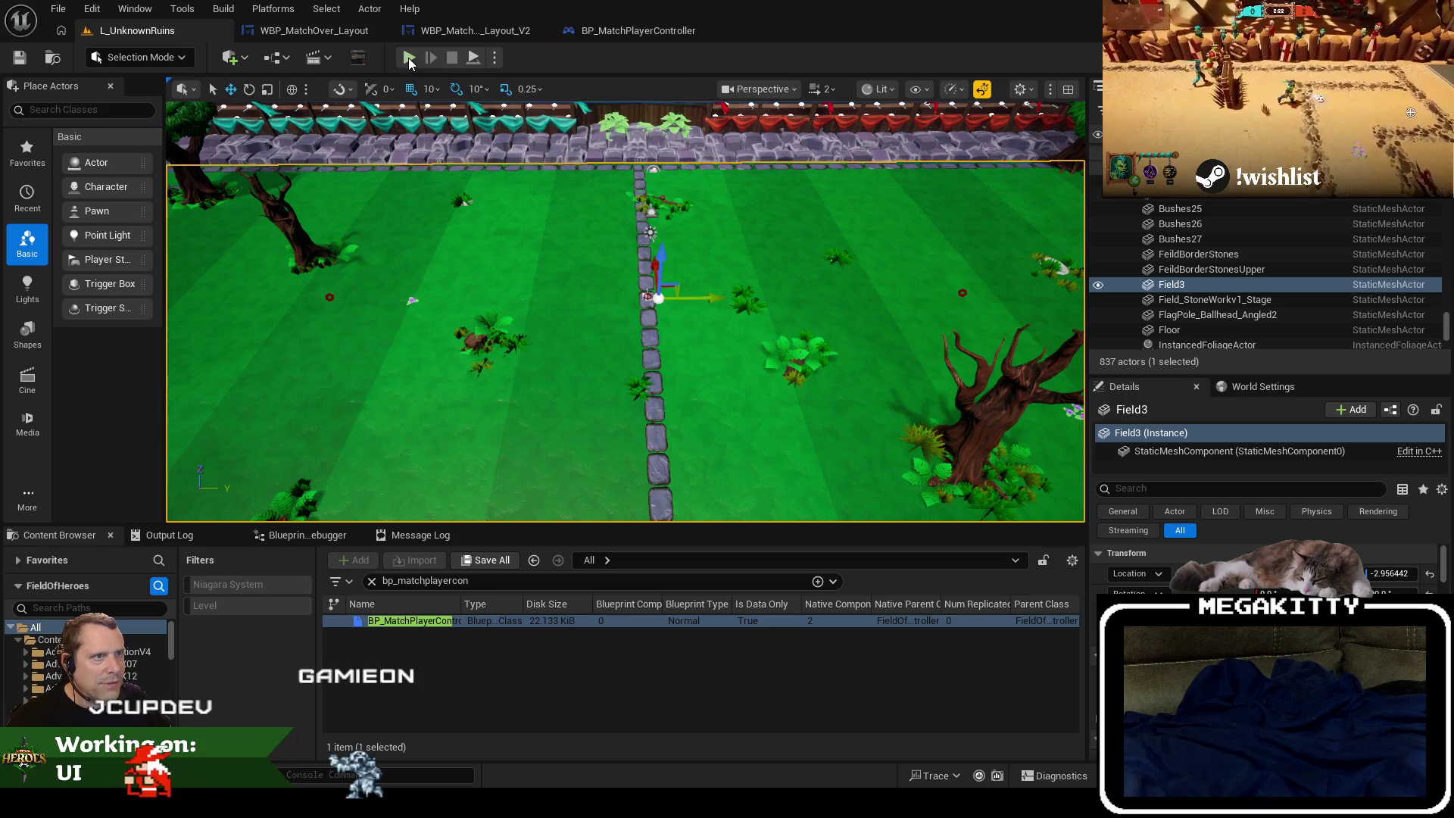
pyautogui.click(408, 58)
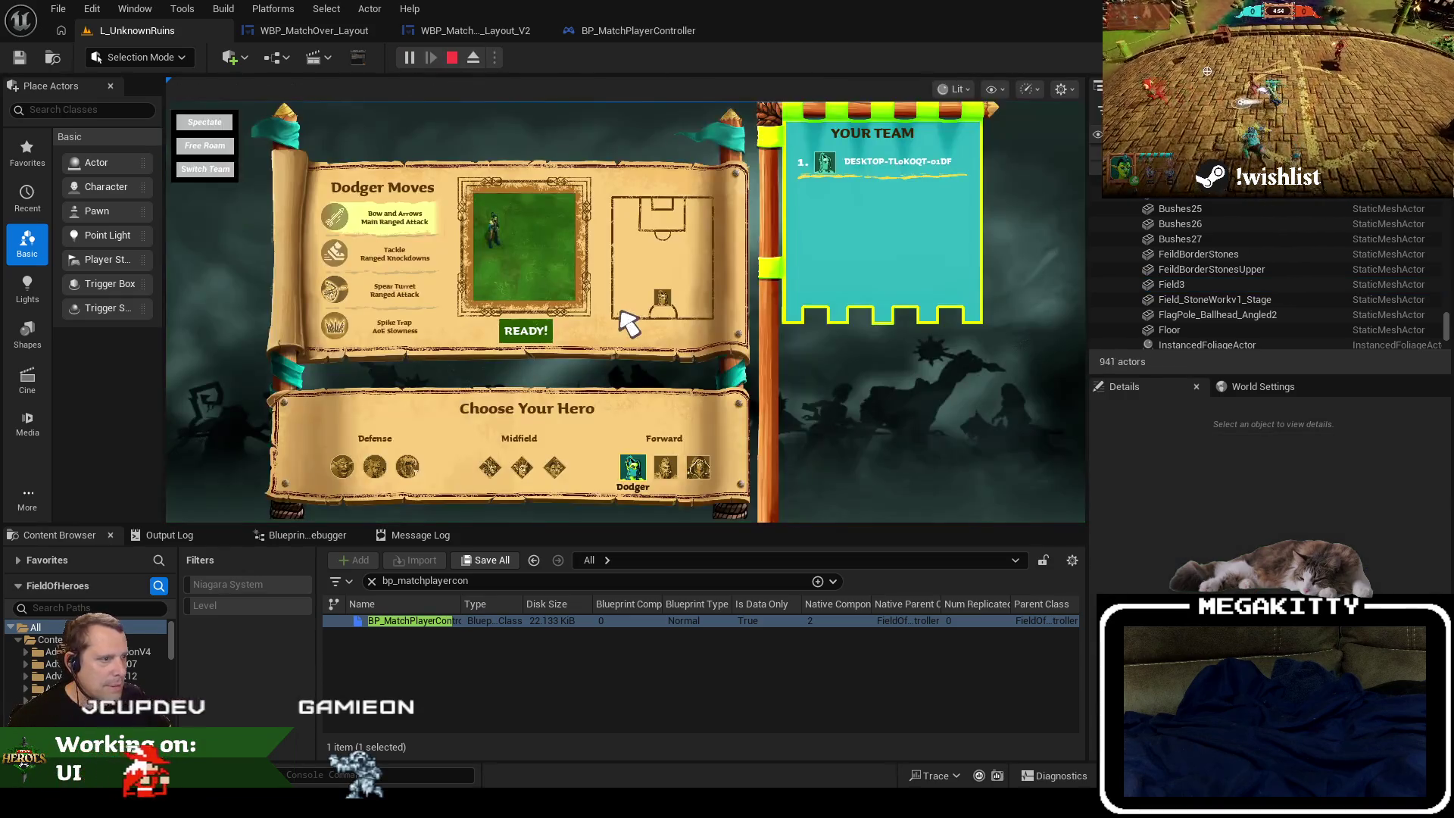
pyautogui.click(544, 332)
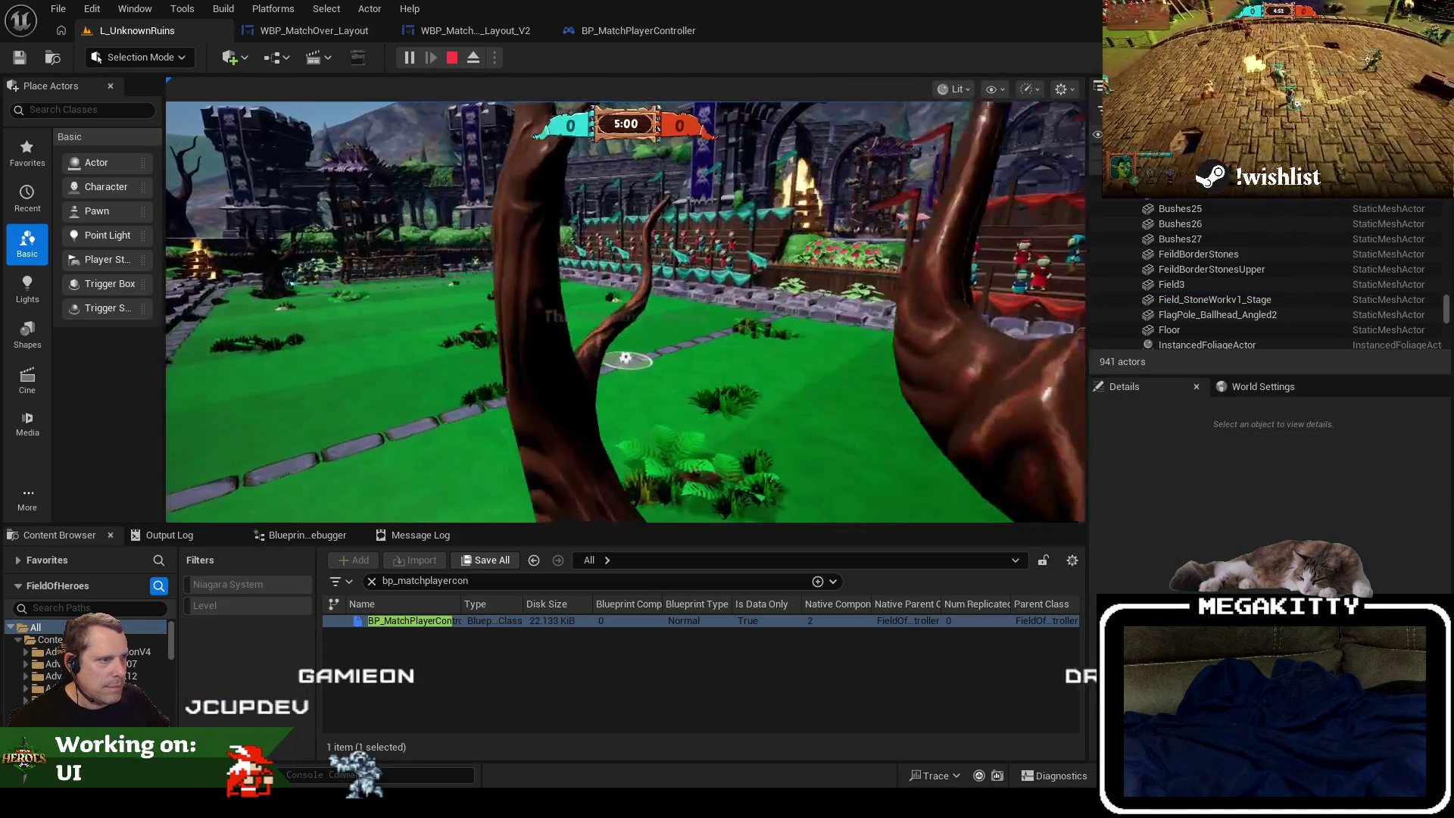
pyautogui.press('`')
pyautogui.write('EndMatch')
pyautogui.press('Return')
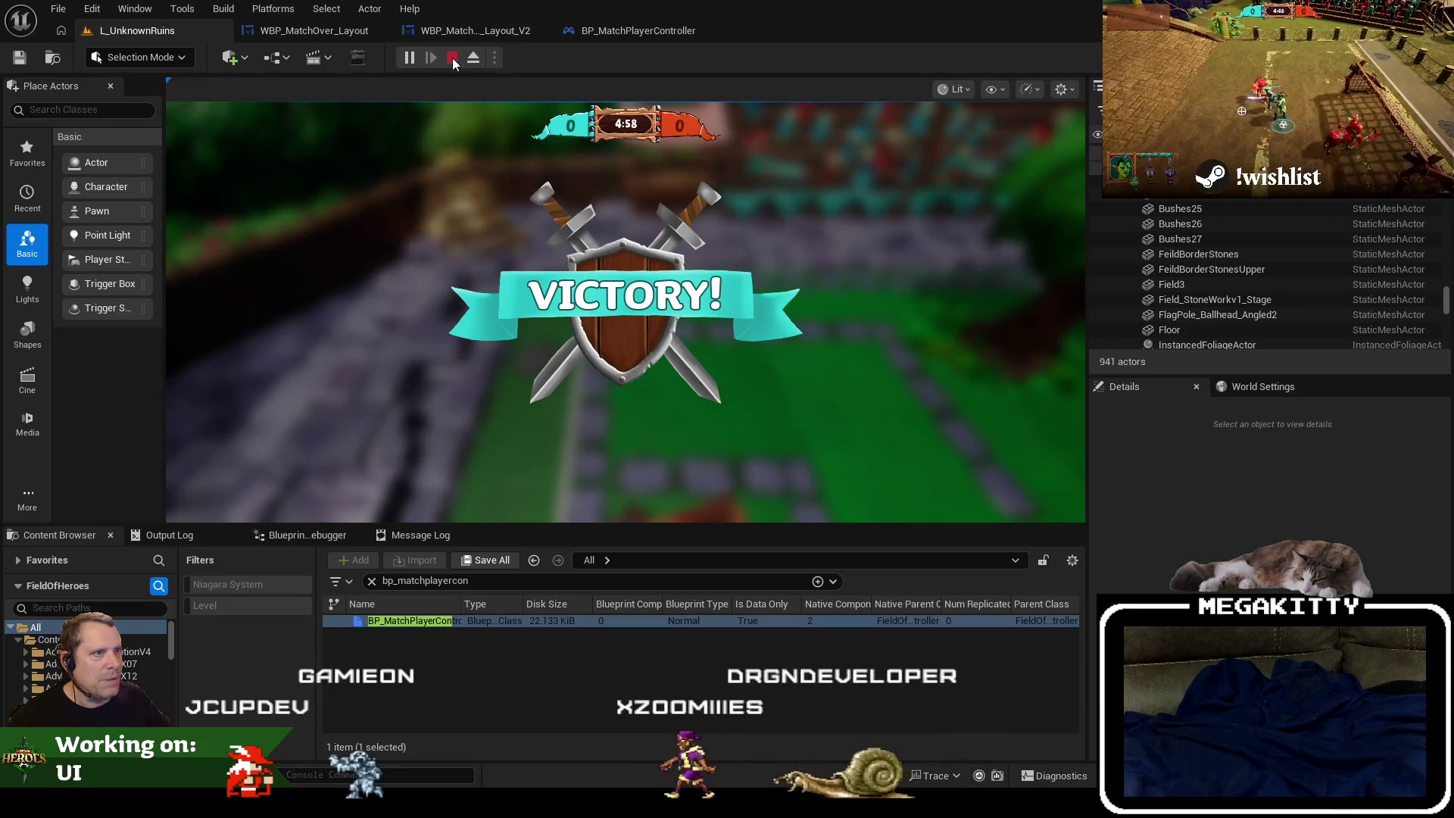
pyautogui.click(452, 57)
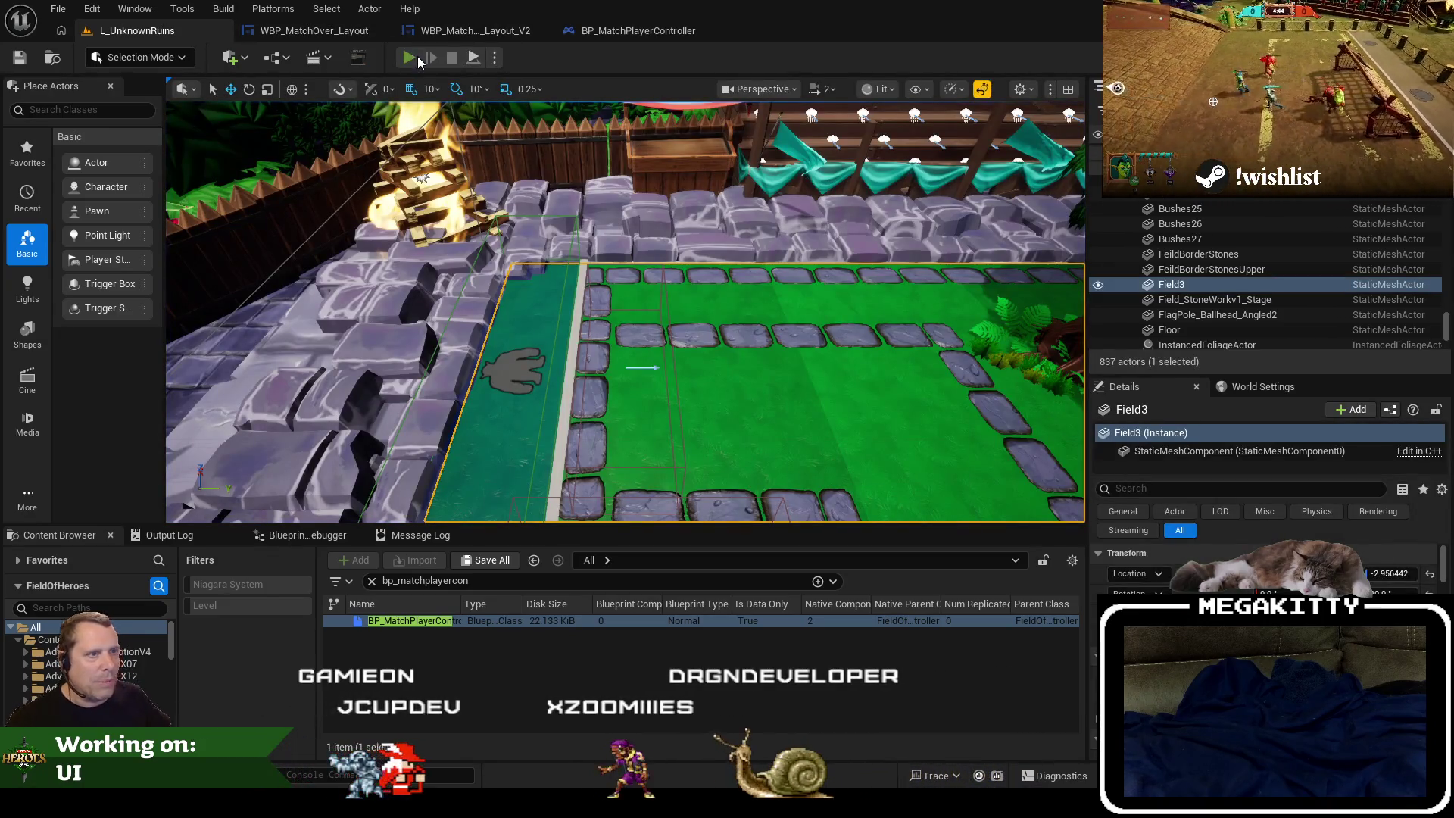
# Rerun the playtest with EndMatch to see the VICTORY! banner, then open WBP_MatchOver_Layout.
pyautogui.click(419, 60)
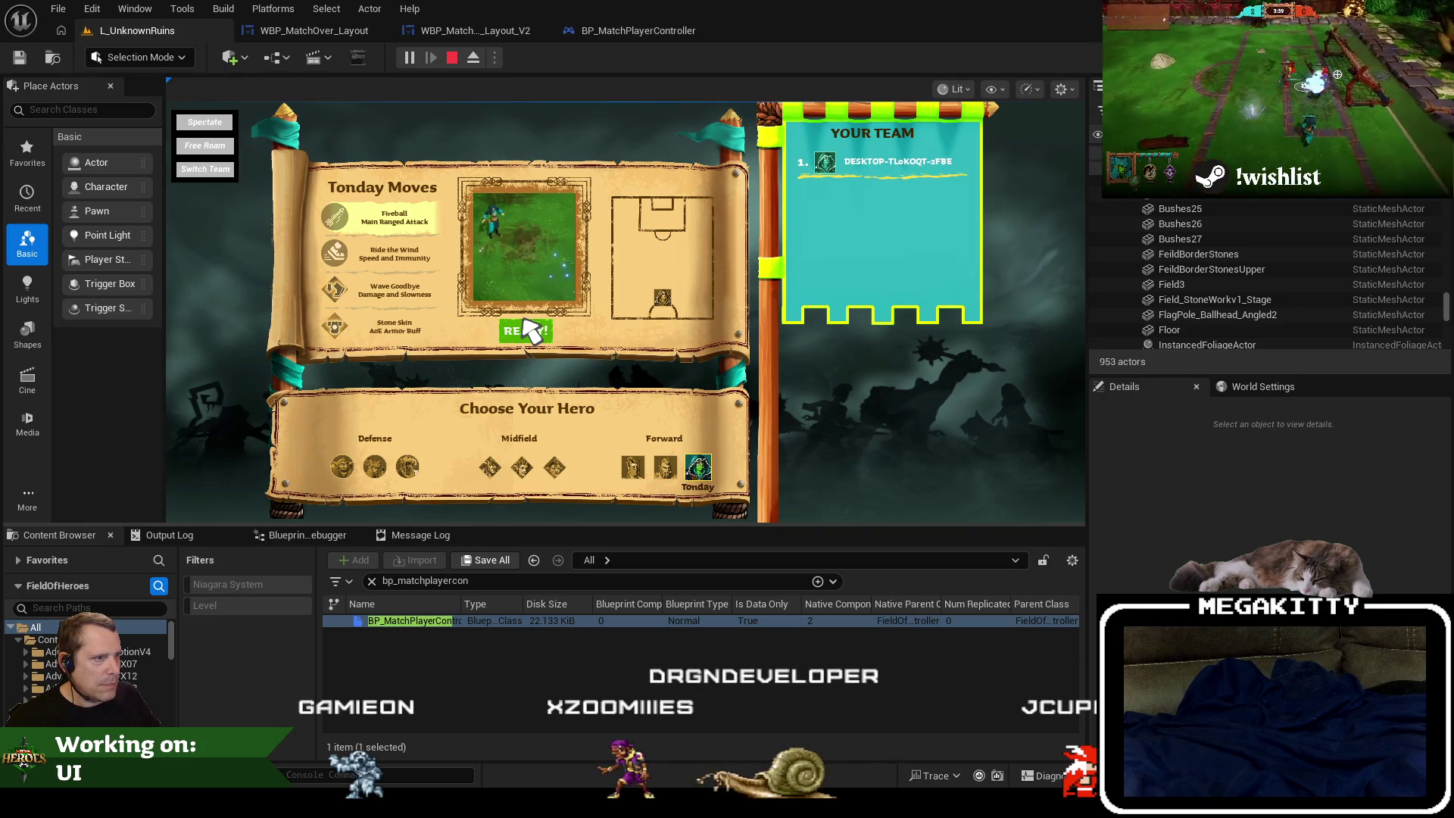
pyautogui.click(528, 330)
pyautogui.press('`')
pyautogui.press('Up')
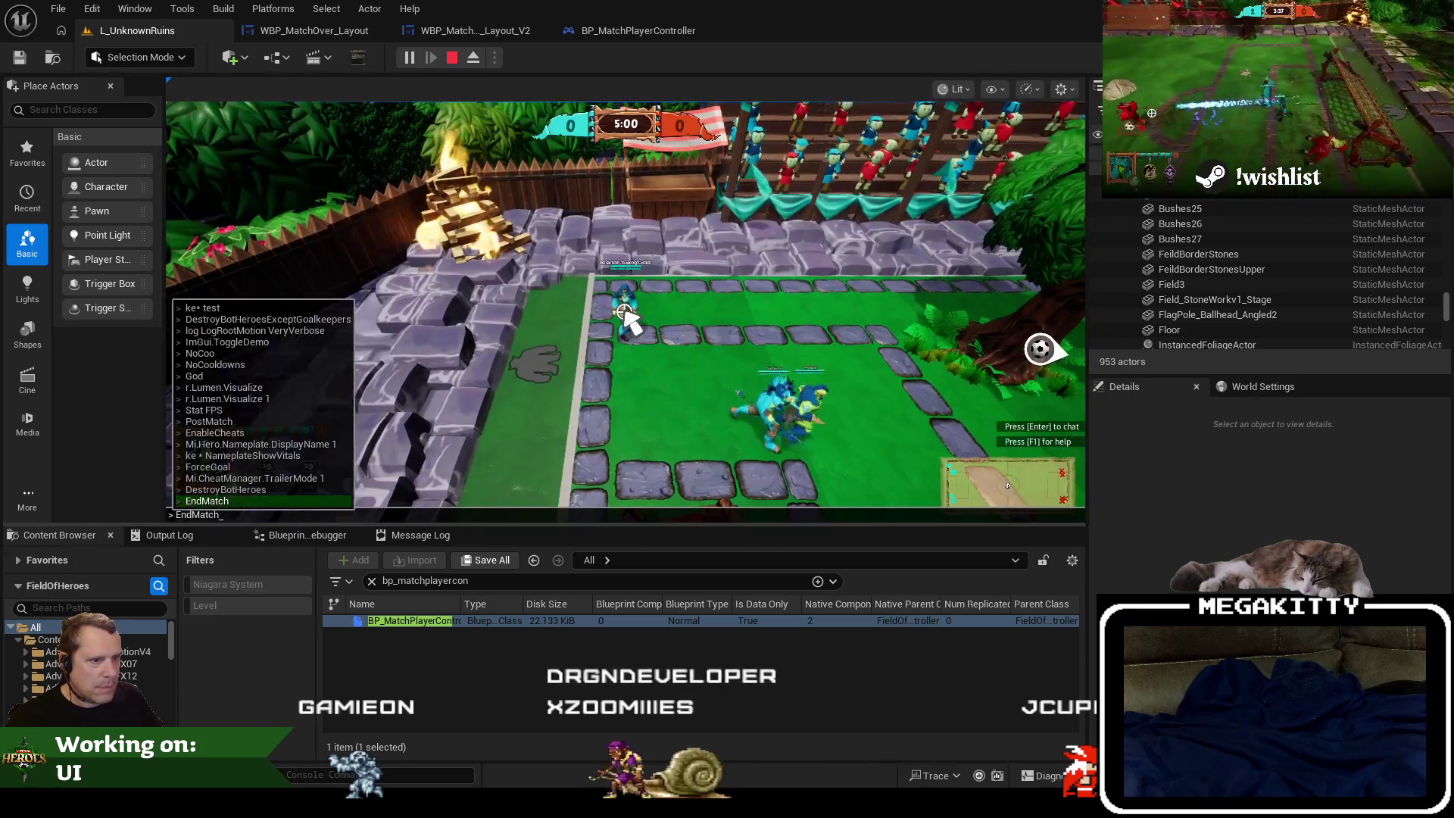
pyautogui.press('Return')
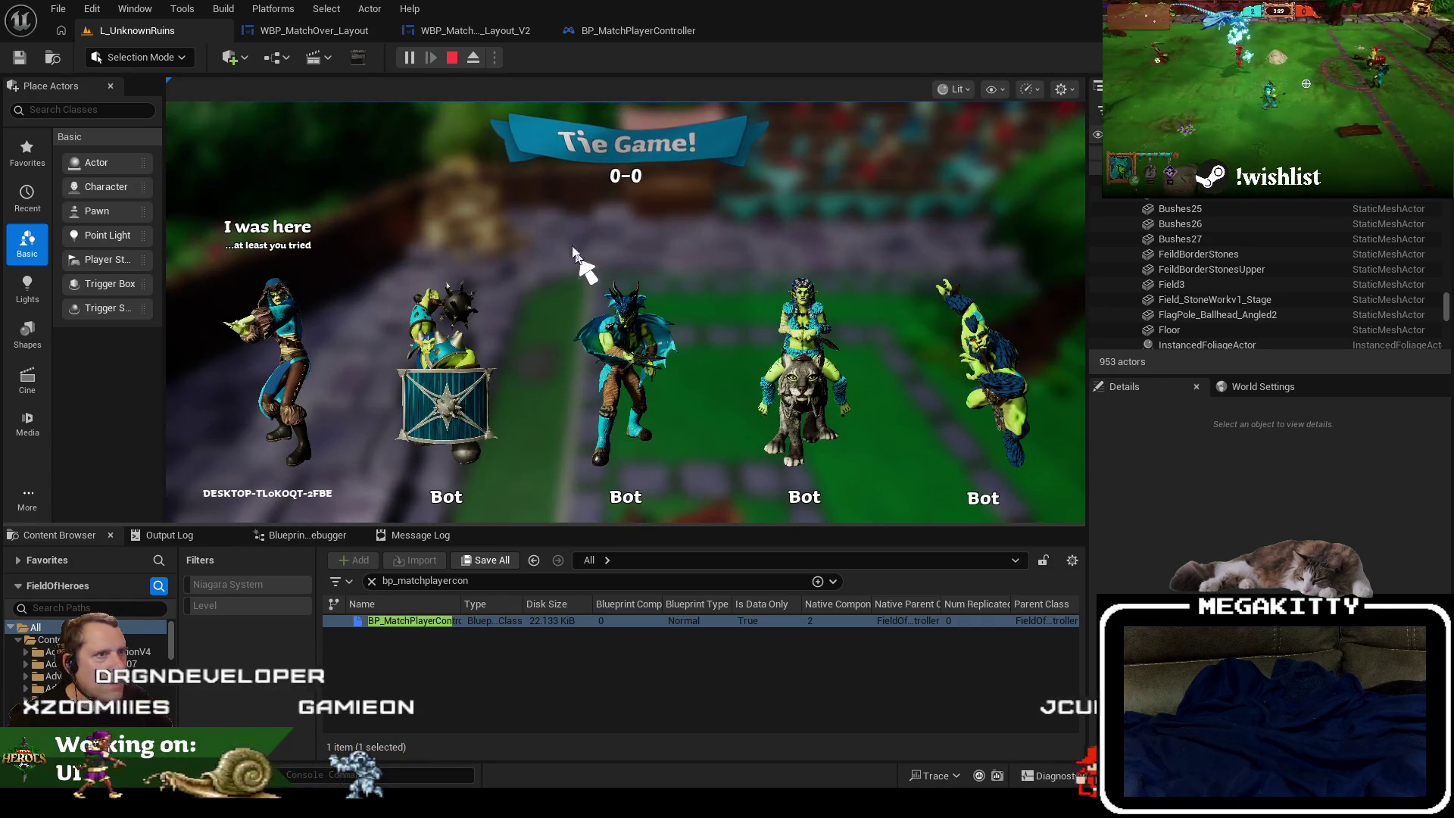
pyautogui.press('Escape')
pyautogui.click(316, 34)
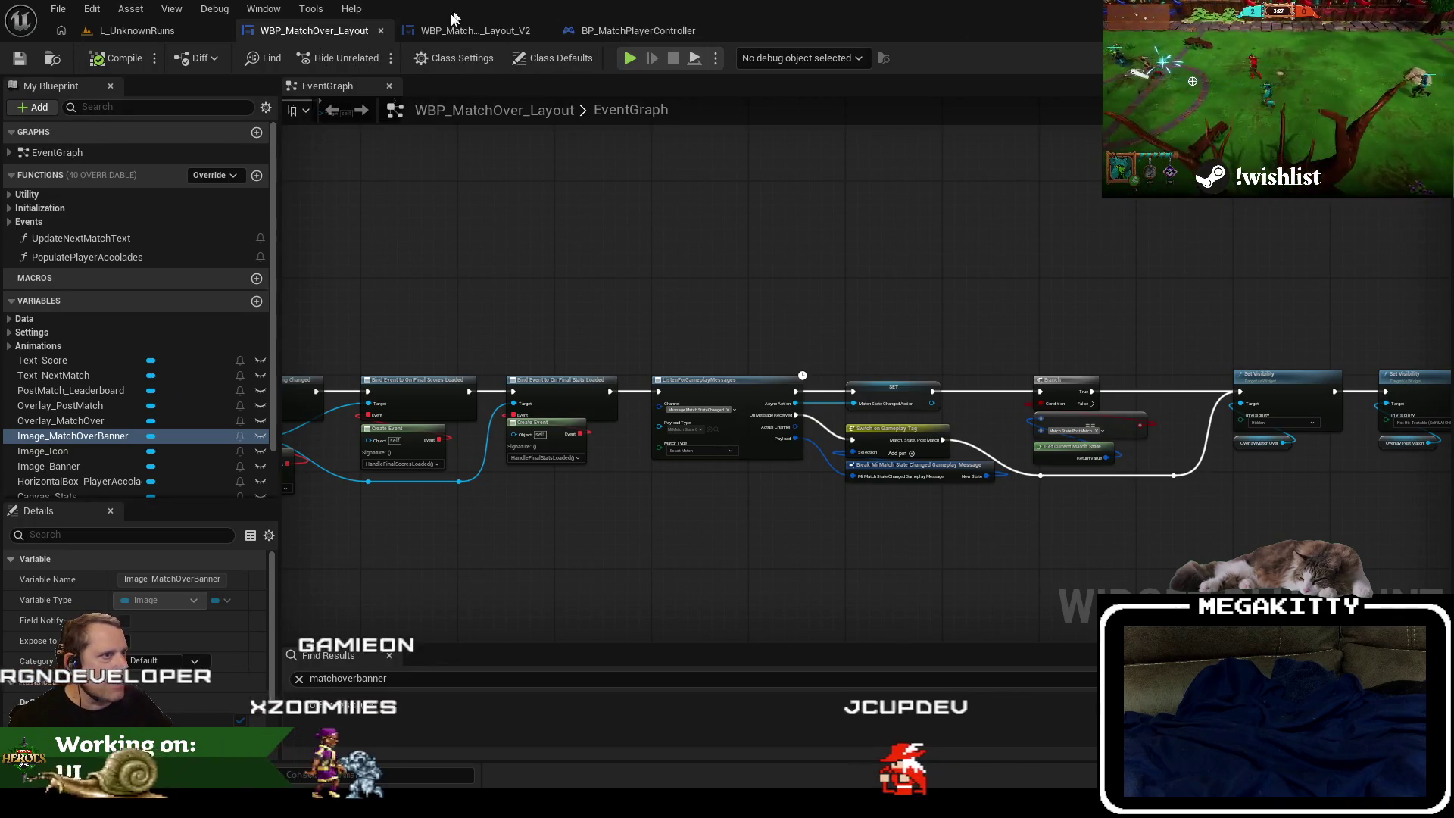
# Show the V2 widget's event graph with the Bind Events node in view.
pyautogui.click(491, 35)
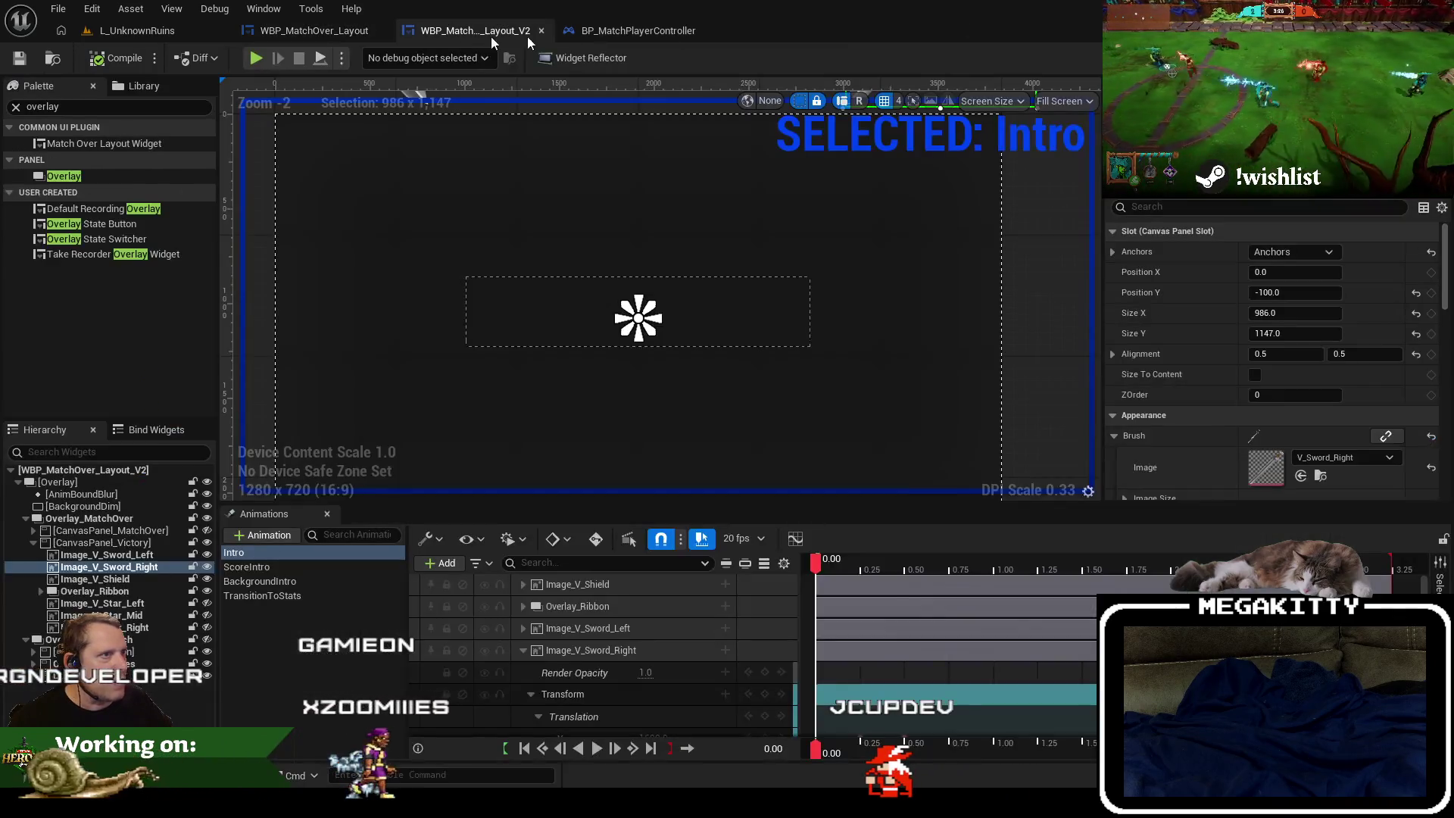
pyautogui.click(129, 518)
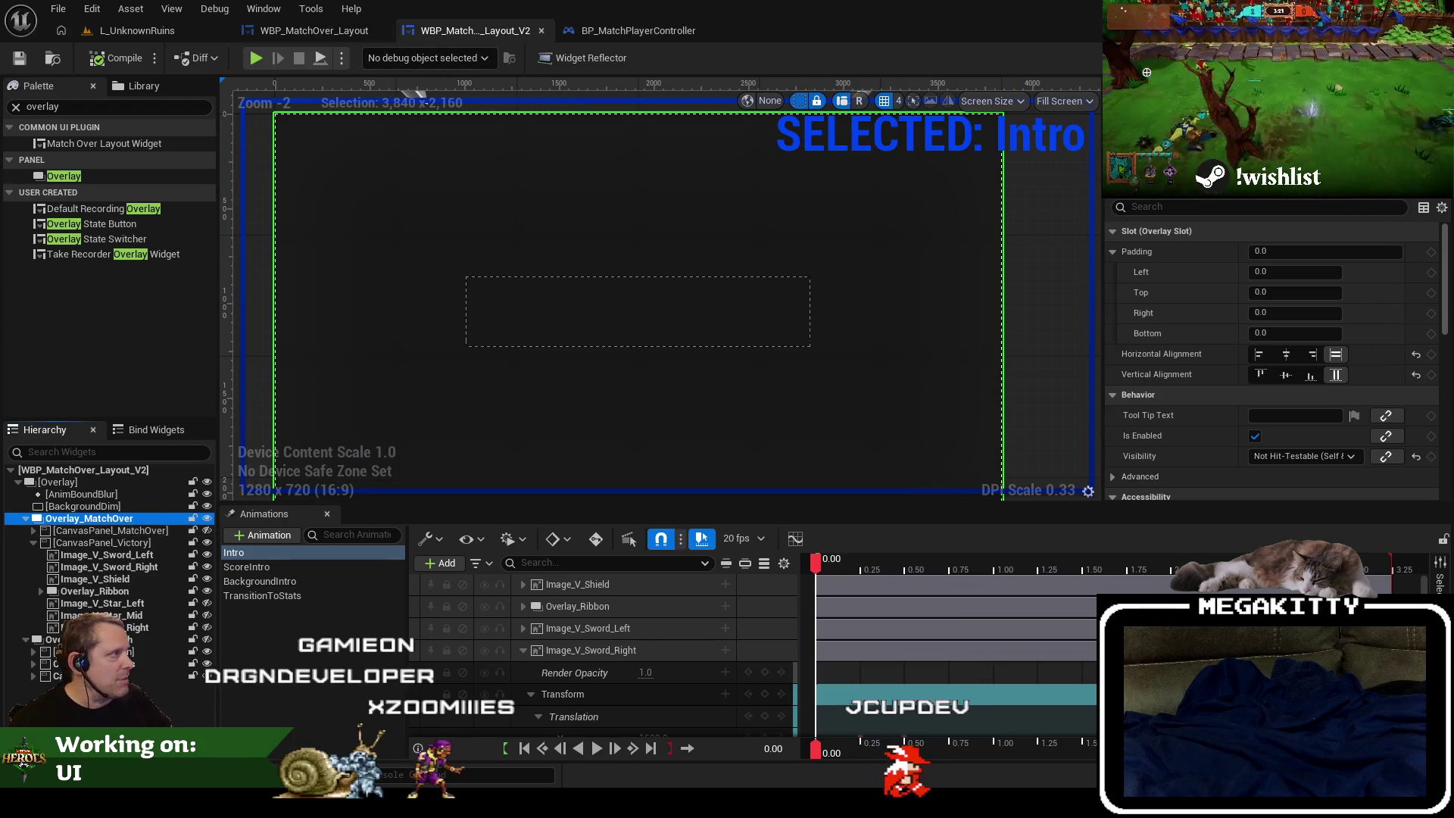
pyautogui.click(1424, 58)
pyautogui.scroll(4, 425, 292)
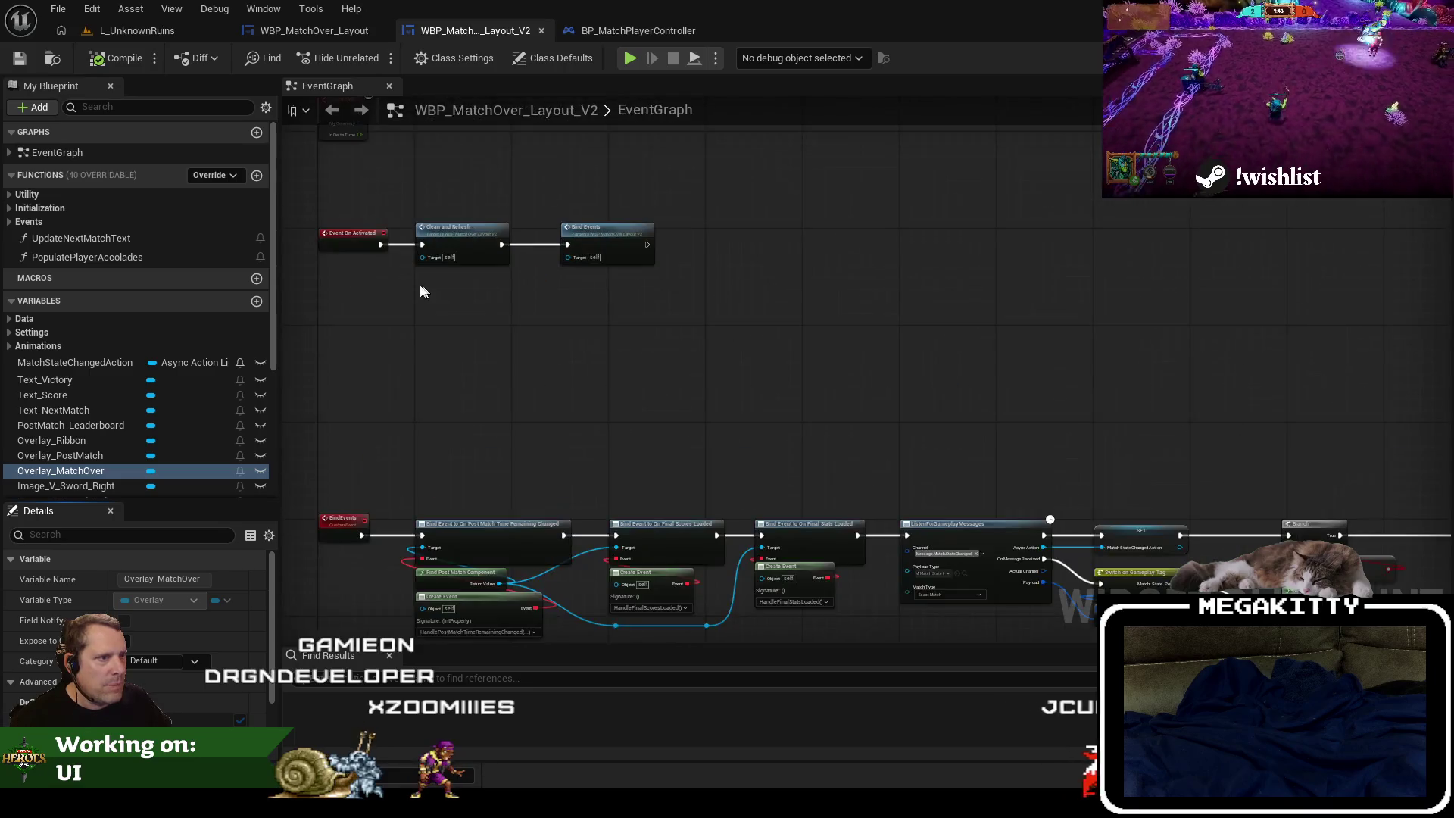
pyautogui.scroll(-2, 535, 292)
pyautogui.scroll(4, 487, 493)
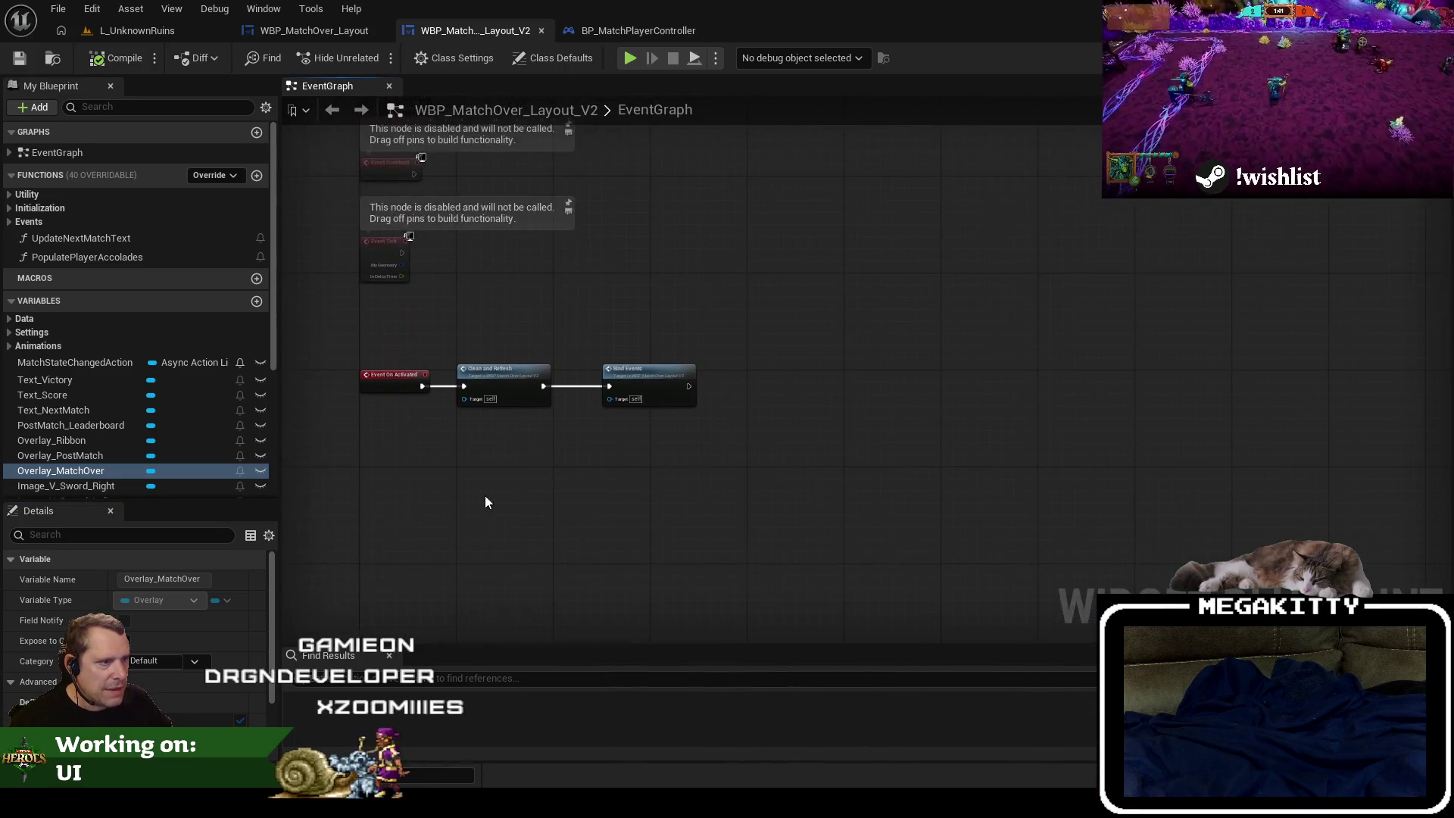
pyautogui.moveTo(848, 511)
pyautogui.mouseDown()
pyautogui.moveTo(548, 470)
pyautogui.moveTo(590, 382)
pyautogui.mouseUp()
# Drag an Intro animation getter into the graph, removing a mistaken Play Animation node.
pyautogui.press('Escape')
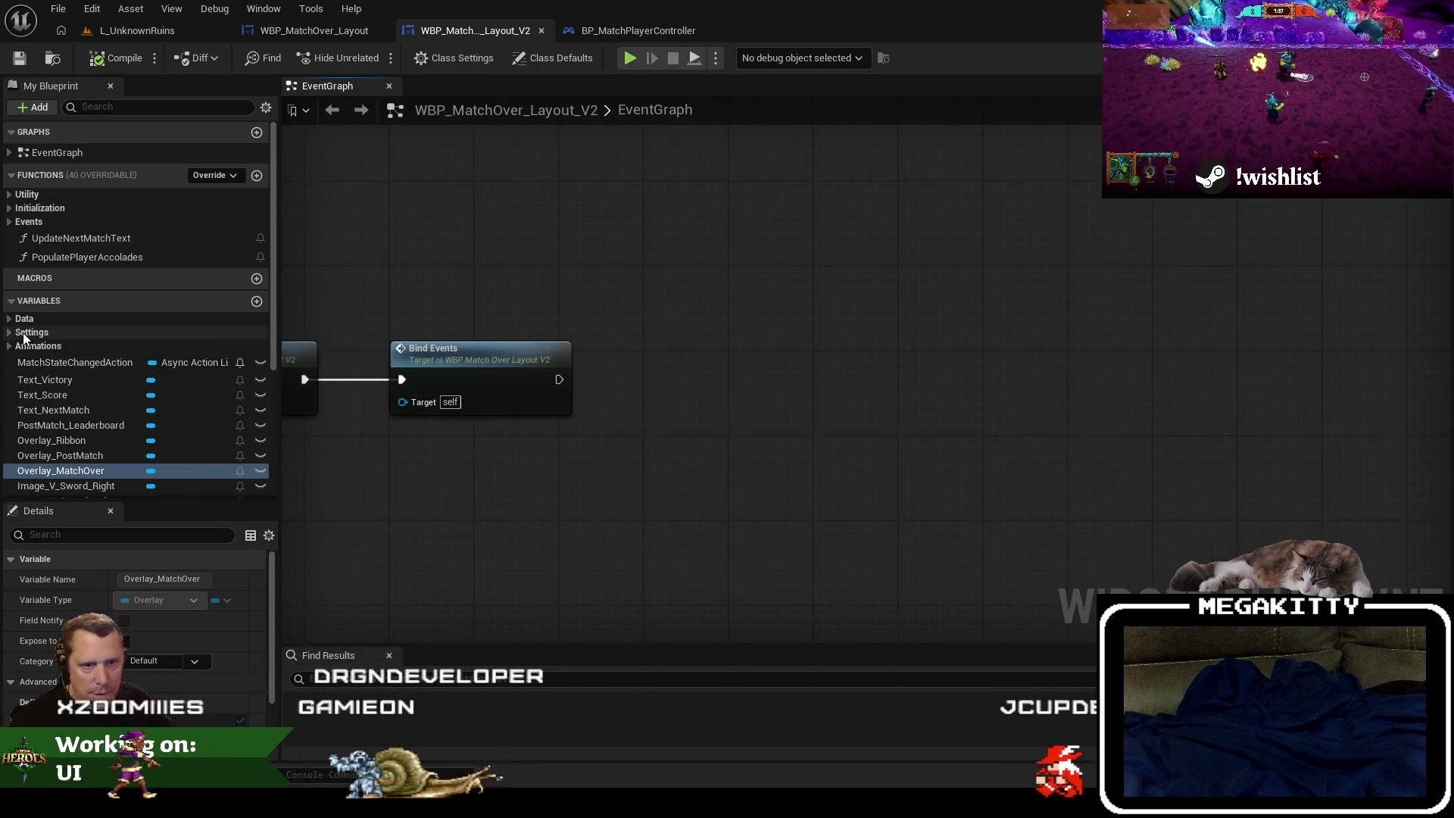
pyautogui.click(10, 346)
pyautogui.moveTo(35, 360)
pyautogui.mouseDown()
pyautogui.moveTo(383, 394)
pyautogui.moveTo(698, 488)
pyautogui.moveTo(674, 348)
pyautogui.mouseUp()
pyautogui.write('play anim')
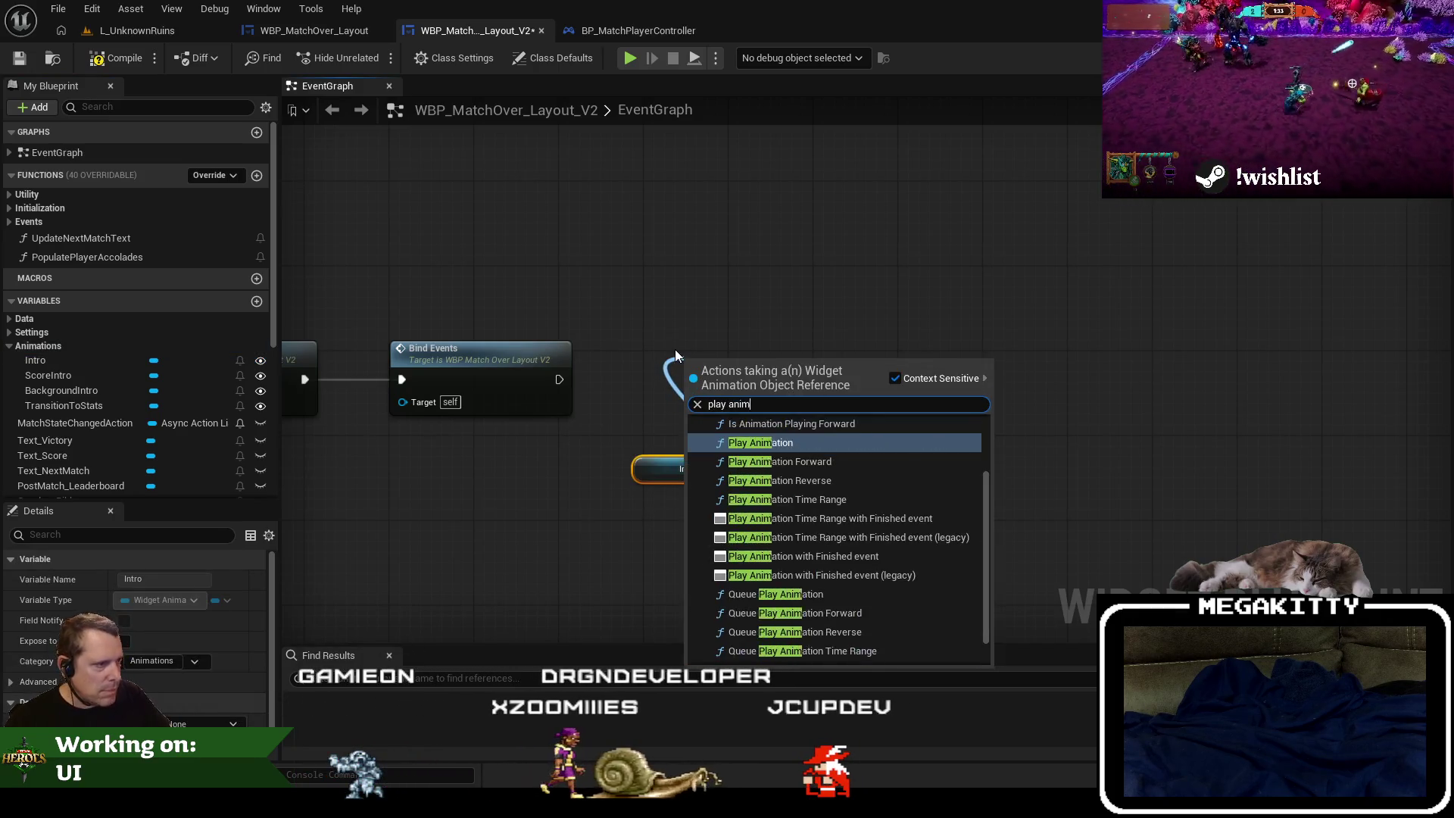
pyautogui.press('Escape')
pyautogui.moveTo(761, 385)
pyautogui.mouseDown()
pyautogui.moveTo(745, 271)
pyautogui.moveTo(726, 271)
pyautogui.mouseUp()
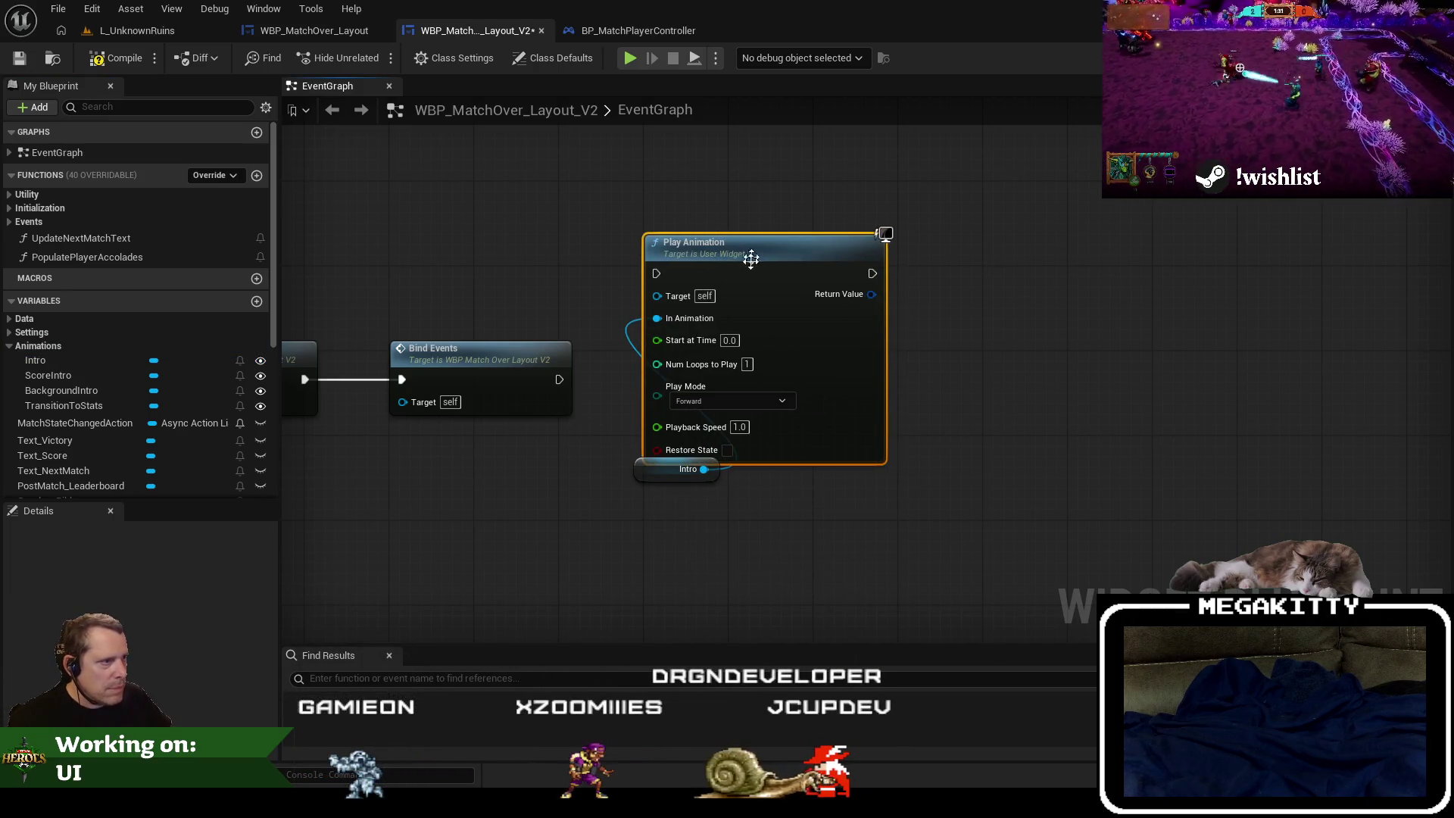
pyautogui.press('Delete')
# Add a Play Animation Forward node driven by the Intro getter and position both nodes.
pyautogui.moveTo(680, 354)
pyautogui.mouseDown()
pyautogui.moveTo(693, 353)
pyautogui.moveTo(672, 344)
pyautogui.moveTo(605, 369)
pyautogui.mouseUp()
pyautogui.write('play animation for')
pyautogui.press('Return')
pyautogui.moveTo(846, 545)
pyautogui.mouseDown()
pyautogui.moveTo(700, 336)
pyautogui.moveTo(710, 366)
pyautogui.mouseUp()
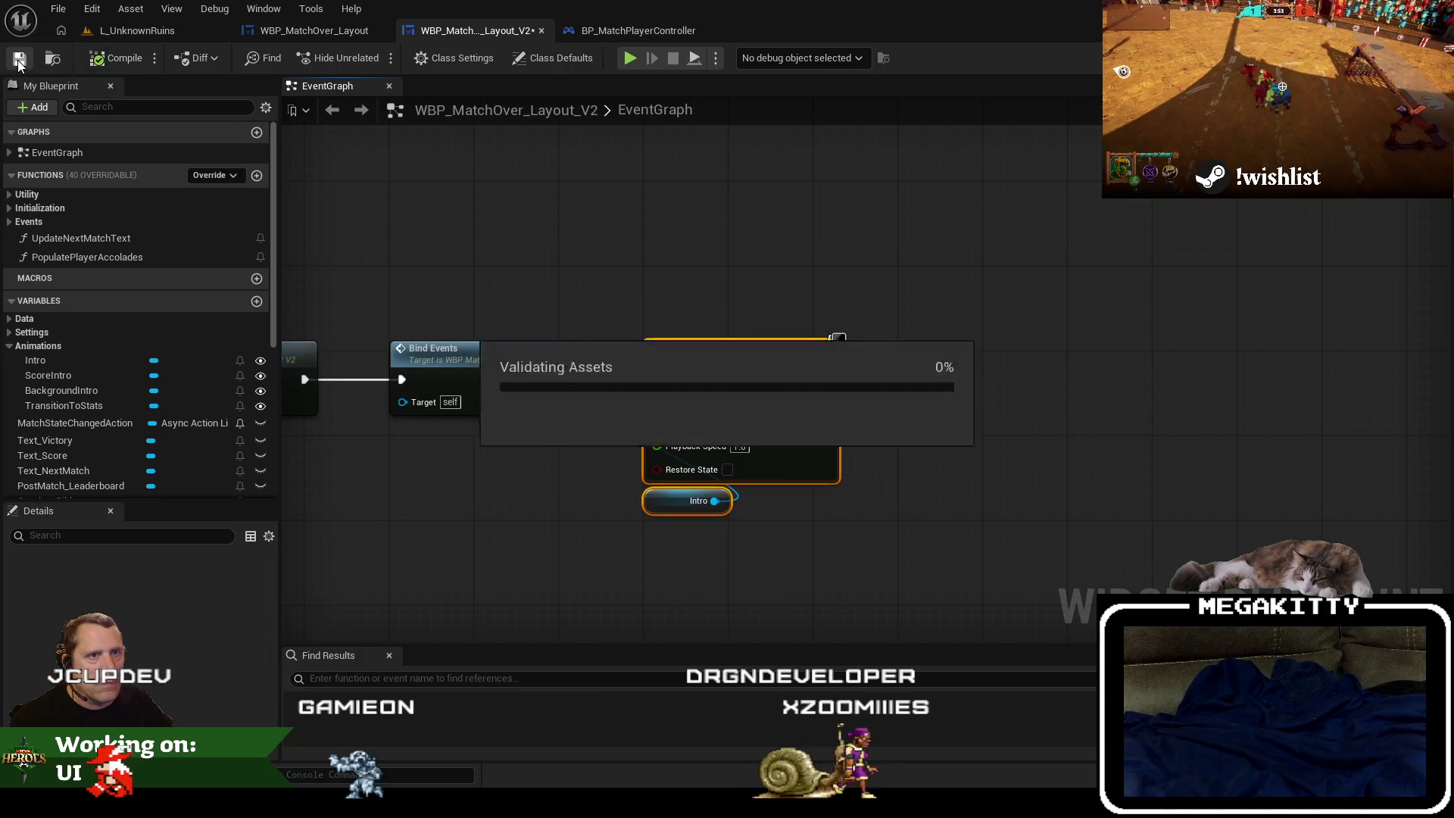
# Save the V2 widget and run a quick play-in-editor test, readying up before stopping.
pyautogui.click(19, 60)
pyautogui.click(128, 33)
pyautogui.hotkey('alt', 'p')
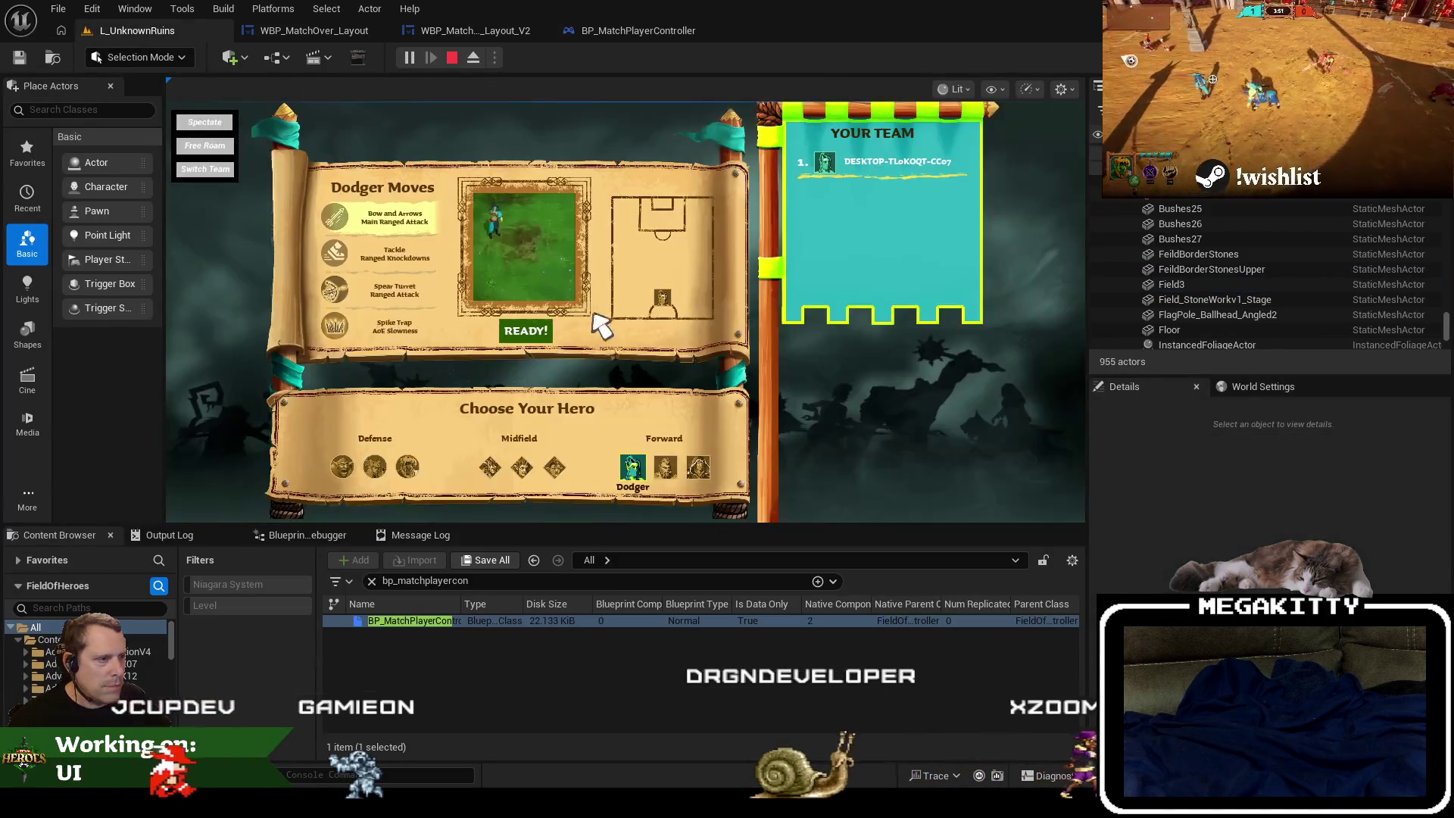
pyautogui.click(528, 334)
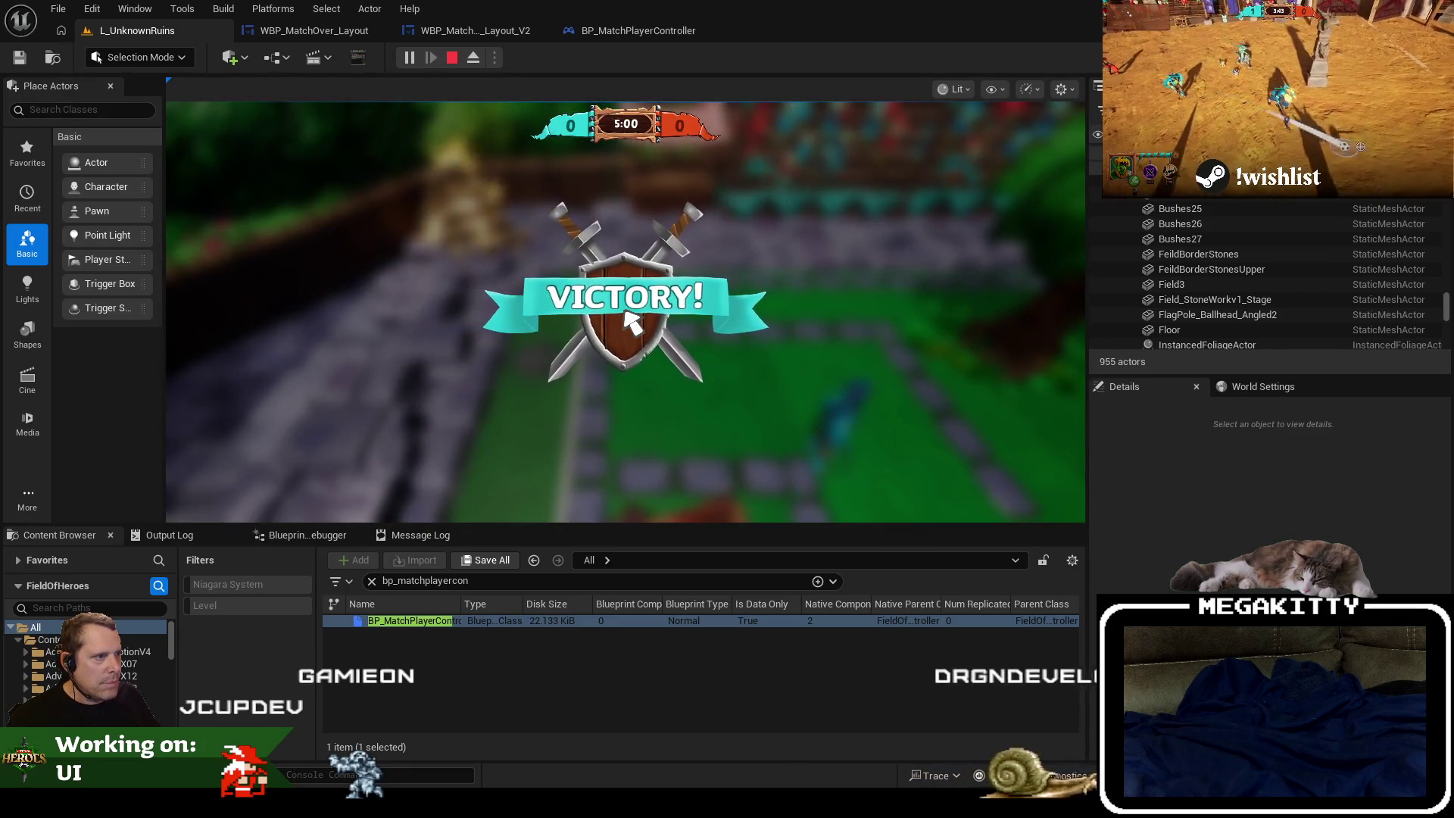
pyautogui.press('Escape')
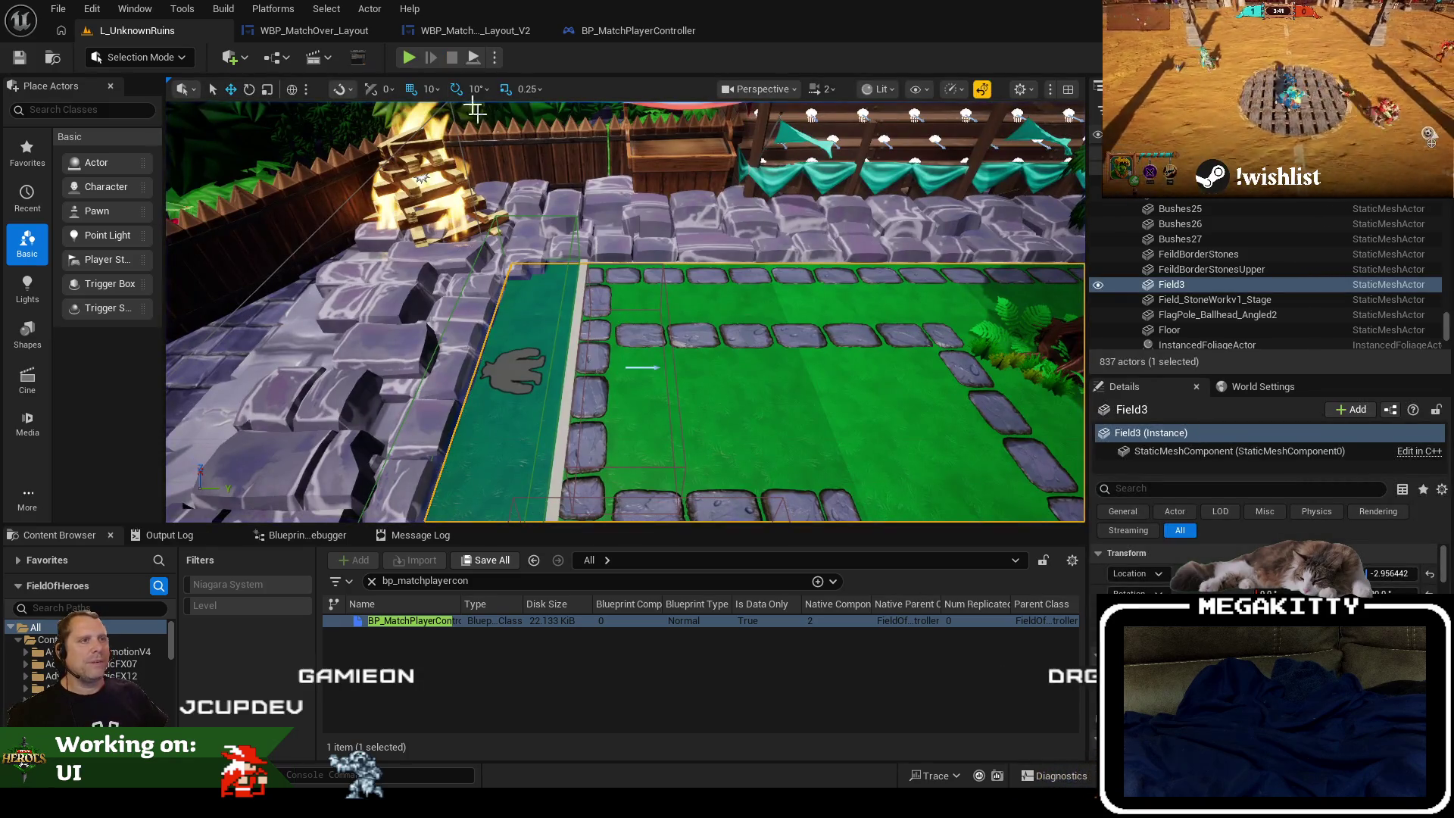
# Playtest again with EndMatch to show the VICTORY! screen, then close WBP_MatchOver_Layout.
pyautogui.hotkey('alt', 'p')
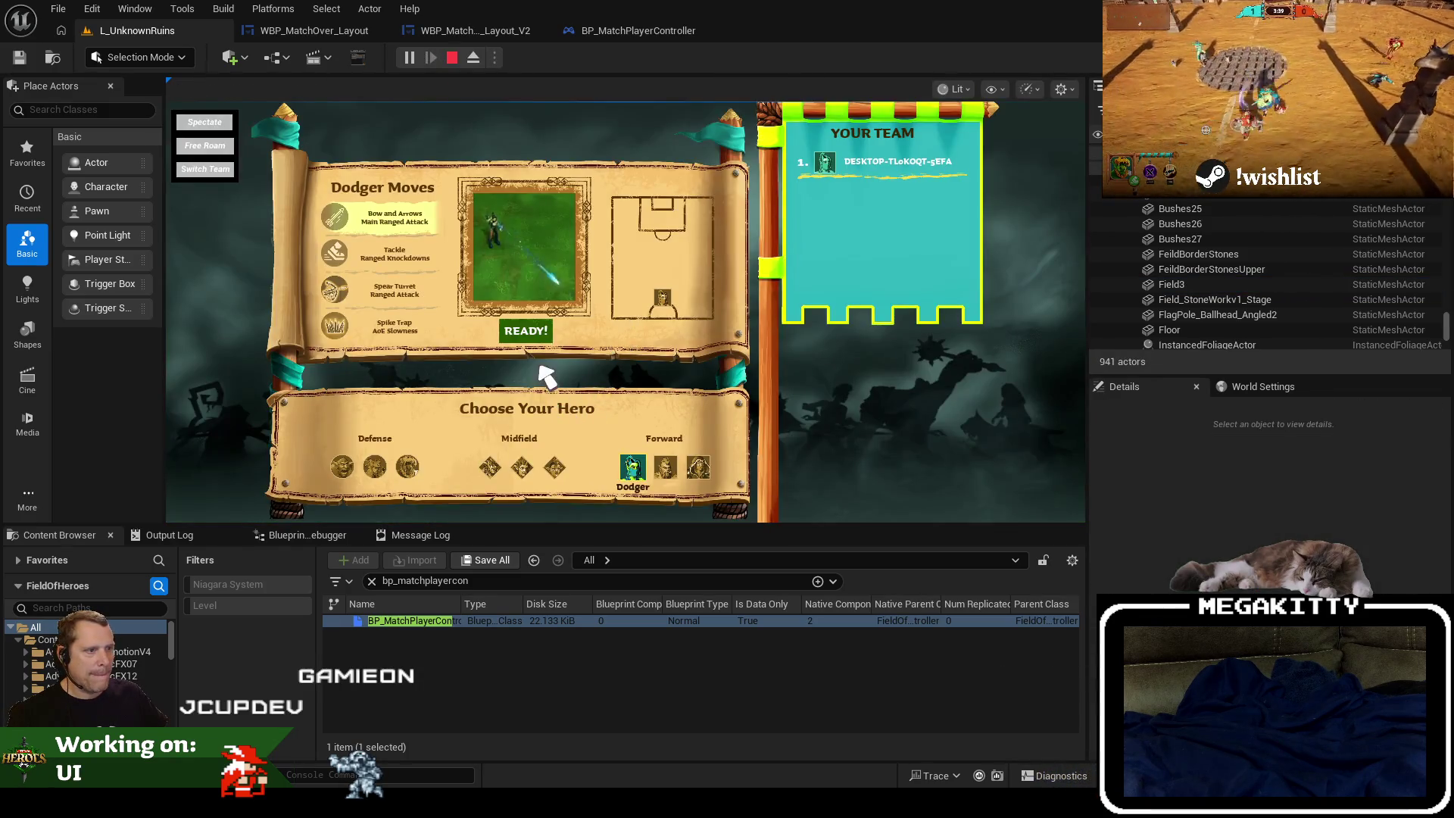
pyautogui.click(519, 336)
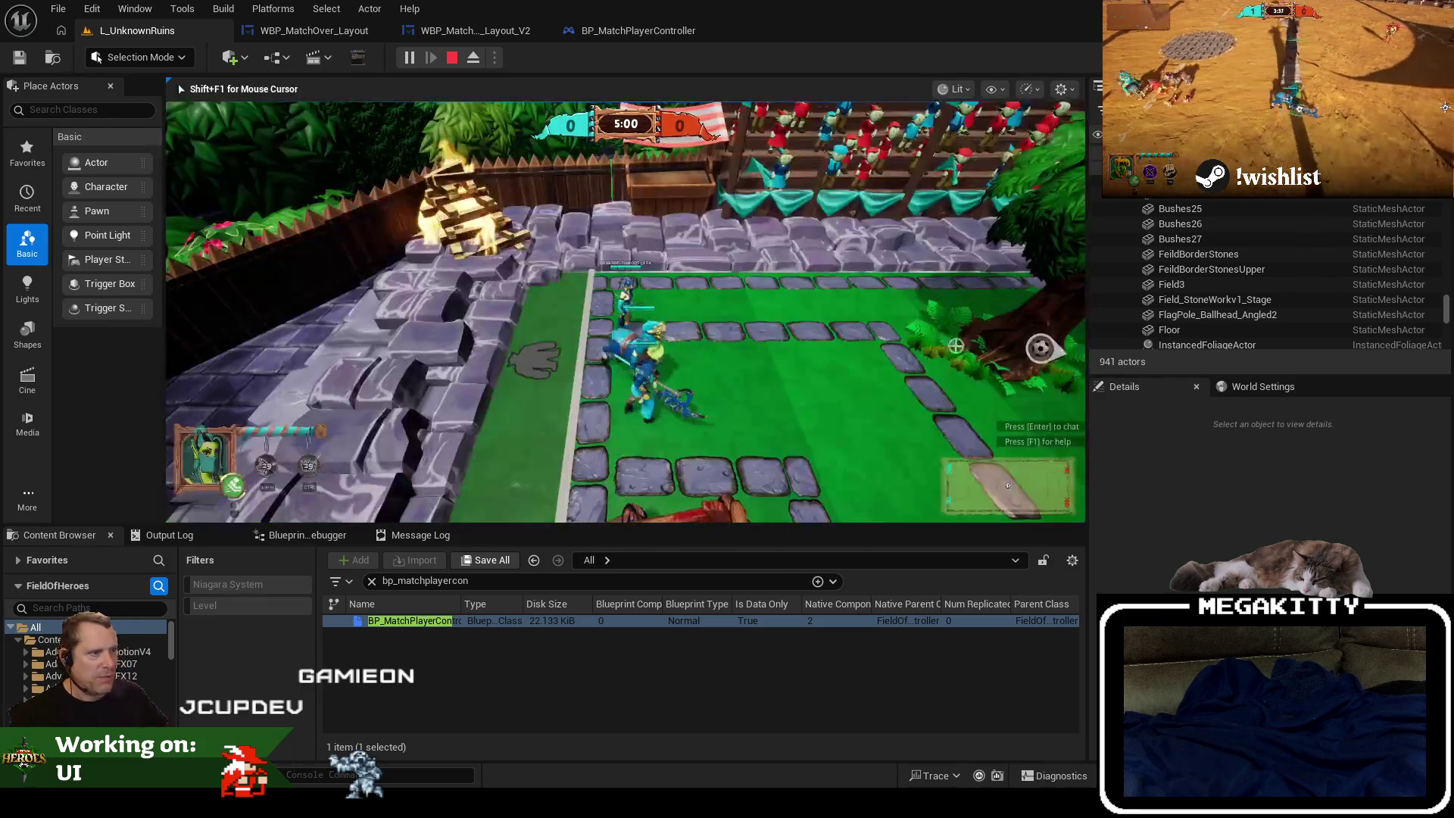
pyautogui.press('`')
pyautogui.press('Up')
pyautogui.press('Return')
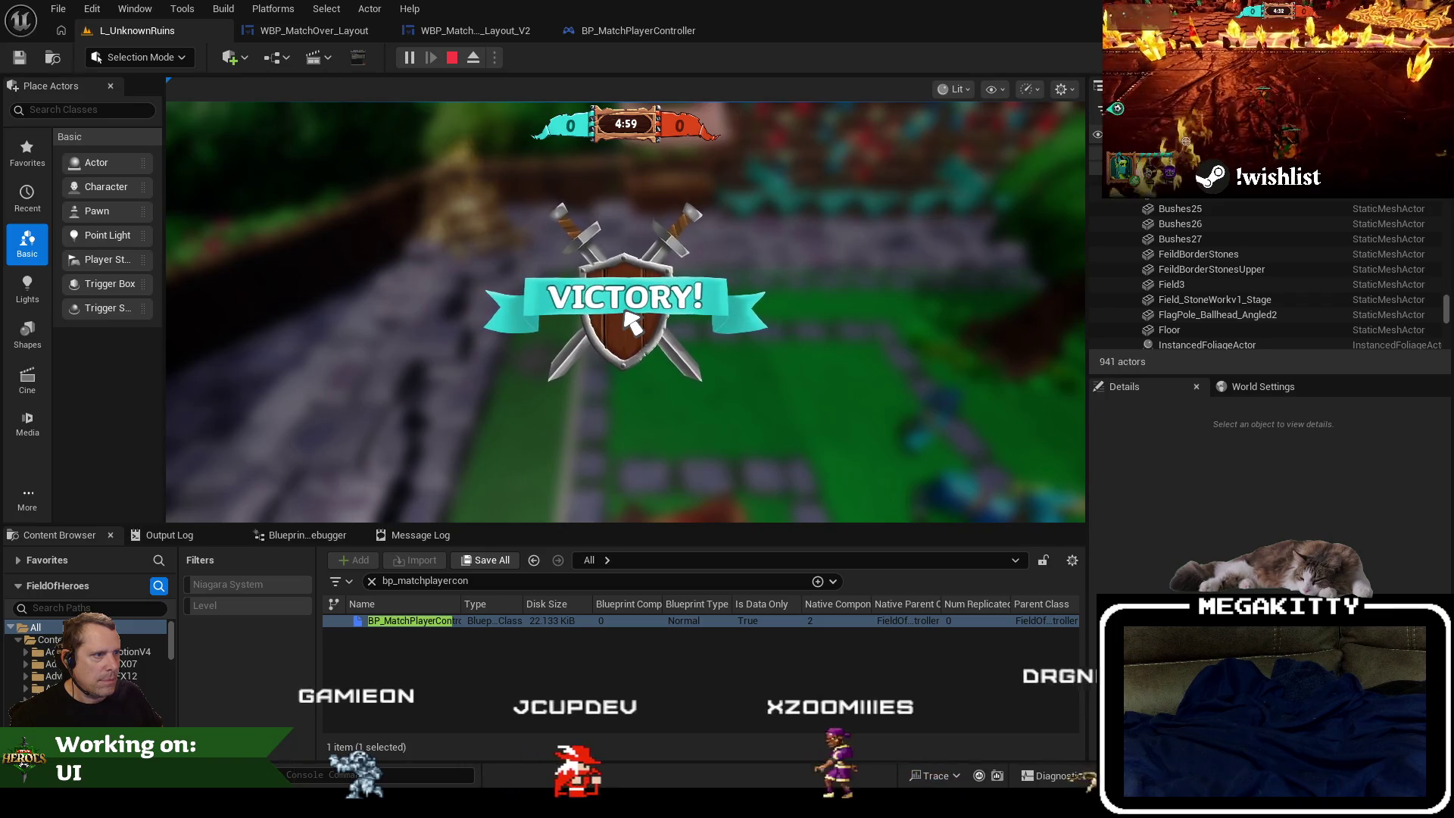
pyautogui.press('Escape')
pyautogui.click(381, 30)
# In the V2 widget's Intro timeline, collapse the sword track and expand the Overlay_Ribbon and Image_V_Shield tracks.
pyautogui.click(306, 32)
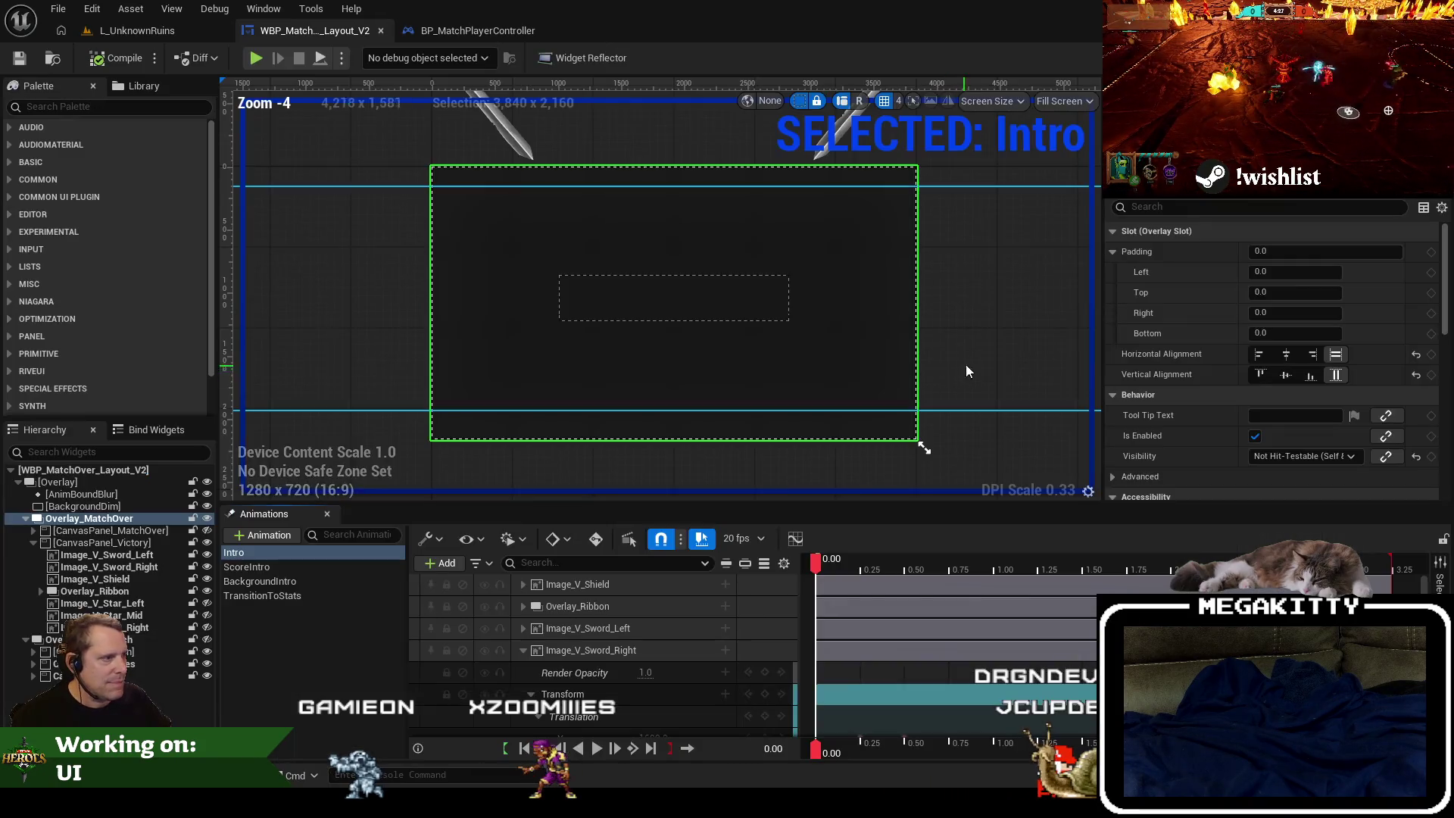
pyautogui.moveTo(918, 435); pyautogui.dragTo(652, 416)
pyautogui.moveTo(1070, 620); pyautogui.dragTo(1053, 619)
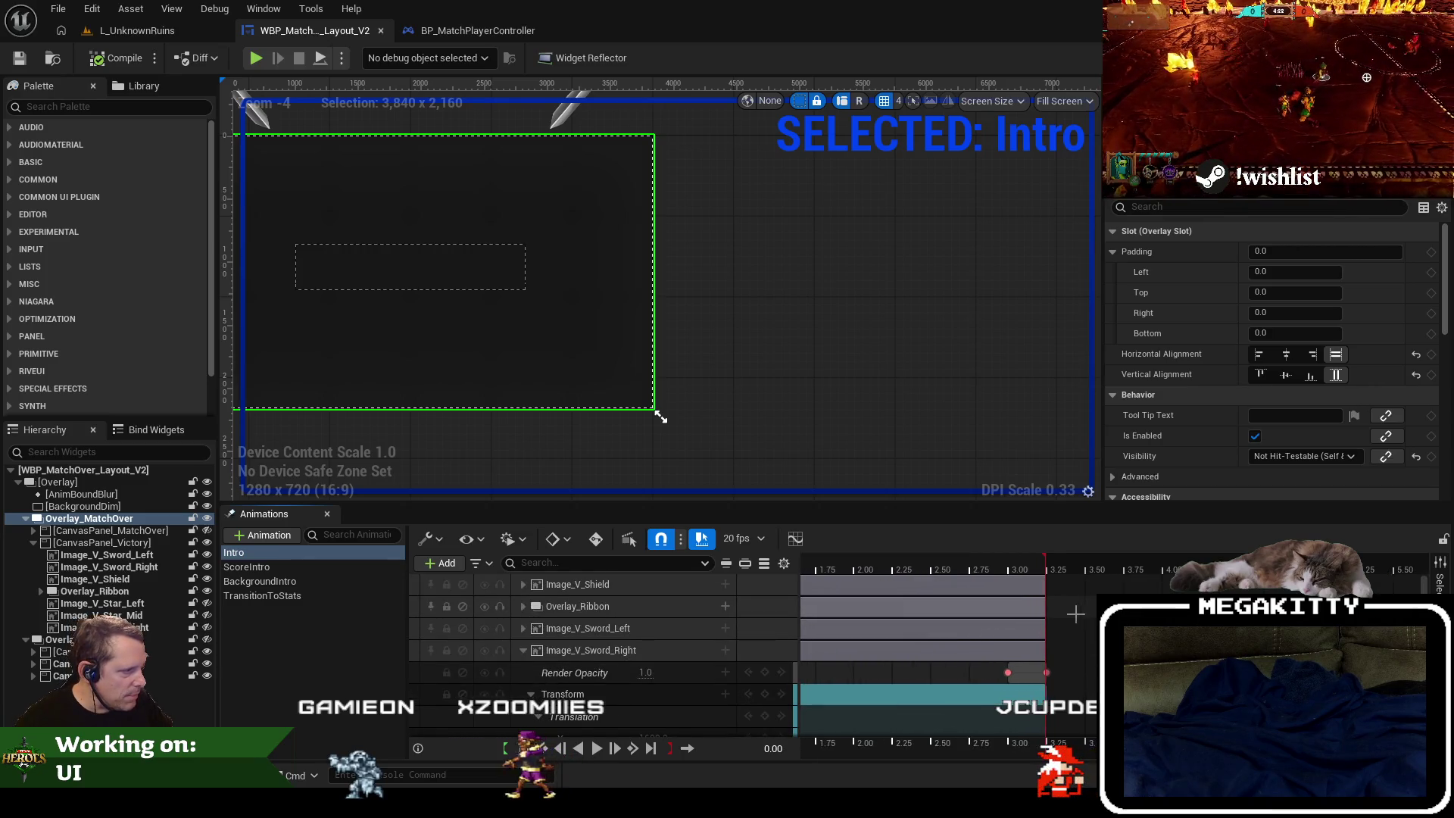
pyautogui.moveTo(1075, 613); pyautogui.dragTo(1152, 615)
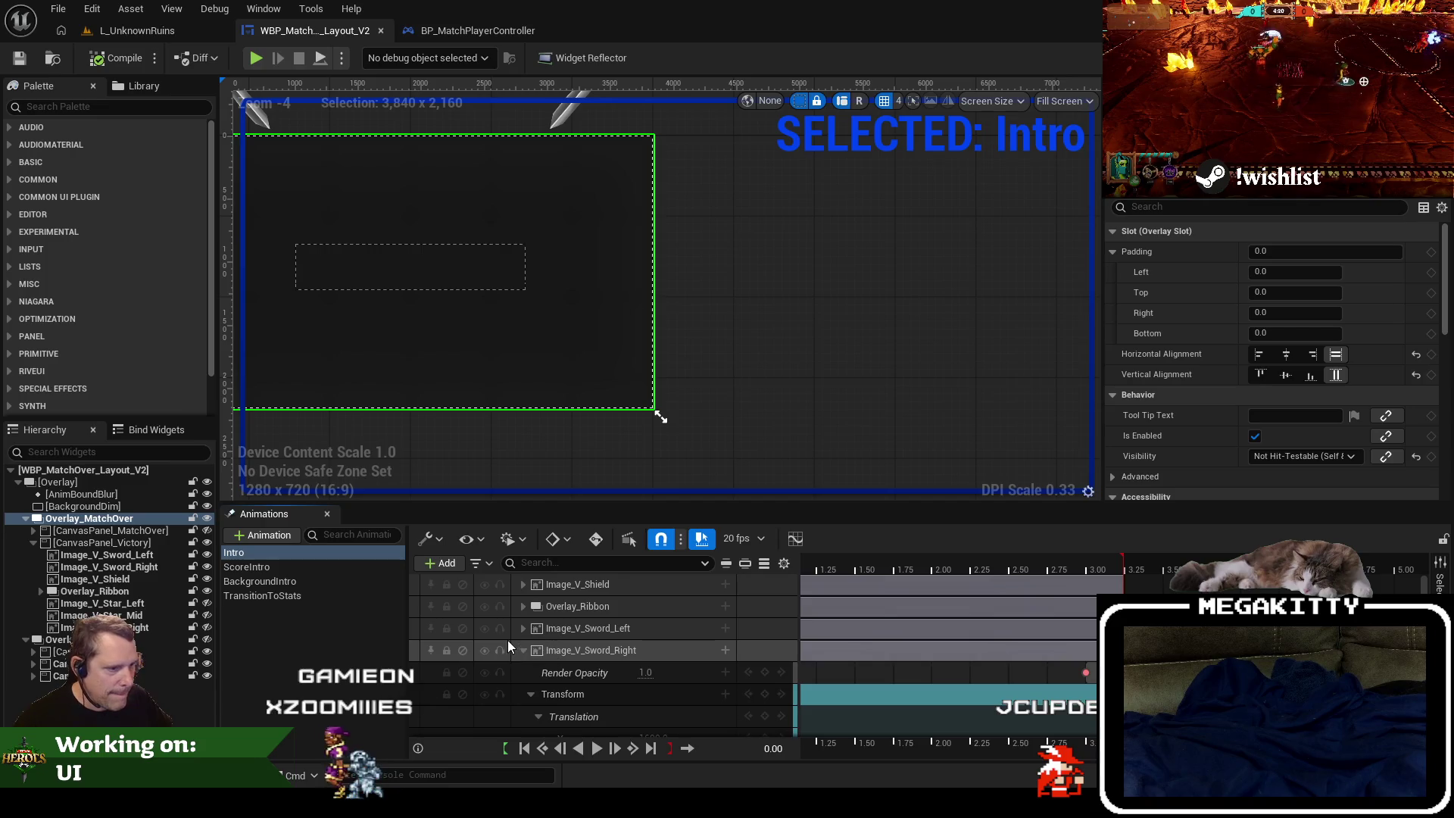
pyautogui.click(521, 650)
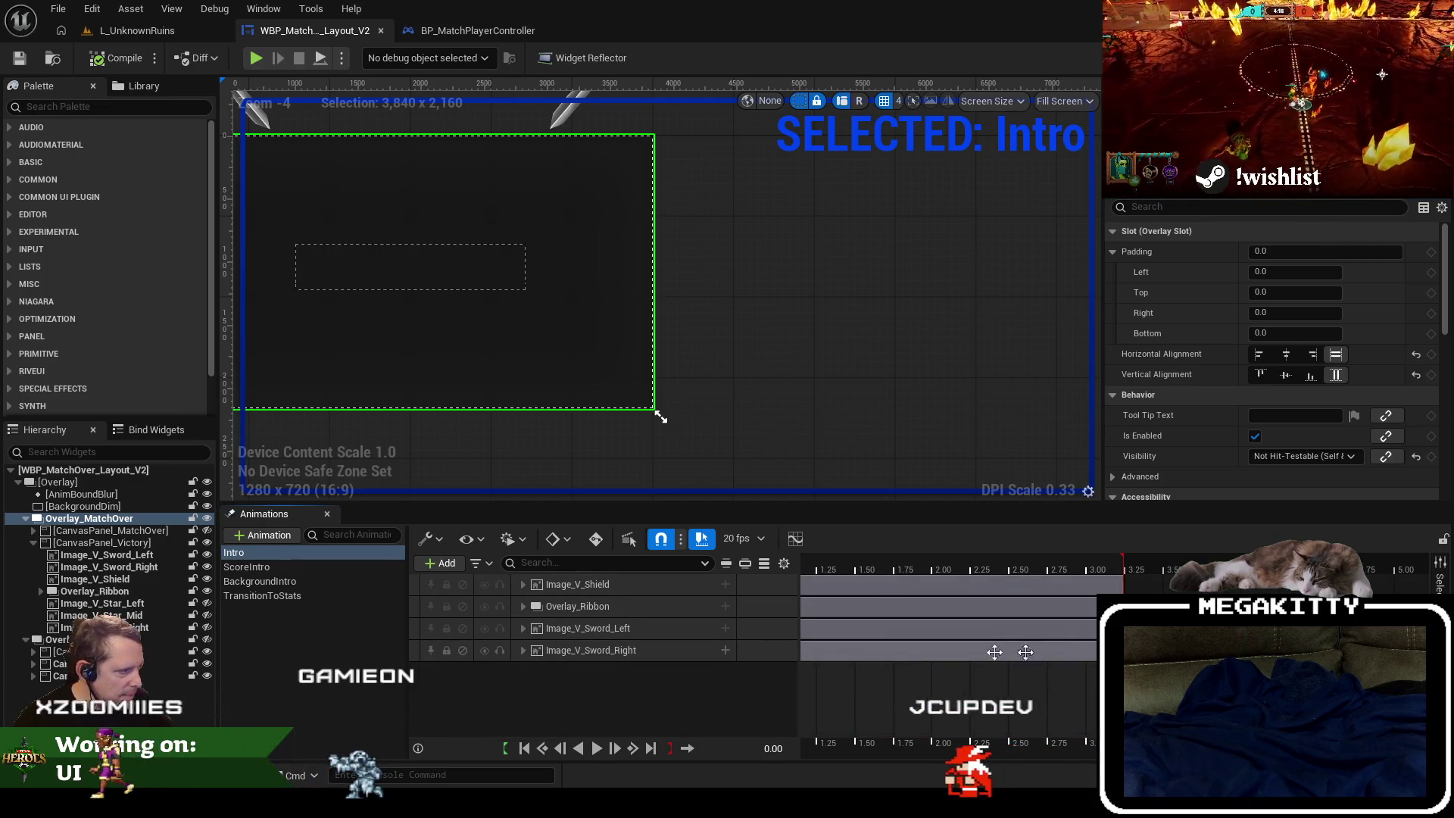
pyautogui.click(522, 651)
pyautogui.click(530, 691)
pyautogui.click(522, 629)
pyautogui.click(524, 606)
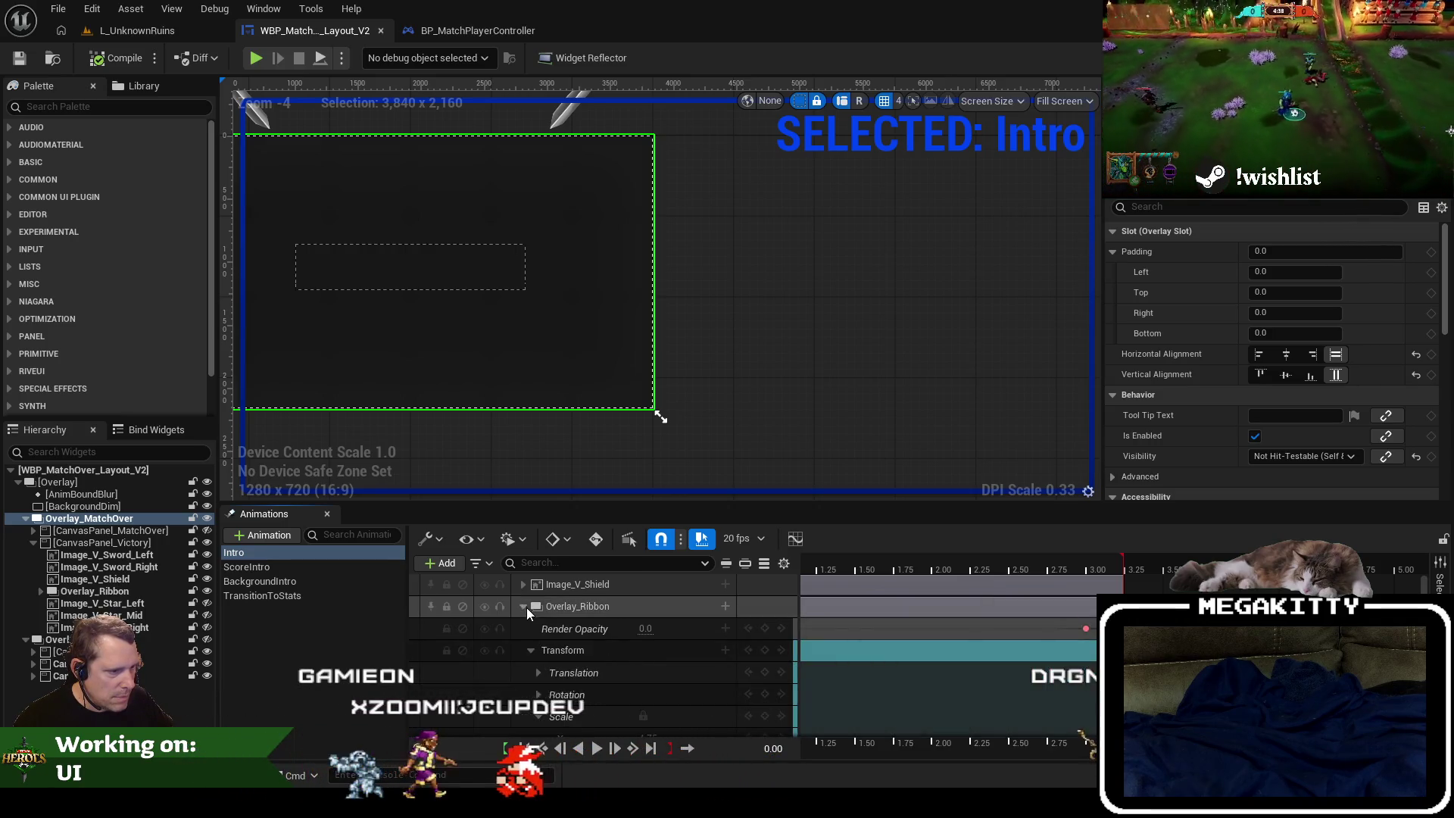
pyautogui.click(524, 586)
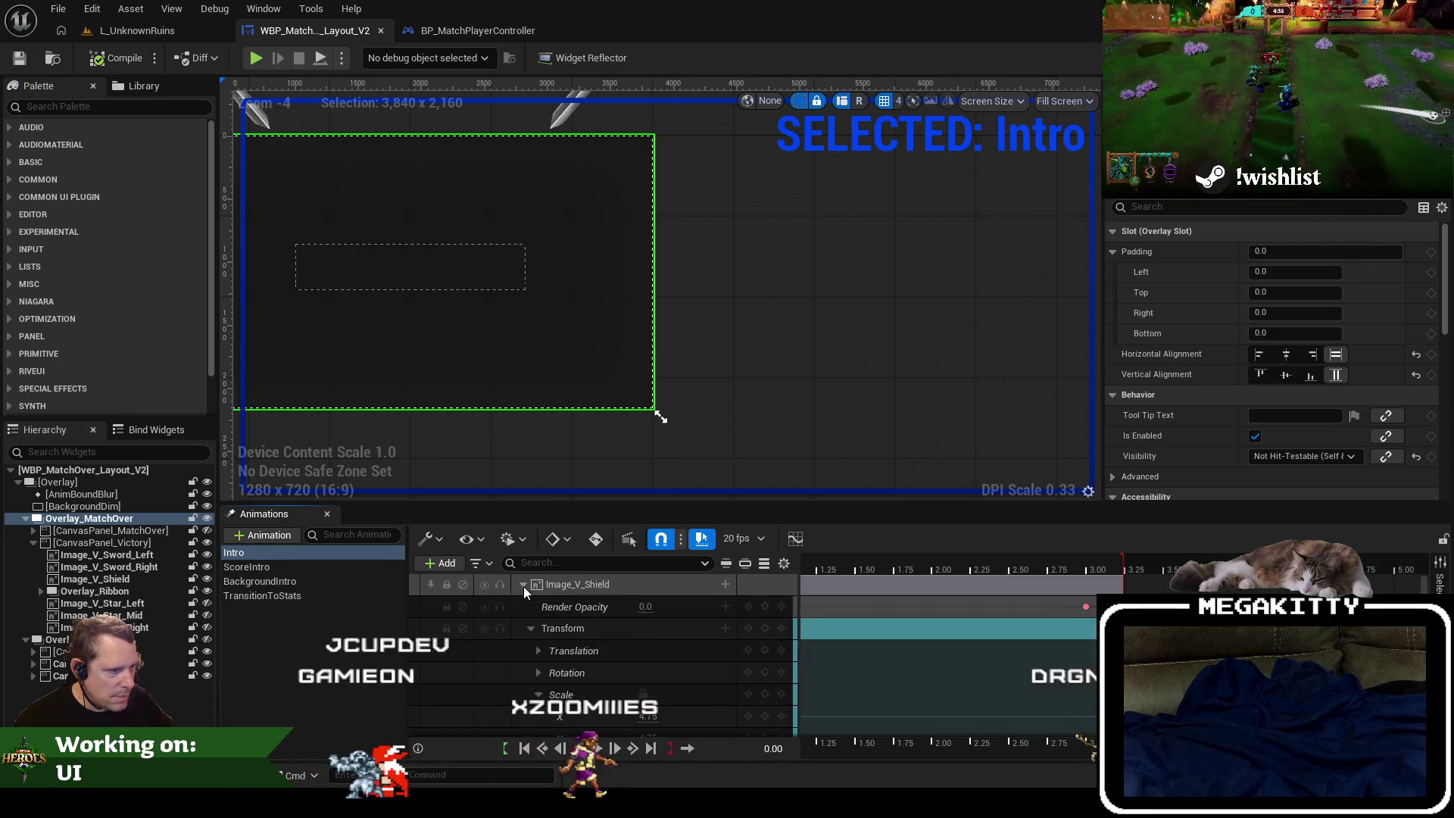
pyautogui.click(531, 628)
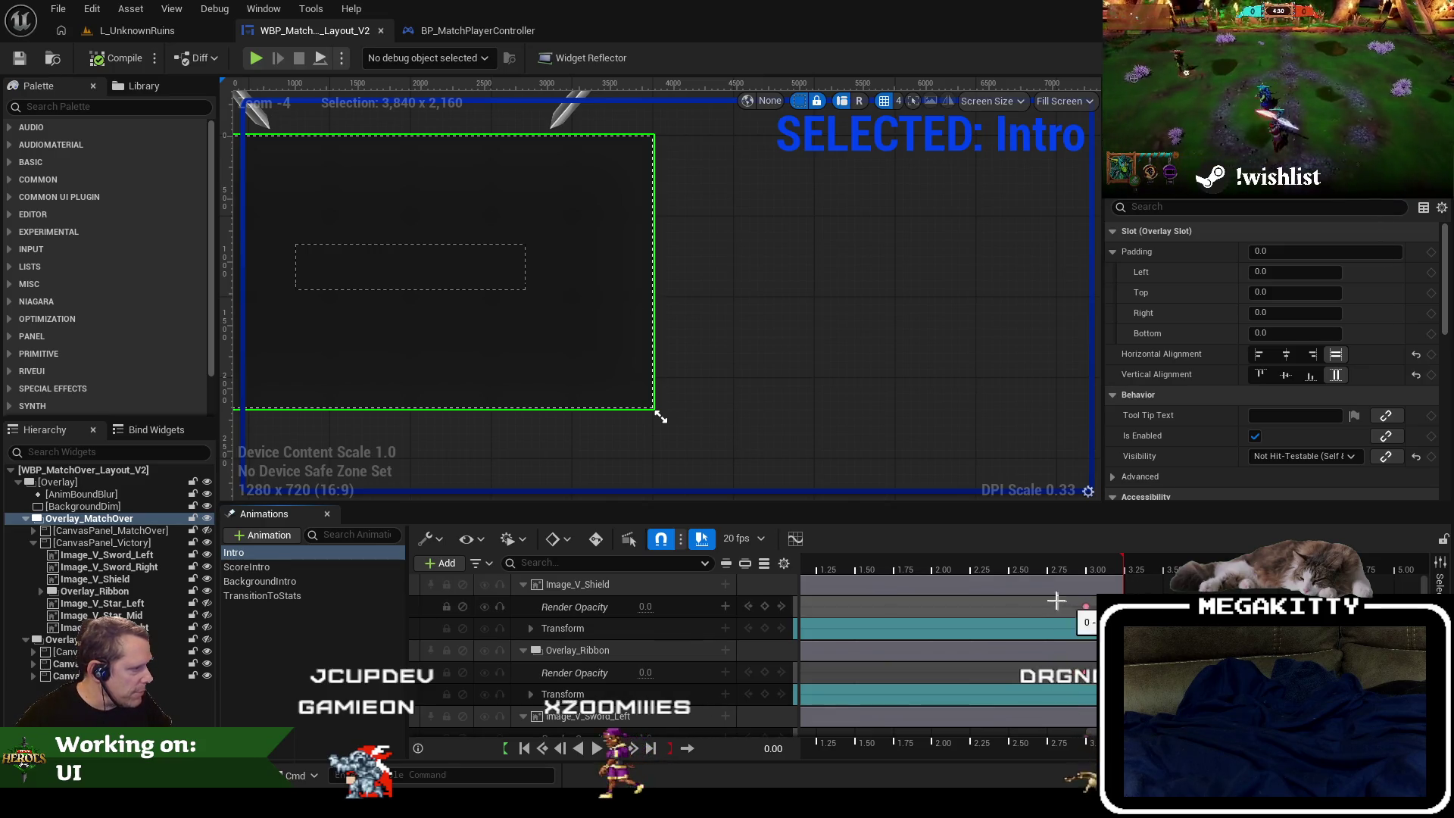
# Marquee-select the opacity keys near the 2.9 s mark.
pyautogui.moveTo(1057, 602); pyautogui.dragTo(1098, 660)
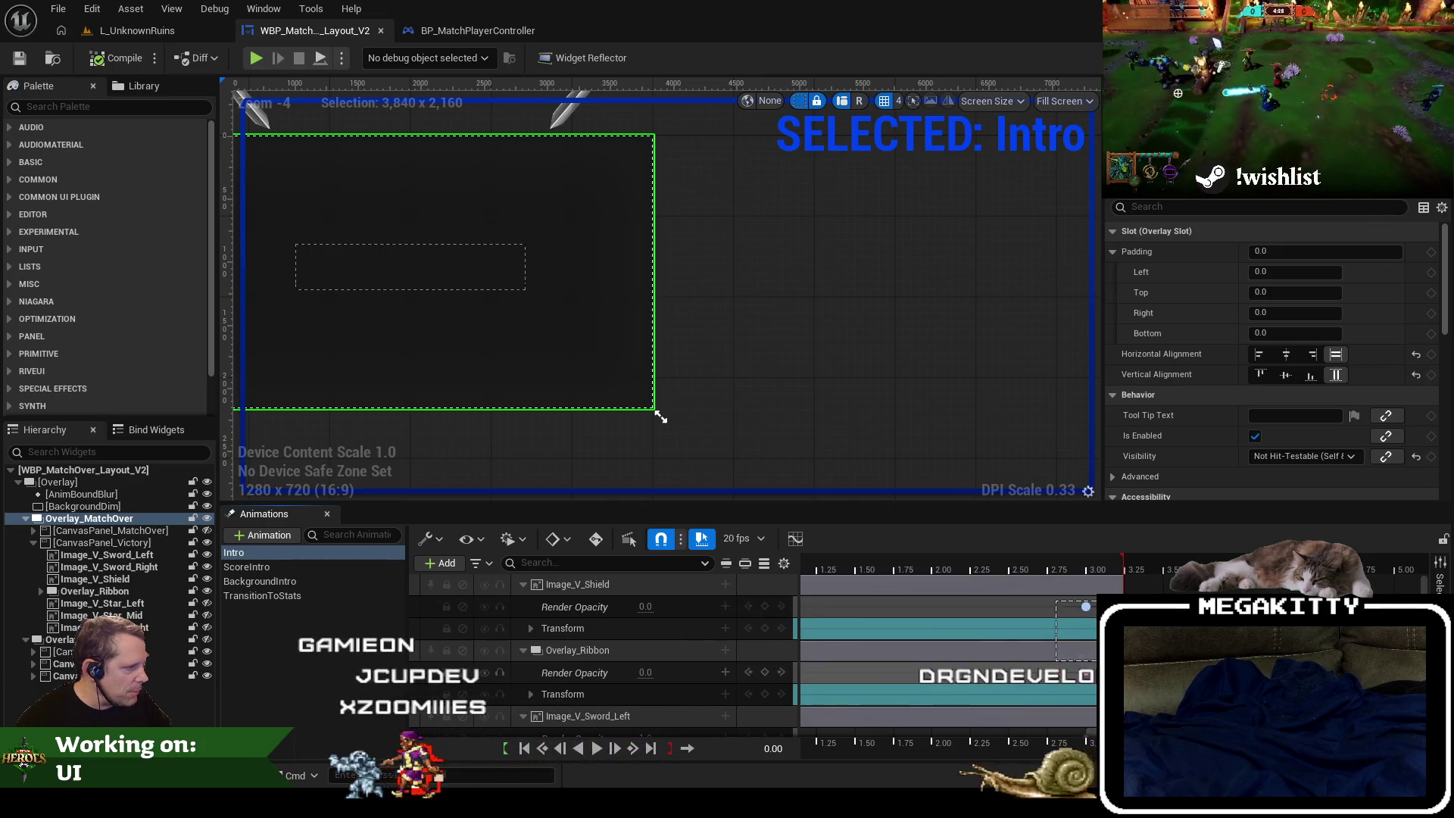
pyautogui.scroll(-1, 946, 659)
pyautogui.scroll(-2, 946, 659)
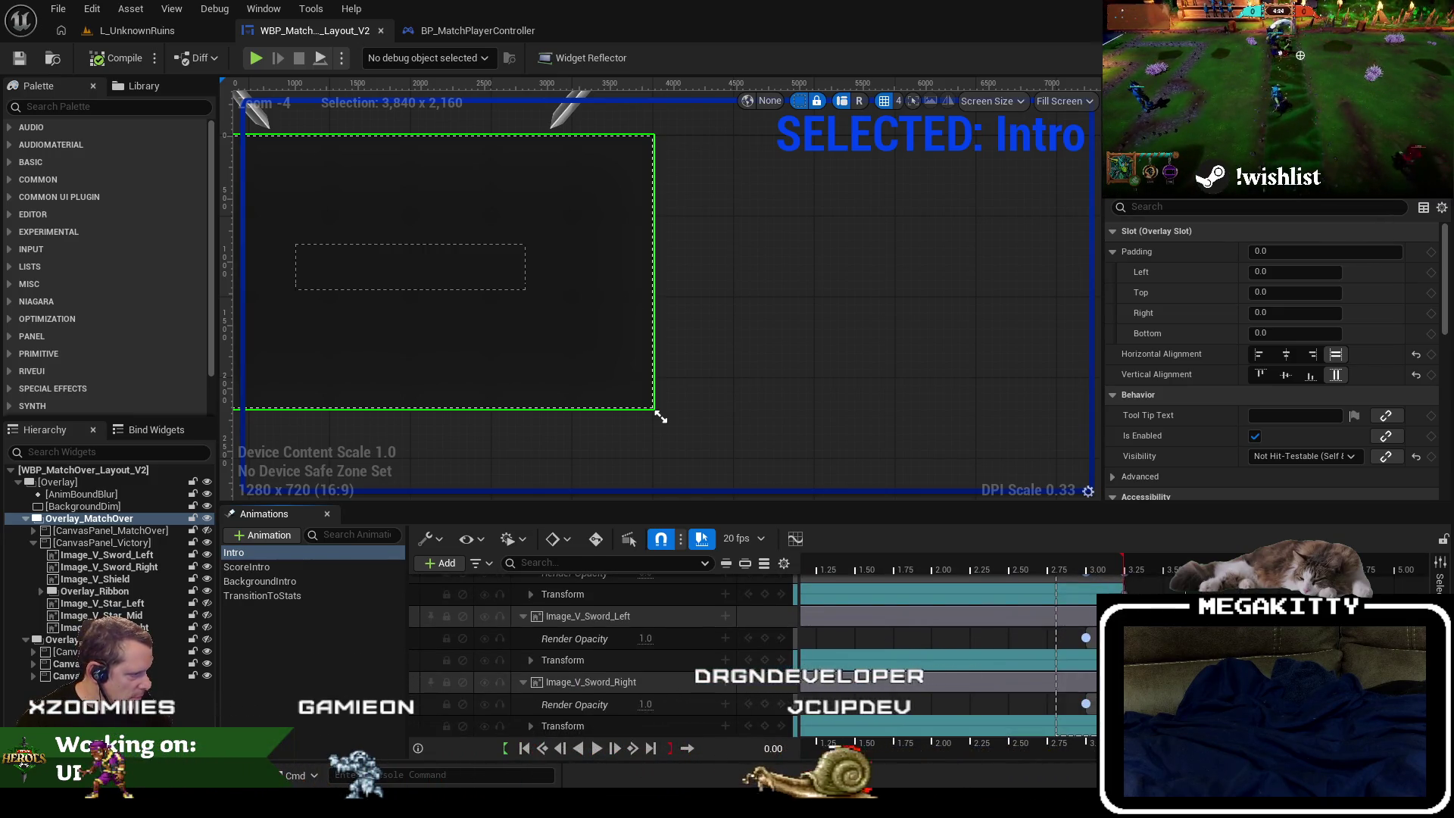
pyautogui.scroll(2, 757, 659)
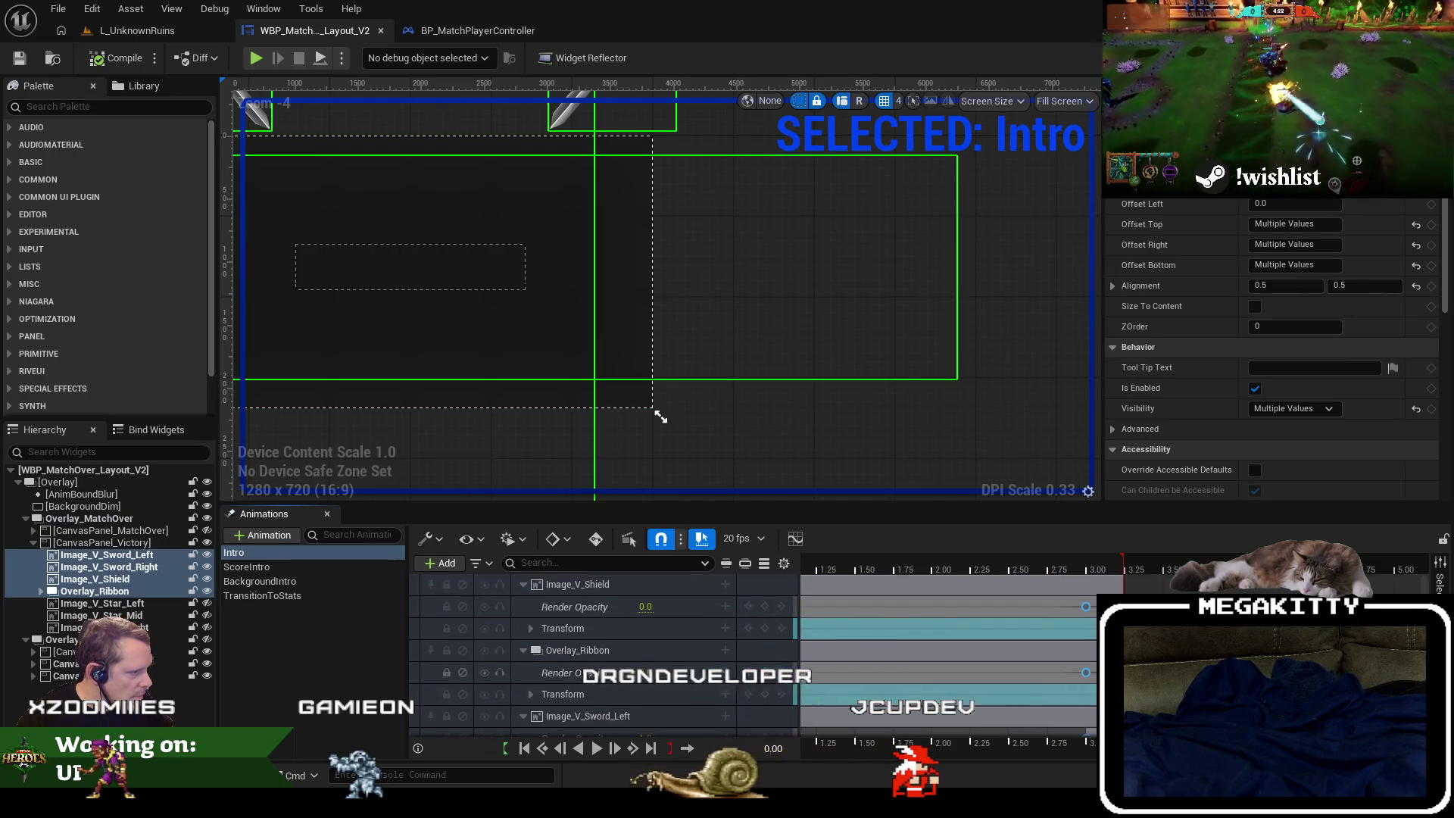
pyautogui.scroll(-2, 757, 659)
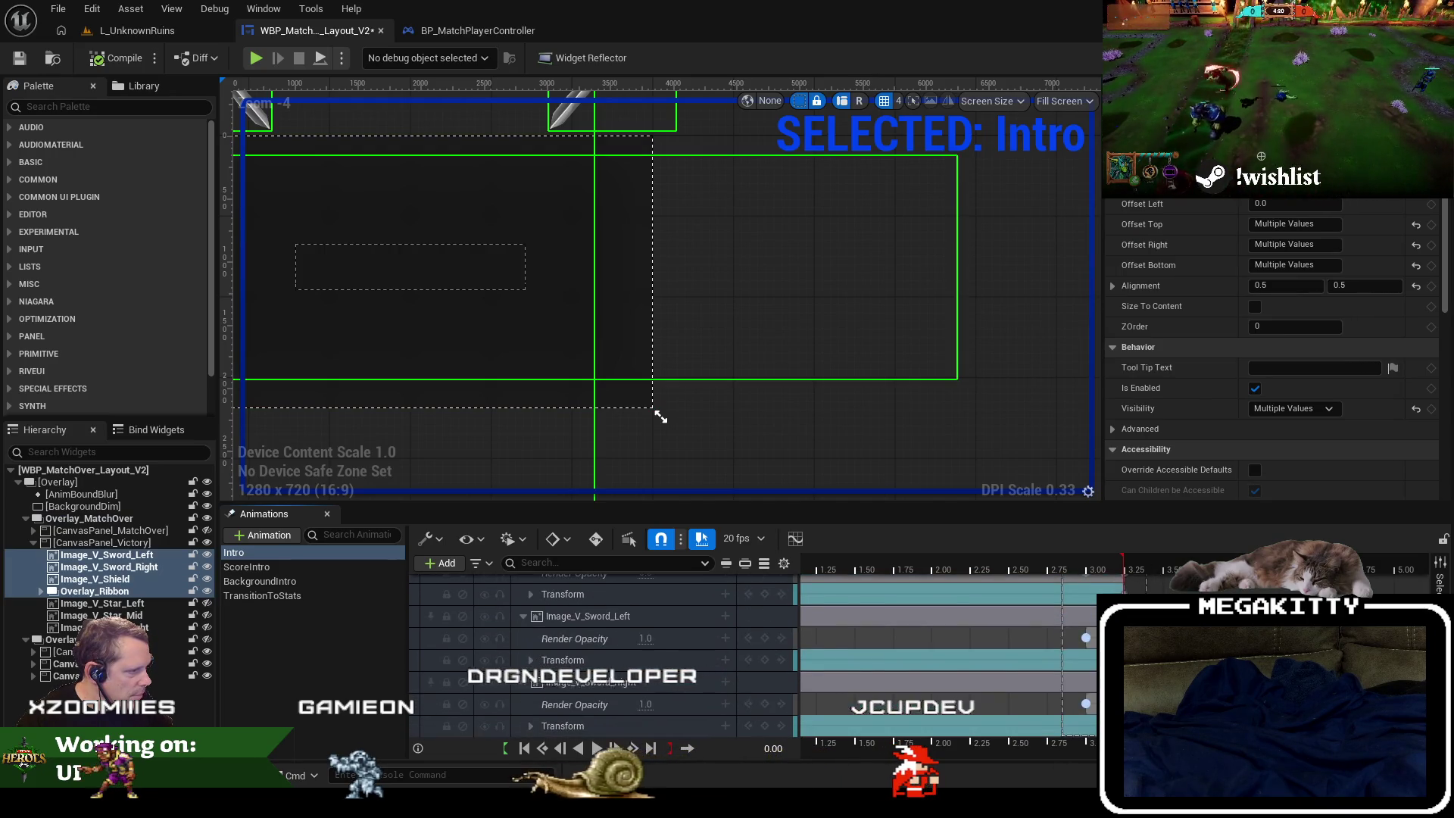
pyautogui.scroll(3, 605, 654)
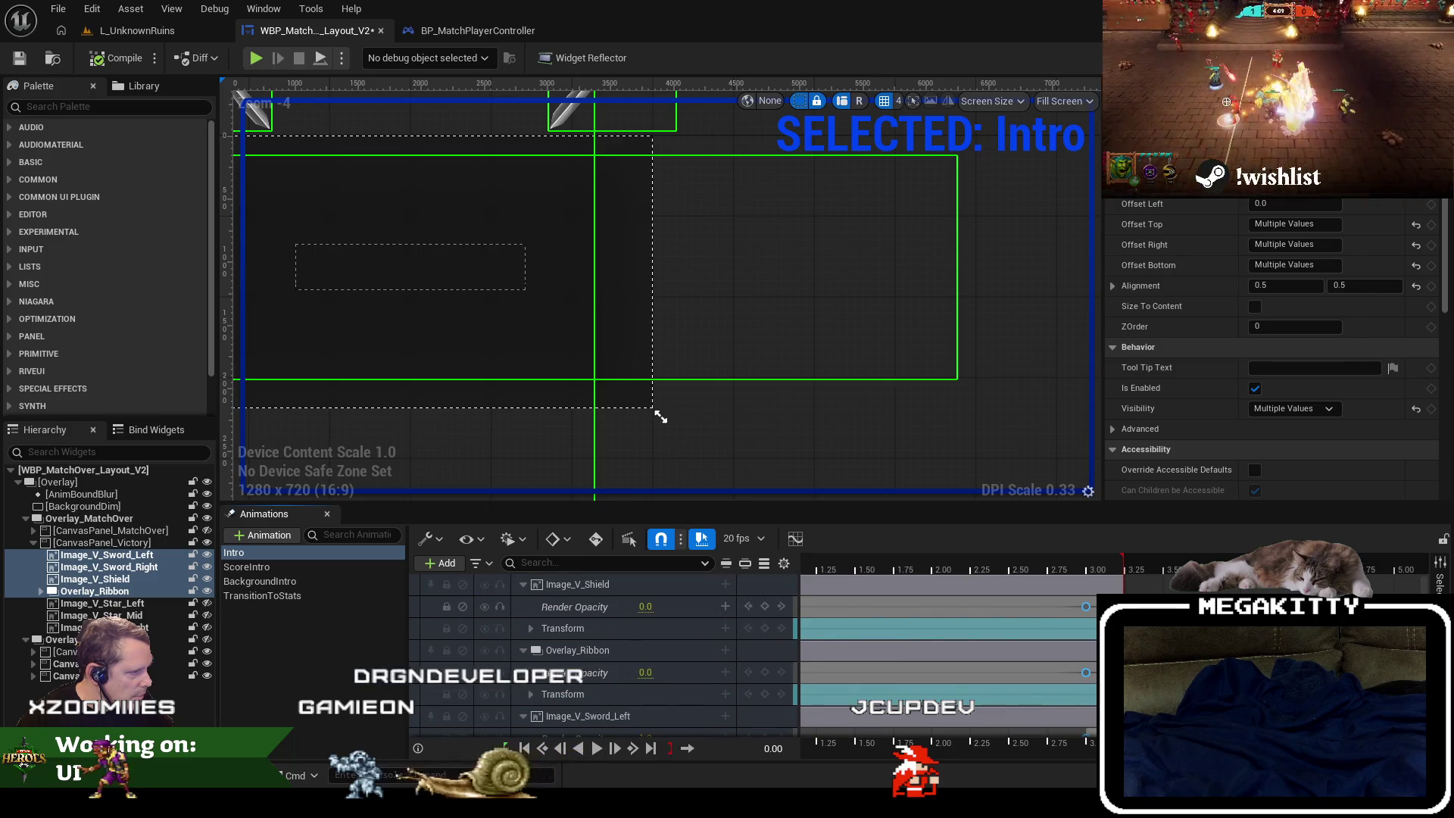
# Preview the Intro animation, scrub back through it, and save the widget blueprint.
pyautogui.press('space')
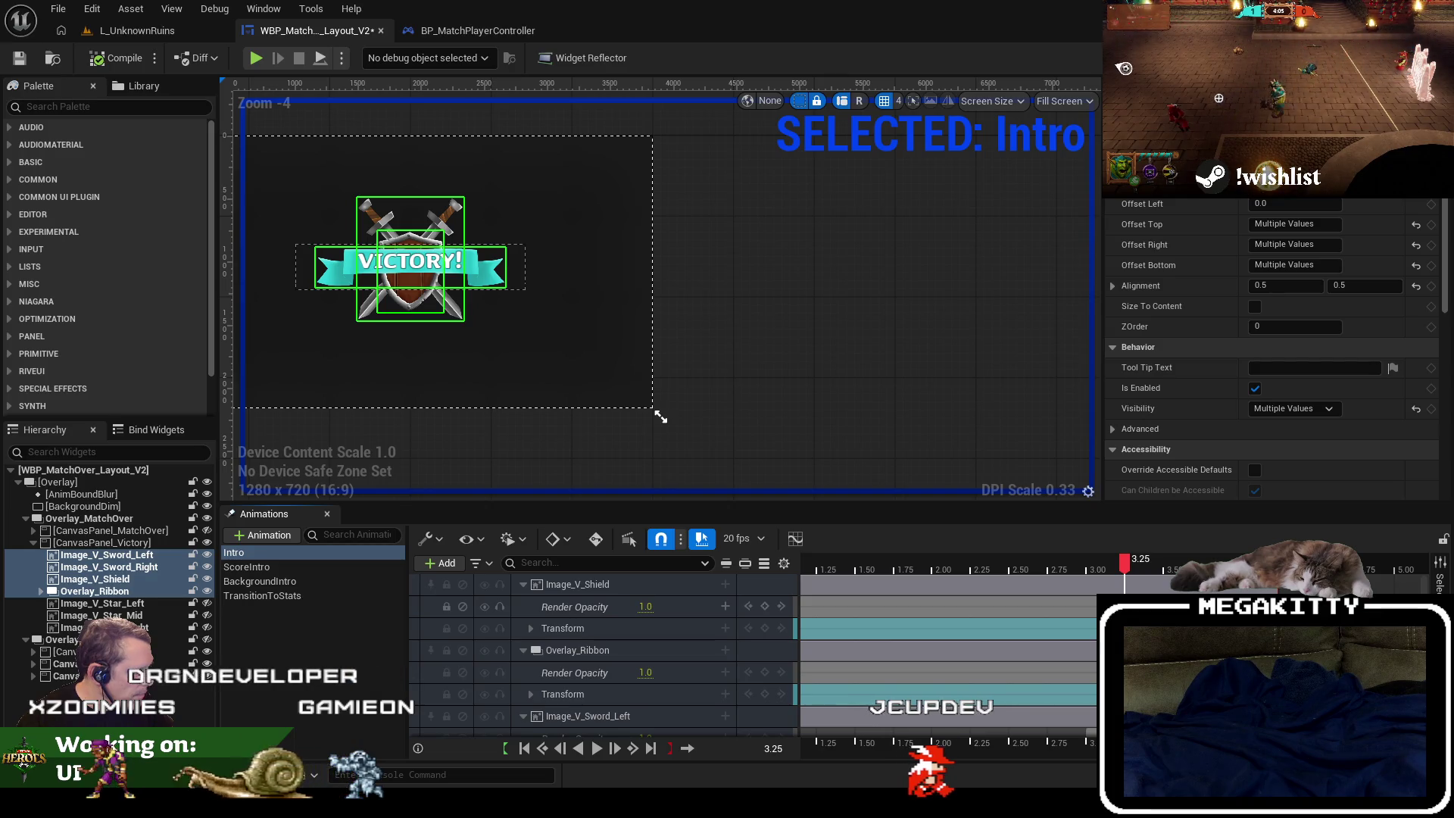
pyautogui.moveTo(1147, 570)
pyautogui.mouseDown()
pyautogui.moveTo(870, 587)
pyautogui.moveTo(1164, 589)
pyautogui.mouseUp()
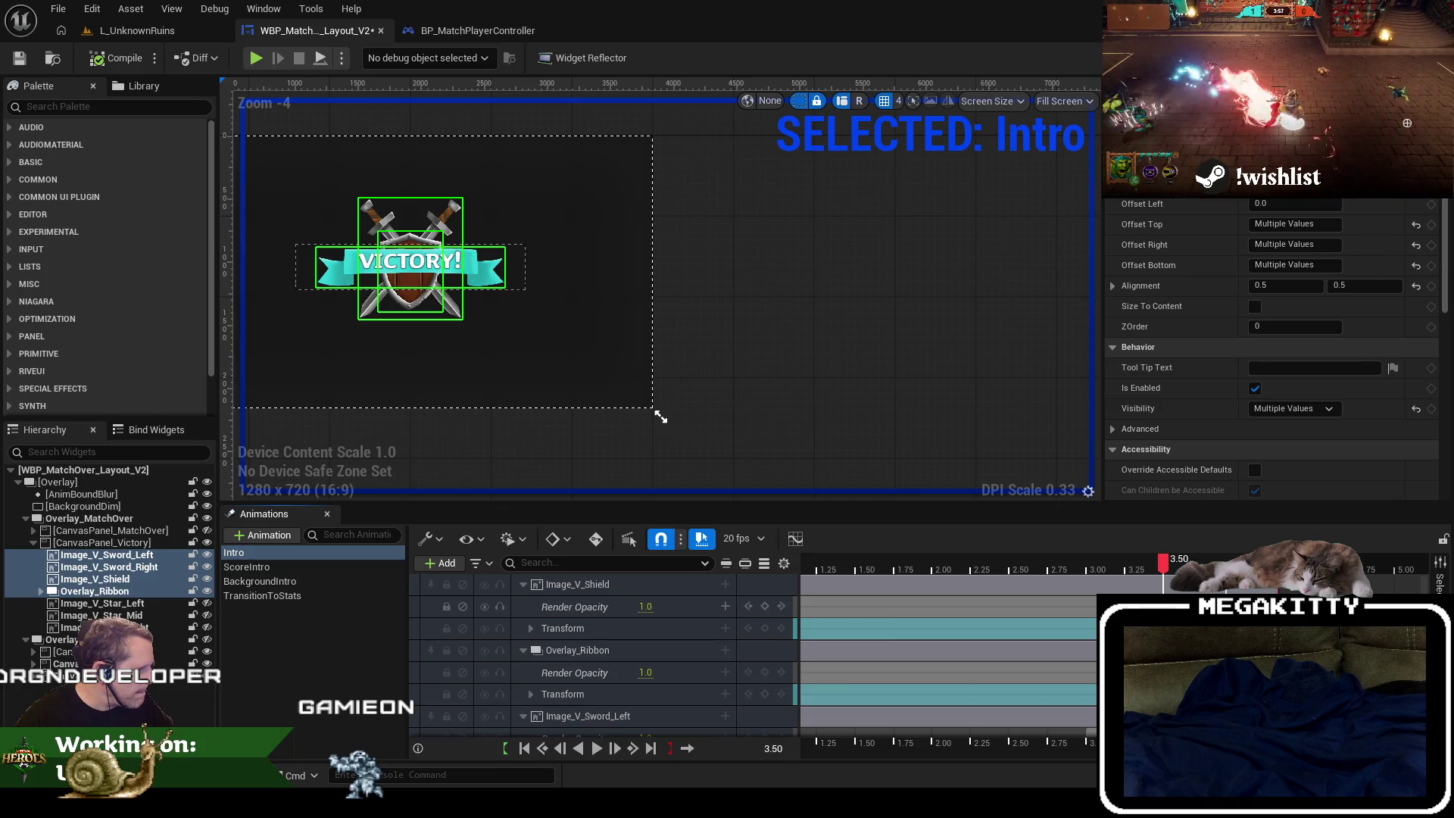
pyautogui.scroll(-5, 605, 651)
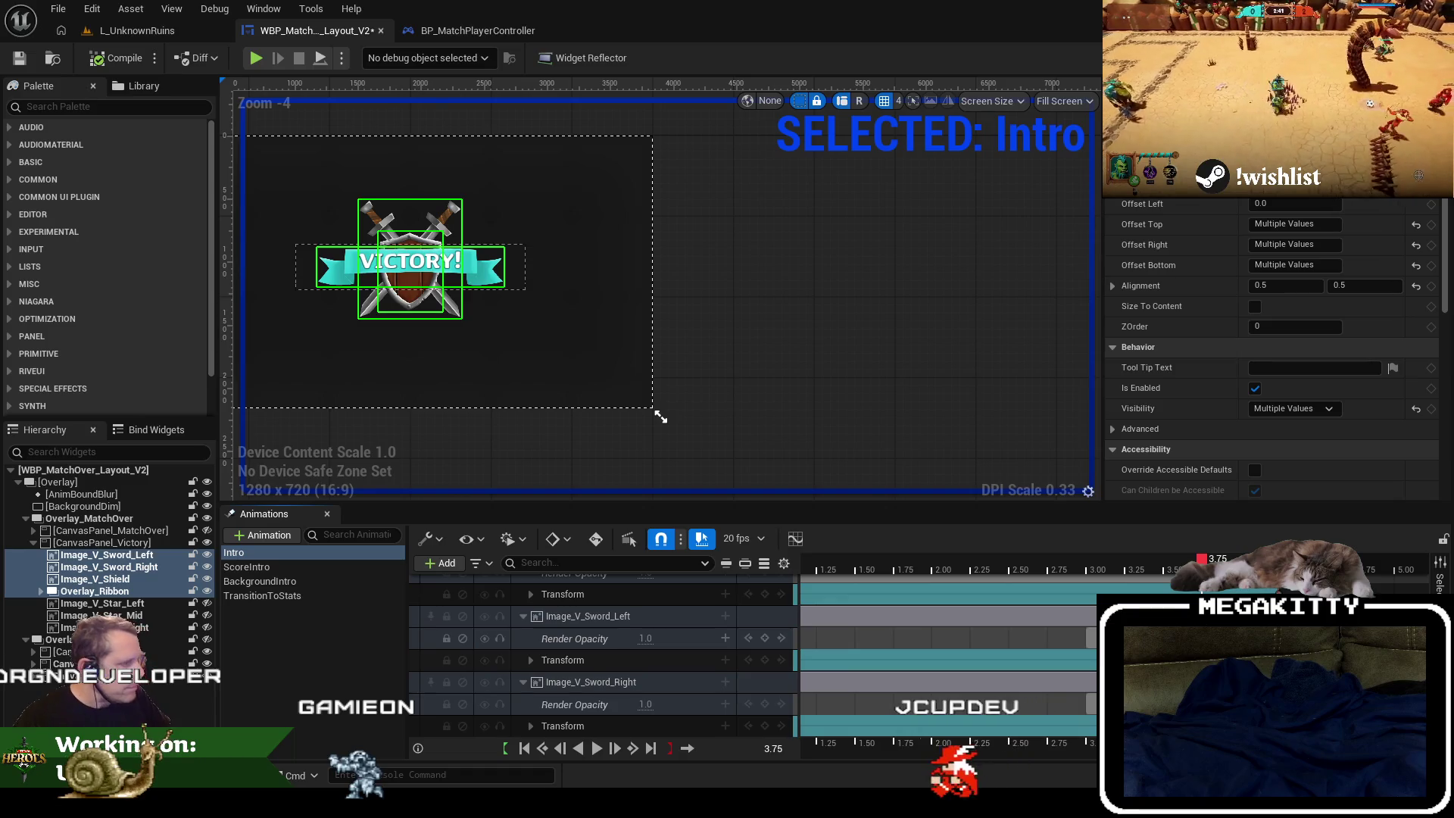
pyautogui.press('space')
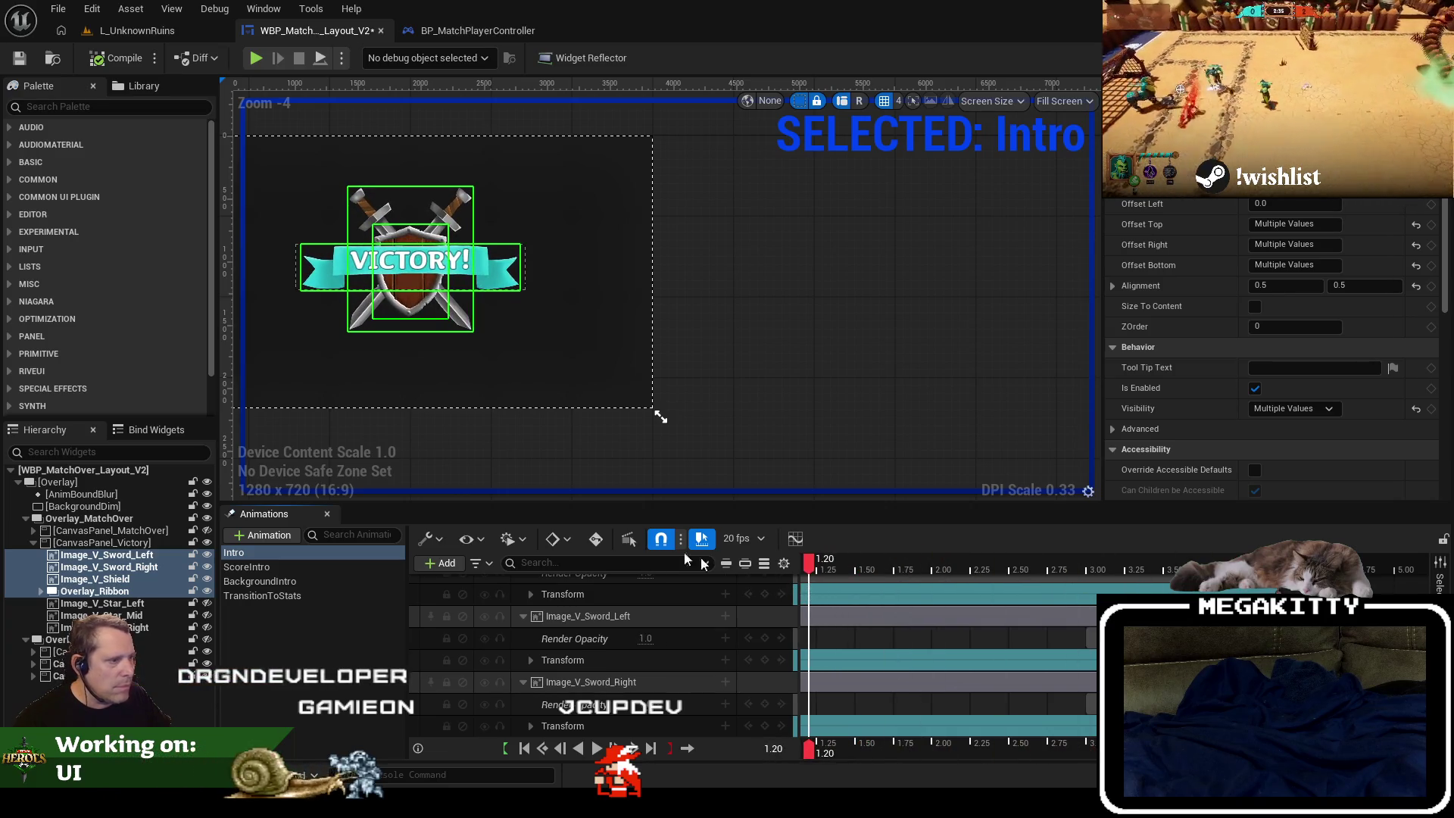
pyautogui.hotkey('ctrl', 's')
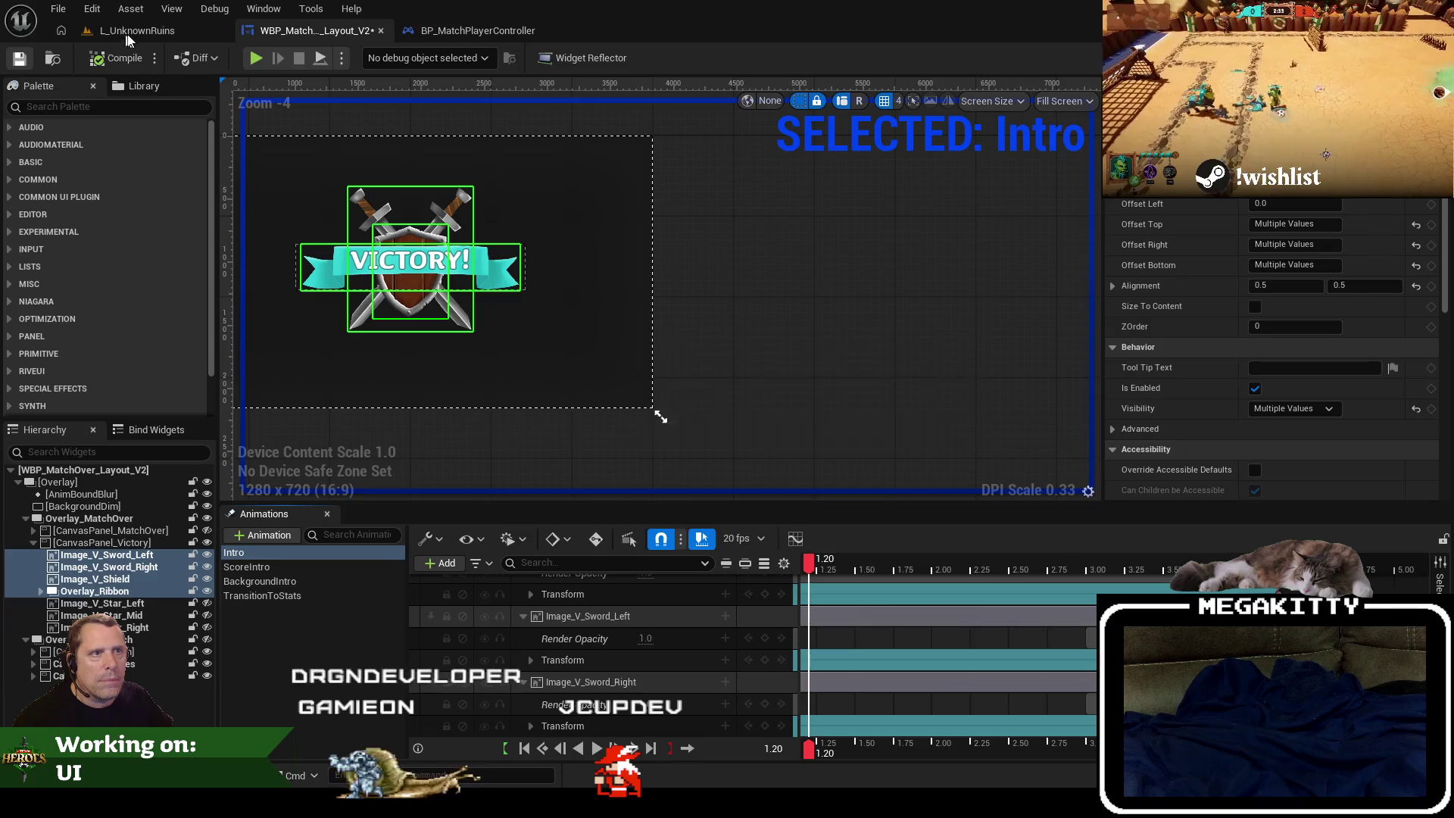
# Run a play-in-editor test of L_UnknownRuins, ready up, then stop it.
pyautogui.click(136, 30)
pyautogui.click(407, 58)
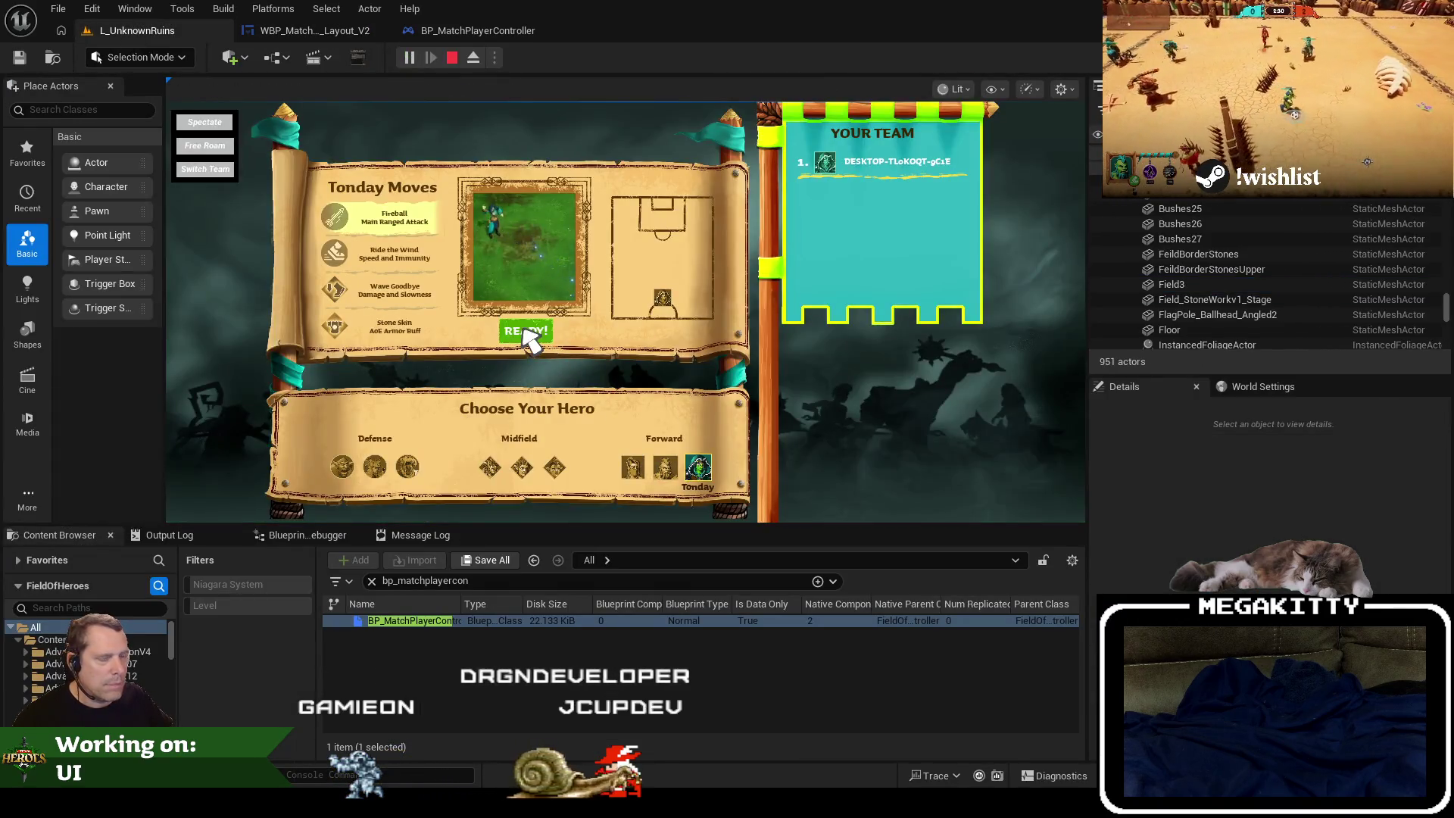
pyautogui.click(524, 331)
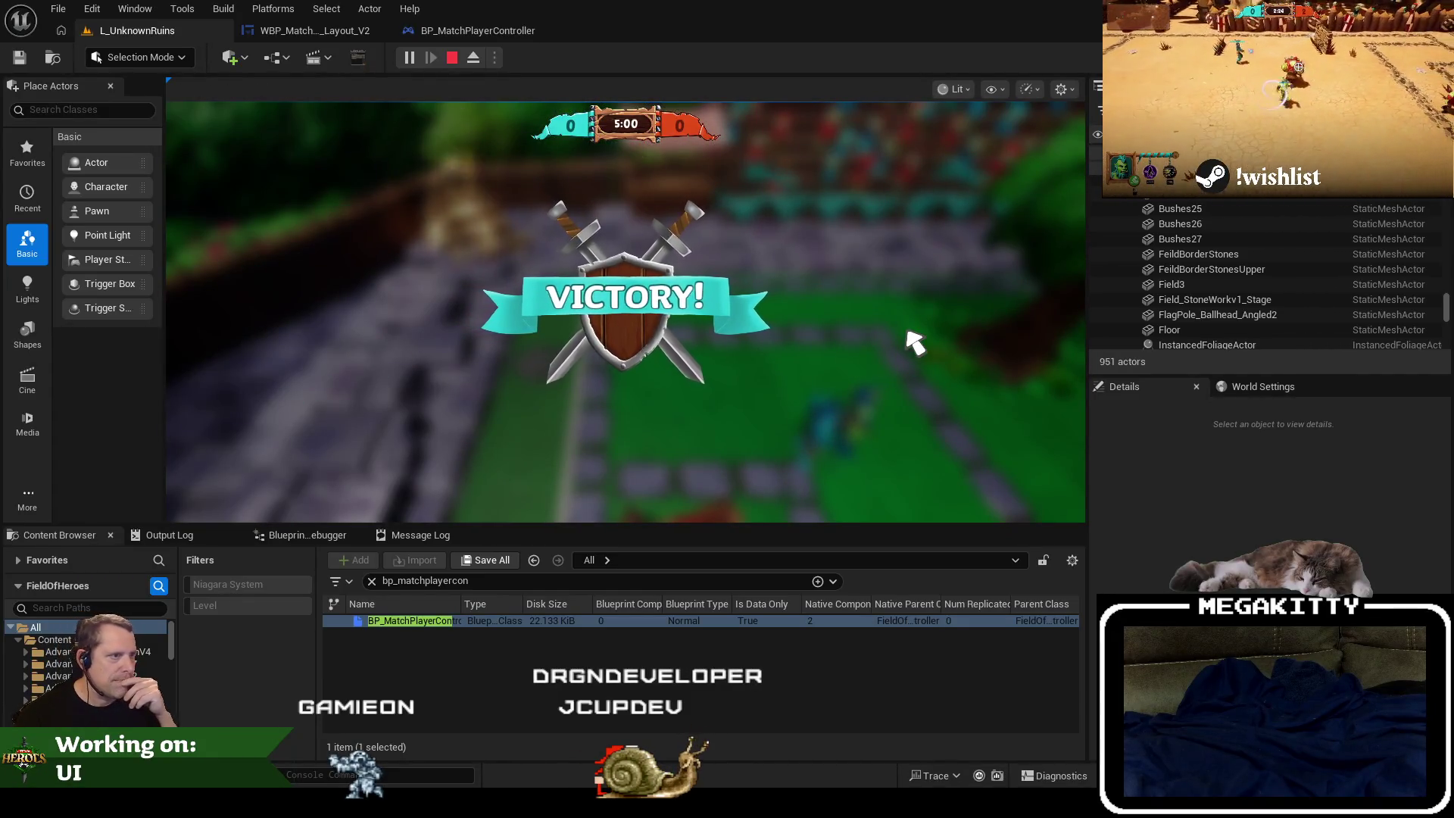
pyautogui.press('Escape')
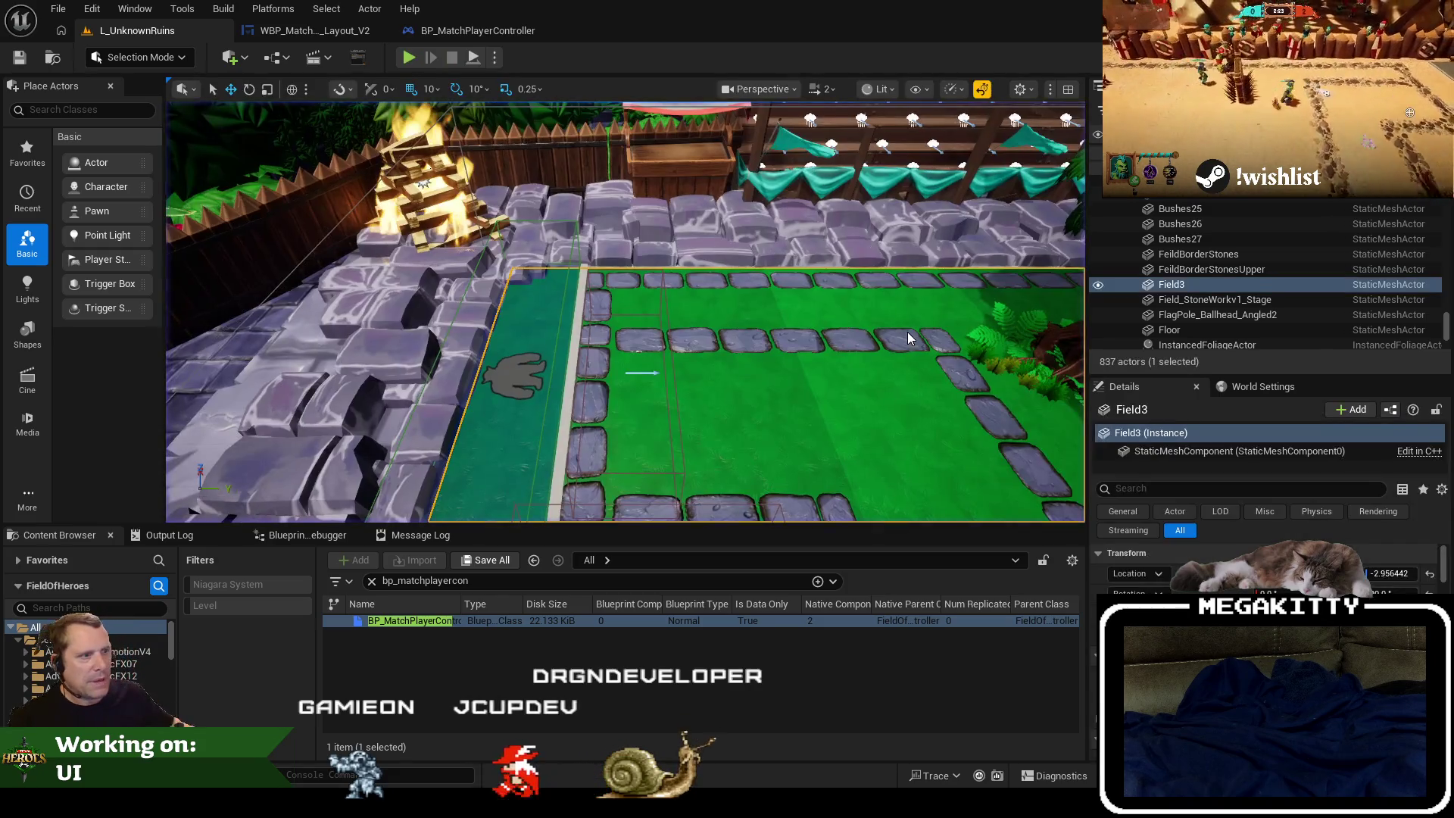
# Play again, run EndMatch from the console to see the victory screen, then return to the V2 widget.
pyautogui.click(406, 61)
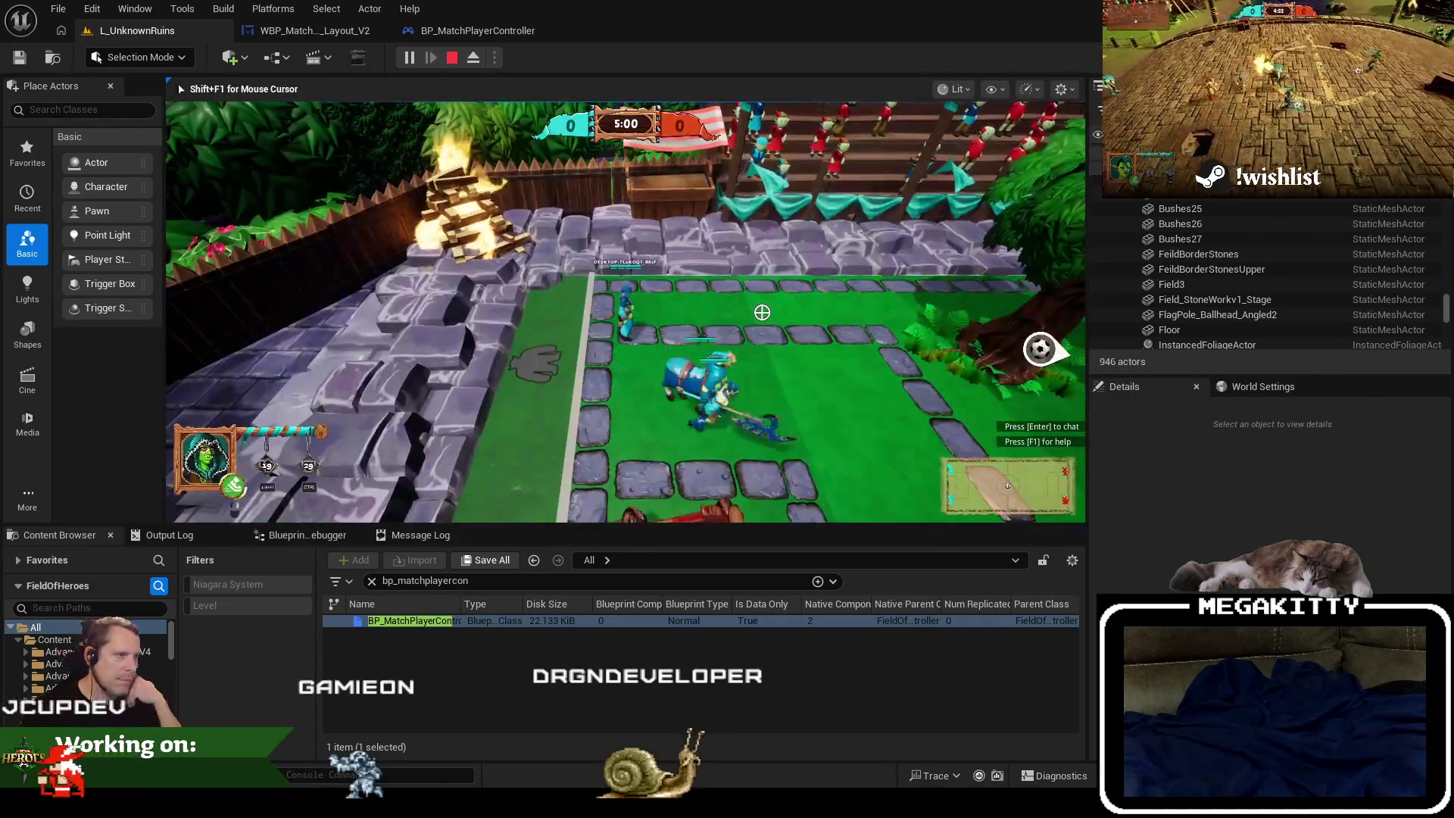
pyautogui.press('`')
pyautogui.press('Up')
pyautogui.press('Return')
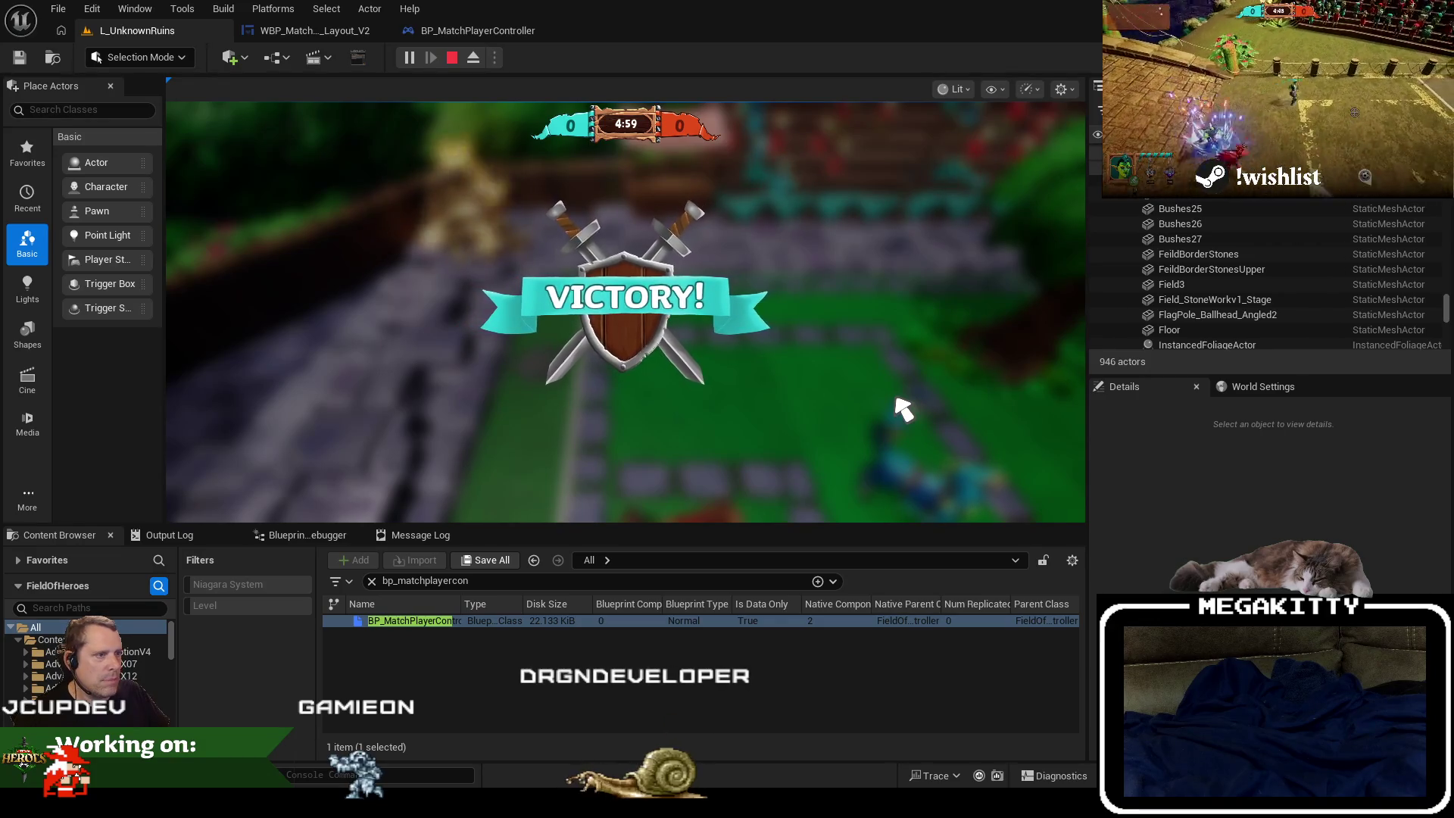
pyautogui.press('Escape')
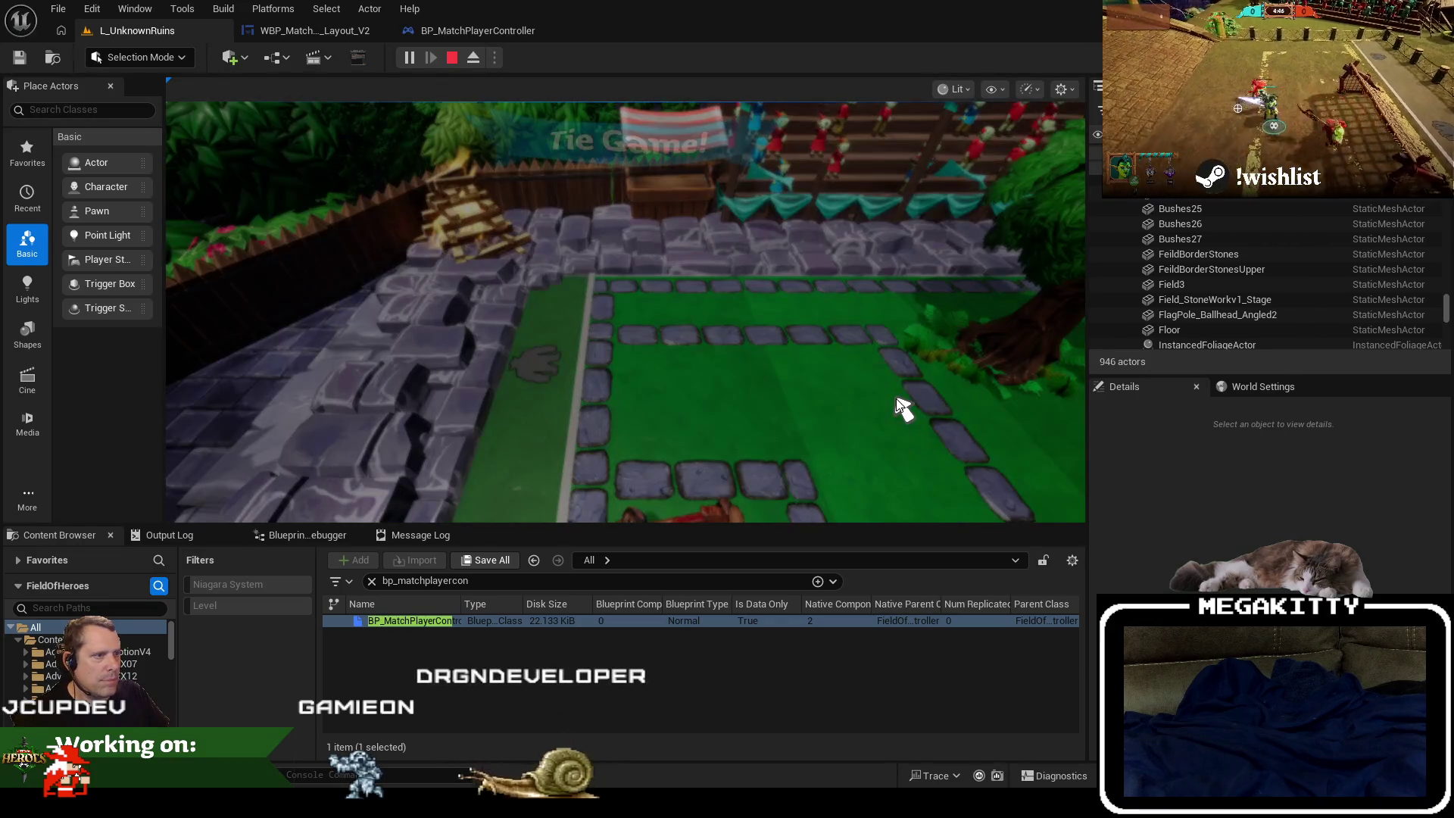
pyautogui.click(897, 405)
pyautogui.click(337, 34)
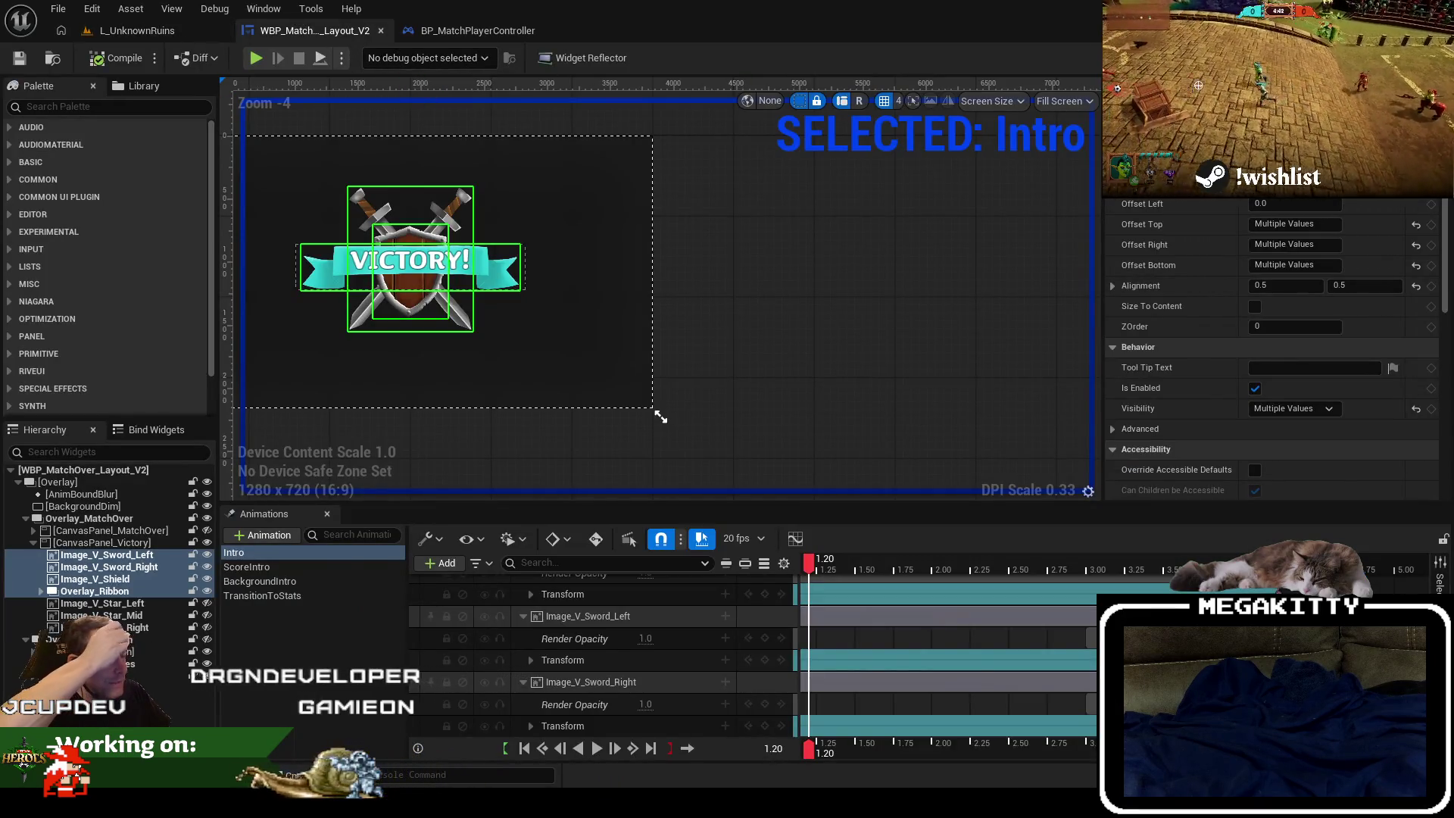
# Check the event graph, then scrub the Intro animation to 3.25 s and select Image_V_Sword_Left.
pyautogui.click(1427, 57)
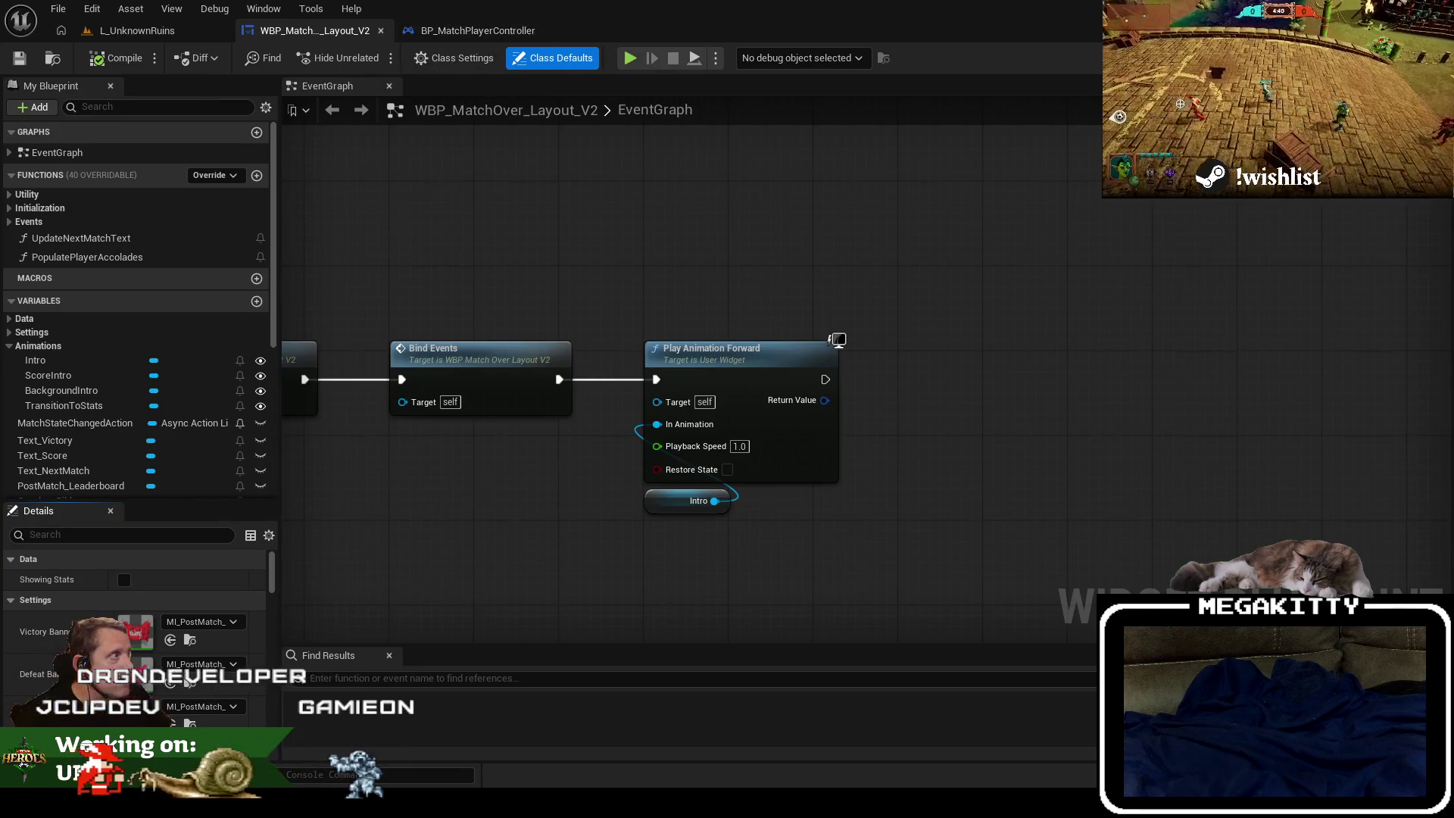
pyautogui.click(1377, 58)
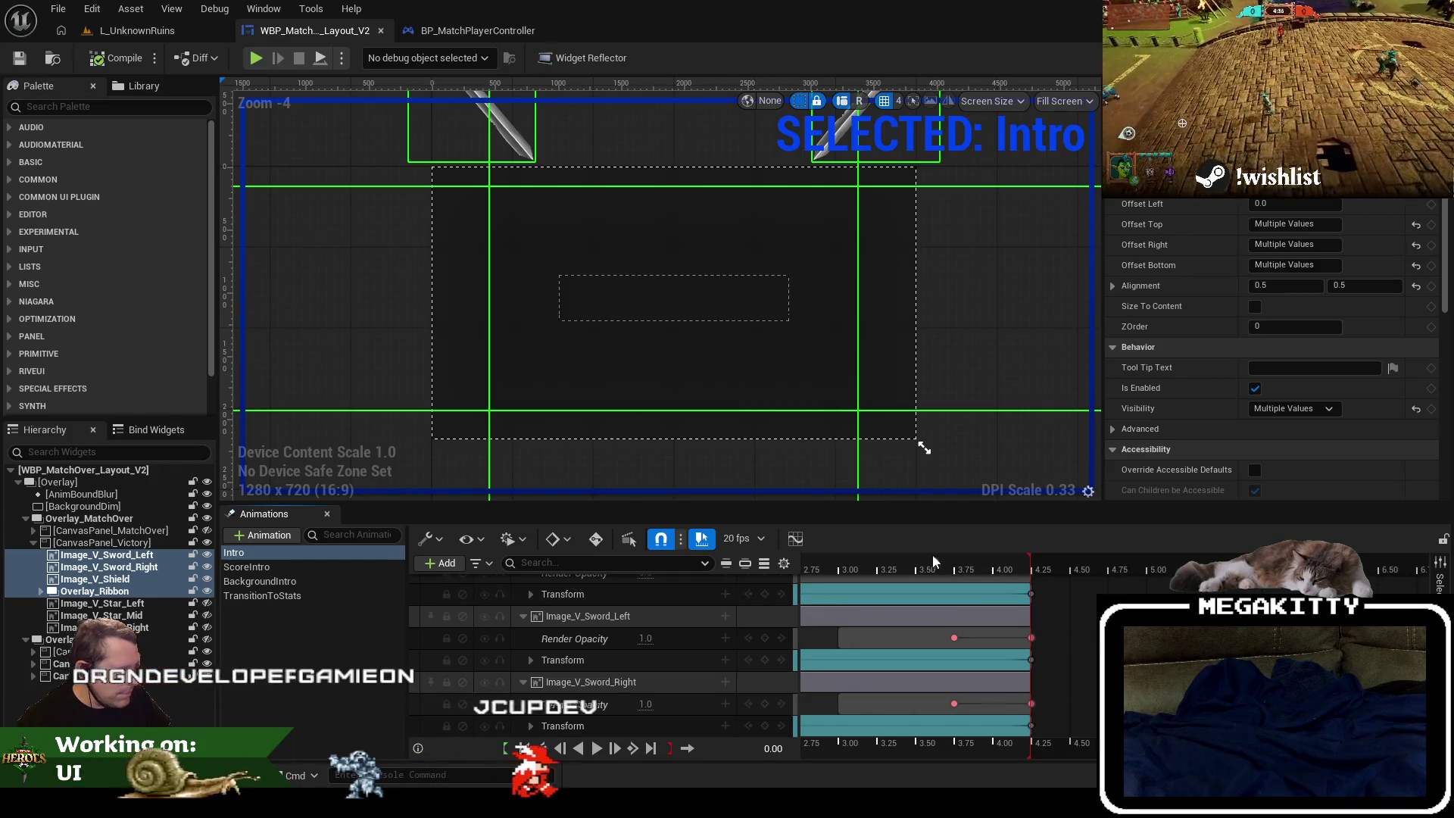
pyautogui.moveTo(934, 560)
pyautogui.mouseDown()
pyautogui.moveTo(967, 560)
pyautogui.moveTo(876, 560)
pyautogui.moveTo(1050, 638)
pyautogui.mouseUp()
pyautogui.click(1015, 640)
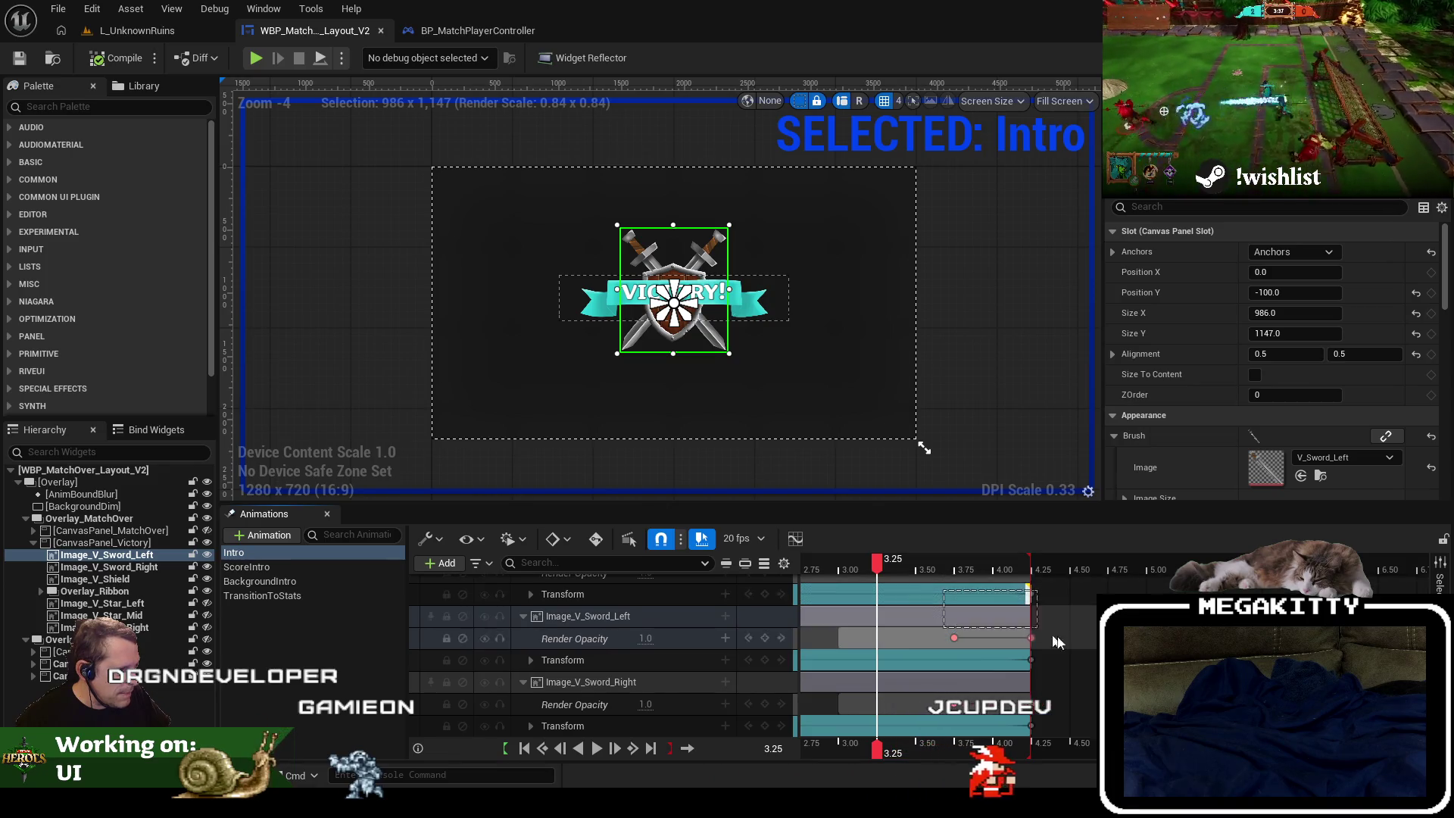
# Select the shield, ribbon and sword opacity keys and delay them by 0.3 seconds.
pyautogui.moveTo(1051, 735)
pyautogui.mouseDown()
pyautogui.moveTo(1060, 746)
pyautogui.moveTo(1083, 642)
pyautogui.mouseUp()
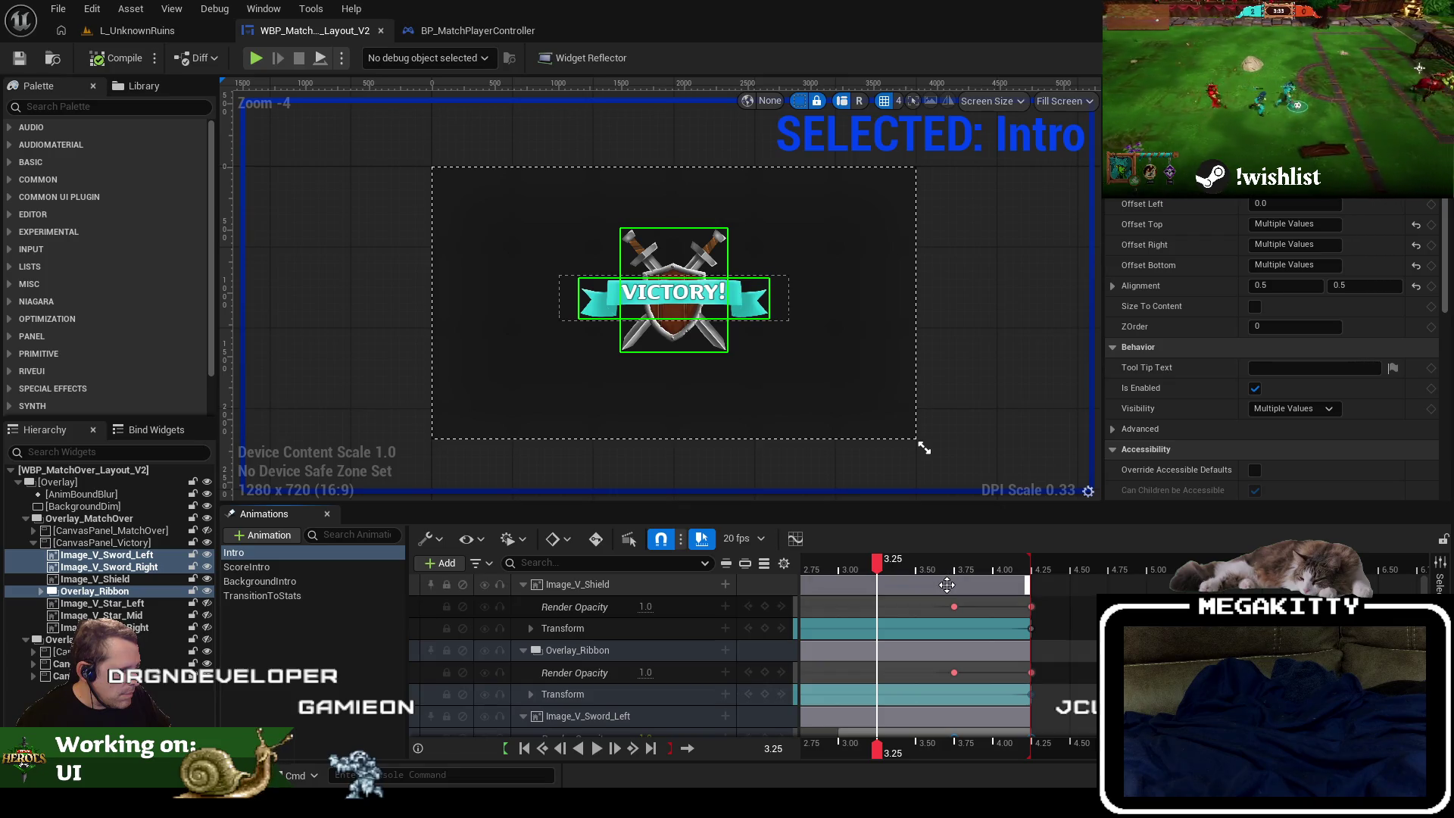
pyautogui.moveTo(947, 595)
pyautogui.mouseDown()
pyautogui.moveTo(1057, 733)
pyautogui.moveTo(1078, 704)
pyautogui.moveTo(1082, 617)
pyautogui.moveTo(1061, 608)
pyautogui.moveTo(1087, 610)
pyautogui.mouseUp()
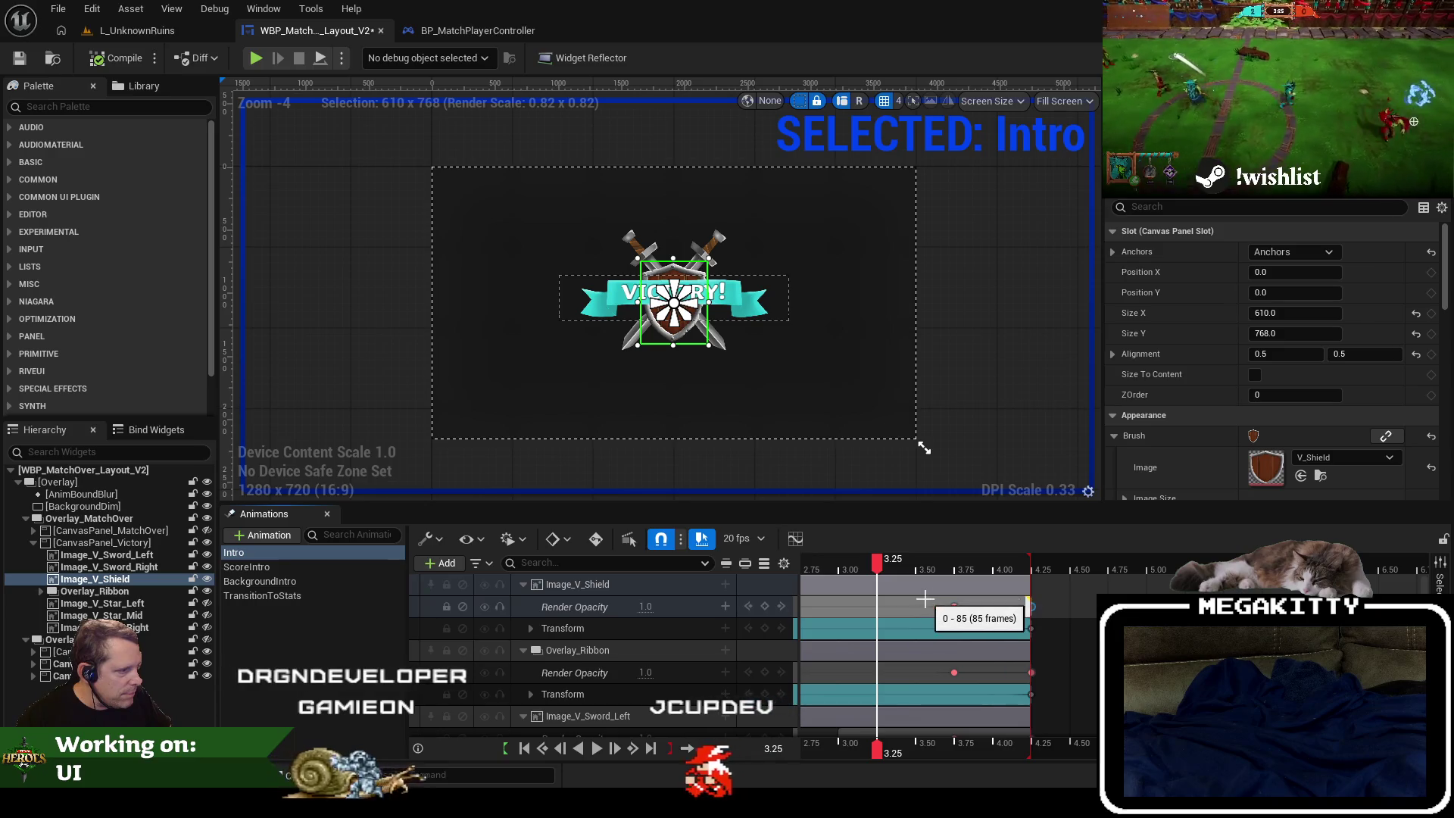
pyautogui.moveTo(932, 600)
pyautogui.mouseDown()
pyautogui.moveTo(1082, 774)
pyautogui.moveTo(1098, 734)
pyautogui.mouseUp()
pyautogui.moveTo(957, 704); pyautogui.dragTo(1063, 704)
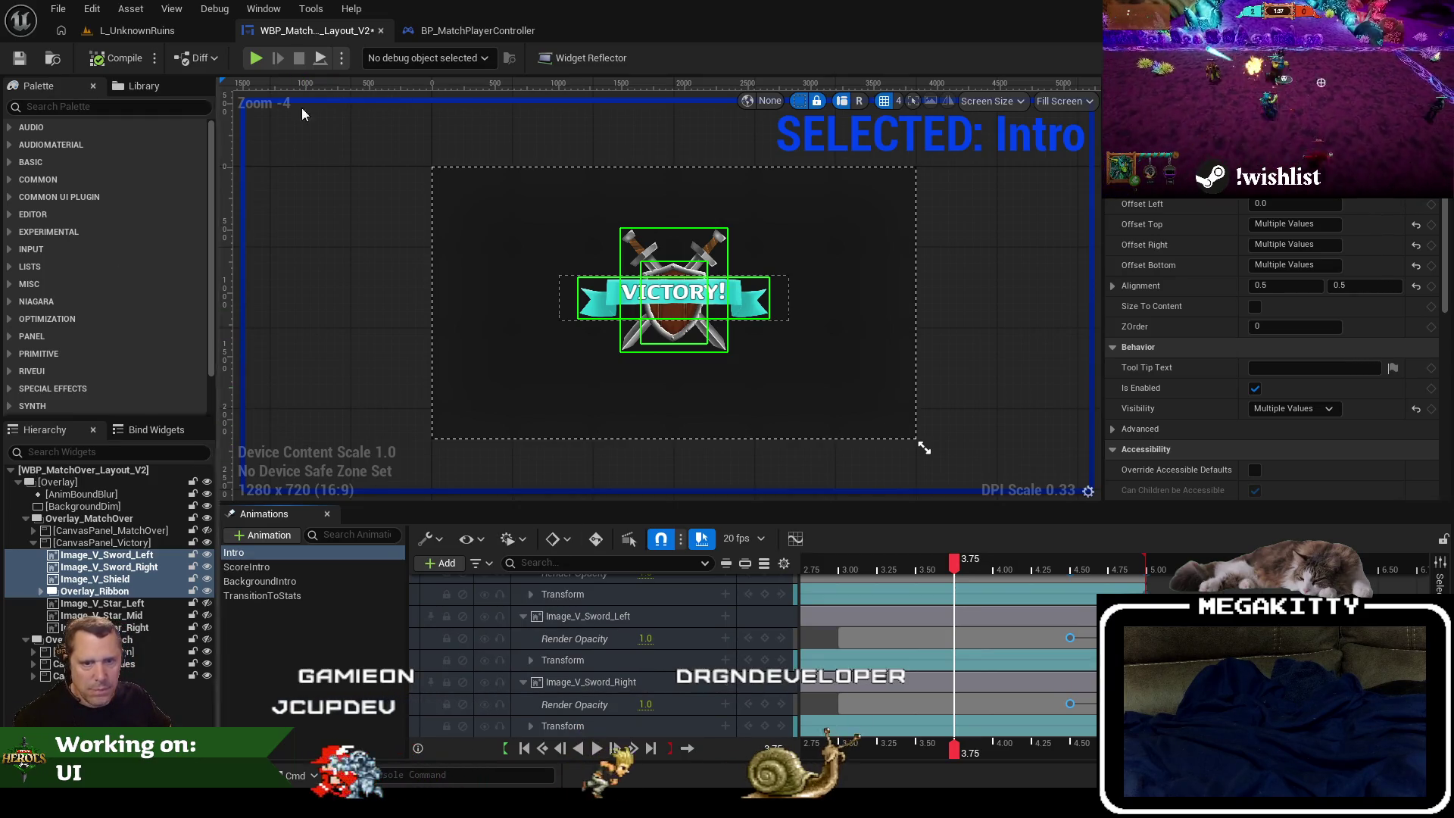
# Compile and save the match-over widget, then go to the L_UnknownRuins level.
pyautogui.click(117, 58)
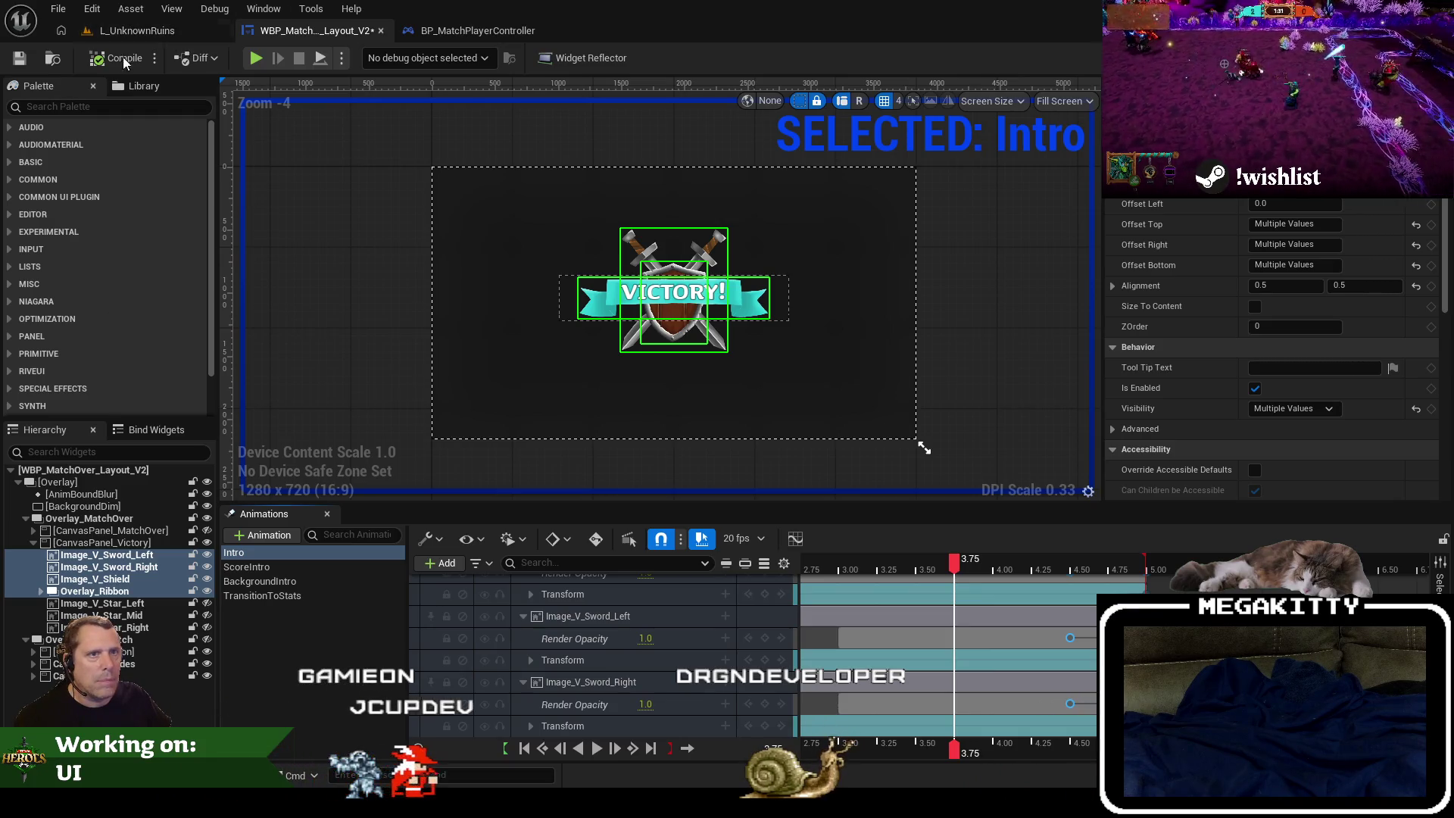
pyautogui.click(19, 60)
pyautogui.click(126, 29)
# Play the level, ready up, run EndMatch from the console, then stop and return to the V2 widget.
pyautogui.click(409, 58)
pyautogui.click(521, 336)
pyautogui.press('`')
pyautogui.press('Up')
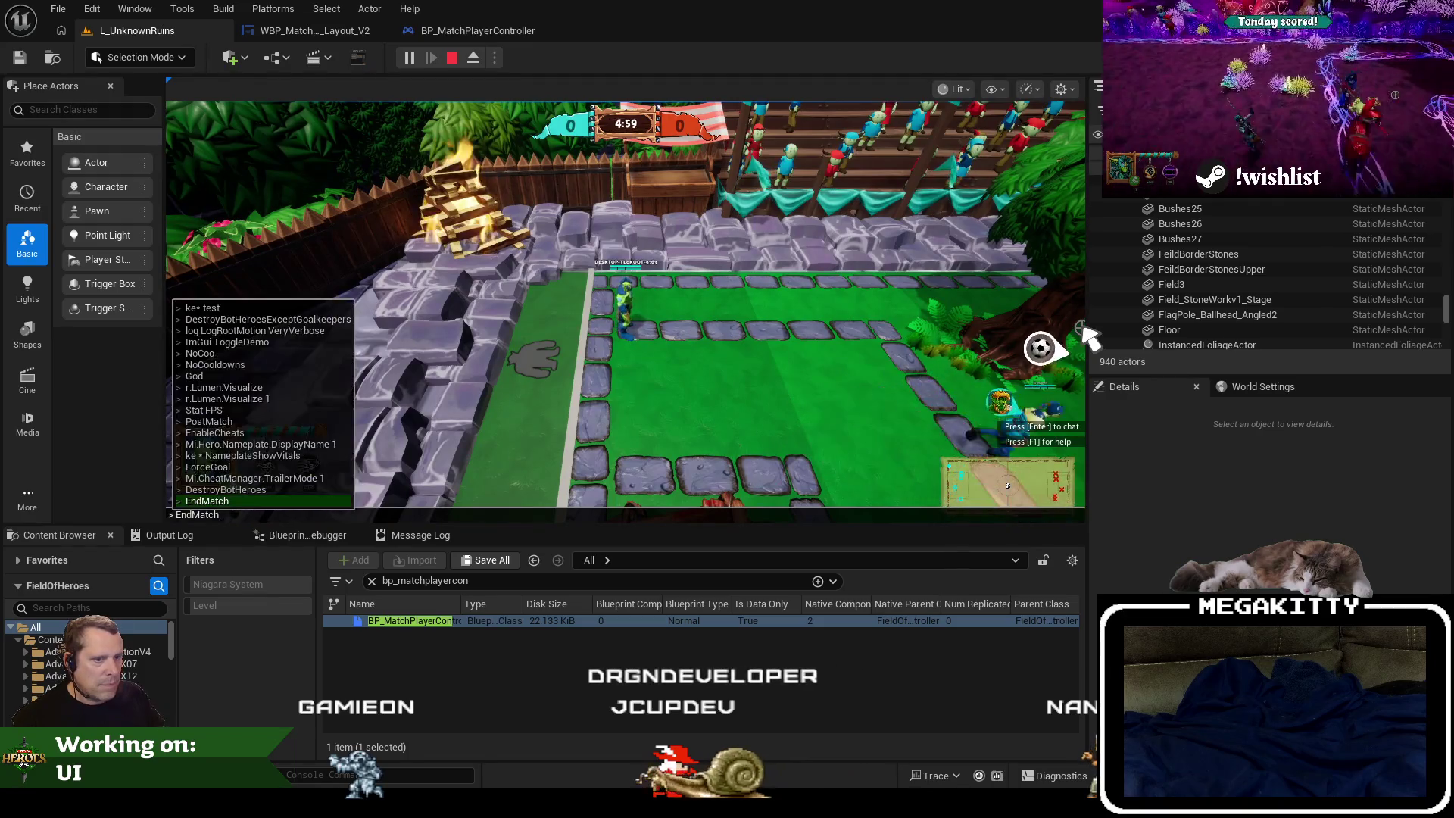
pyautogui.press('Return')
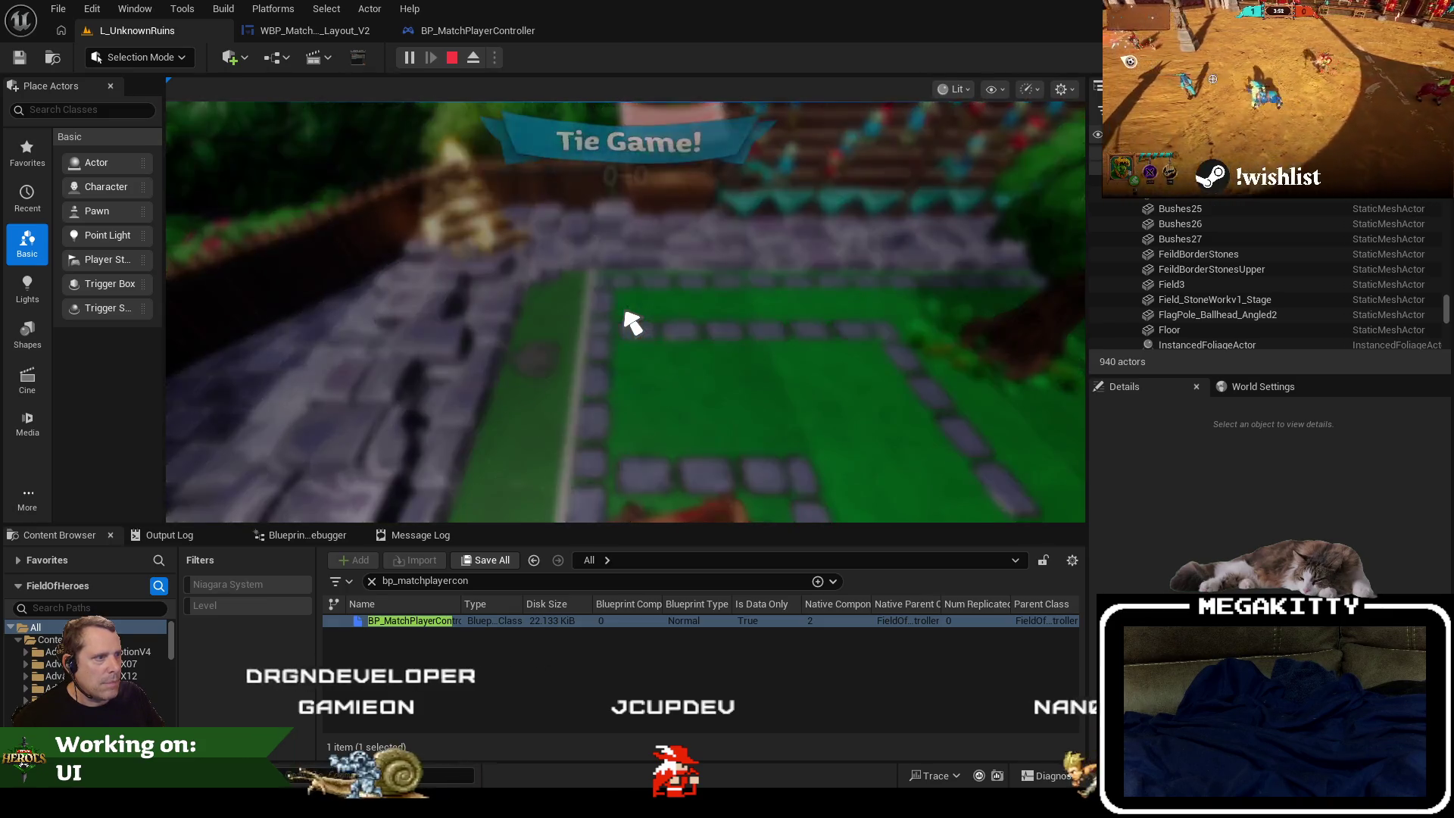
pyautogui.press('Escape')
pyautogui.click(318, 30)
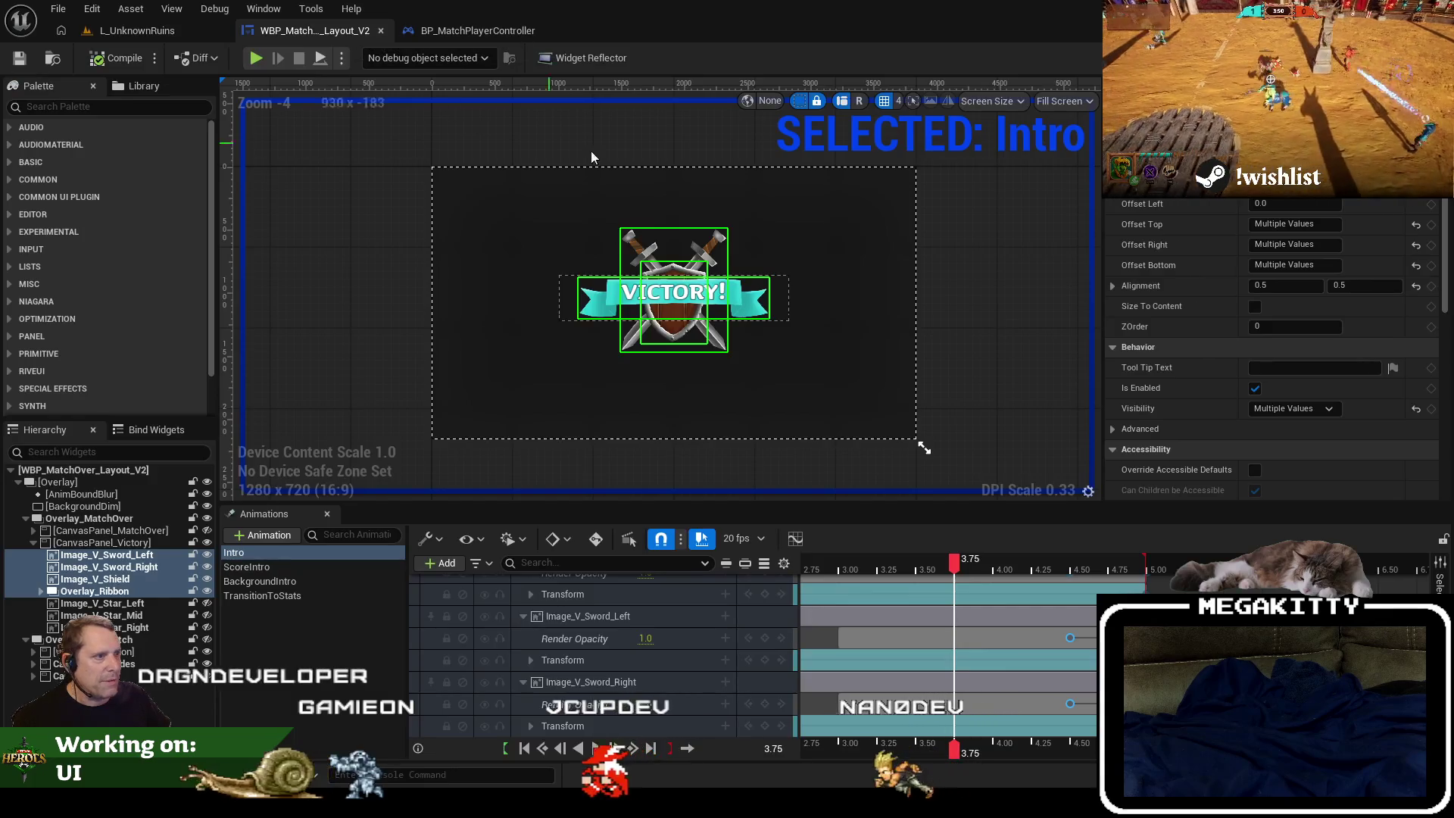
# Check the event graph, then select Image_V_Sword_Left's opacity keys and preview the Intro animation.
pyautogui.click(1427, 58)
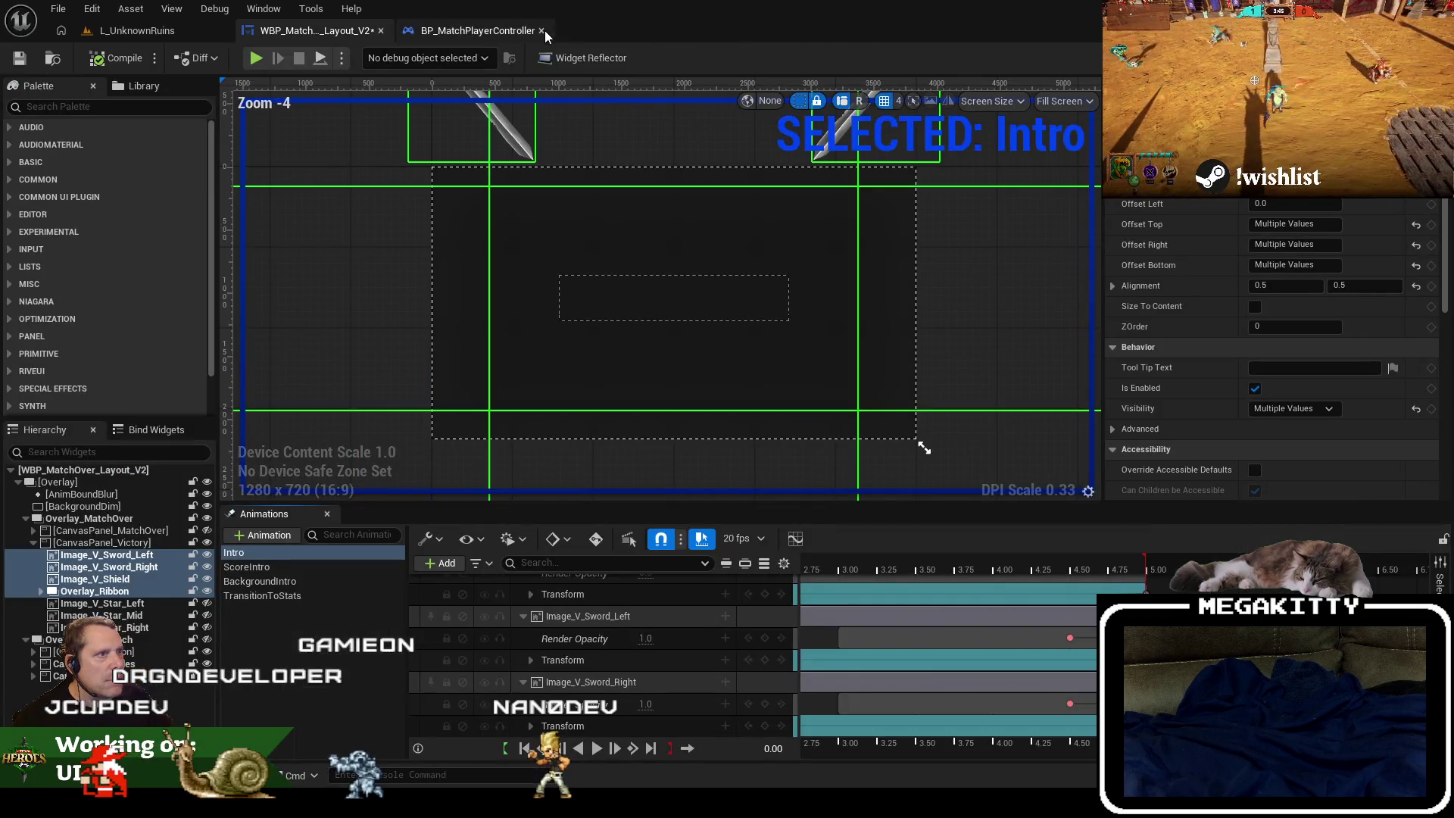
pyautogui.click(543, 31)
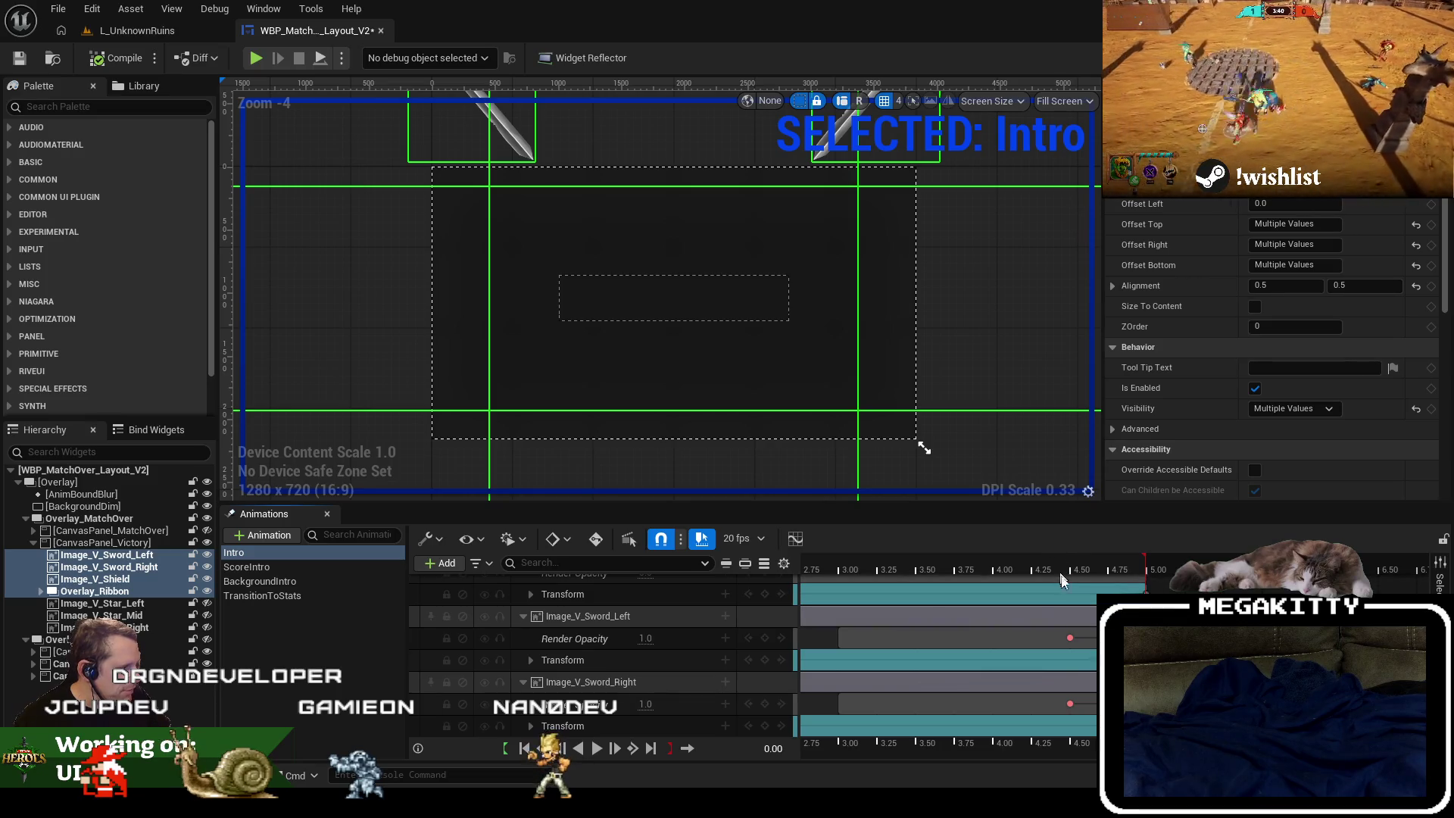
pyautogui.scroll(3, 1054, 597)
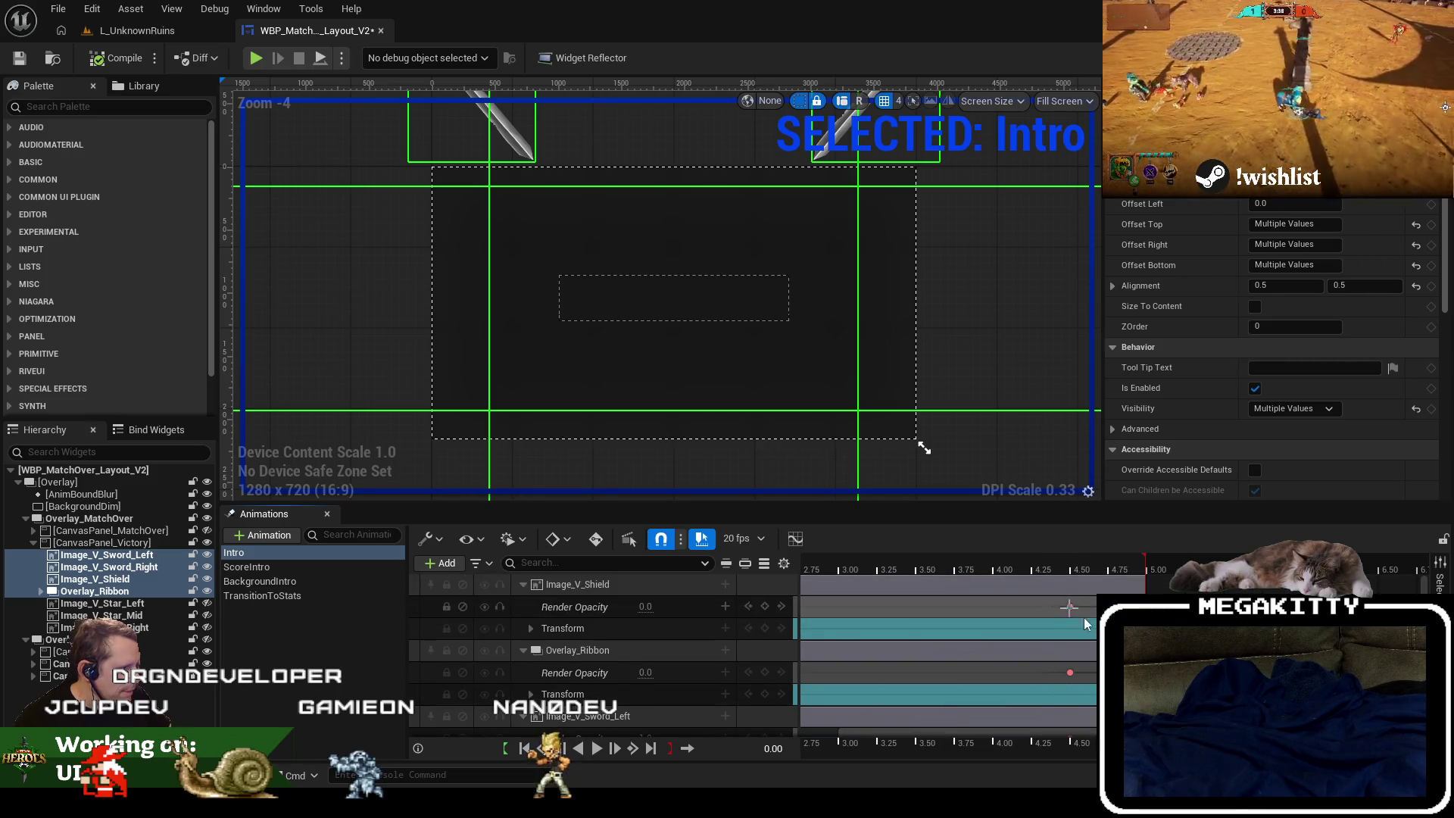
pyautogui.scroll(-3, 1069, 607)
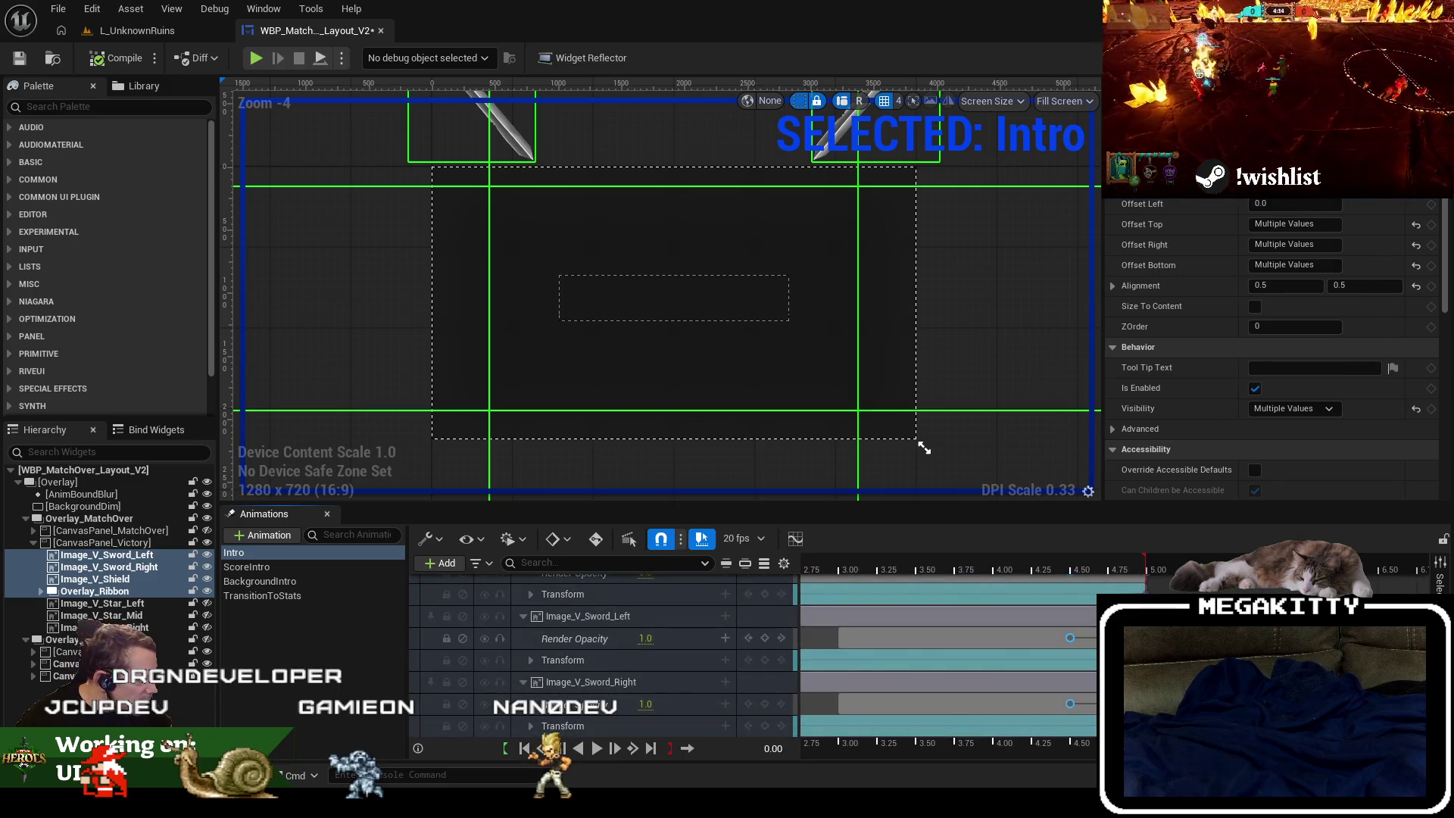
pyautogui.click(588, 616)
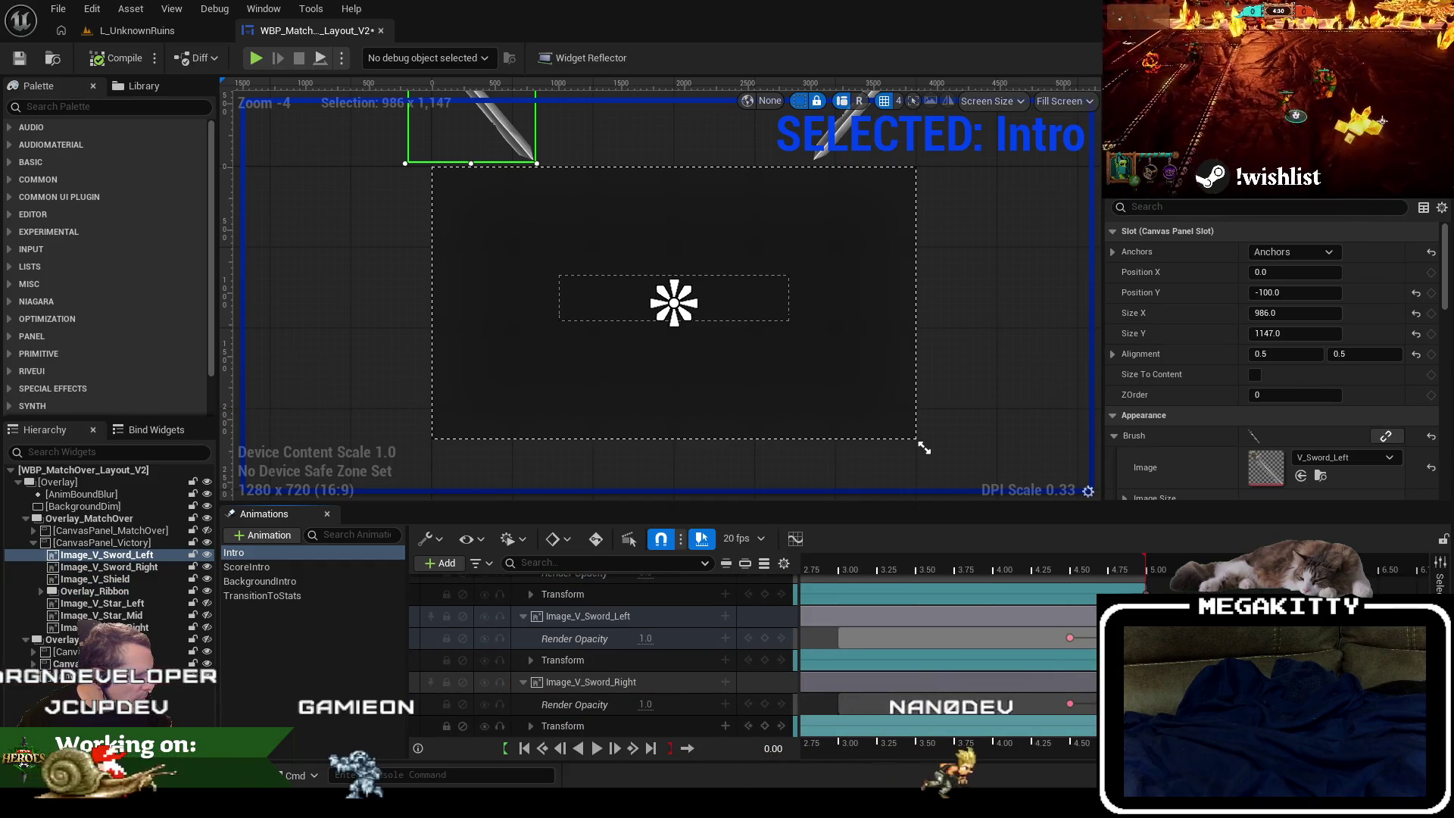
pyautogui.moveTo(1157, 731)
pyautogui.mouseDown()
pyautogui.moveTo(1022, 545)
pyautogui.moveTo(1016, 362)
pyautogui.mouseUp()
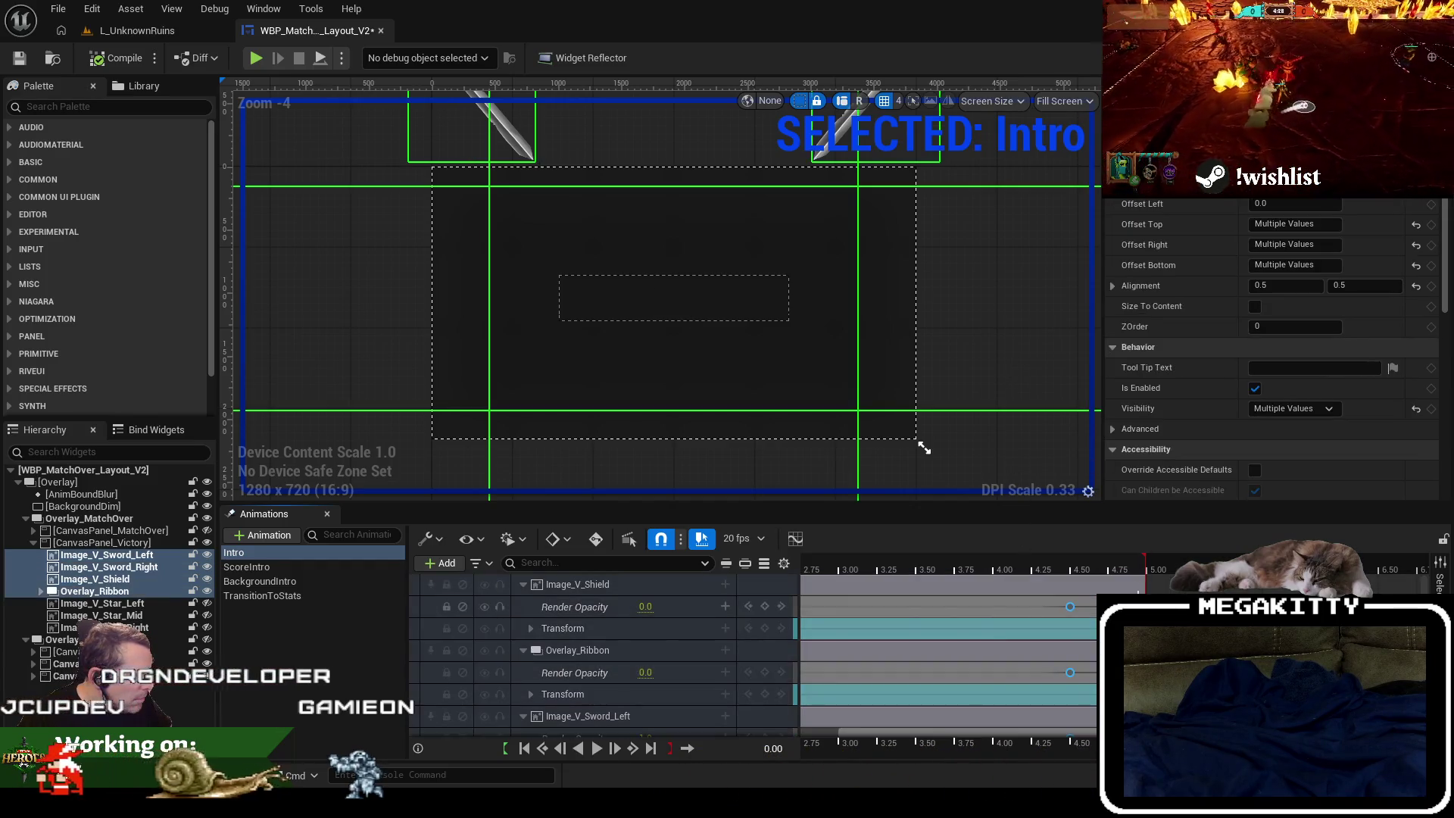
pyautogui.press('space')
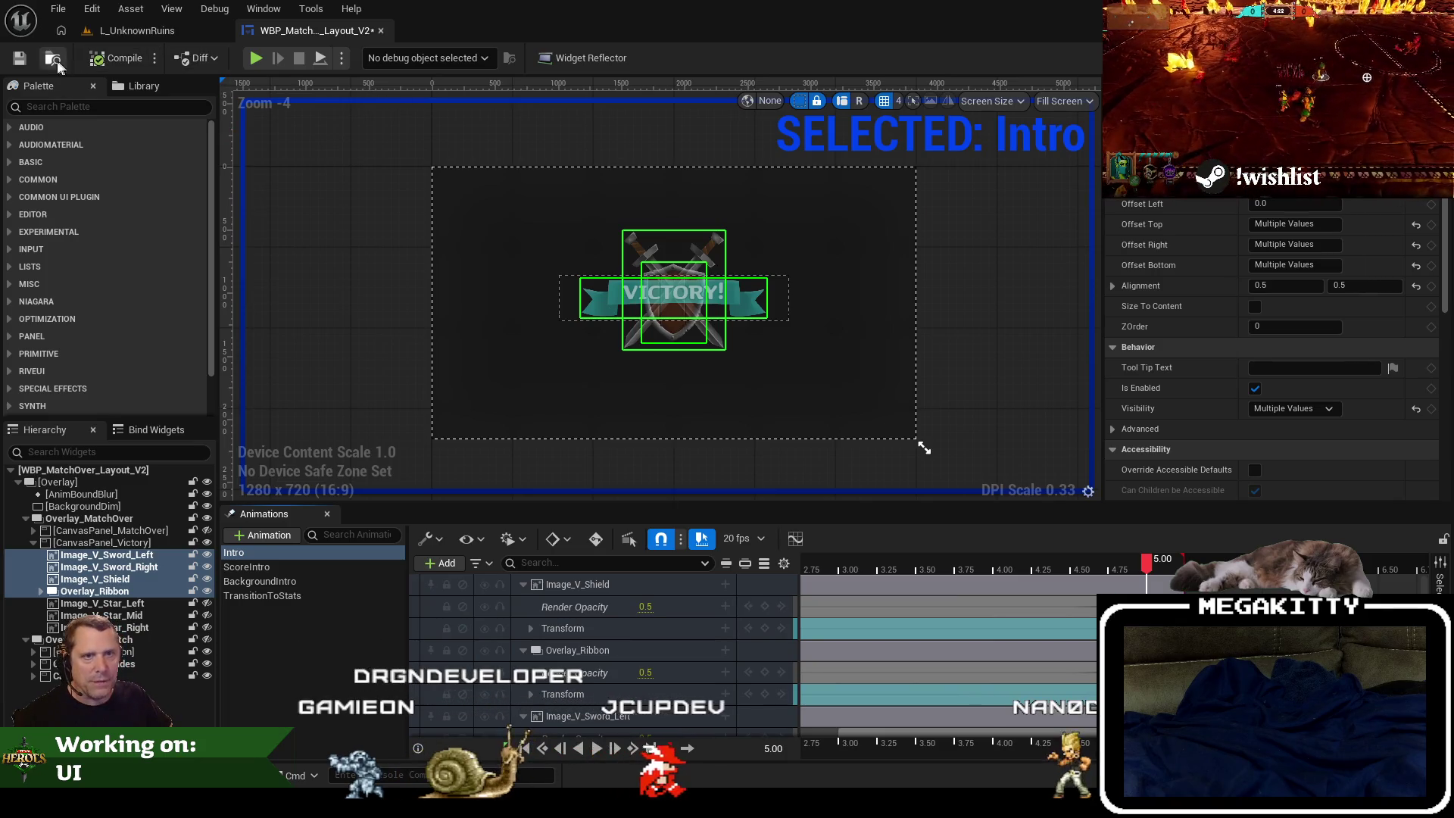
# Save the widget and start a play-in-editor session in L_UnknownRuins.
pyautogui.click(28, 61)
pyautogui.click(128, 29)
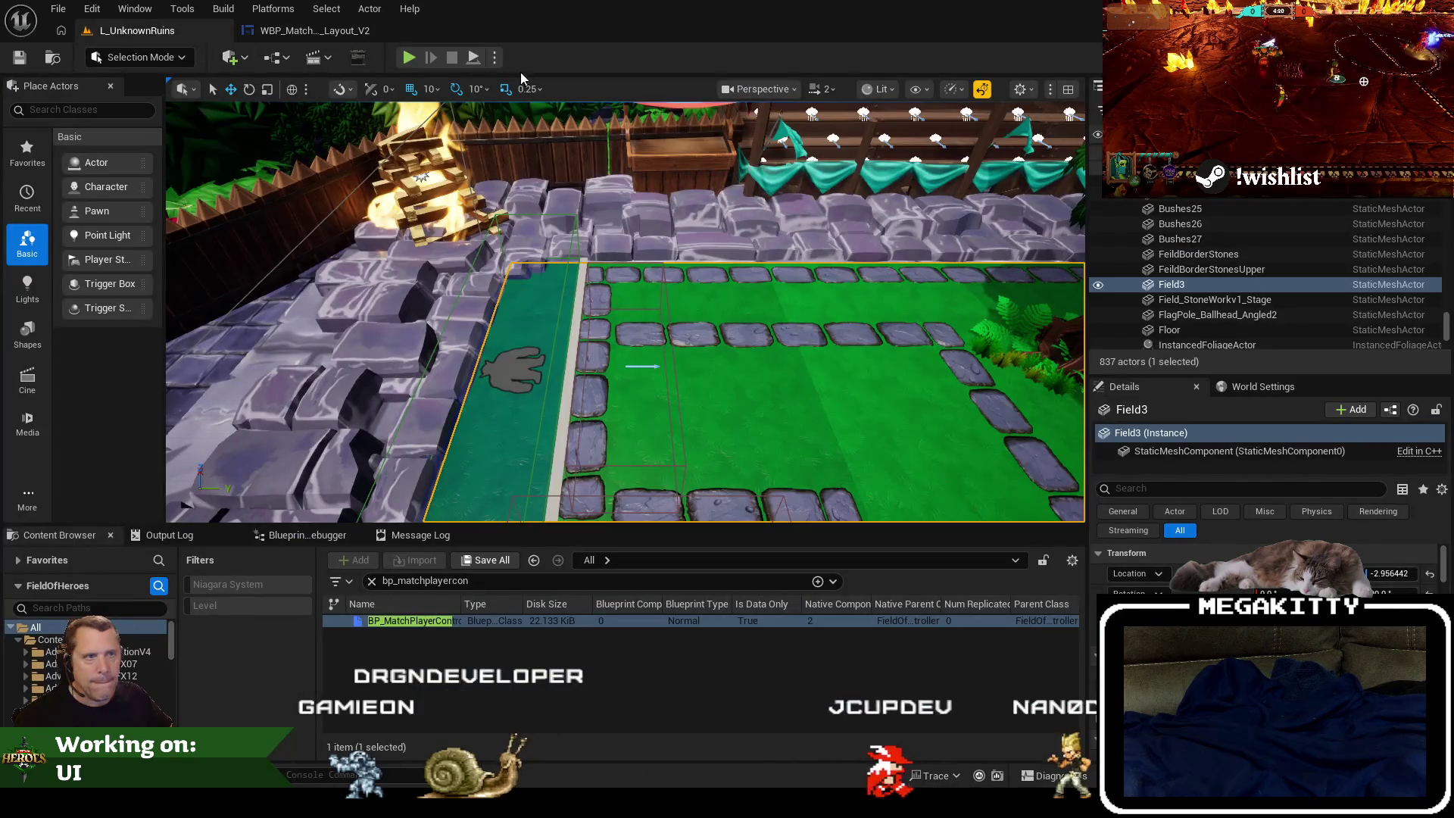
pyautogui.click(407, 58)
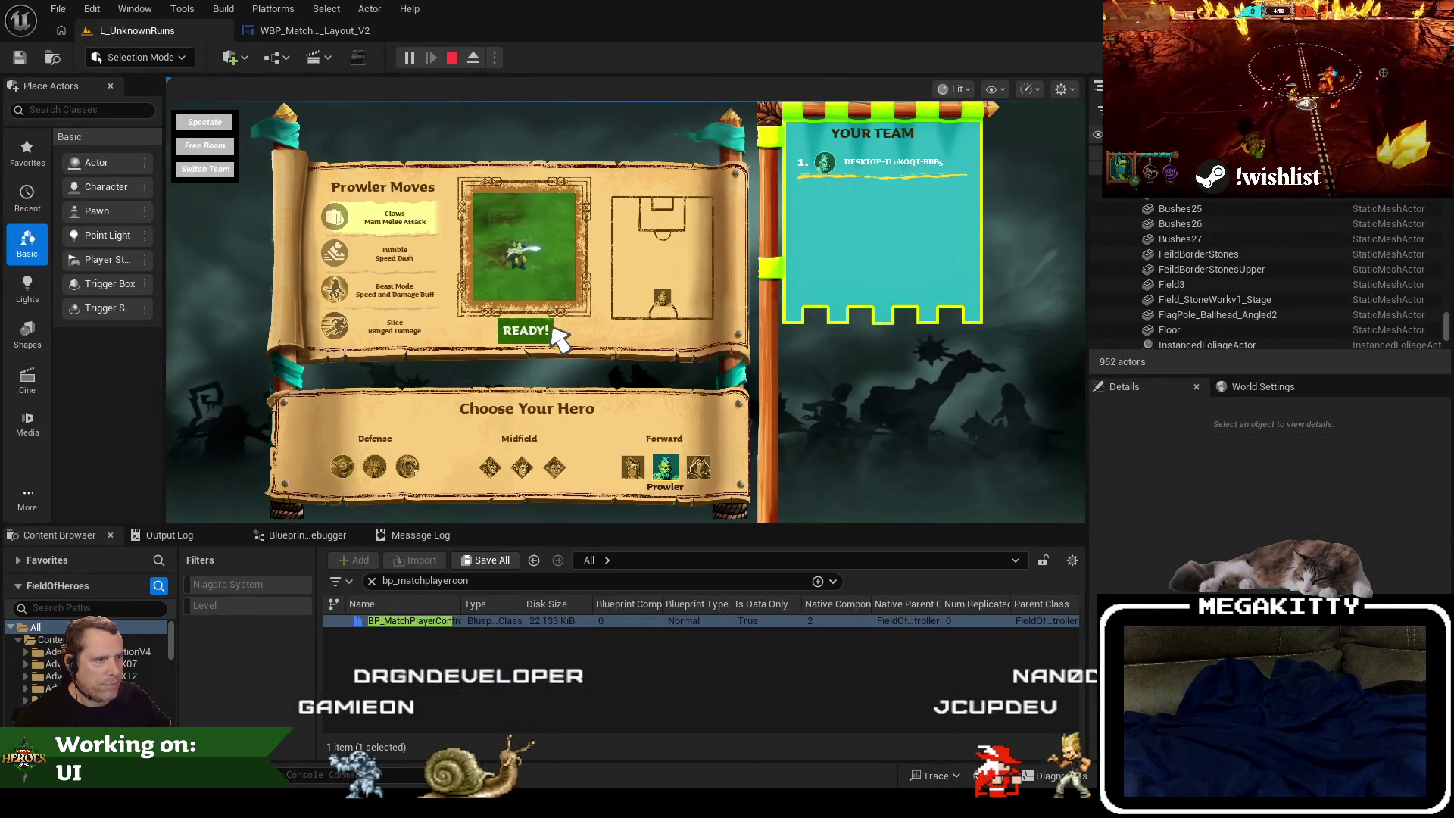
# Ready up, run EndMatch from the console, stop play, and glance at the match-over widget.
pyautogui.click(558, 337)
pyautogui.press('`')
pyautogui.press('Up')
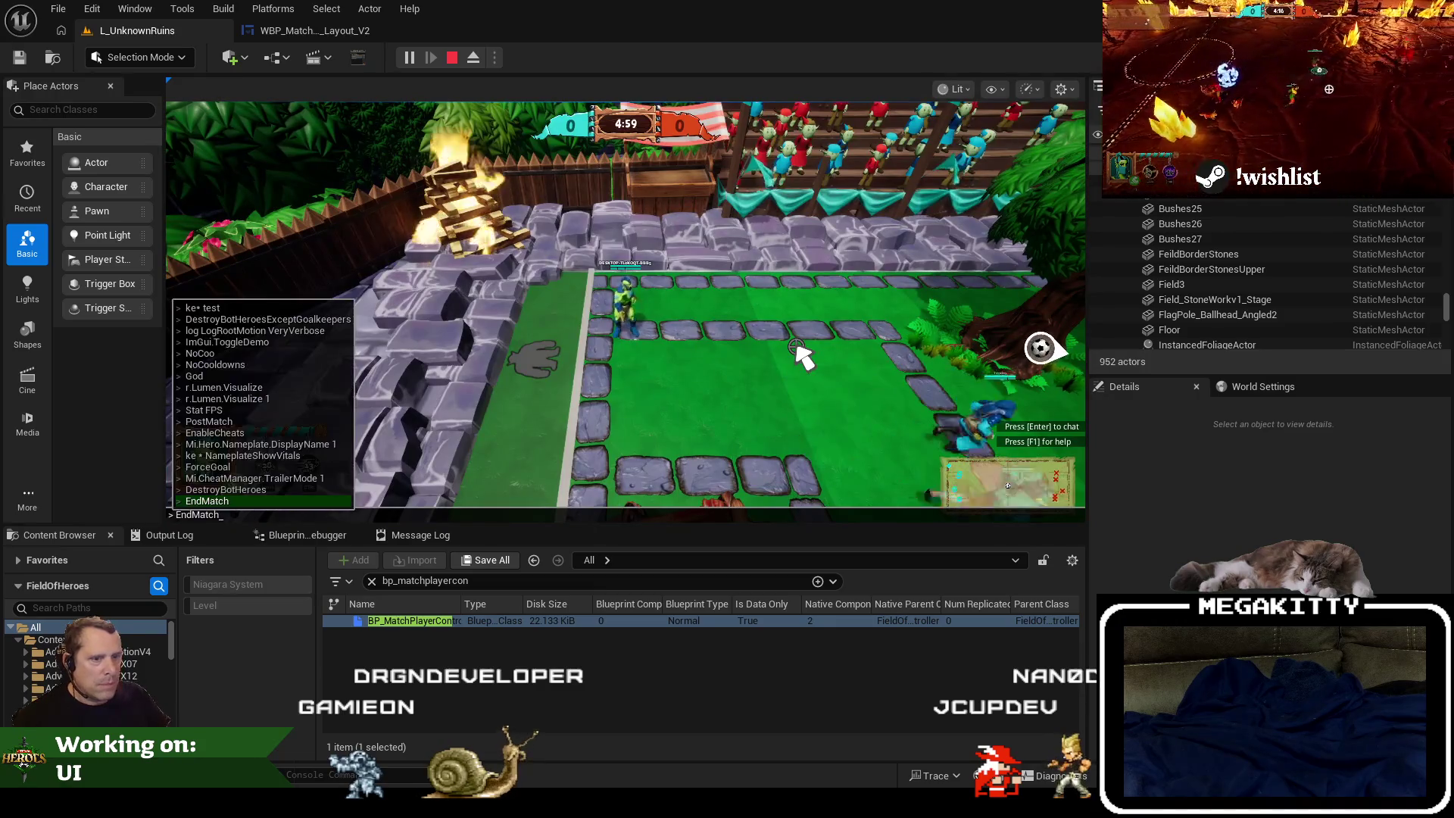
pyautogui.press('Return')
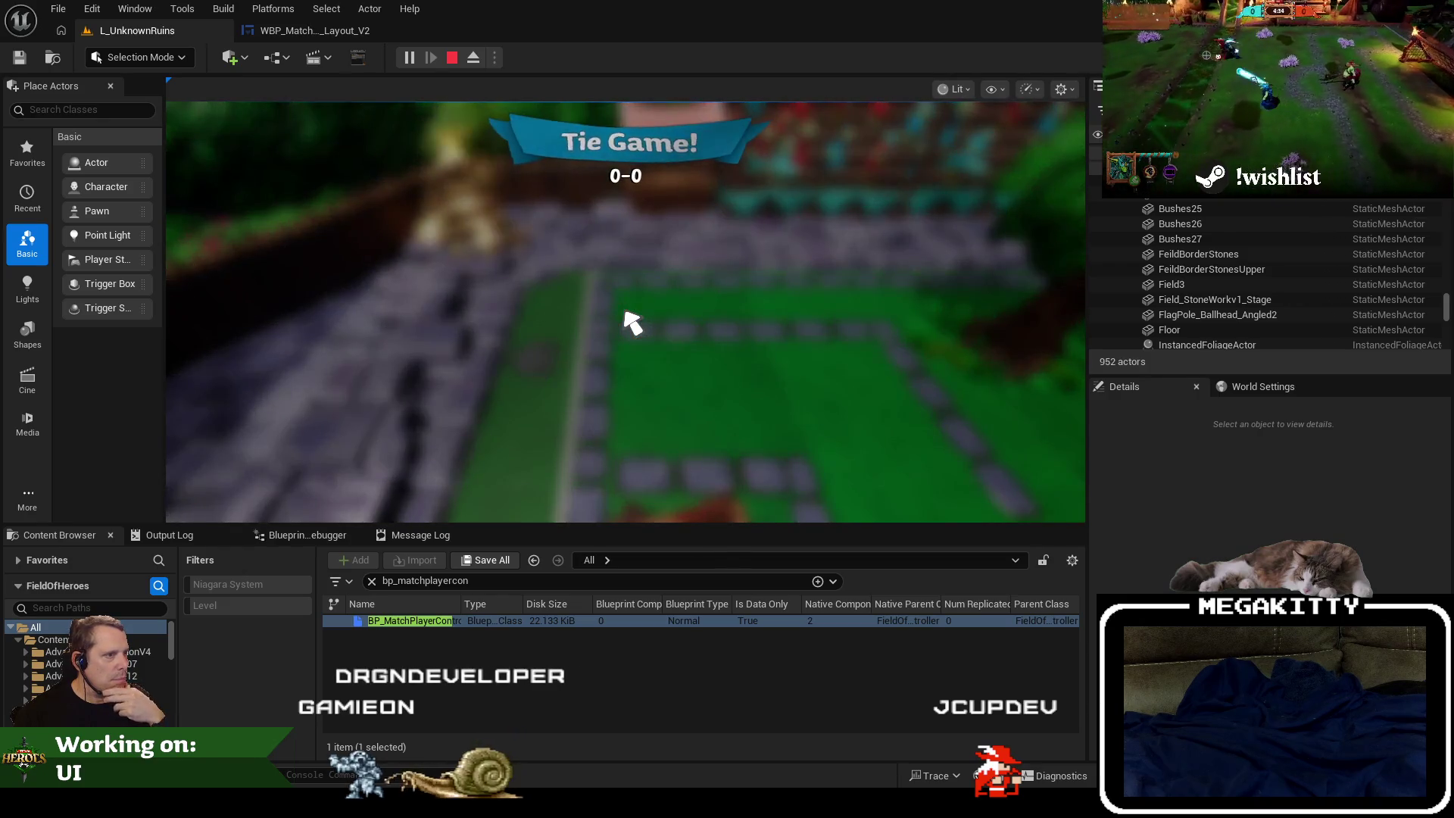
pyautogui.press('Escape')
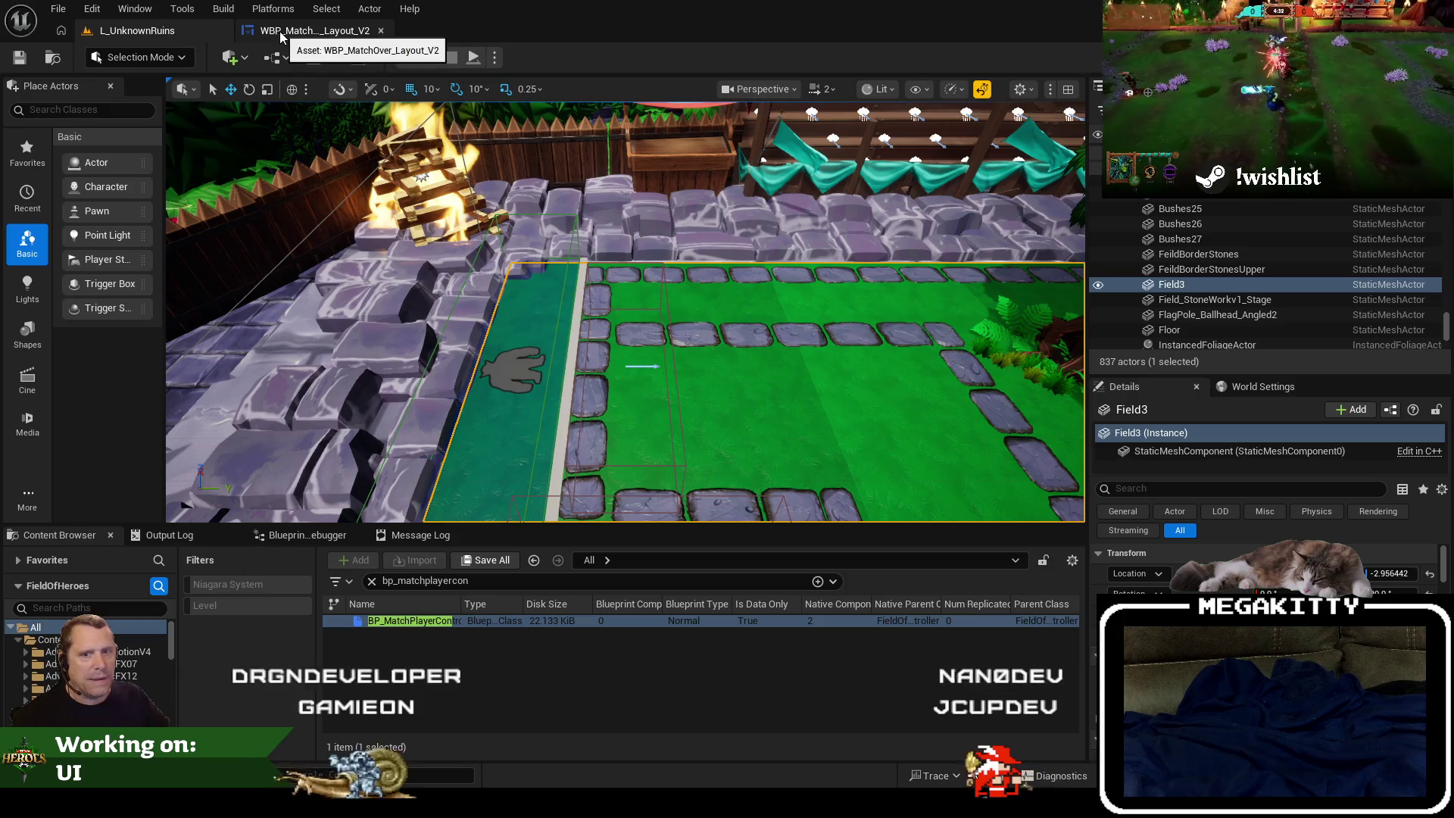
pyautogui.click(280, 37)
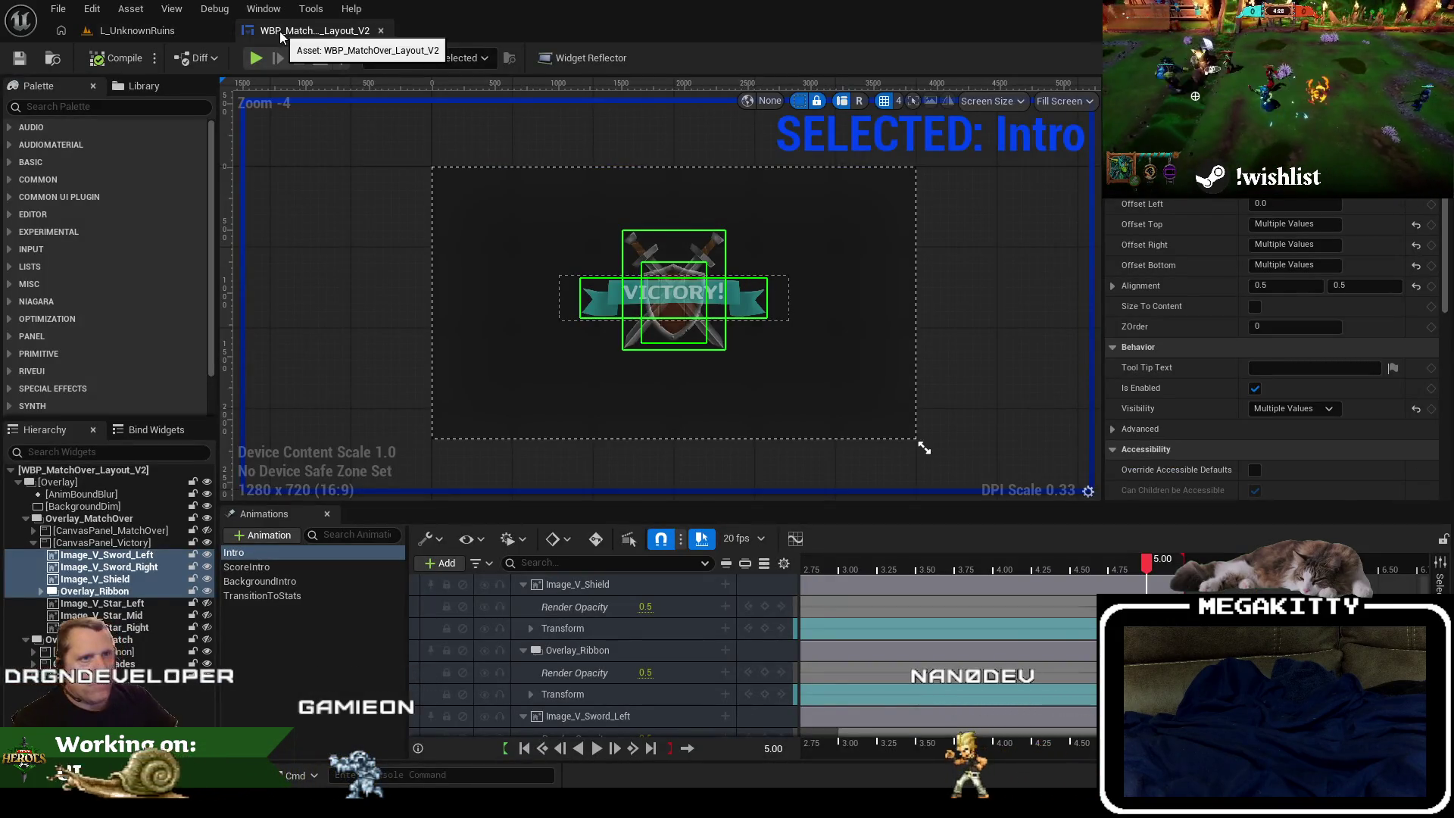
# Replay the L_UnknownRuins match several times with Alt+P, readying up each time, then reopen the widget.
pyautogui.click(189, 29)
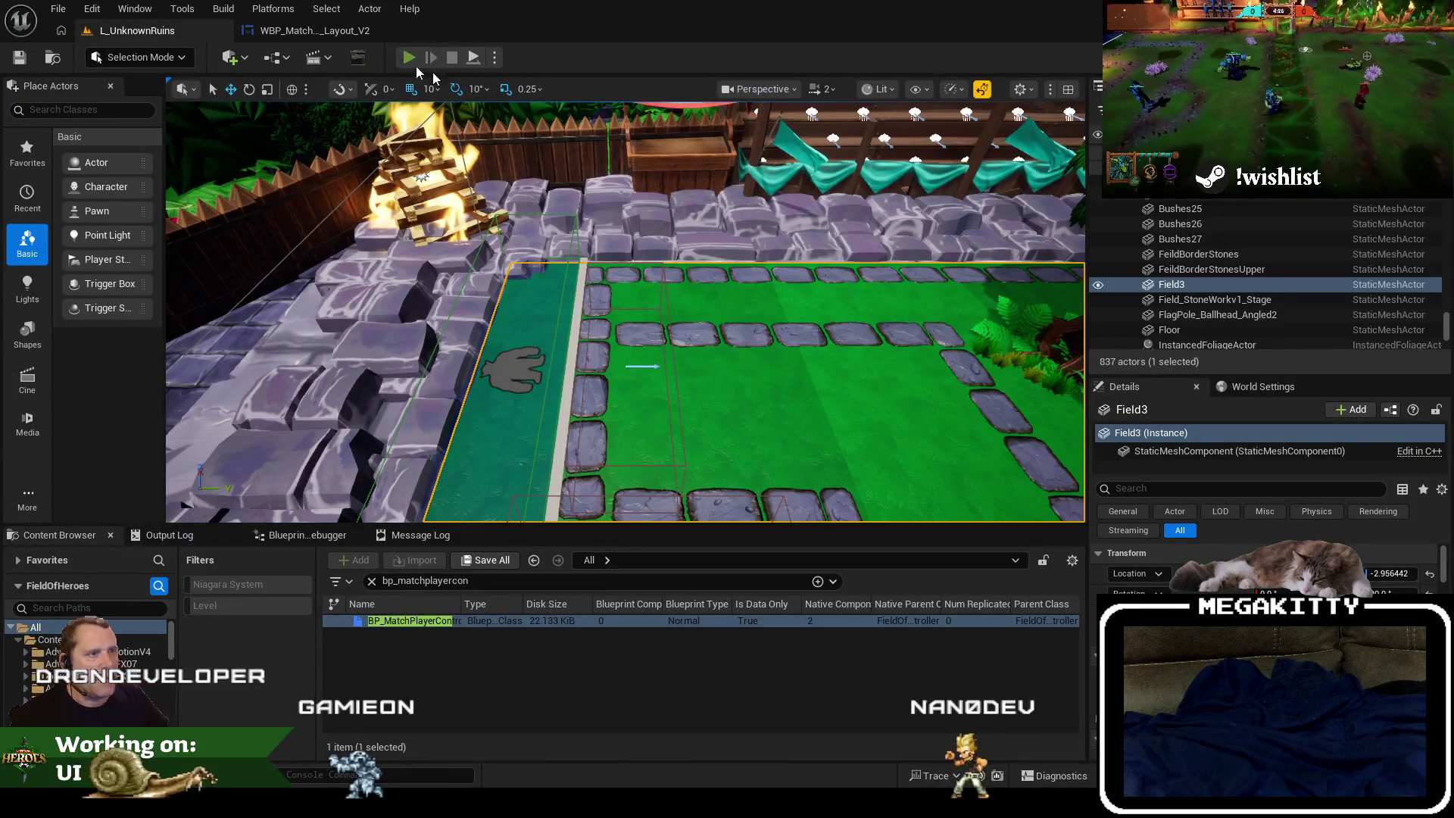
pyautogui.click(411, 64)
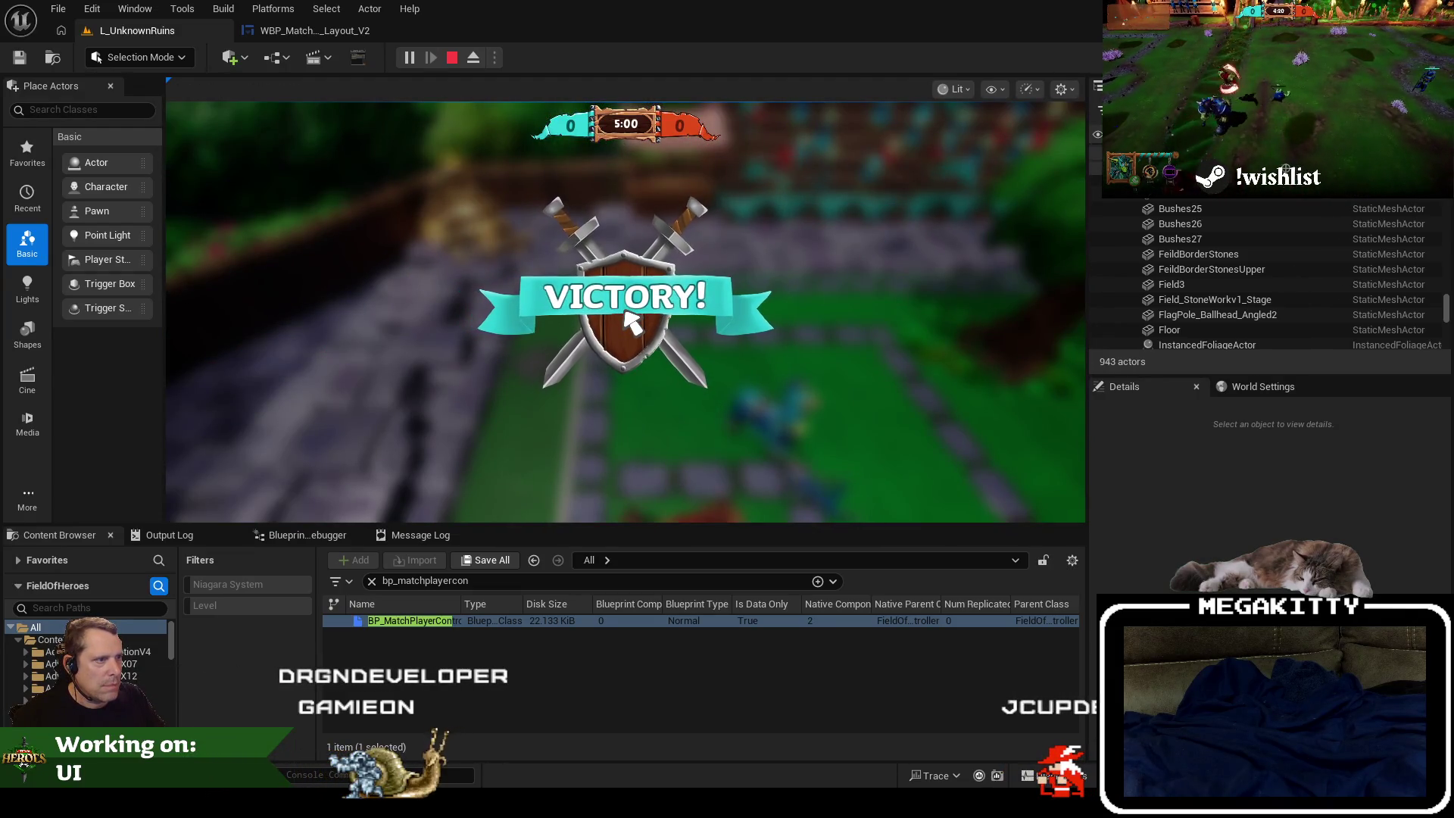
pyautogui.press('Escape')
pyautogui.hotkey('alt', 'p')
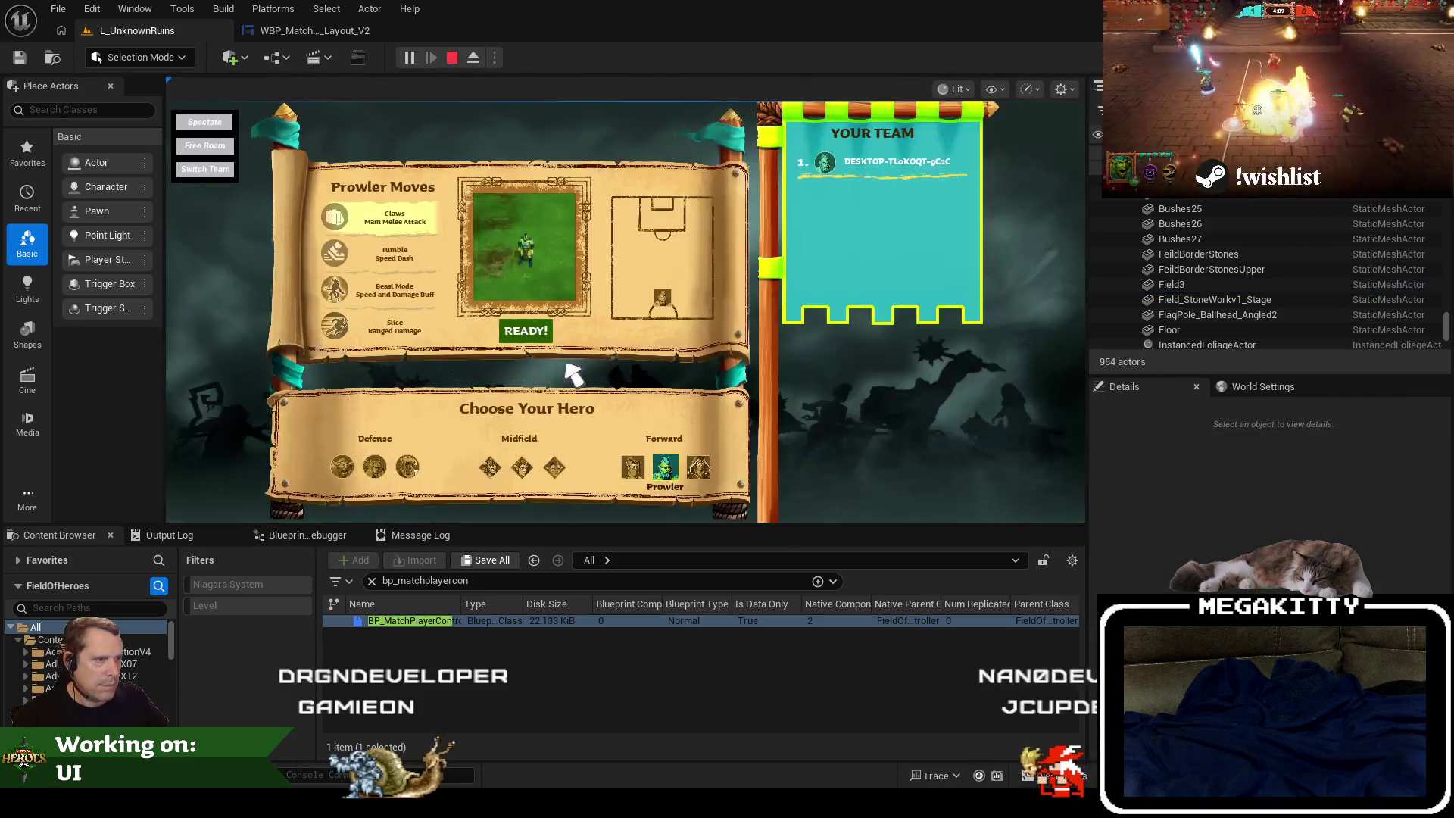
pyautogui.click(512, 334)
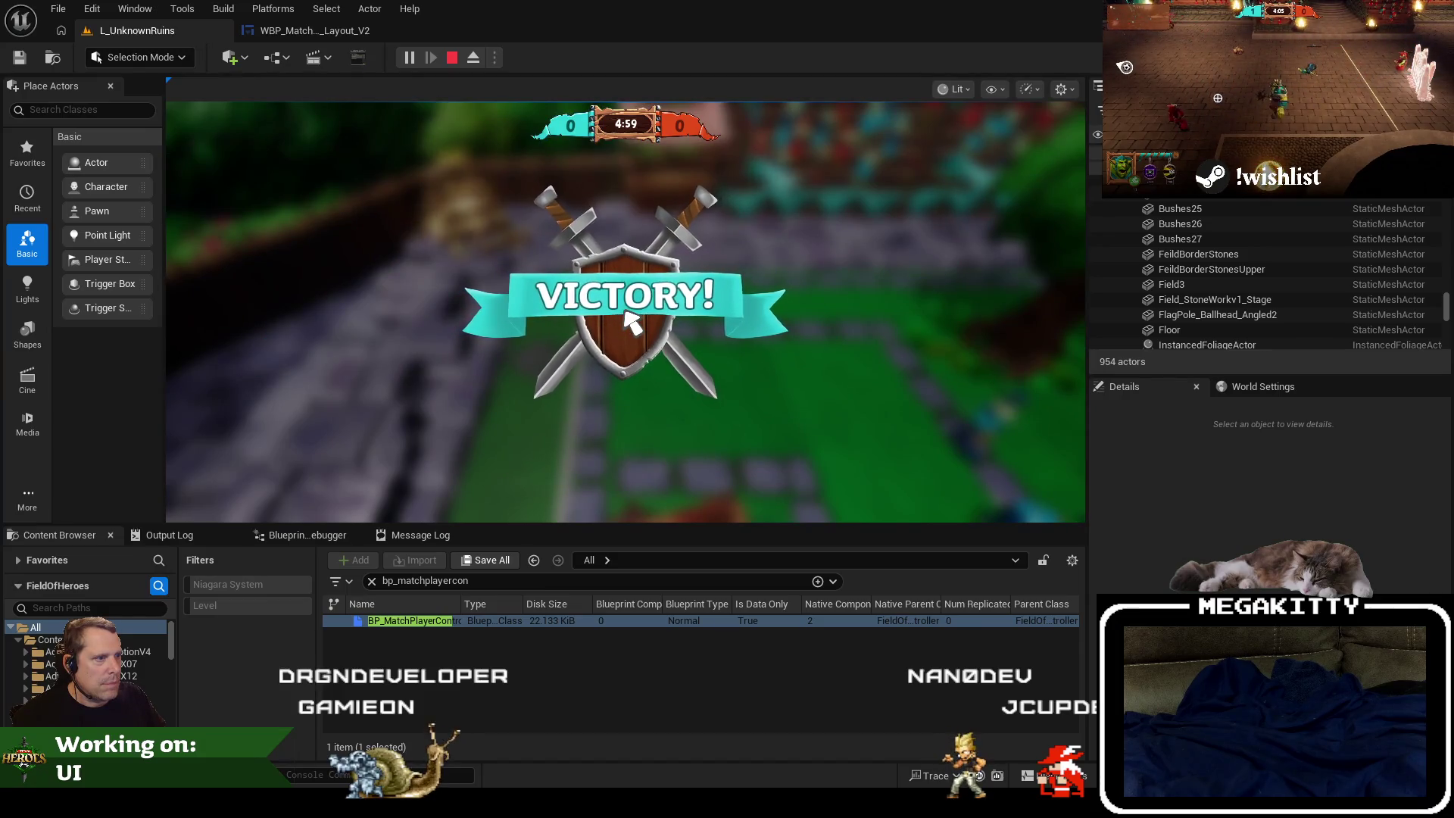
pyautogui.press('Escape')
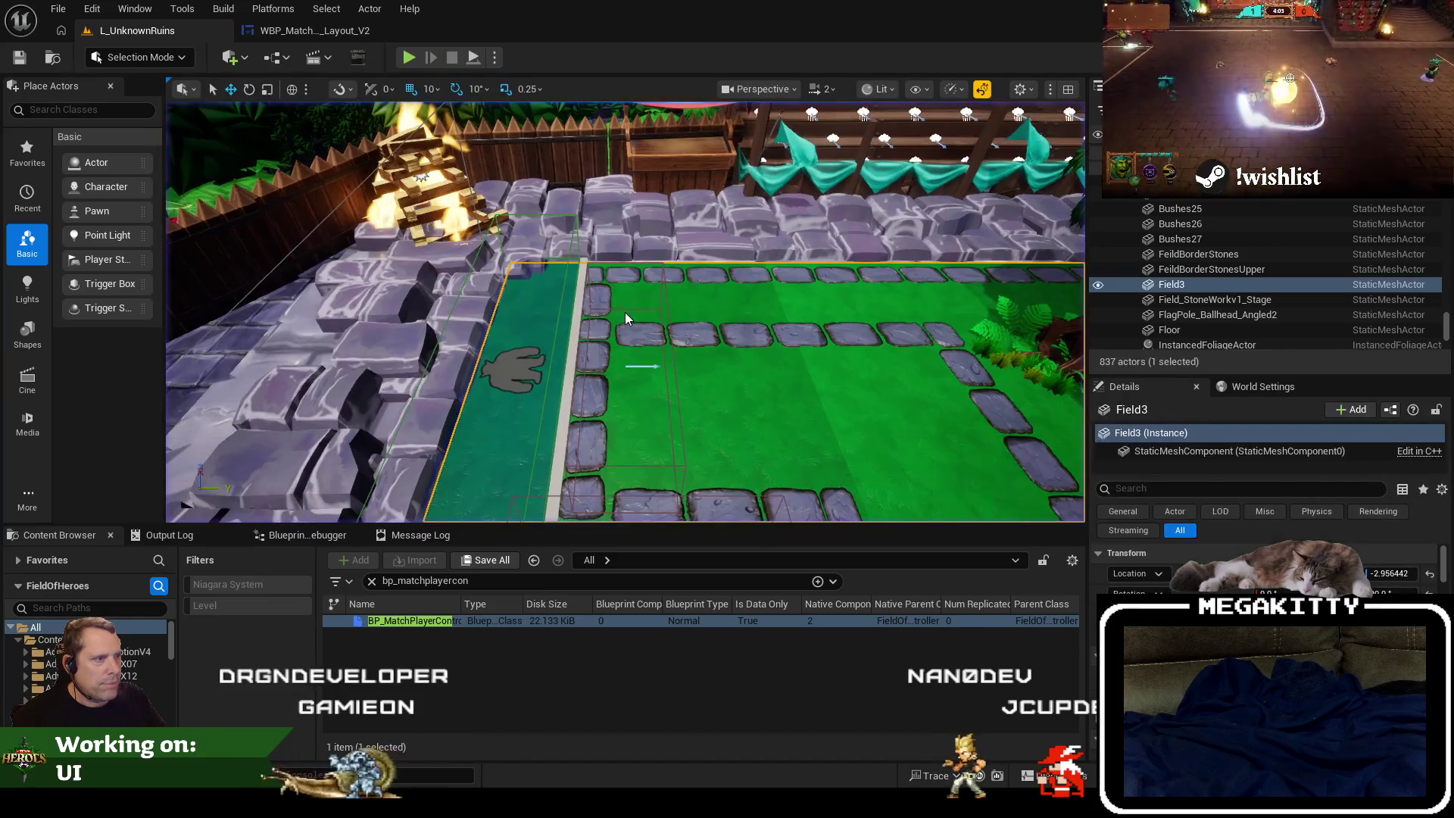
pyautogui.hotkey('alt', 'p')
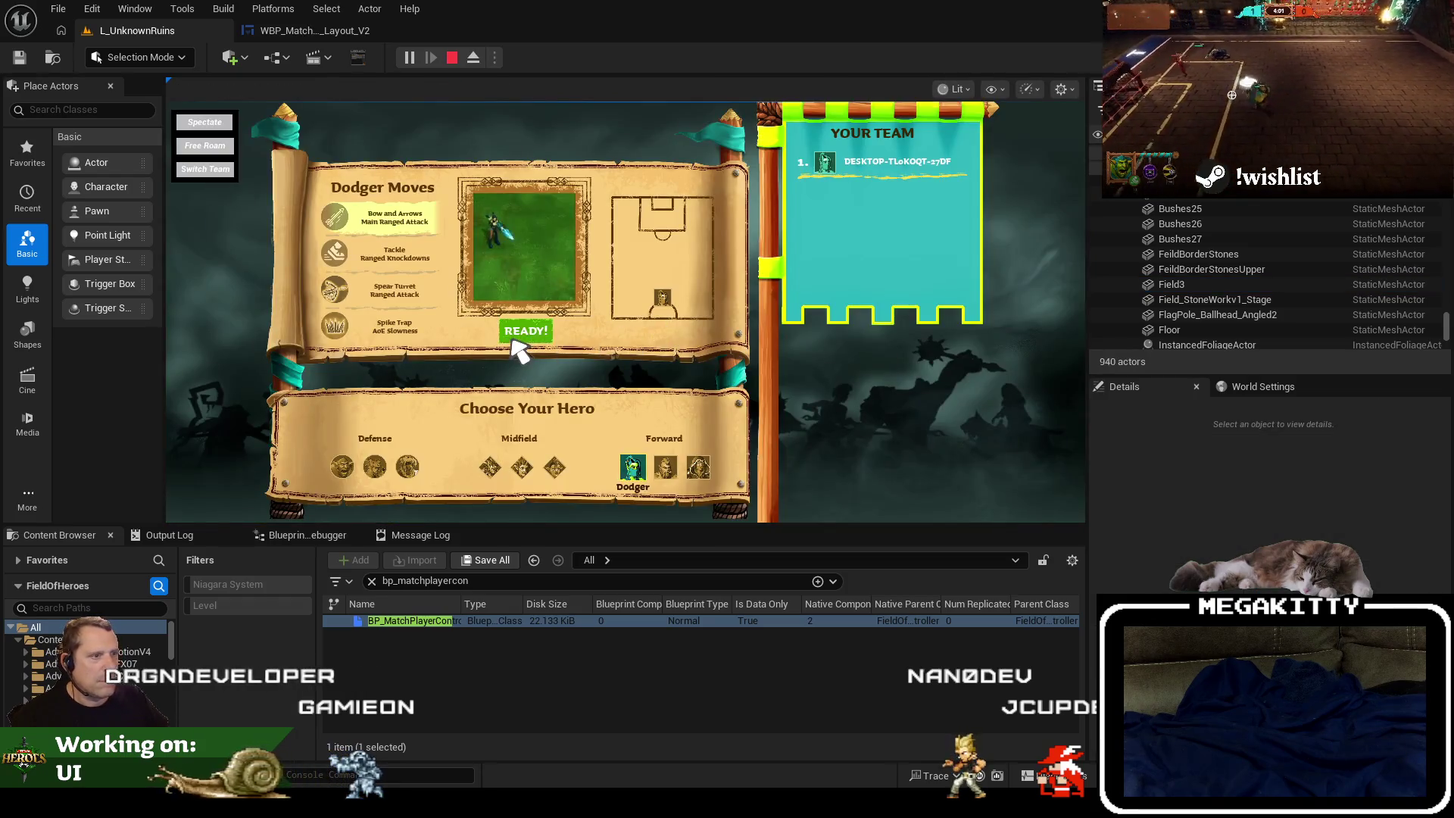
pyautogui.click(519, 329)
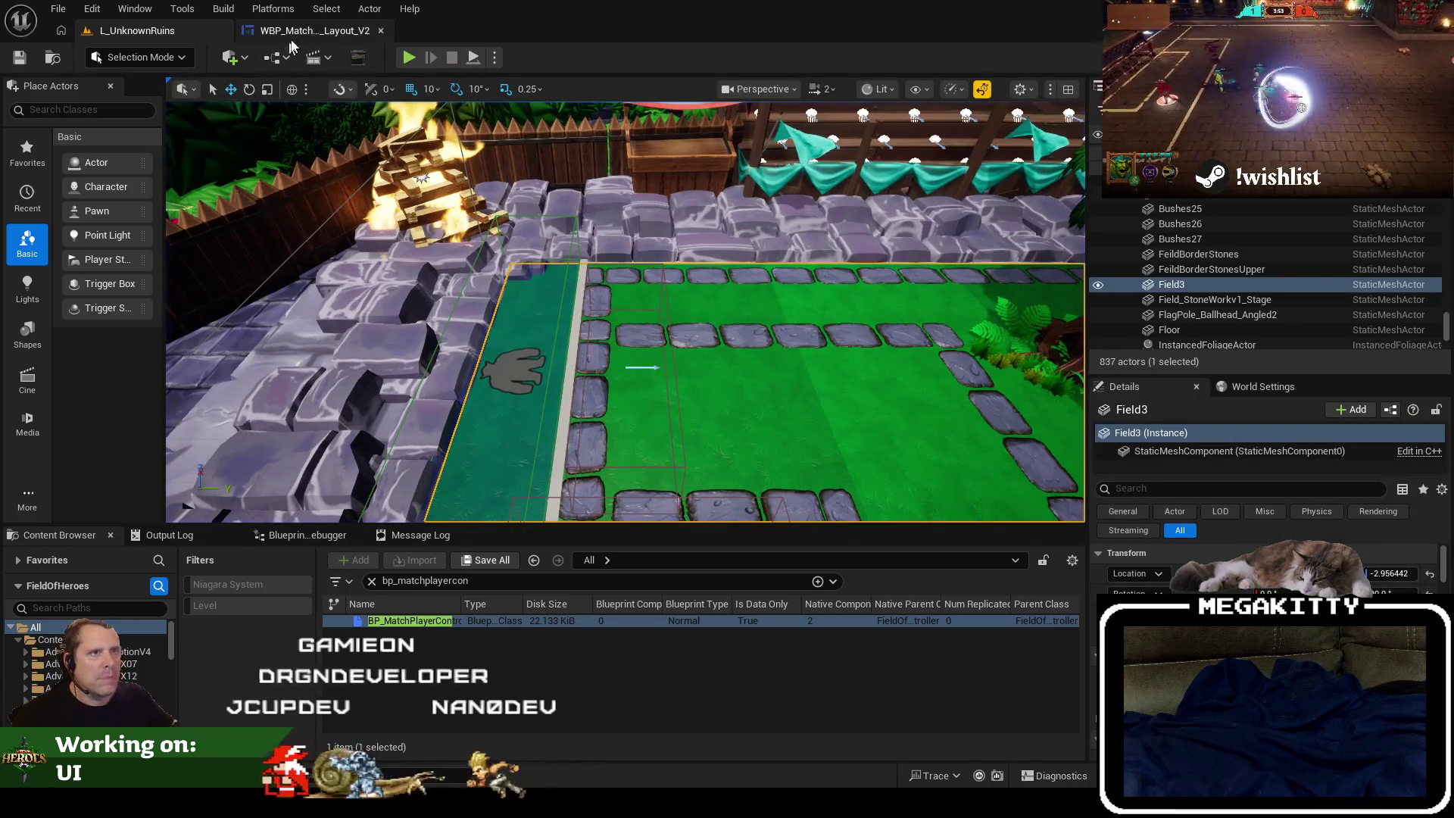
pyautogui.click(314, 30)
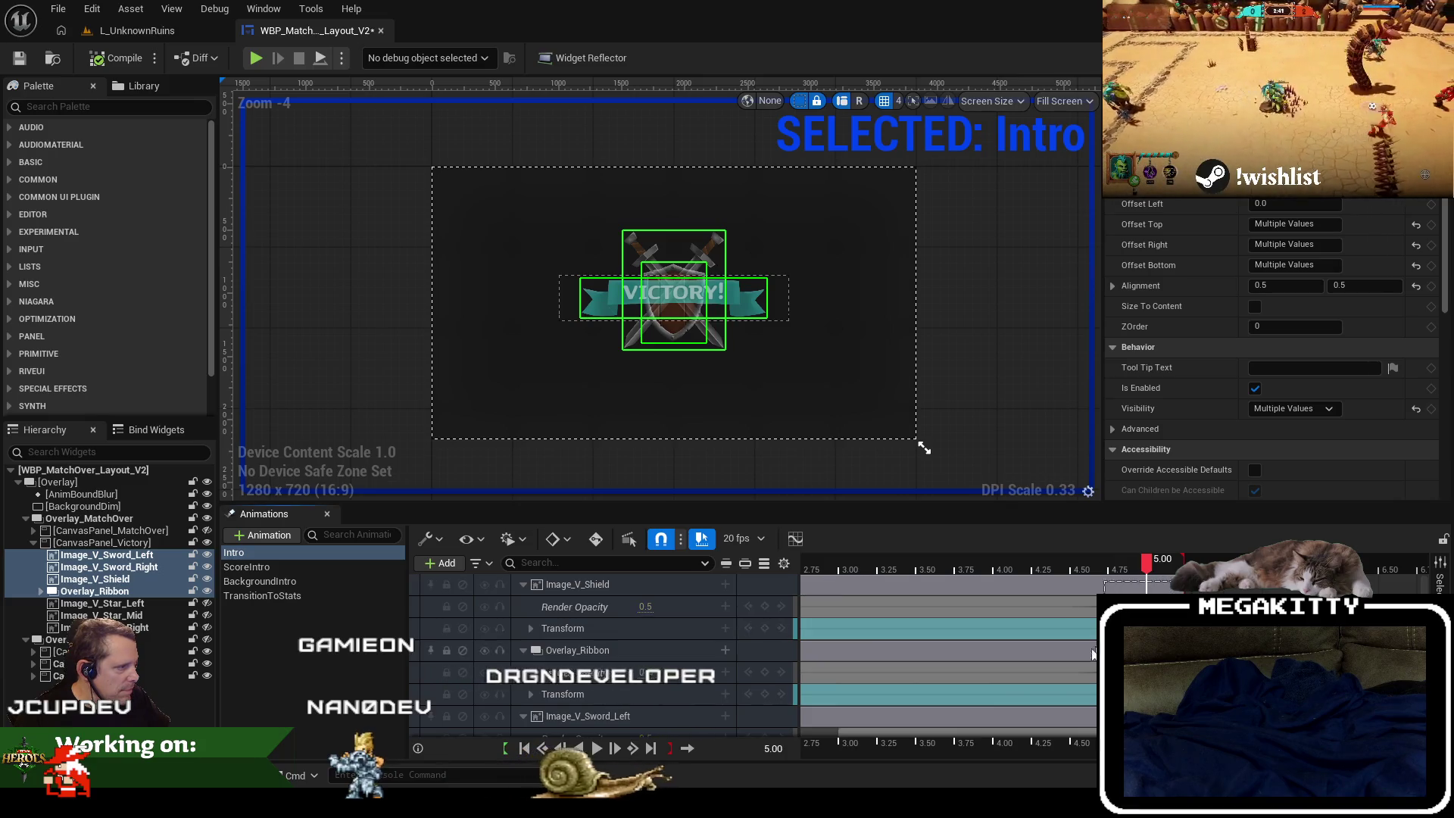
# Move an opacity key from 4.75 to 4.55 seconds and preview the fade-out around 5.05 s.
pyautogui.scroll(-2, 1096, 651)
pyautogui.scroll(-2, 946, 655)
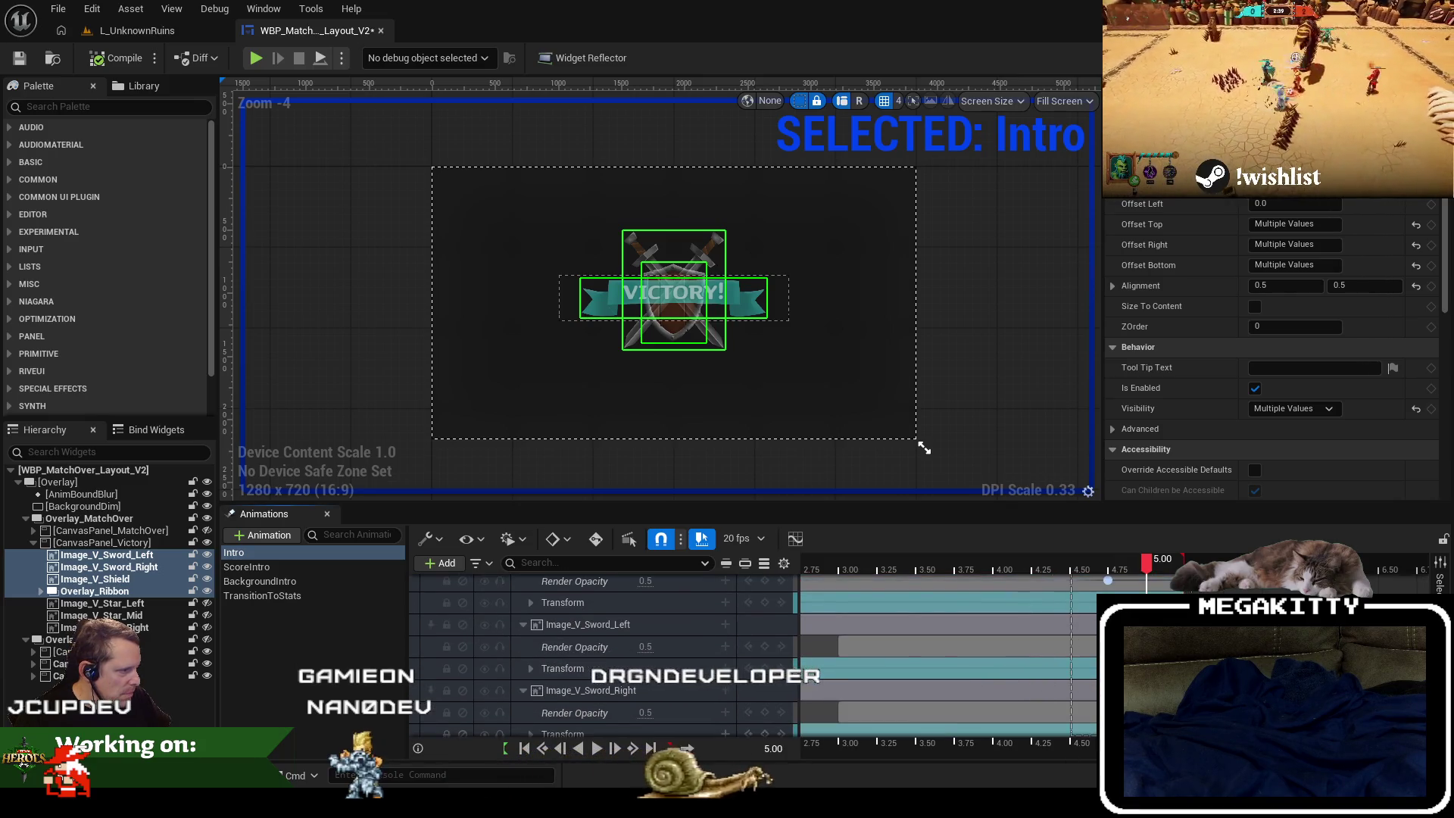
pyautogui.scroll(4, 605, 651)
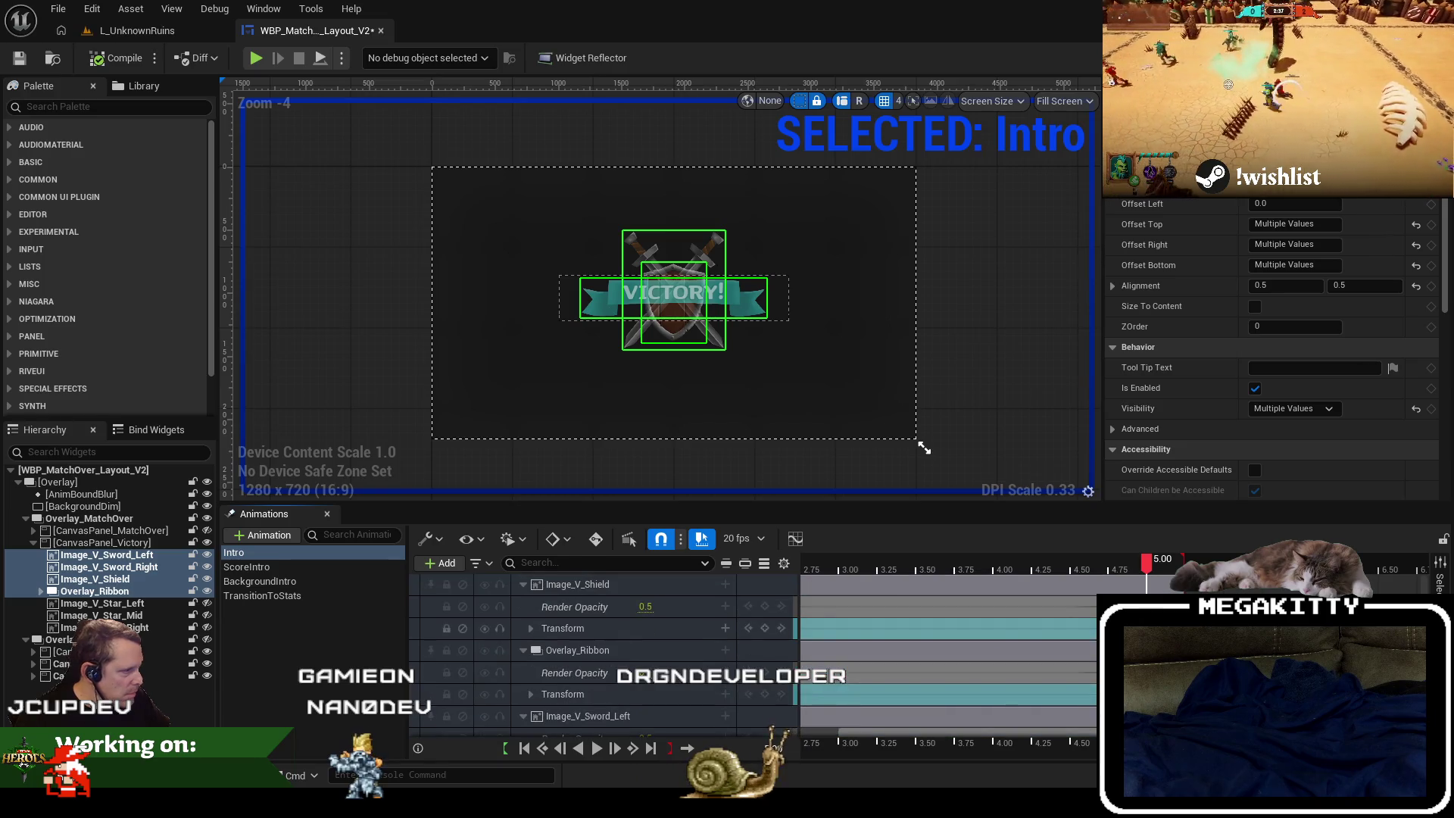
pyautogui.click(1108, 567)
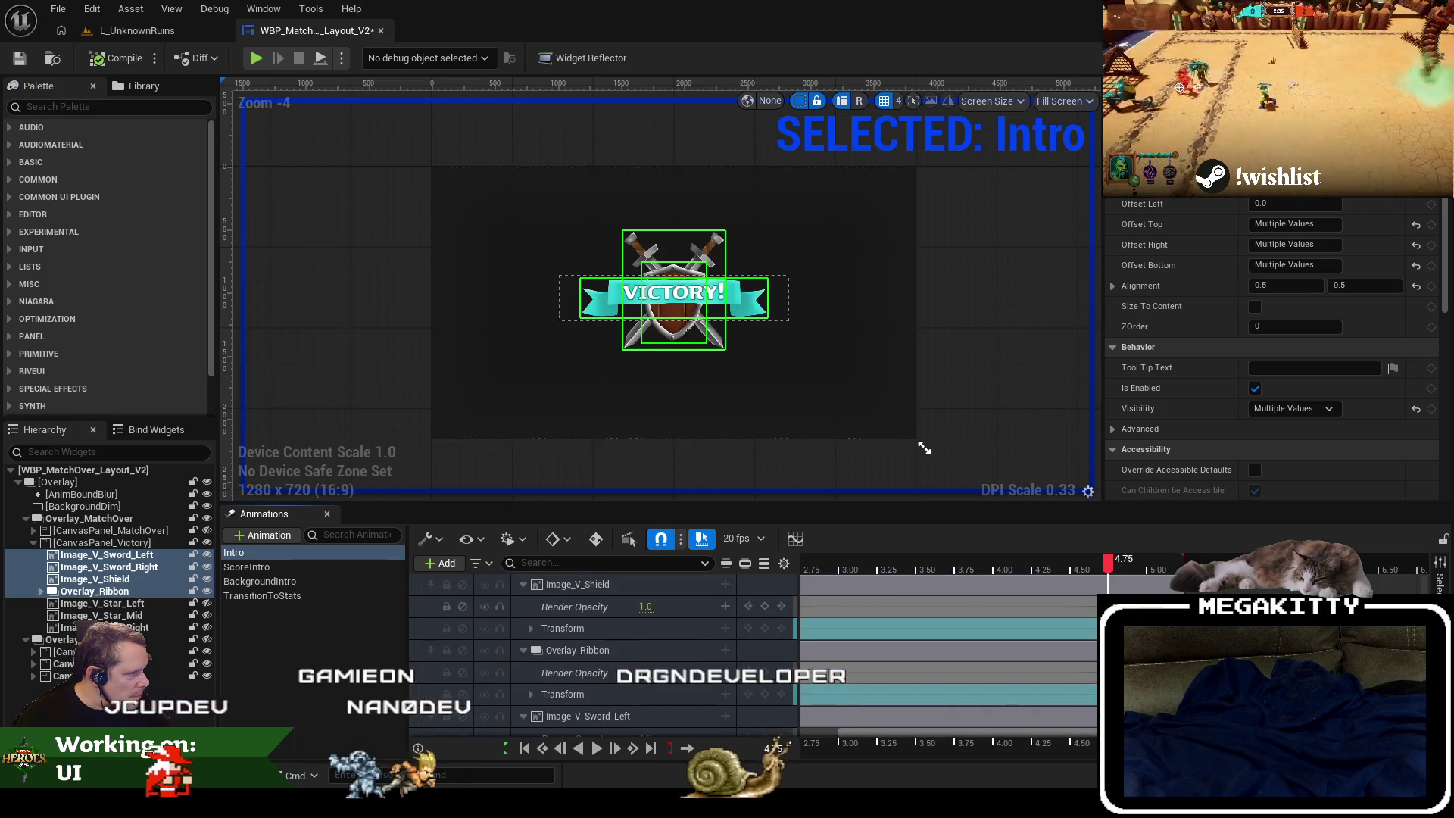
pyautogui.moveTo(1090, 606); pyautogui.dragTo(1070, 607)
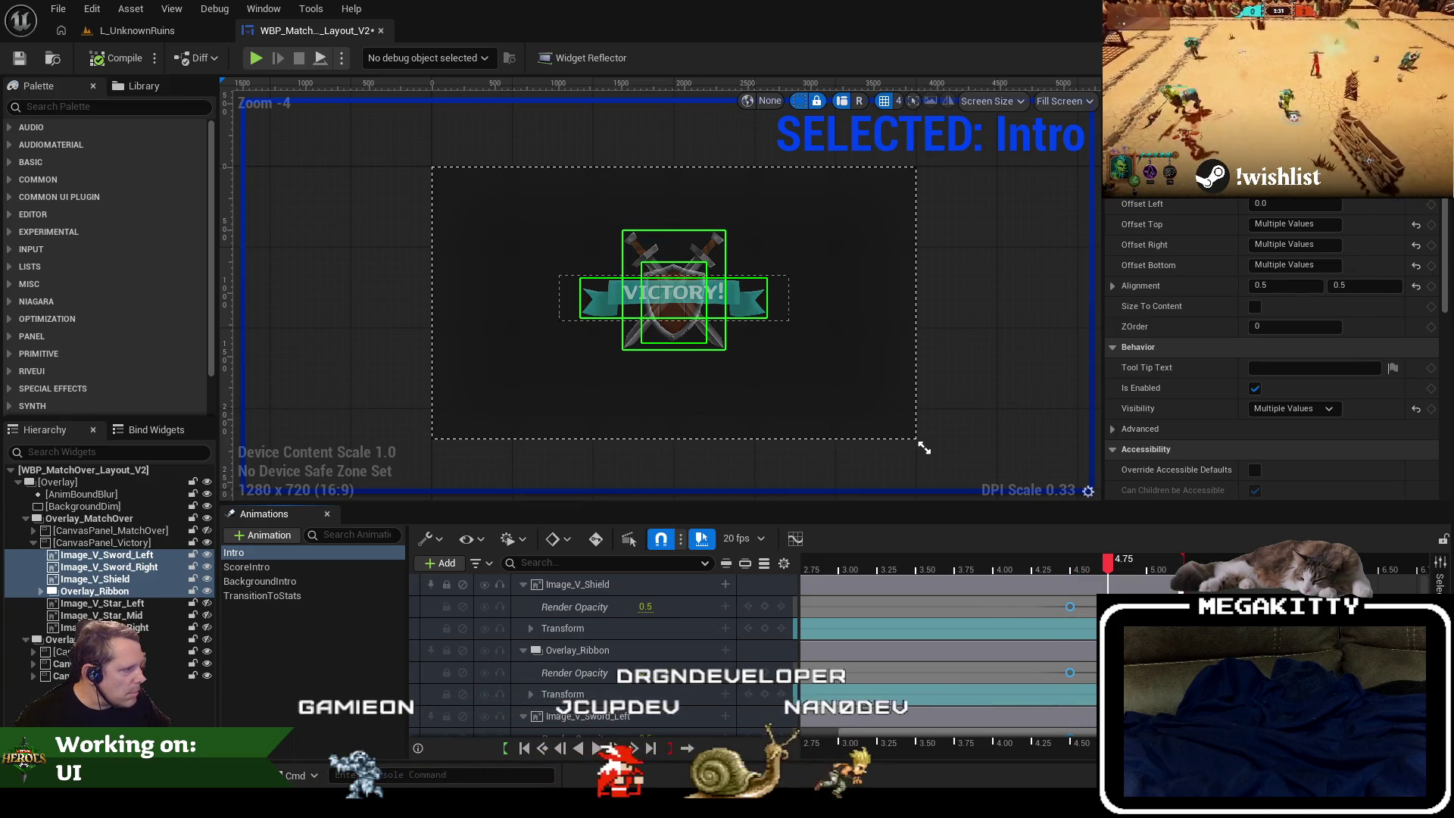
pyautogui.scroll(-4, 605, 651)
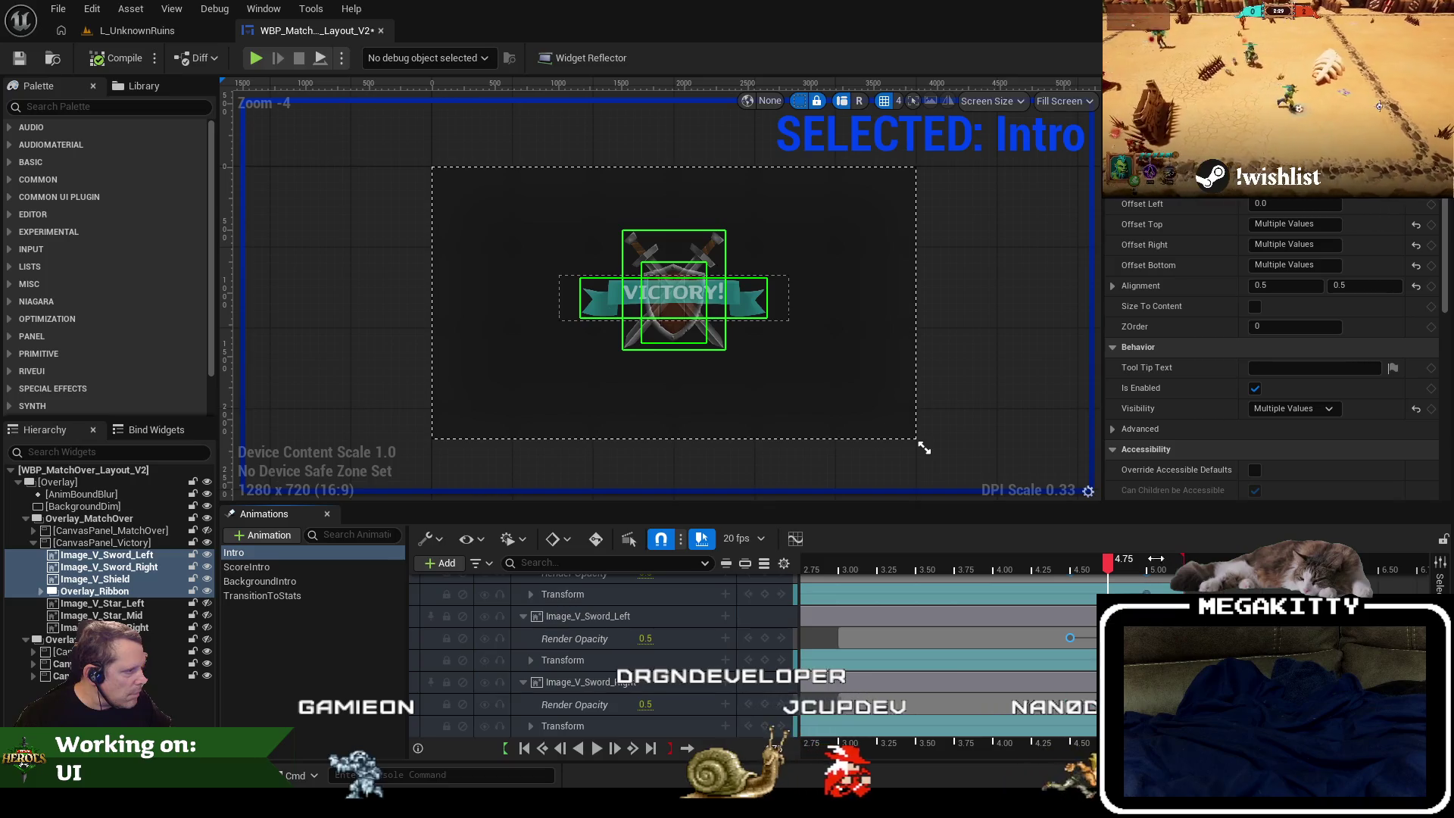
pyautogui.click(1178, 564)
pyautogui.moveTo(1178, 563); pyautogui.dragTo(1154, 564)
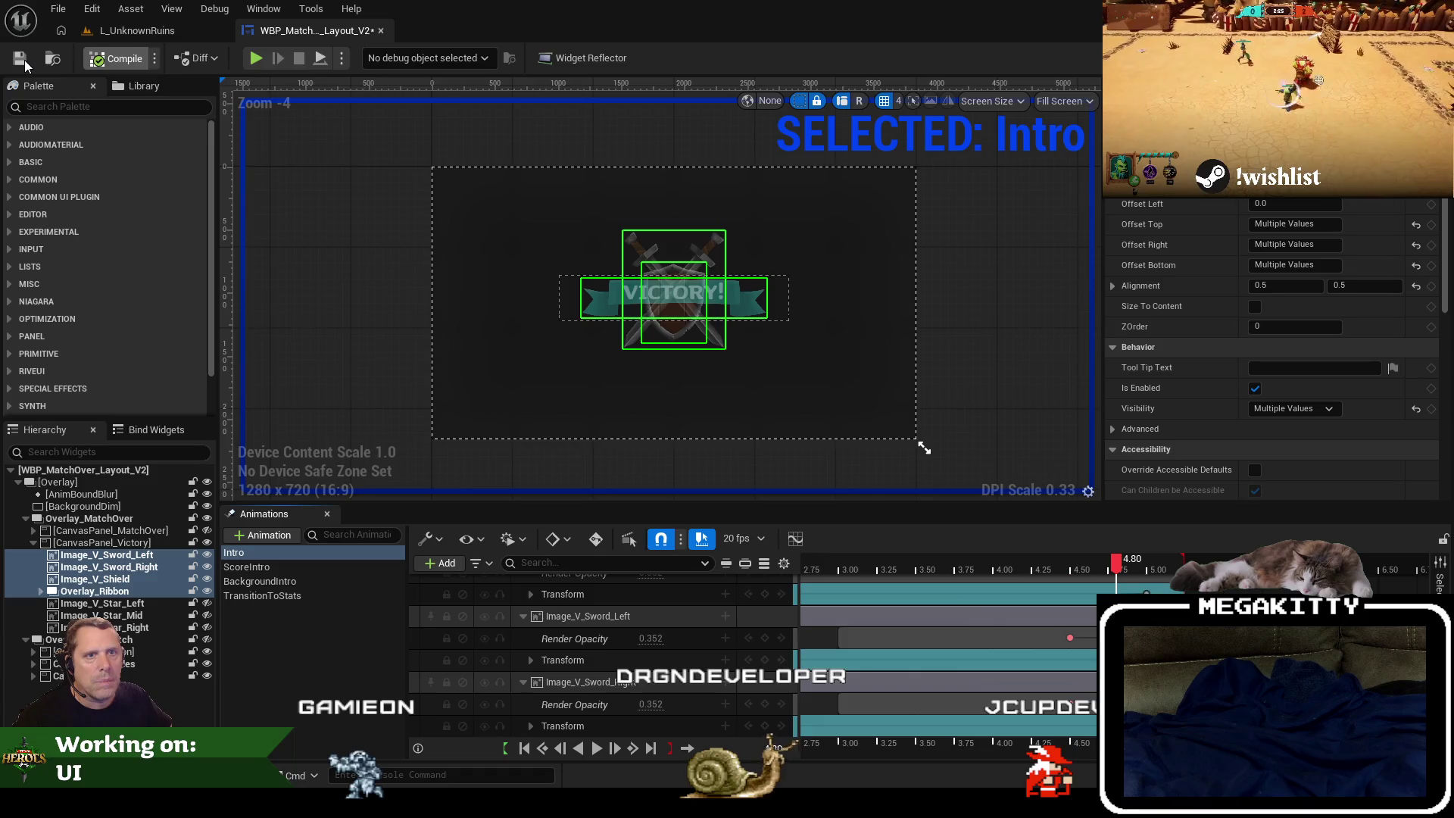
# Reselect all four victory widgets and step the Intro preview forward to 5.05 seconds.
pyautogui.click(137, 30)
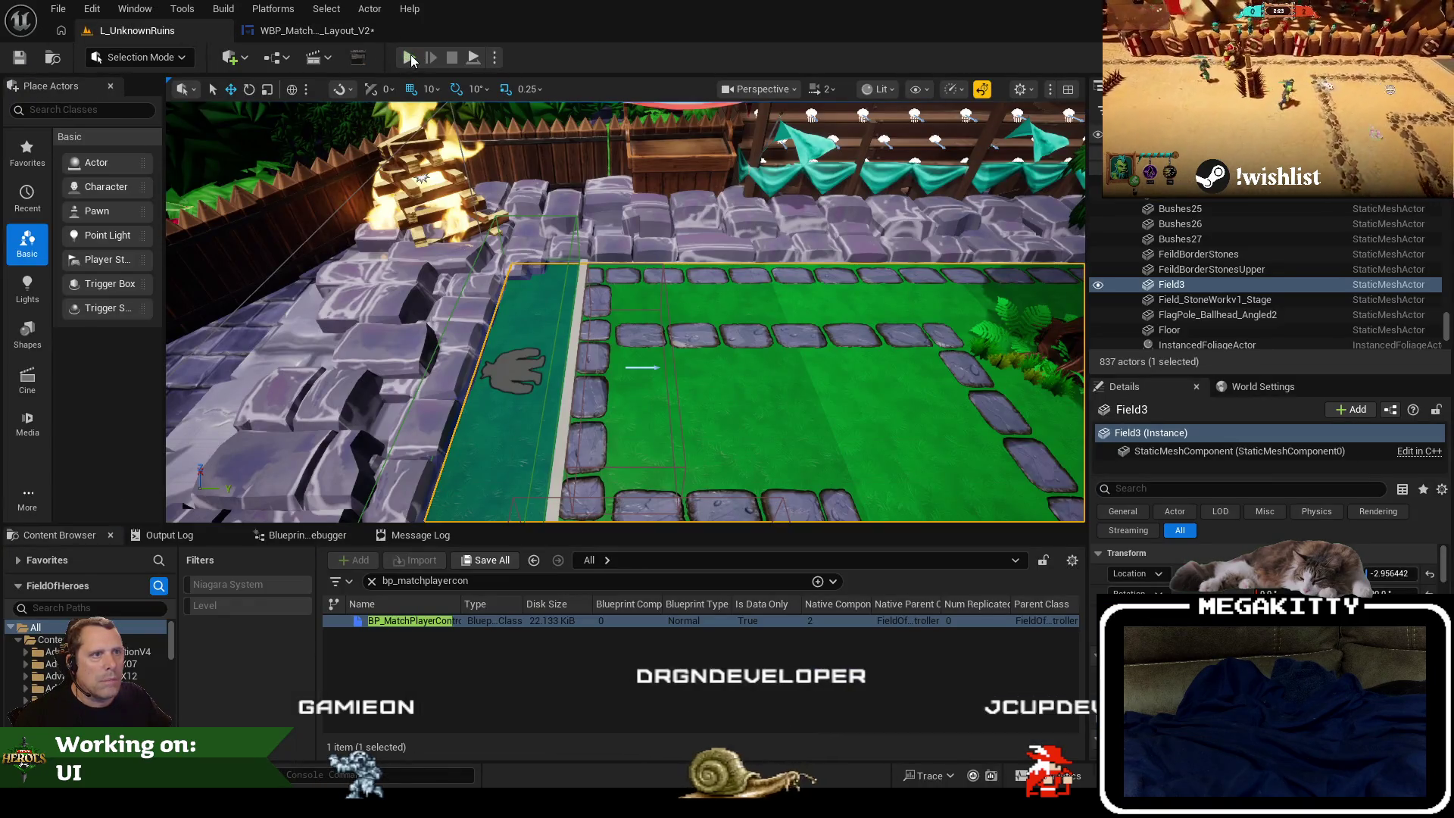
pyautogui.click(310, 30)
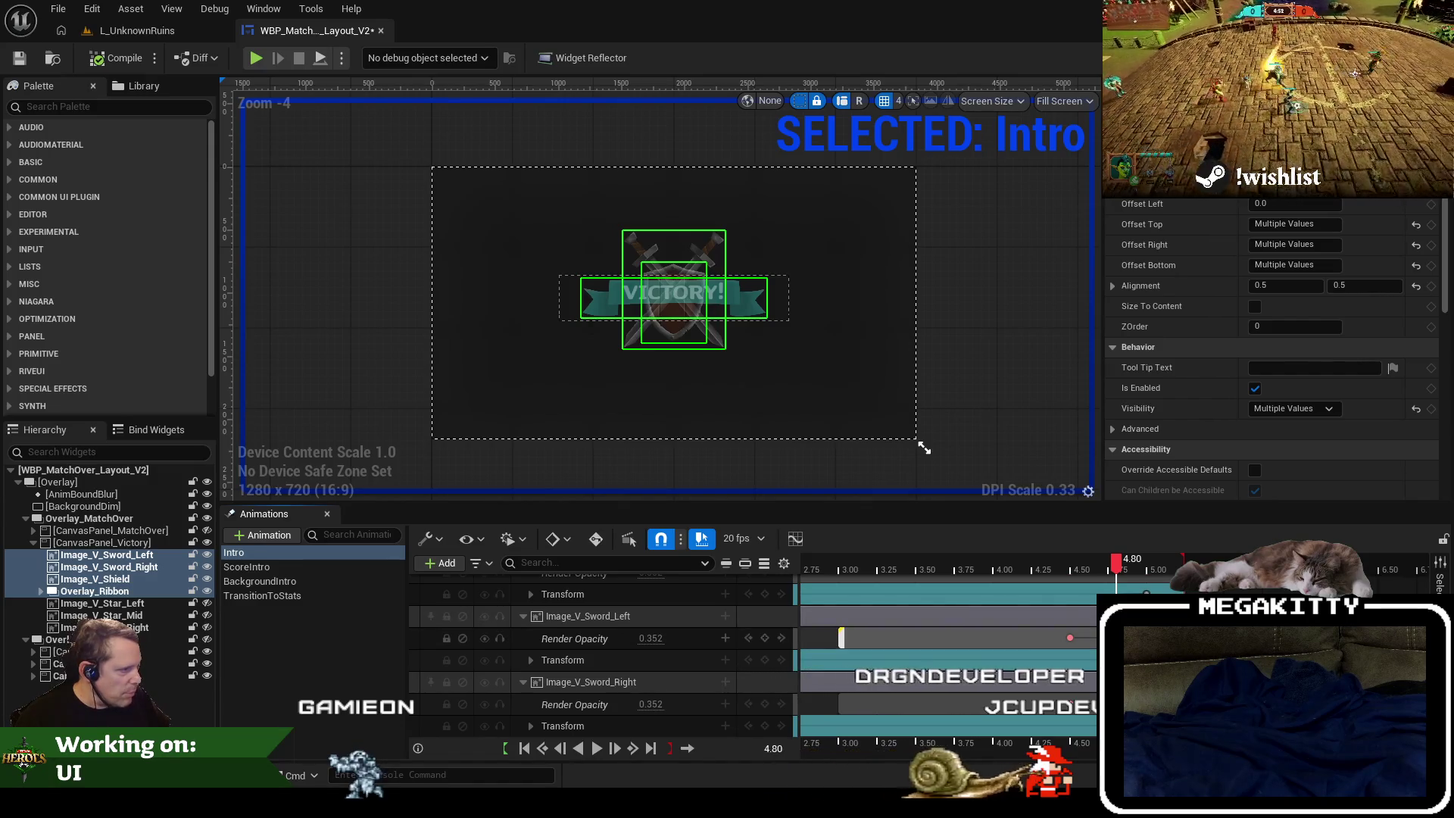
pyautogui.click(106, 554)
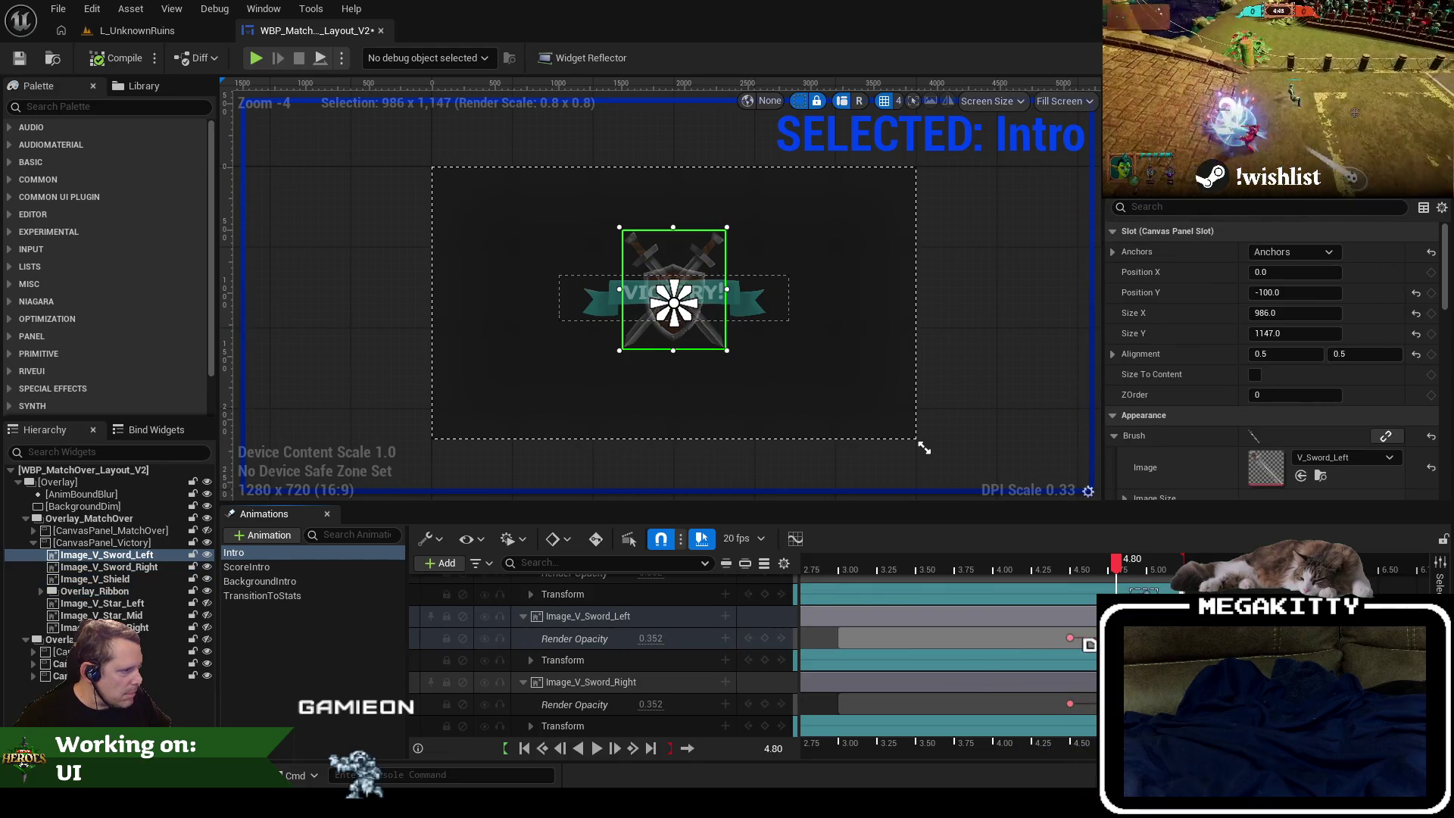
pyautogui.hotkey('ctrl', 'z')
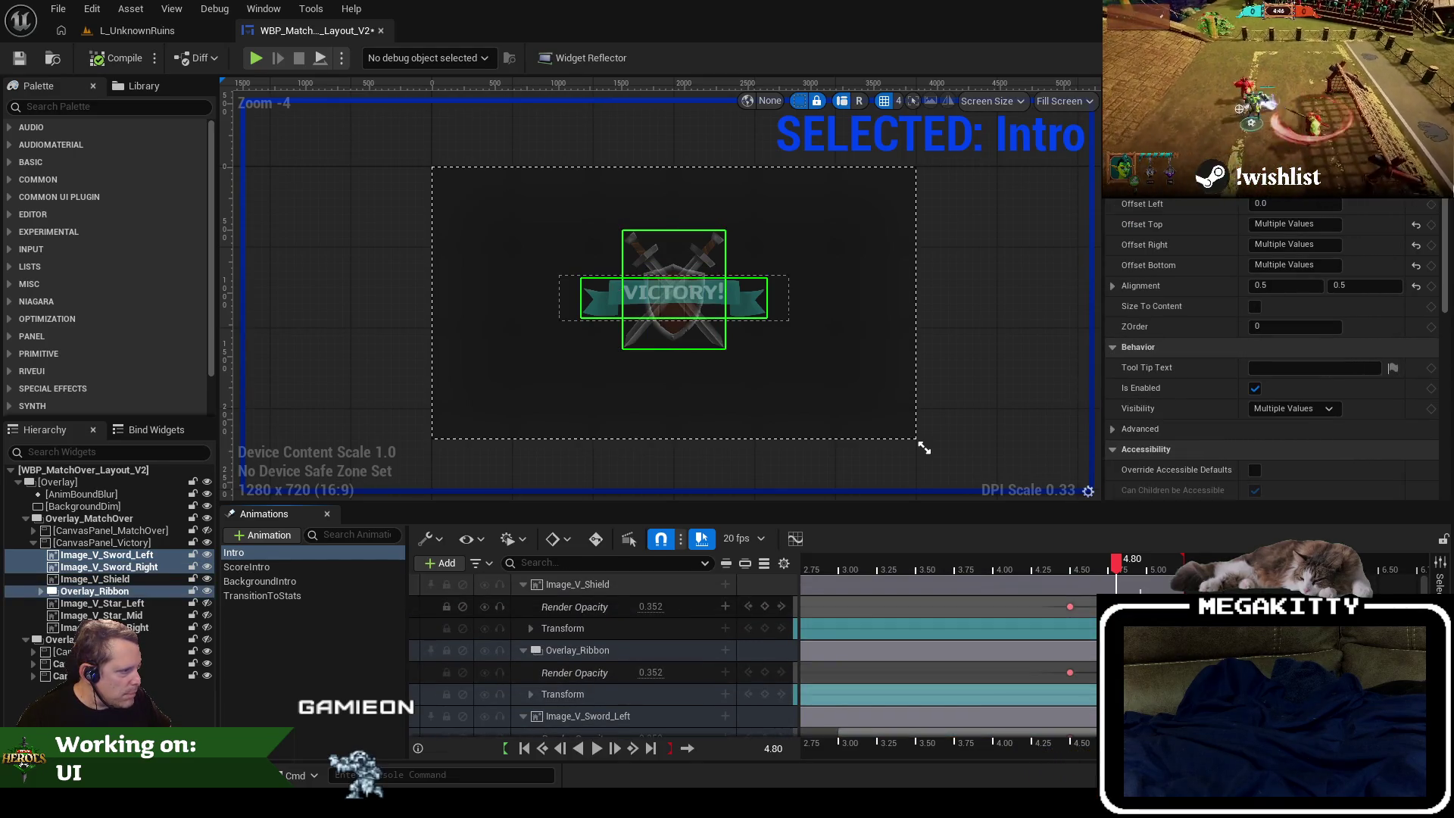
pyautogui.scroll(-4, 602, 651)
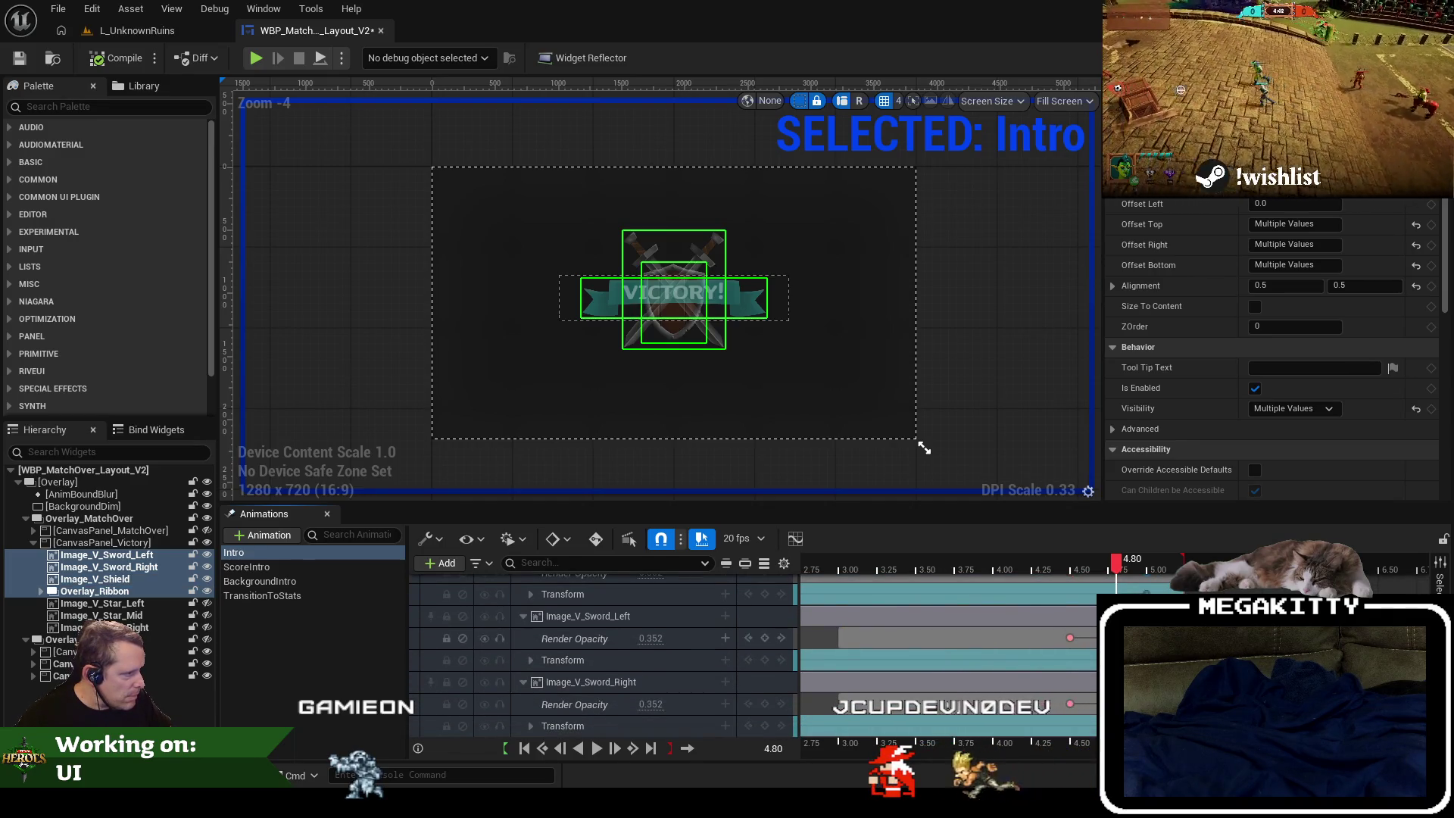
pyautogui.press('space')
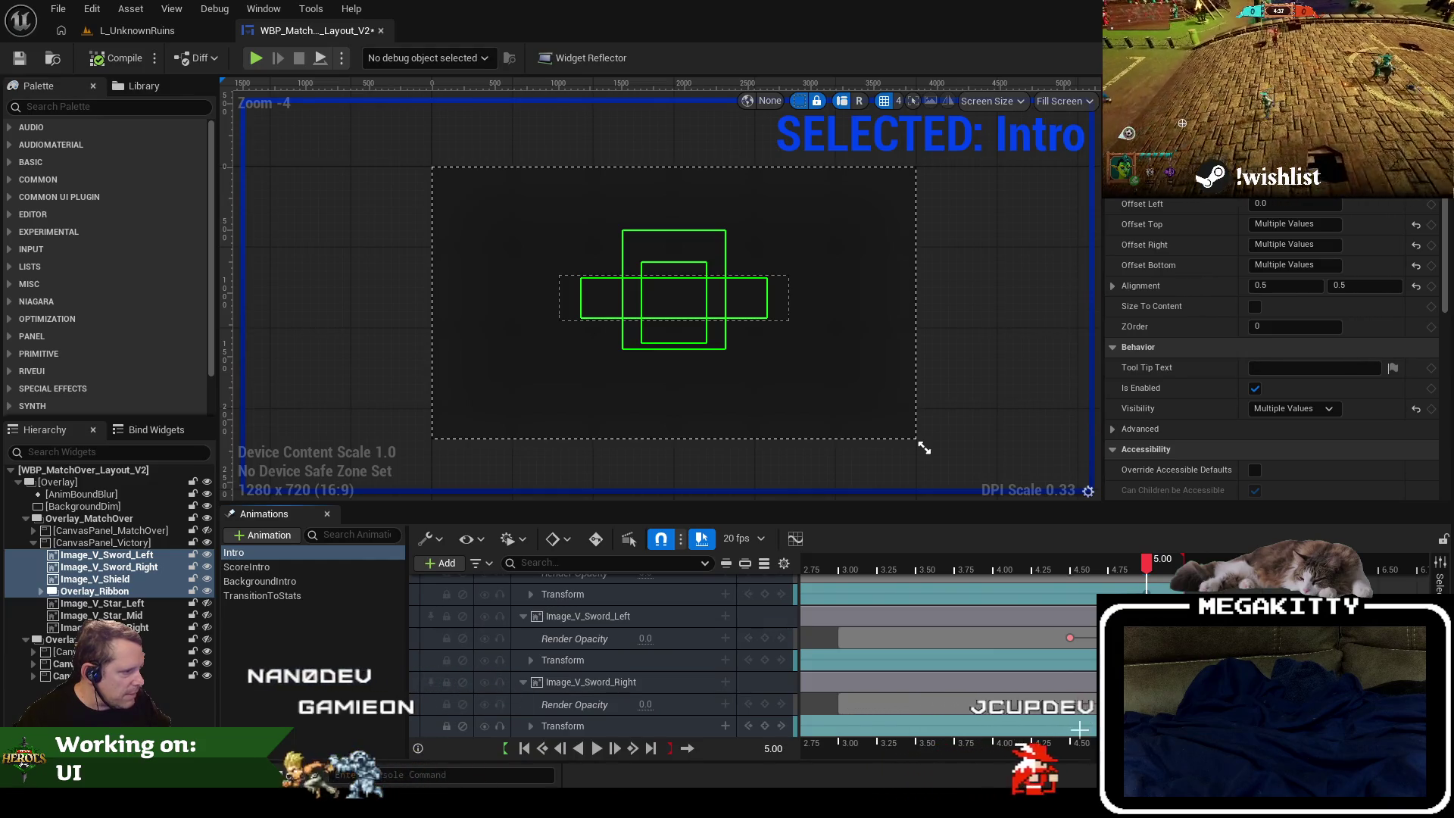
# Shift the fade-out keyframes 0.16 seconds earlier and save the widget blueprint.
pyautogui.scroll(3, 1071, 606)
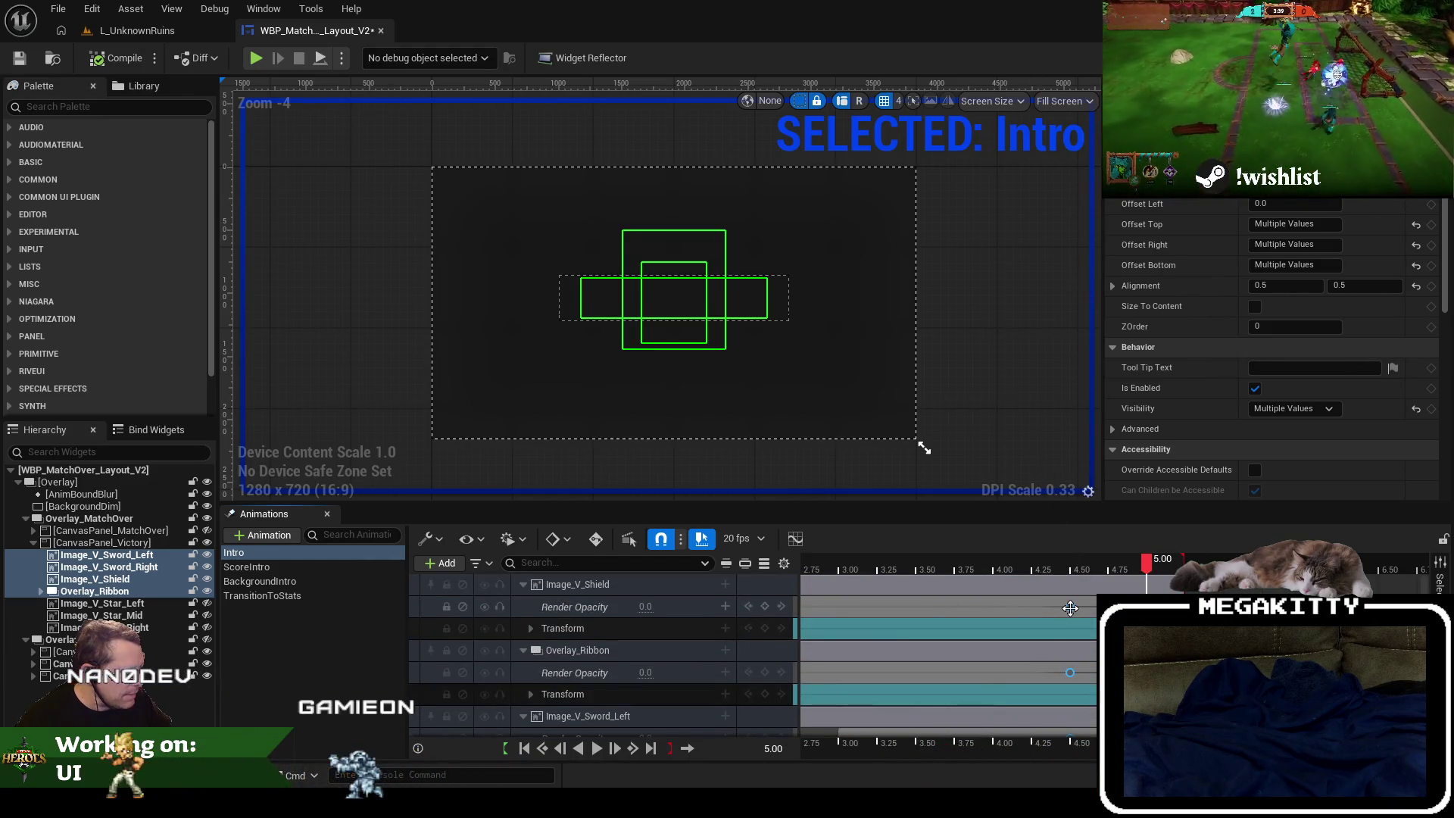
pyautogui.moveTo(1070, 608); pyautogui.dragTo(1041, 599)
pyautogui.scroll(-3, 816, 640)
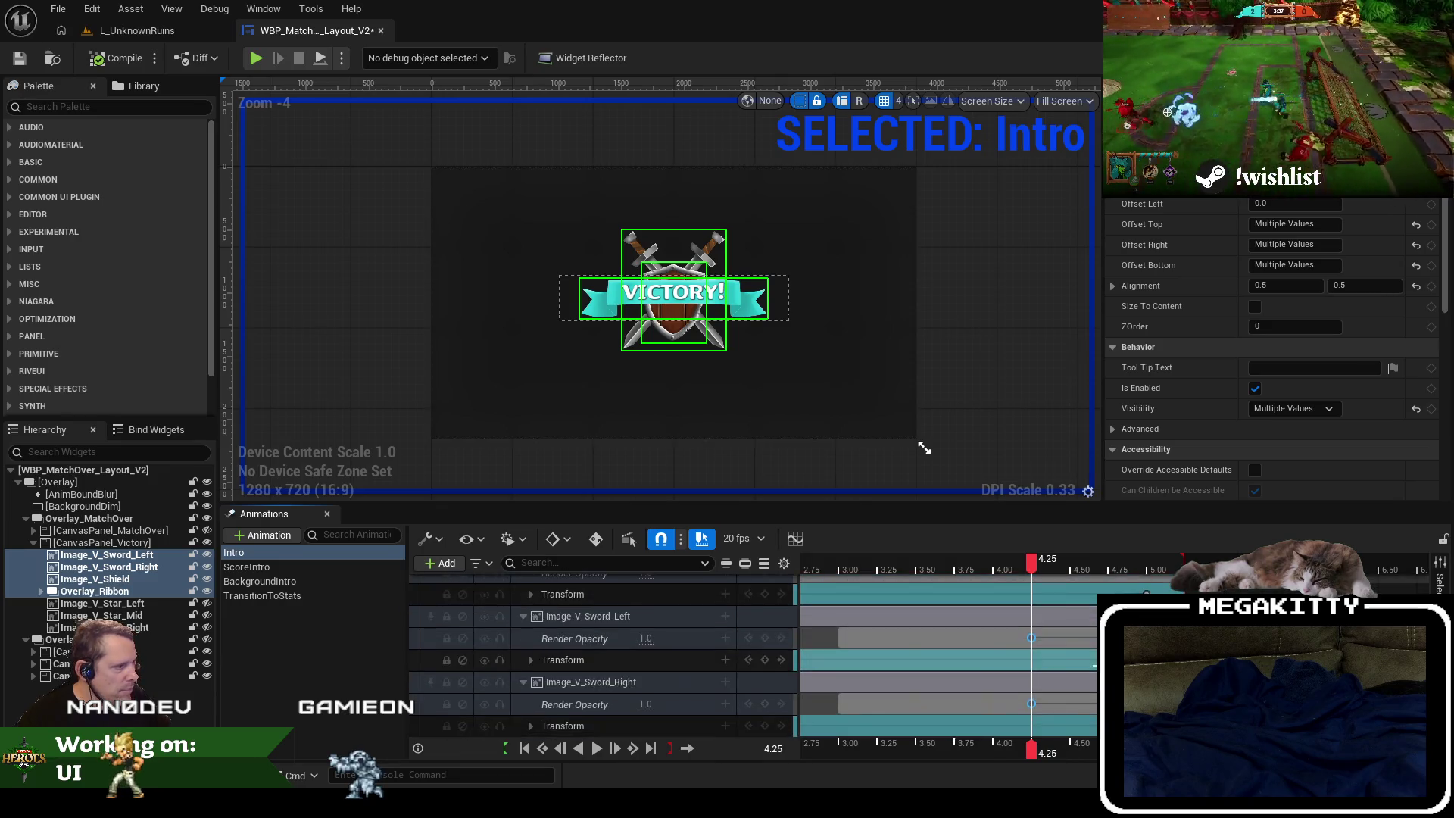
pyautogui.scroll(3, 861, 674)
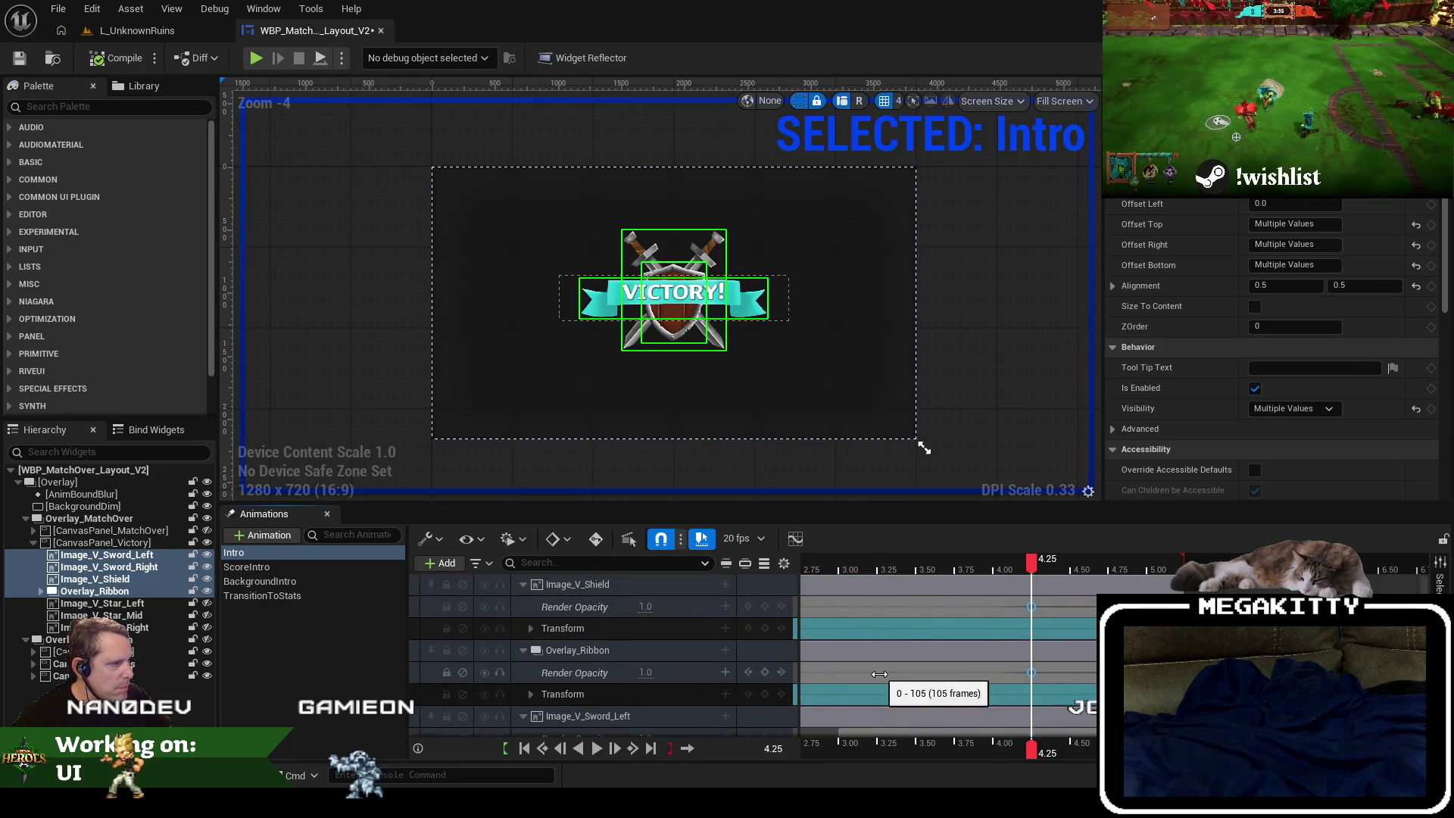
pyautogui.click(23, 58)
pyautogui.click(116, 31)
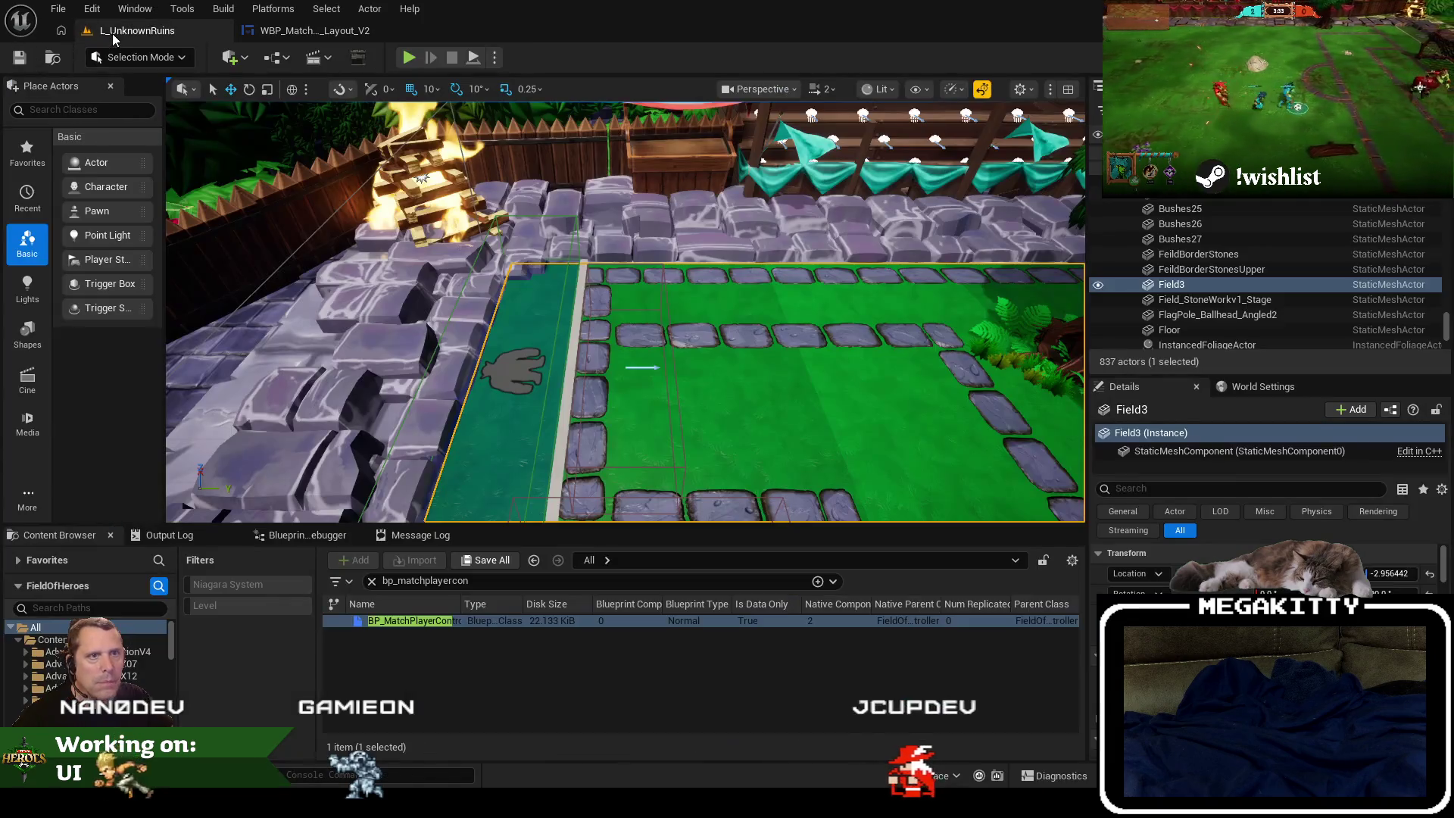
# Run two play-in-editor matches with Alt+P, readying up each time, then open the match-over widget.
pyautogui.hotkey('alt', 'p')
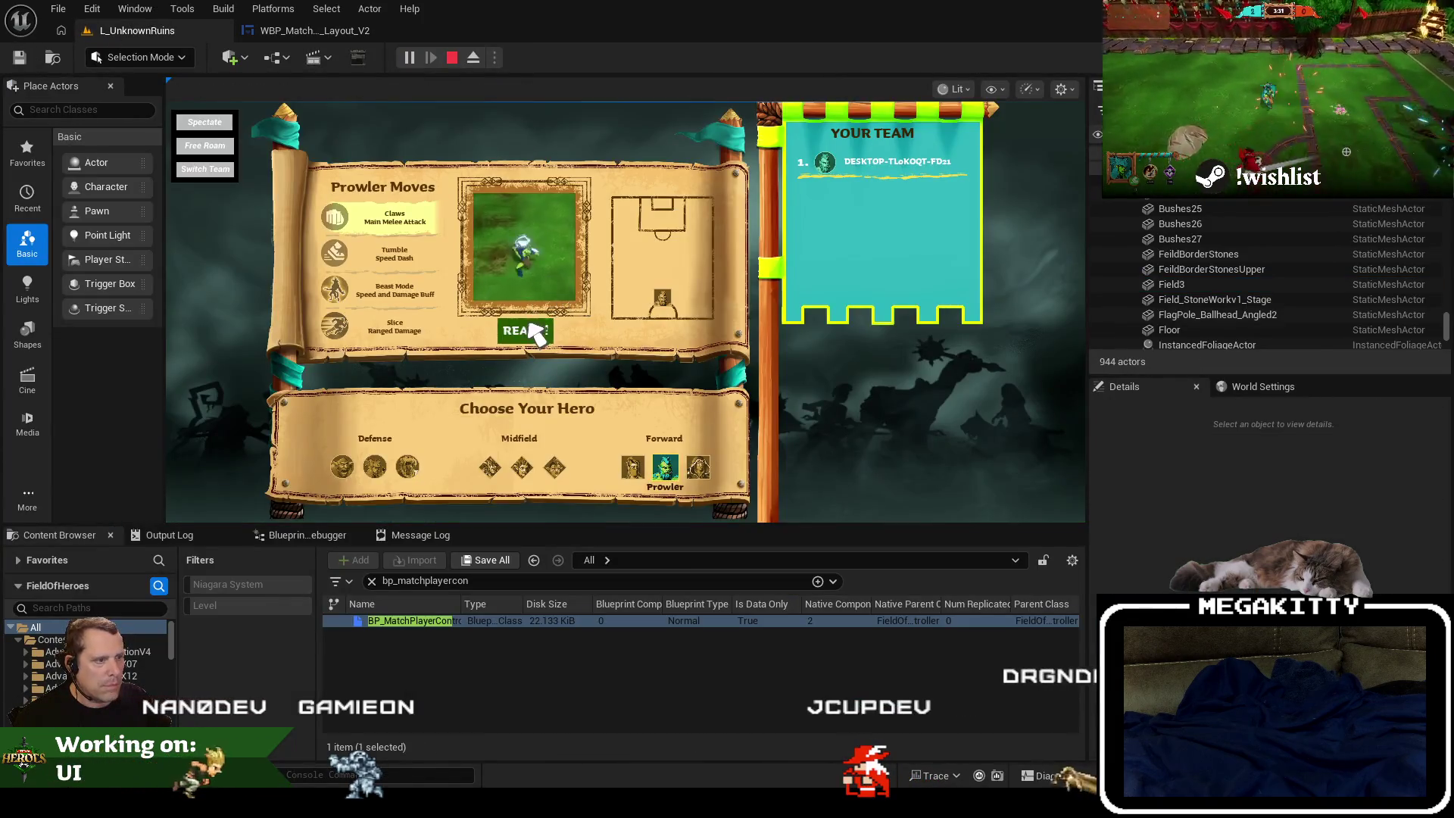
pyautogui.click(530, 336)
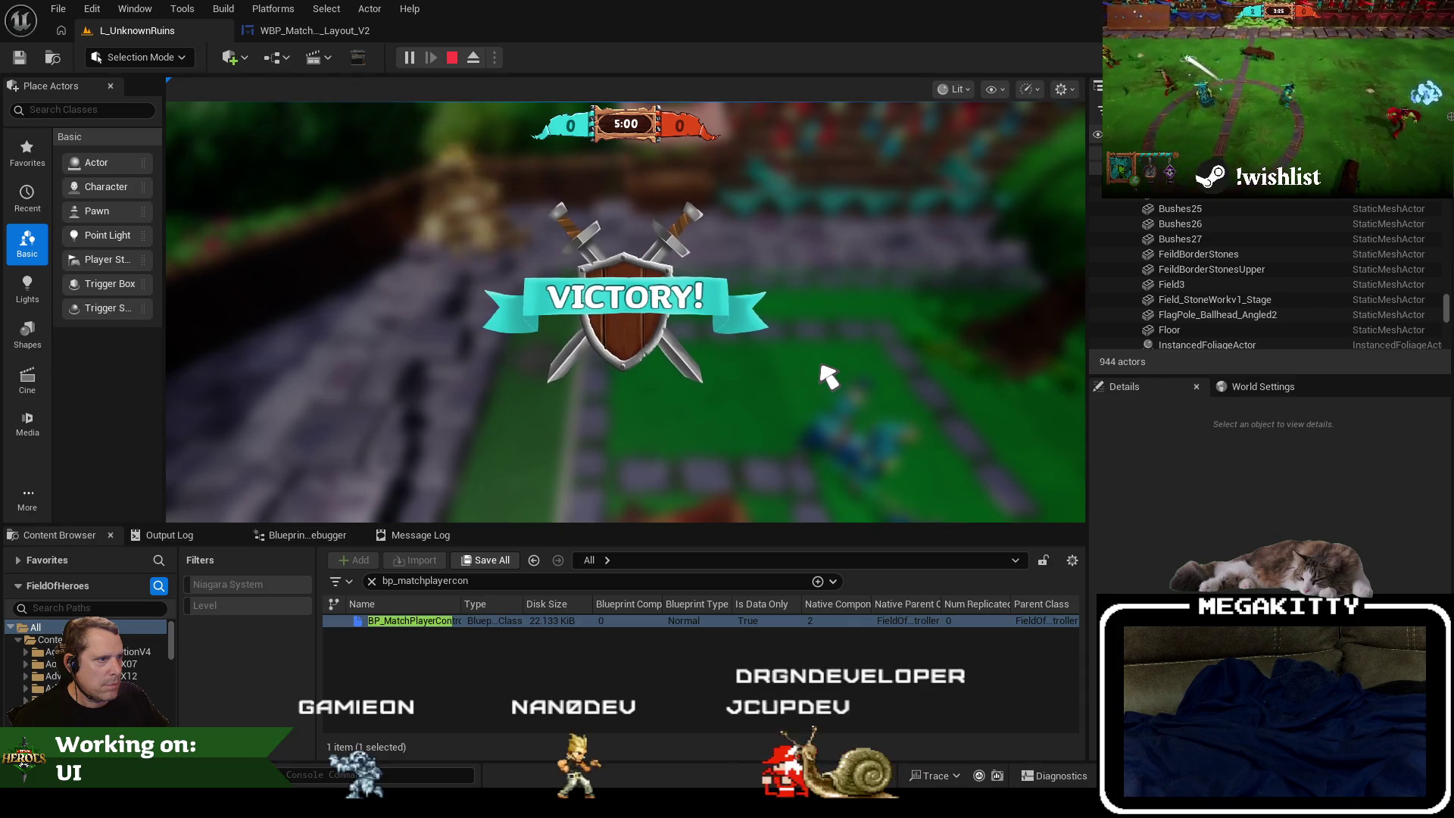
pyautogui.press('Escape')
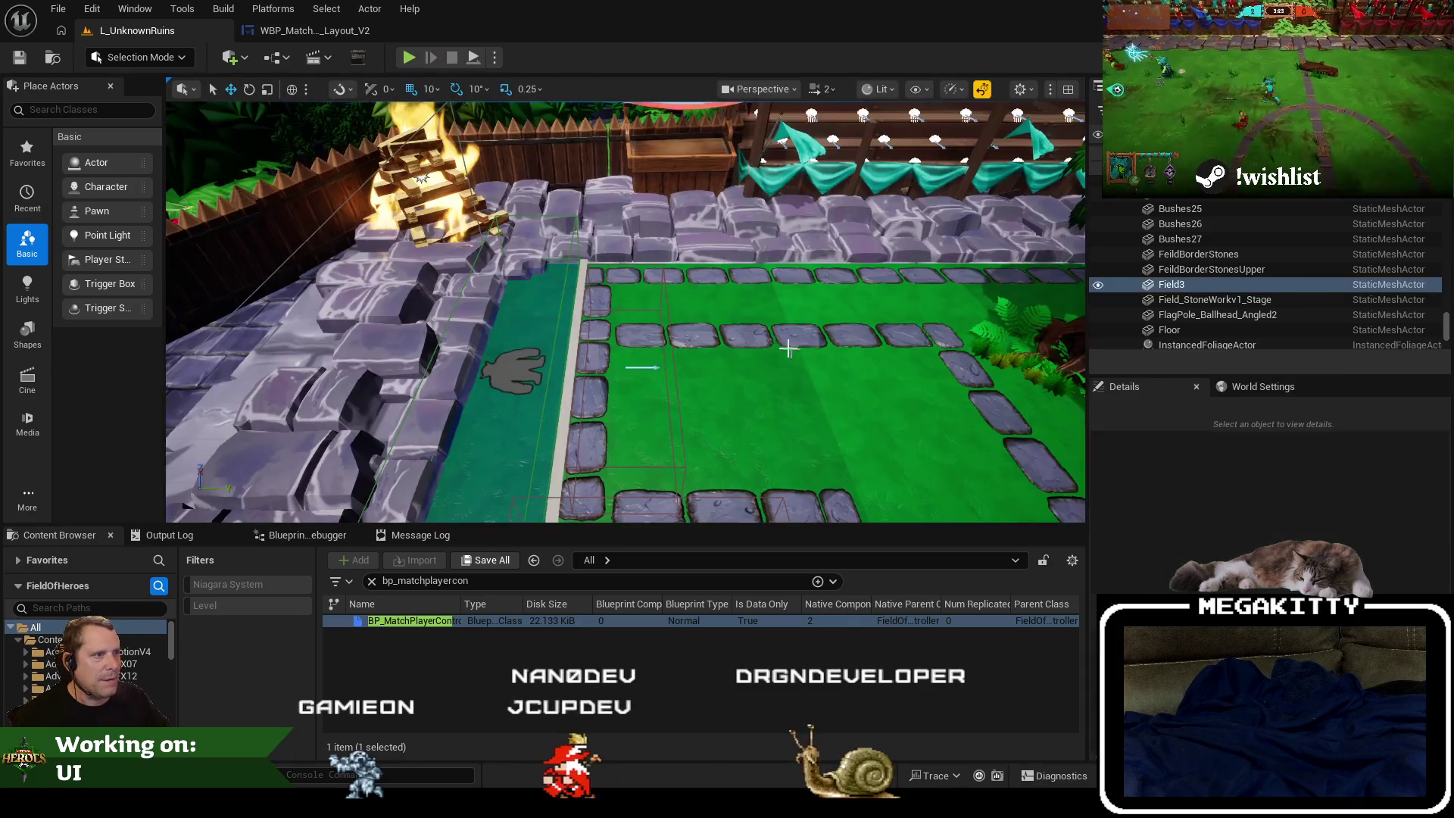
pyautogui.hotkey('alt', 'p')
pyautogui.click(523, 327)
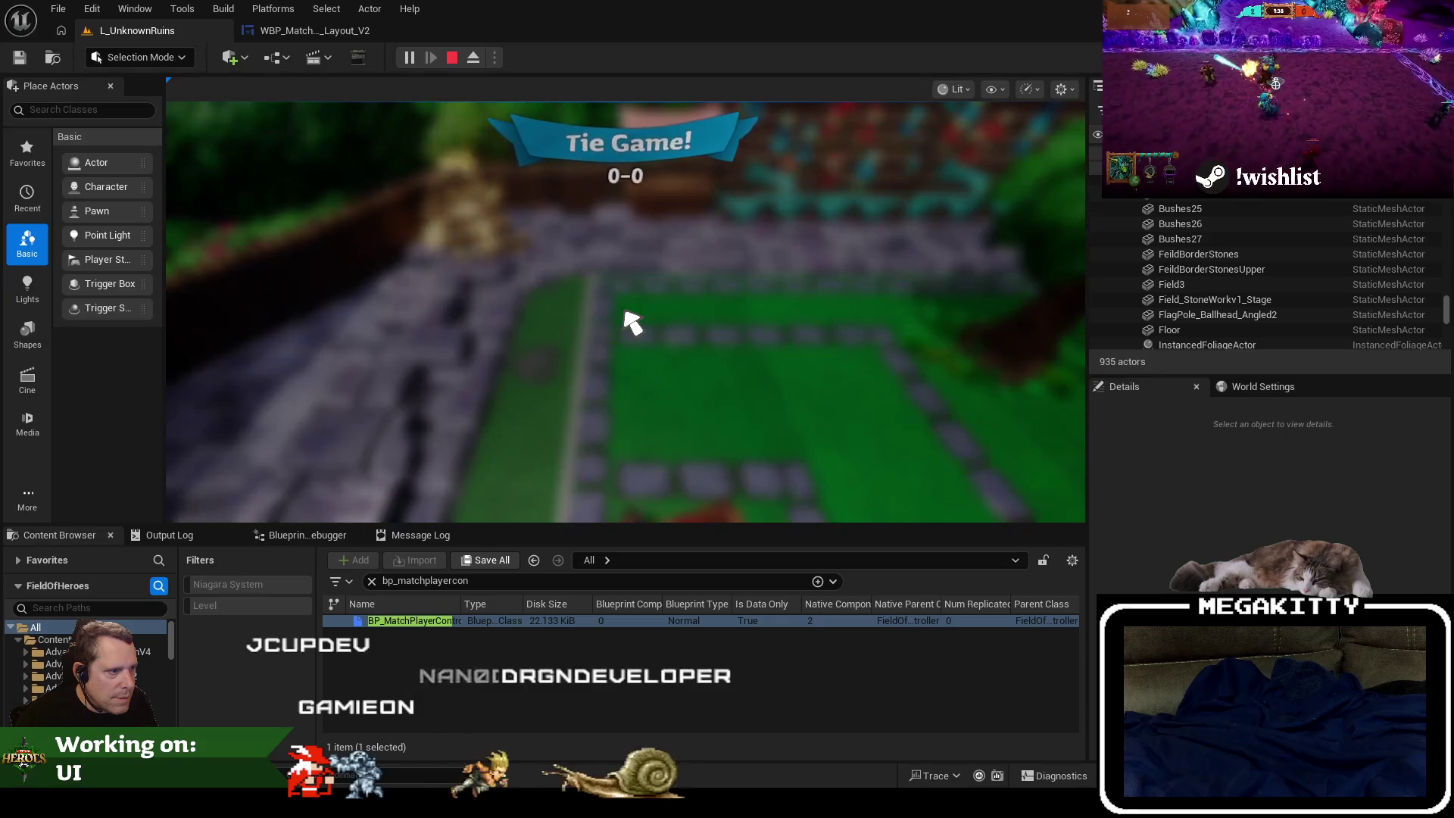
pyautogui.press('Escape')
pyautogui.click(705, 330)
pyautogui.click(345, 34)
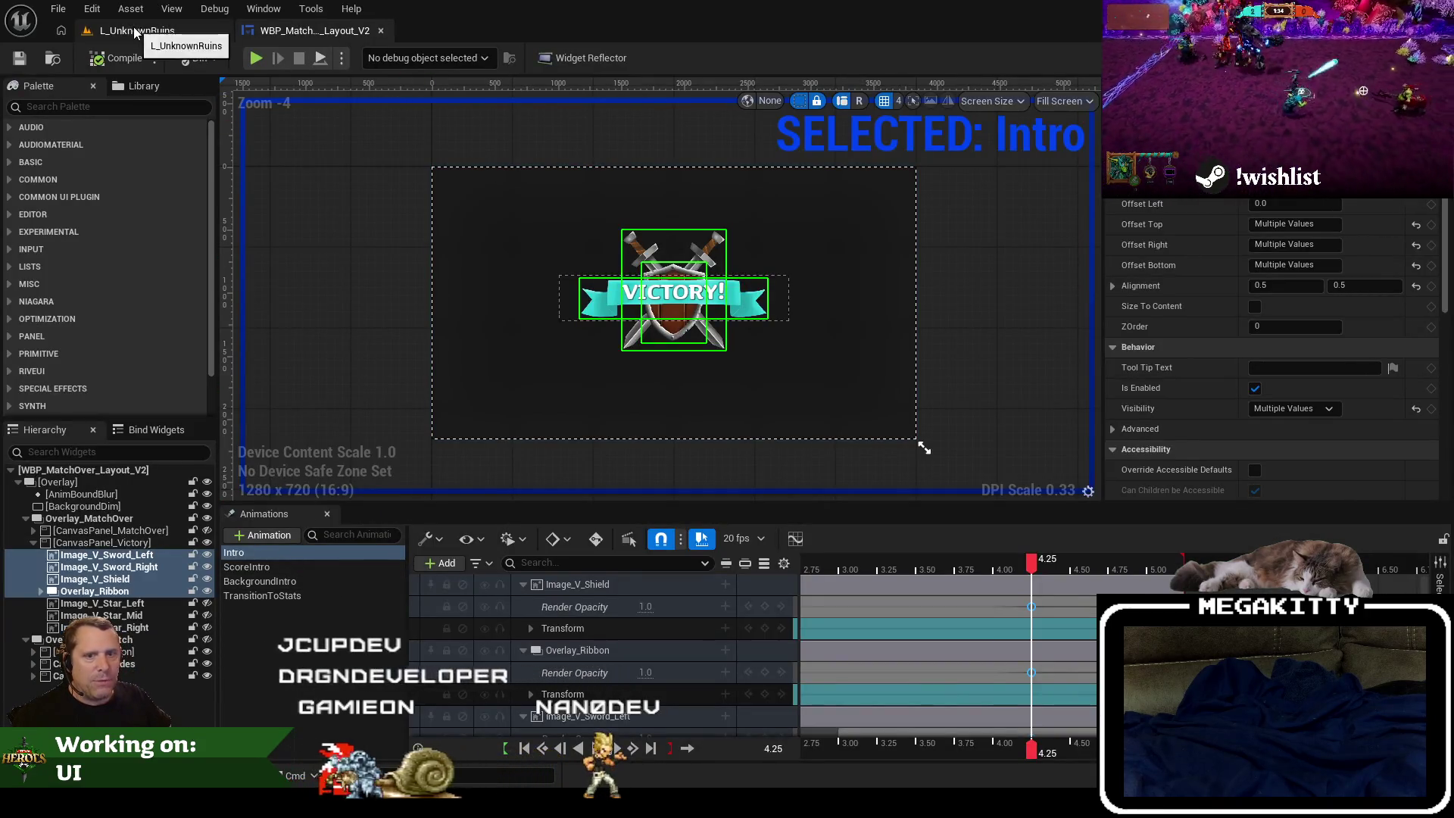
# Play-test once more from L_UnknownRuins, then return to the widget and select the ScoreIntro animation.
pyautogui.click(208, 32)
pyautogui.hotkey('alt', 'p')
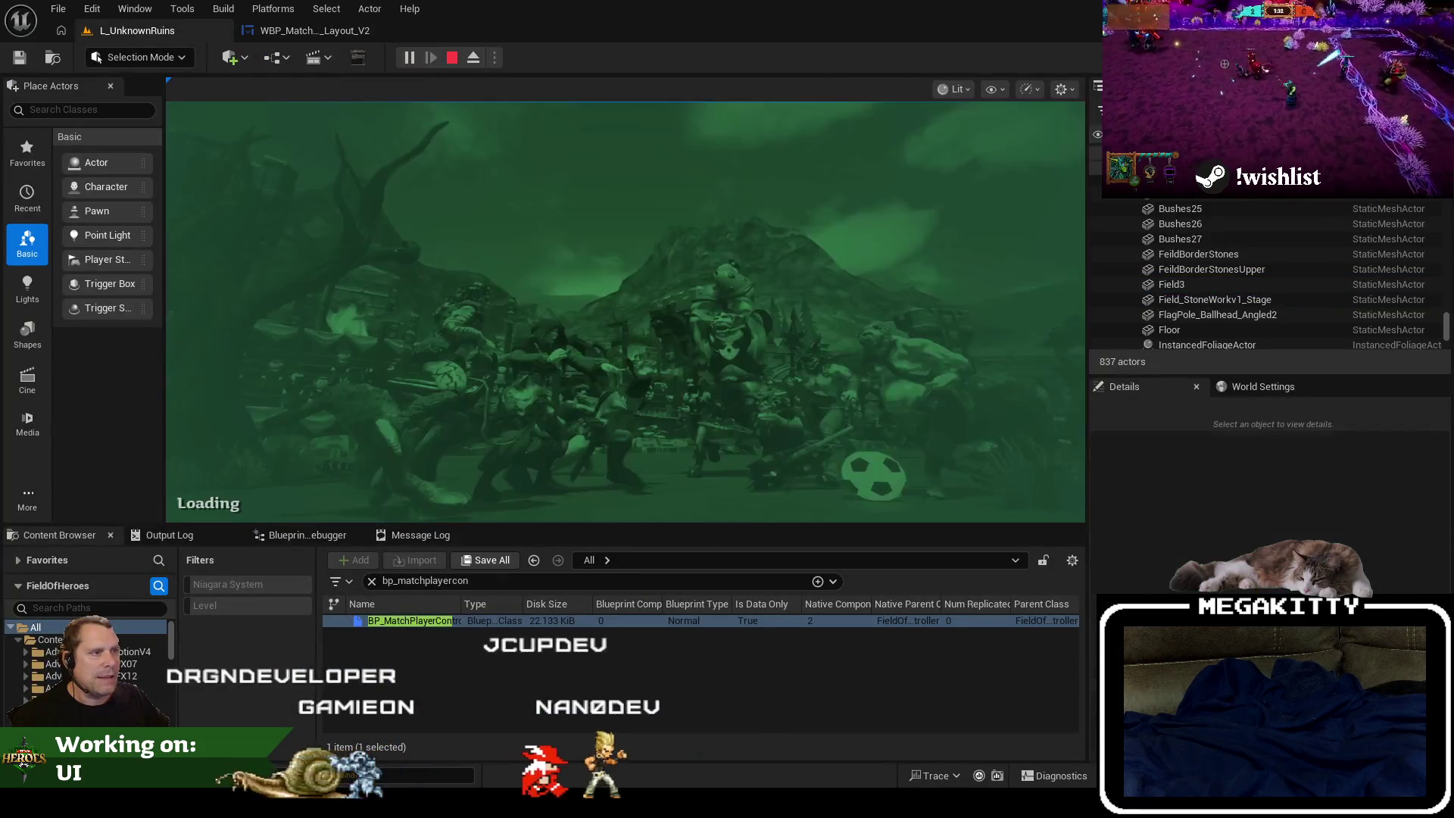
pyautogui.click(519, 328)
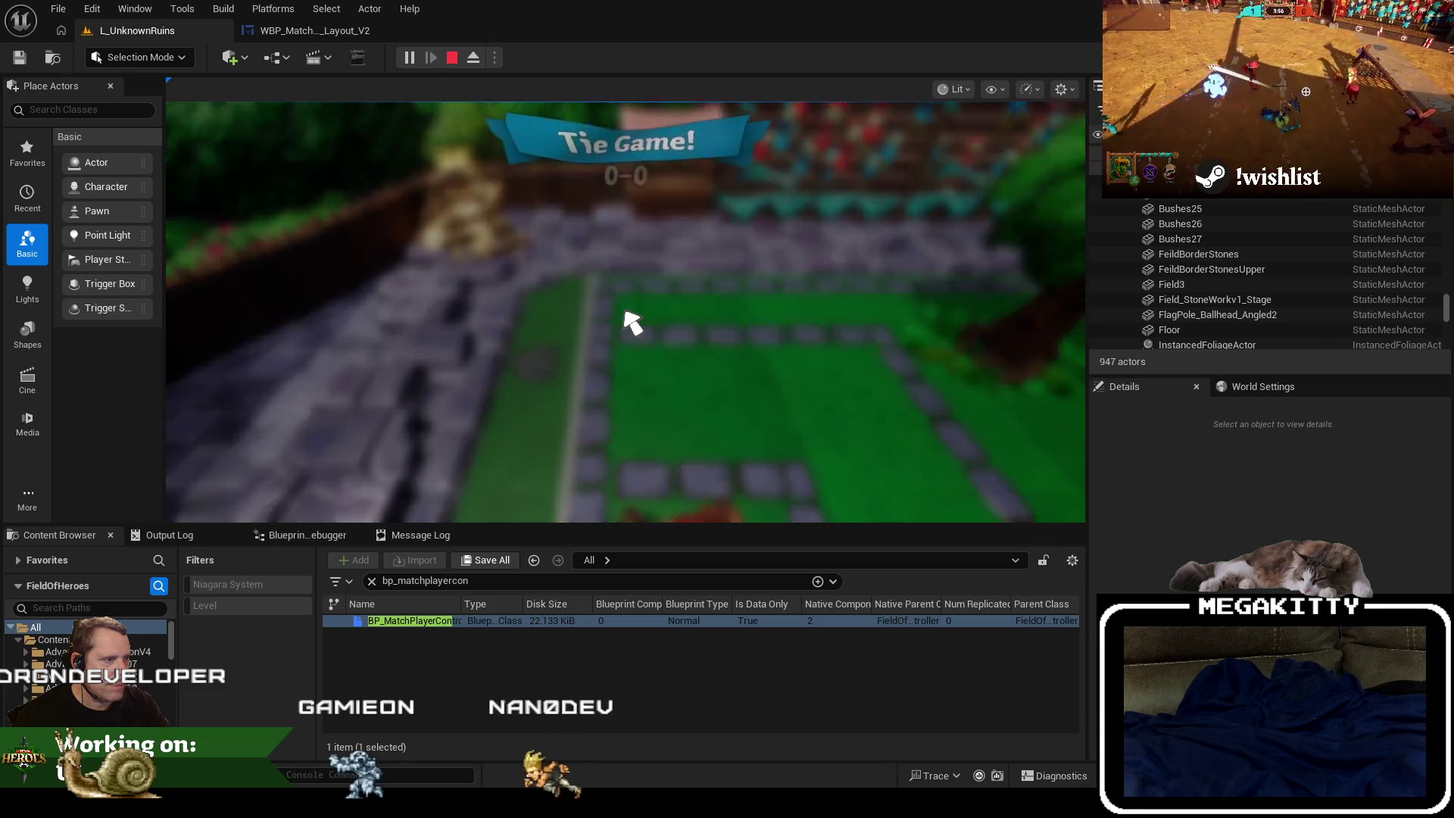
pyautogui.press('Escape')
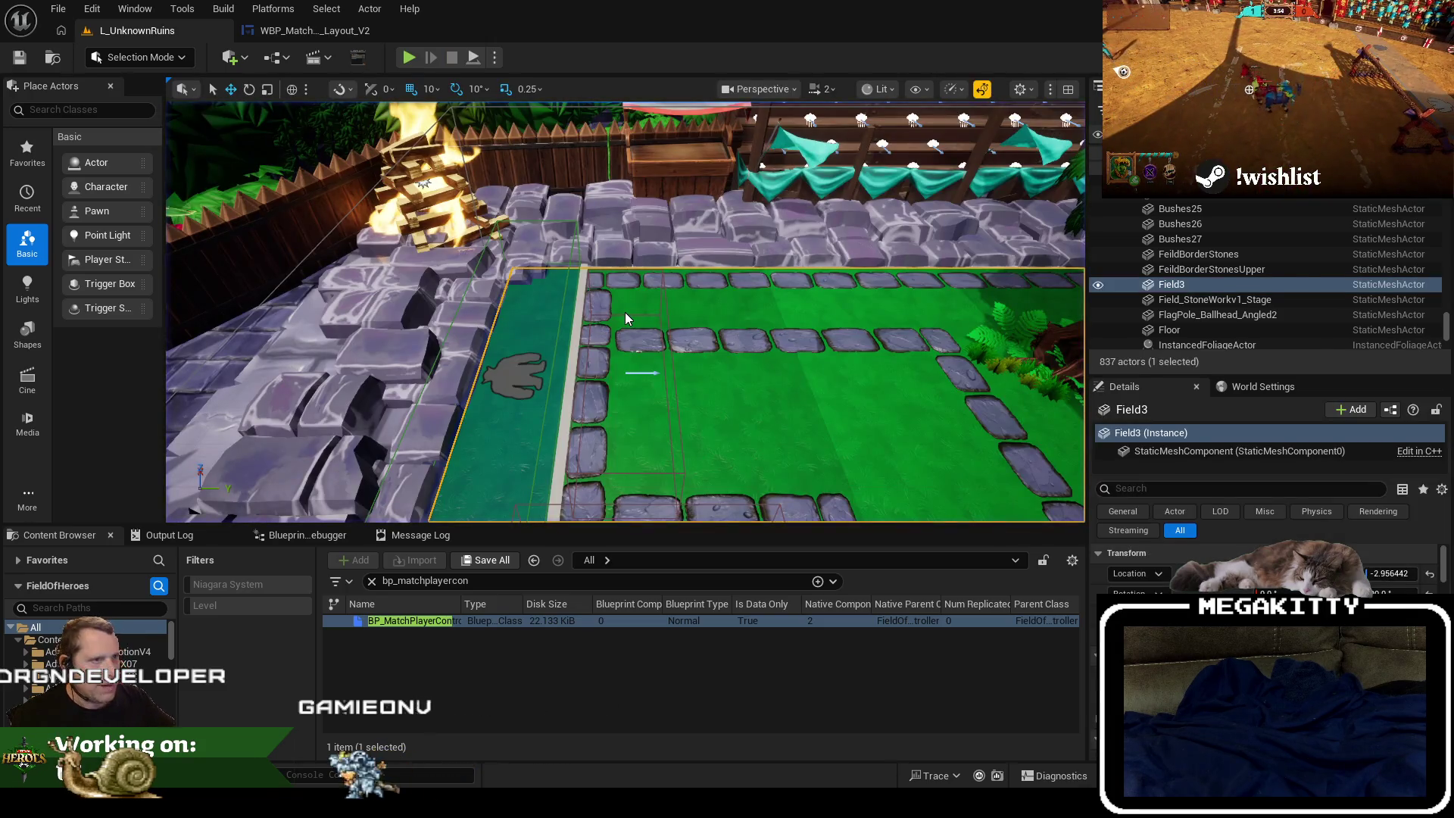
pyautogui.press('F11')
pyautogui.press('F11')
pyautogui.click(326, 31)
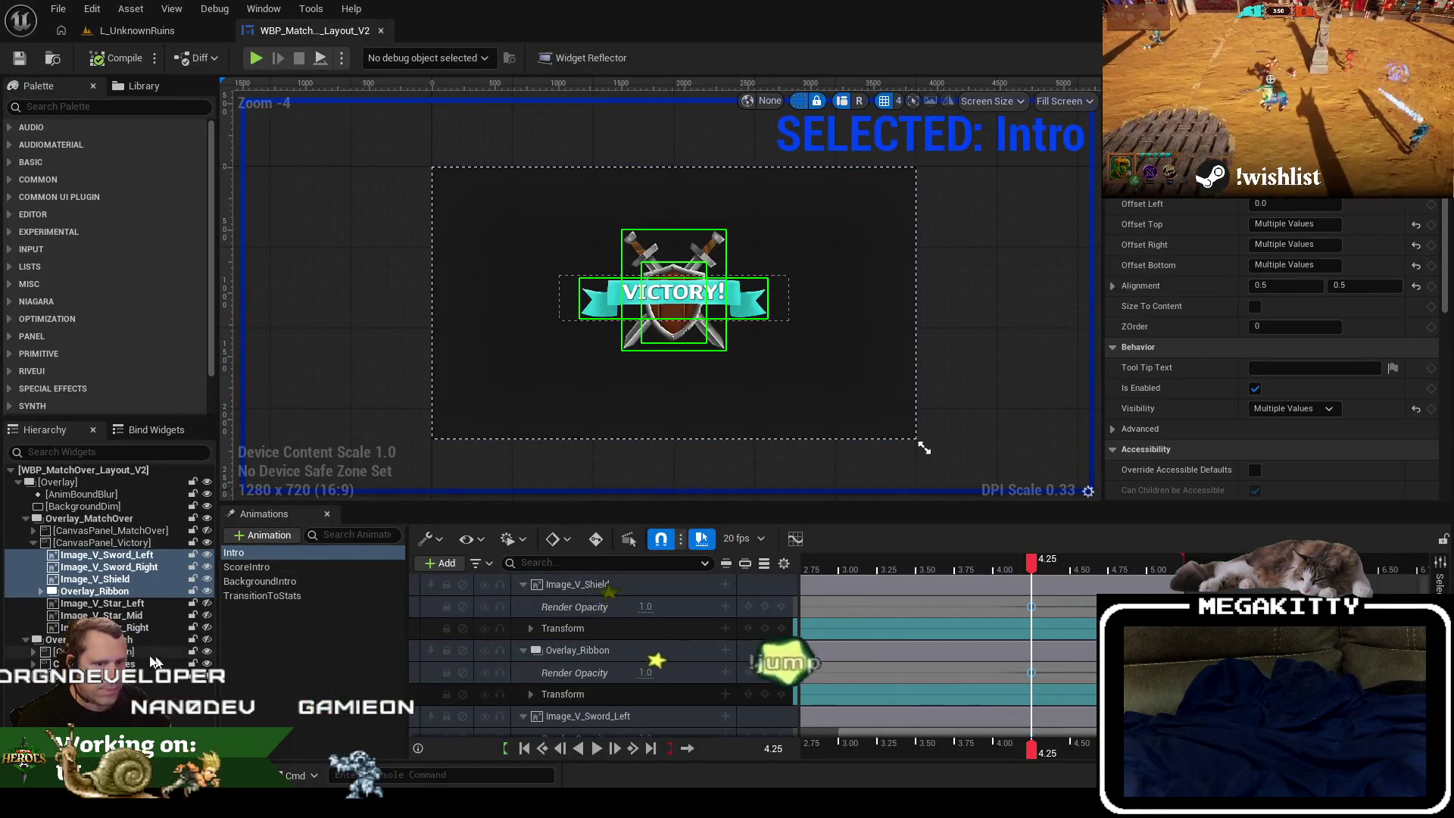
pyautogui.click(320, 570)
# Inspect the BackgroundIntro and ScoreIntro animations, then switch to the event graph and pan it.
pyautogui.click(302, 580)
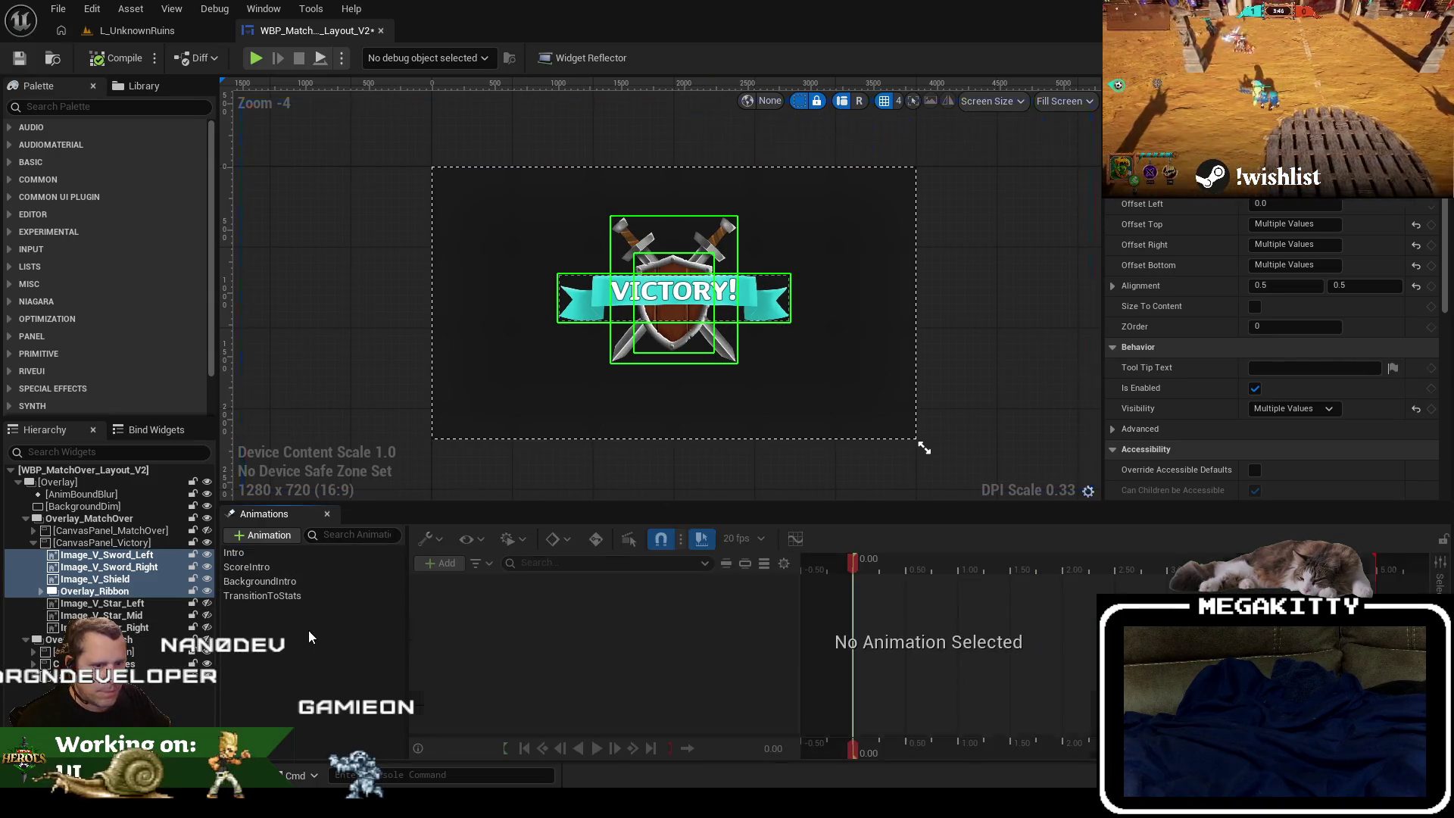
pyautogui.click(293, 570)
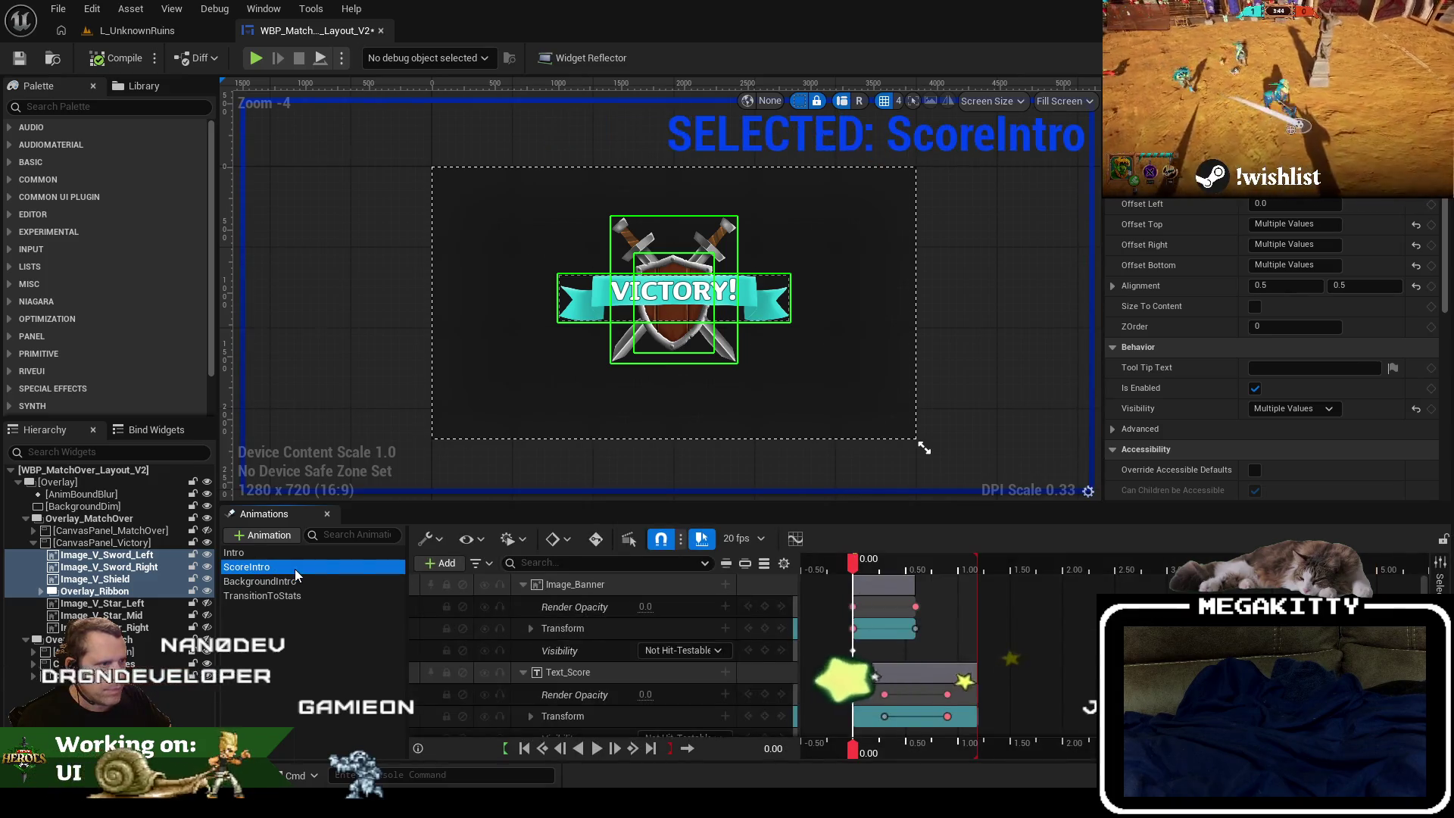
pyautogui.click(1423, 58)
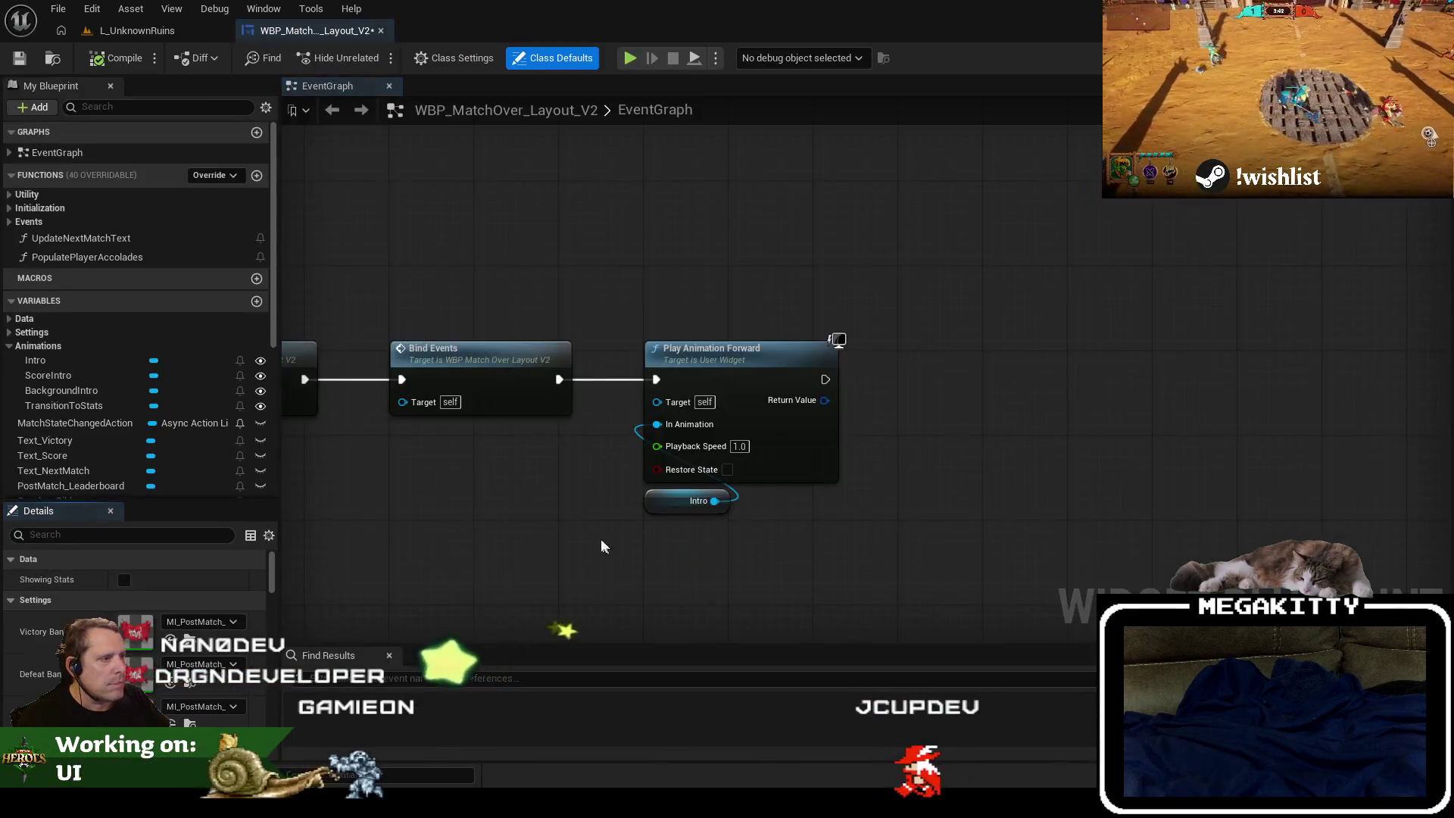
pyautogui.scroll(-5, 640, 464)
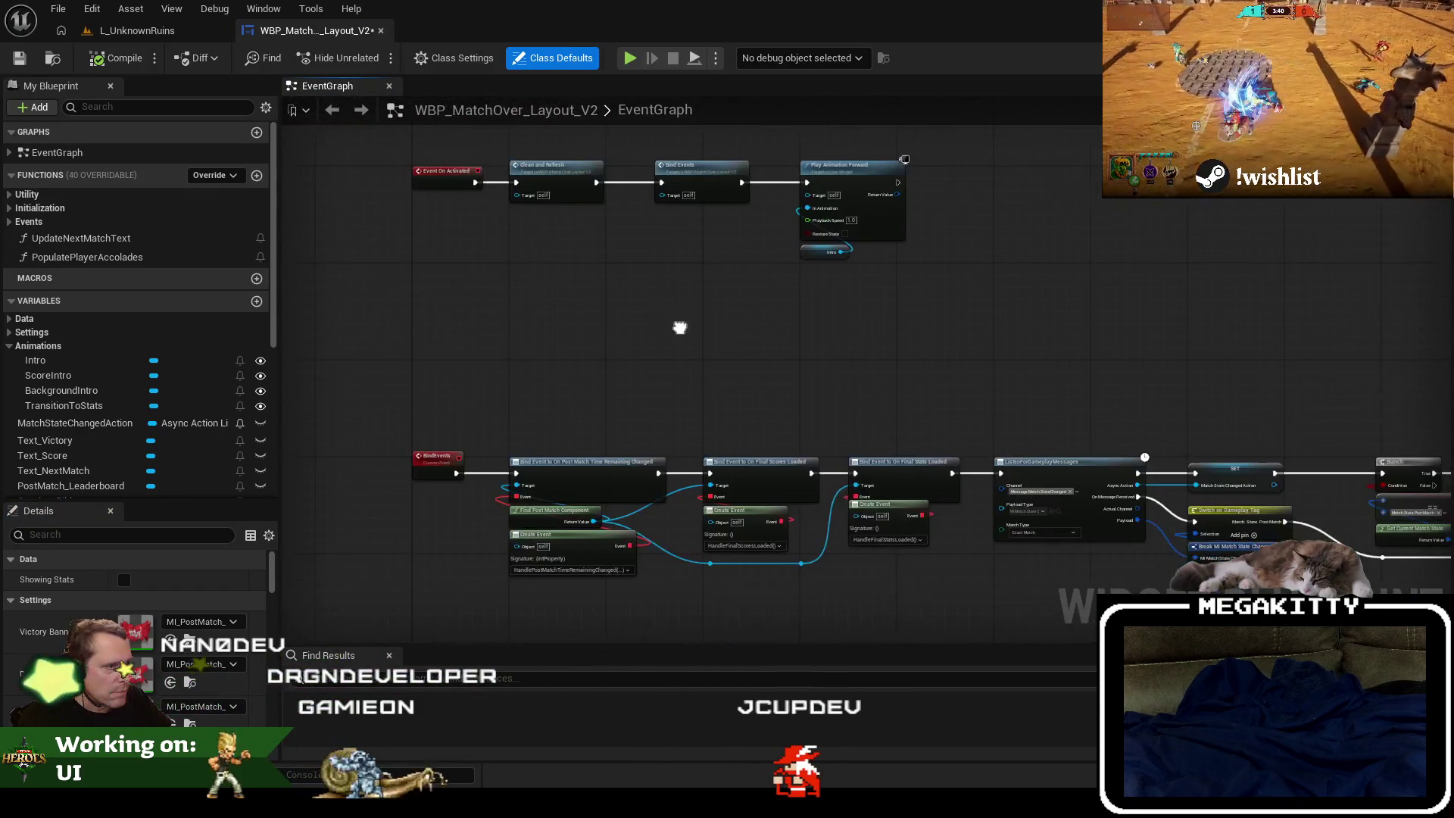
pyautogui.moveTo(685, 333)
pyautogui.mouseDown()
pyautogui.moveTo(636, 355)
pyautogui.moveTo(553, 321)
pyautogui.mouseUp()
# Search the blueprint for 'playanim', jump to Play Animation Forward, and select the Background Intro variable node.
pyautogui.click(403, 685)
pyautogui.write('playanim')
pyautogui.press('Return')
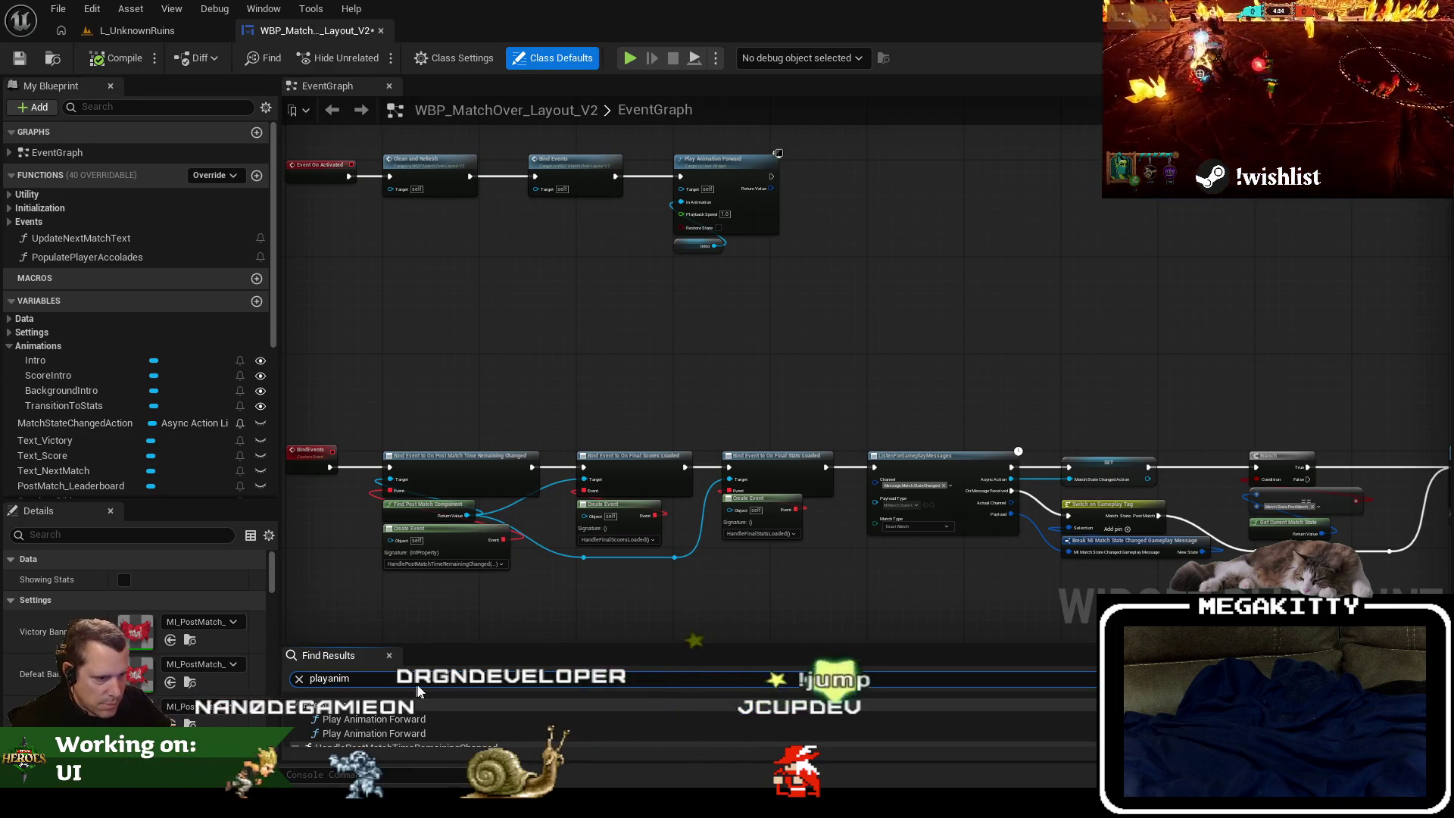
pyautogui.click(420, 718)
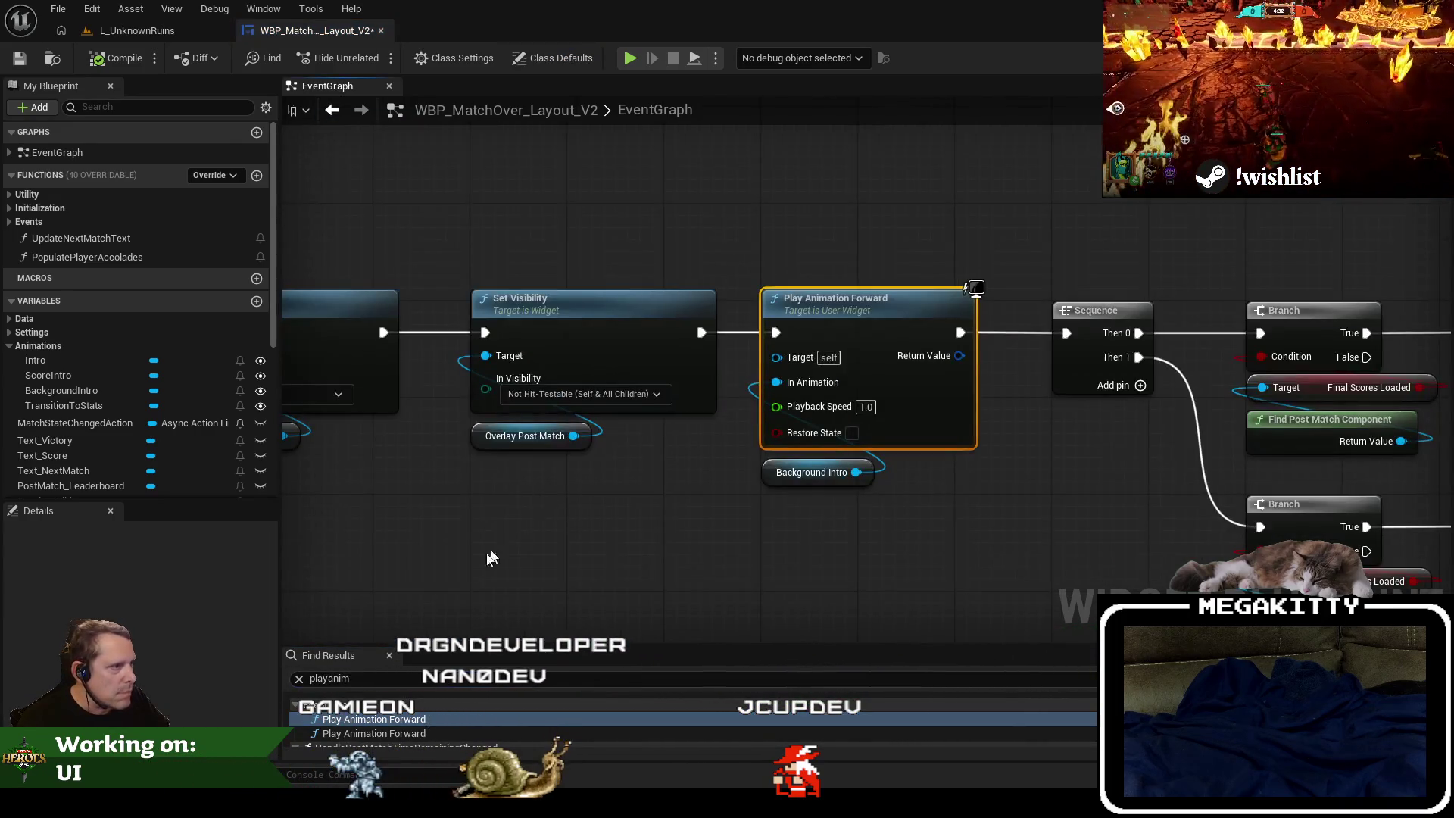
pyautogui.moveTo(433, 577)
pyautogui.mouseDown()
pyautogui.moveTo(954, 598)
pyautogui.moveTo(493, 526)
pyautogui.moveTo(401, 540)
pyautogui.moveTo(555, 617)
pyautogui.mouseUp()
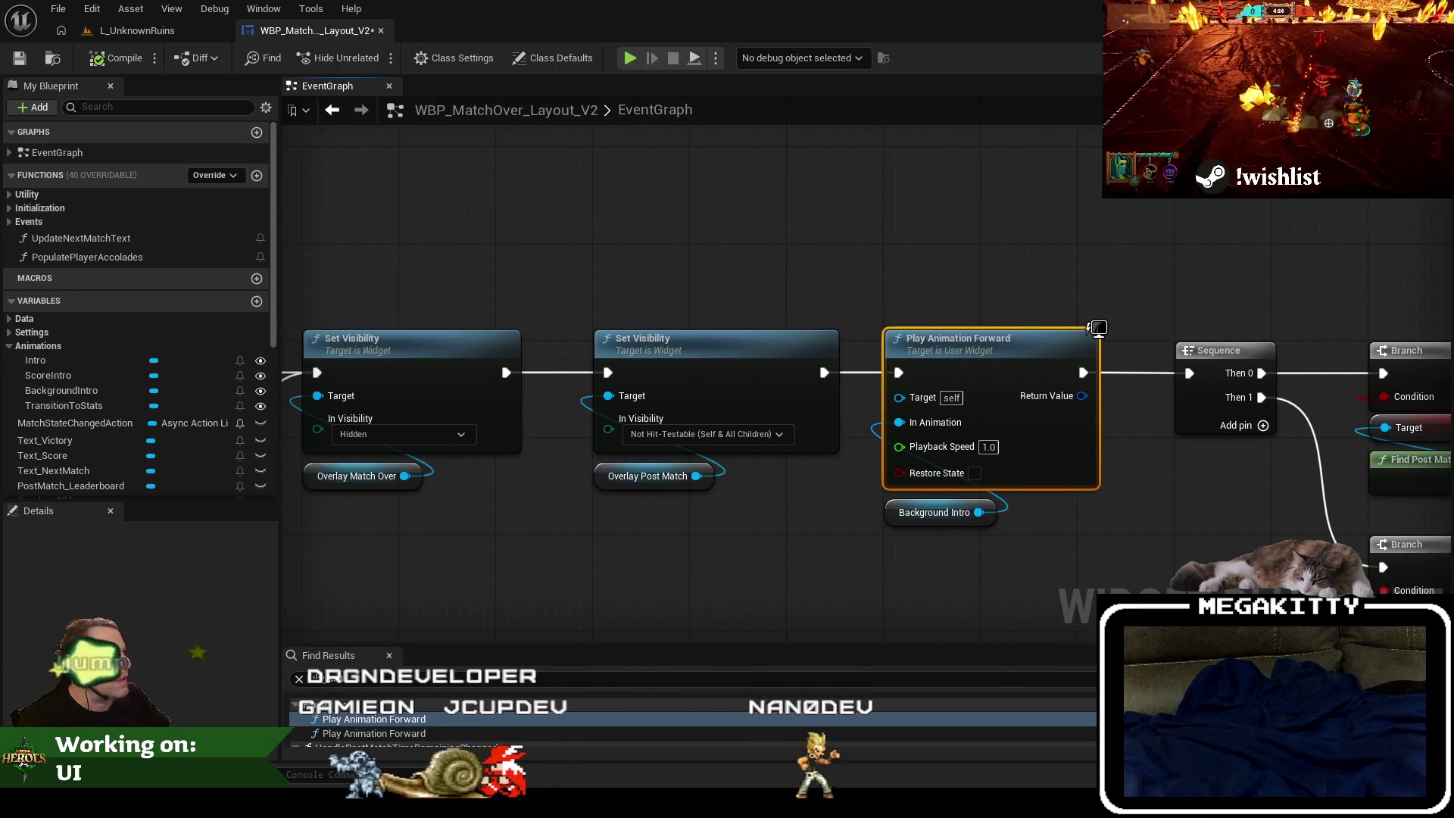
pyautogui.doubleClick(47, 375)
pyautogui.click(290, 588)
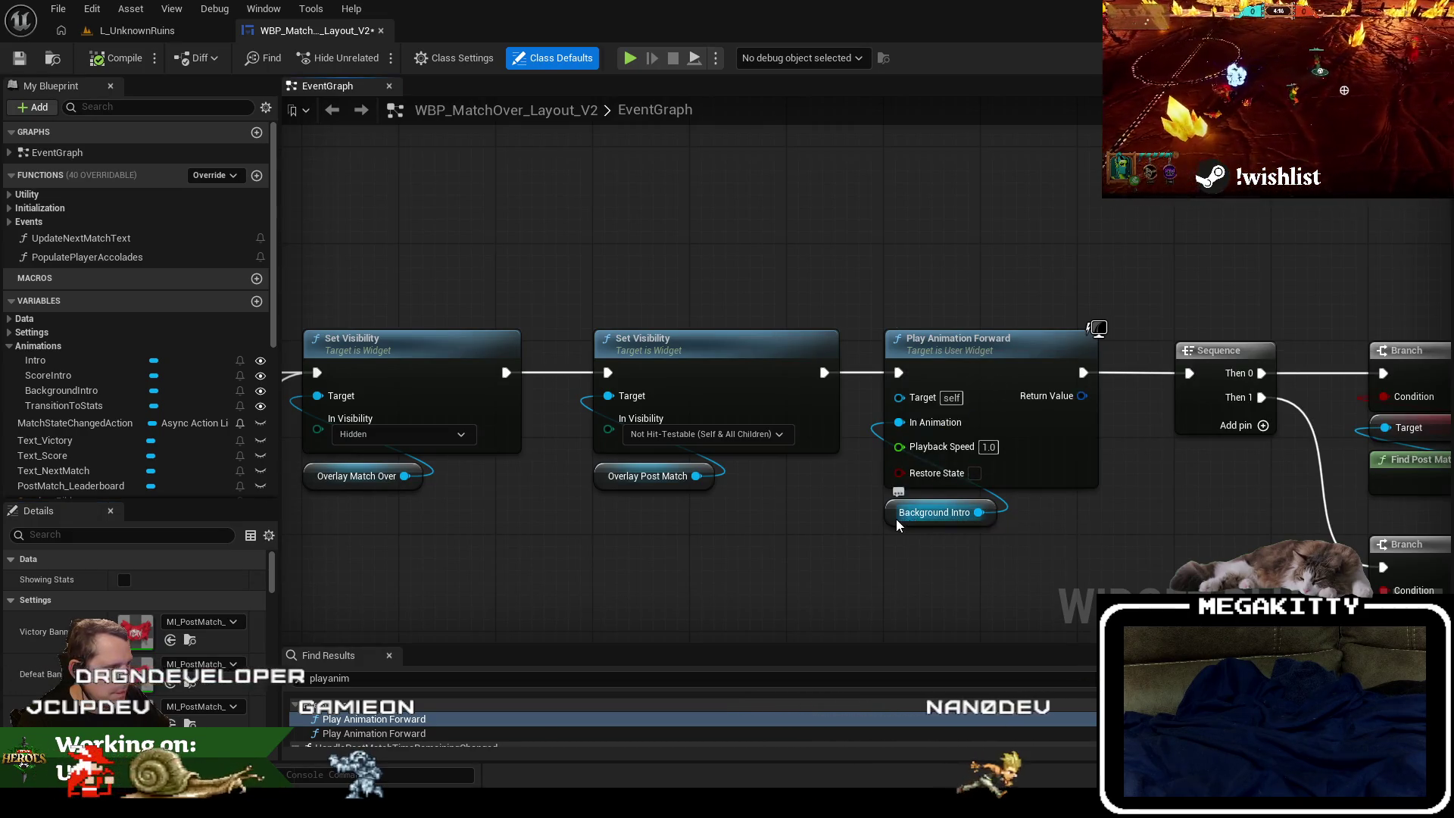
pyautogui.rightClick(898, 520)
pyautogui.click(764, 561)
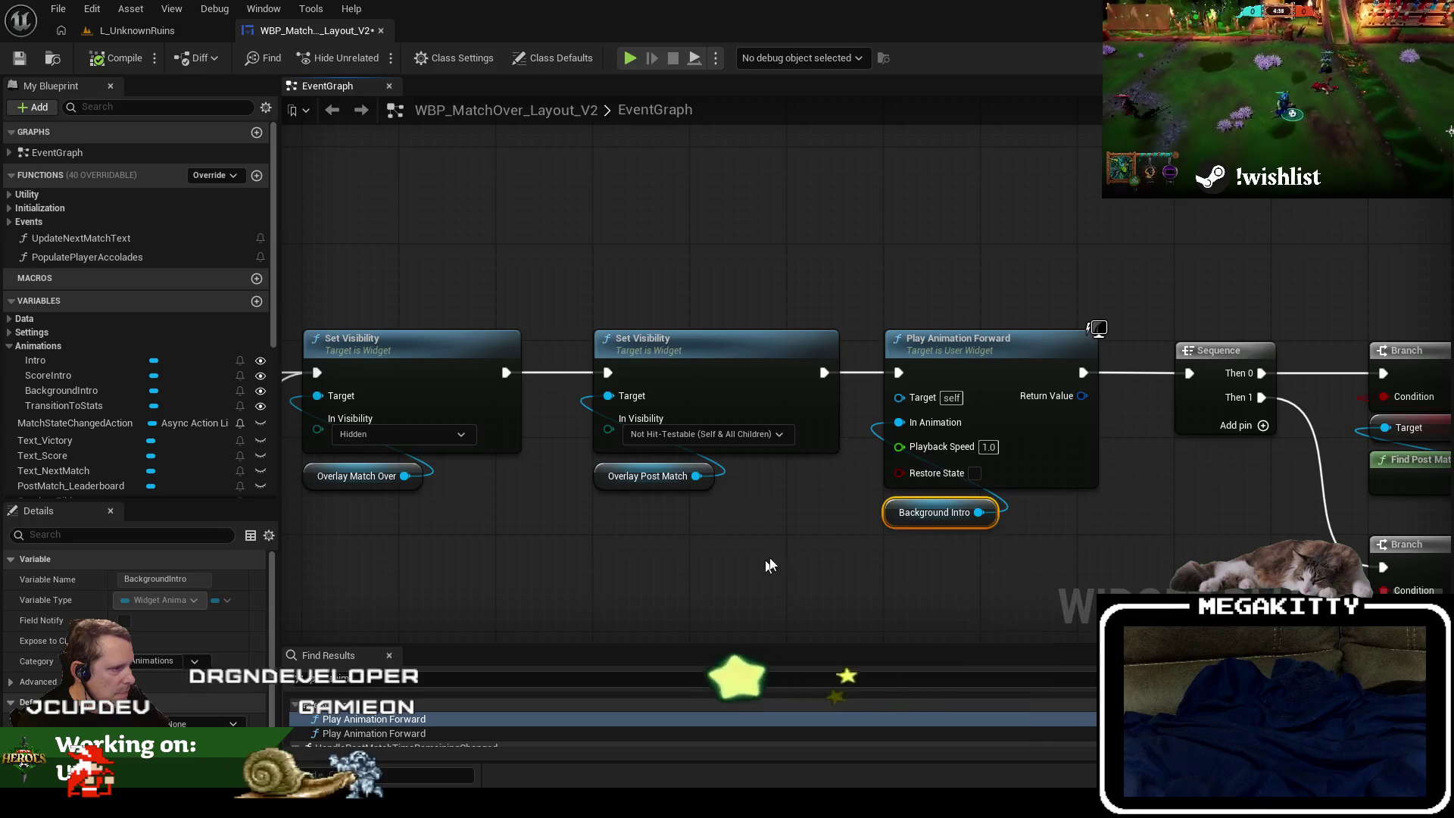
# Find all BackgroundIntro references and jump to its use in the visibility and animation chain.
pyautogui.rightClick(901, 512)
pyautogui.moveTo(946, 253)
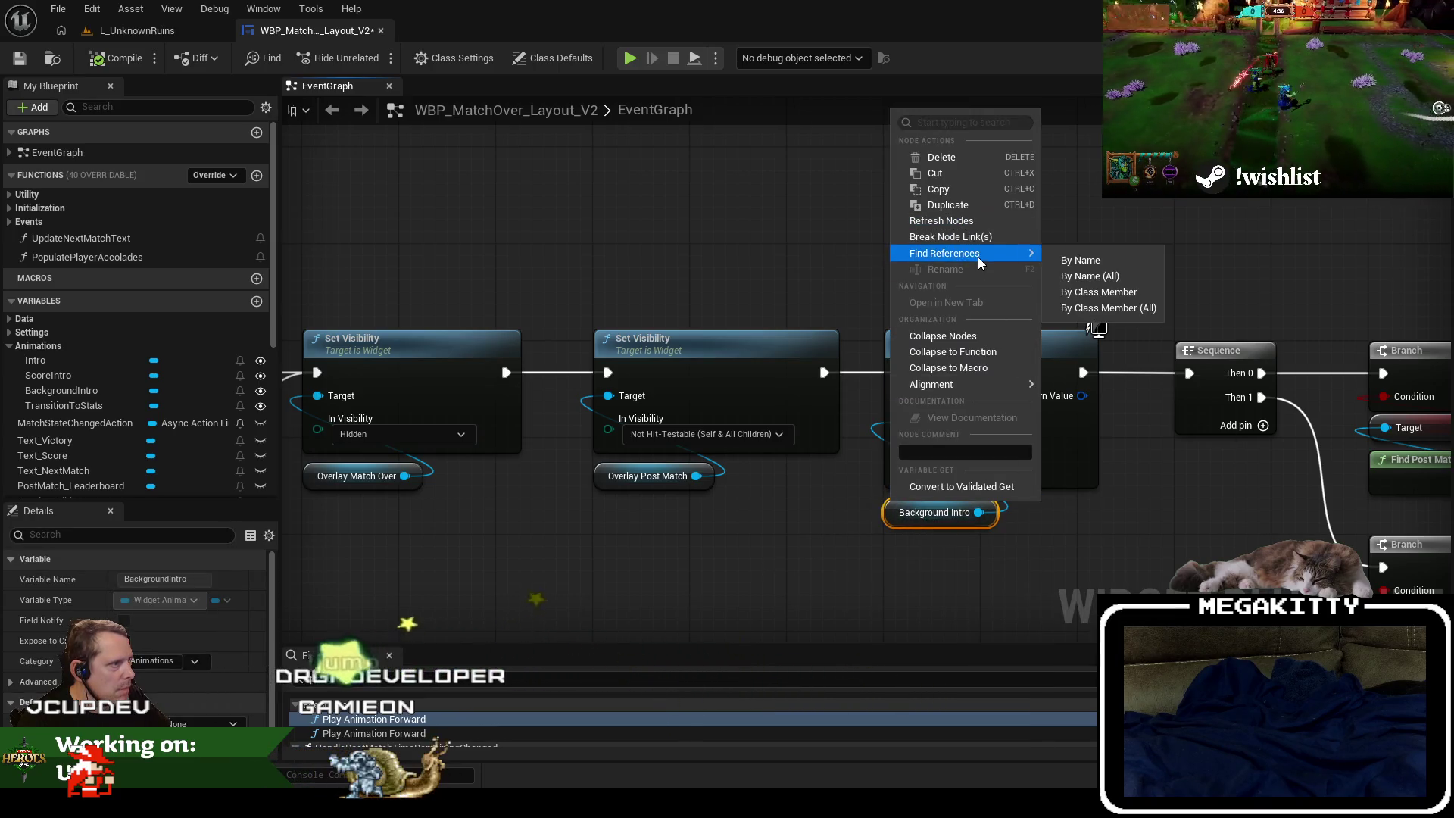
pyautogui.click(1090, 286)
pyautogui.click(395, 719)
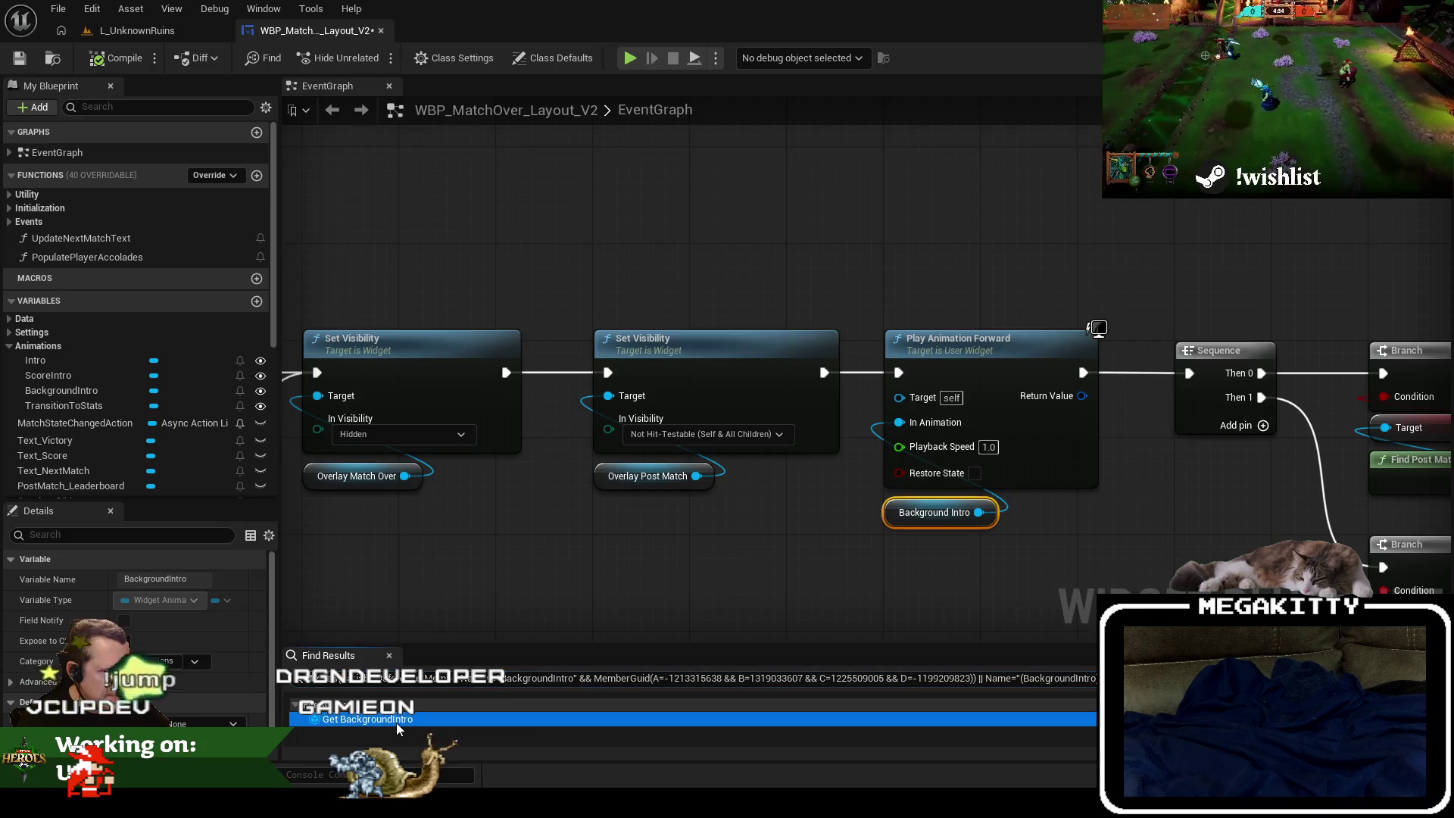
pyautogui.scroll(-5, 990, 478)
pyautogui.moveTo(990, 478)
pyautogui.mouseDown()
pyautogui.moveTo(1446, 411)
pyautogui.moveTo(651, 308)
pyautogui.mouseUp()
# Cut the Background Intro Play Animation Forward node and its variable out of the post-match chain.
pyautogui.scroll(3, 651, 308)
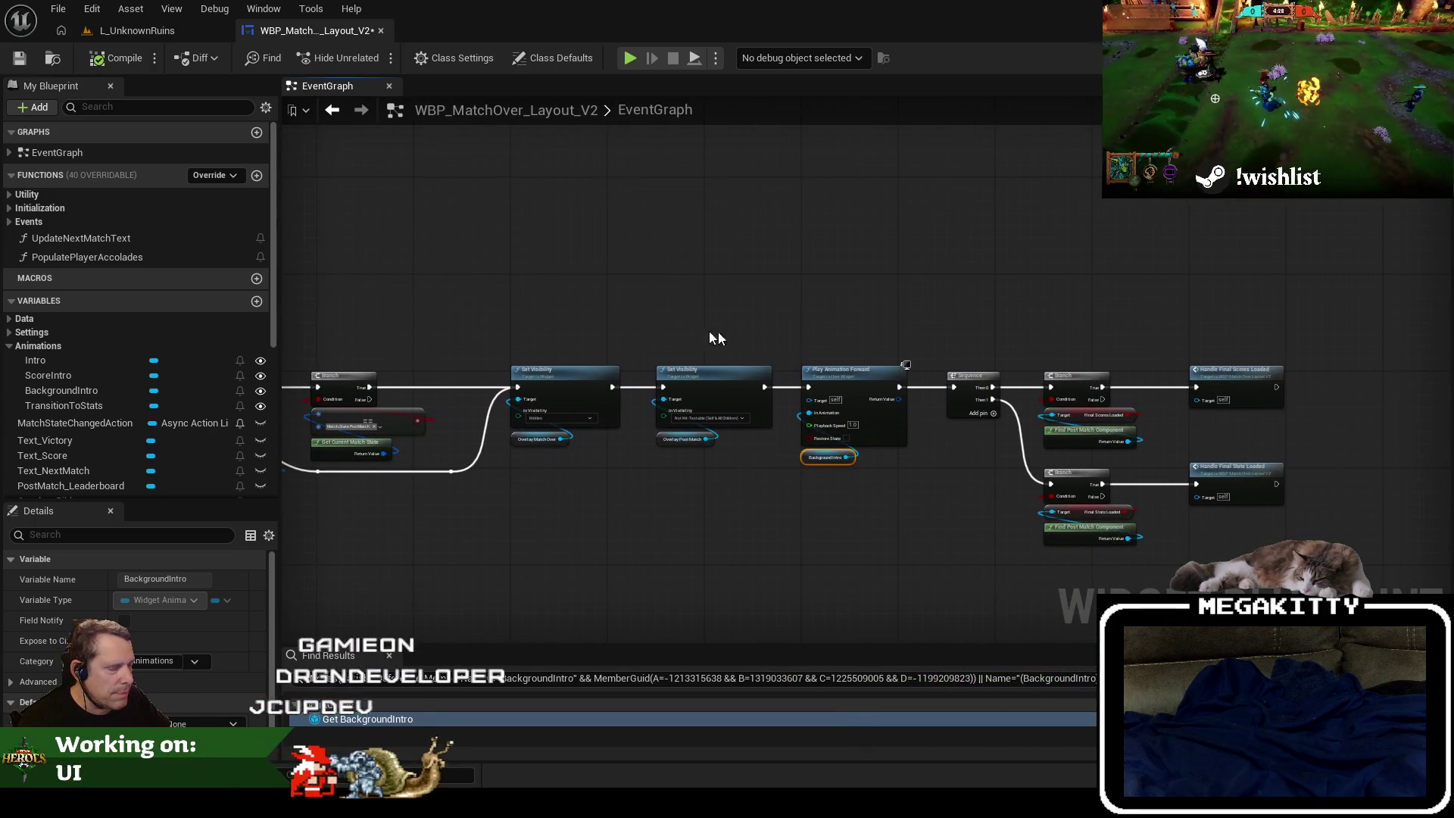
pyautogui.scroll(3, 704, 318)
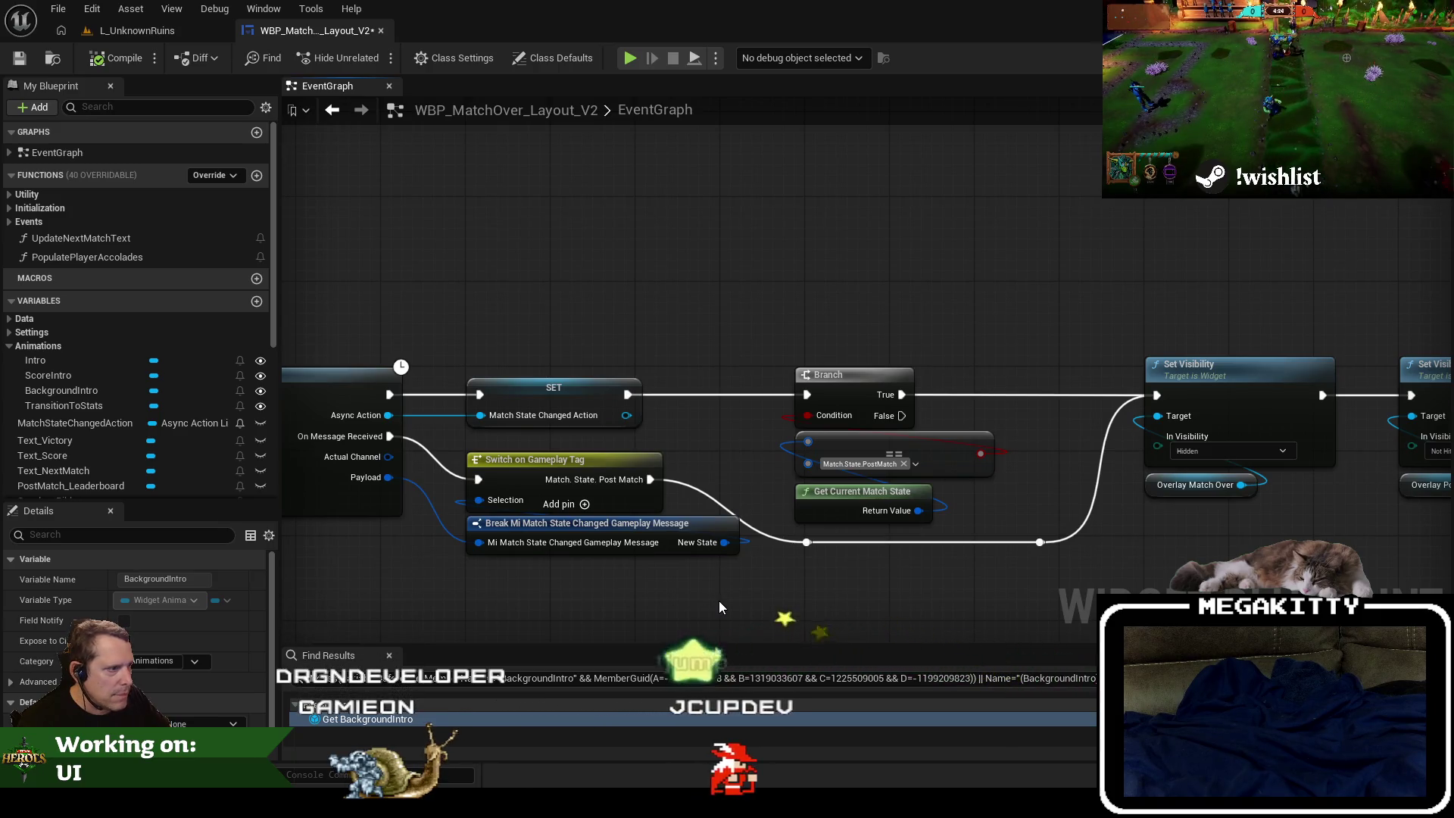
pyautogui.moveTo(719, 601); pyautogui.dragTo(907, 570)
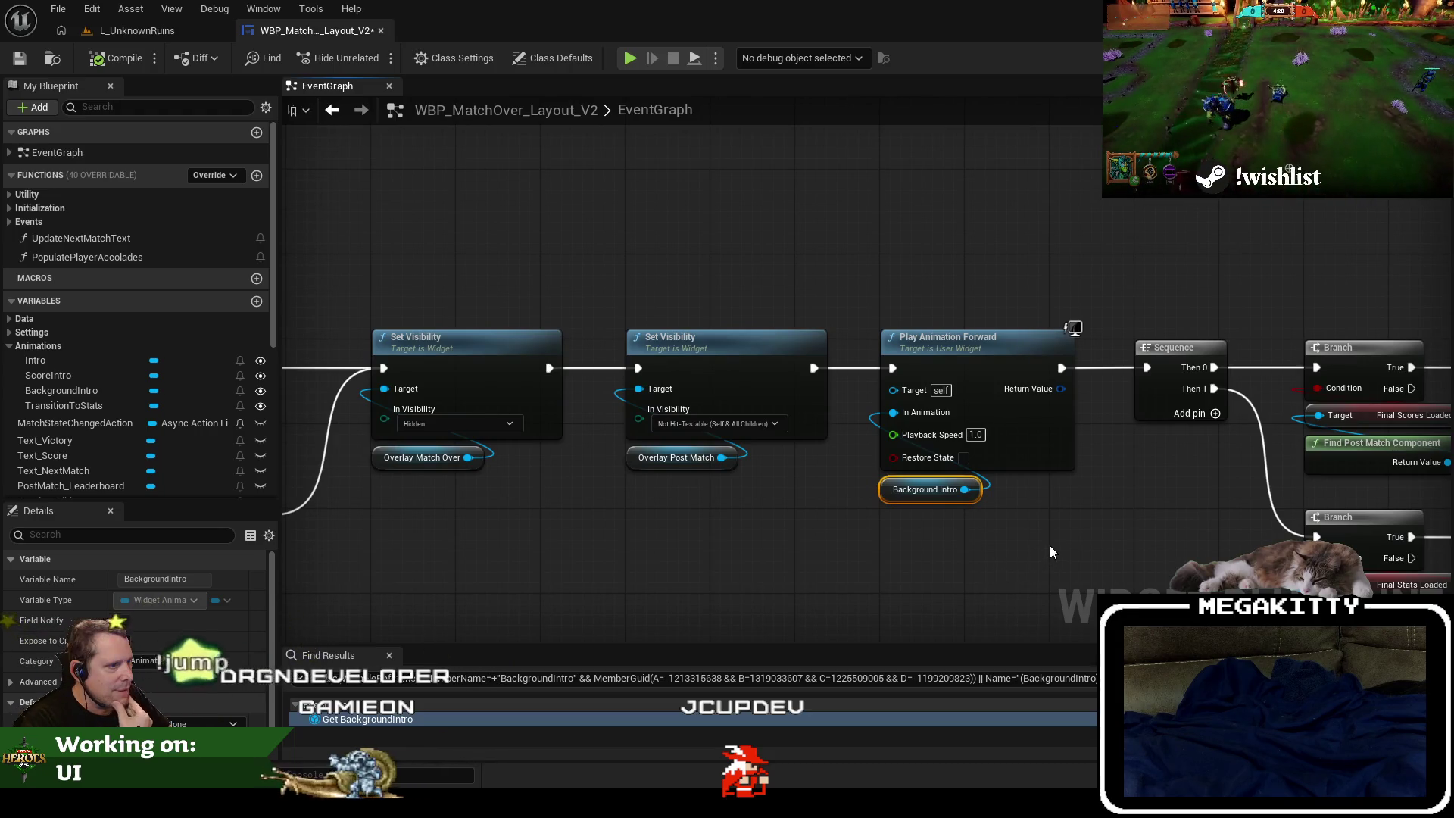
pyautogui.moveTo(1052, 547); pyautogui.dragTo(1453, 560)
pyautogui.moveTo(757, 455); pyautogui.dragTo(864, 451)
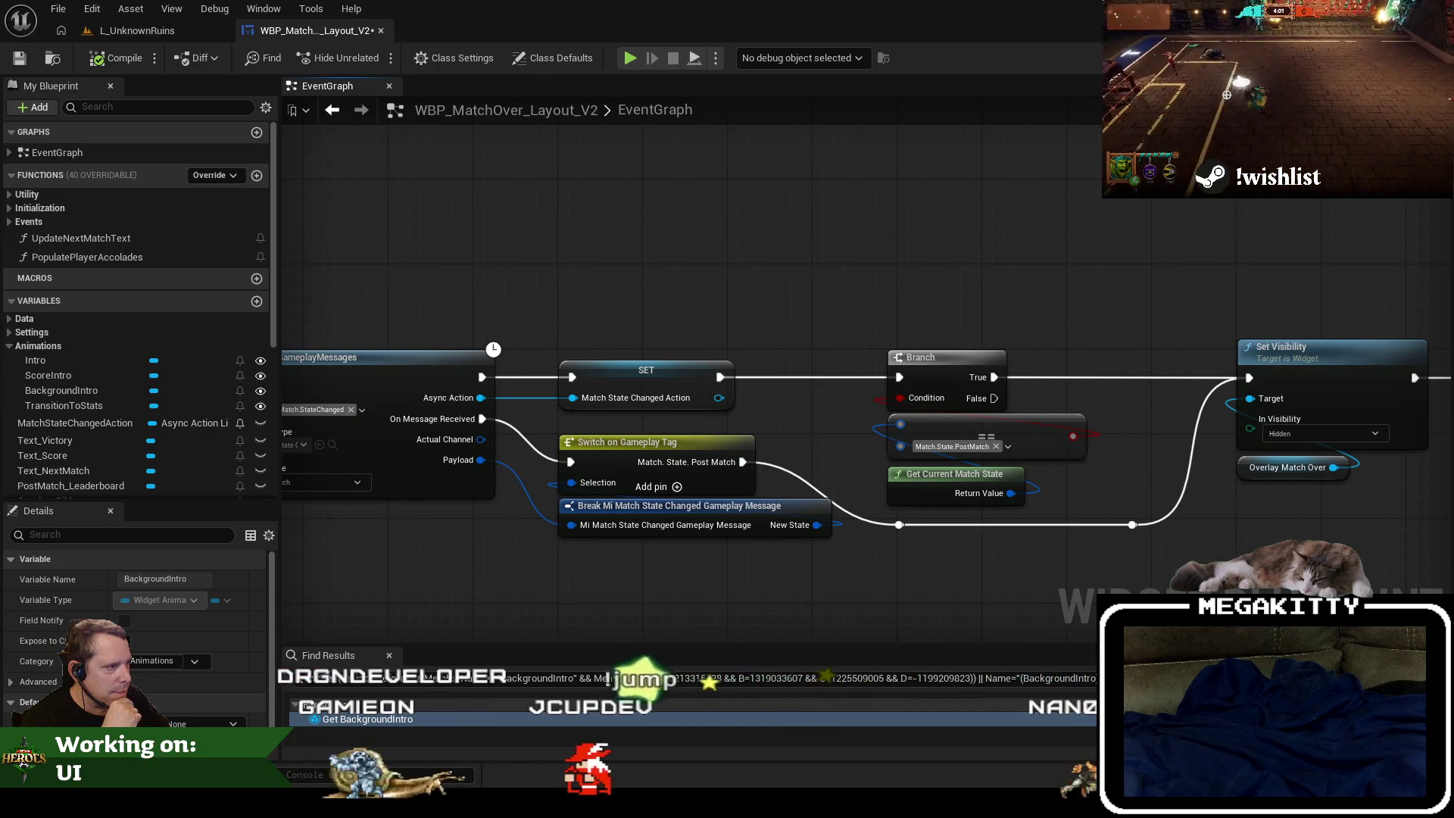
pyautogui.moveTo(985, 454); pyautogui.dragTo(474, 459)
pyautogui.moveTo(681, 469)
pyautogui.mouseDown()
pyautogui.moveTo(1116, 486)
pyautogui.moveTo(582, 476)
pyautogui.mouseUp()
pyautogui.moveTo(1086, 551); pyautogui.dragTo(819, 542)
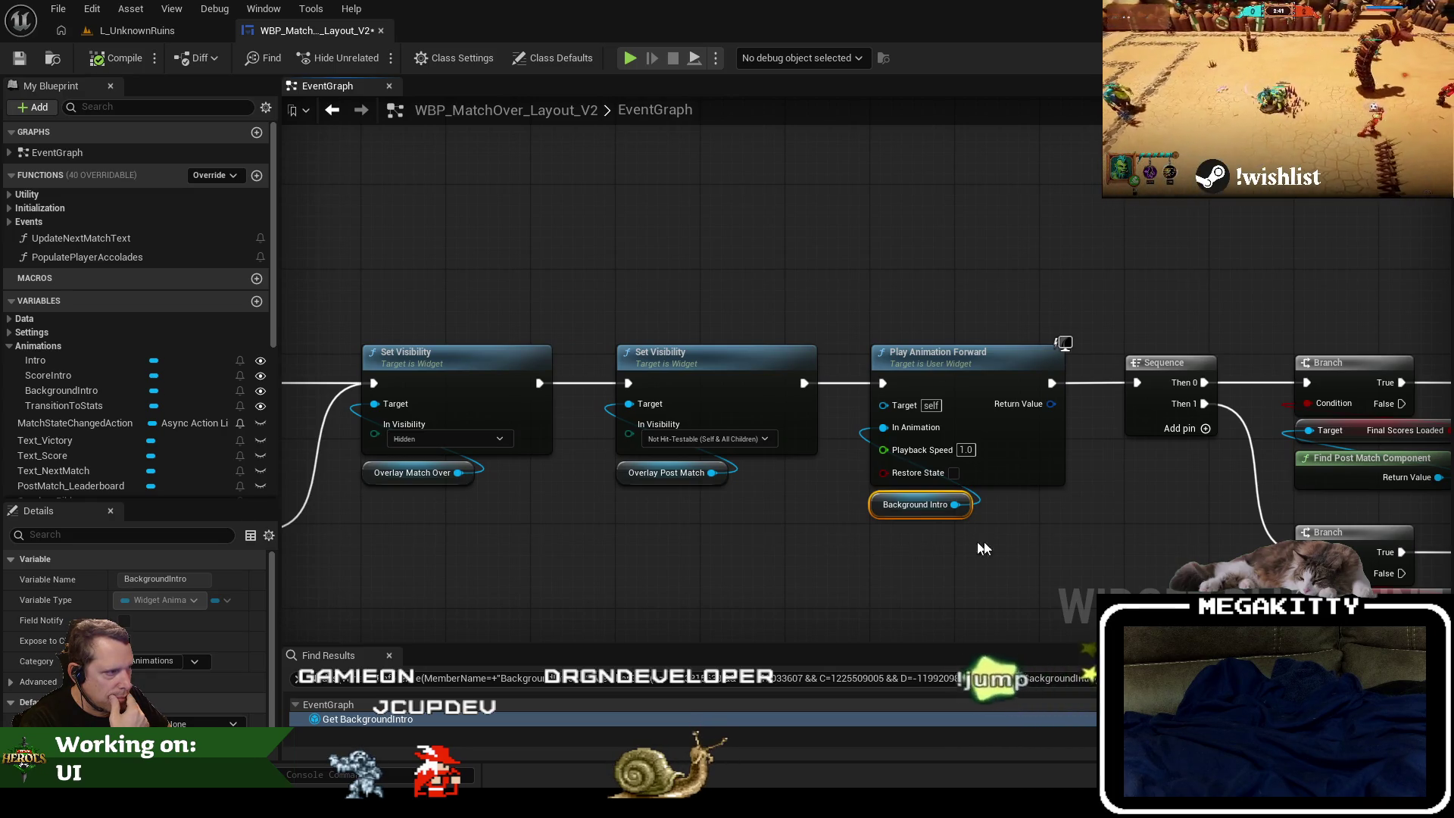
pyautogui.moveTo(969, 548); pyautogui.dragTo(684, 500)
pyautogui.scroll(-2, 685, 499)
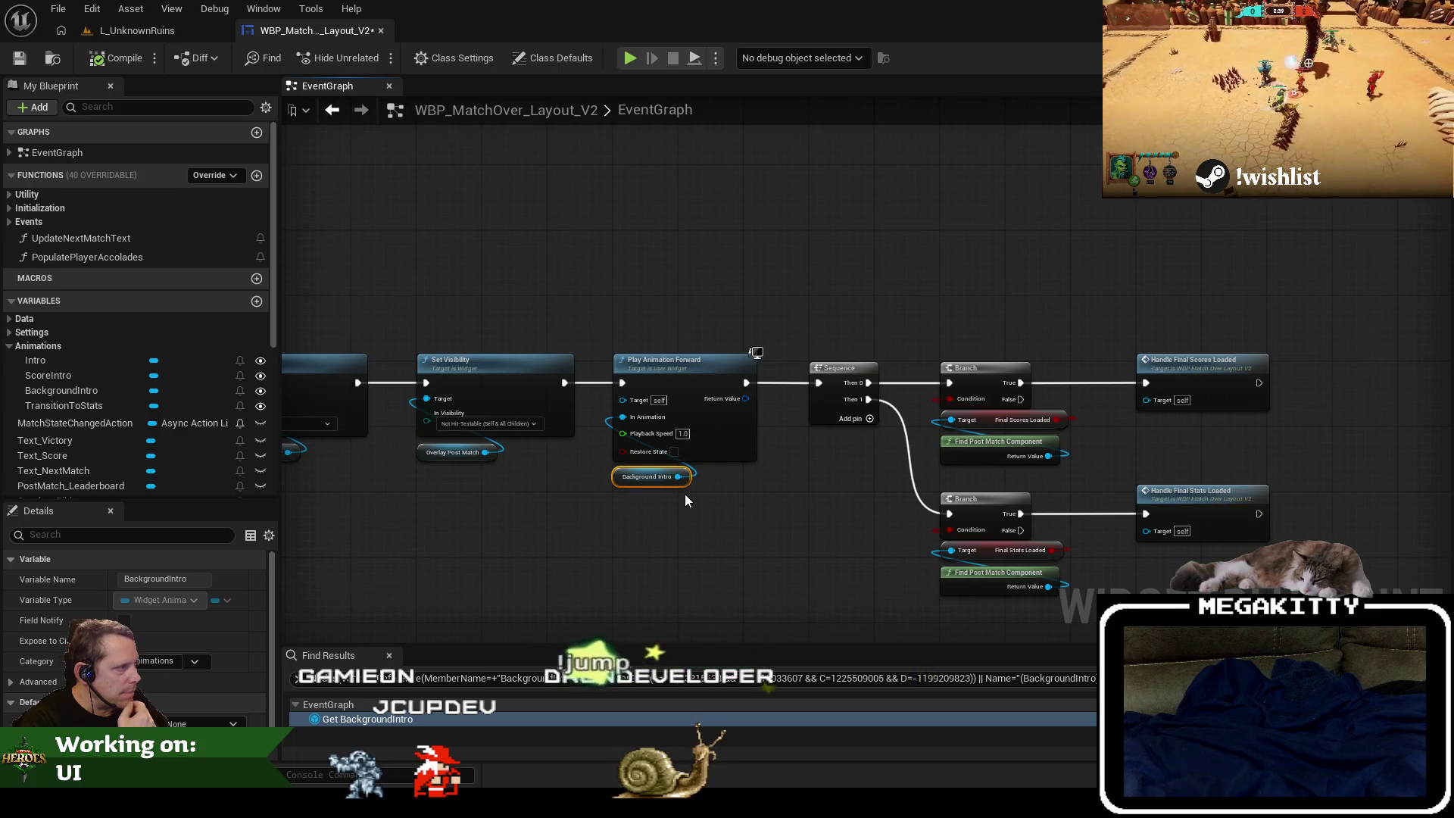
pyautogui.moveTo(791, 466)
pyautogui.mouseDown()
pyautogui.moveTo(705, 424)
pyautogui.moveTo(626, 295)
pyautogui.moveTo(606, 351)
pyautogui.moveTo(817, 383)
pyautogui.mouseUp()
pyautogui.press('Delete')
# Paste the Background Intro animation nodes after Bind Events, shifting the Intro animation nodes right.
pyautogui.scroll(-2, 787, 311)
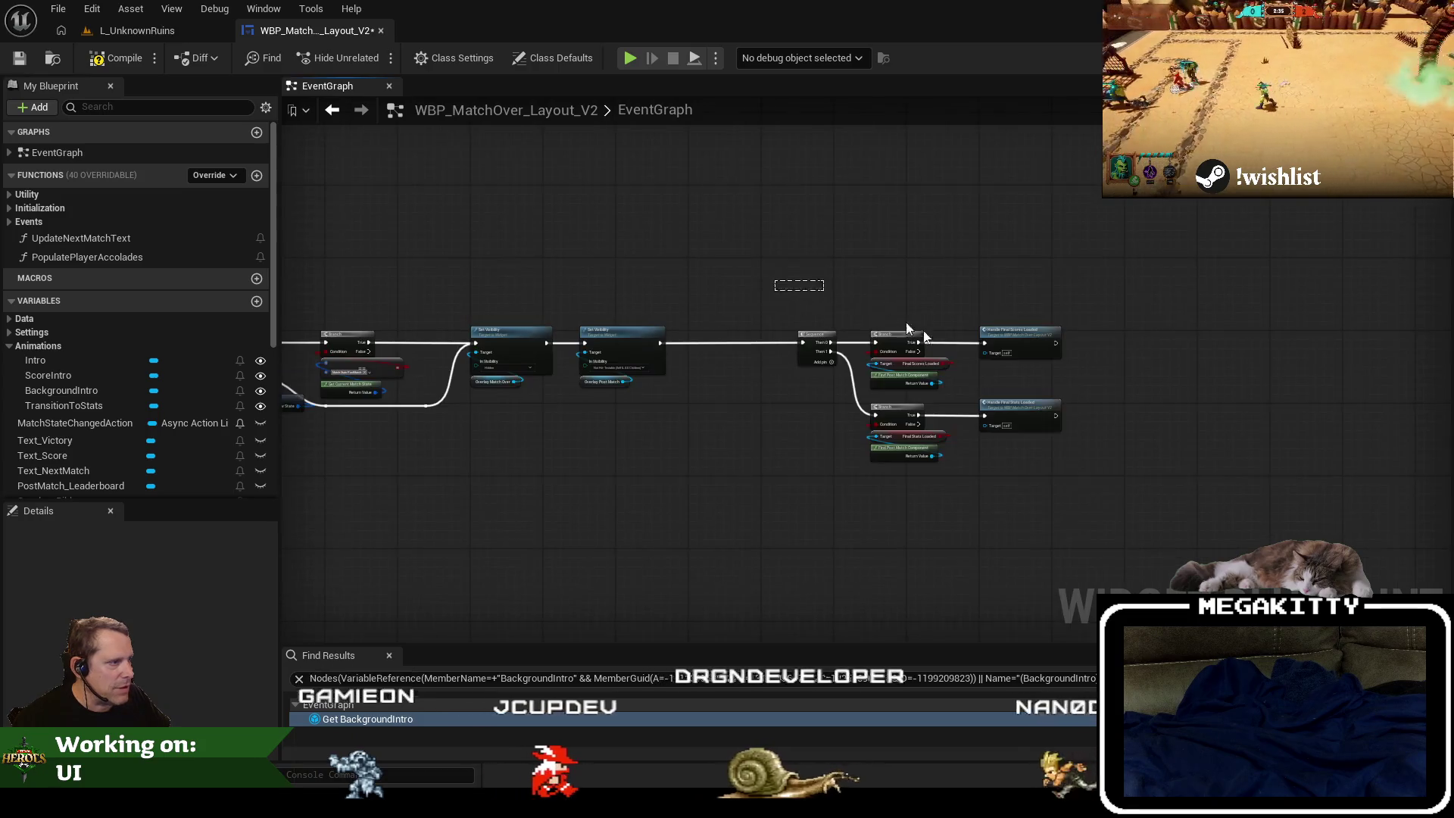
pyautogui.scroll(4, 769, 360)
pyautogui.moveTo(1242, 636); pyautogui.dragTo(606, 285)
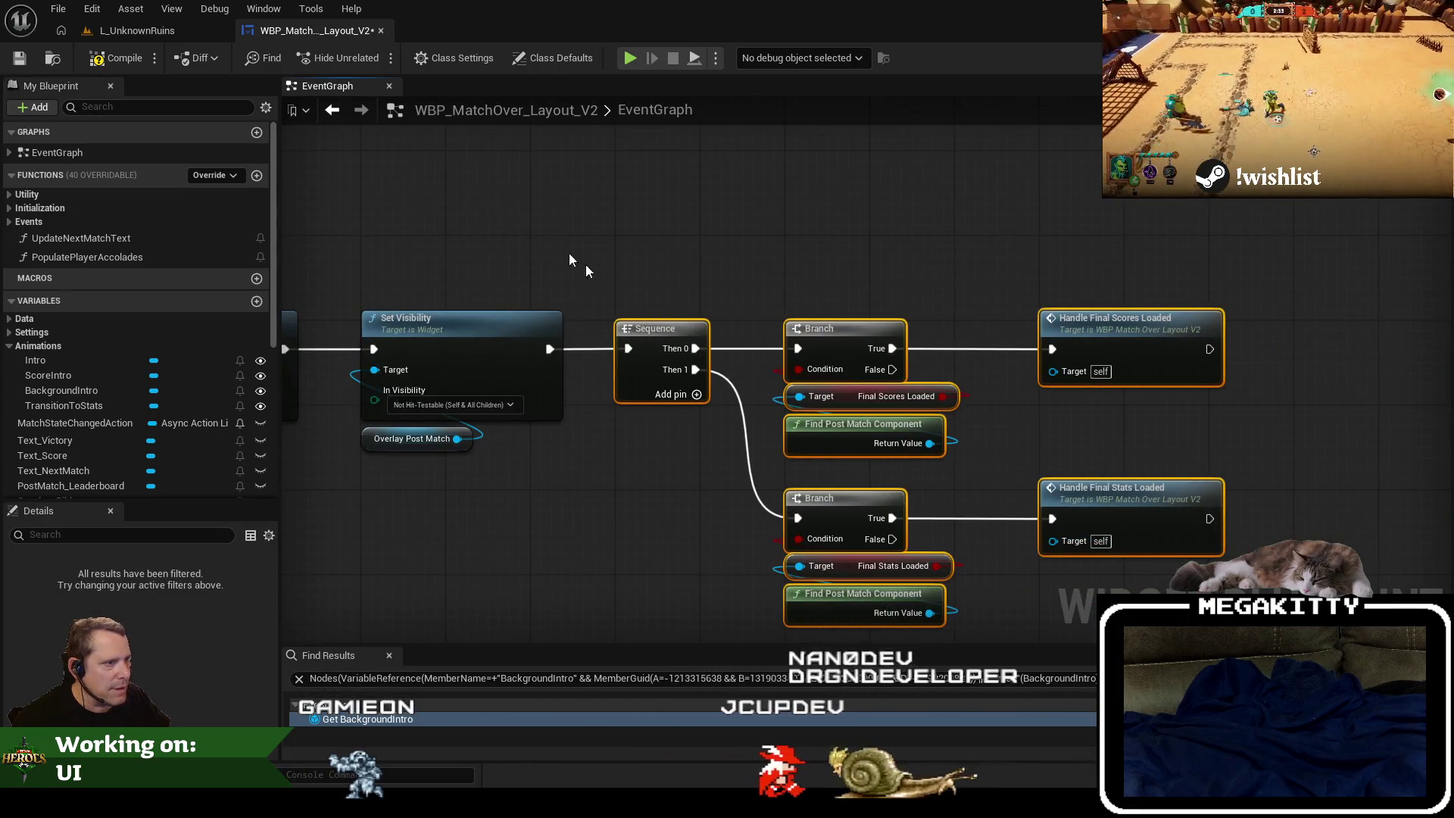
pyautogui.scroll(-2, 625, 301)
pyautogui.moveTo(542, 350)
pyautogui.mouseDown()
pyautogui.moveTo(975, 374)
pyautogui.moveTo(919, 407)
pyautogui.moveTo(827, 397)
pyautogui.moveTo(912, 379)
pyautogui.moveTo(616, 202)
pyautogui.moveTo(634, 293)
pyautogui.mouseUp()
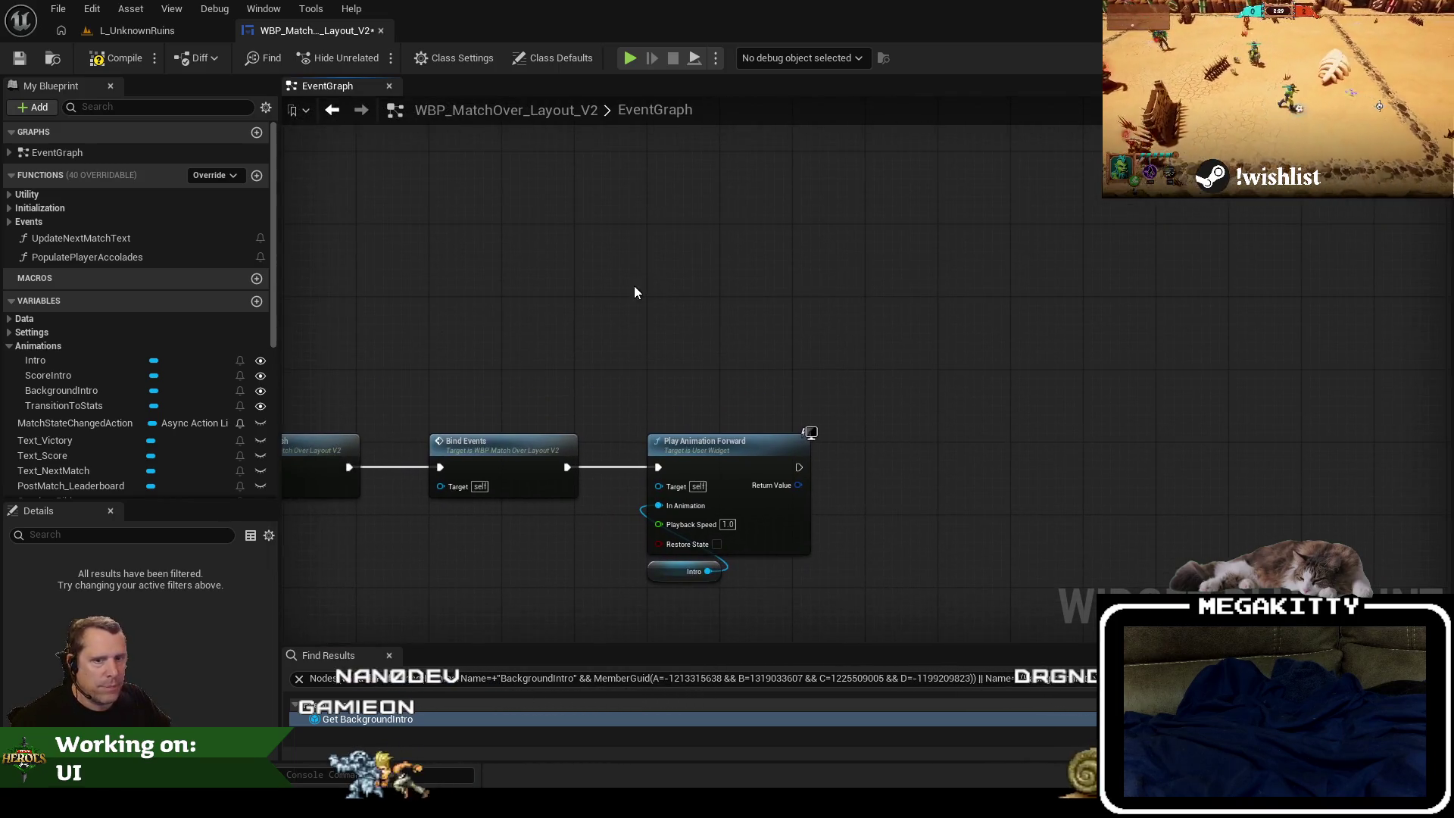
pyautogui.hotkey('ctrl', 'v')
pyautogui.moveTo(878, 590)
pyautogui.mouseDown()
pyautogui.moveTo(633, 422)
pyautogui.moveTo(1075, 447)
pyautogui.moveTo(1050, 445)
pyautogui.mouseUp()
pyautogui.moveTo(666, 229)
pyautogui.mouseDown()
pyautogui.moveTo(701, 429)
pyautogui.moveTo(679, 433)
pyautogui.moveTo(683, 447)
pyautogui.mouseUp()
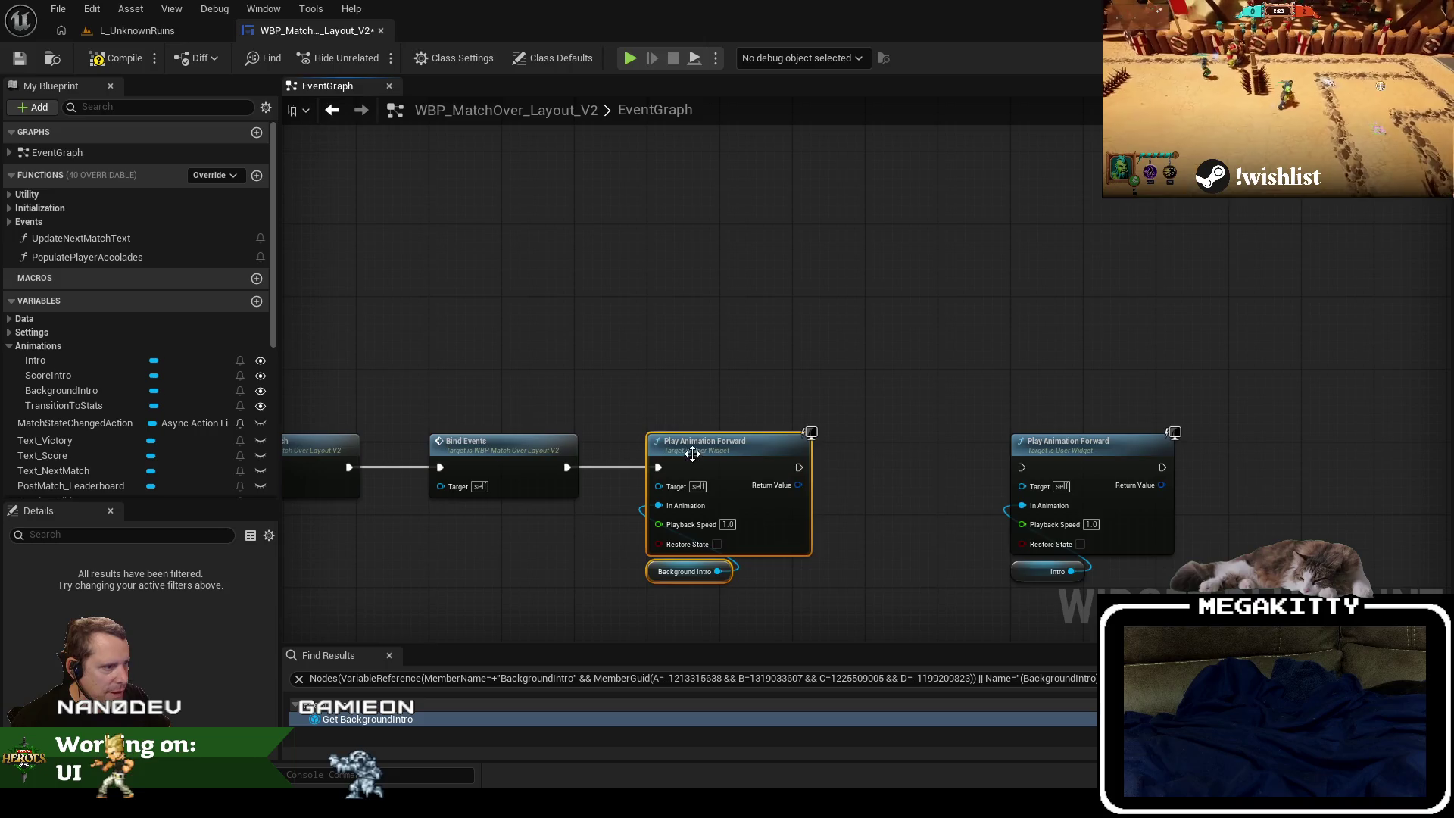
pyautogui.rightClick(676, 442)
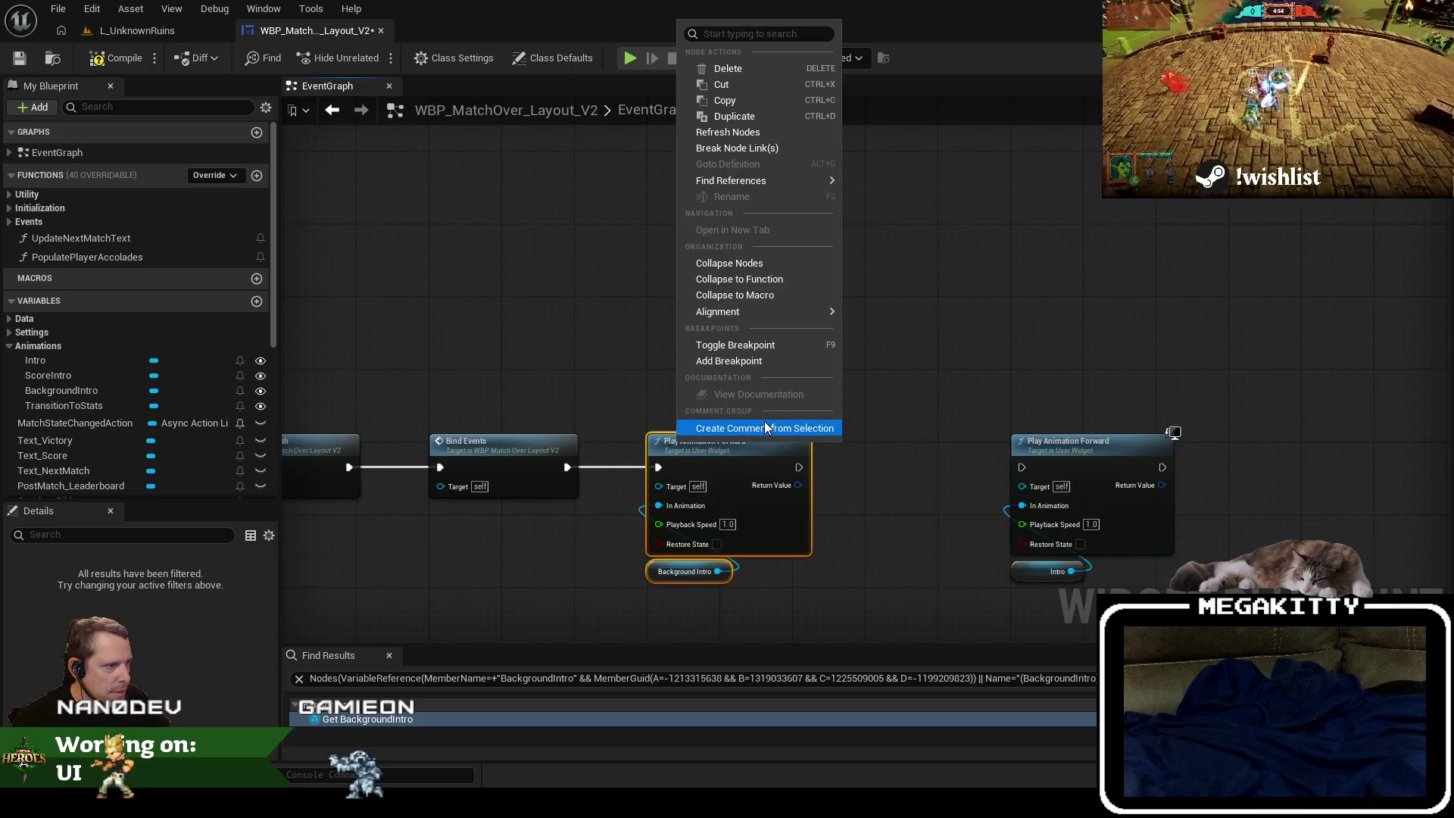
# Wrap the Background Intro nodes in a comment titled 'Blur the background over time'.
pyautogui.click(764, 428)
pyautogui.click(876, 395)
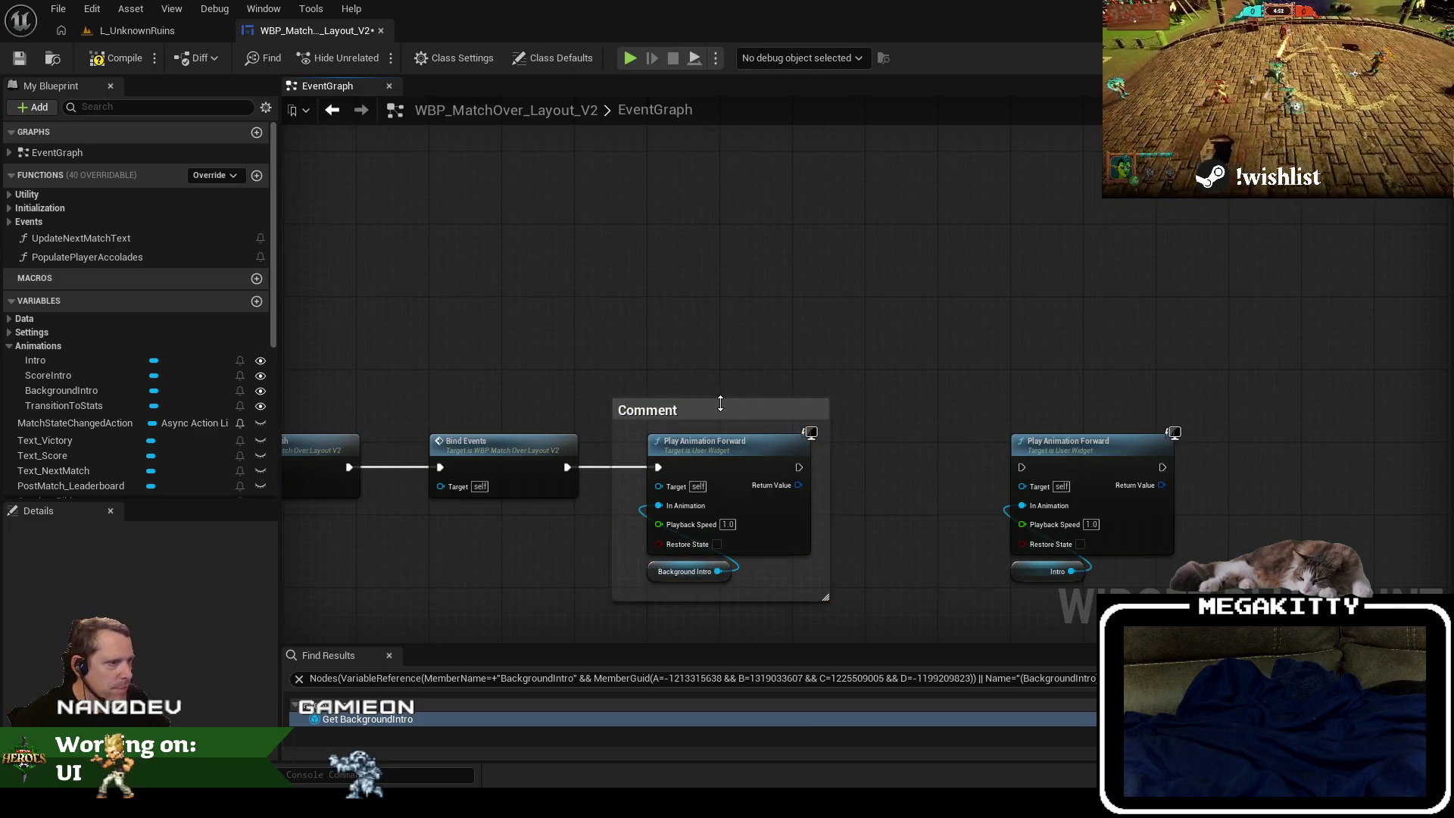
pyautogui.click(721, 411)
pyautogui.moveTo(827, 428); pyautogui.dragTo(904, 429)
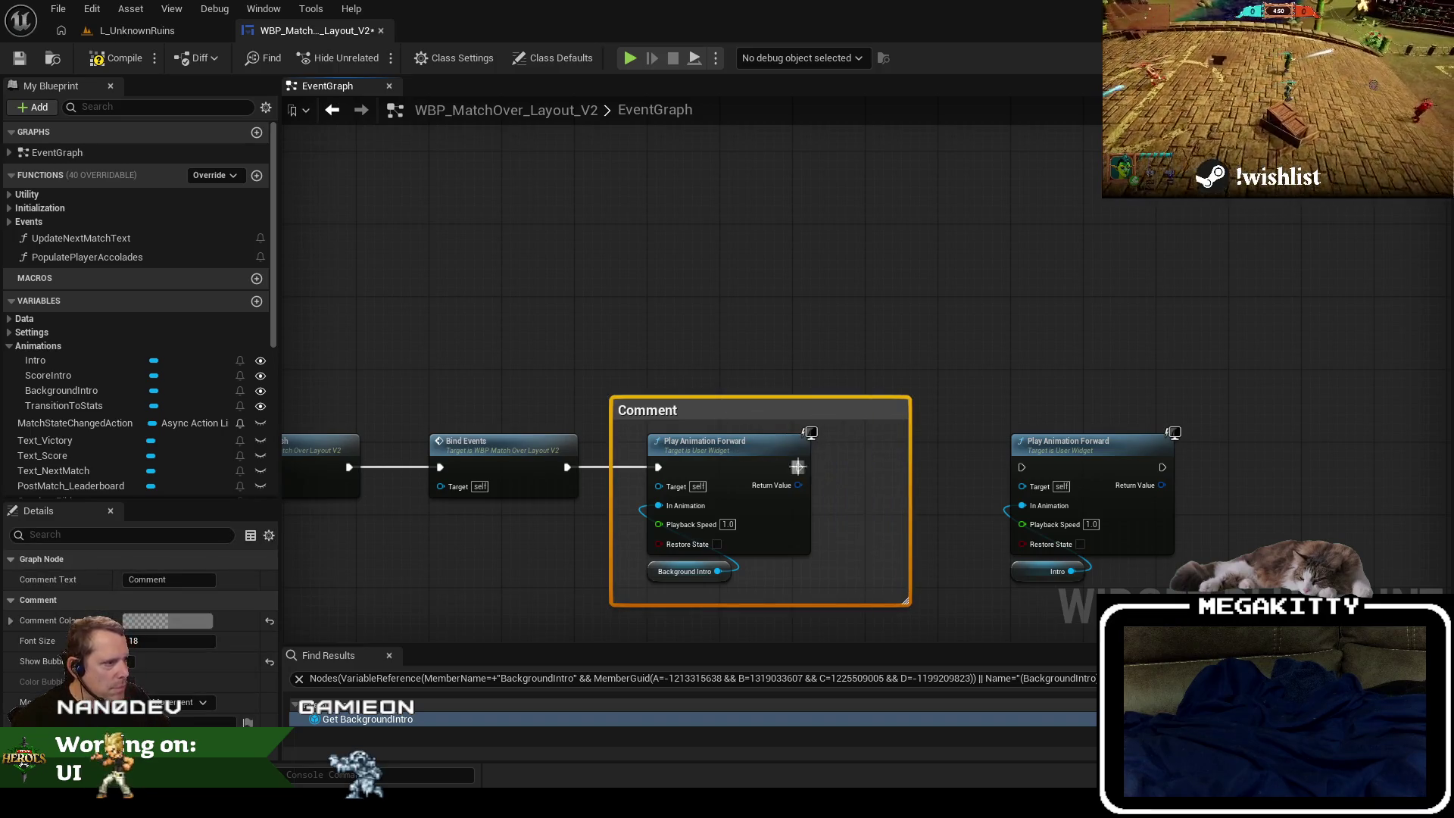
pyautogui.doubleClick(713, 411)
pyautogui.write('Blur the back')
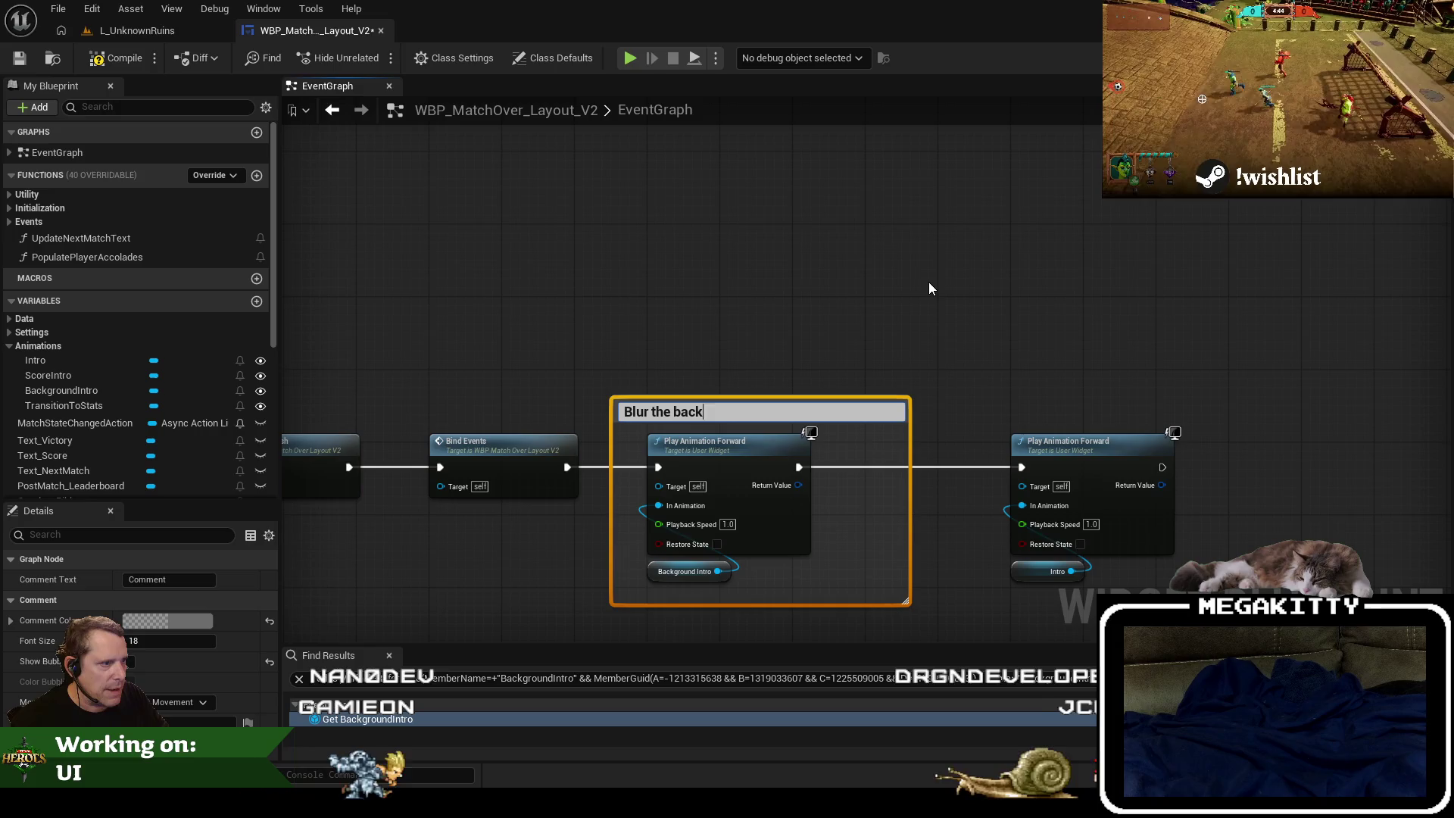
pyautogui.write('ground over time')
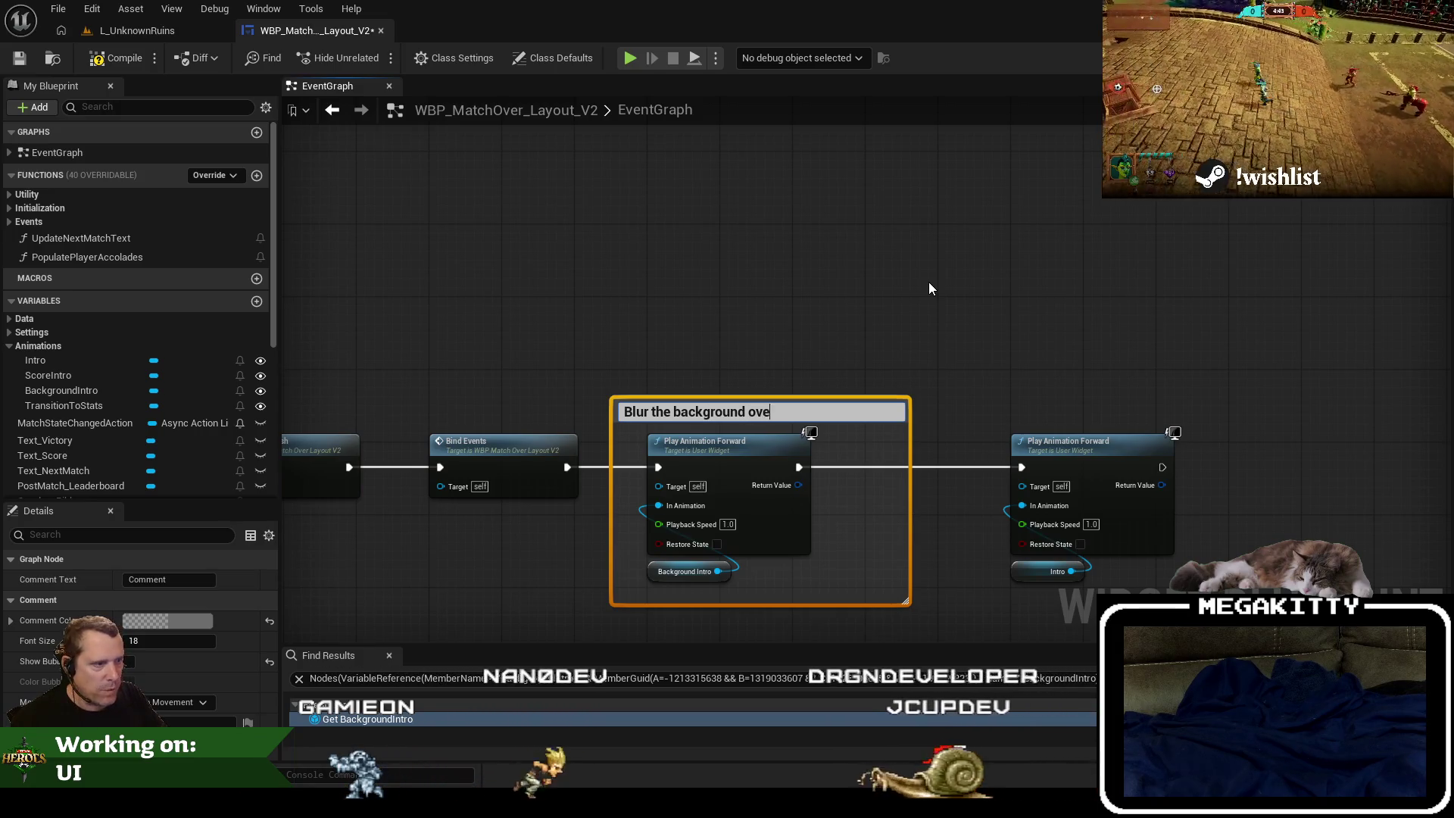
pyautogui.click(929, 282)
pyautogui.moveTo(911, 454)
pyautogui.mouseDown()
pyautogui.moveTo(827, 431)
pyautogui.moveTo(834, 442)
pyautogui.mouseUp()
# Add a Victory/Defeat/Tie intro animation comment around the Intro nodes and save the blueprint.
pyautogui.moveTo(1096, 447)
pyautogui.mouseDown()
pyautogui.moveTo(997, 447)
pyautogui.moveTo(1023, 448)
pyautogui.mouseUp()
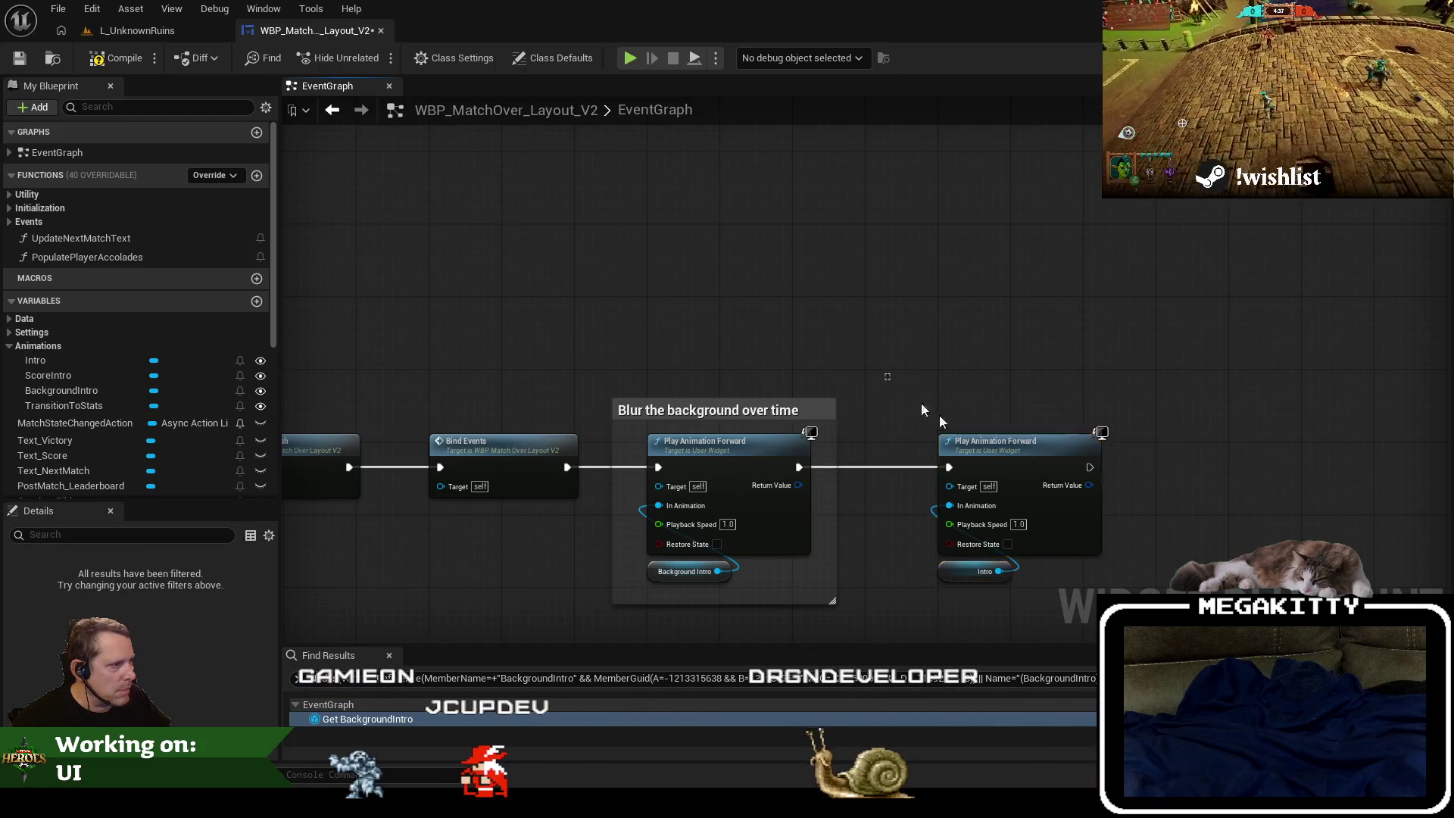
pyautogui.write('cPlay the')
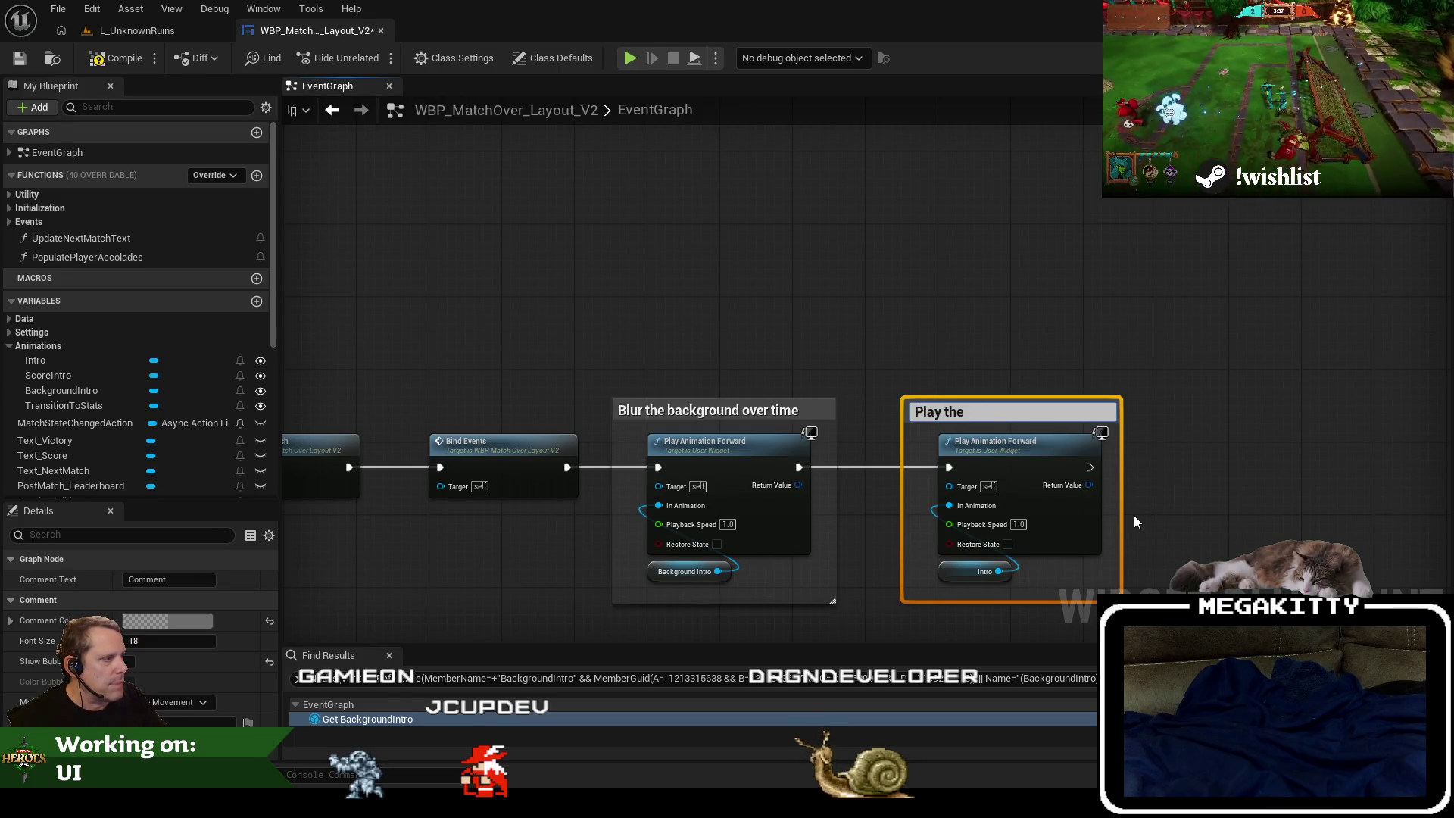
pyautogui.write('Victory/Defat/')
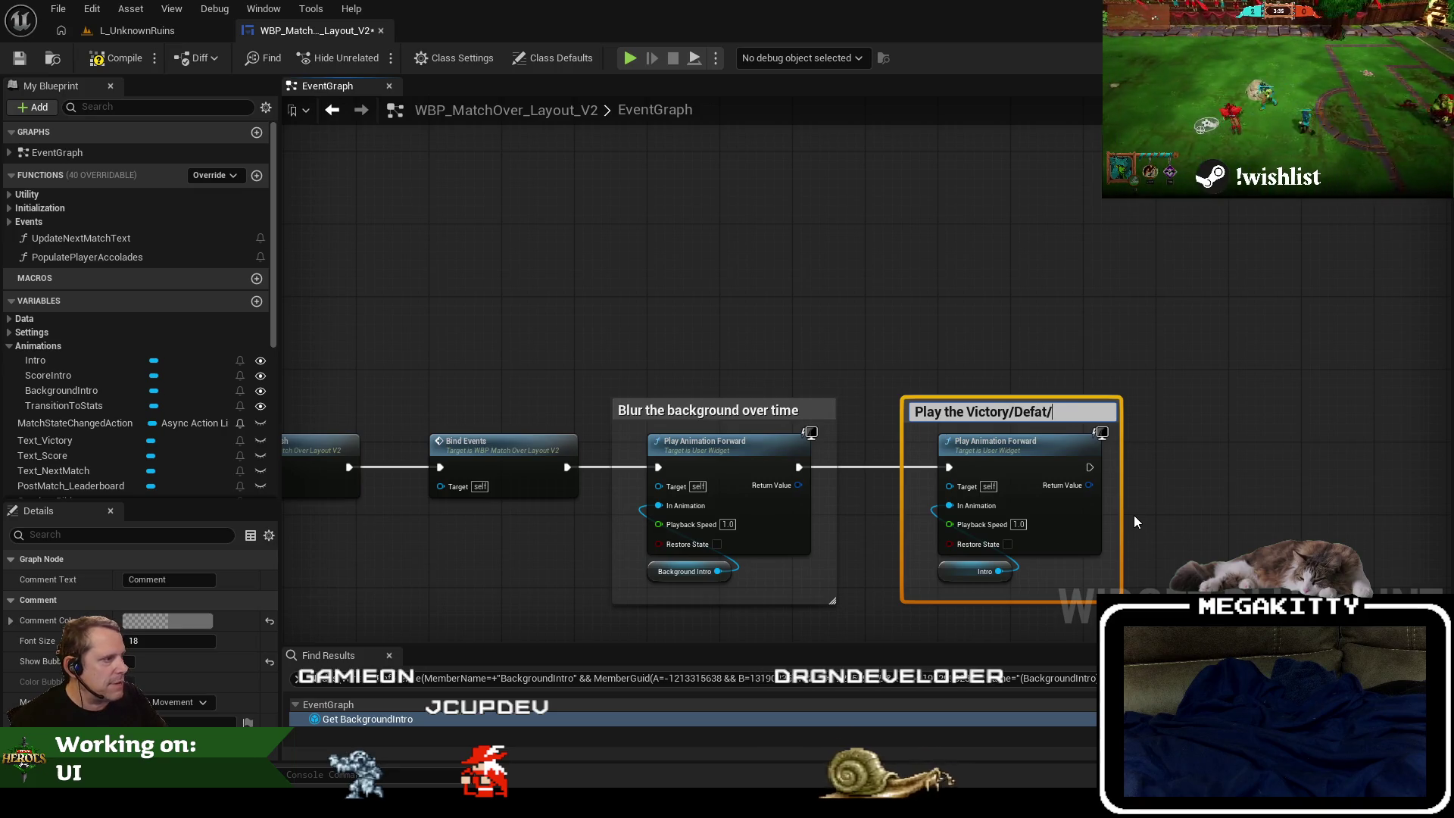
pyautogui.press('BackSpace')
pyautogui.press('BackSpace')
pyautogui.press('BackSpace')
pyautogui.write('eat/Tie ')
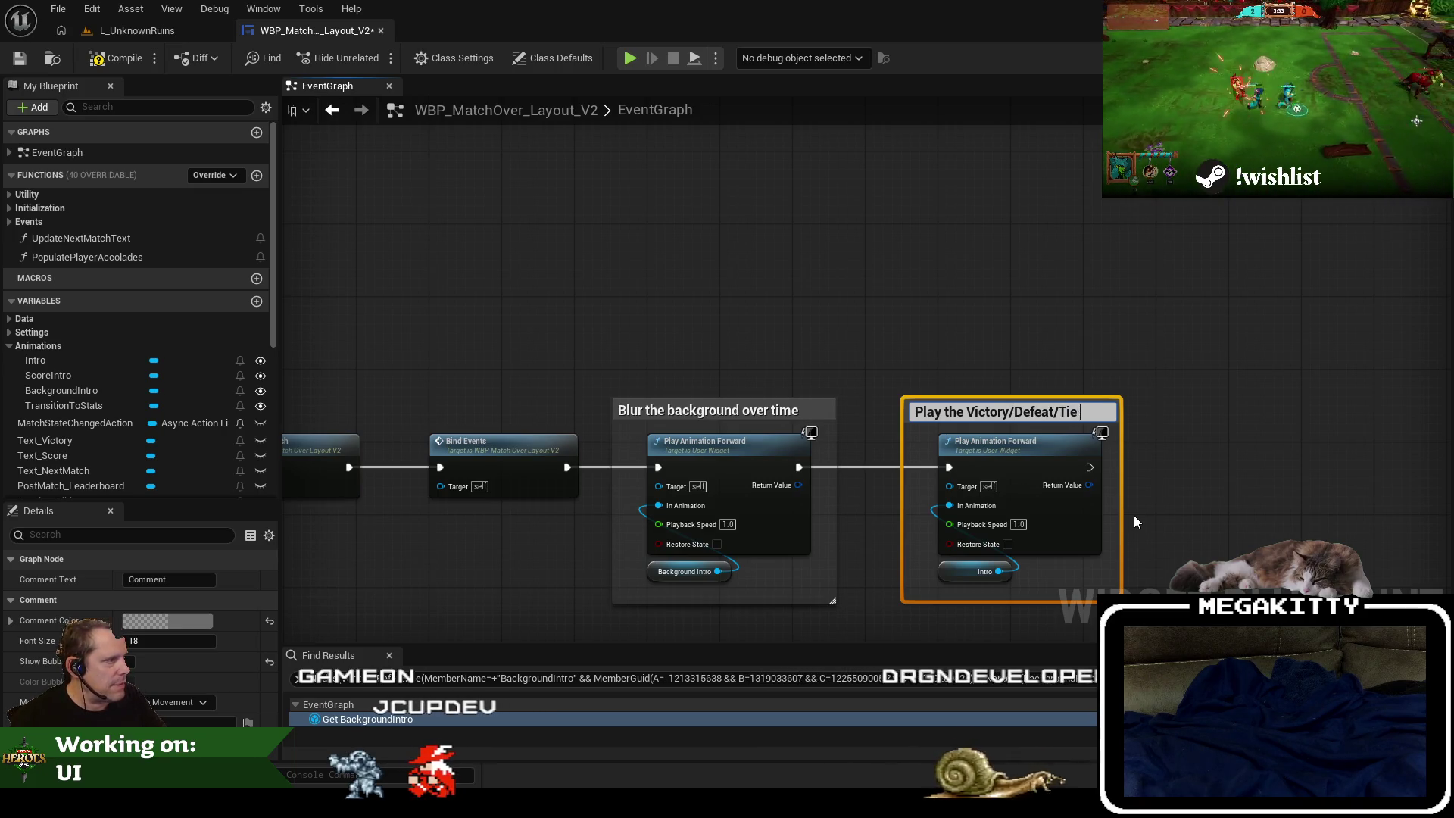
pyautogui.write('animation')
pyautogui.press('Return')
pyautogui.click(1119, 499)
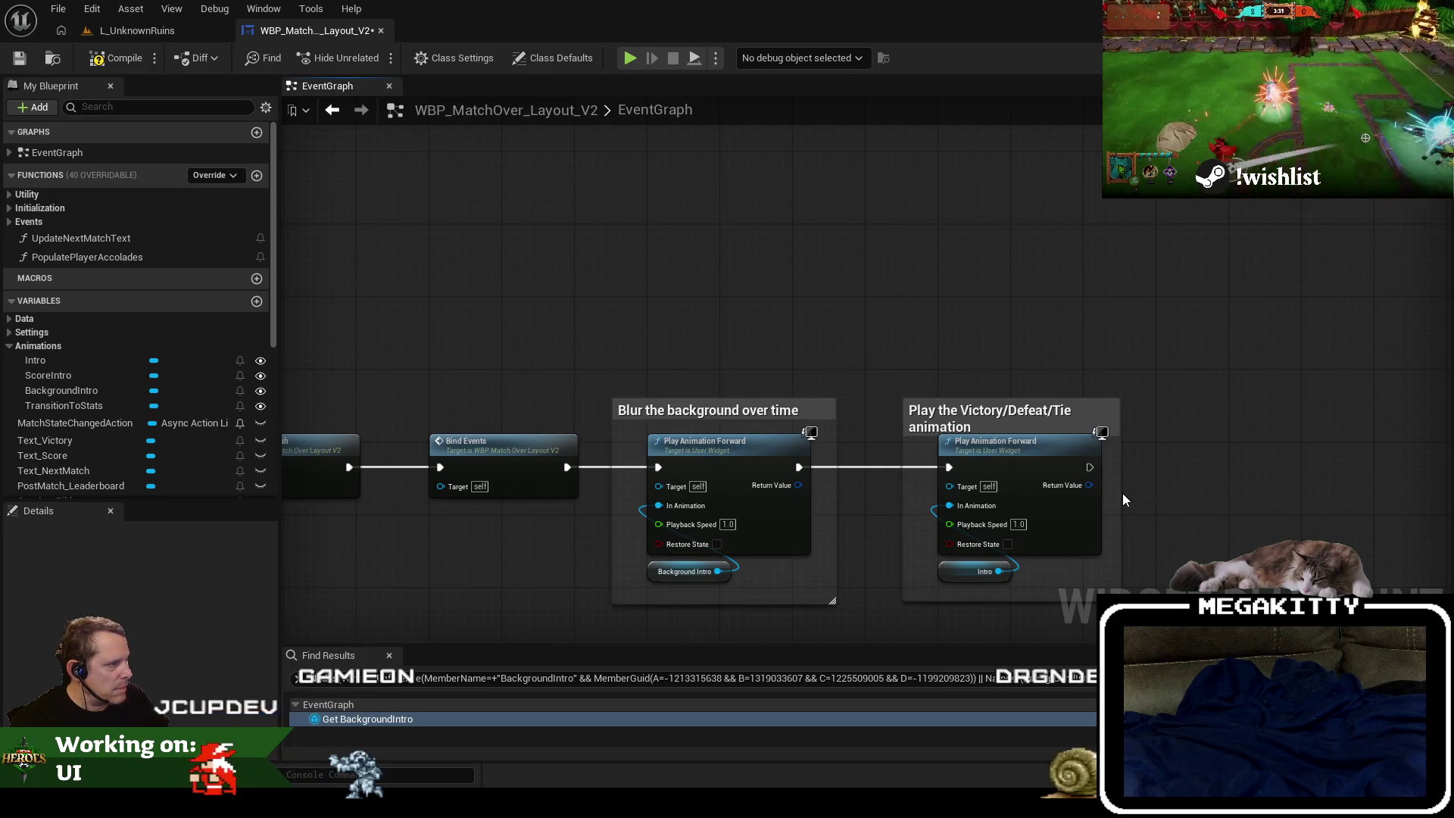
pyautogui.doubleClick(1076, 411)
pyautogui.write('intro')
pyautogui.press('Return')
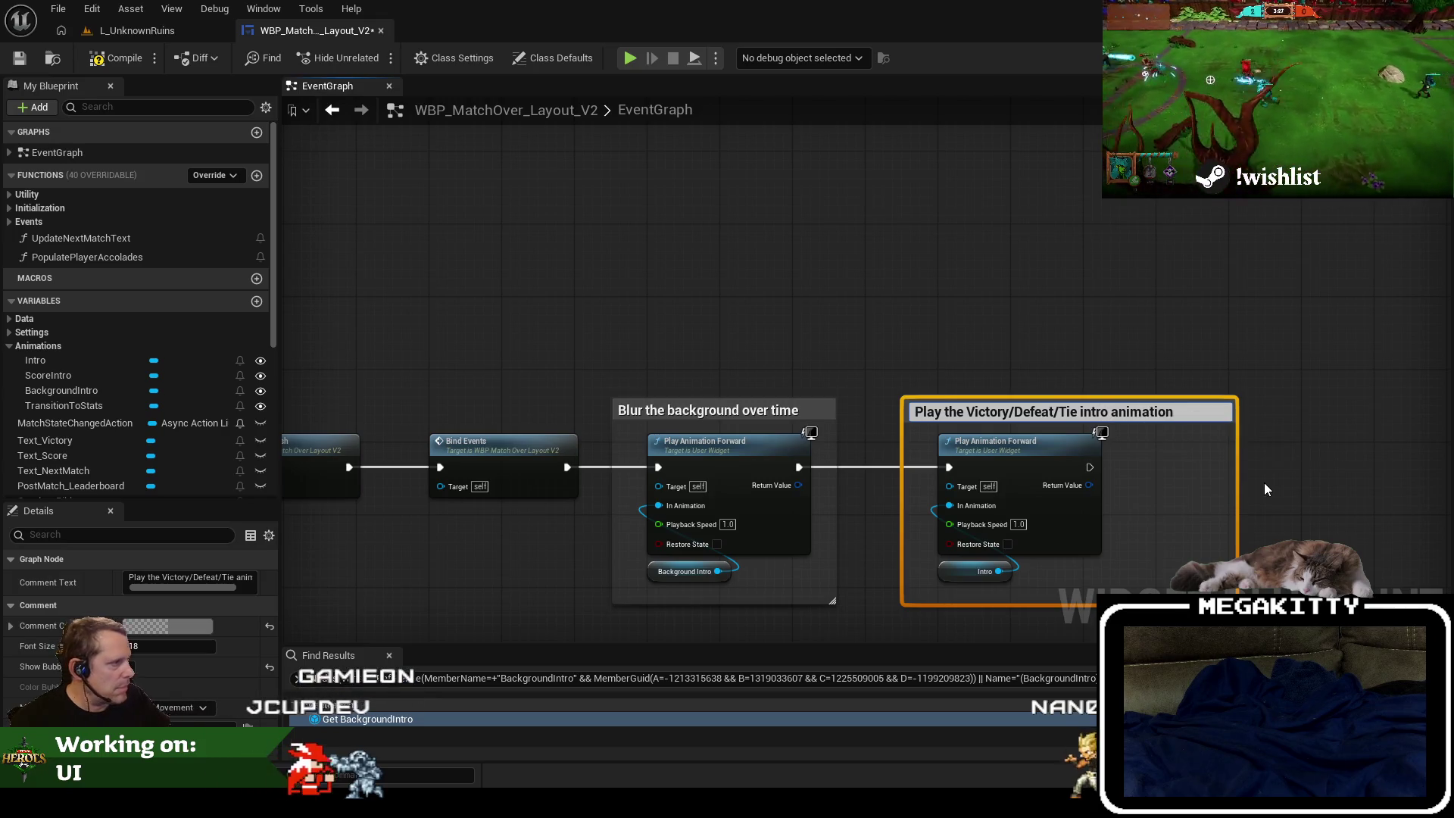
pyautogui.click(1241, 480)
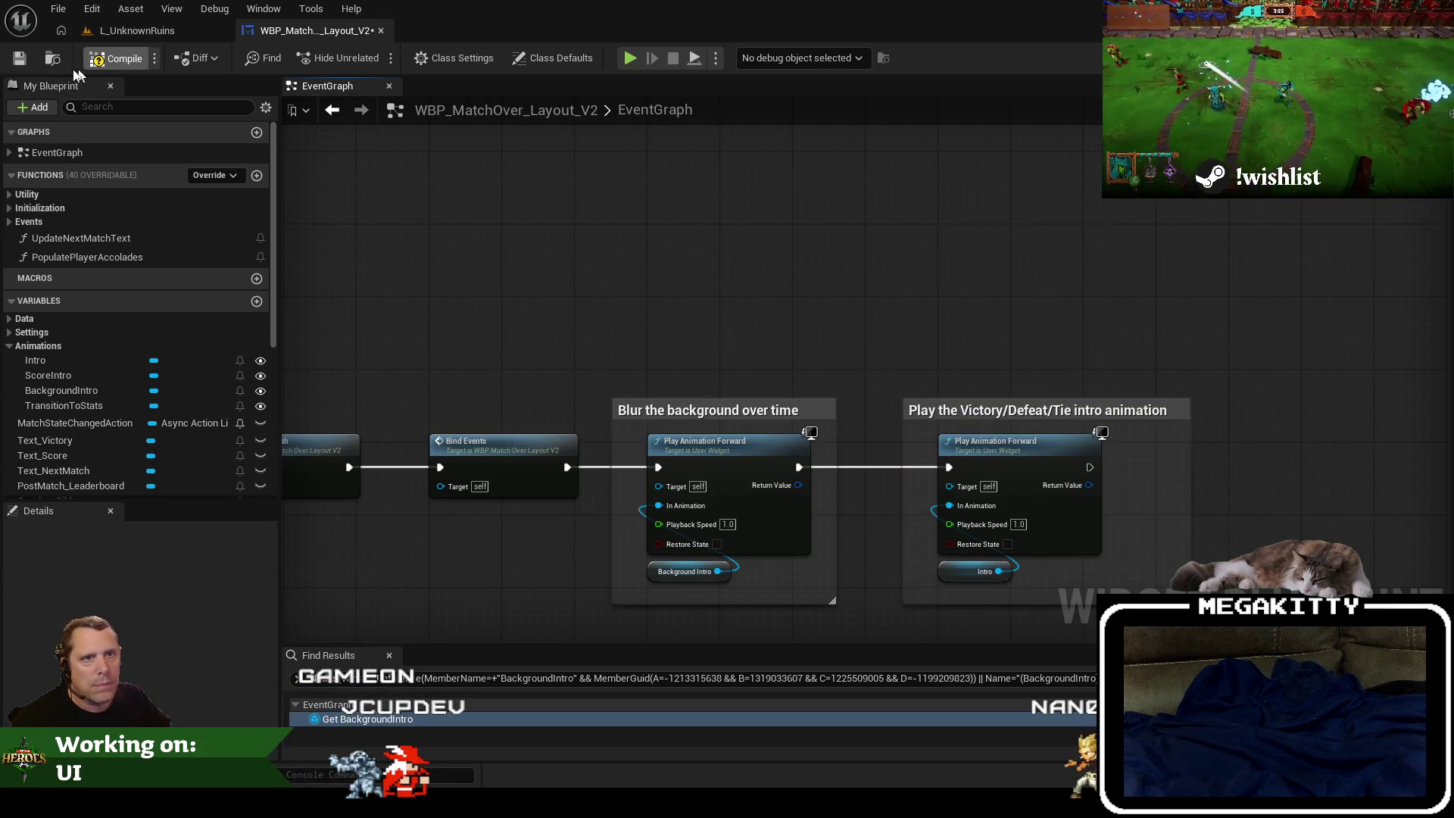
pyautogui.click(19, 58)
# Playtest in L_UnknownRuins, ready up and run EndMatch to show the match-over screen.
pyautogui.click(136, 31)
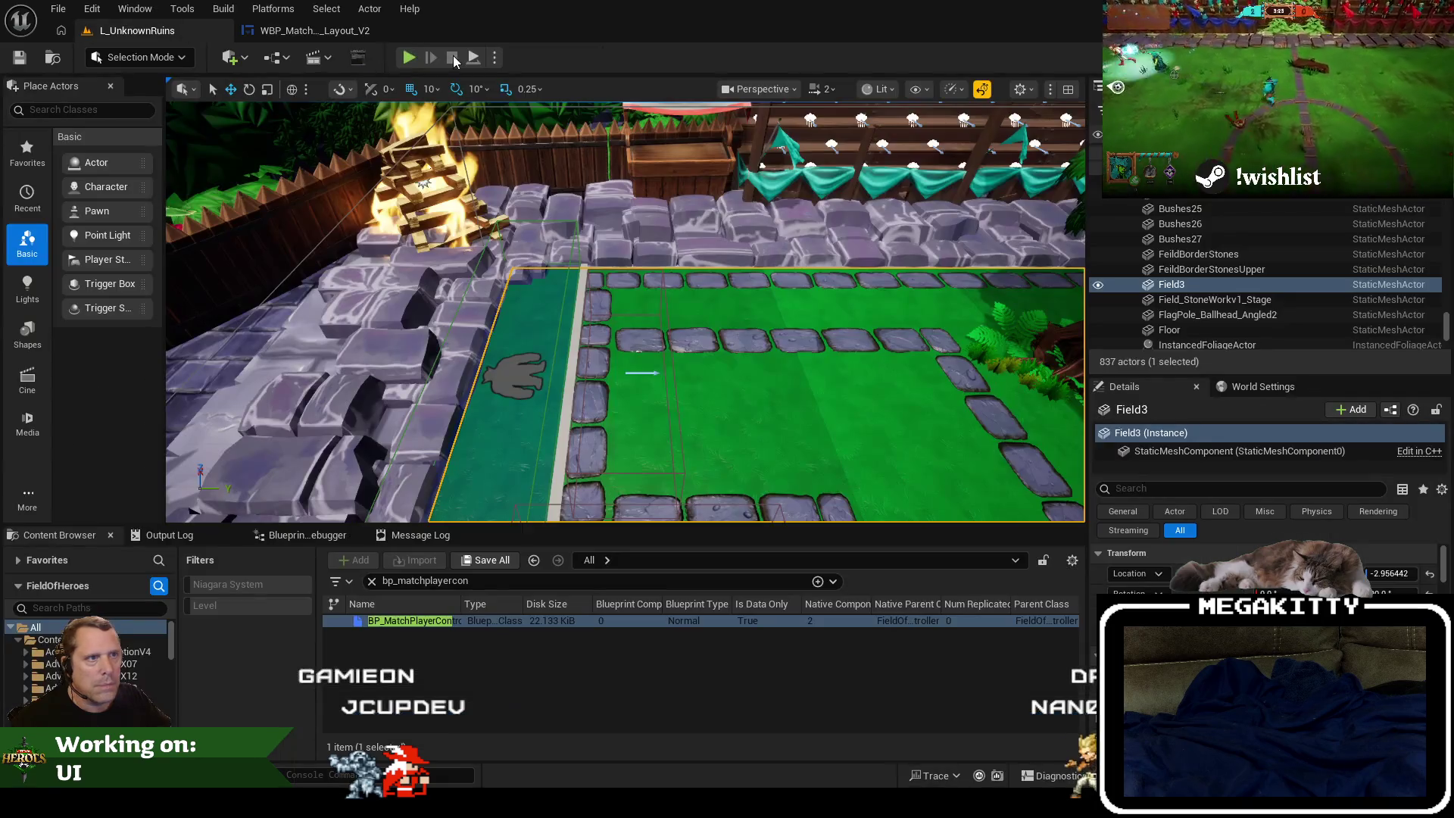
pyautogui.hotkey('alt', 'p')
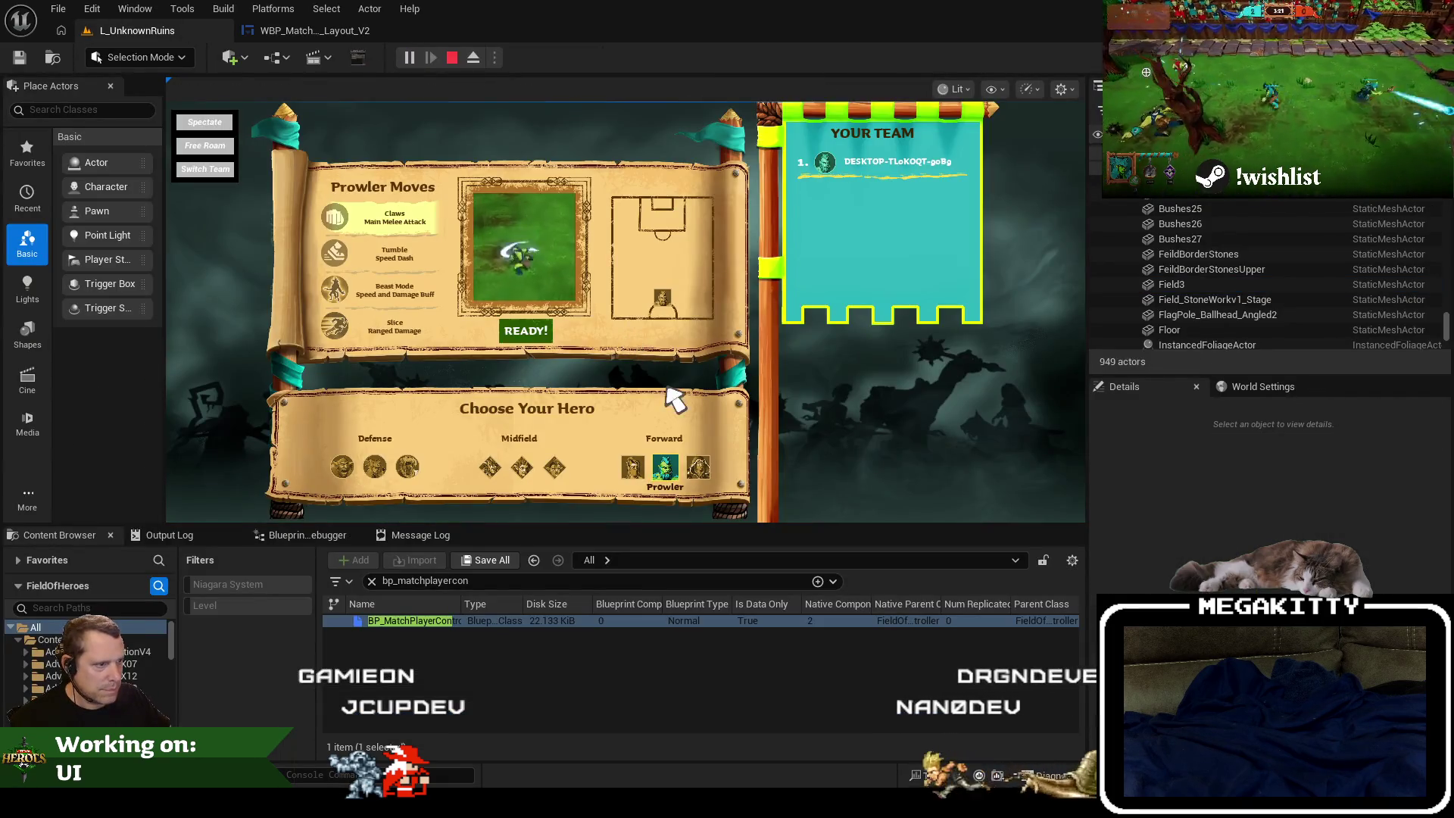
pyautogui.click(524, 329)
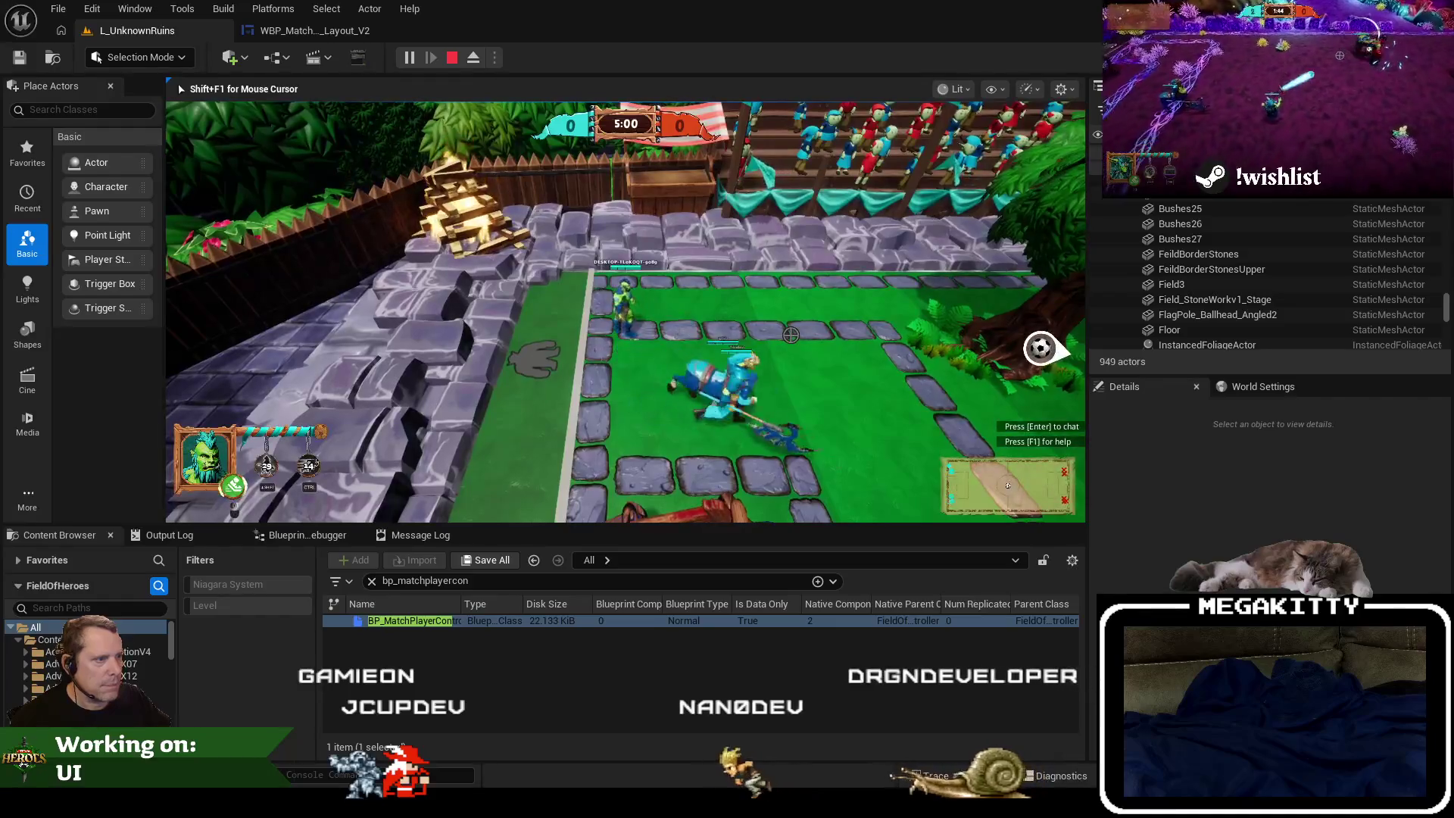
pyautogui.press('`')
pyautogui.press('Up')
pyautogui.press('Return')
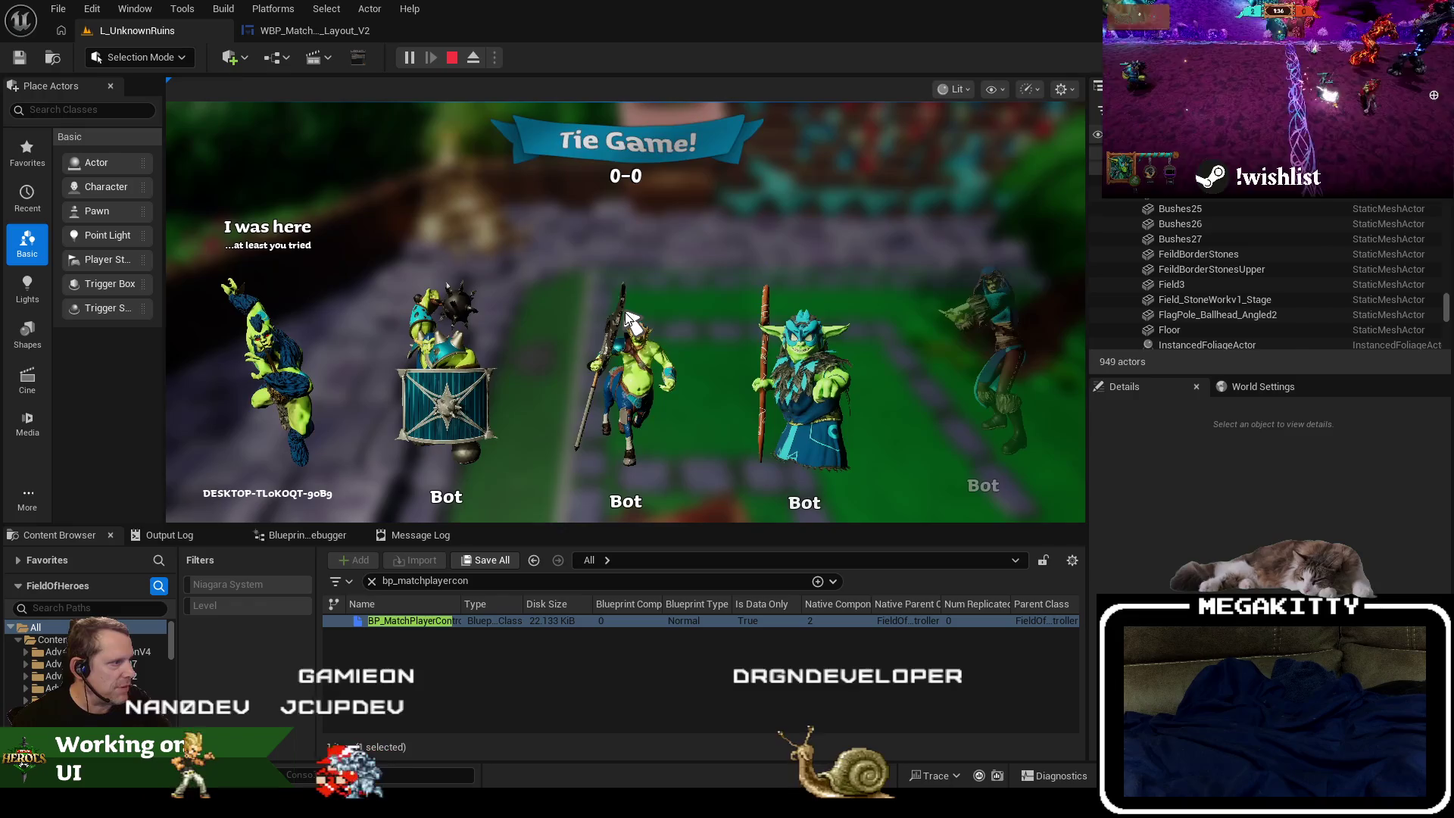
pyautogui.press('Escape')
# Repeat the EndMatch playtest twice more to review the result screen.
pyautogui.hotkey('alt', 'p')
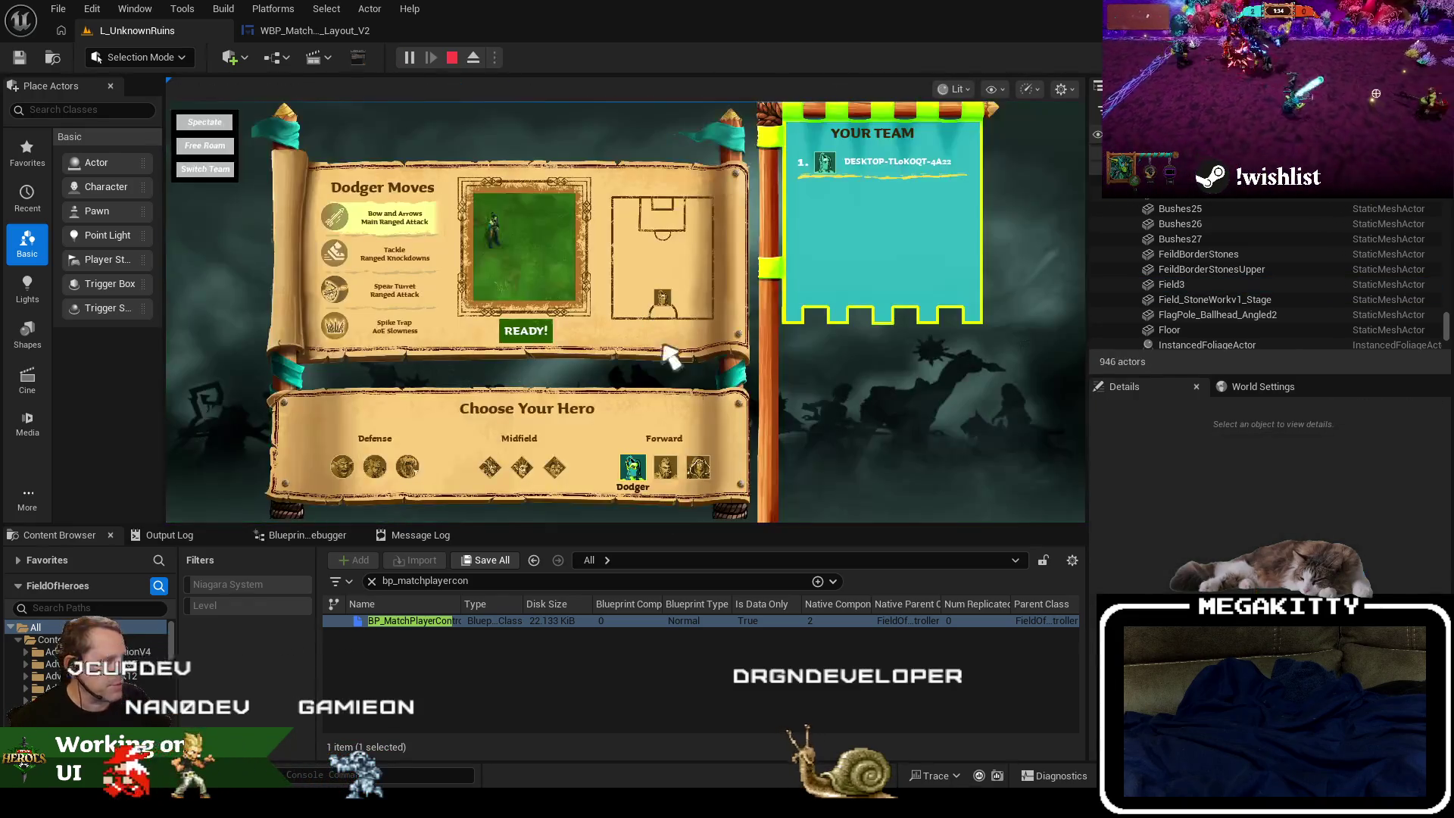
pyautogui.click(552, 337)
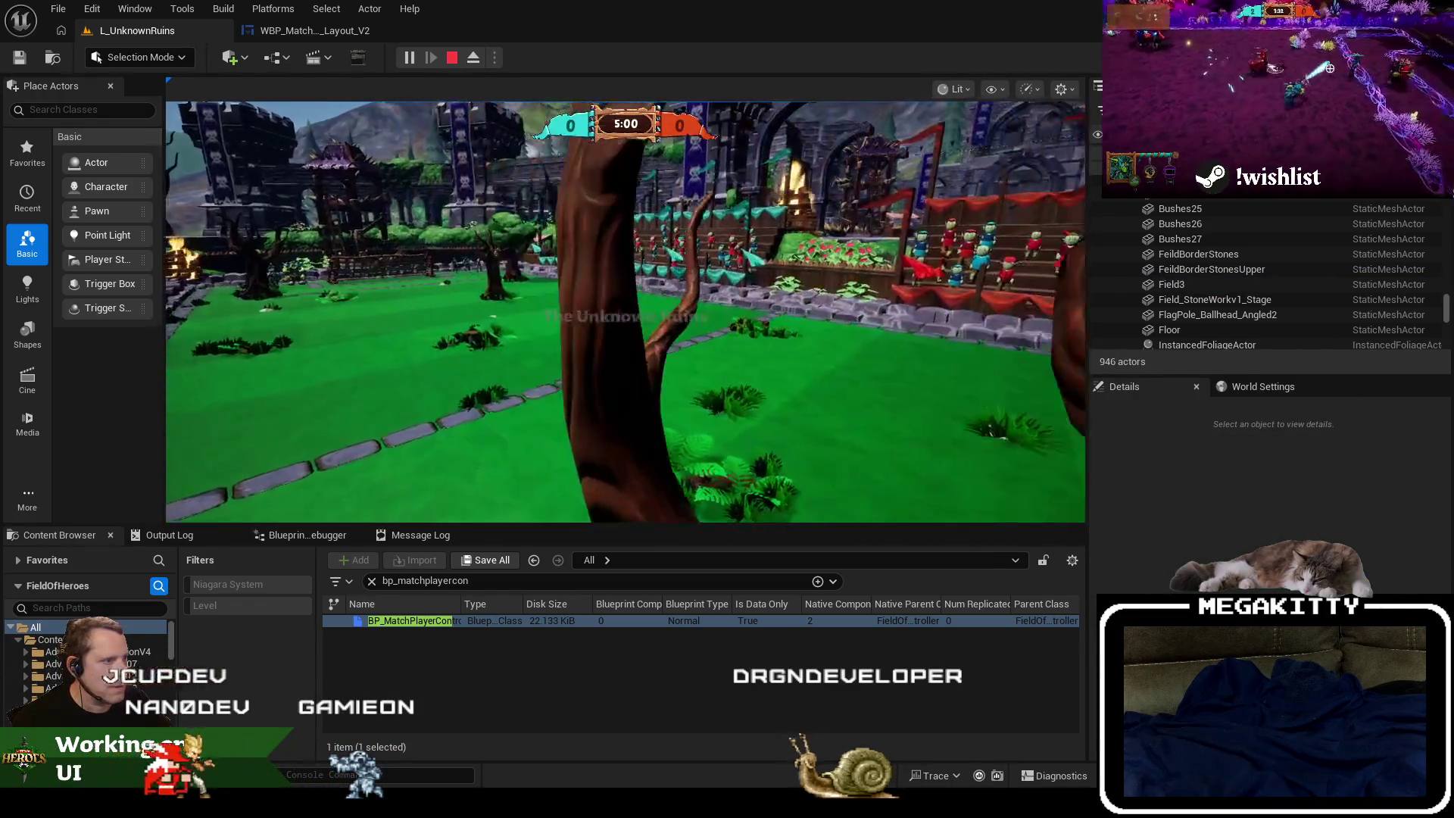
pyautogui.press('Return')
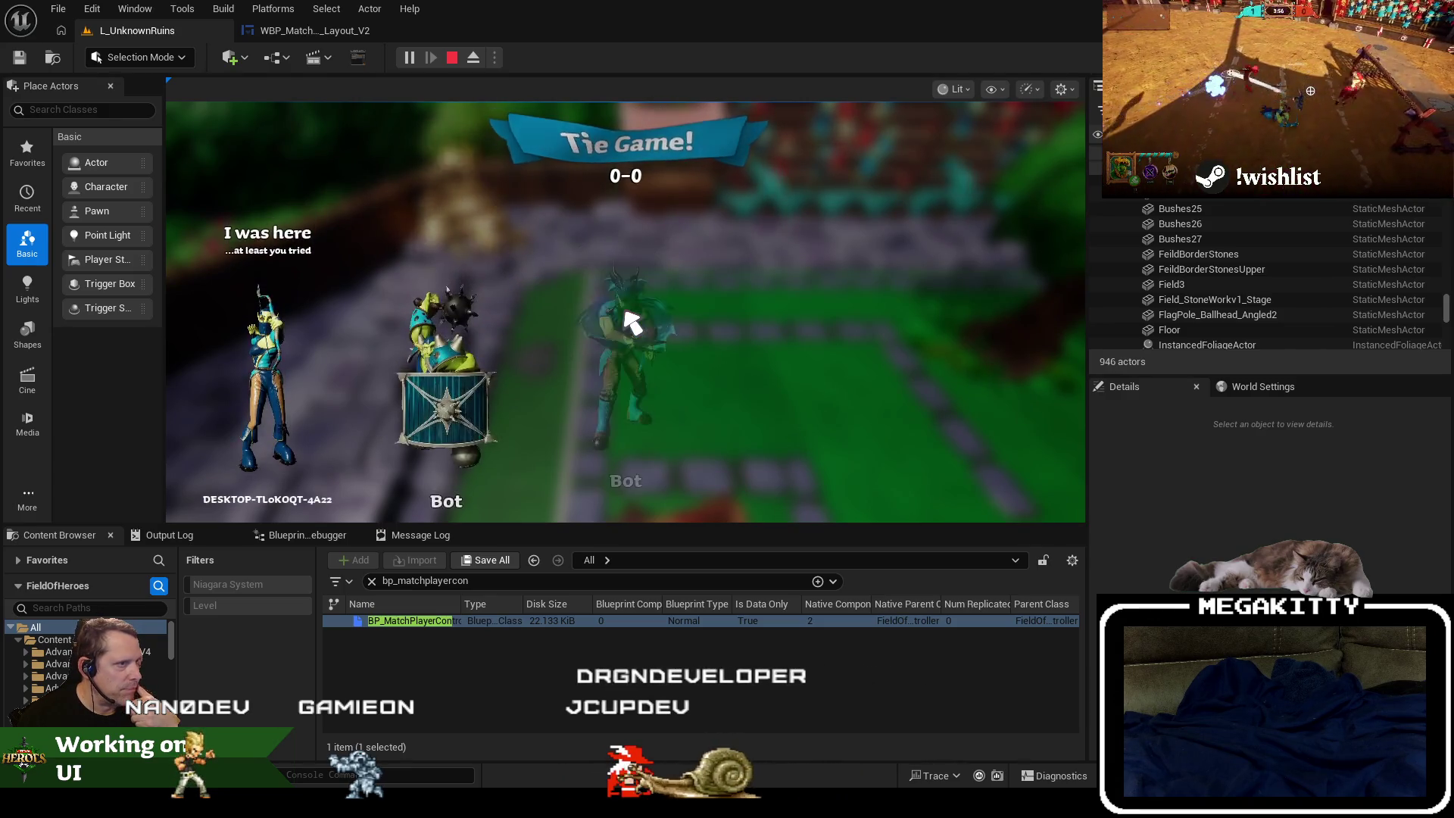
pyautogui.press('Escape')
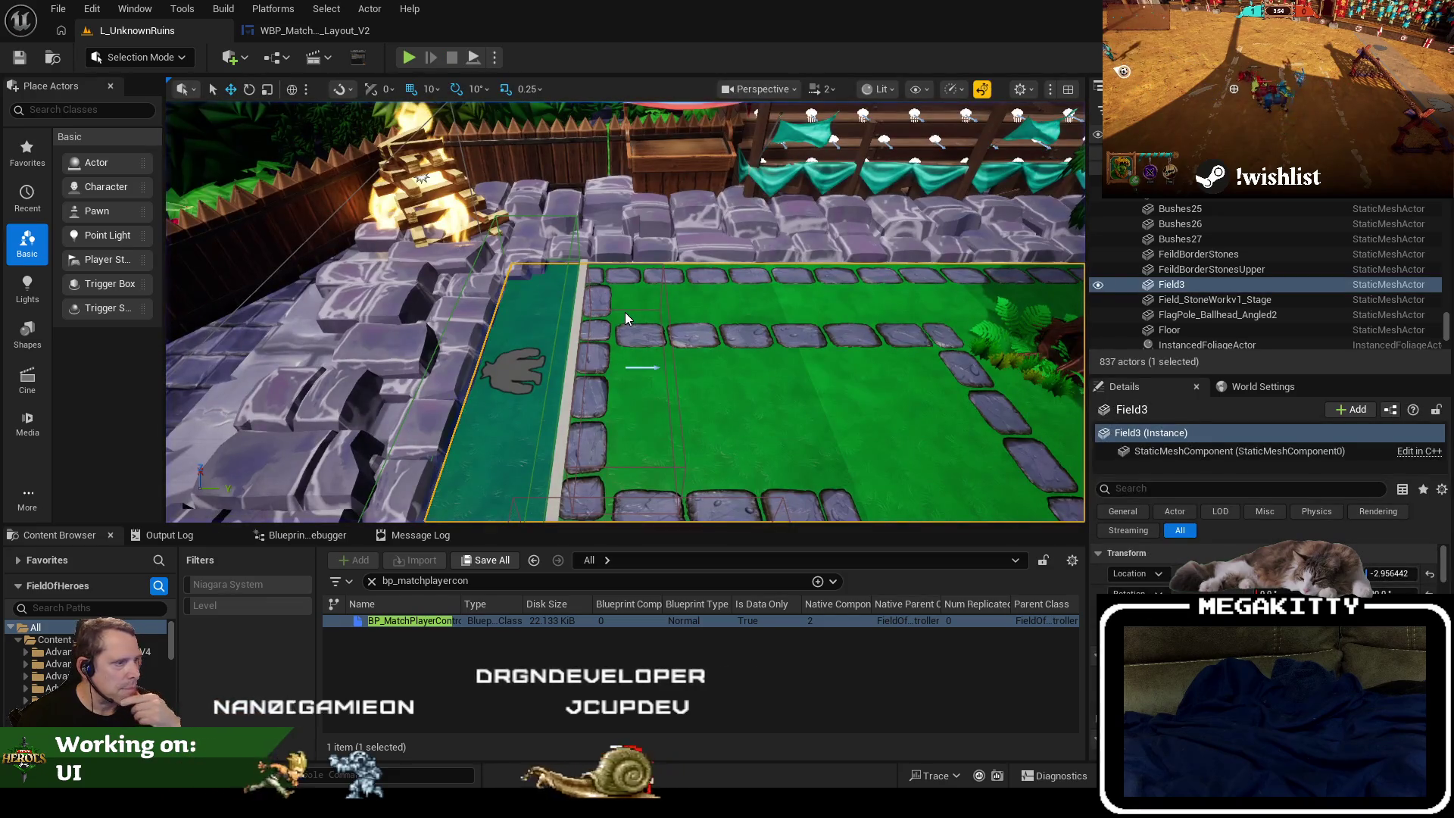
pyautogui.hotkey('alt', 'p')
pyautogui.click(544, 336)
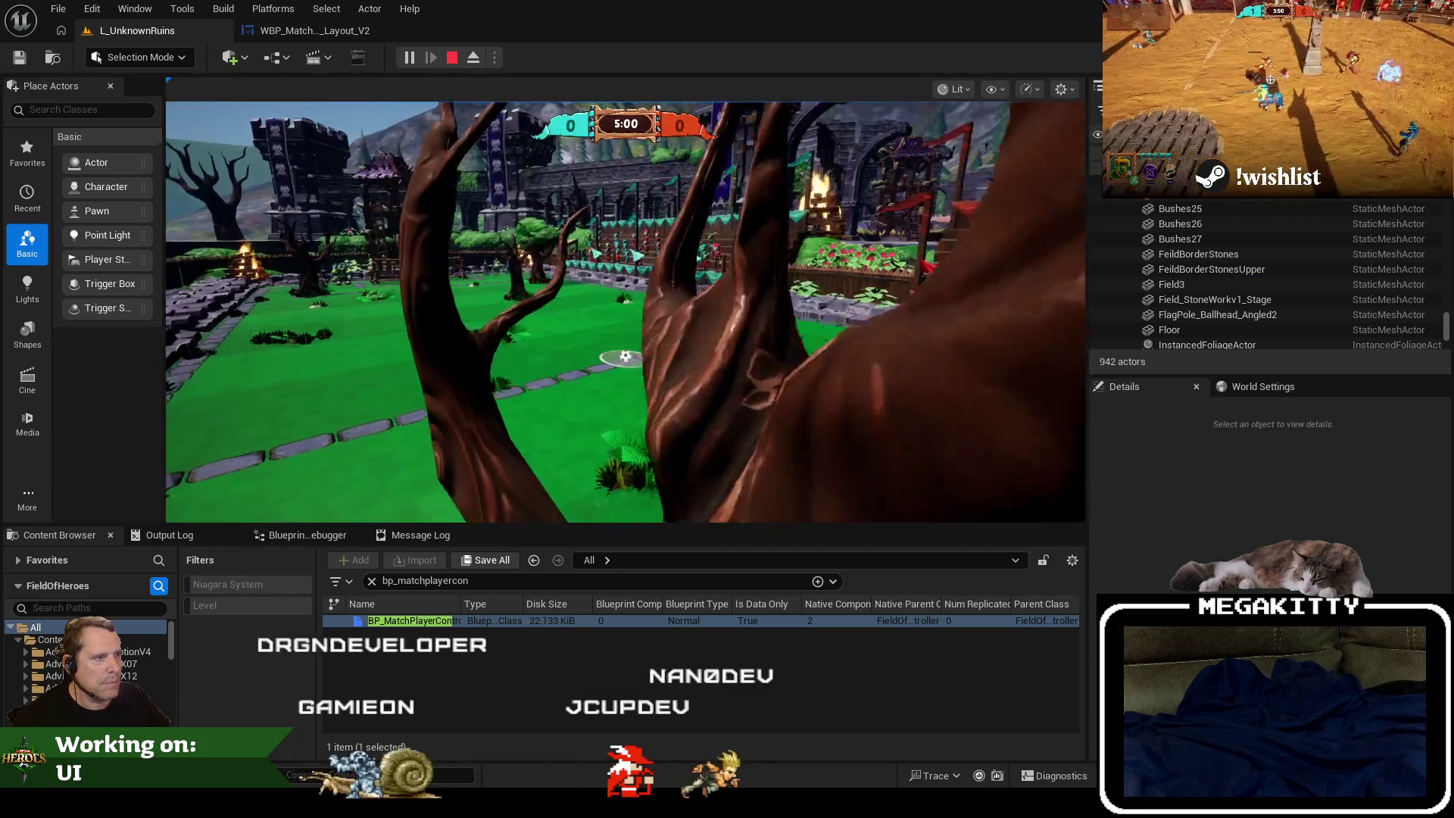
pyautogui.press('`')
pyautogui.press('Up')
pyautogui.press('Return')
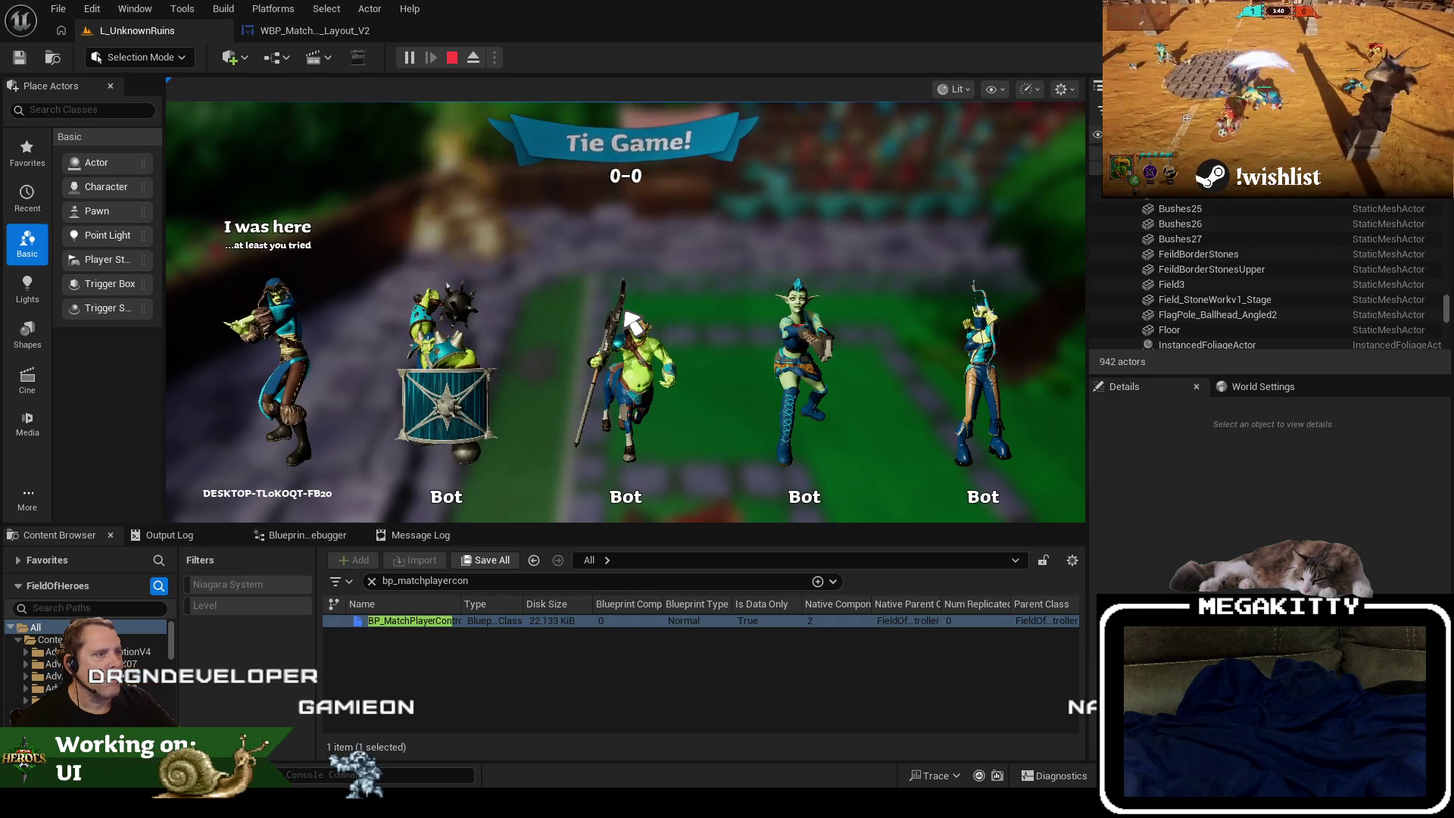
pyautogui.press('Escape')
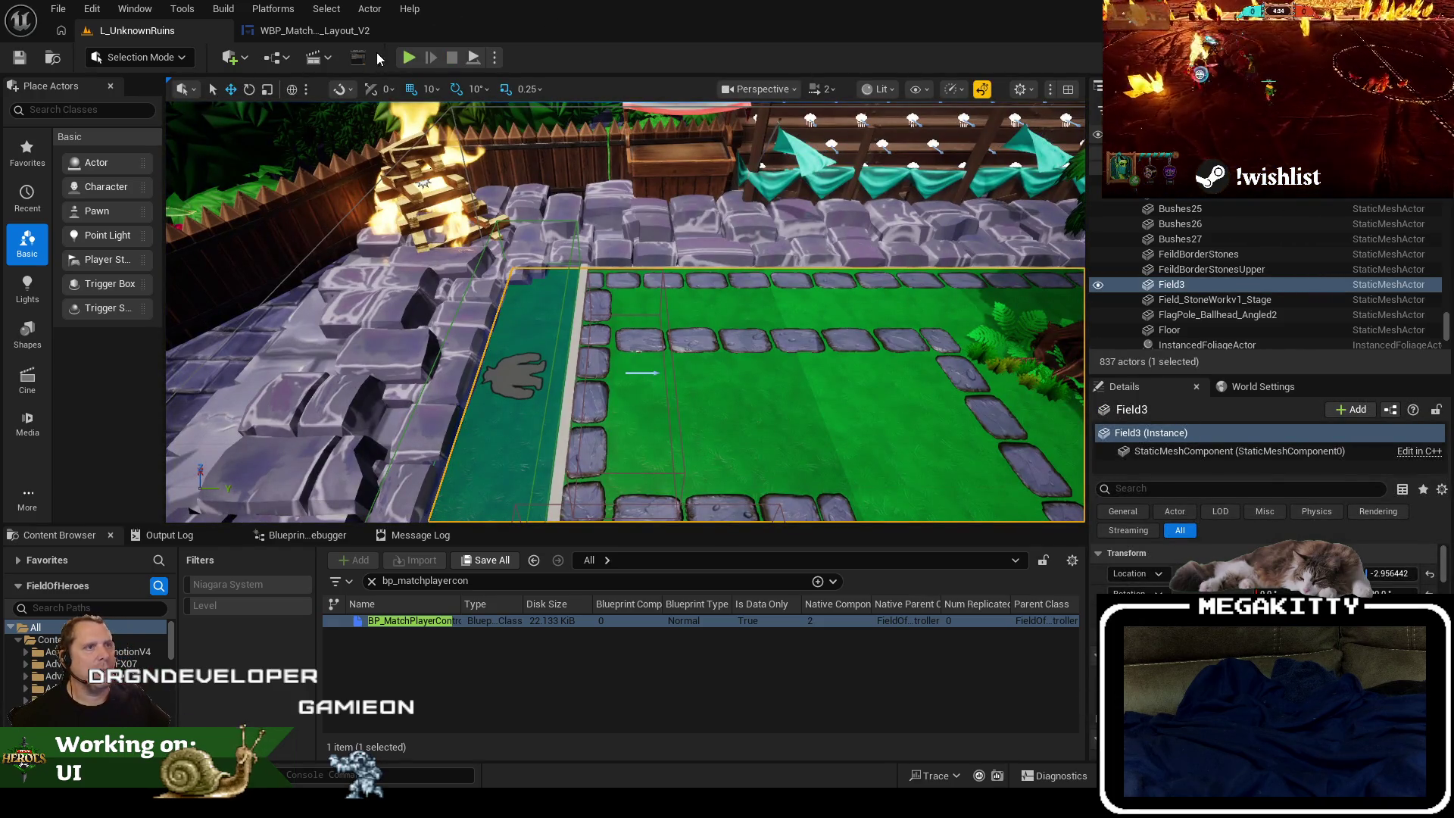
# Run one more playtest from the Play button, then return to WBP_MatchOver_Layout_V2.
pyautogui.click(409, 58)
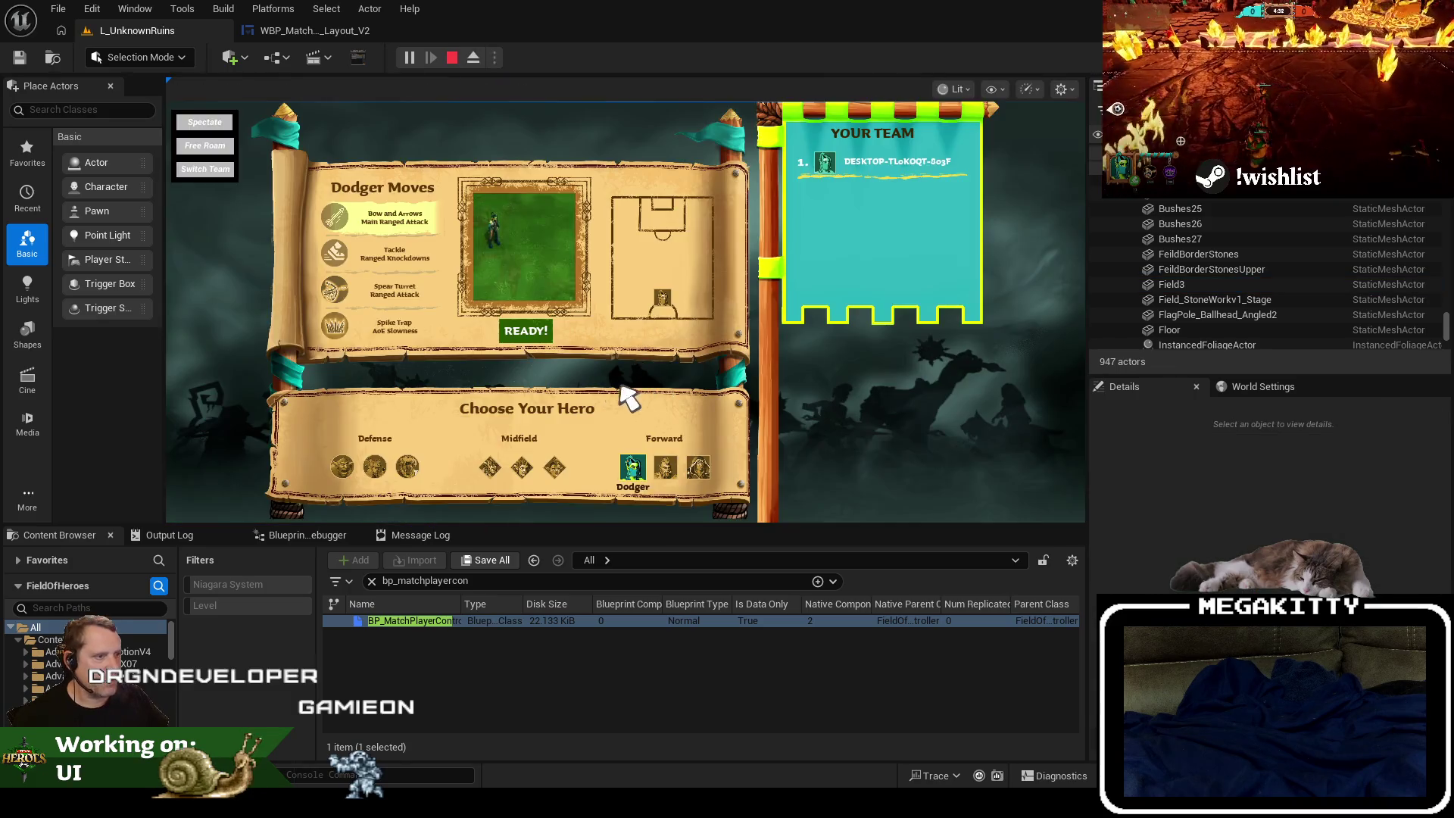
pyautogui.click(530, 339)
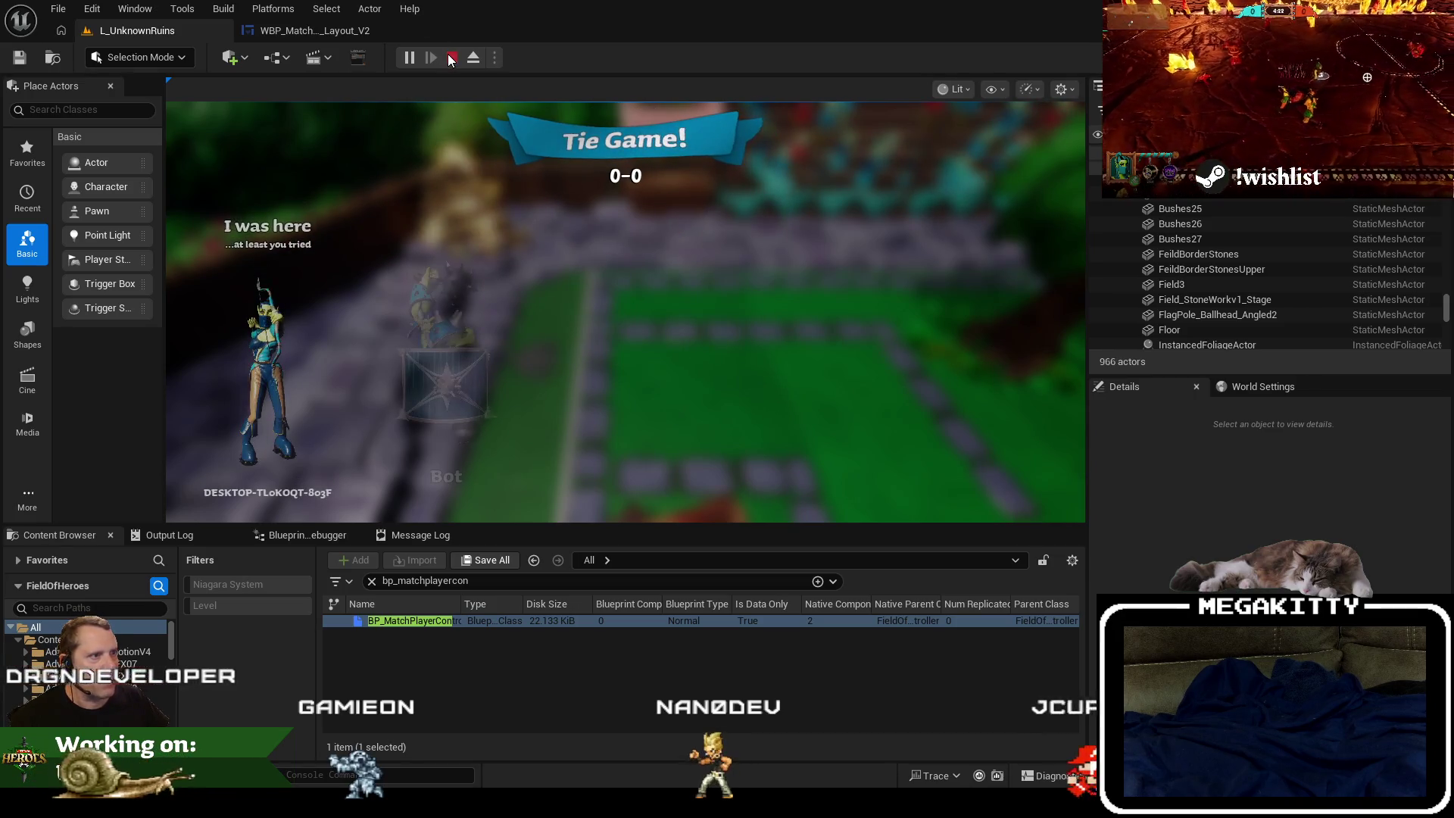
pyautogui.click(451, 58)
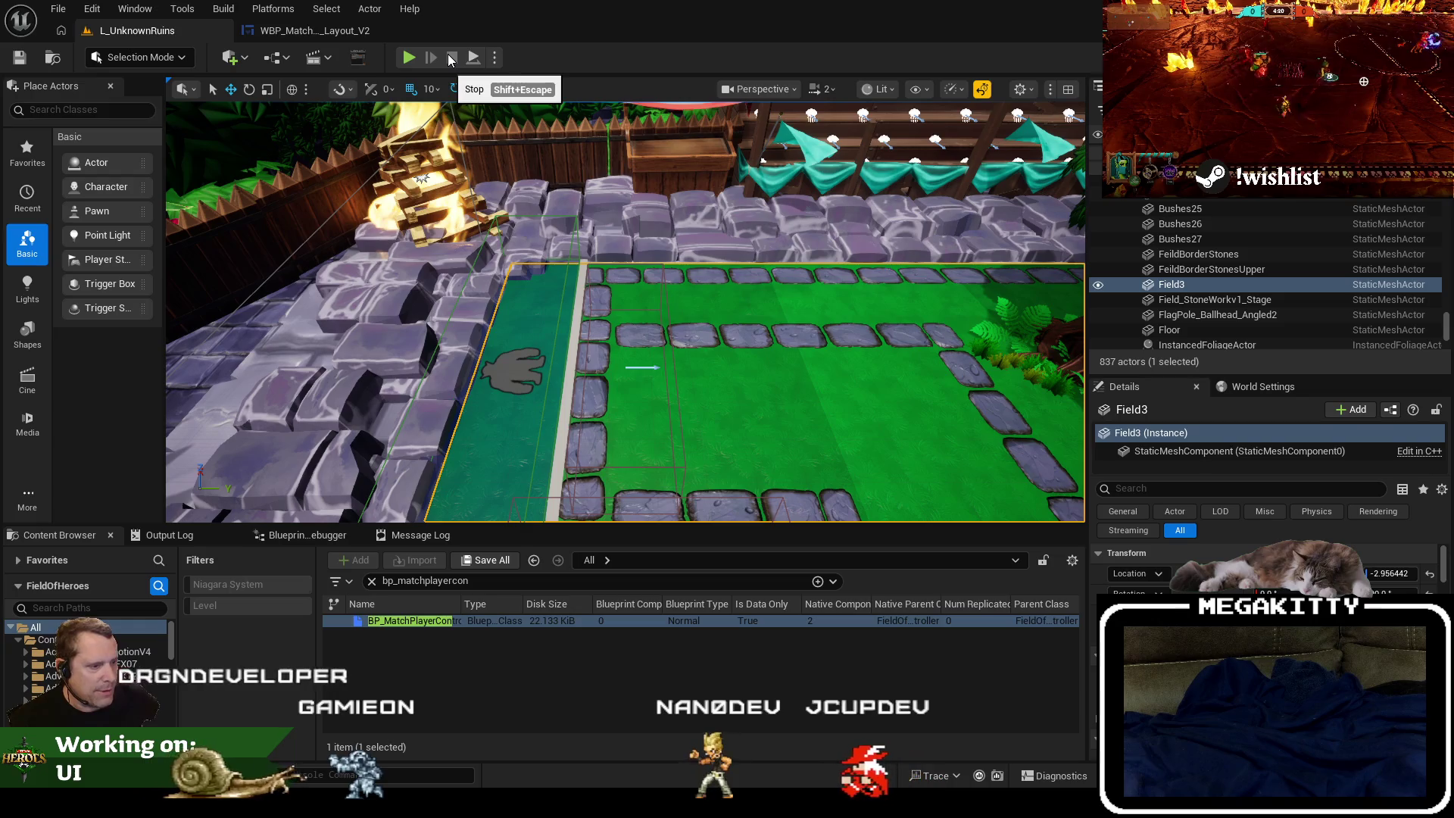
pyautogui.click(330, 30)
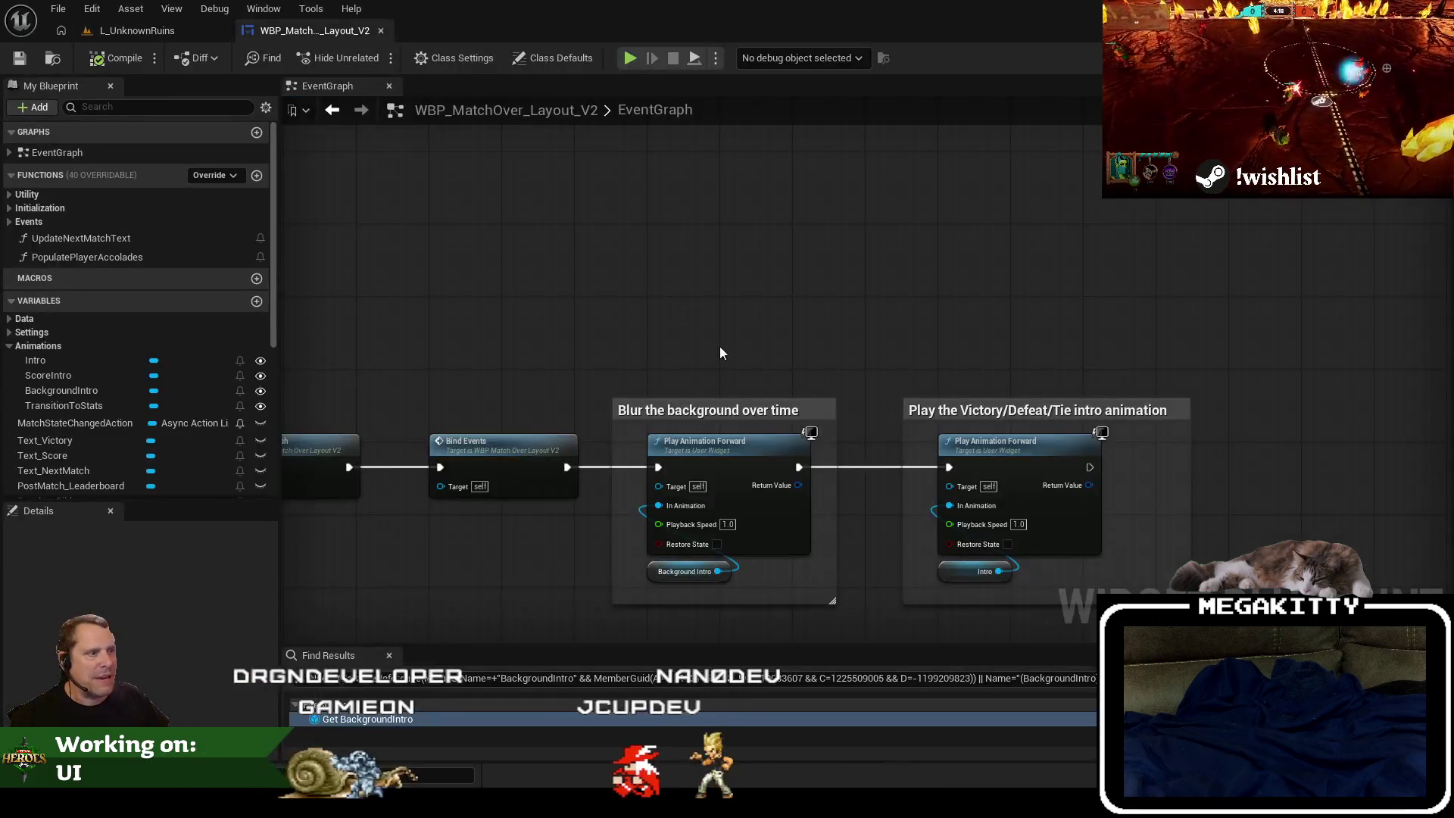
# In the Designer, expand Overlay_Ribbon and select CanvasPanel_Victory.
pyautogui.click(1408, 58)
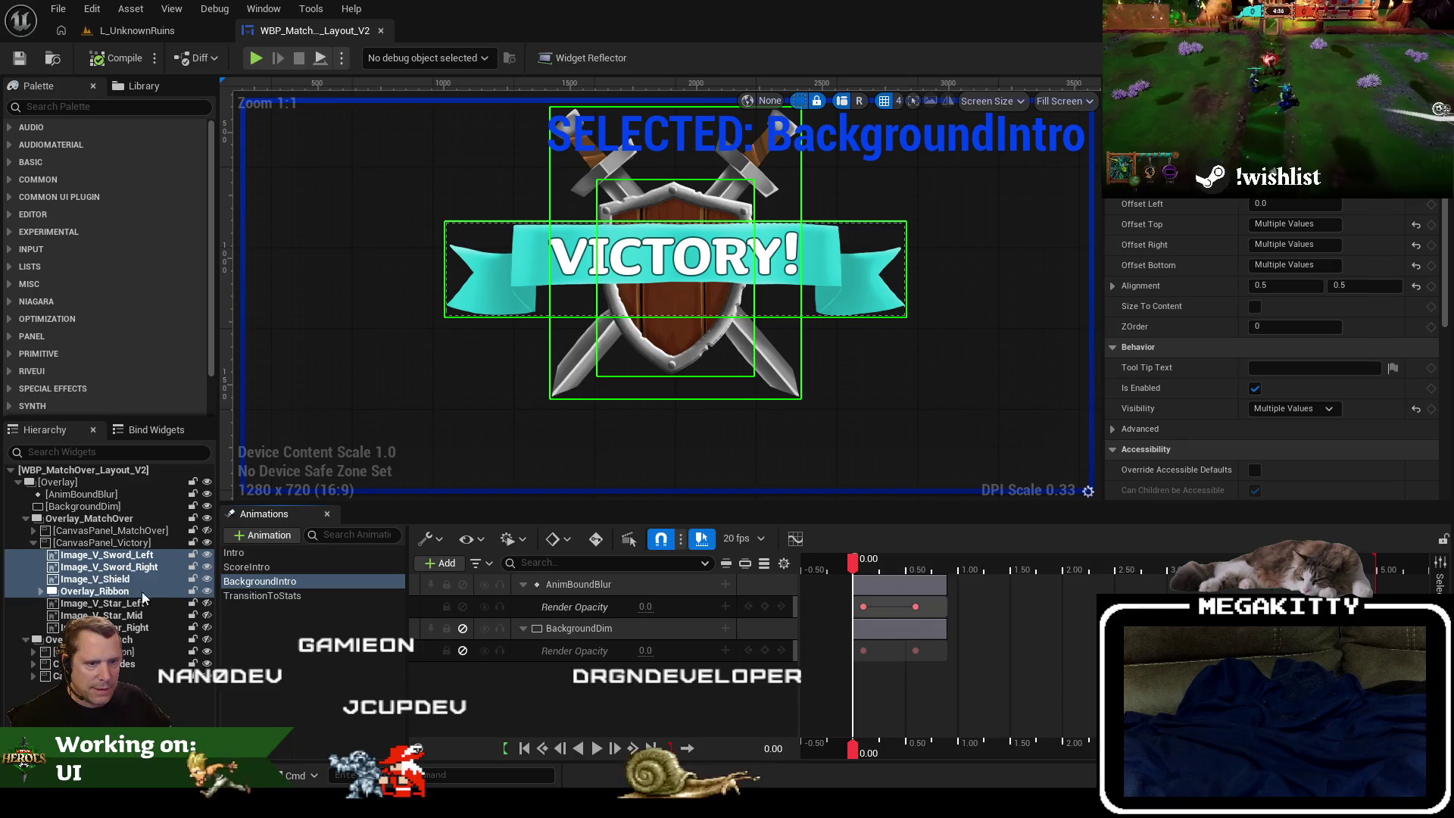
pyautogui.click(44, 597)
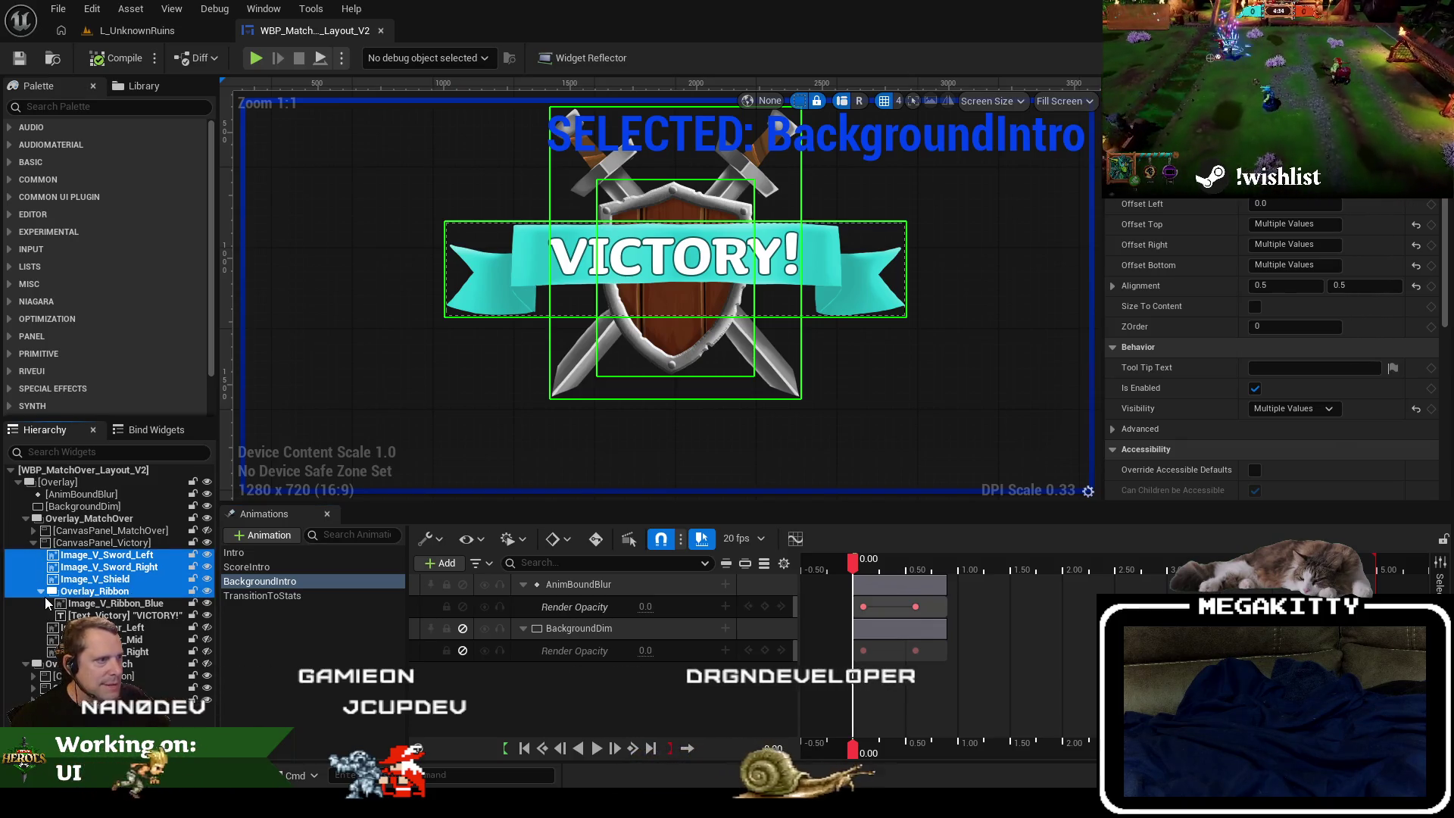
pyautogui.click(687, 375)
pyautogui.moveTo(1002, 383); pyautogui.dragTo(999, 345)
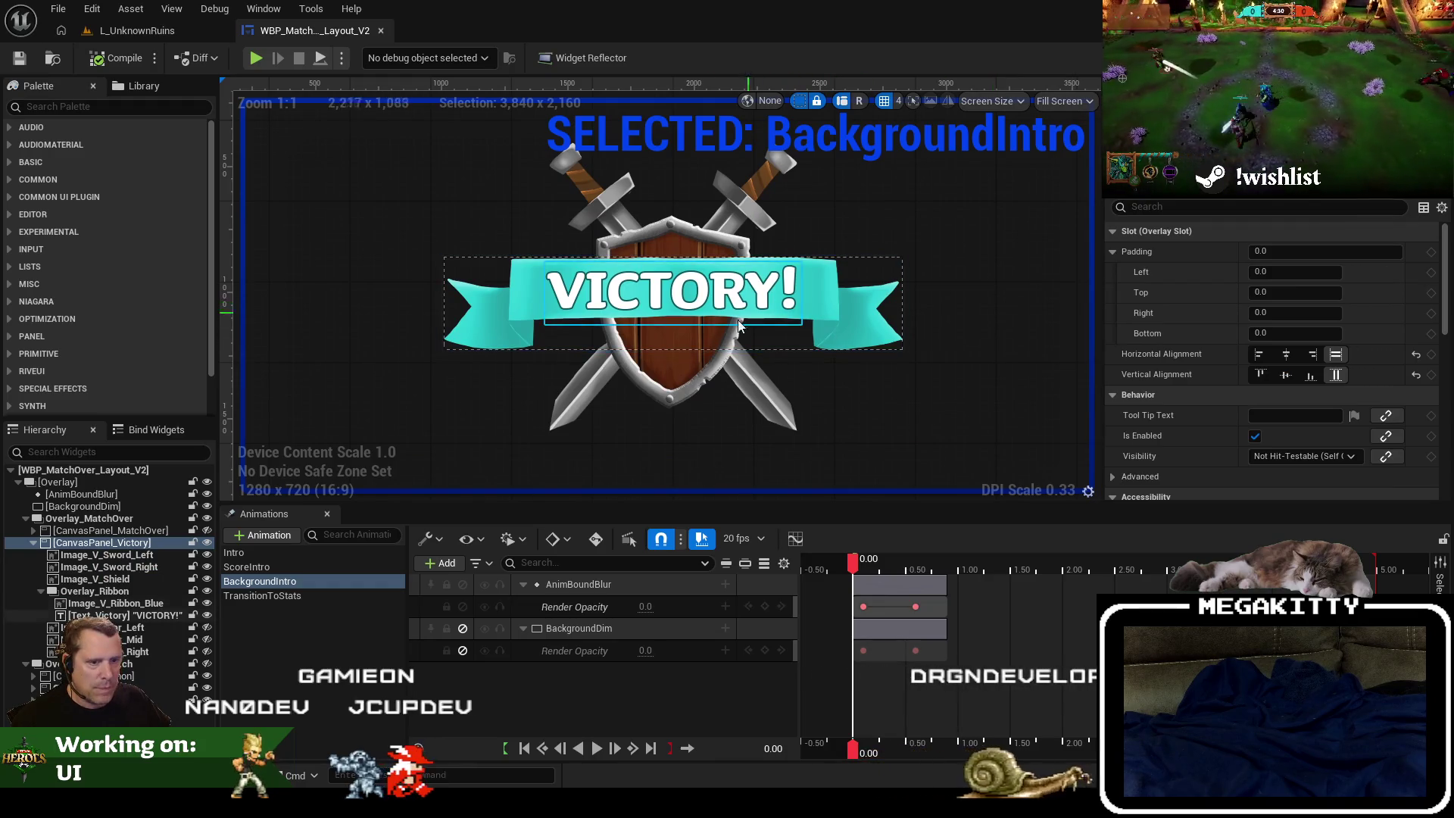
# Change Text_Victory to 'VICTORY! 3-2', revert it to 'VICTORY!', then start a level playtest.
pyautogui.click(750, 299)
pyautogui.click(1310, 416)
pyautogui.write('3-2')
pyautogui.press('Return')
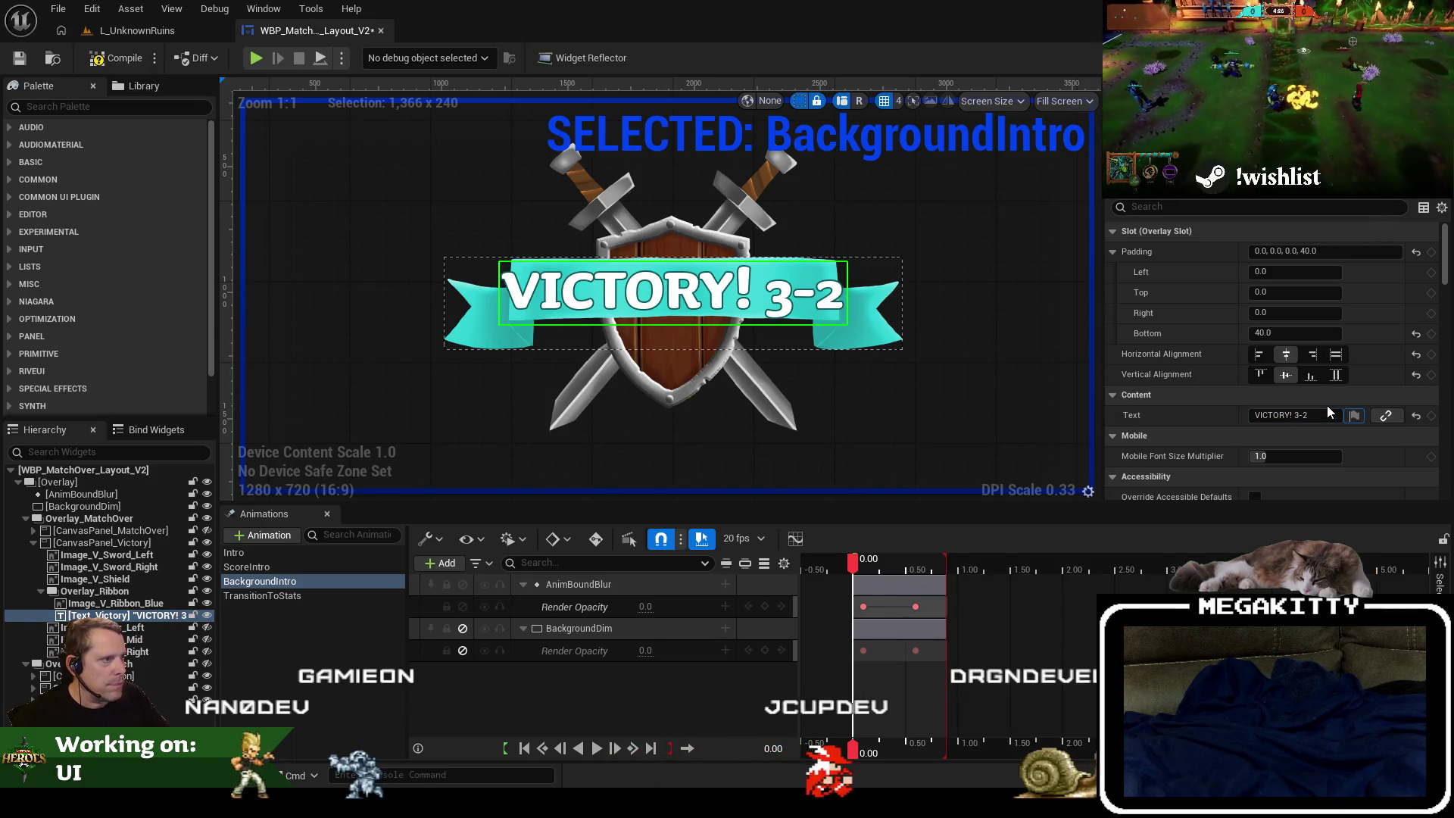
pyautogui.press('Return')
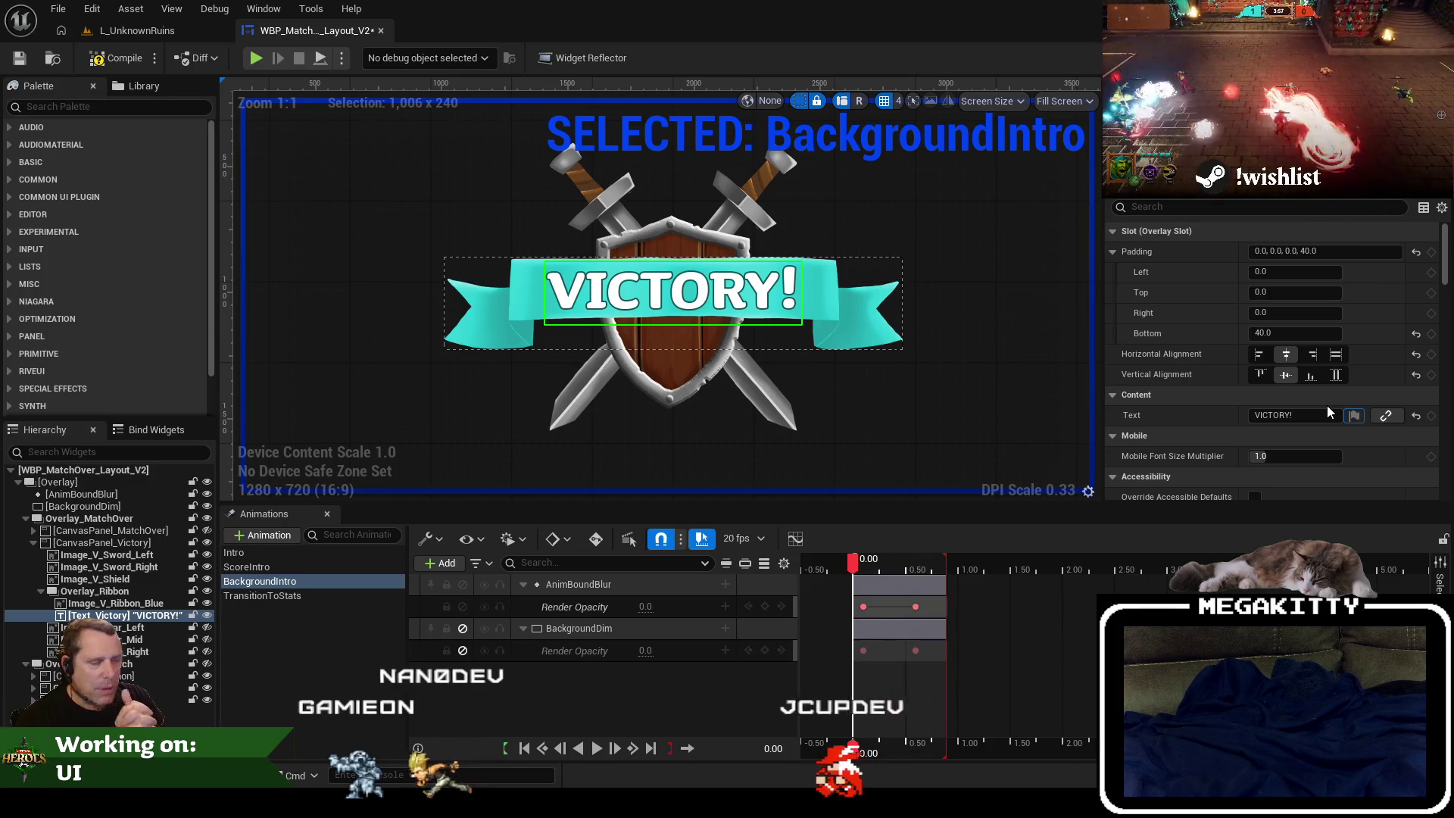
pyautogui.click(134, 30)
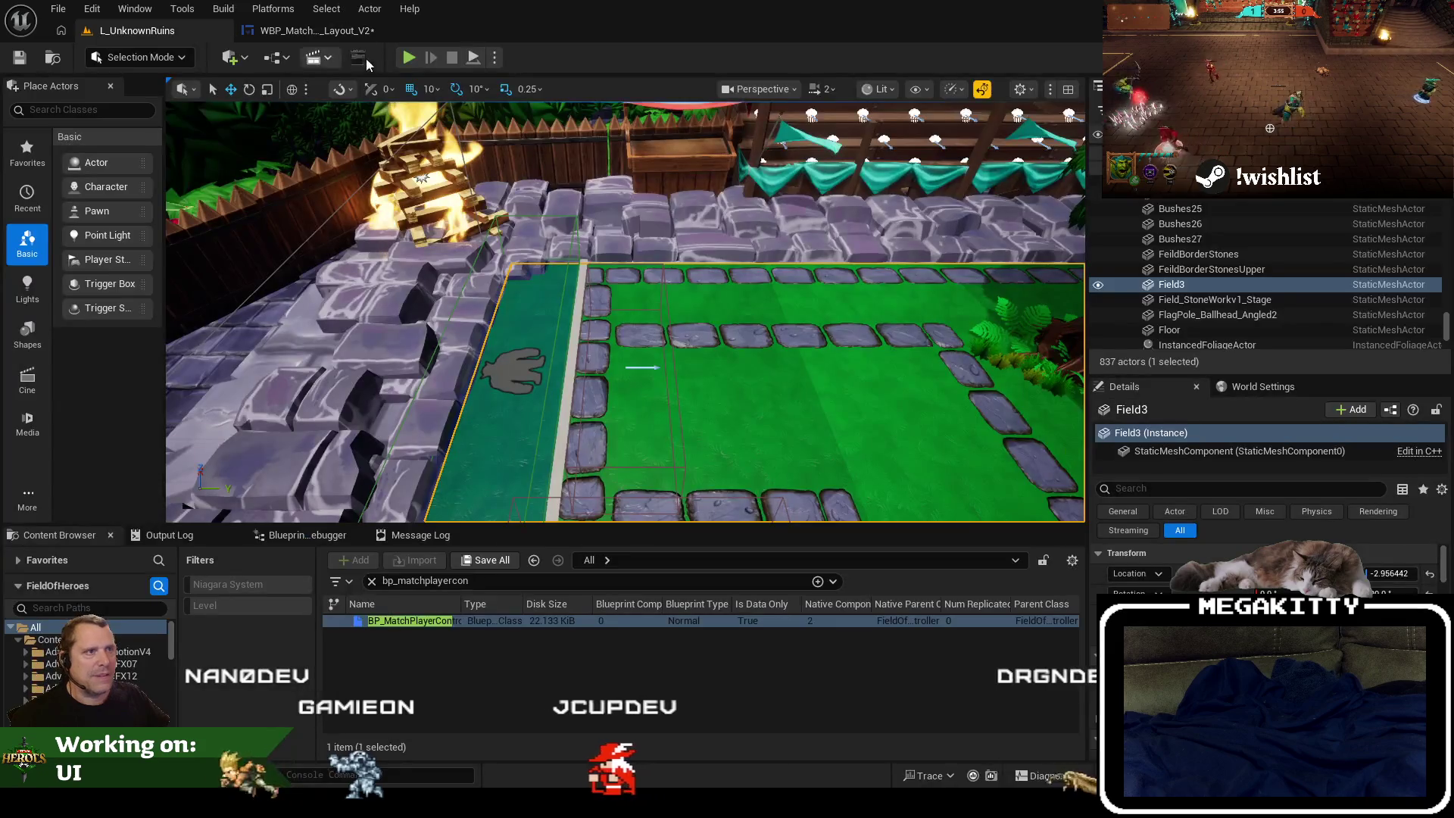
pyautogui.click(408, 59)
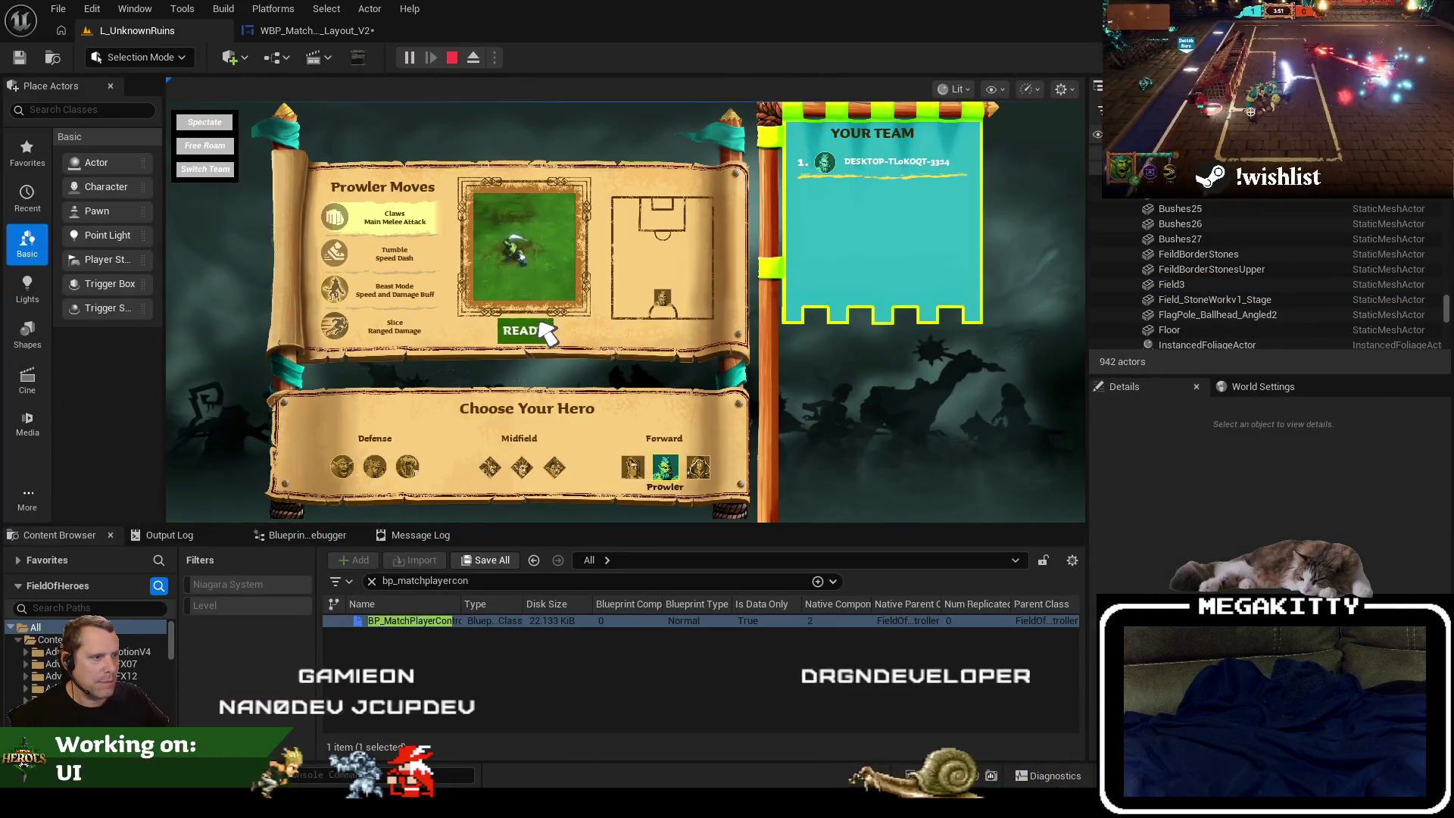
# Ready up, run EndMatch from the console to preview the VICTORY! banner, then stop playing.
pyautogui.click(545, 329)
pyautogui.press('`')
pyautogui.press('Up')
pyautogui.press('Return')
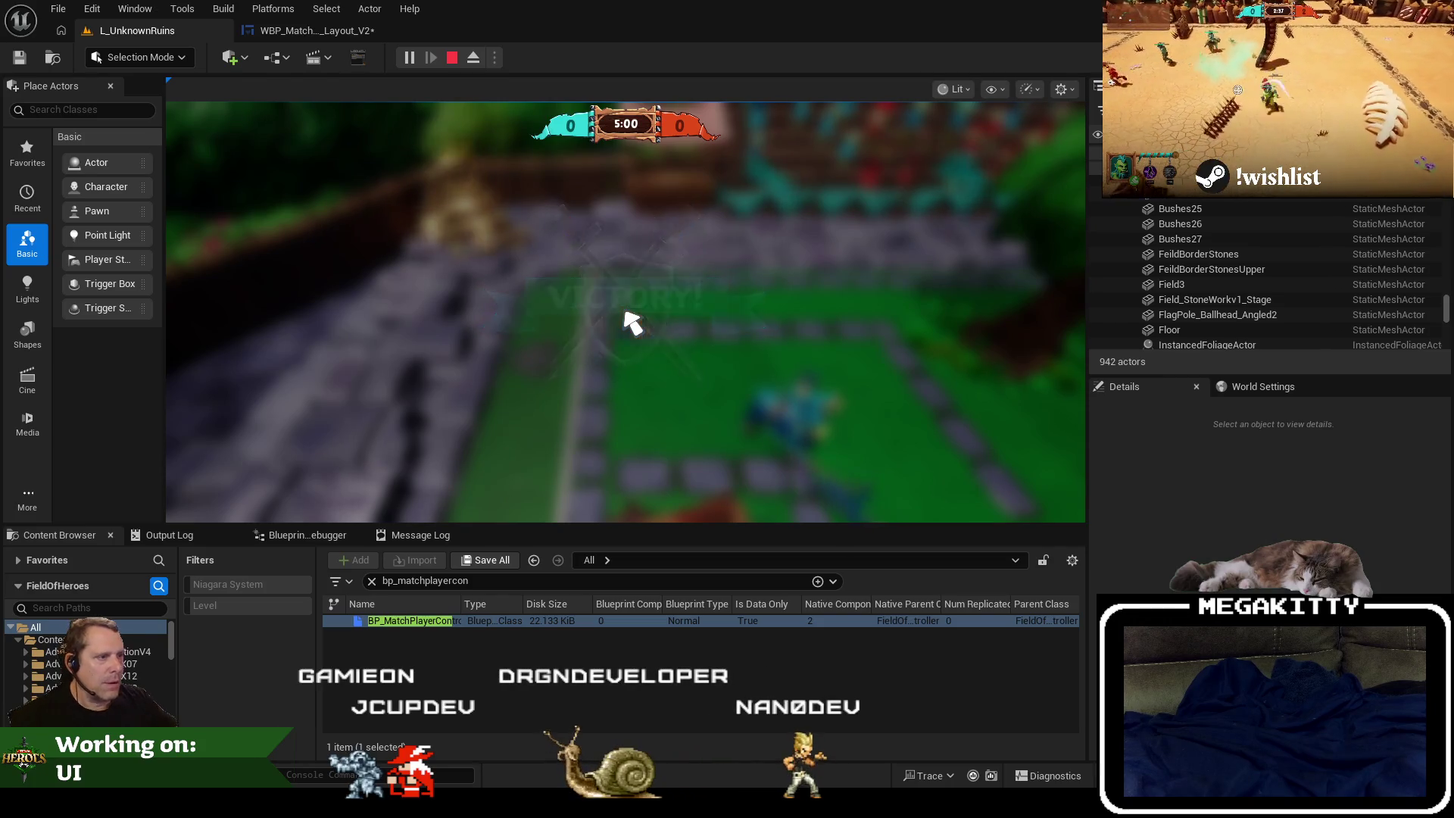
pyautogui.press('Escape')
pyautogui.press('F11')
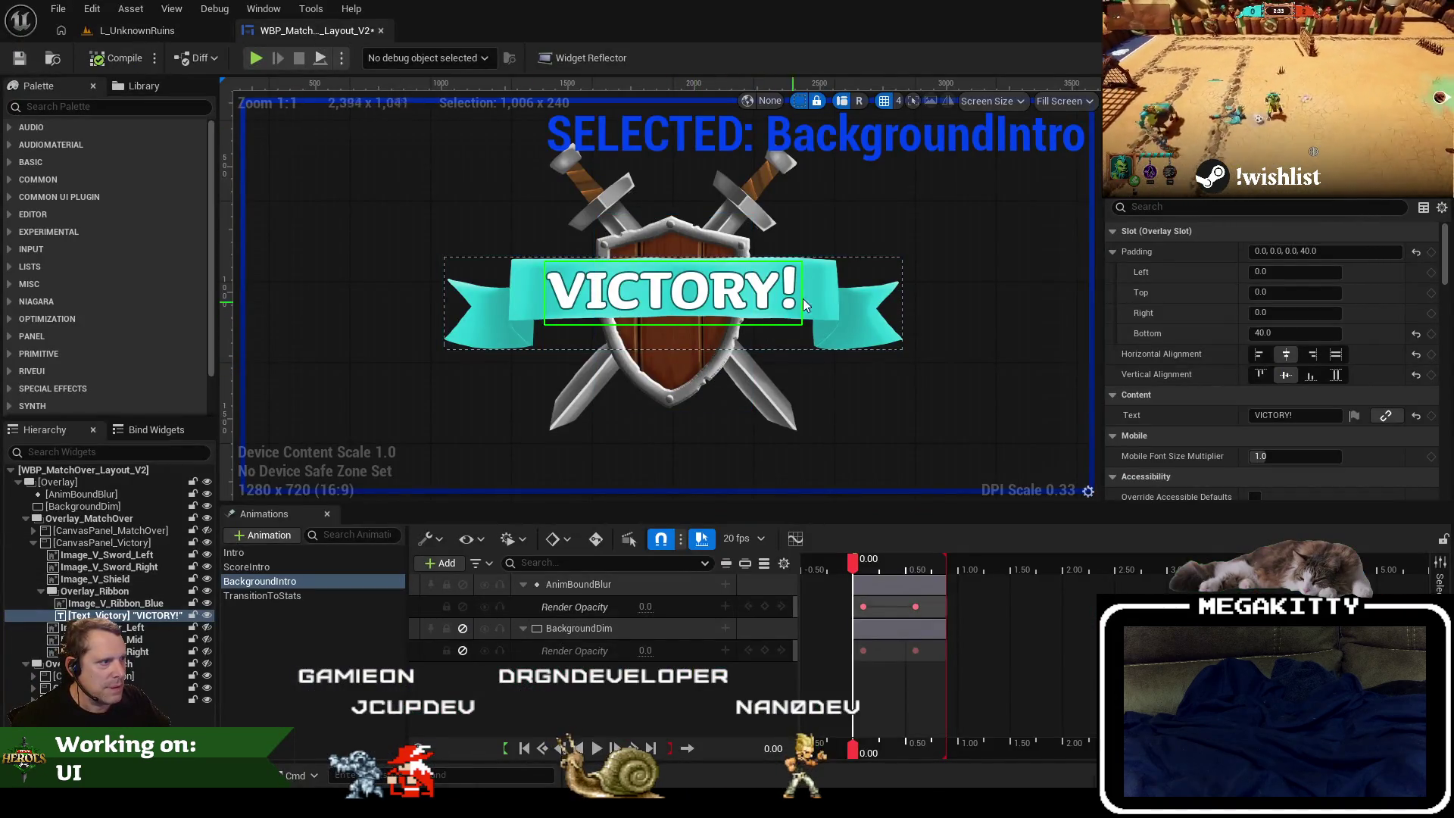
# Move Overlay_Ribbon to Y -60 and set a duplicated Text_Victory's text to 3-2.
pyautogui.click(146, 594)
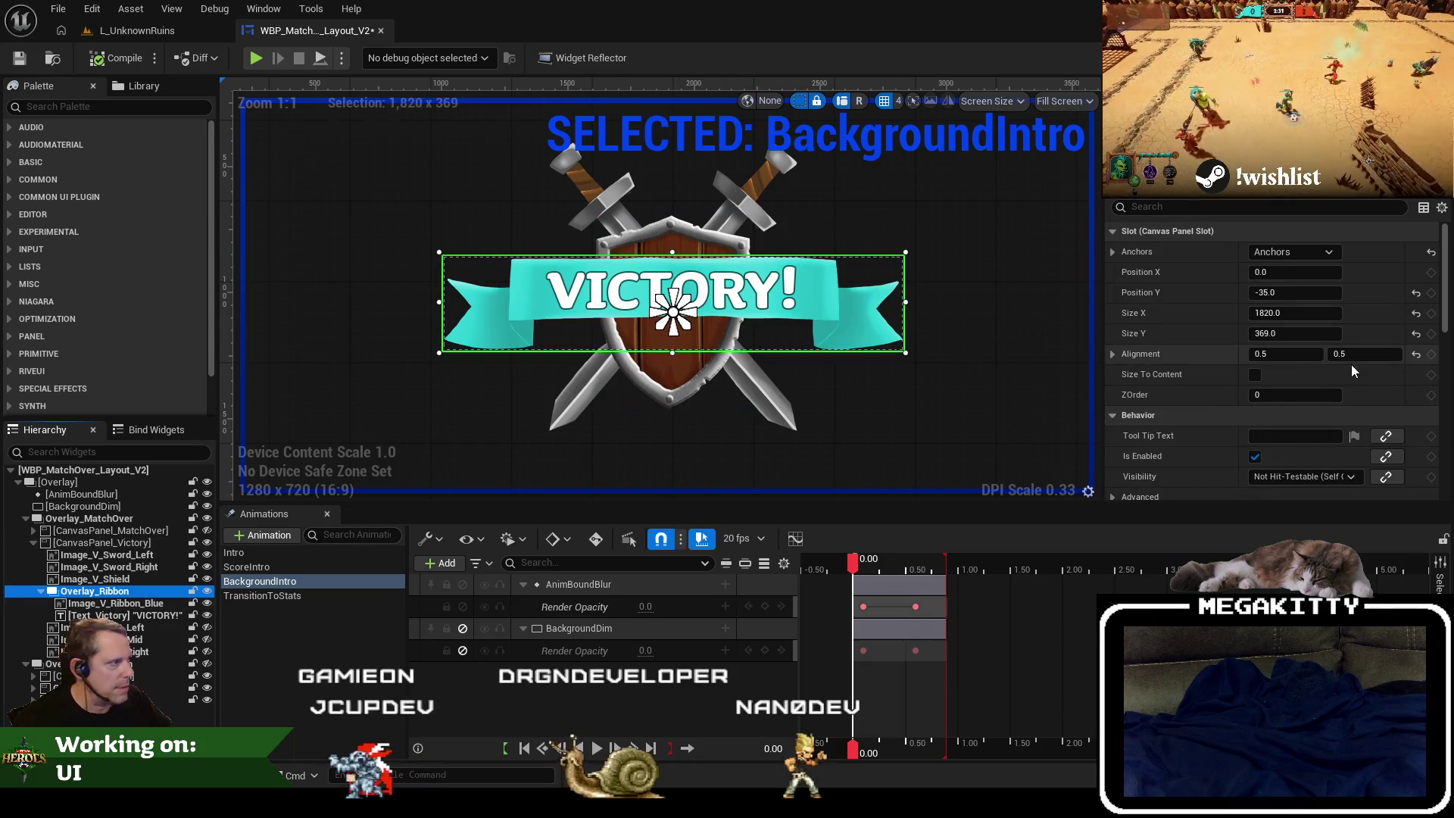
pyautogui.click(1309, 298)
pyautogui.write('-50')
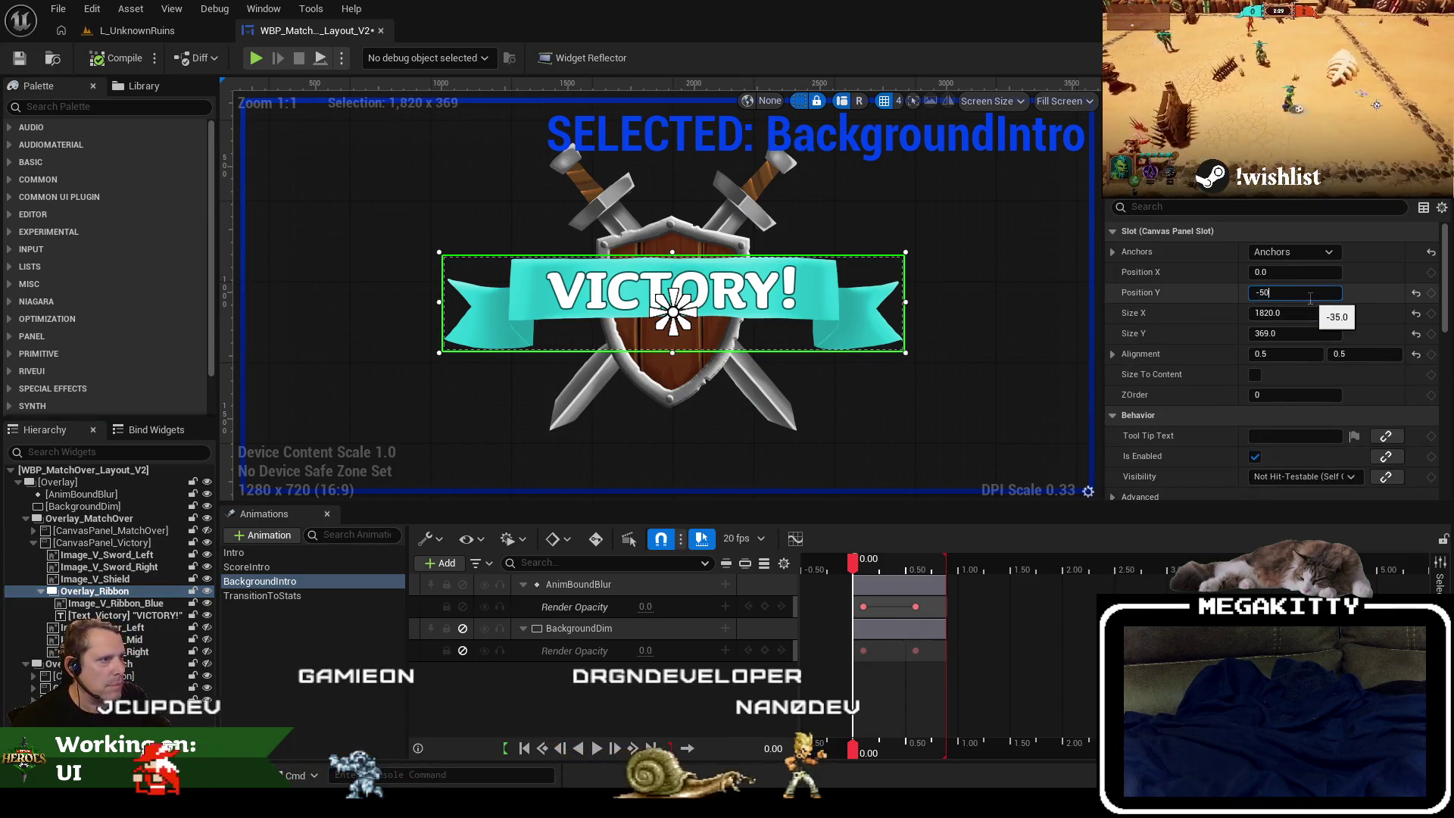
pyautogui.press('Tab')
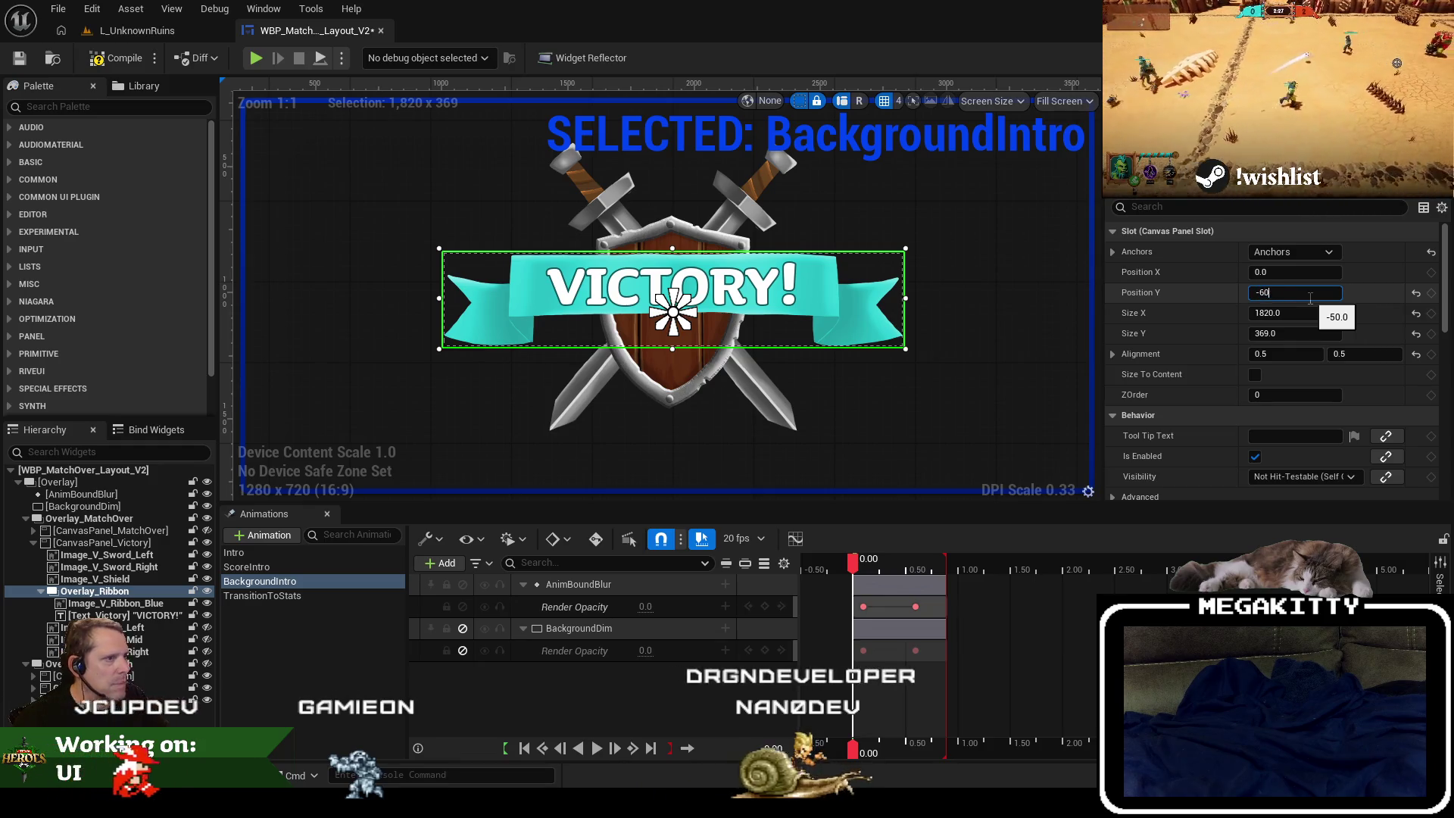
pyautogui.moveTo(1309, 298); pyautogui.dragTo(1294, 298)
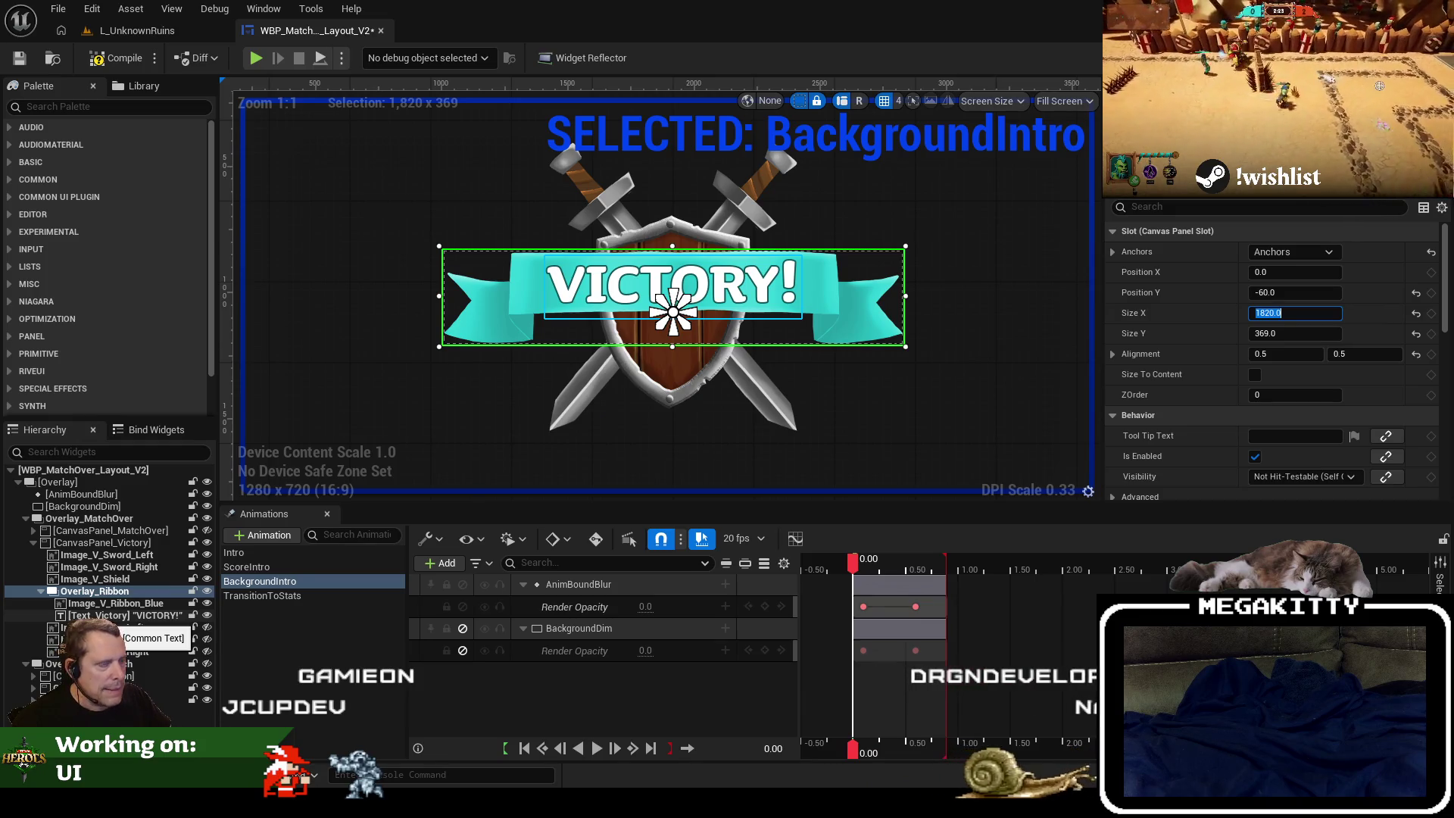
pyautogui.click(125, 616)
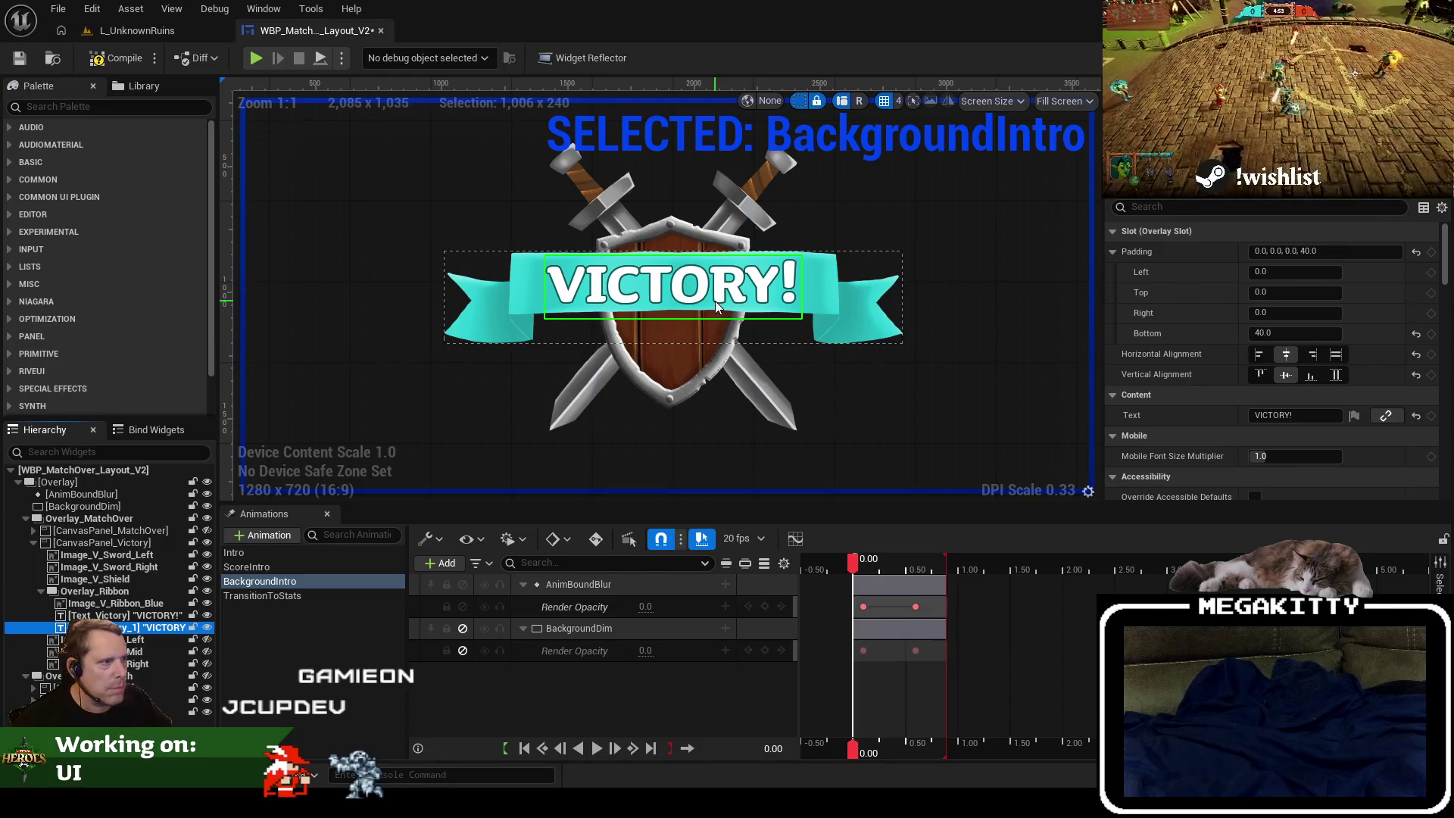
pyautogui.click(1311, 413)
pyautogui.write('190')
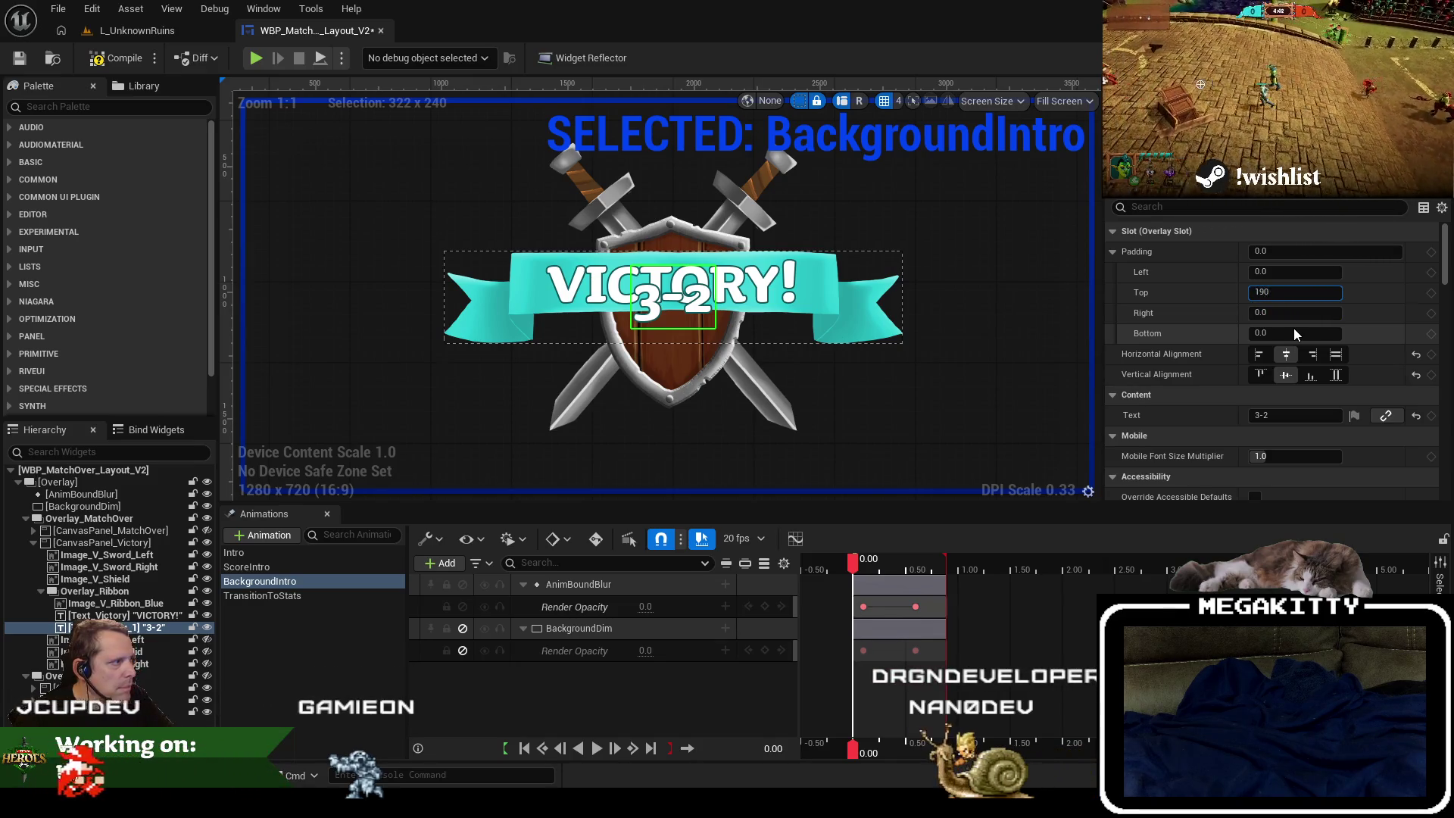
# Set the 3-2 text's top padding to 140 so it sits on the shield.
pyautogui.press('BackSpace')
pyautogui.press('BackSpace')
pyautogui.write('00')
pyautogui.press('Tab')
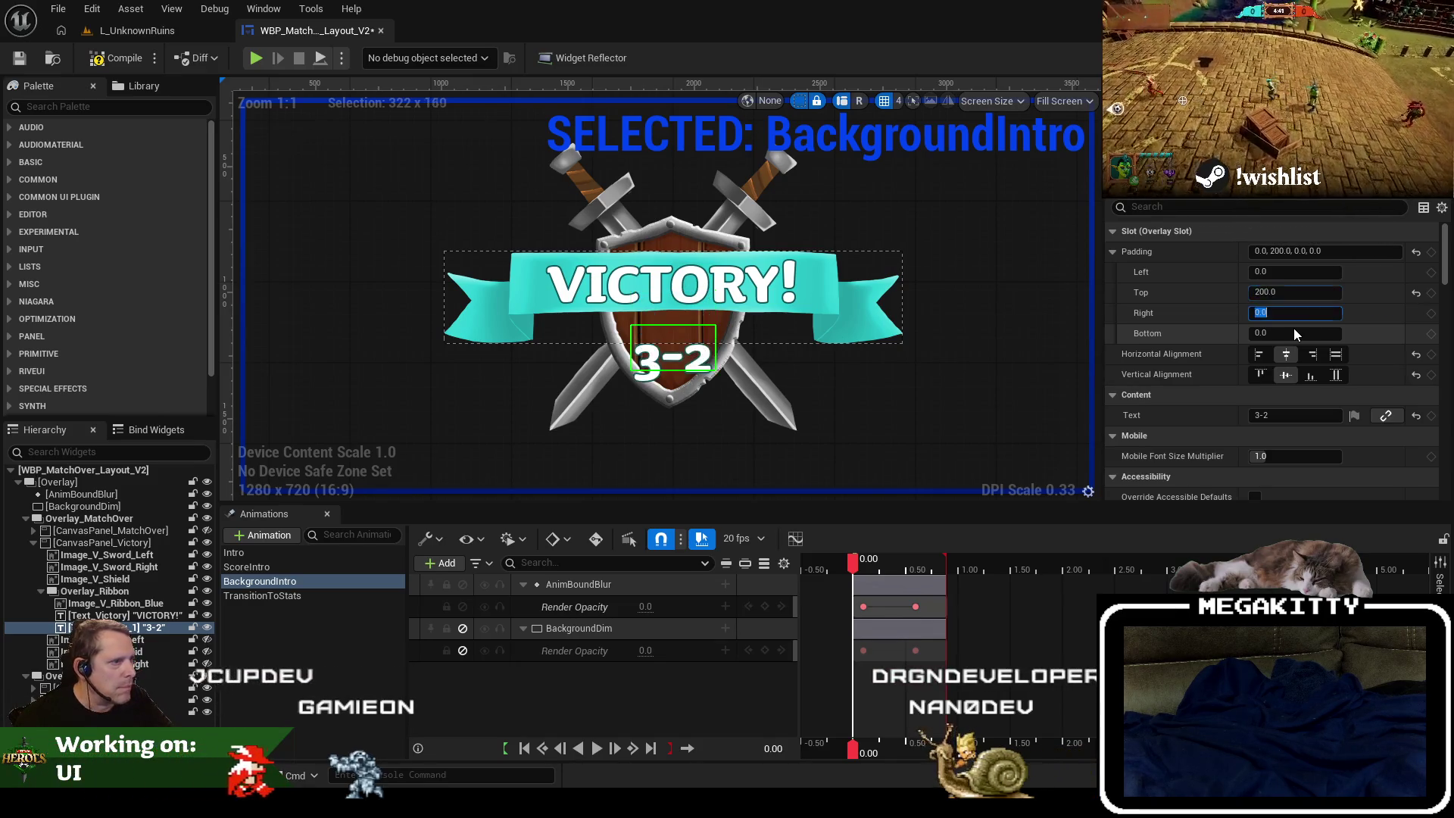
pyautogui.hotkey('shift', 'Tab')
pyautogui.write('120')
pyautogui.press('Return')
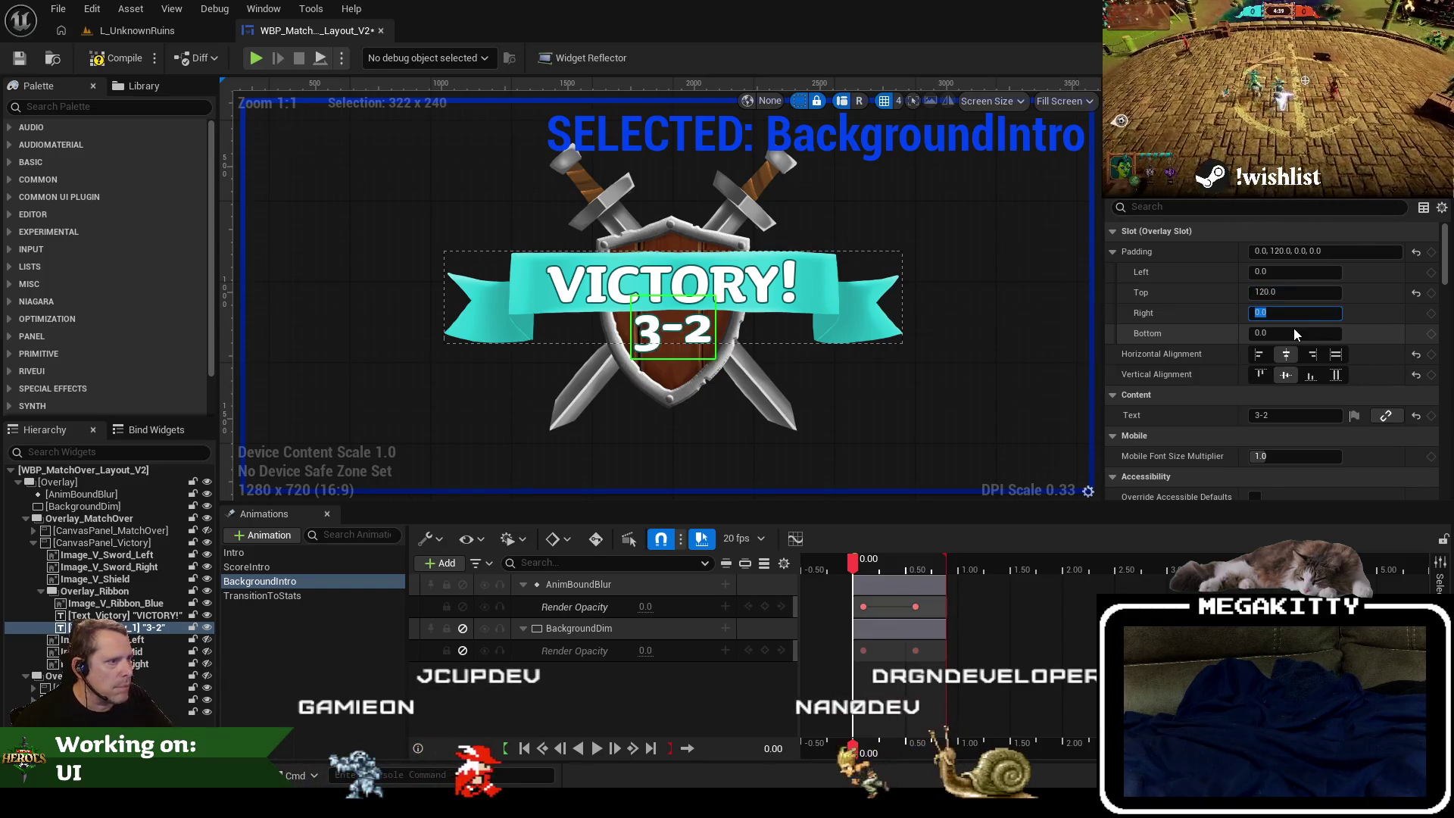
pyautogui.write('140')
pyautogui.press('Tab')
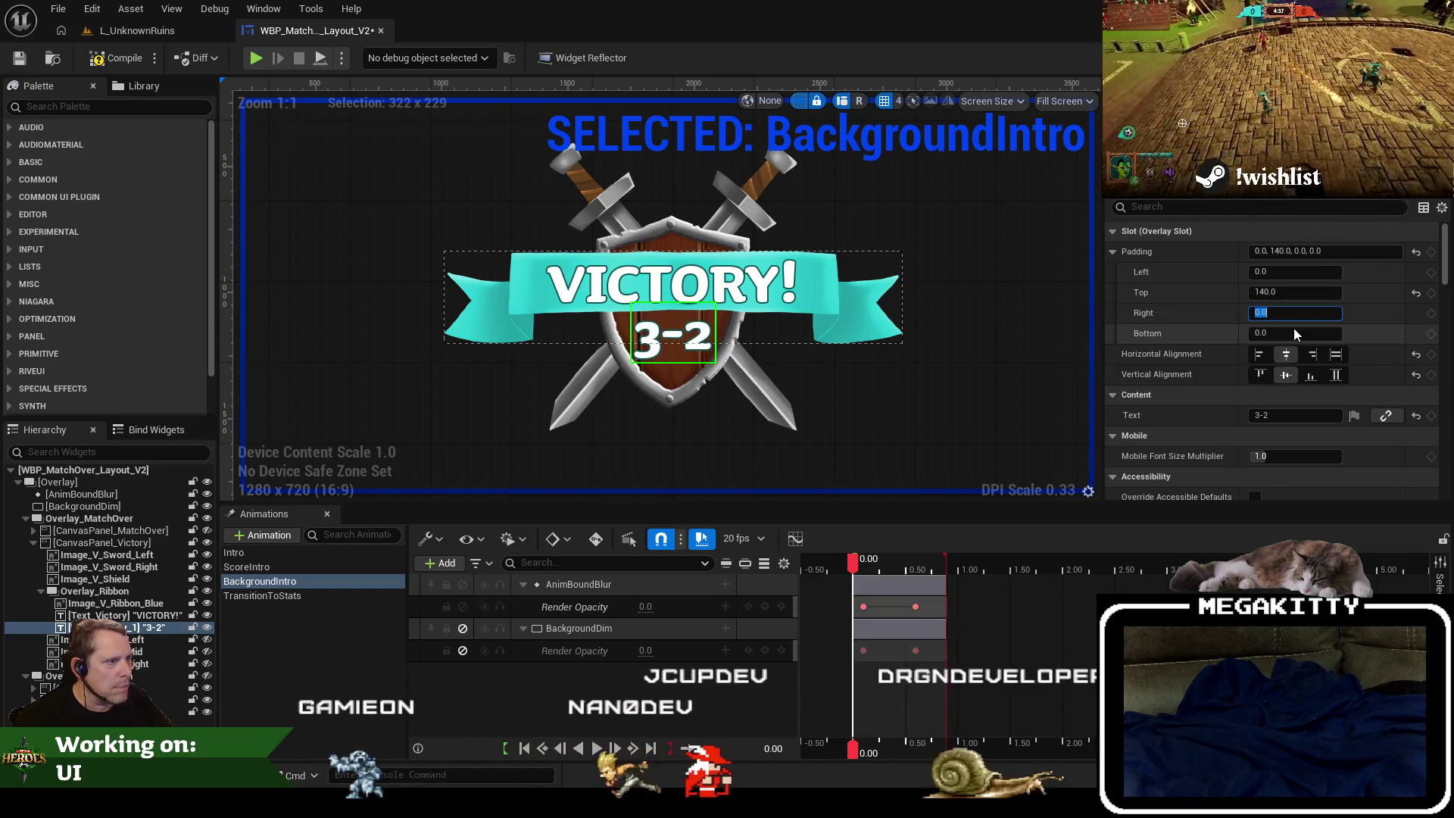
# Rename the 3-2 text widget in the Hierarchy to a final-score name.
pyautogui.click(987, 443)
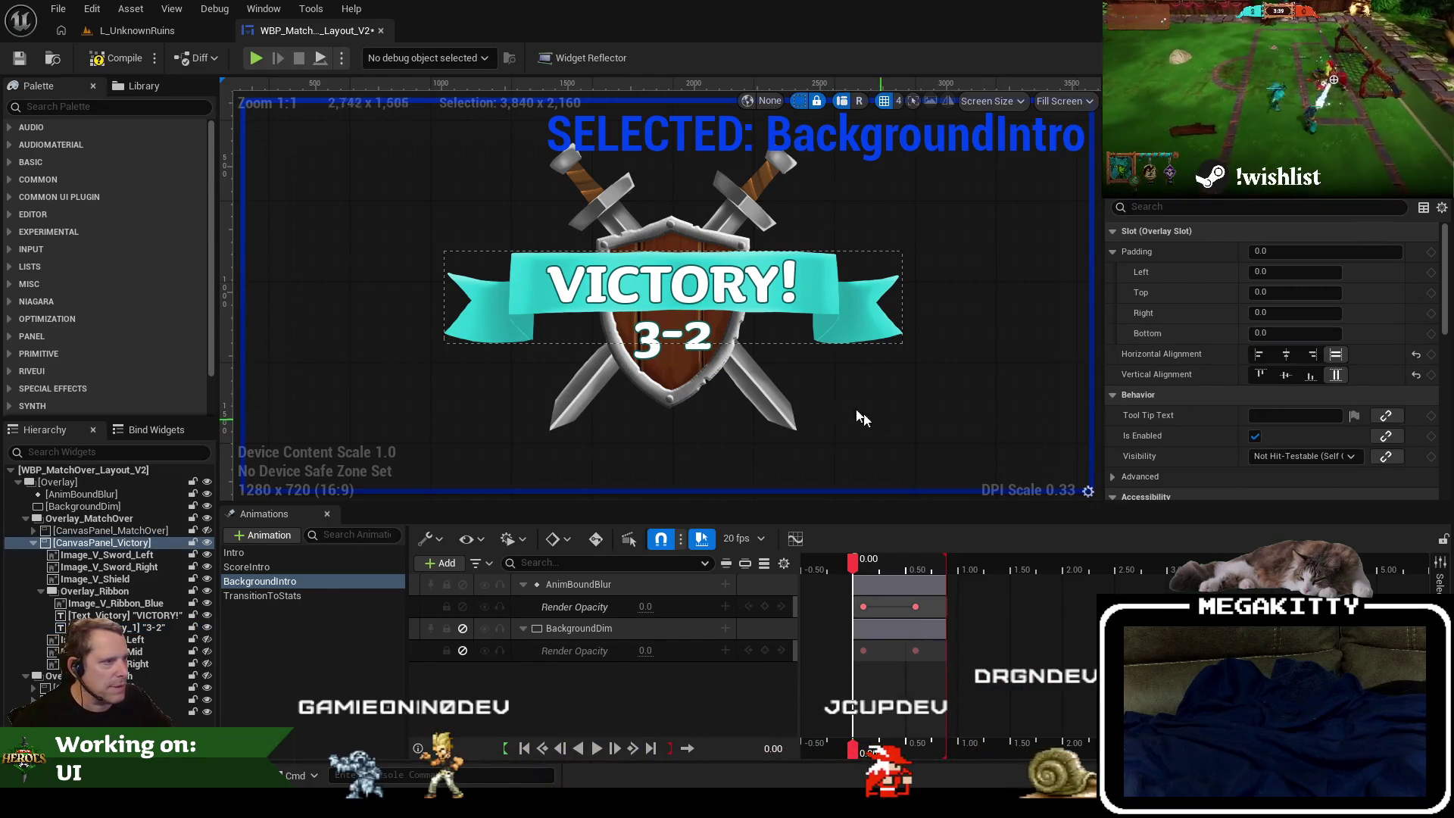
pyautogui.scroll(3, 659, 356)
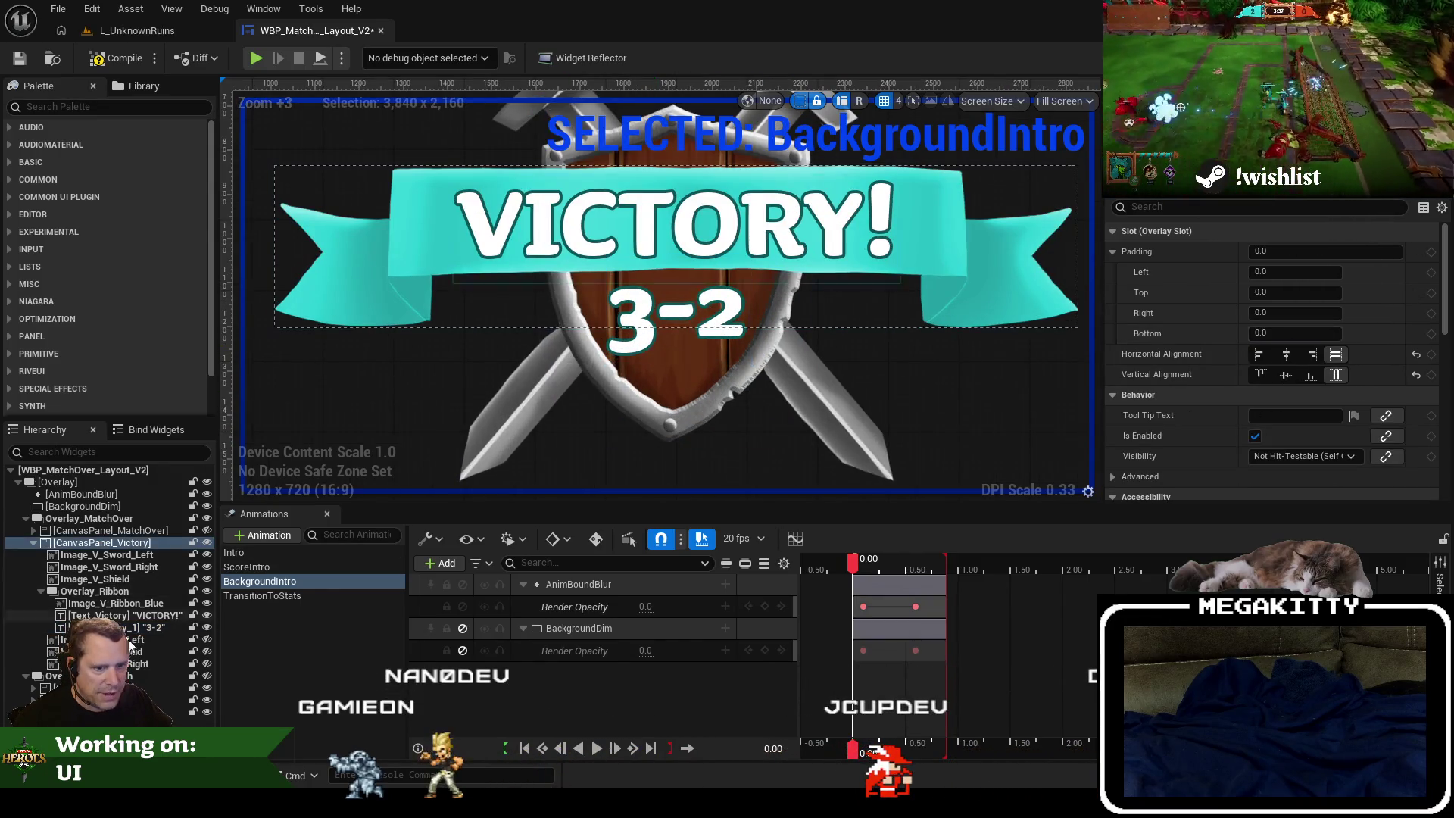
pyautogui.click(181, 628)
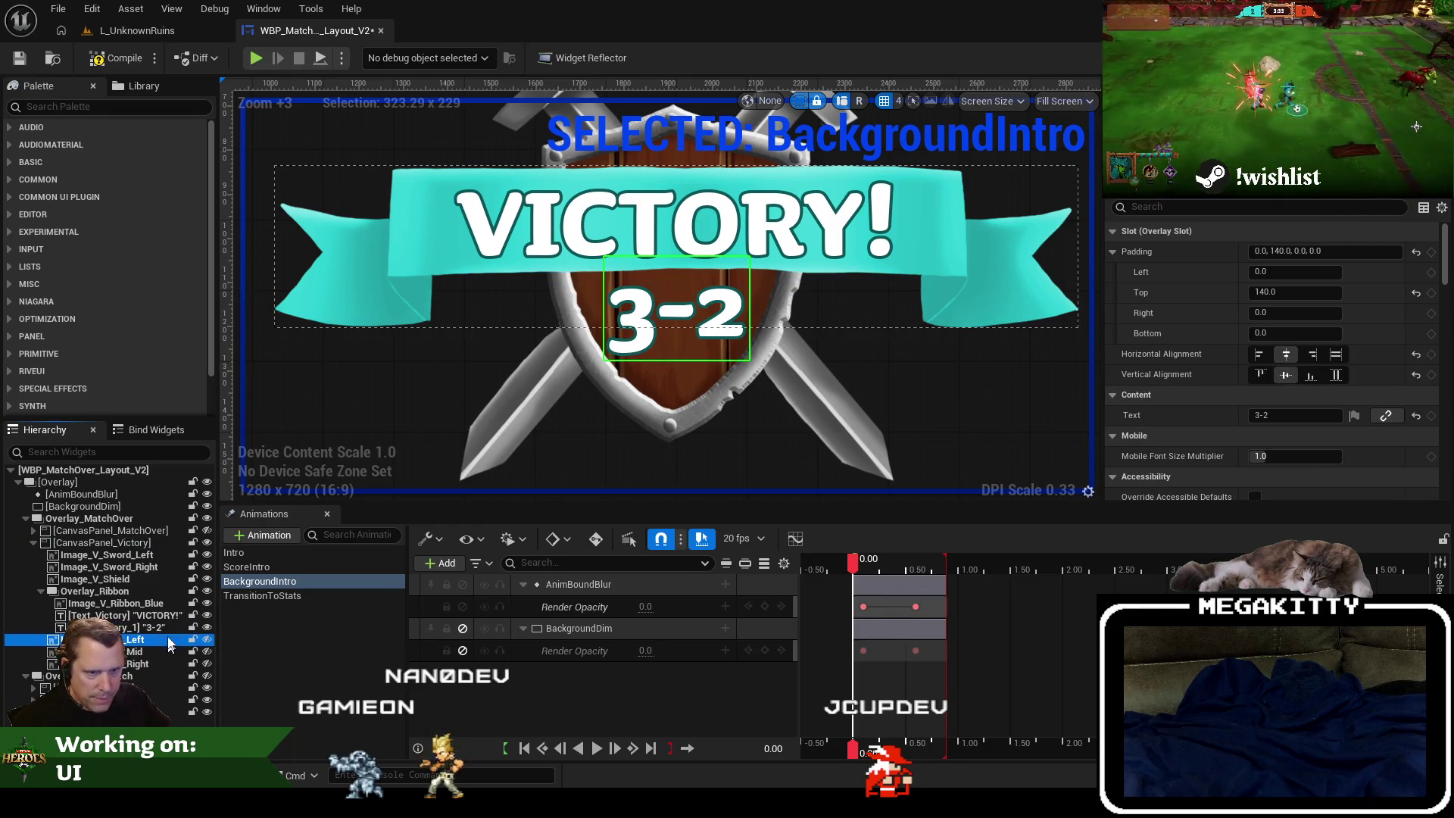
pyautogui.press('F2')
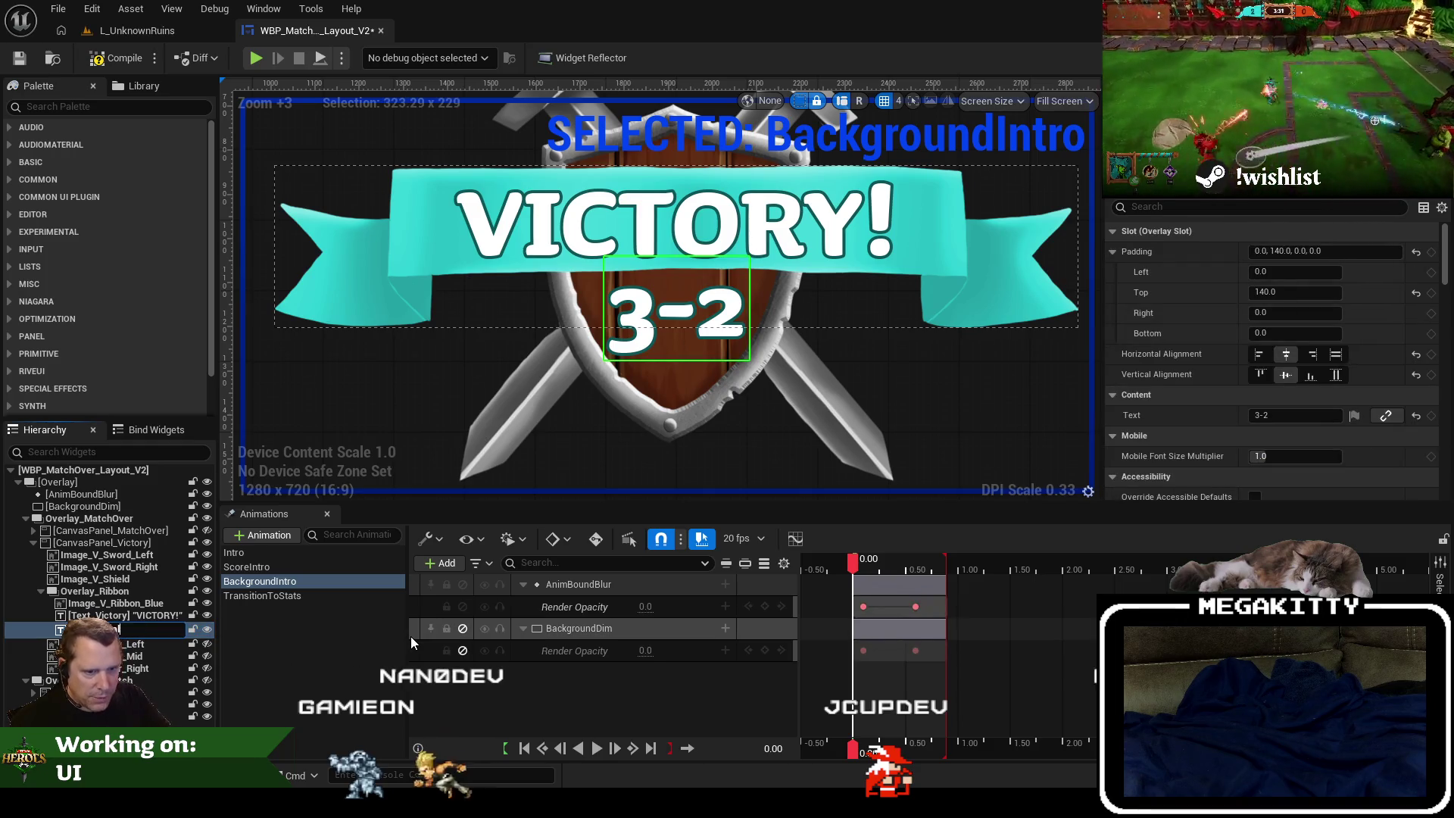
pyautogui.write('lScor')
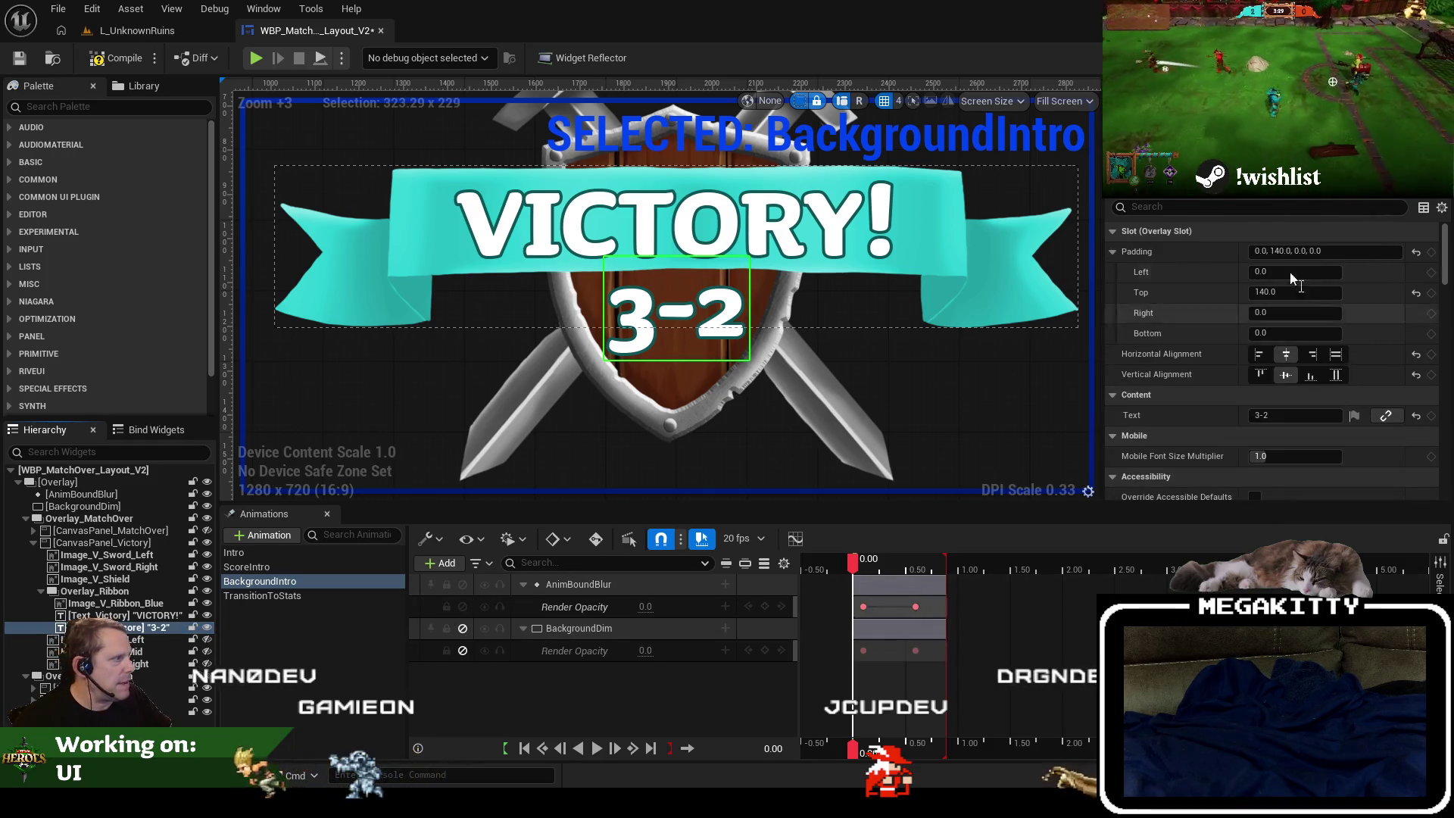
pyautogui.scroll(-5, 1356, 308)
pyautogui.click(1280, 206)
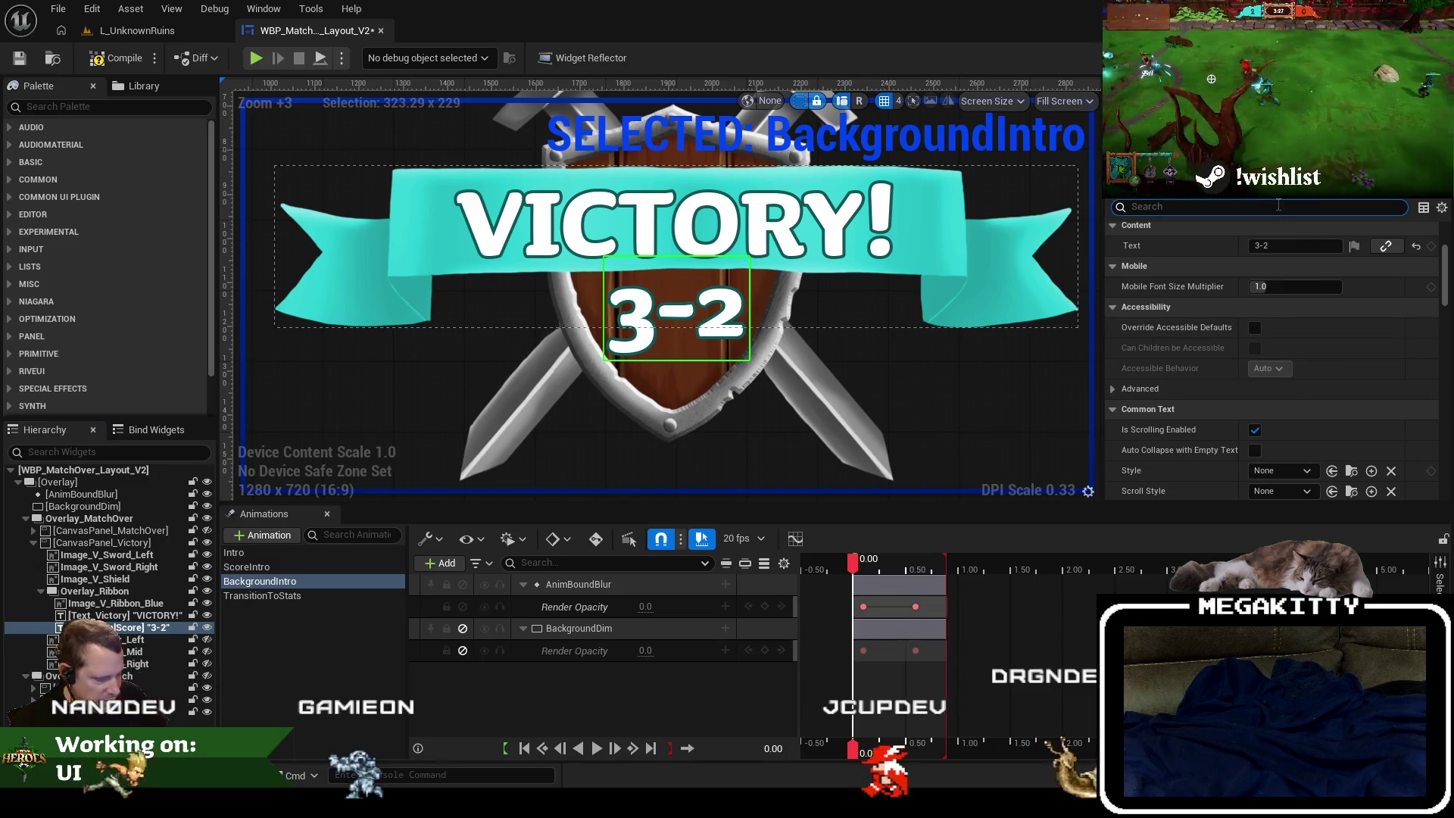
# Set the 3-2 text's Outline Color to the shield's brown via the eyedropper, then save.
pyautogui.write('outline')
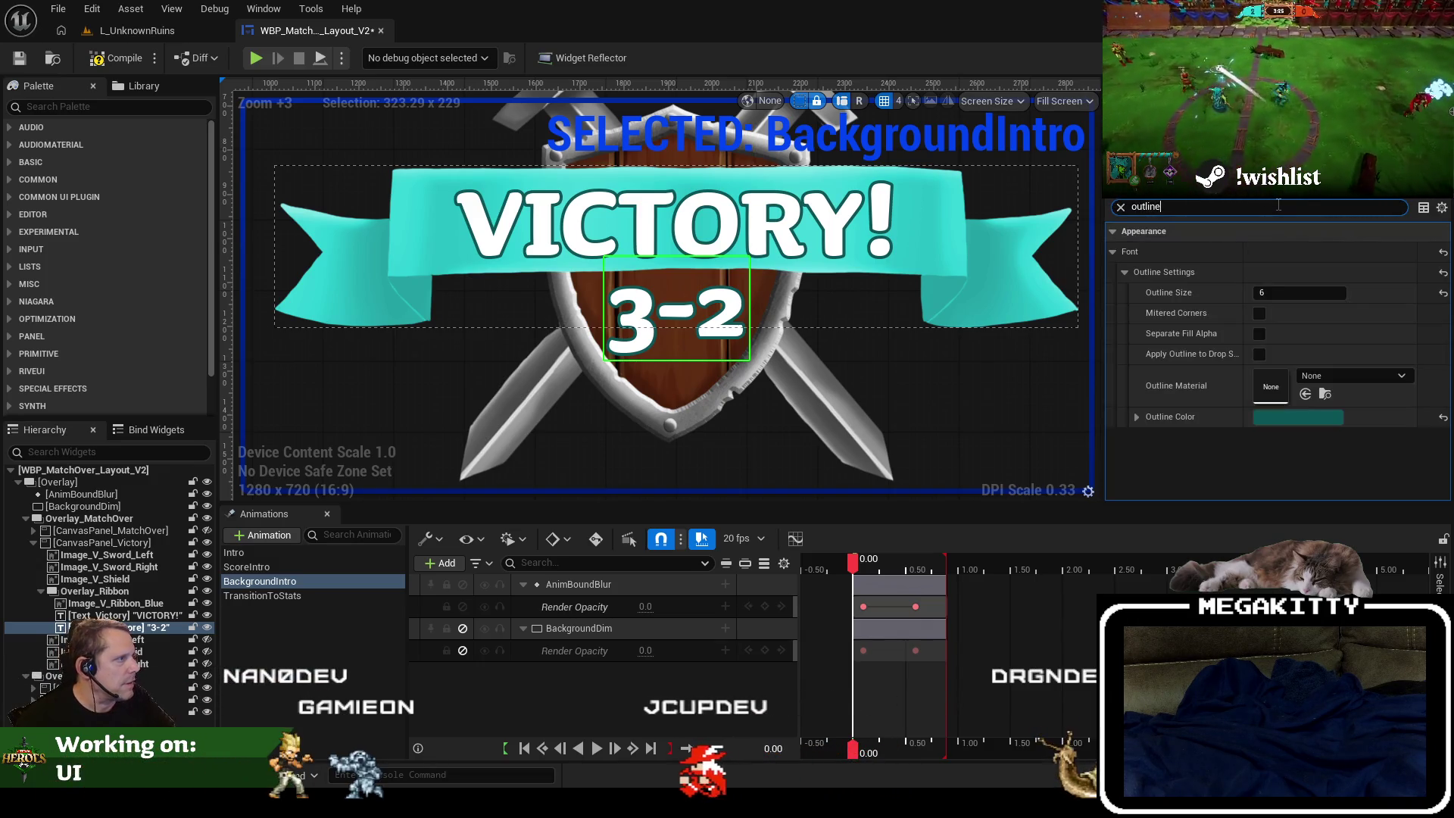
pyautogui.click(1296, 423)
pyautogui.click(1442, 418)
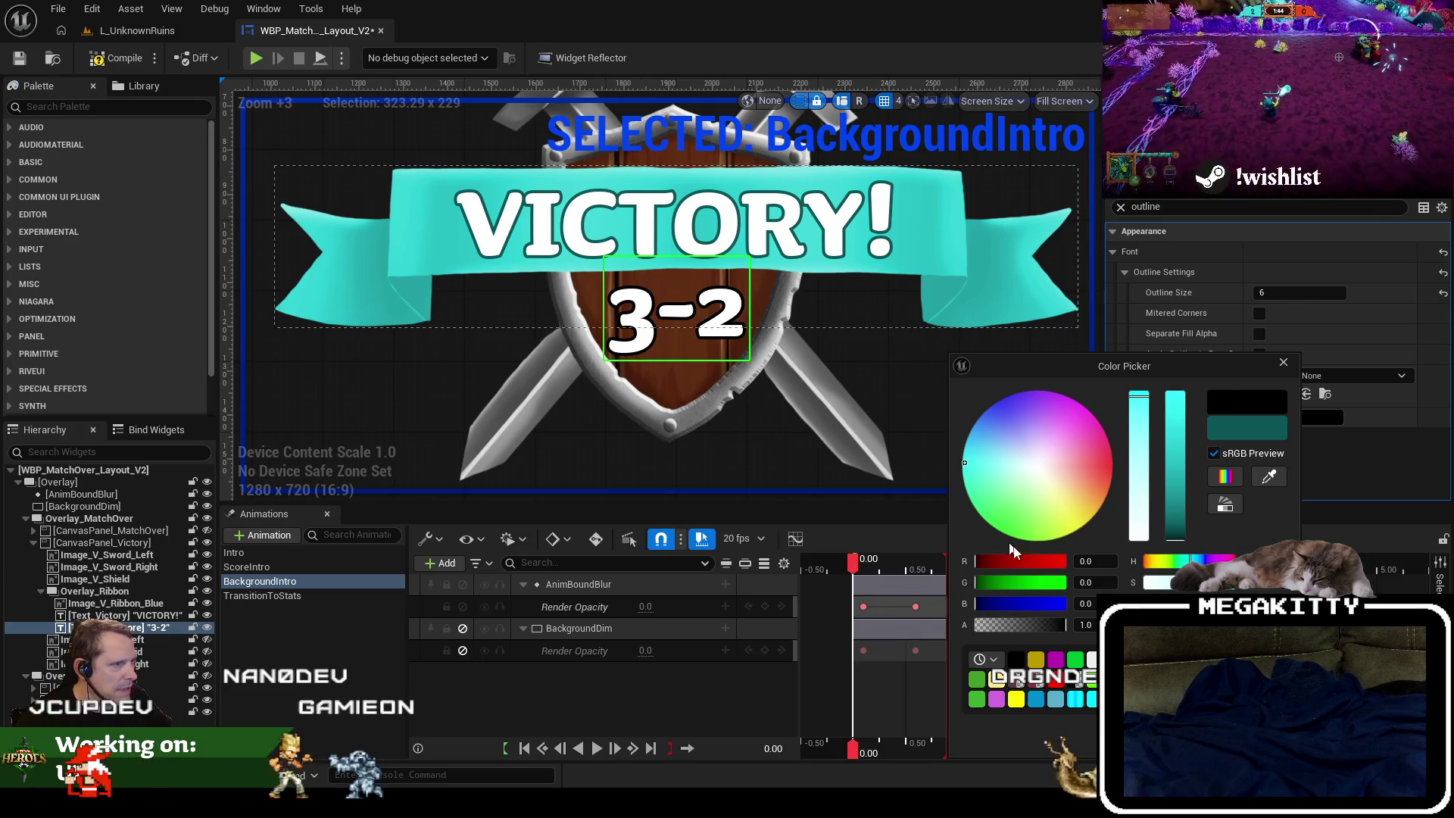
pyautogui.click(1258, 482)
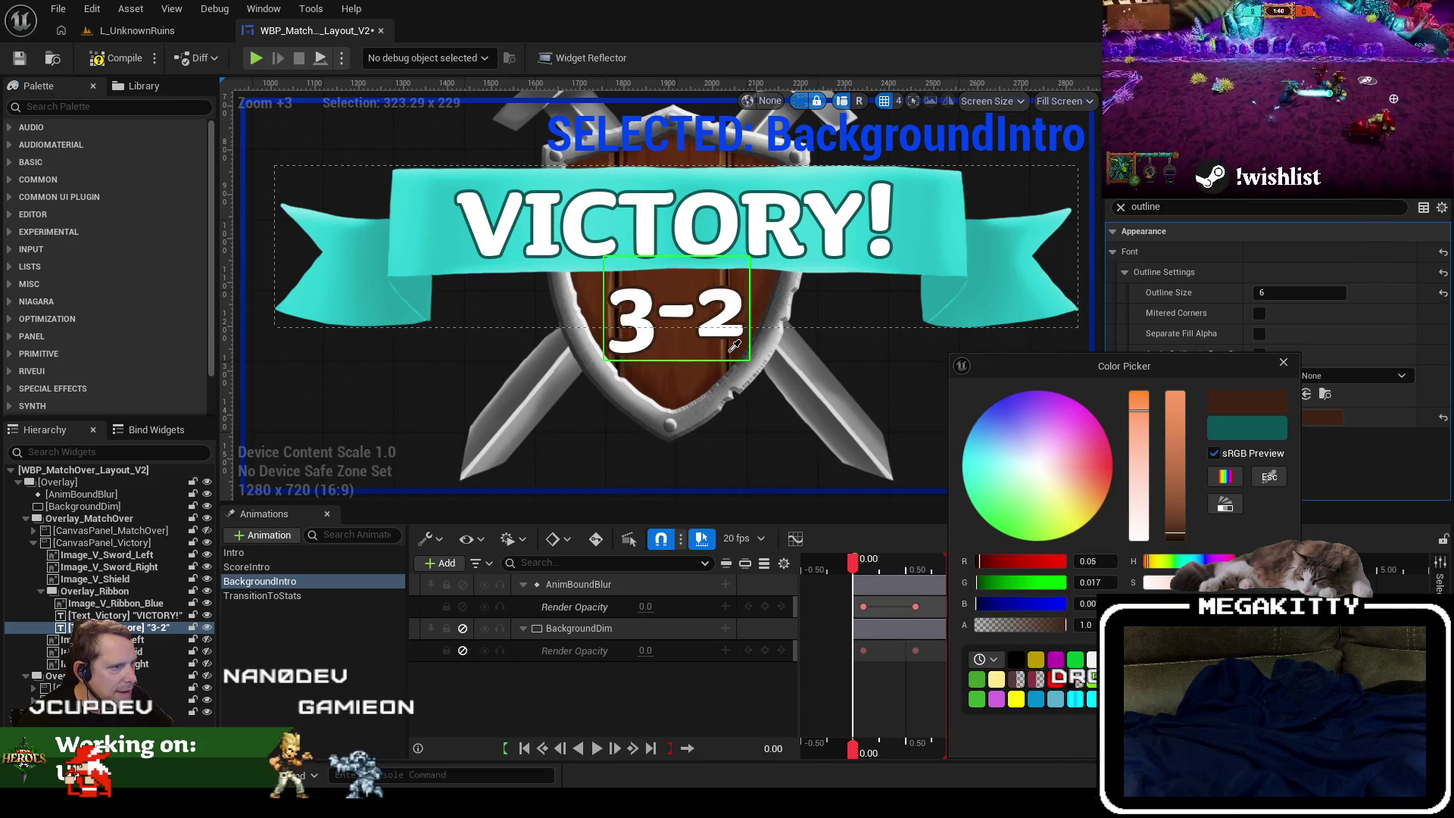
pyautogui.click(729, 351)
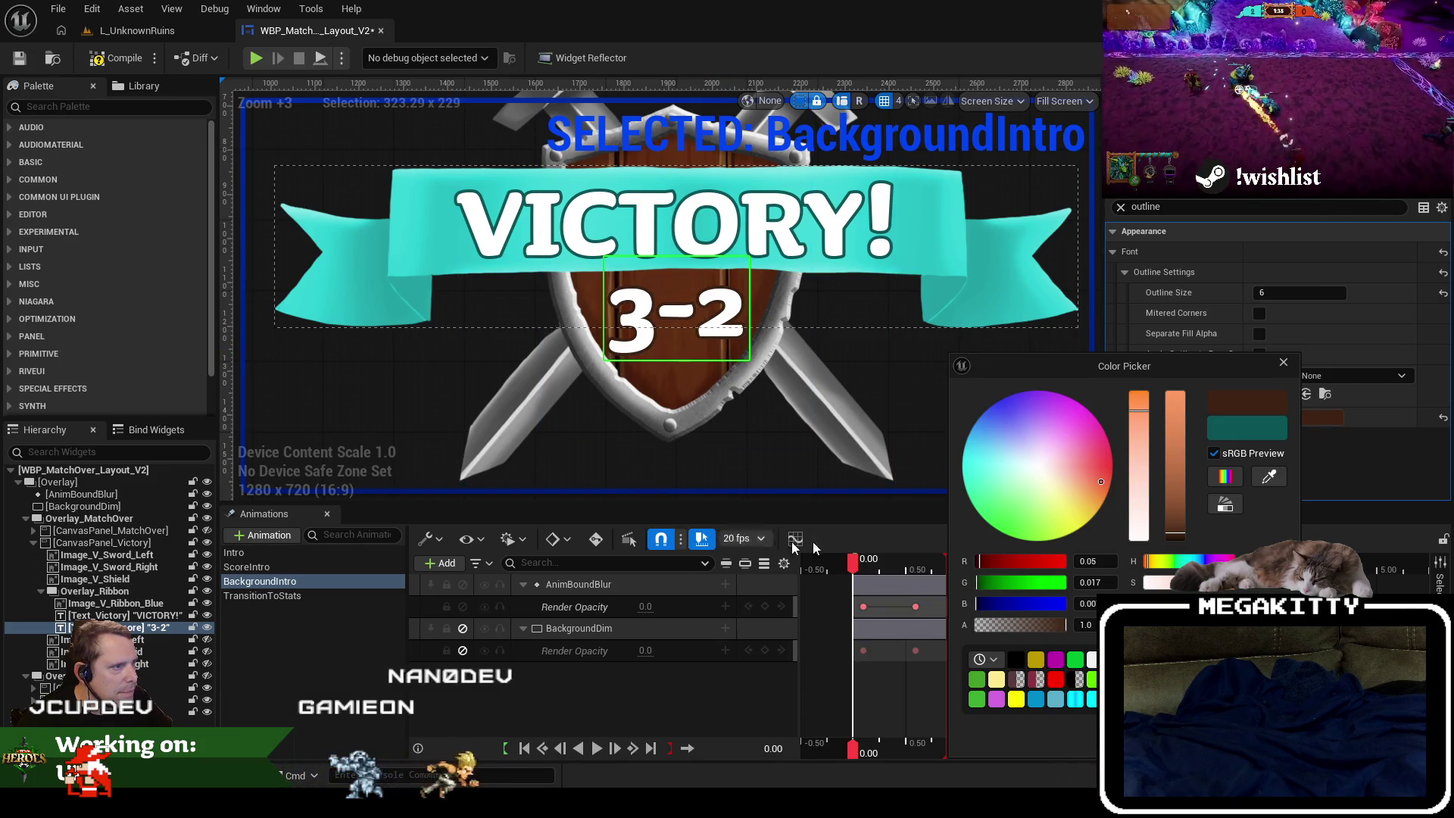
pyautogui.press('Escape')
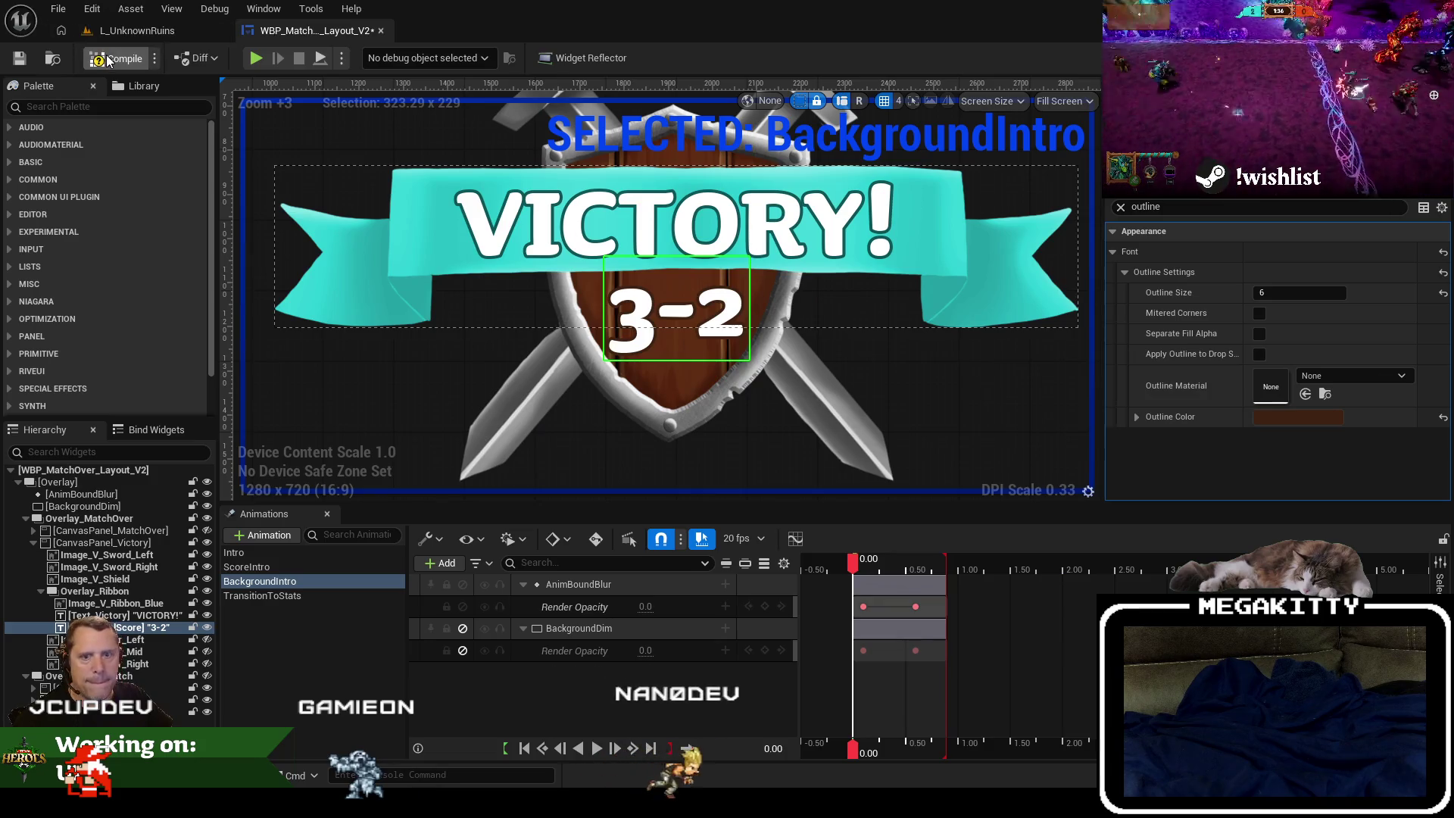
pyautogui.hotkey('ctrl', 's')
# Playtest in L_UnknownRuins to check the 3-2 score on the VICTORY! shield, then reopen the widget.
pyautogui.click(136, 30)
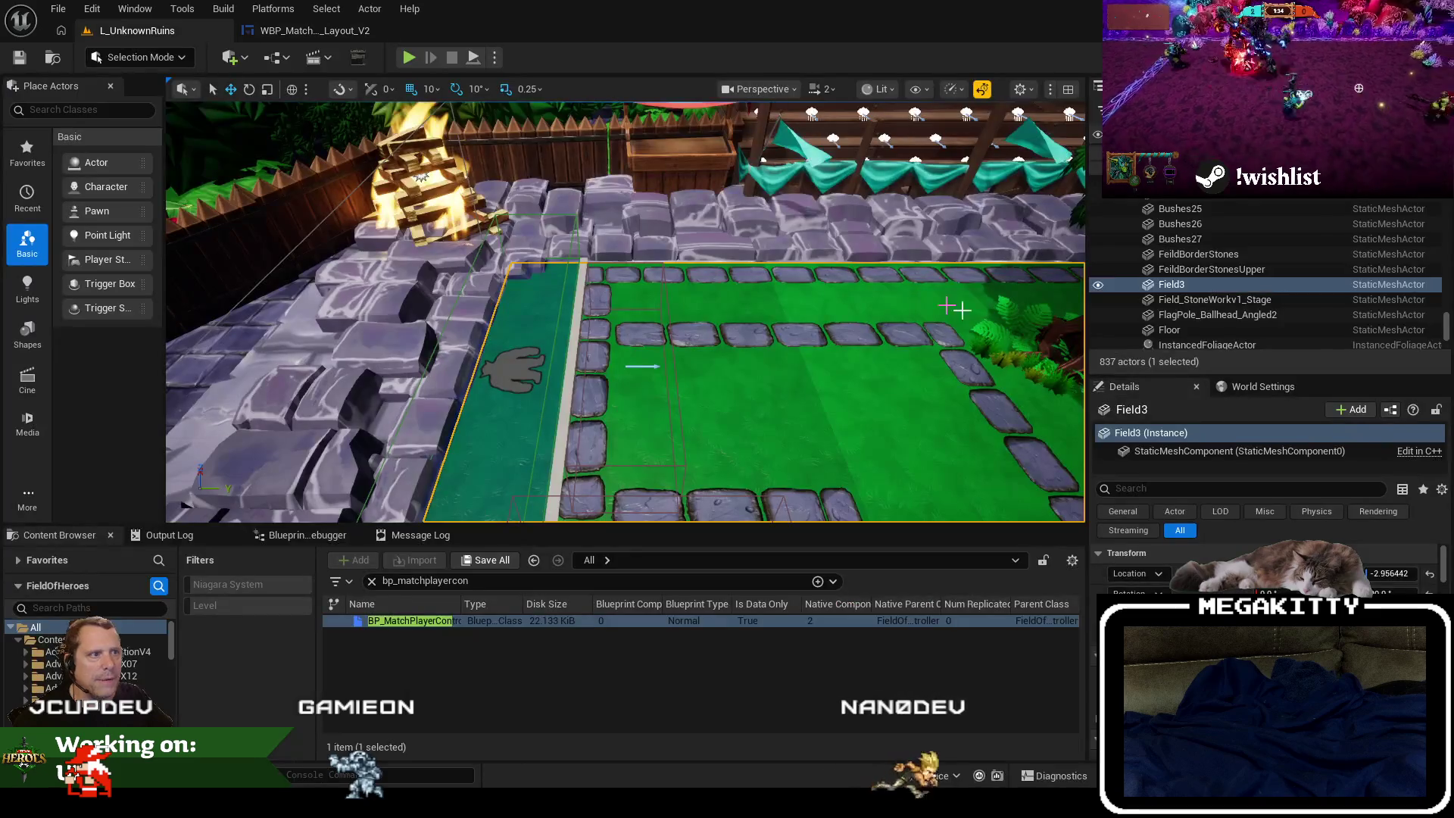
pyautogui.press('F11')
pyautogui.hotkey('alt', 'p')
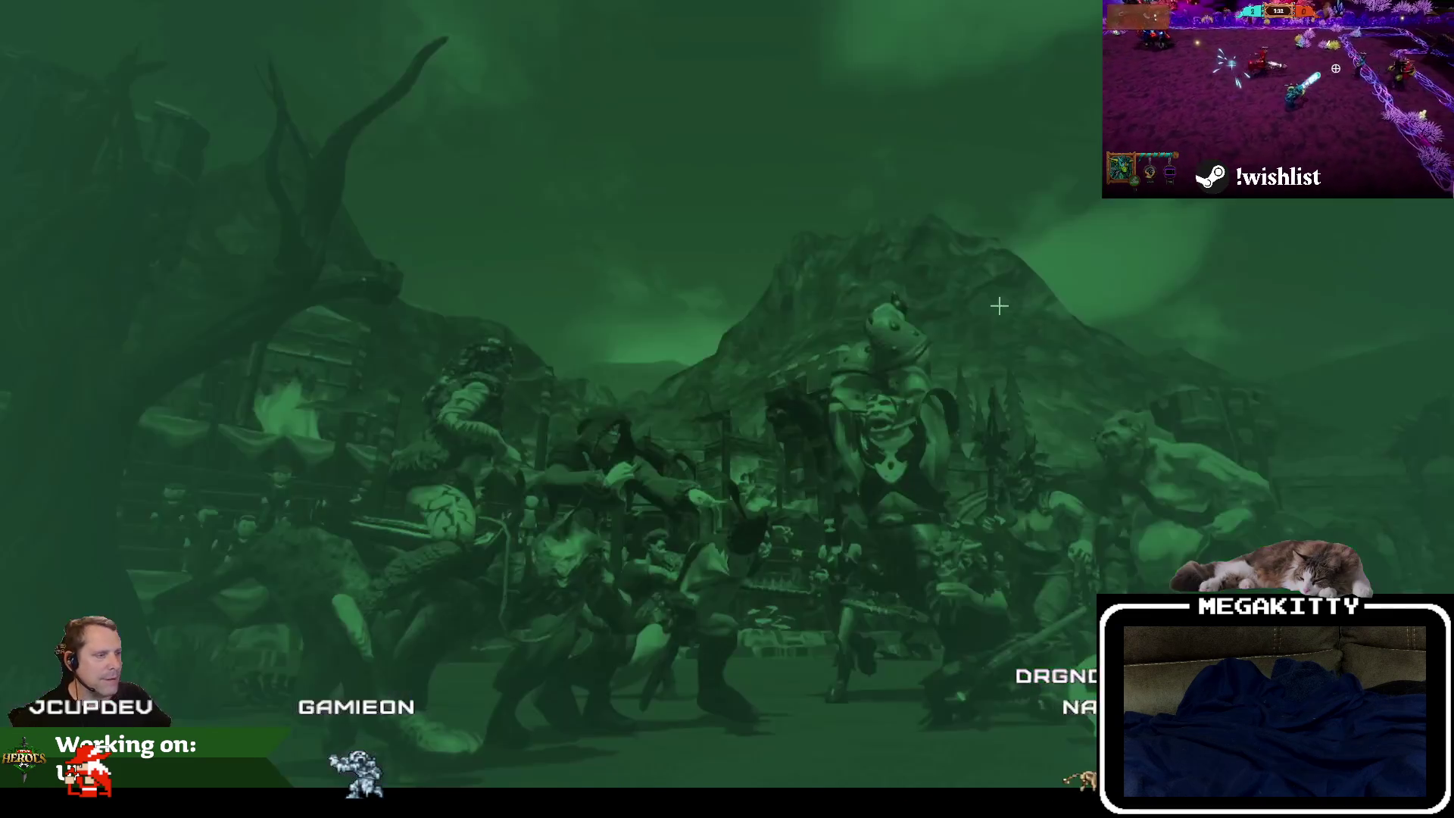
pyautogui.click(558, 444)
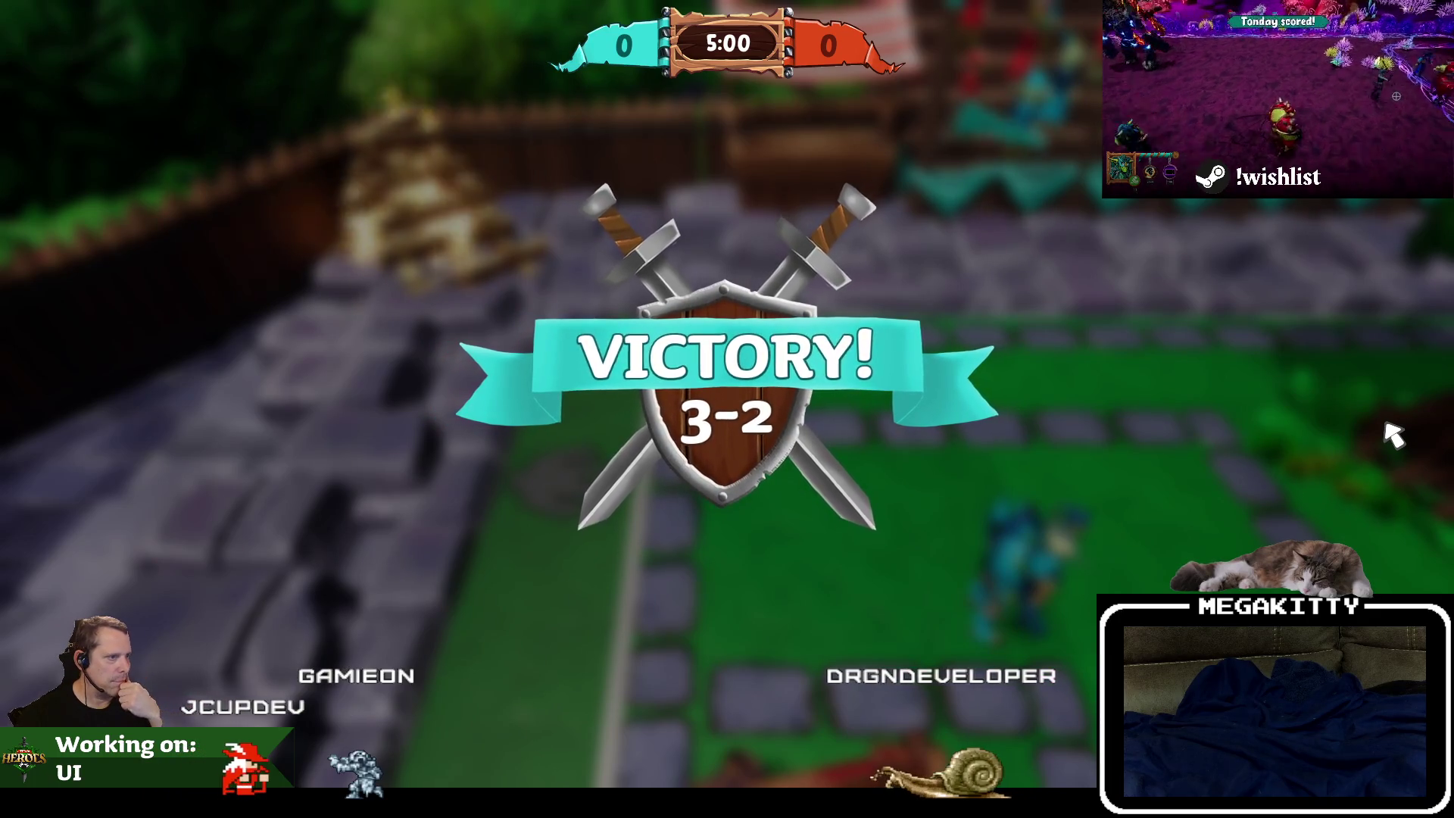
pyautogui.press('Escape')
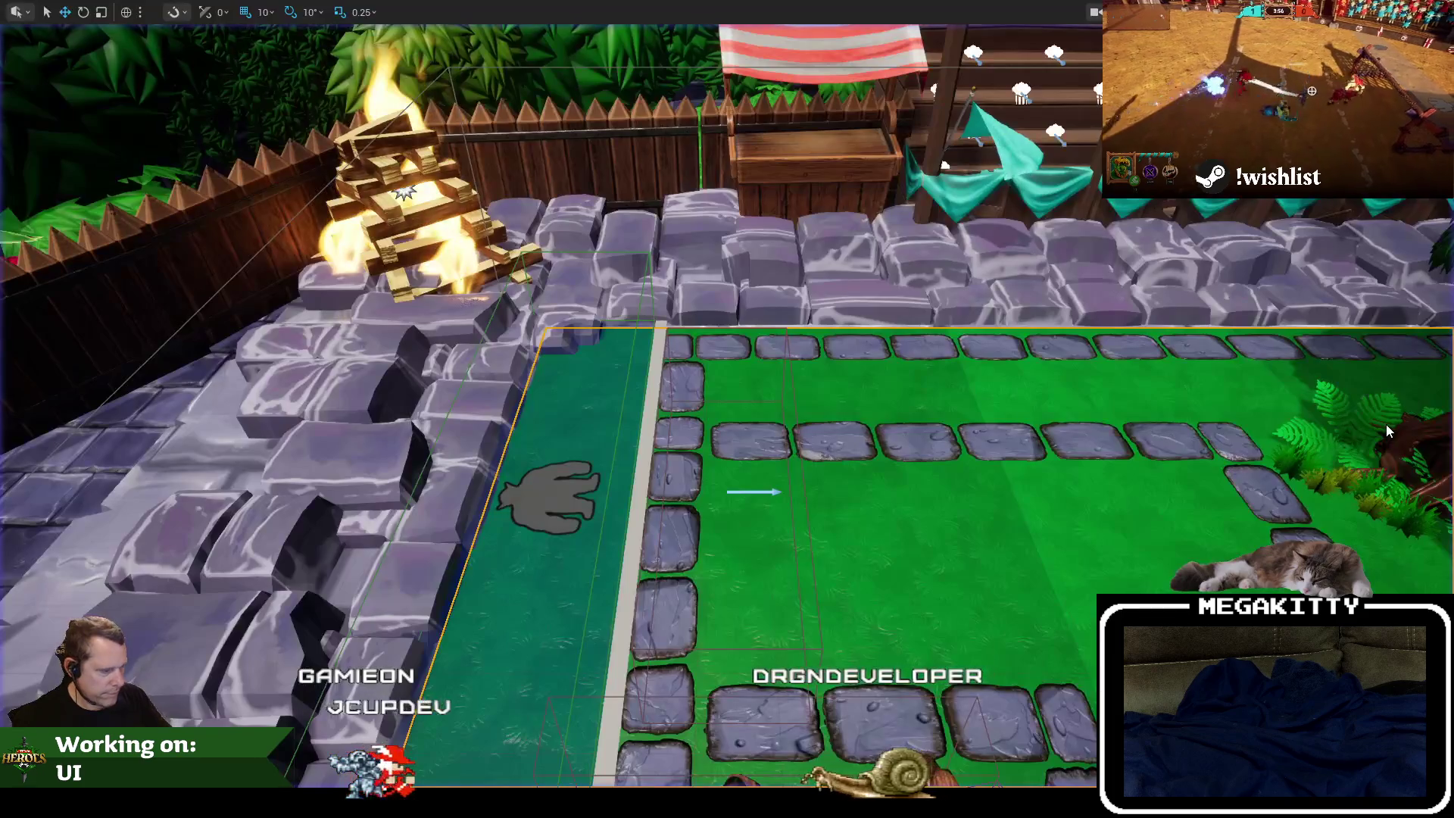
pyautogui.click(323, 32)
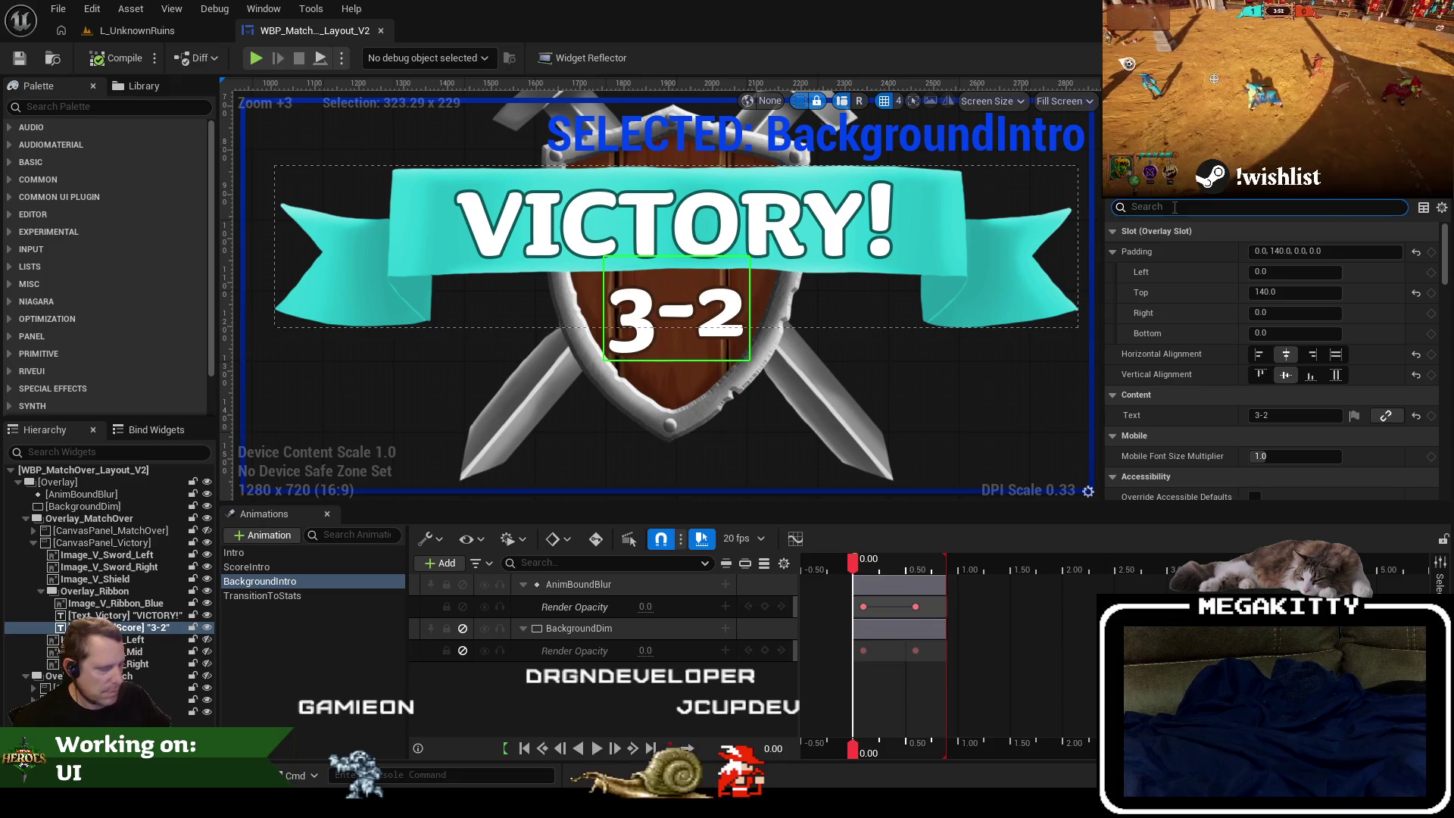
# Filter the score's Details by 'font', set its font size to 128, then clear the filter.
pyautogui.write('font')
pyautogui.click(1289, 353)
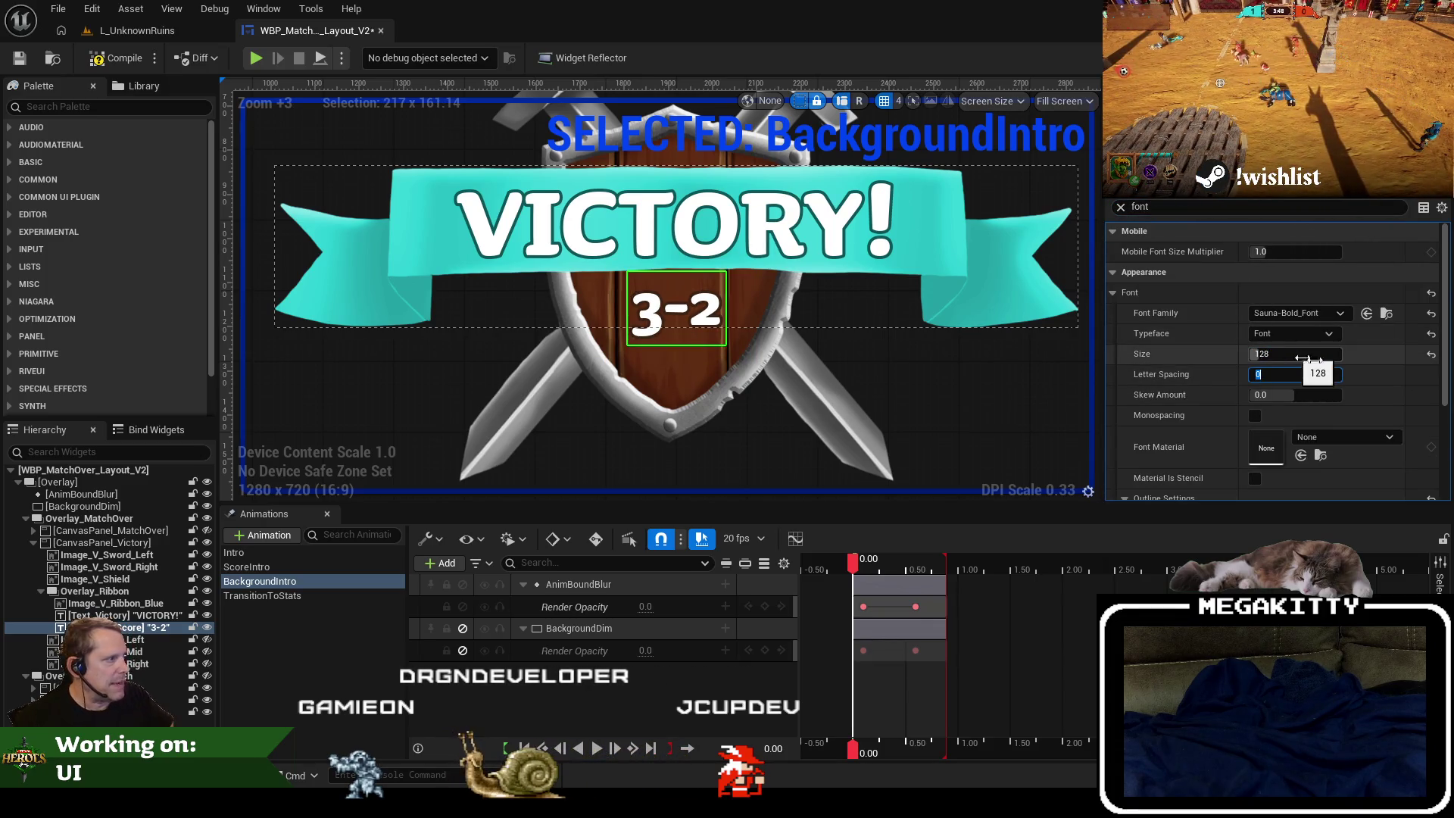
pyautogui.click(1121, 208)
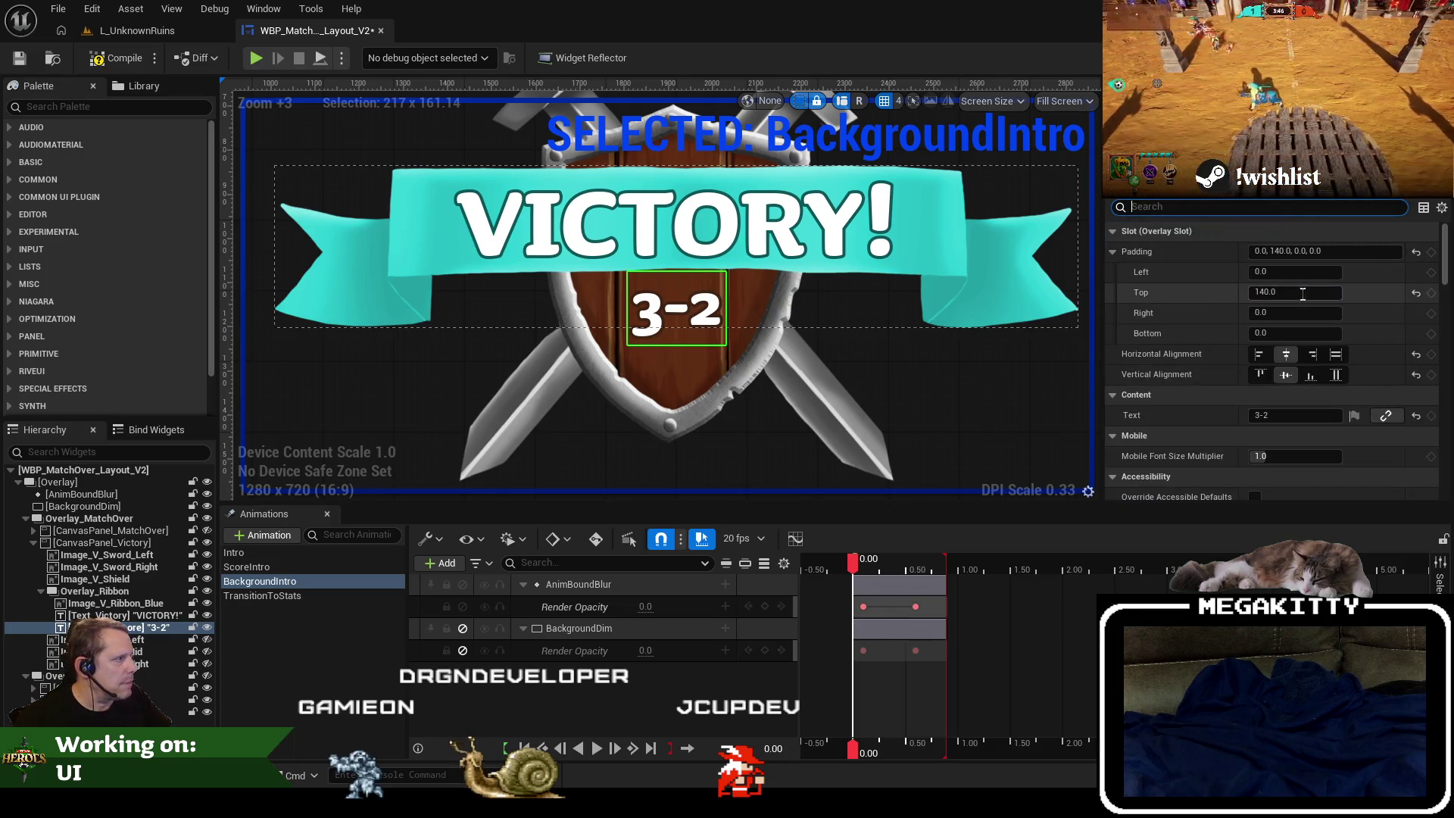
# Try top padding 160, 180 and 170 for the score, settling back on 160.
pyautogui.click(1302, 292)
pyautogui.write('160')
pyautogui.press('Tab')
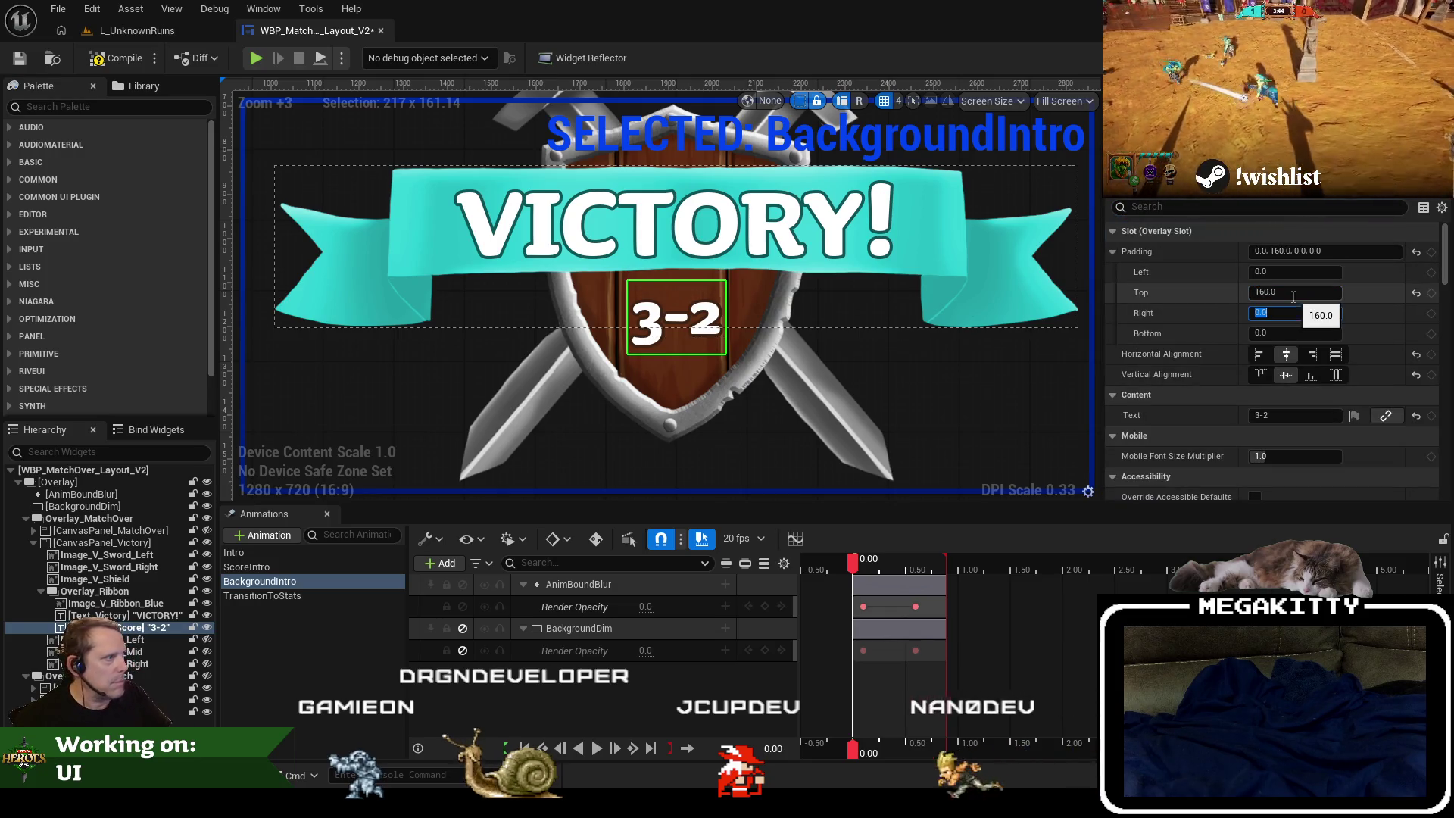
pyautogui.click(1293, 292)
pyautogui.write('180')
pyautogui.press('Tab')
pyautogui.click(1293, 292)
pyautogui.write('170')
pyautogui.press('Tab')
pyautogui.hotkey('ctrl', 'z')
pyautogui.hotkey('ctrl', 'z')
# Select Overlay_Ribbon, collapse CanvasPanel_Victory, and select Overlay_MatchOver in the Hierarchy.
pyautogui.scroll(-2, 610, 340)
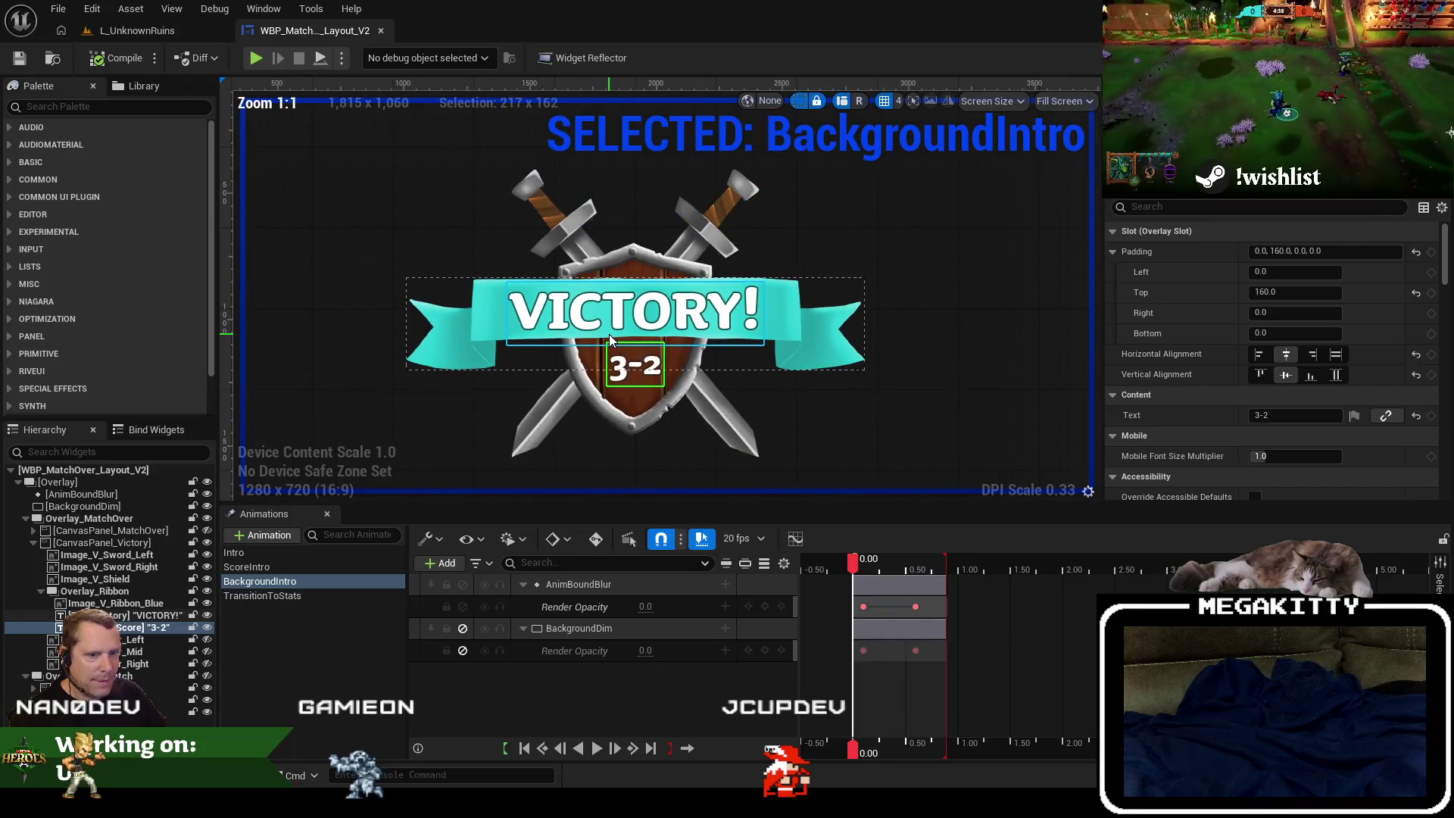
pyautogui.scroll(-1, 610, 340)
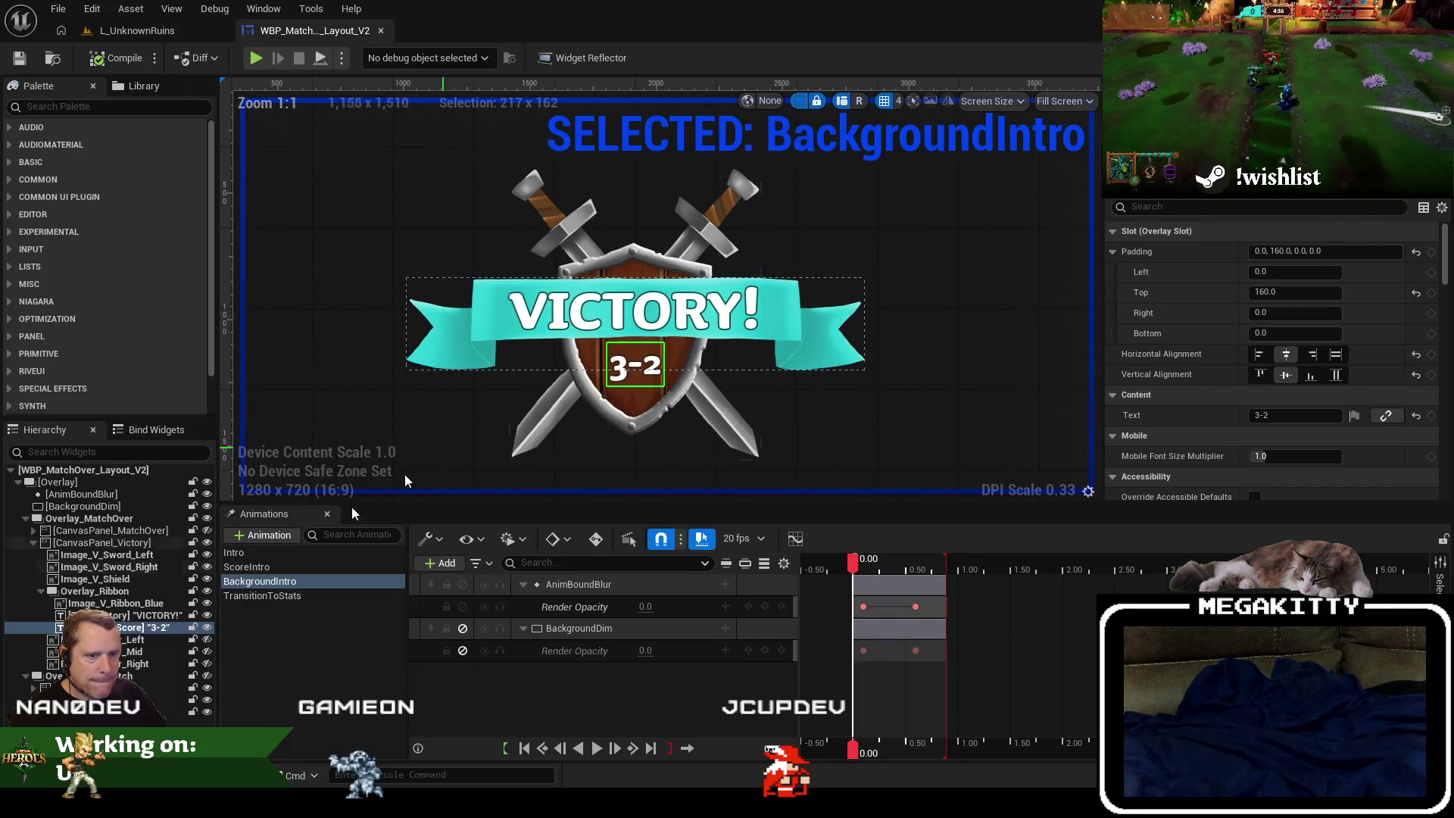
pyautogui.click(148, 591)
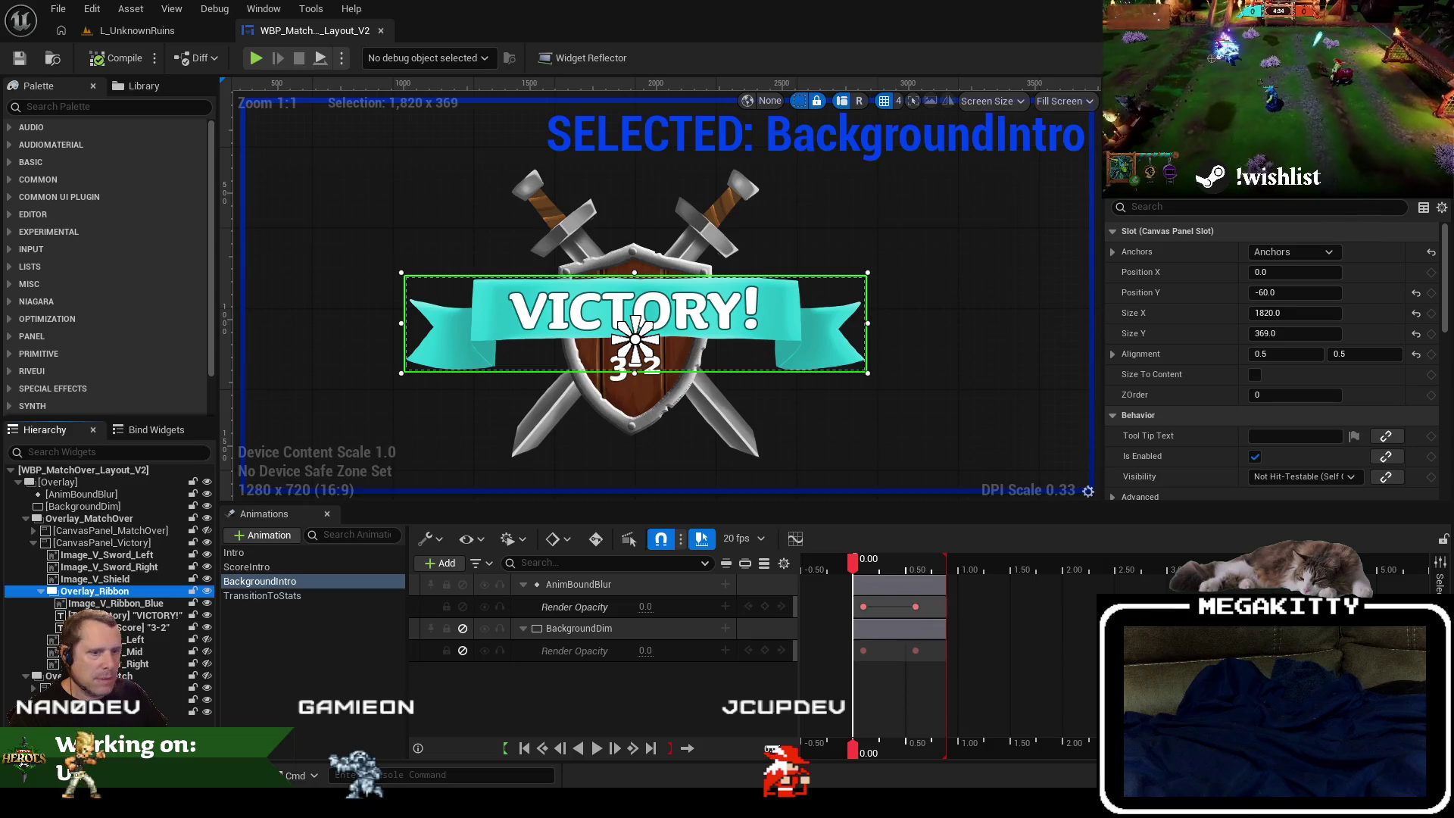
pyautogui.click(34, 542)
pyautogui.click(82, 518)
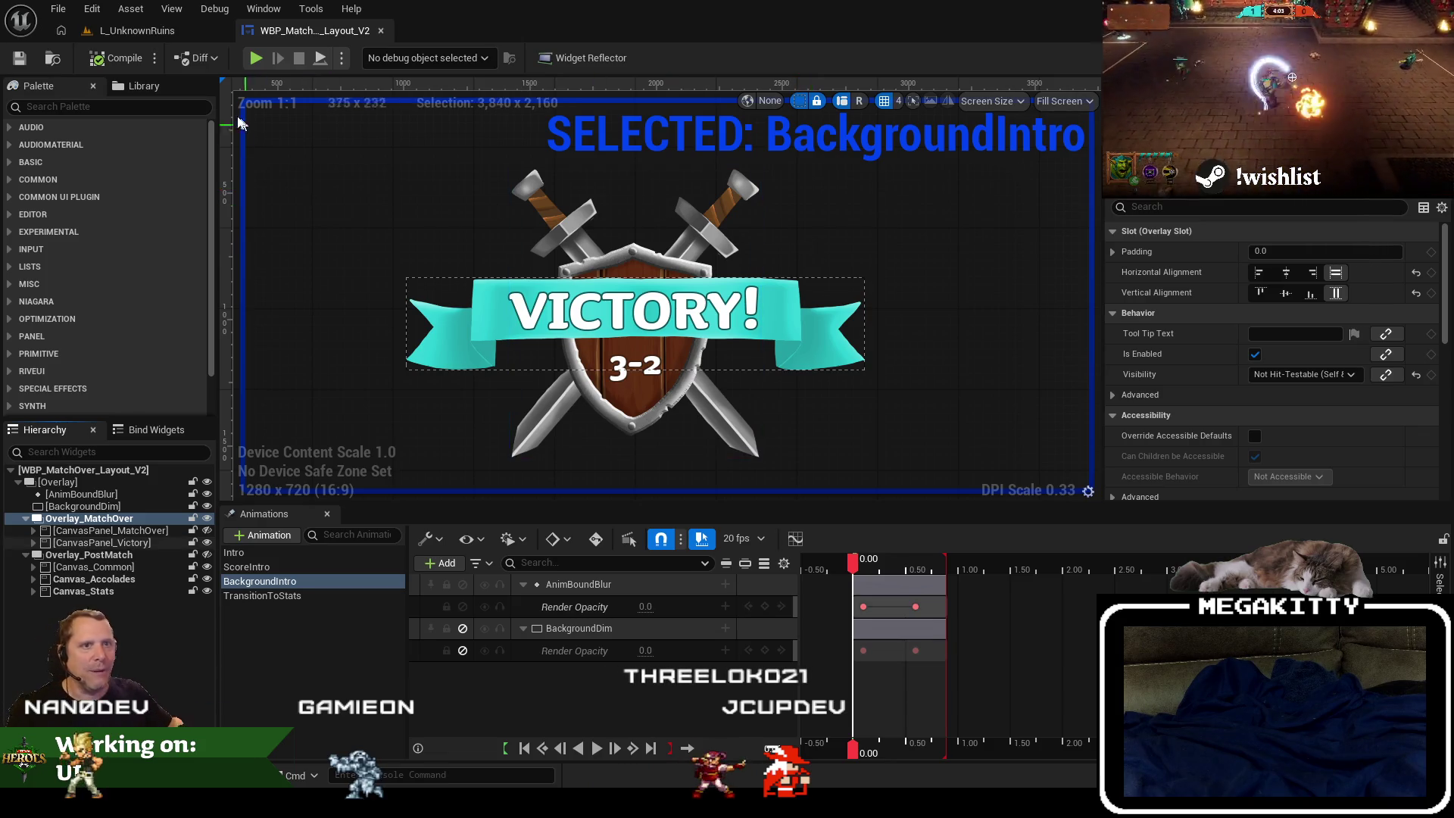
# Switch to the L_UnknownRuins level, pan its viewport, then move over to Visual Studio.
pyautogui.click(137, 32)
pyautogui.moveTo(745, 268)
pyautogui.mouseDown()
pyautogui.moveTo(712, 270)
pyautogui.moveTo(744, 269)
pyautogui.mouseUp()
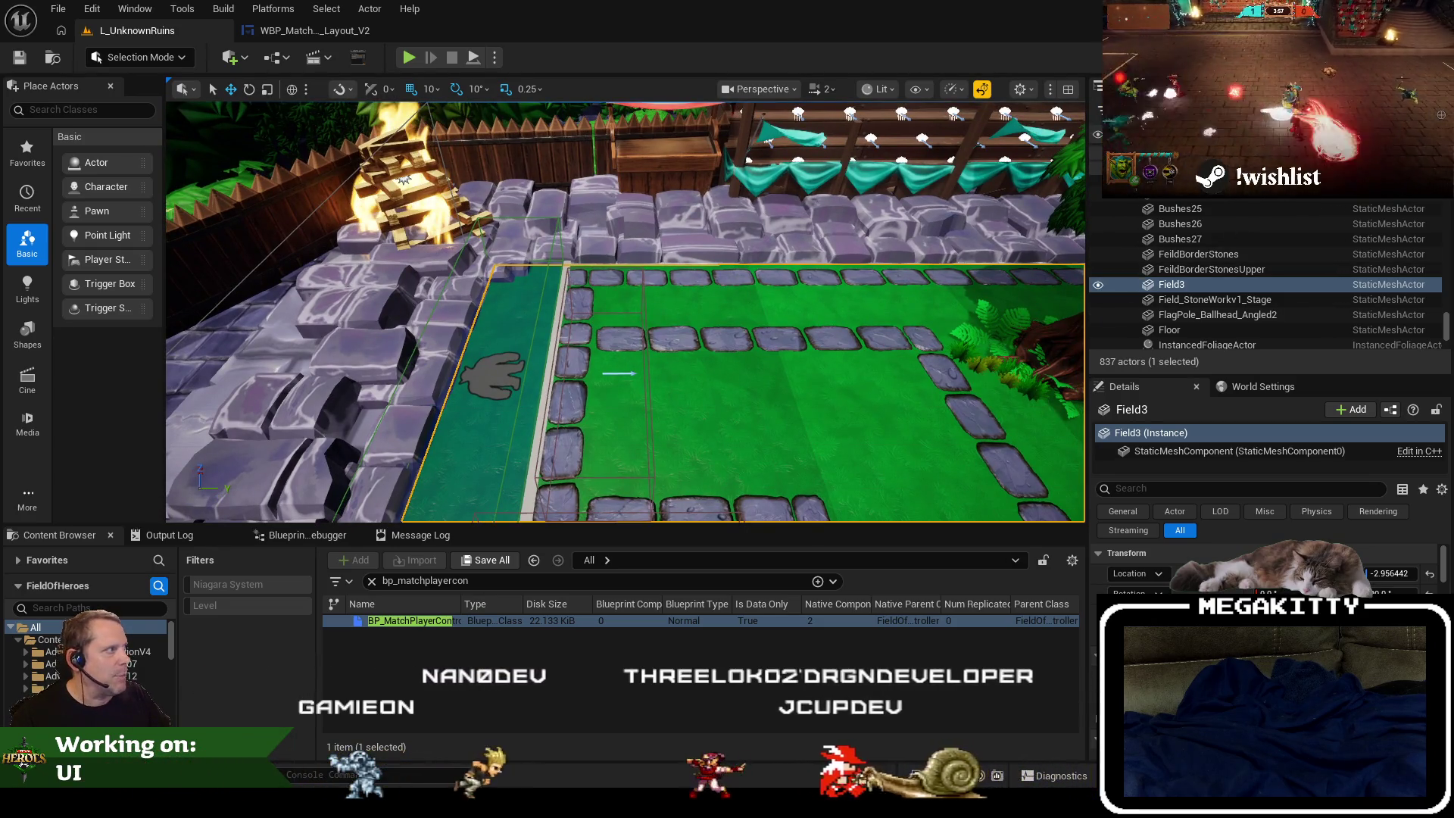
pyautogui.hotkey('alt', 'Tab')
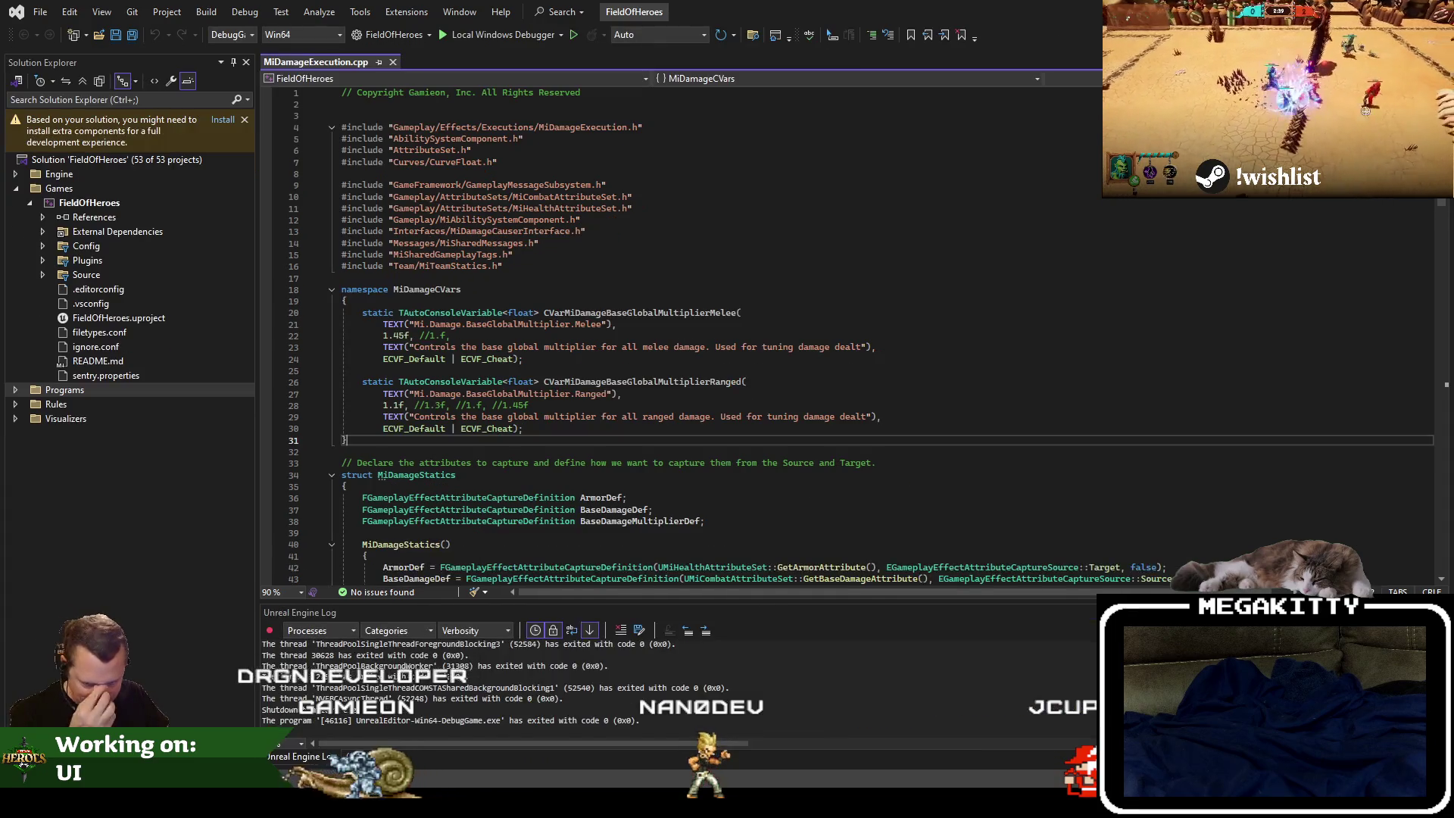
# Step the caret through MiDamageExecution.cpp lines 37, 32 and 22, then minimize to the desktop.
pyautogui.click(653, 508)
pyautogui.click(651, 475)
pyautogui.click(626, 452)
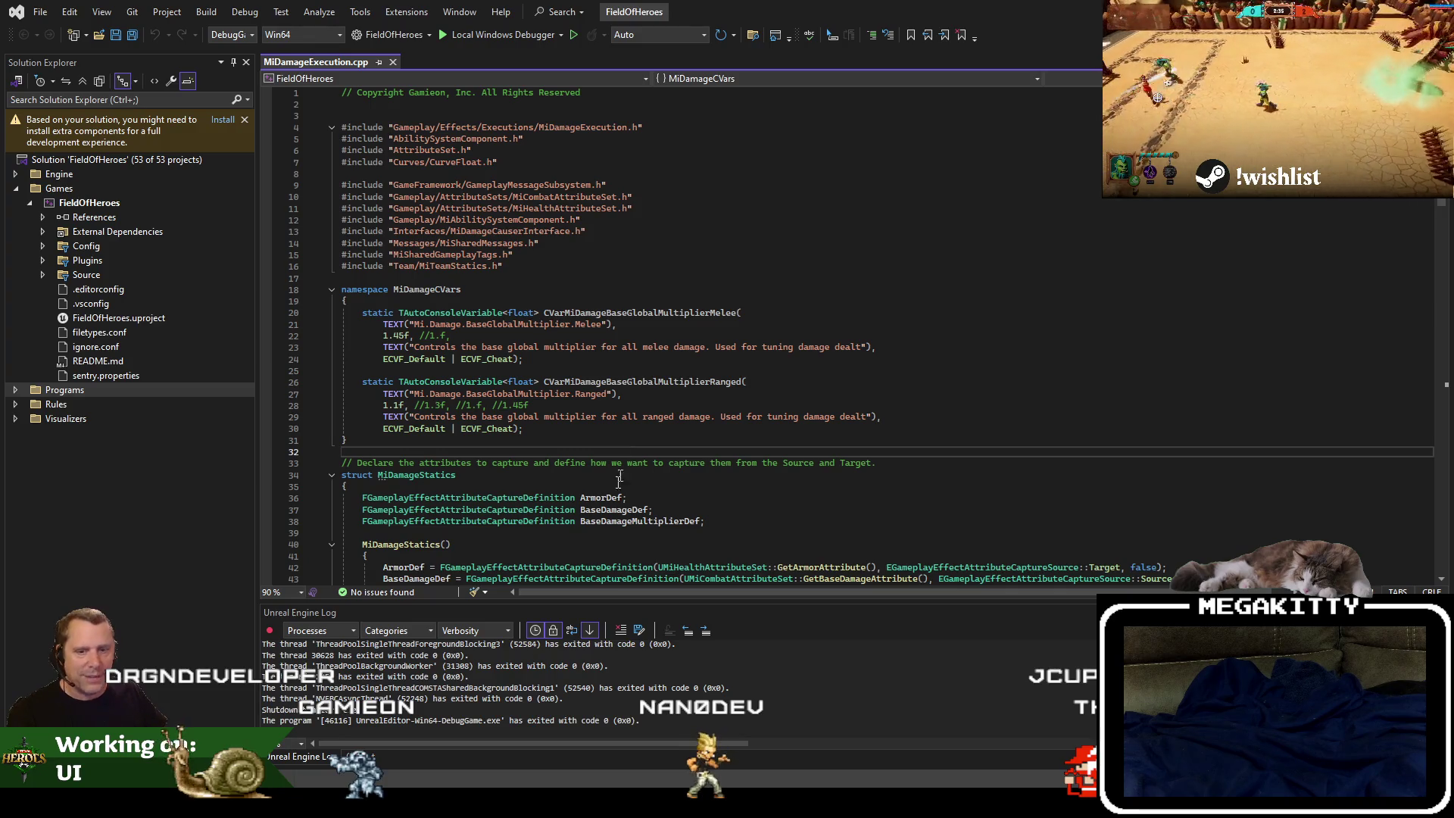
pyautogui.click(1126, 340)
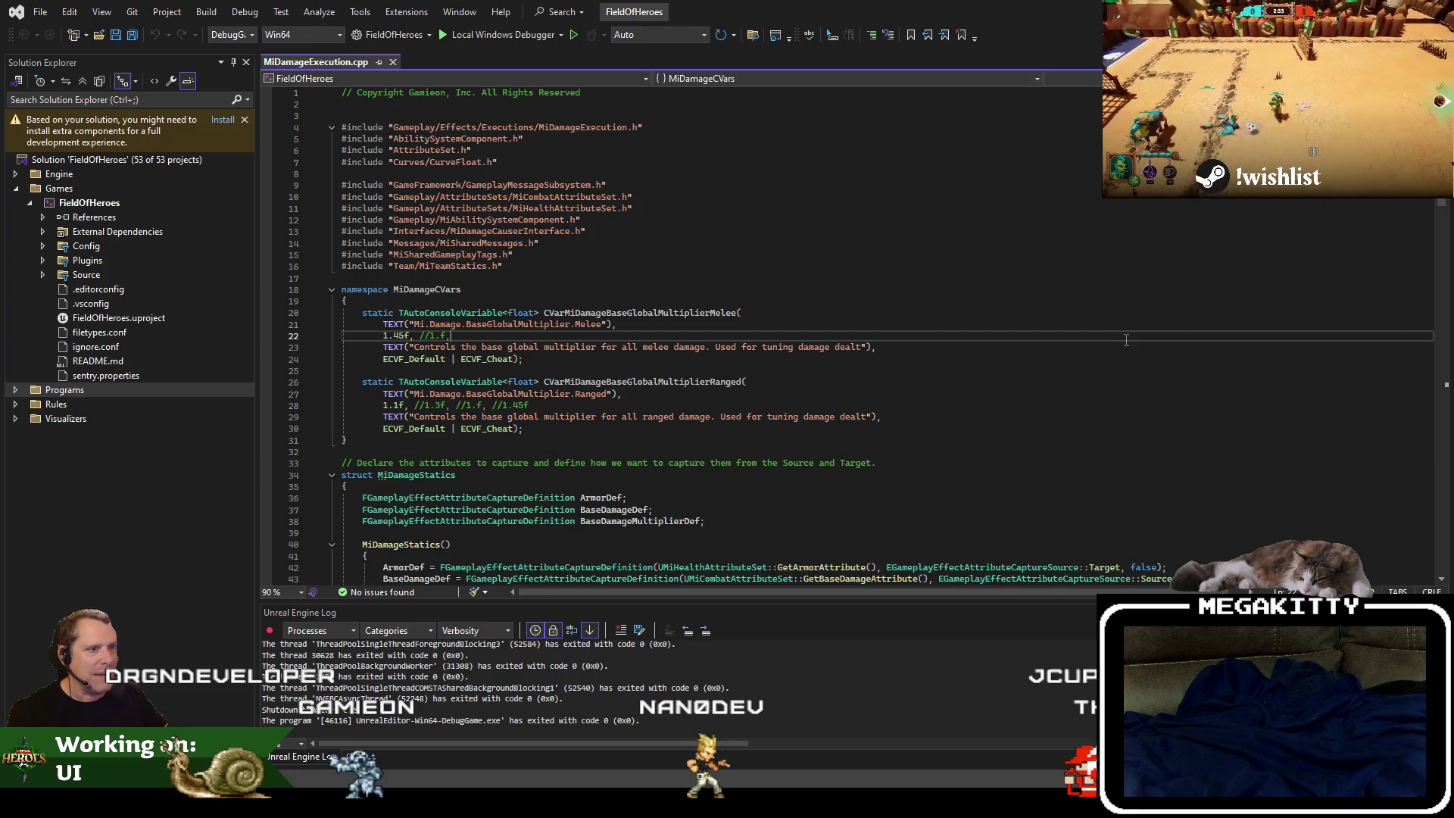
pyautogui.press('Up')
pyautogui.press('Up')
pyautogui.press('Up')
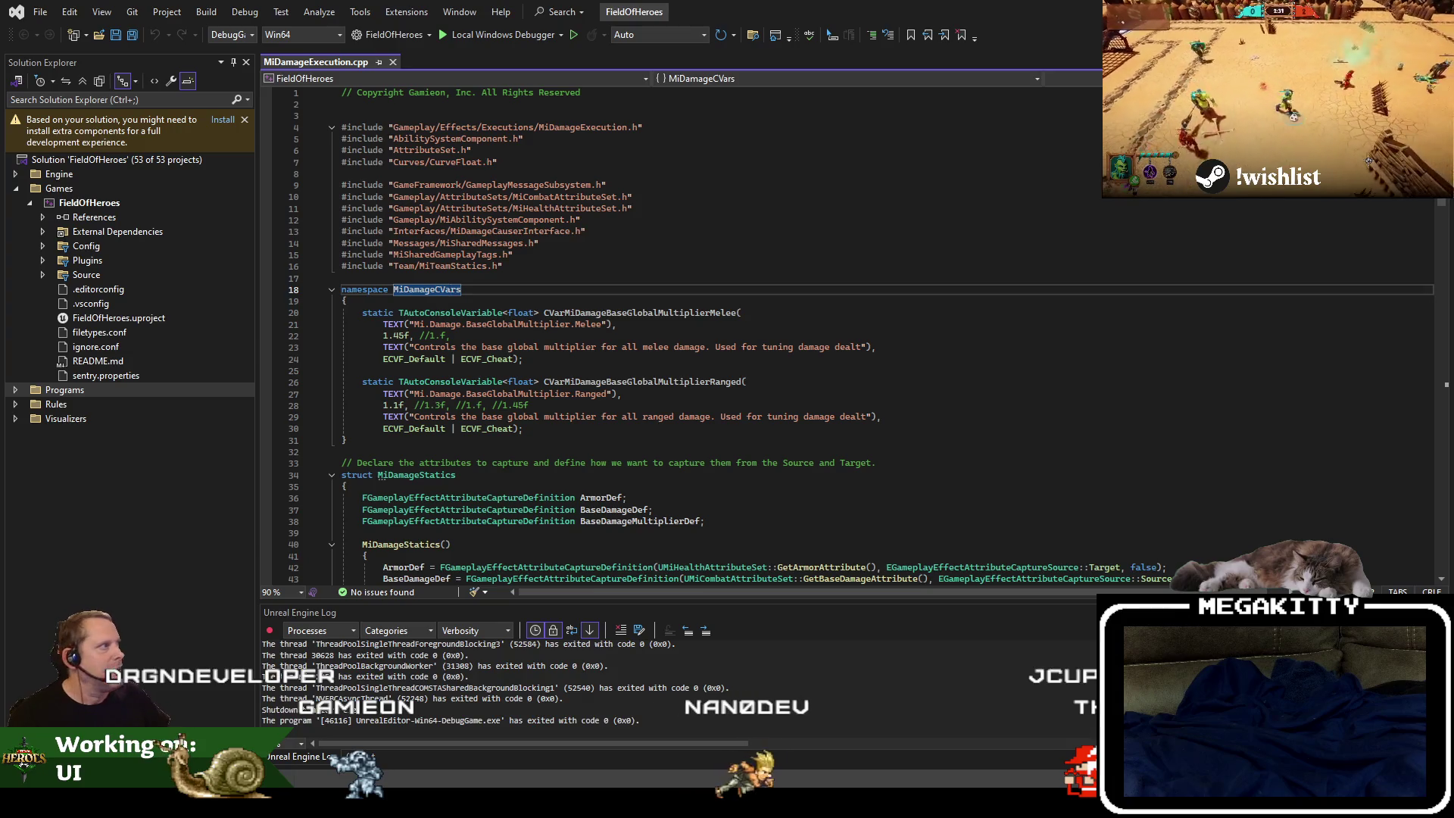
pyautogui.press('super+d')
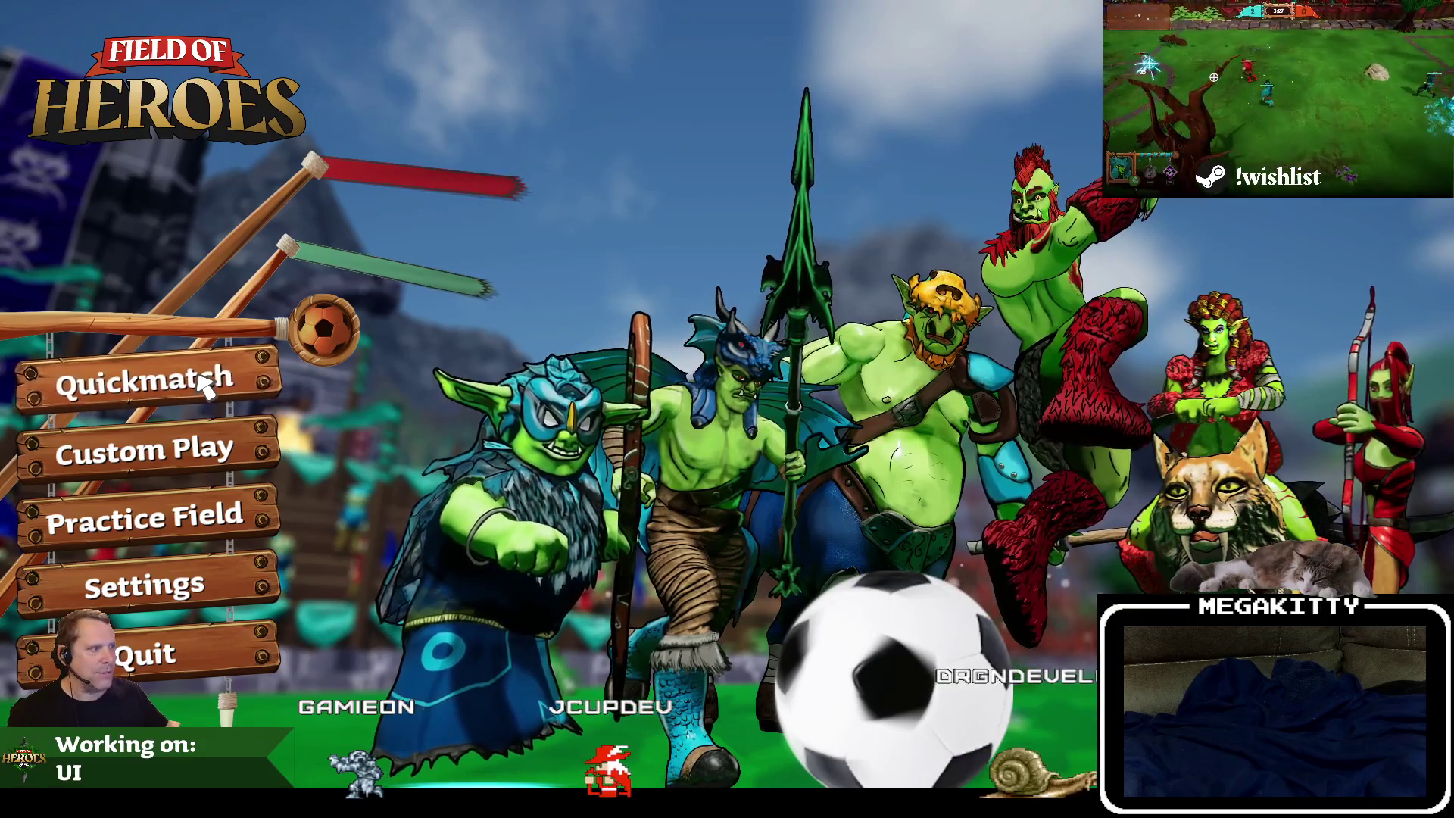
# Start a Quickmatch and browse Horus and Guthorn before choosing Ulric as the hero.
pyautogui.click(209, 385)
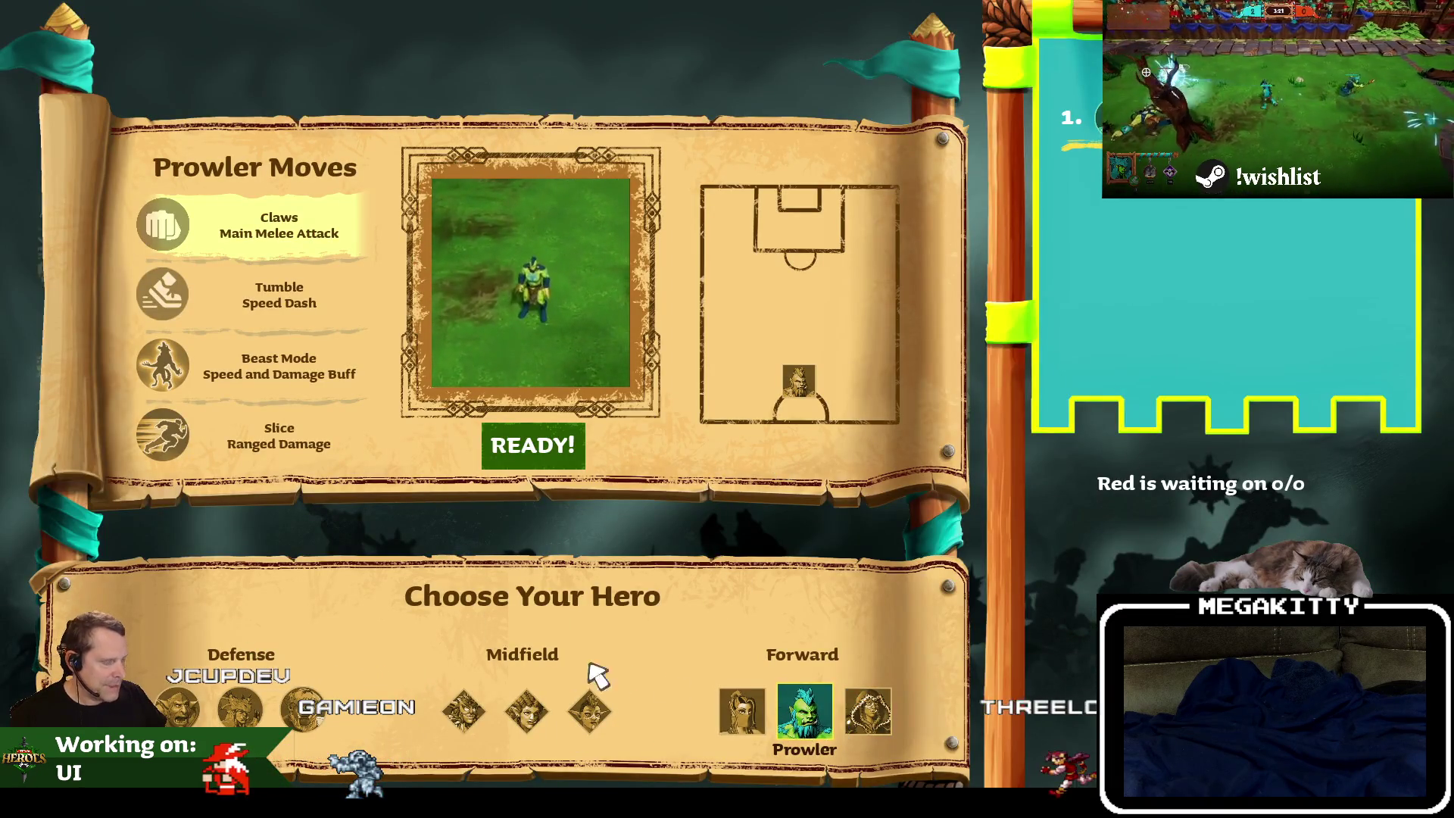
pyautogui.click(177, 710)
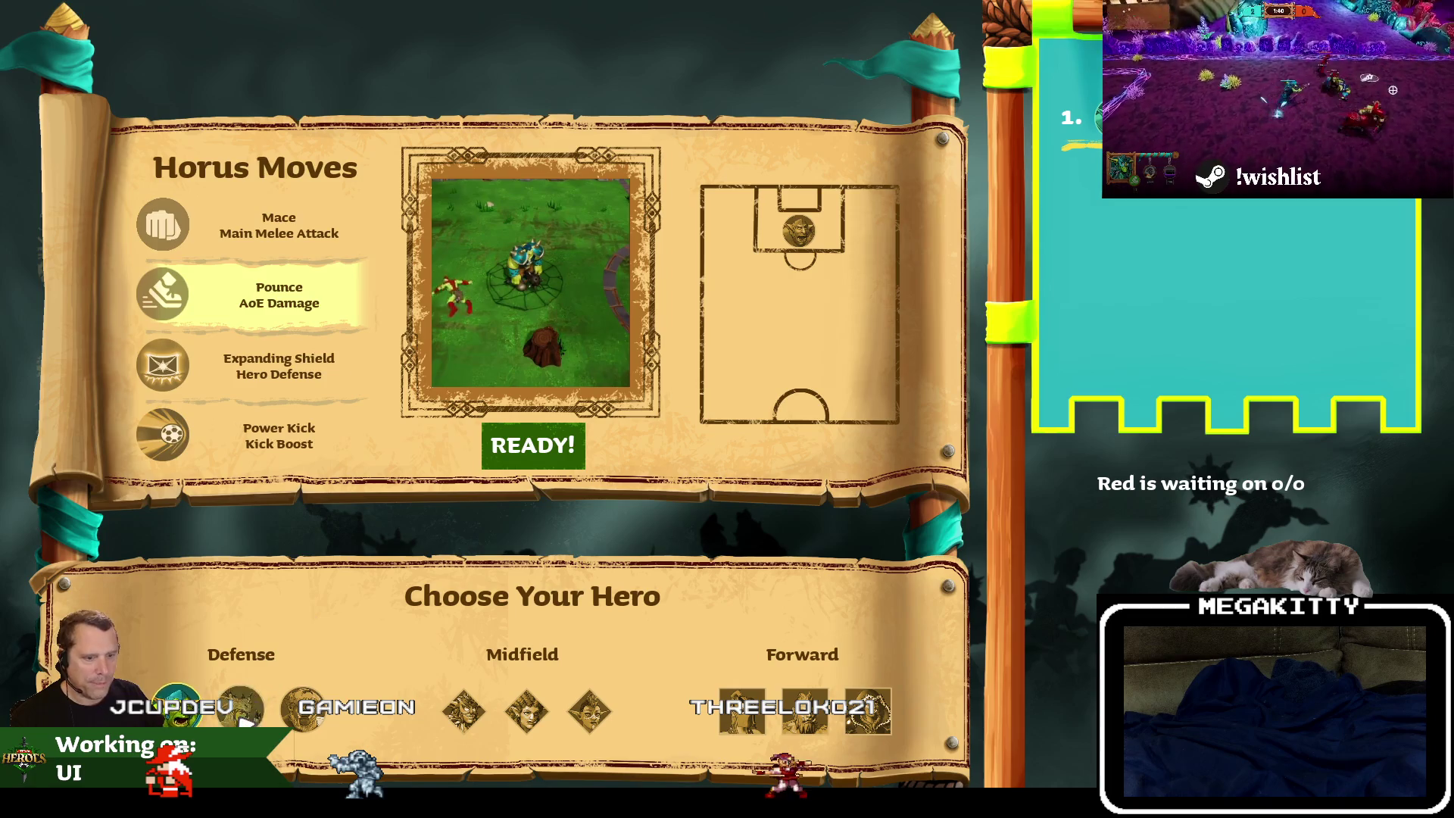
pyautogui.click(245, 720)
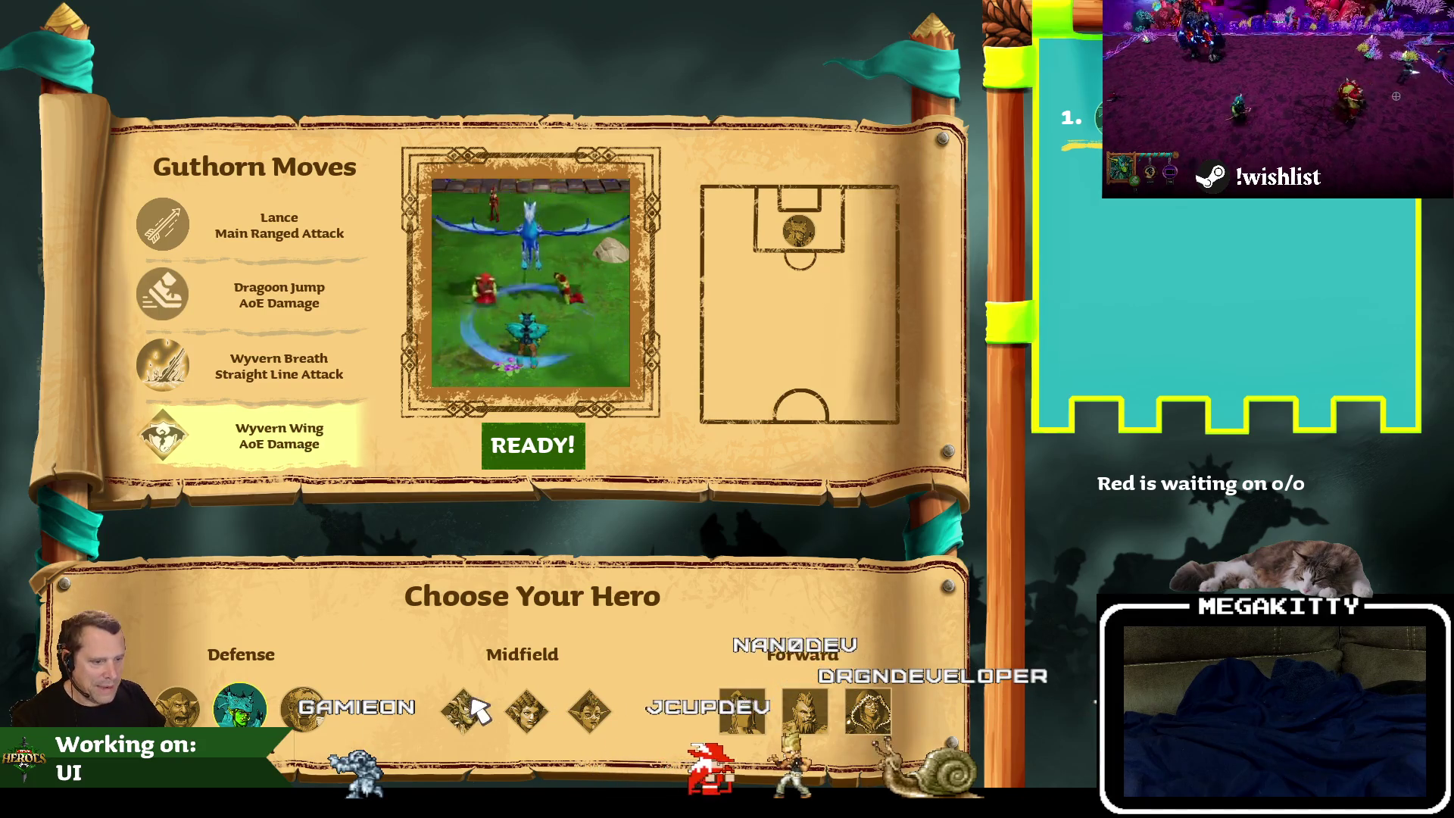
pyautogui.click(307, 711)
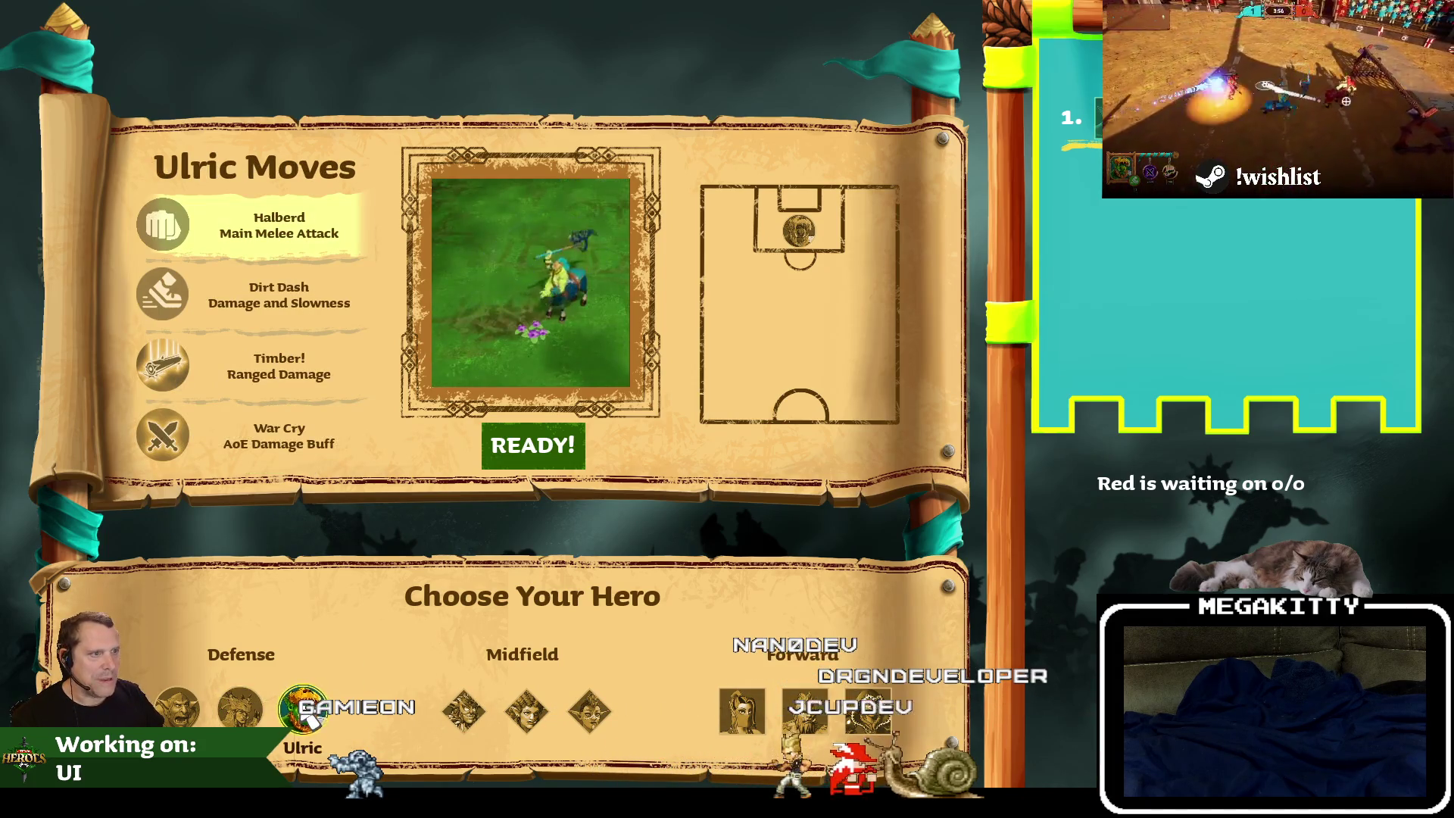
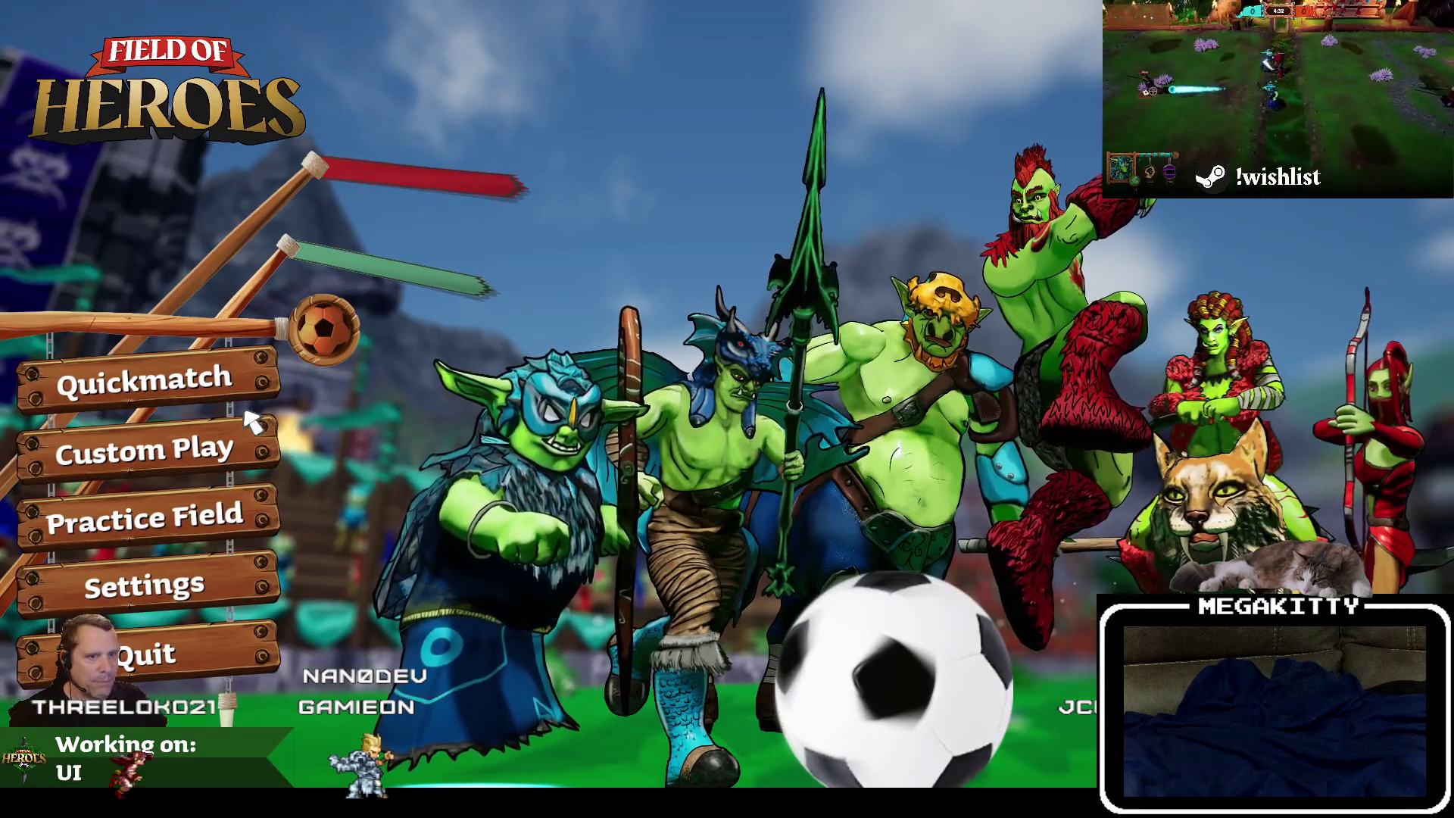
# Start a Quickmatch from the main menu and wait for the hero-select screen.
pyautogui.click(195, 394)
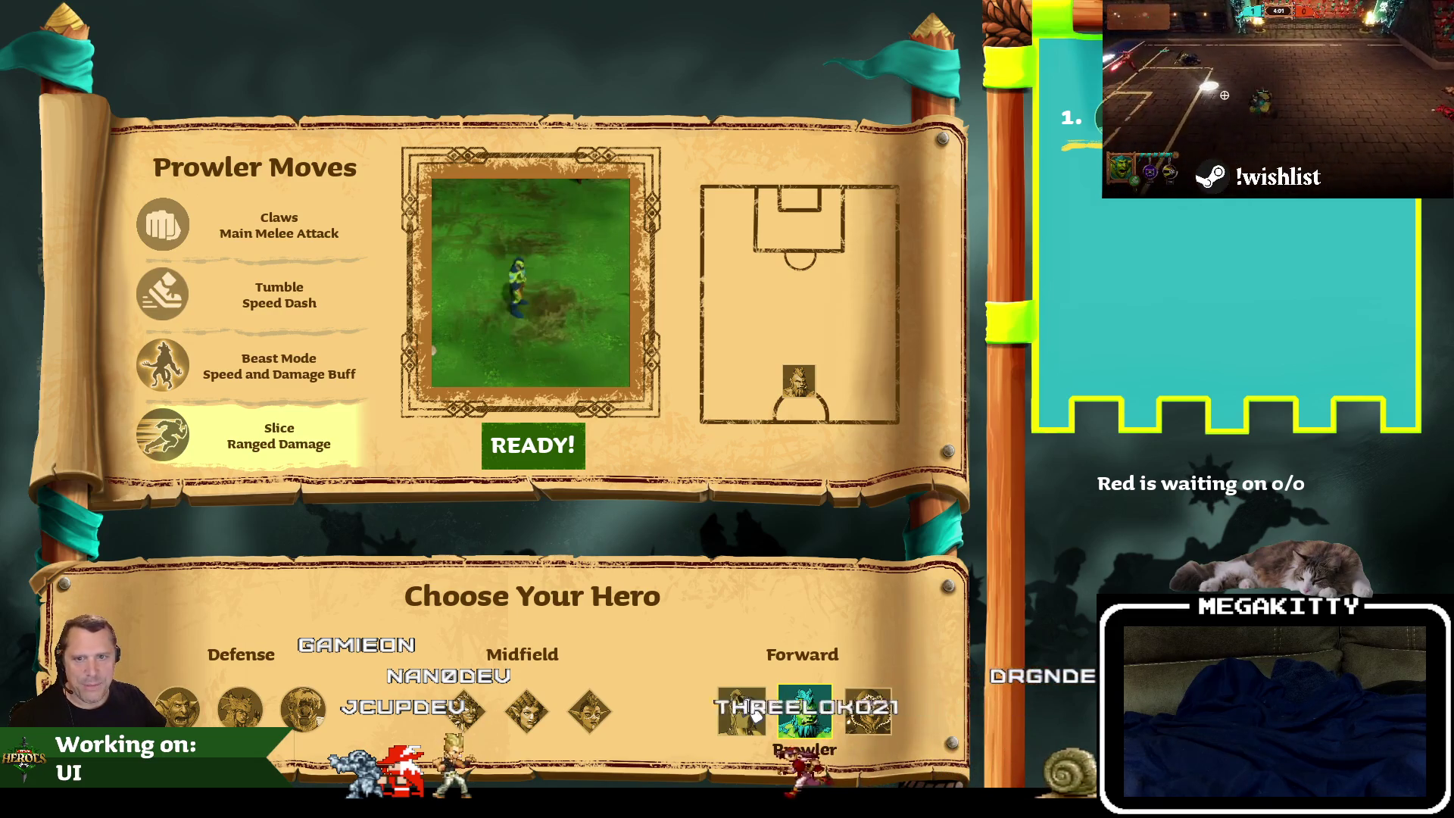
# Close the fullscreen game with Alt+F4 and relaunch it to the main menu.
pyautogui.hotkey('alt', 'F4')
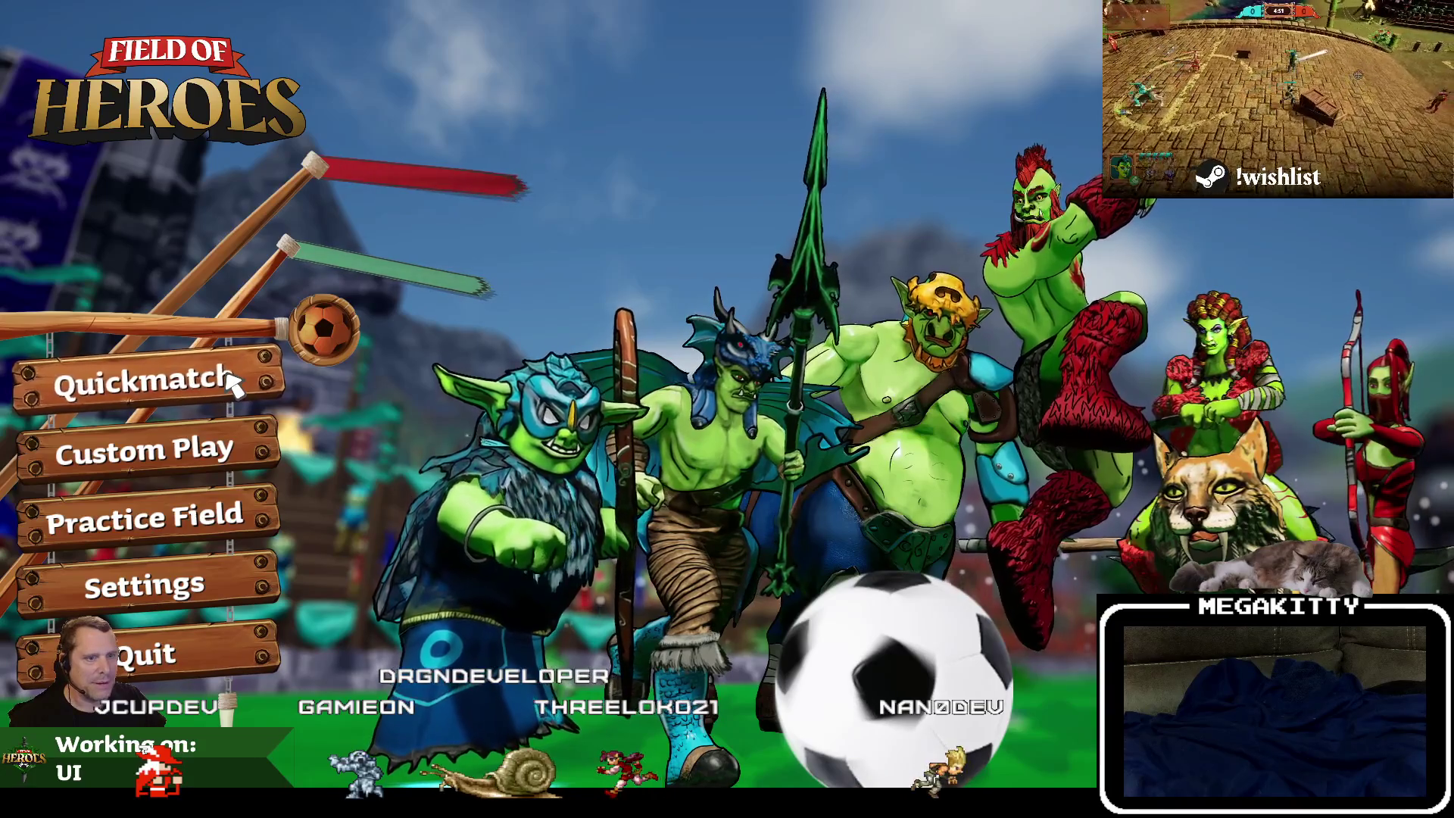
# Launch another Quickmatch and spawn on The Unknown Ruins pitch.
pyautogui.click(231, 382)
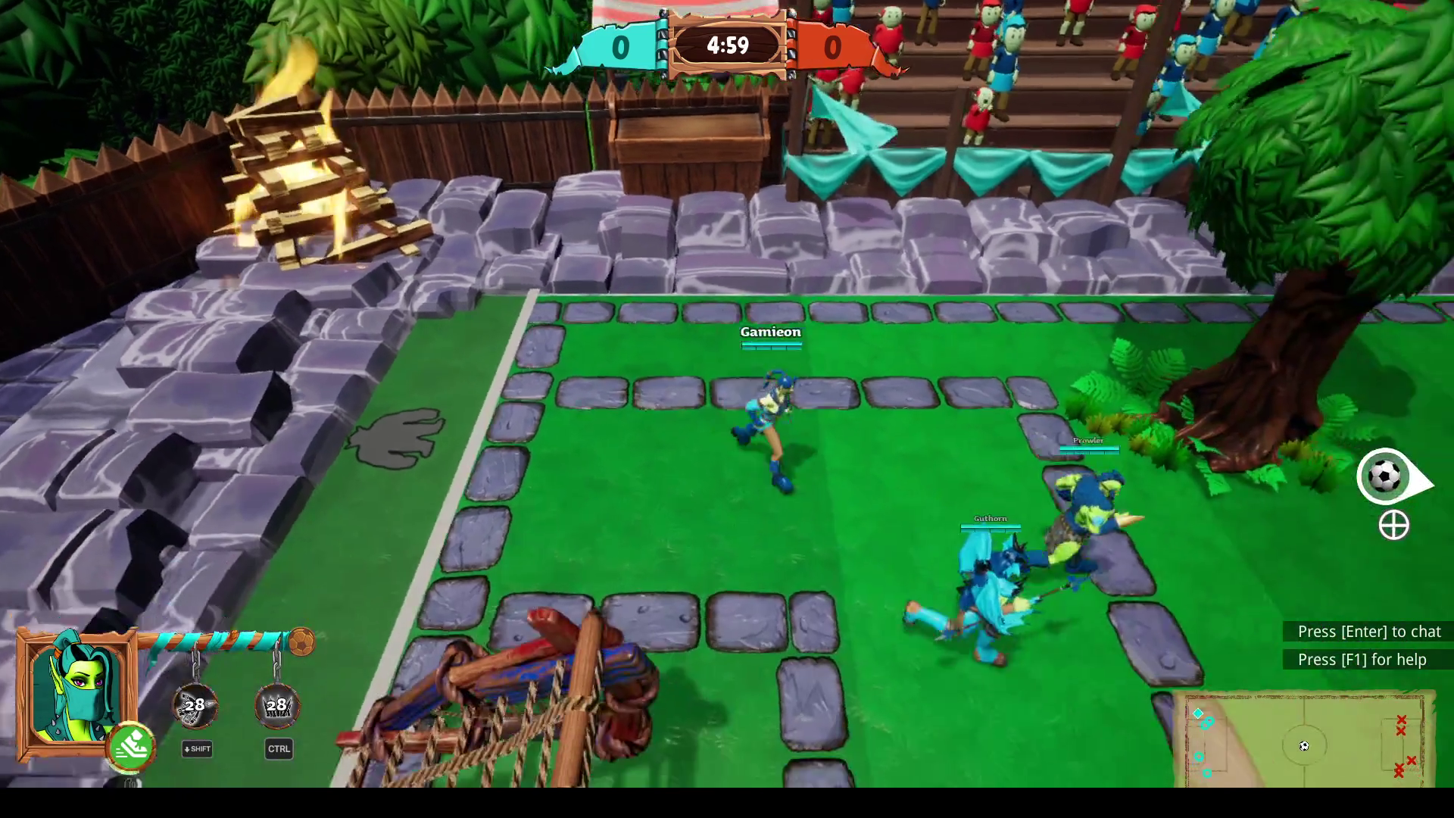
# Dribble the ball right across the pitch and fire an arrow at the opponent.
pyautogui.press('d')
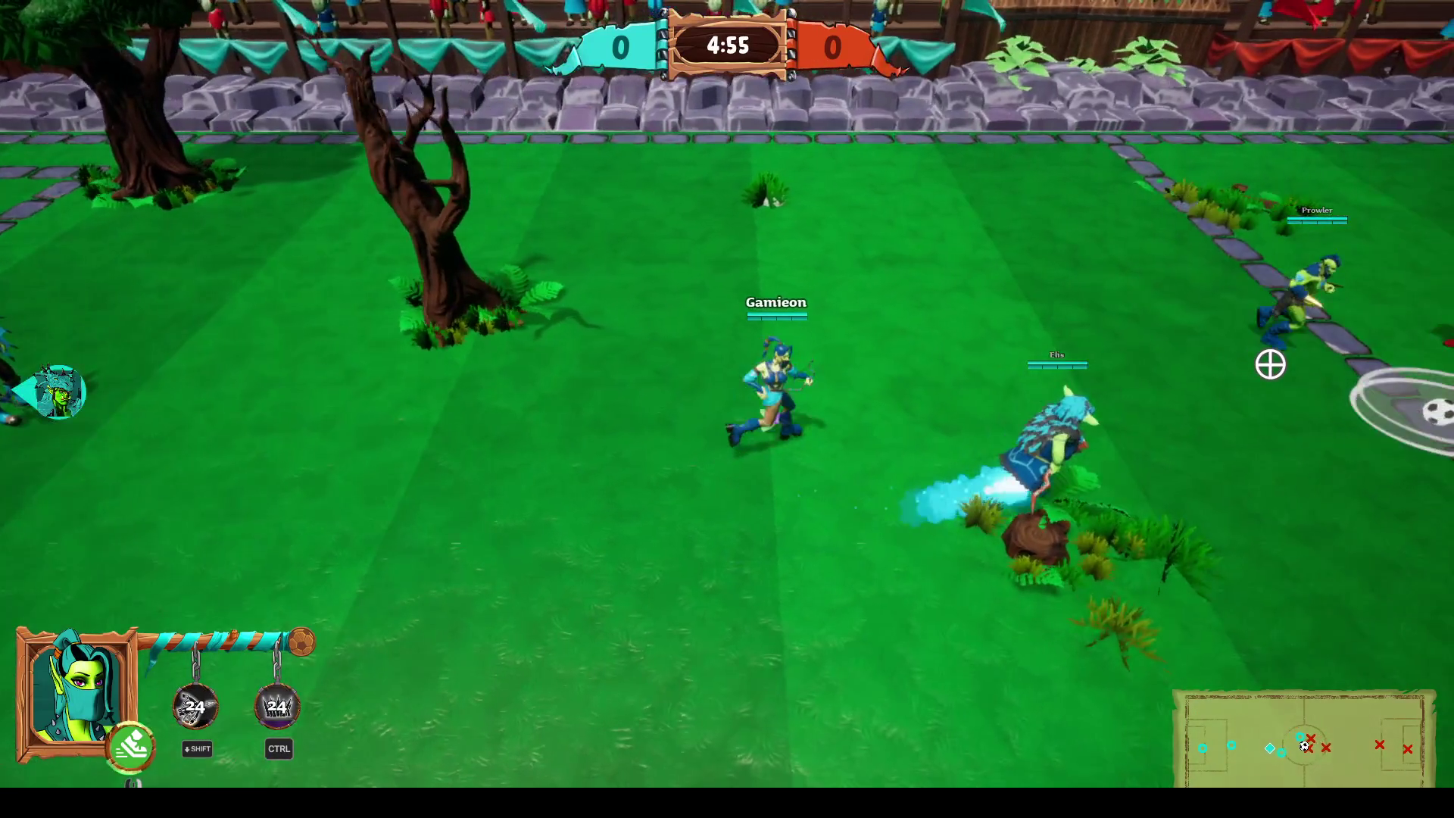
pyautogui.press('d')
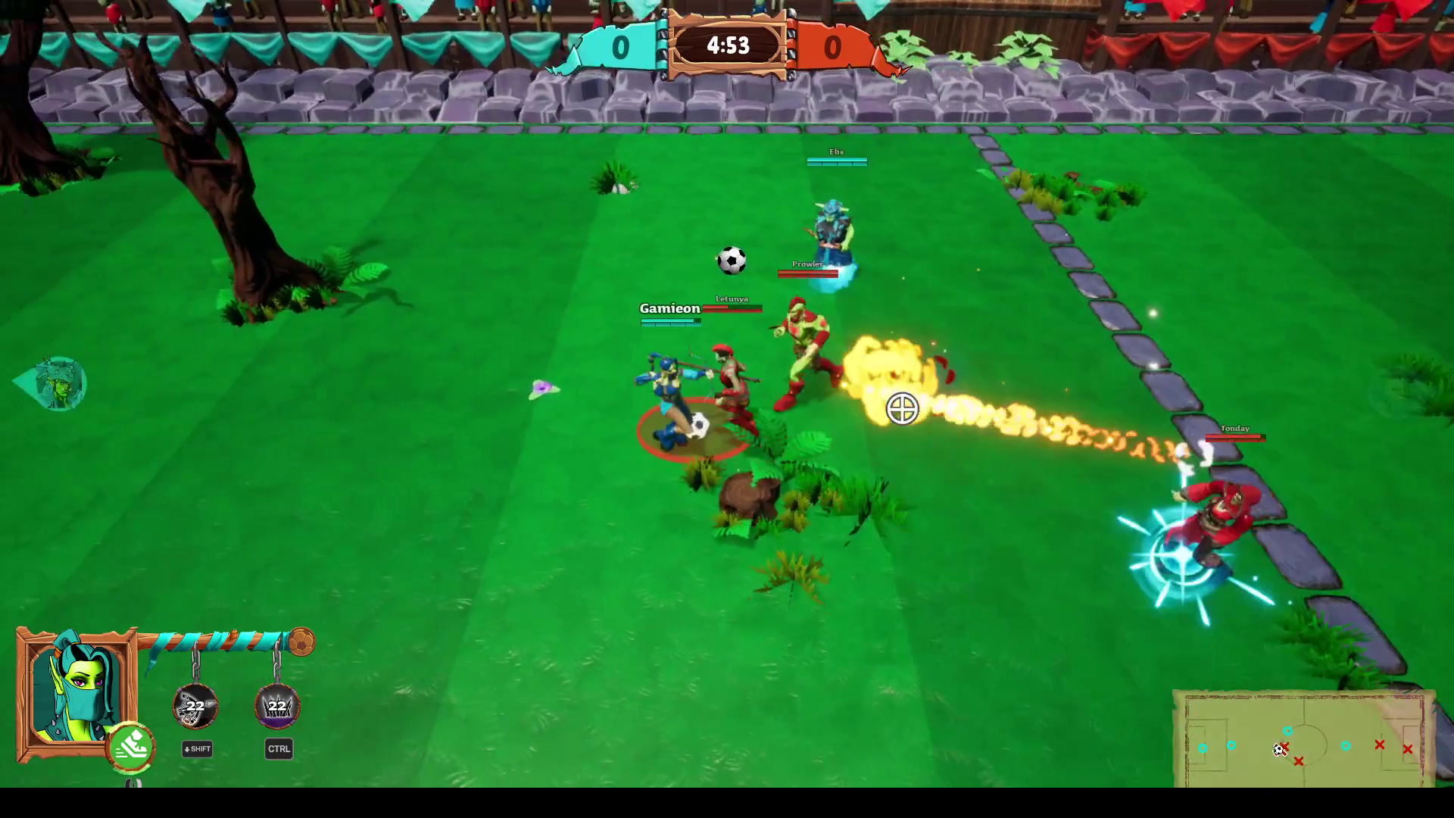
pyautogui.press('d')
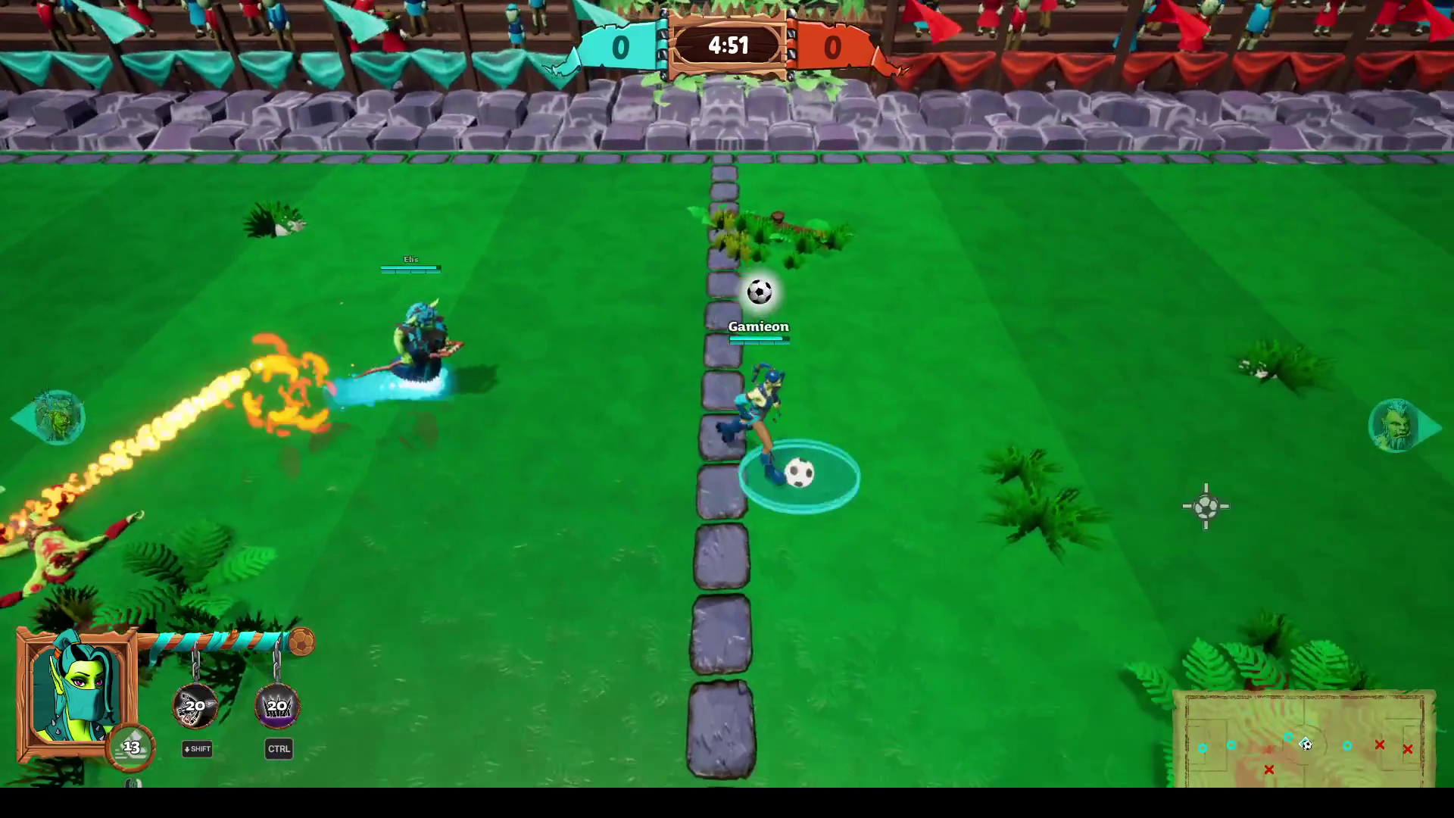
pyautogui.press('d')
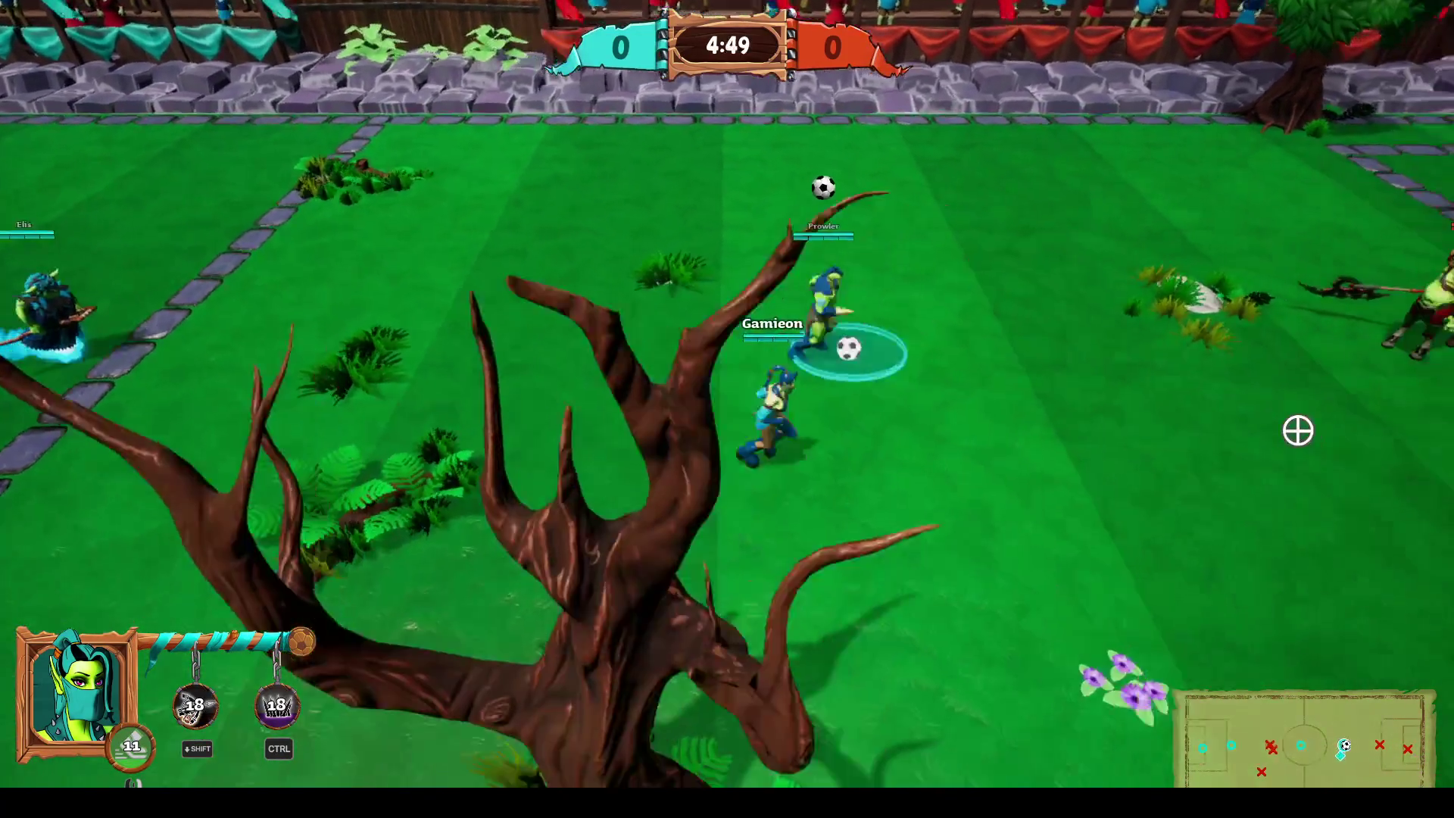
pyautogui.press('d')
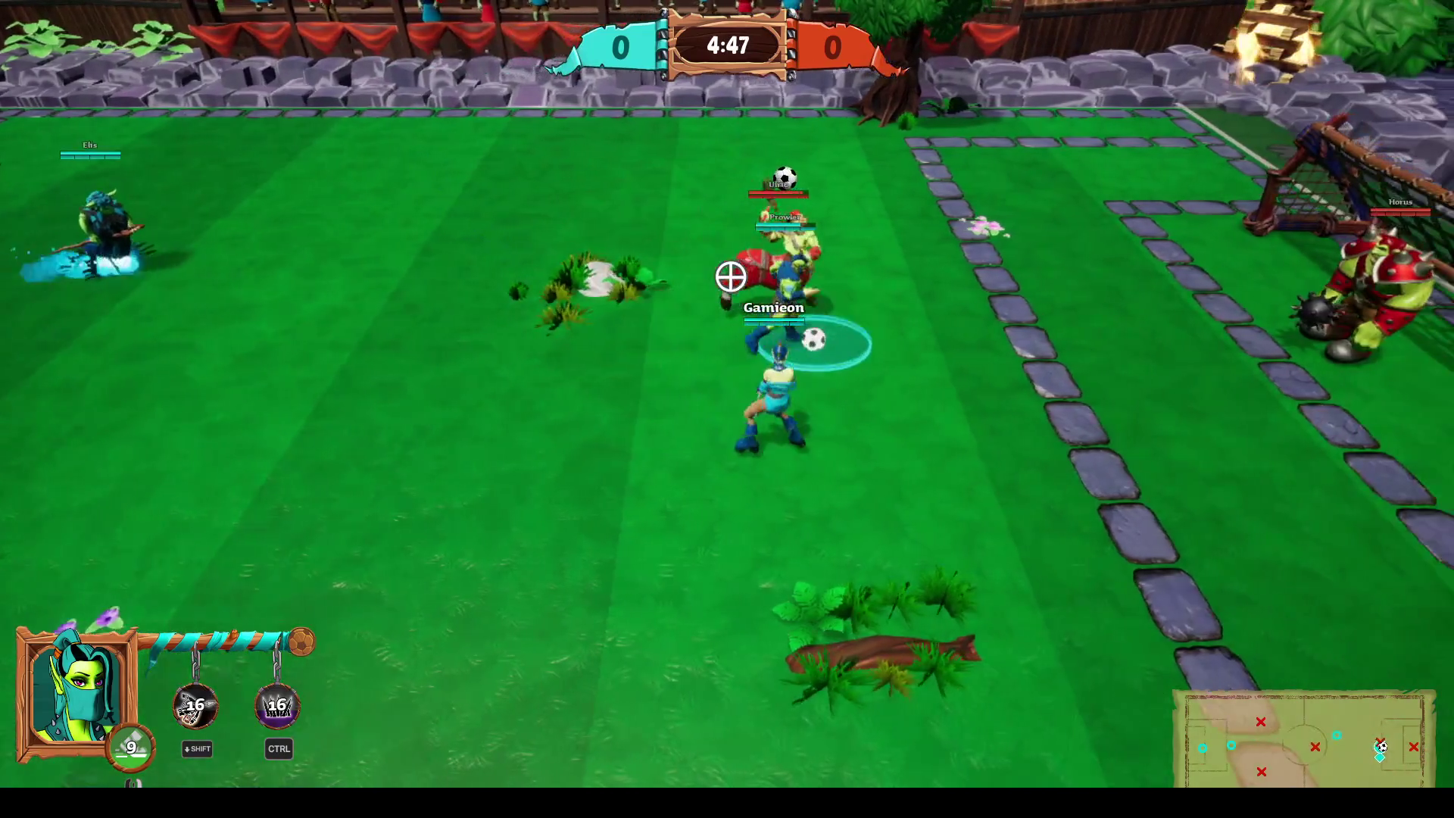
pyautogui.press('d')
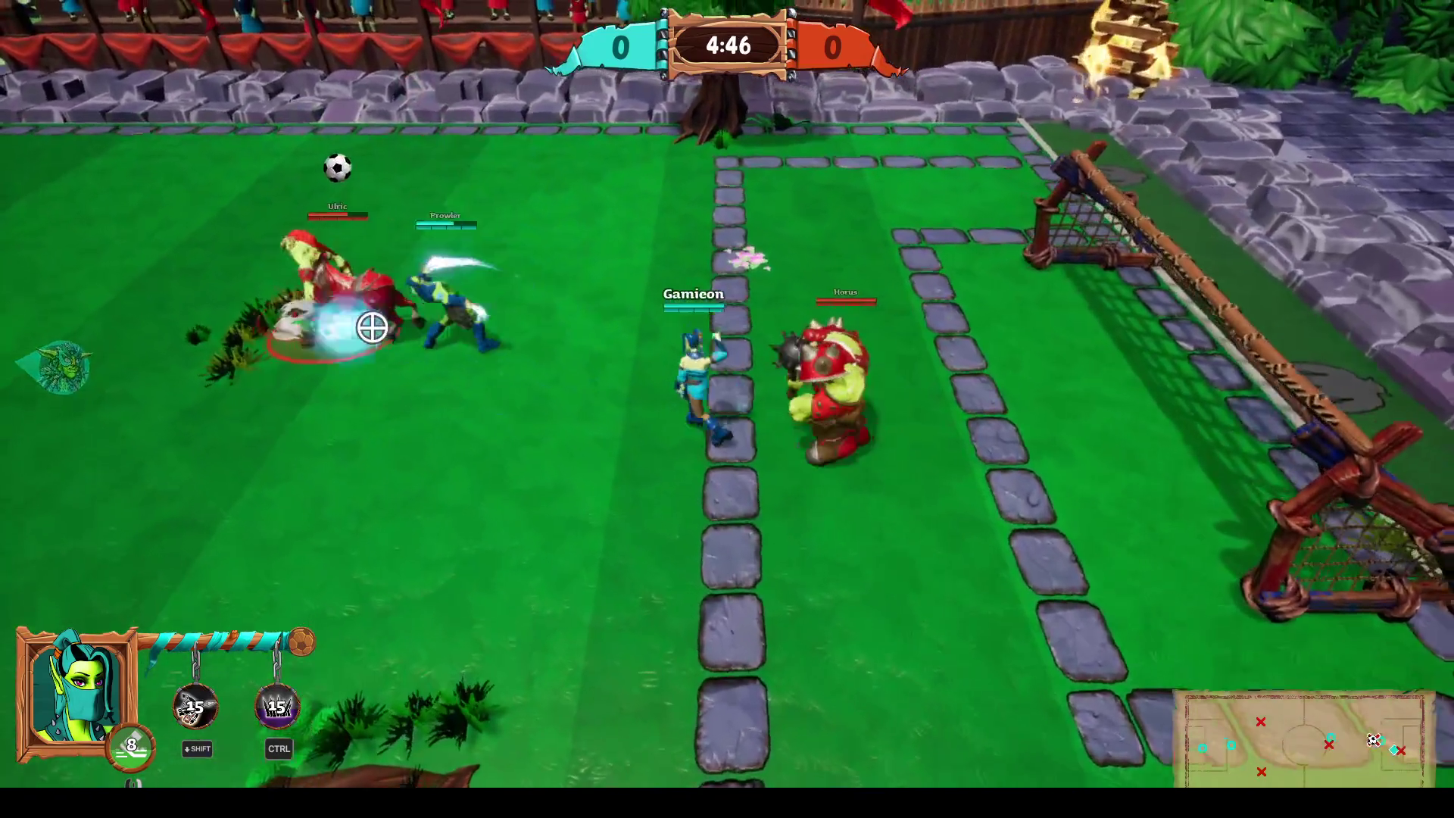
pyautogui.click(1177, 390)
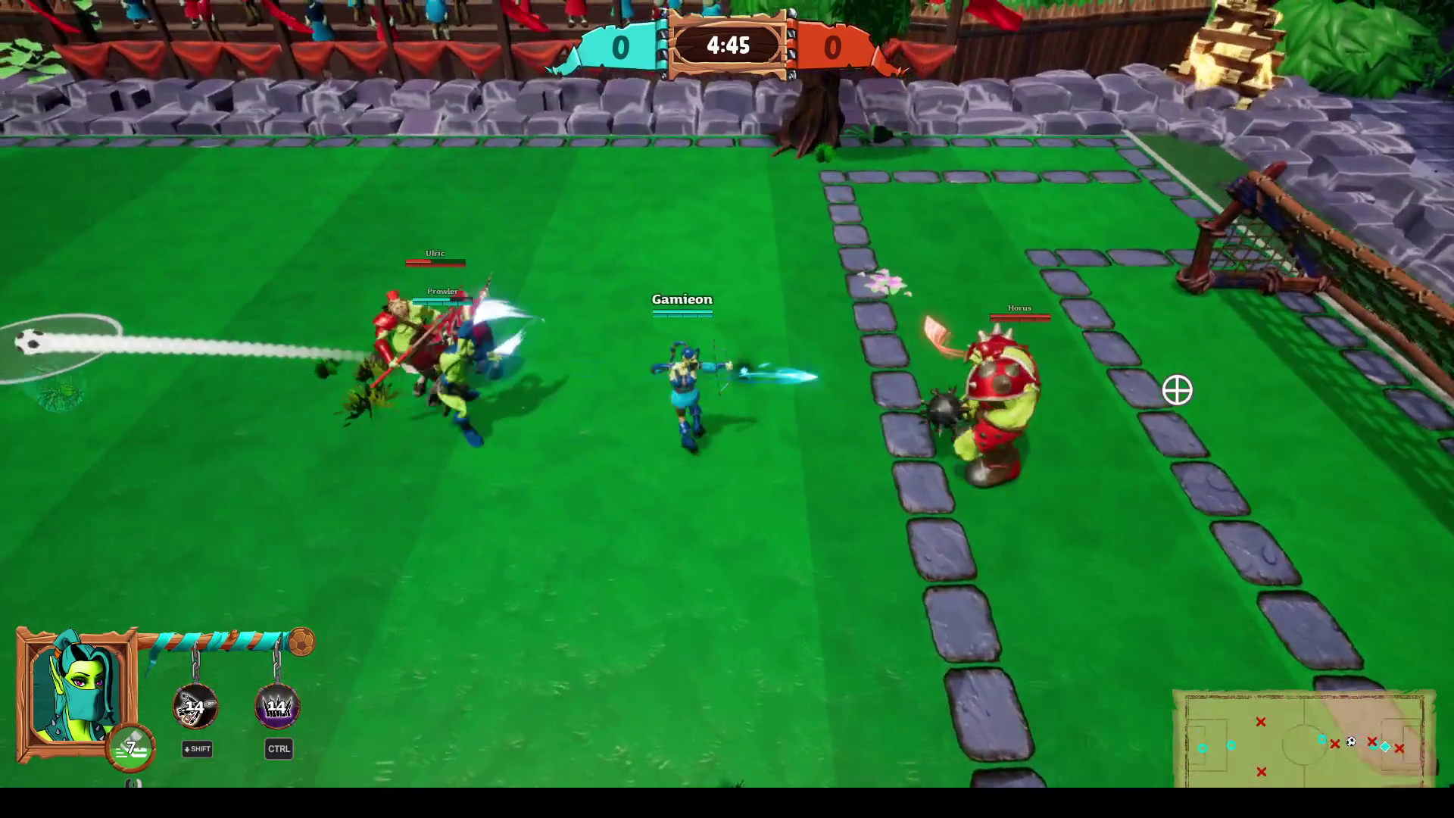
# Turn left and fire arrows at the enemy, hitting Prowler, then sidestep right.
pyautogui.press('a')
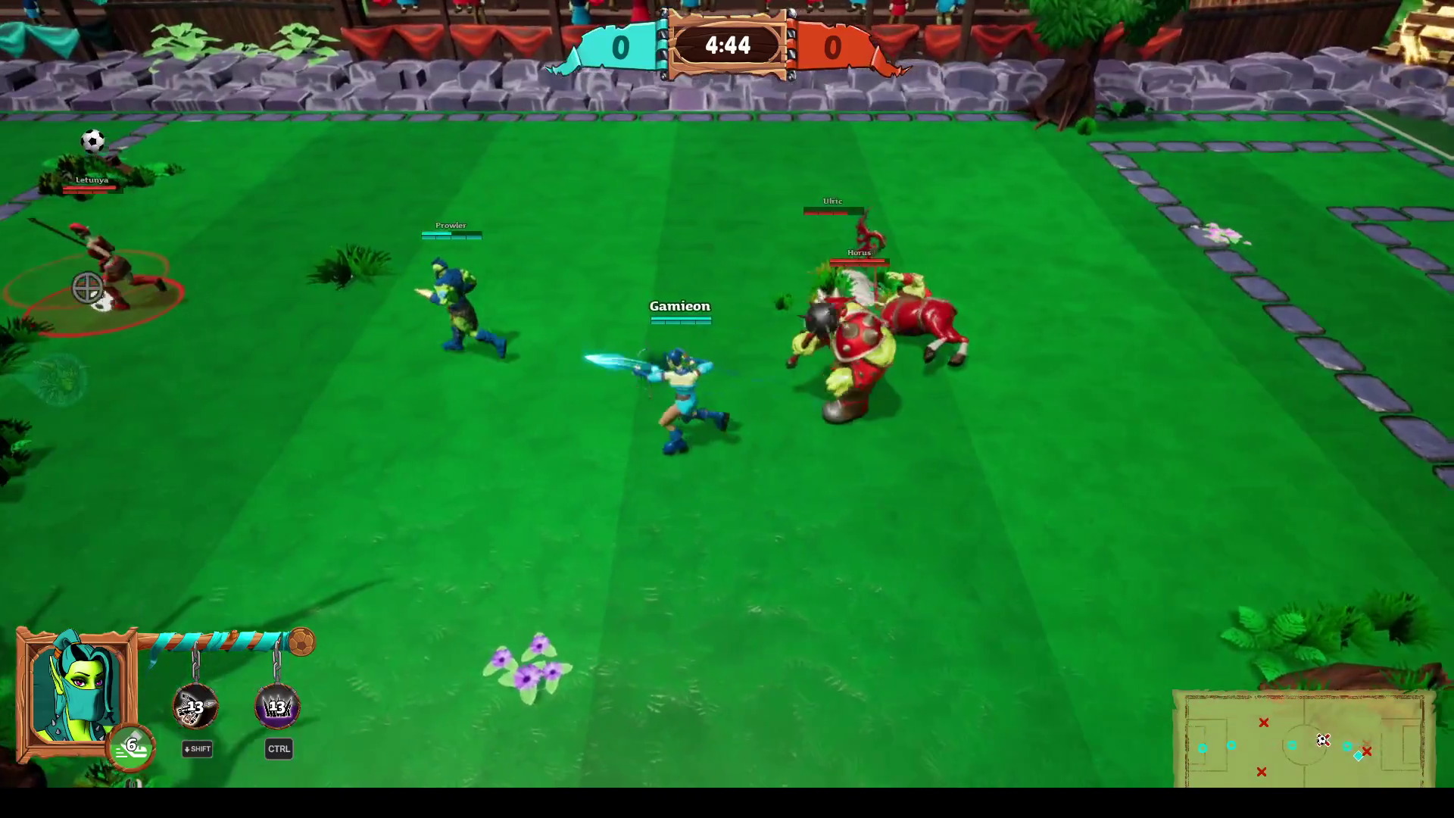
pyautogui.press('a')
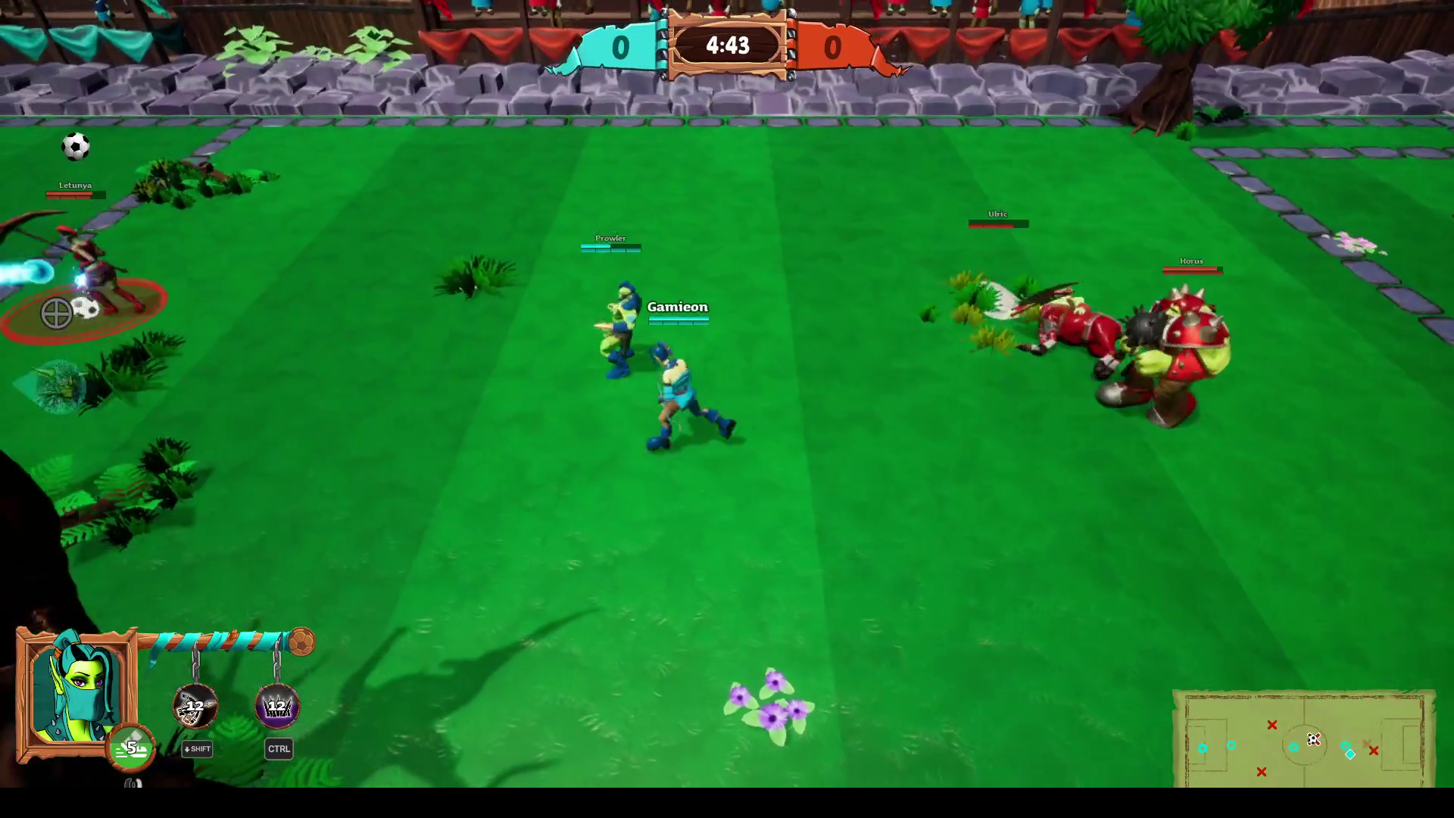
pyautogui.click(85, 303)
pyautogui.press('a')
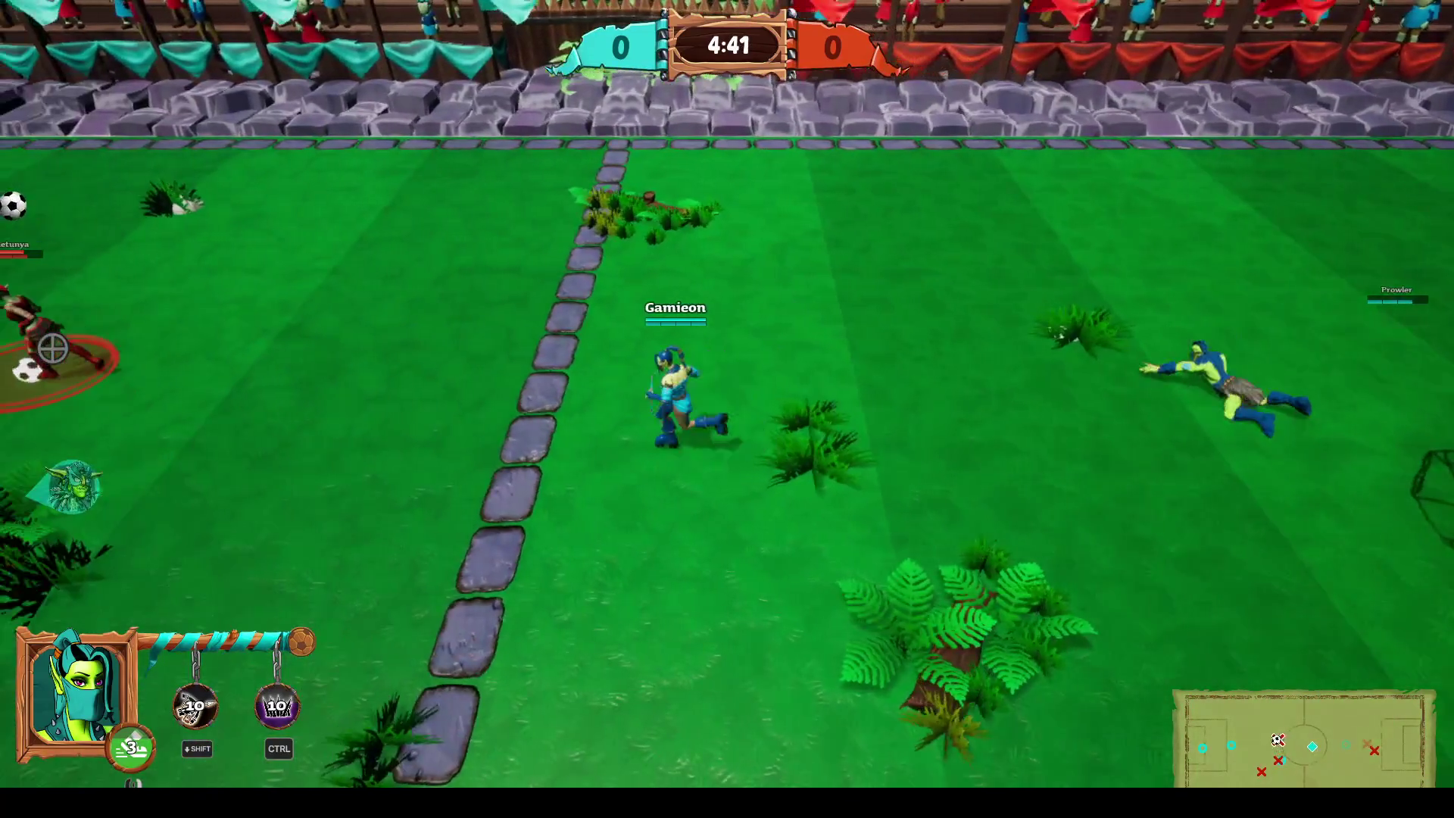
pyautogui.click(79, 370)
pyautogui.press('a')
pyautogui.click(78, 379)
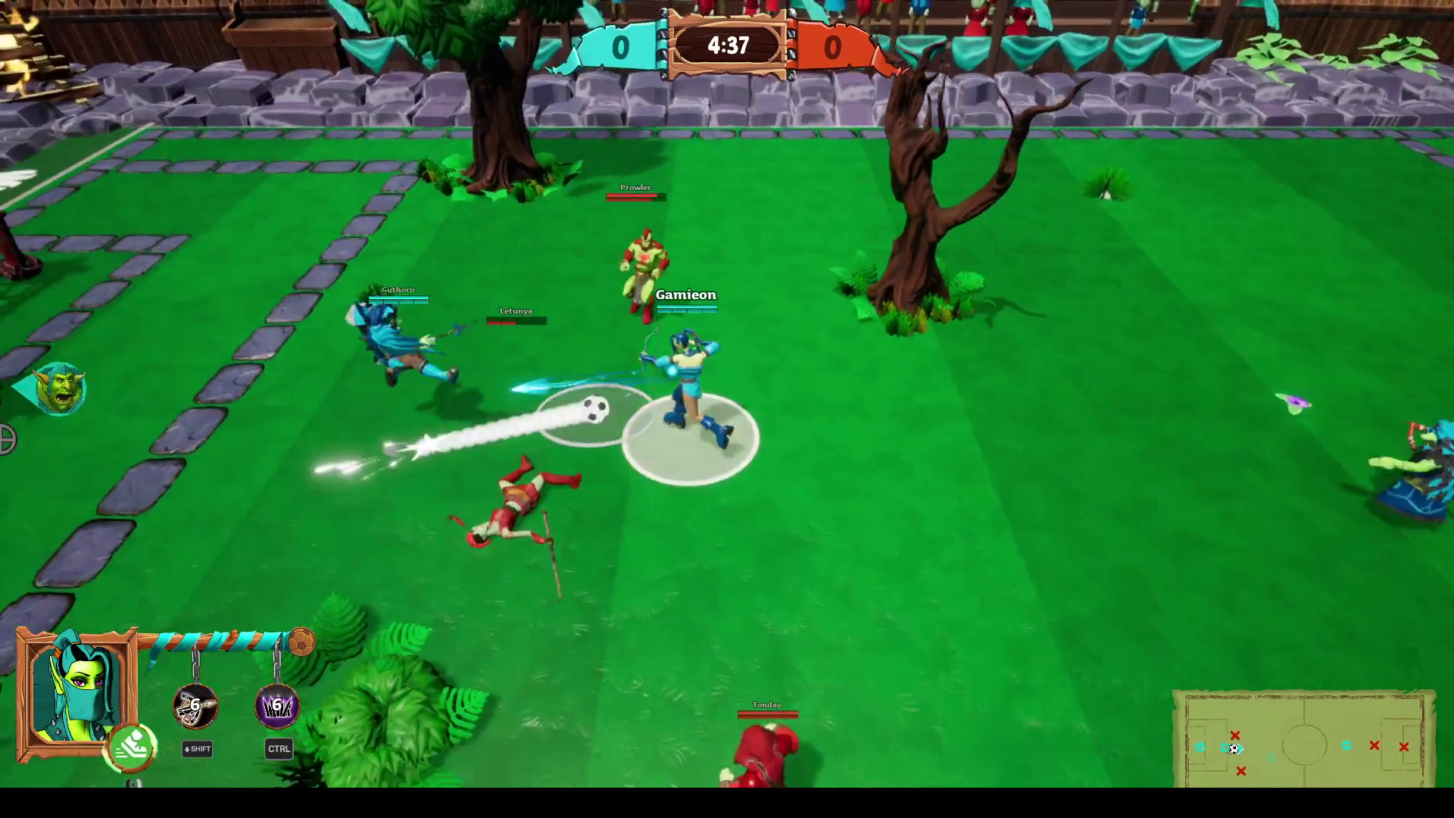
pyautogui.press('d')
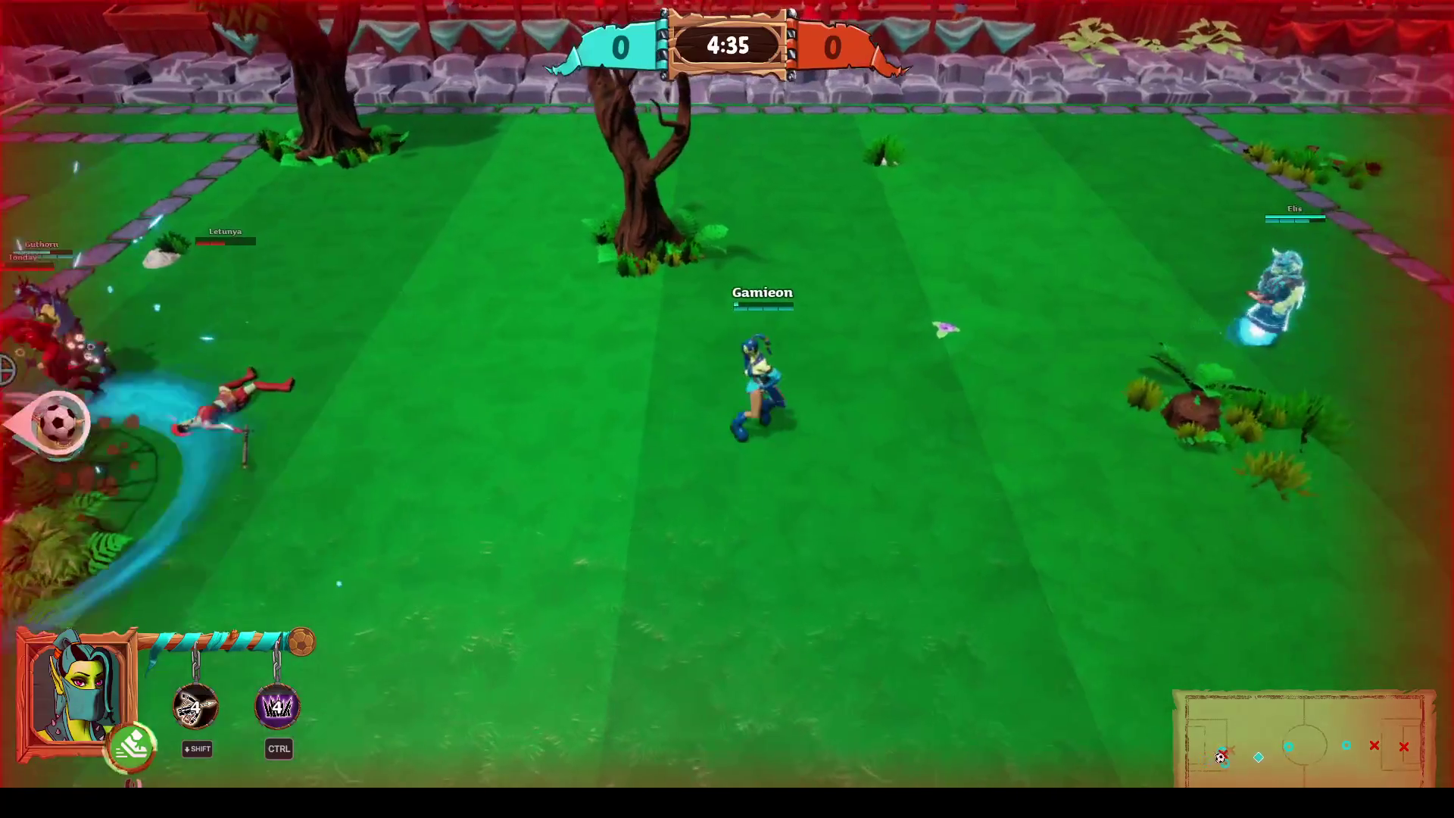
# Win the ball near the left goal, dribble it right and deploy a crossbow turret.
pyautogui.press('s')
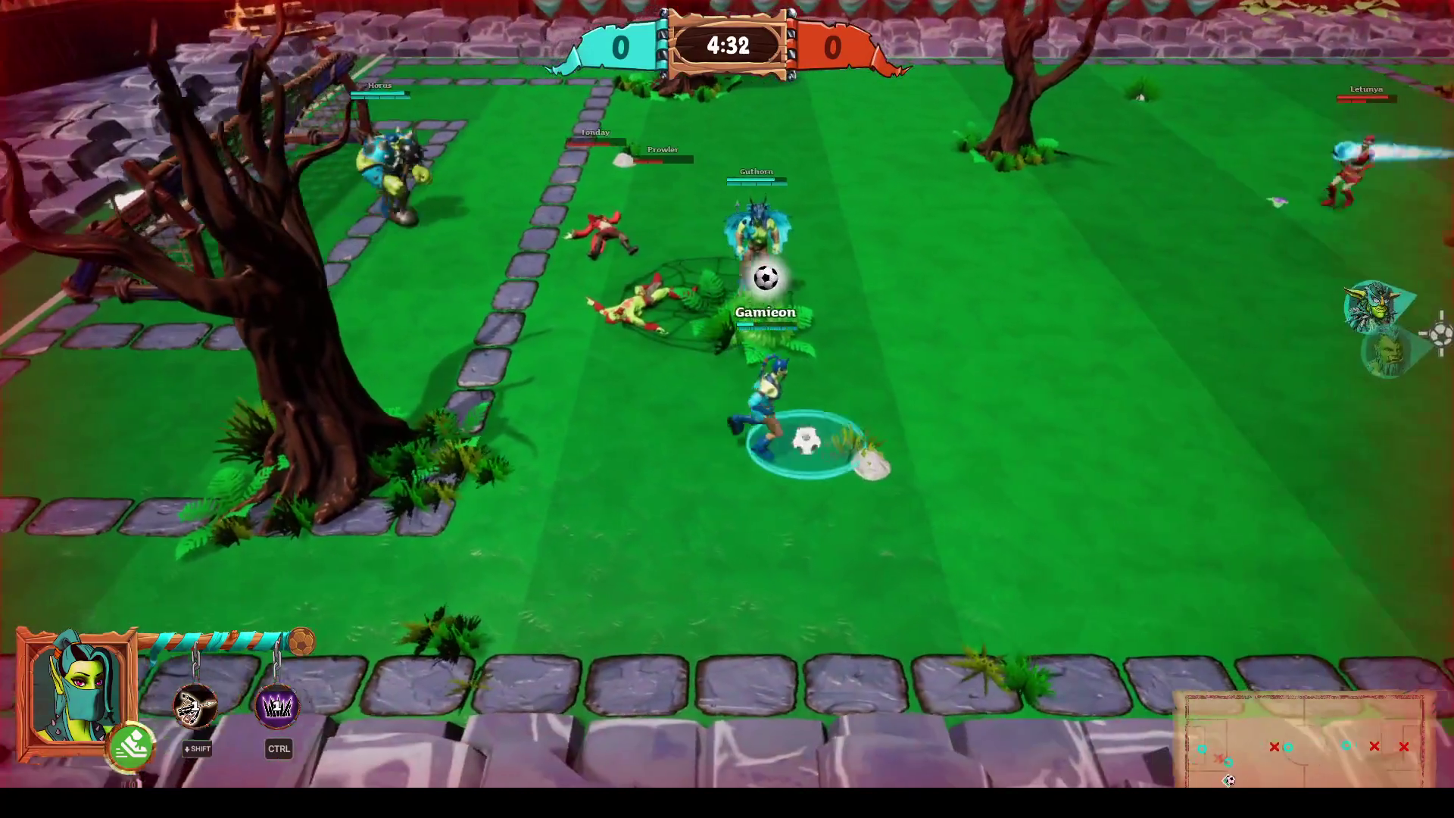
pyautogui.press('d')
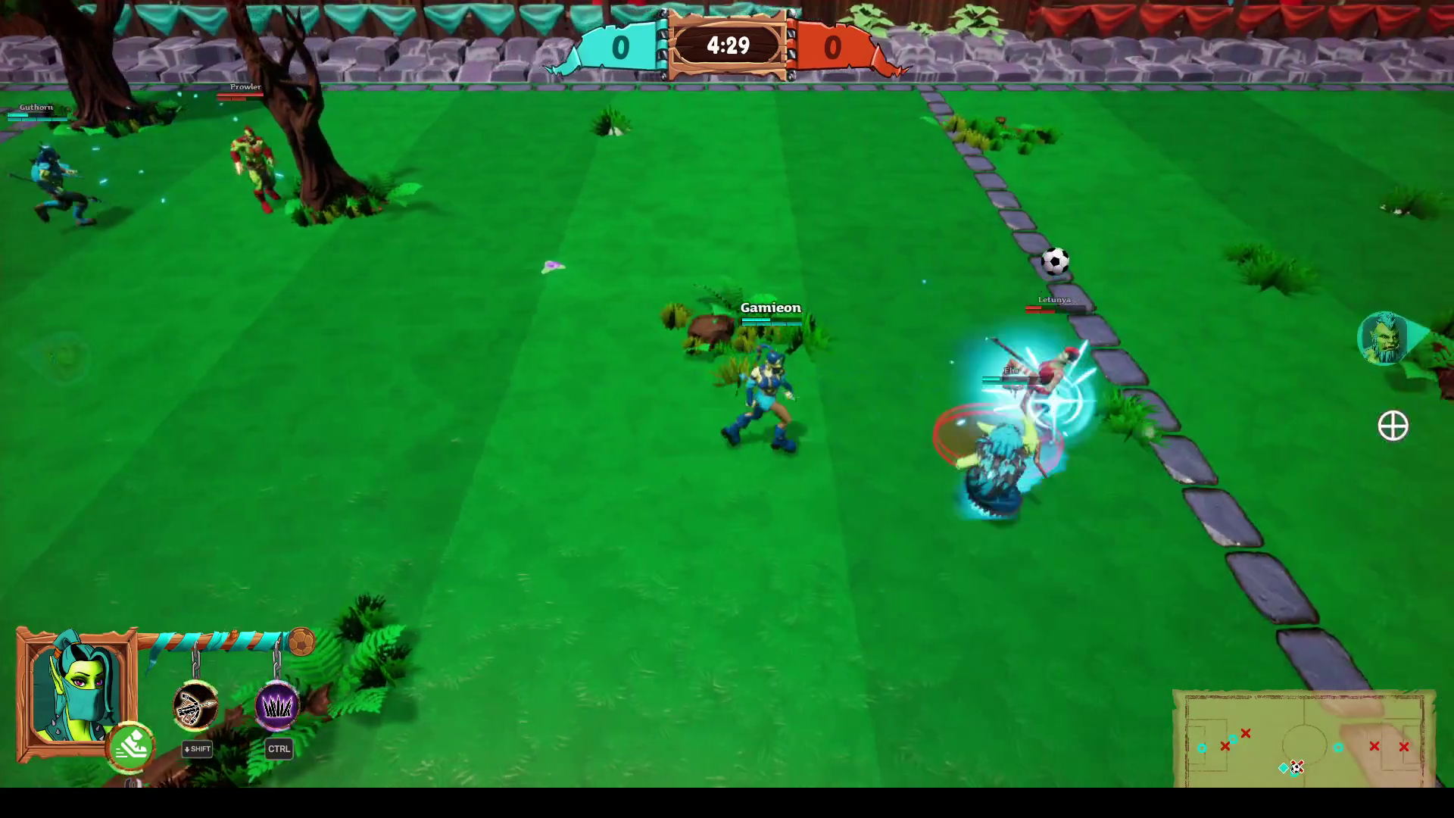
pyautogui.press('d')
pyautogui.press('space')
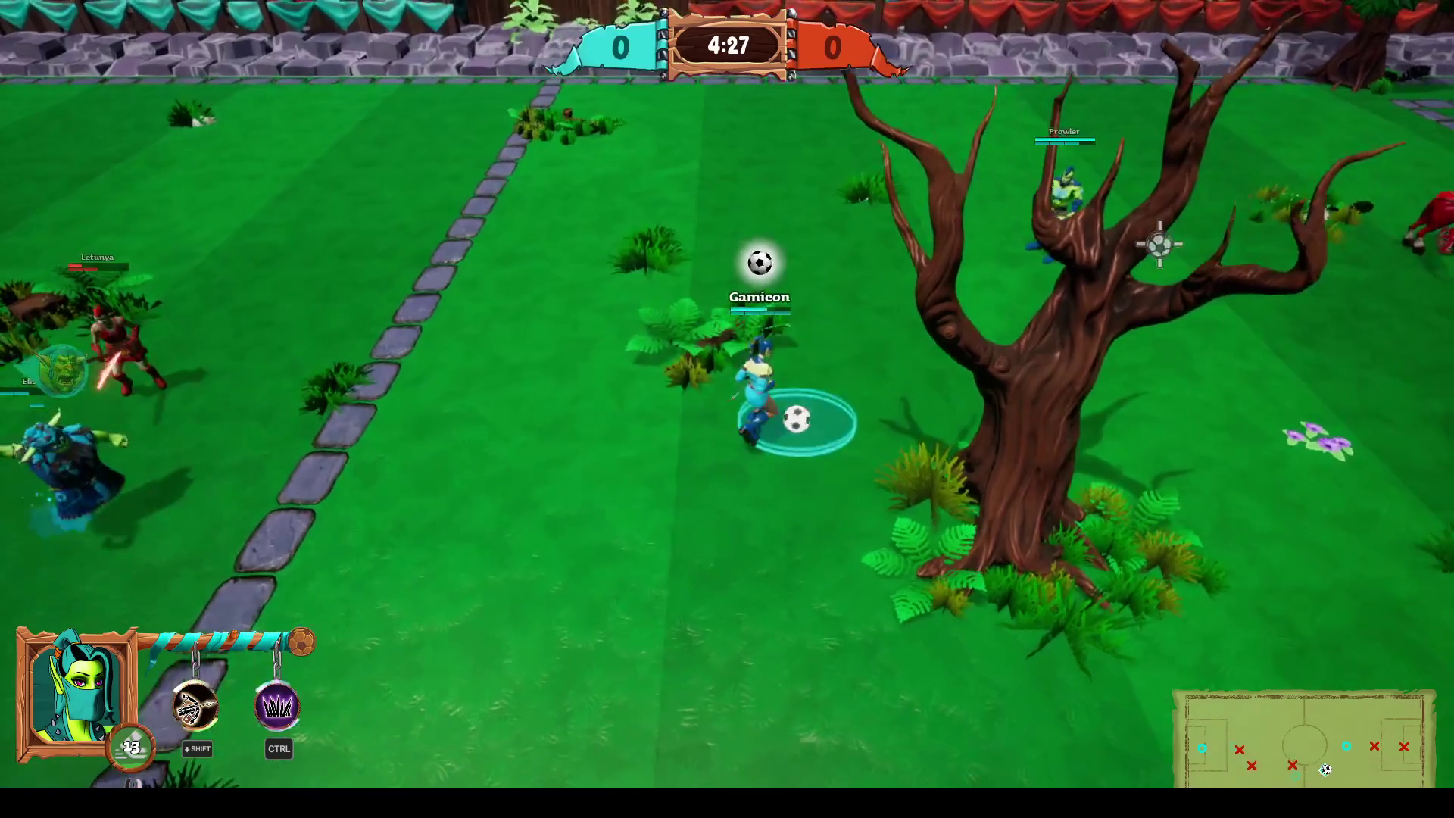
pyautogui.press('d')
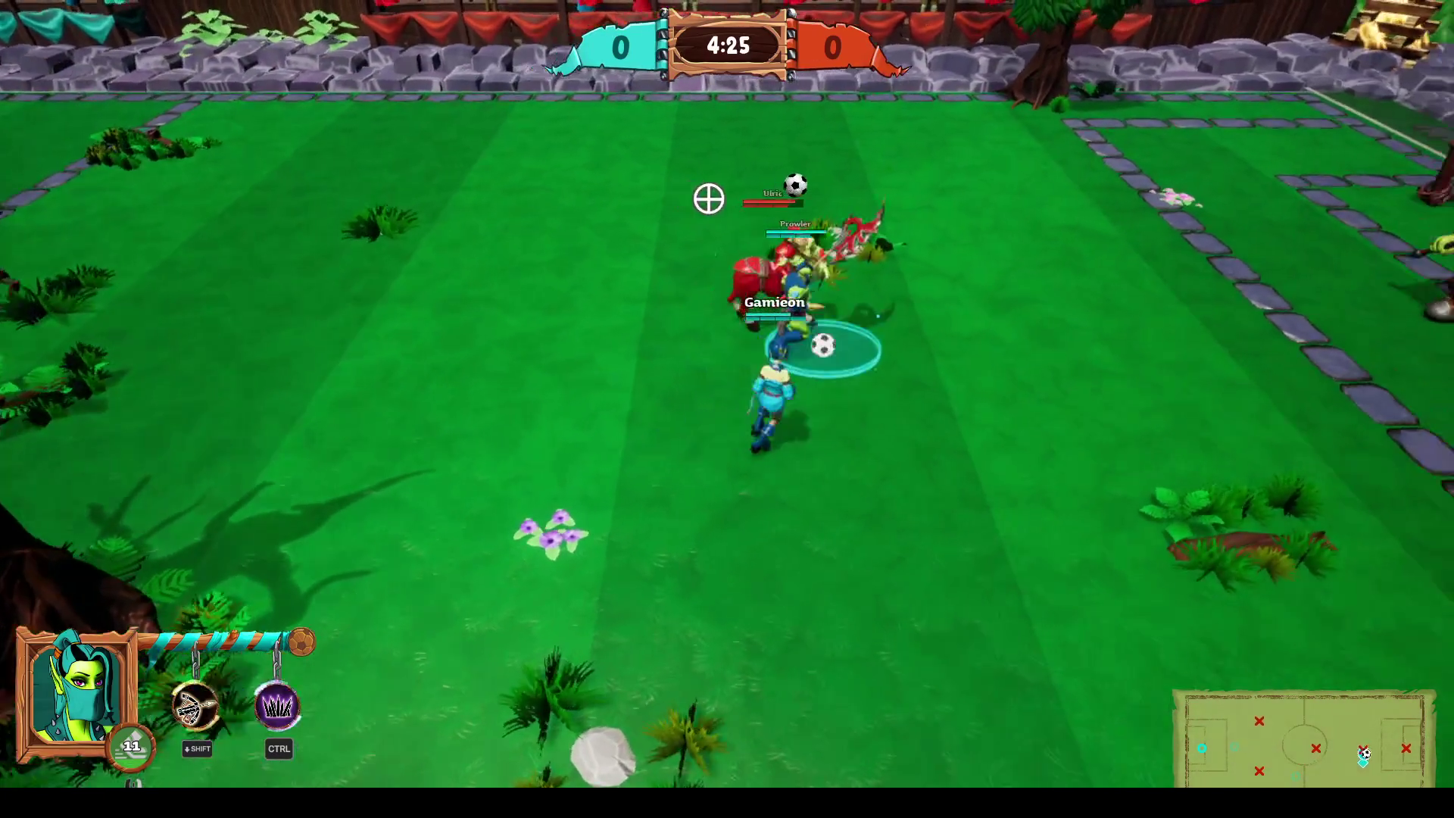
pyautogui.press('d')
pyautogui.press('shift')
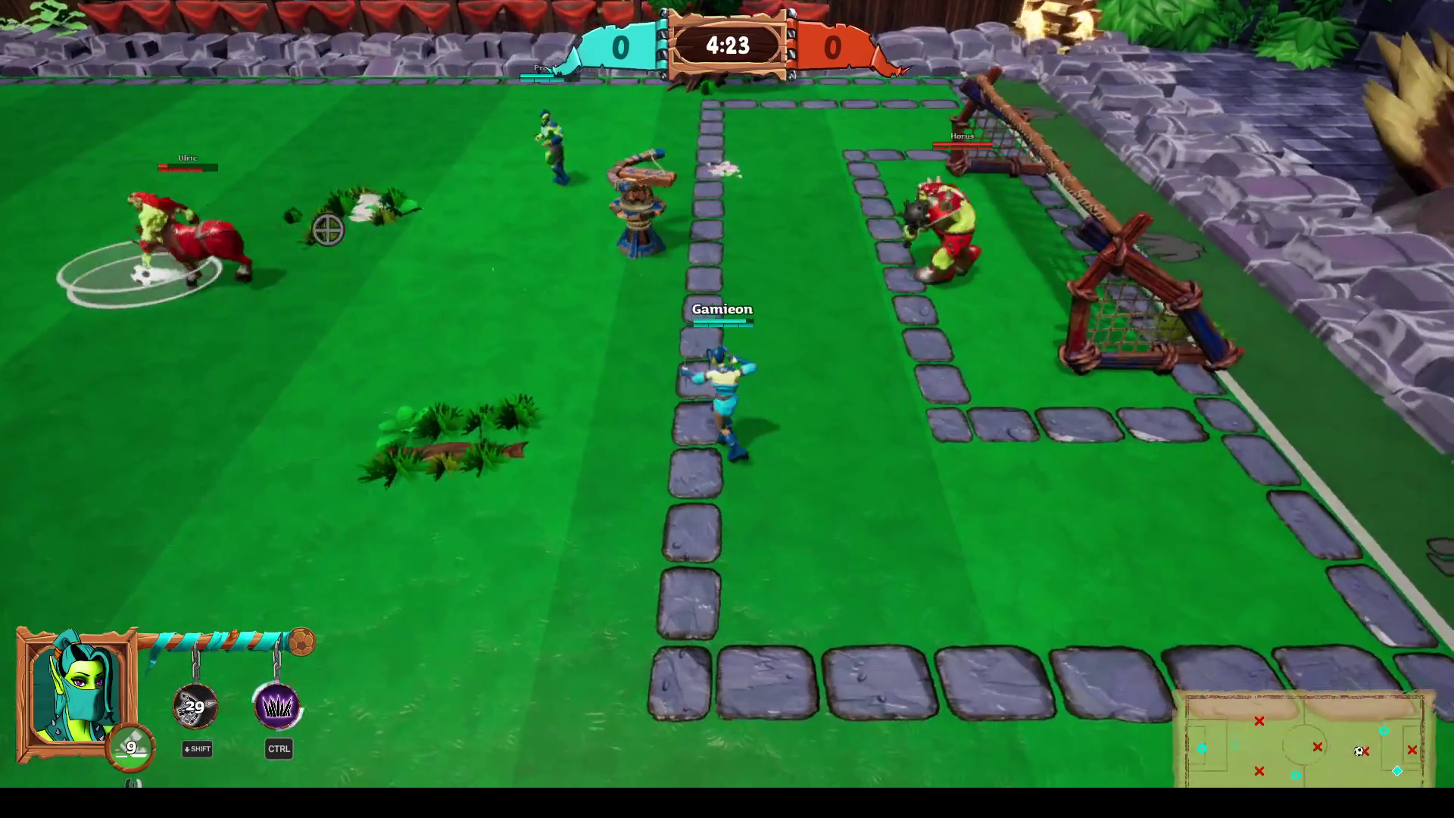
# Run back left past Ulric and chase Prowler, who holds the ball.
pyautogui.press('a')
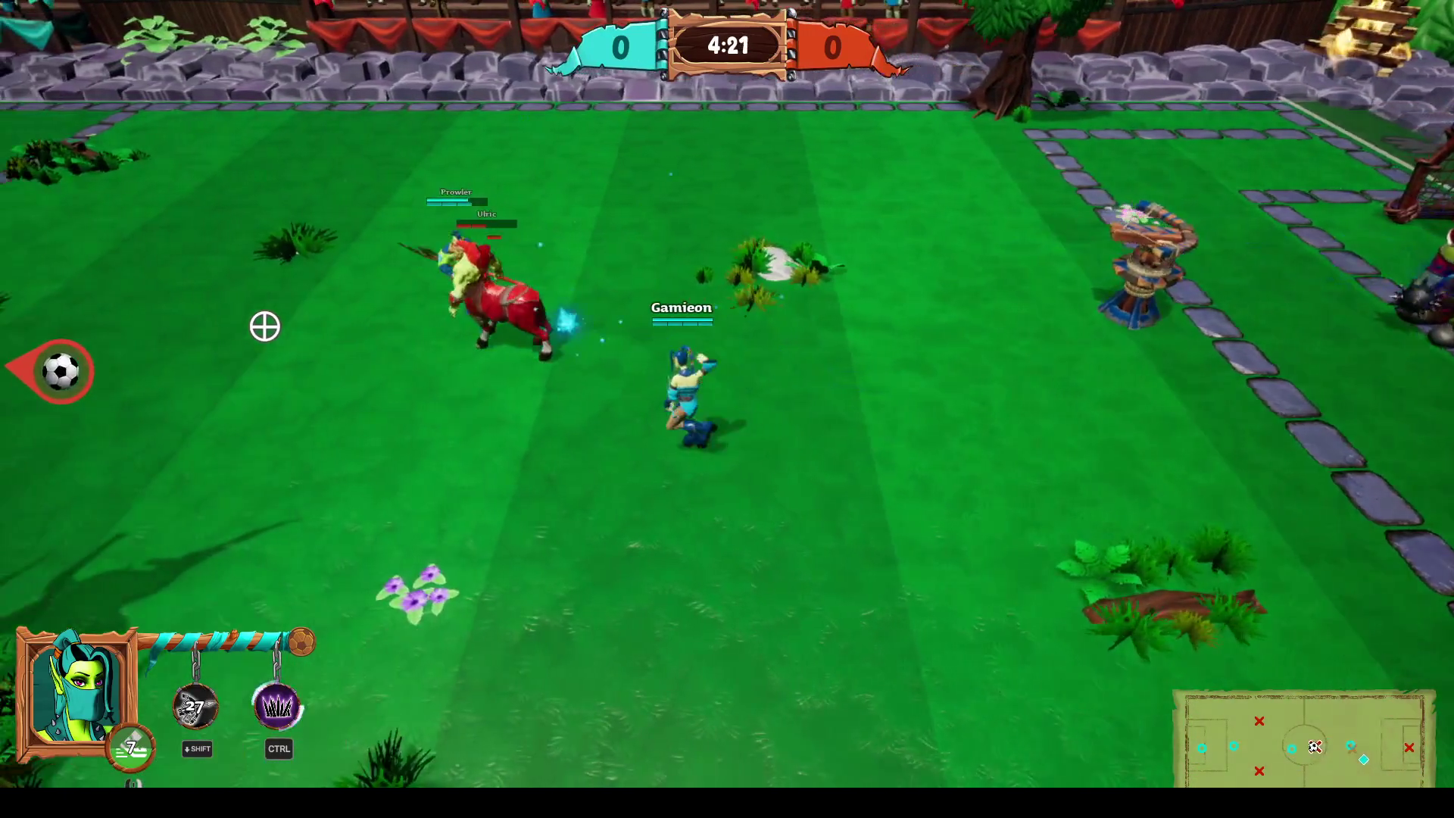
pyautogui.press('a')
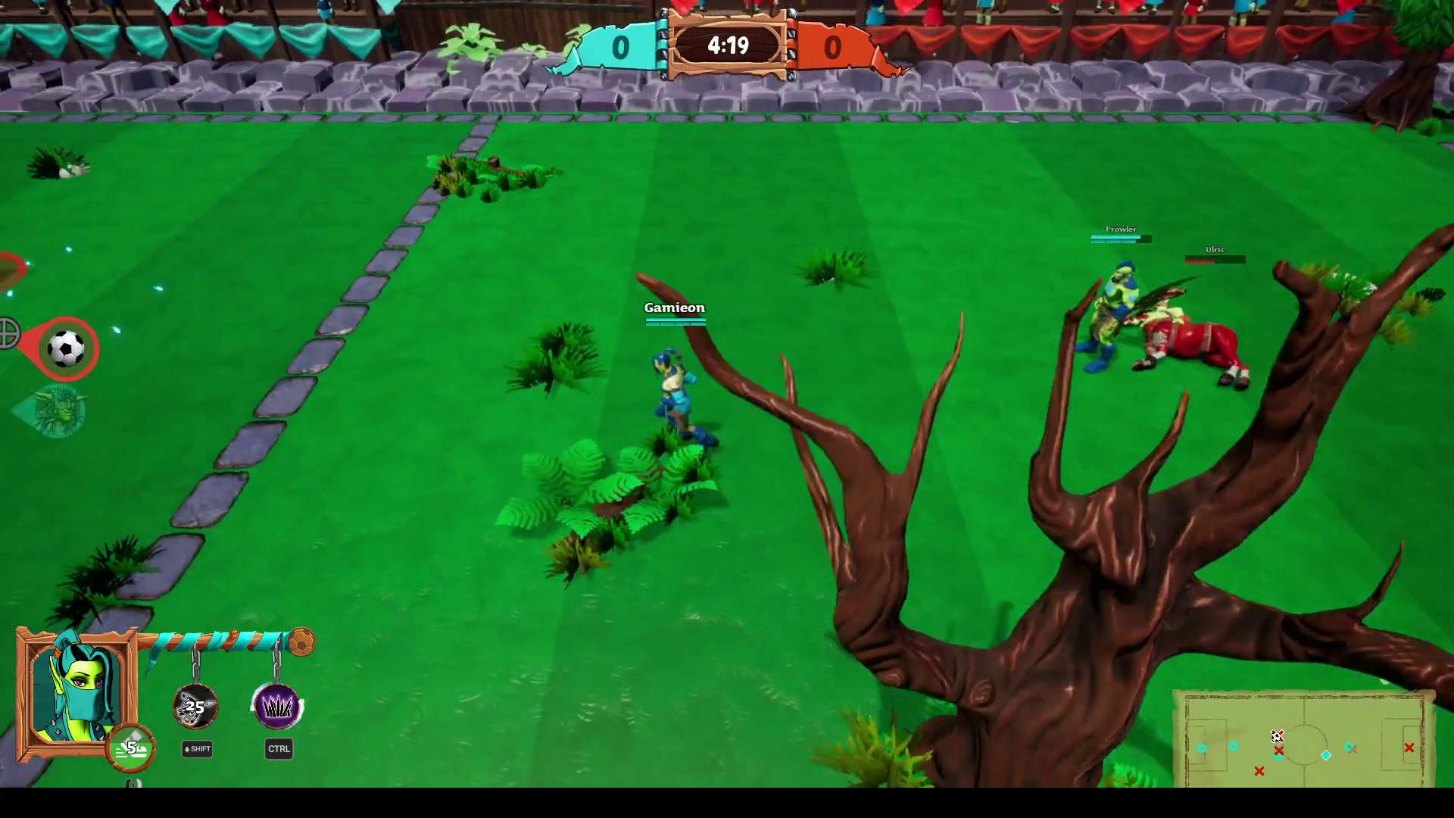
pyautogui.press('a')
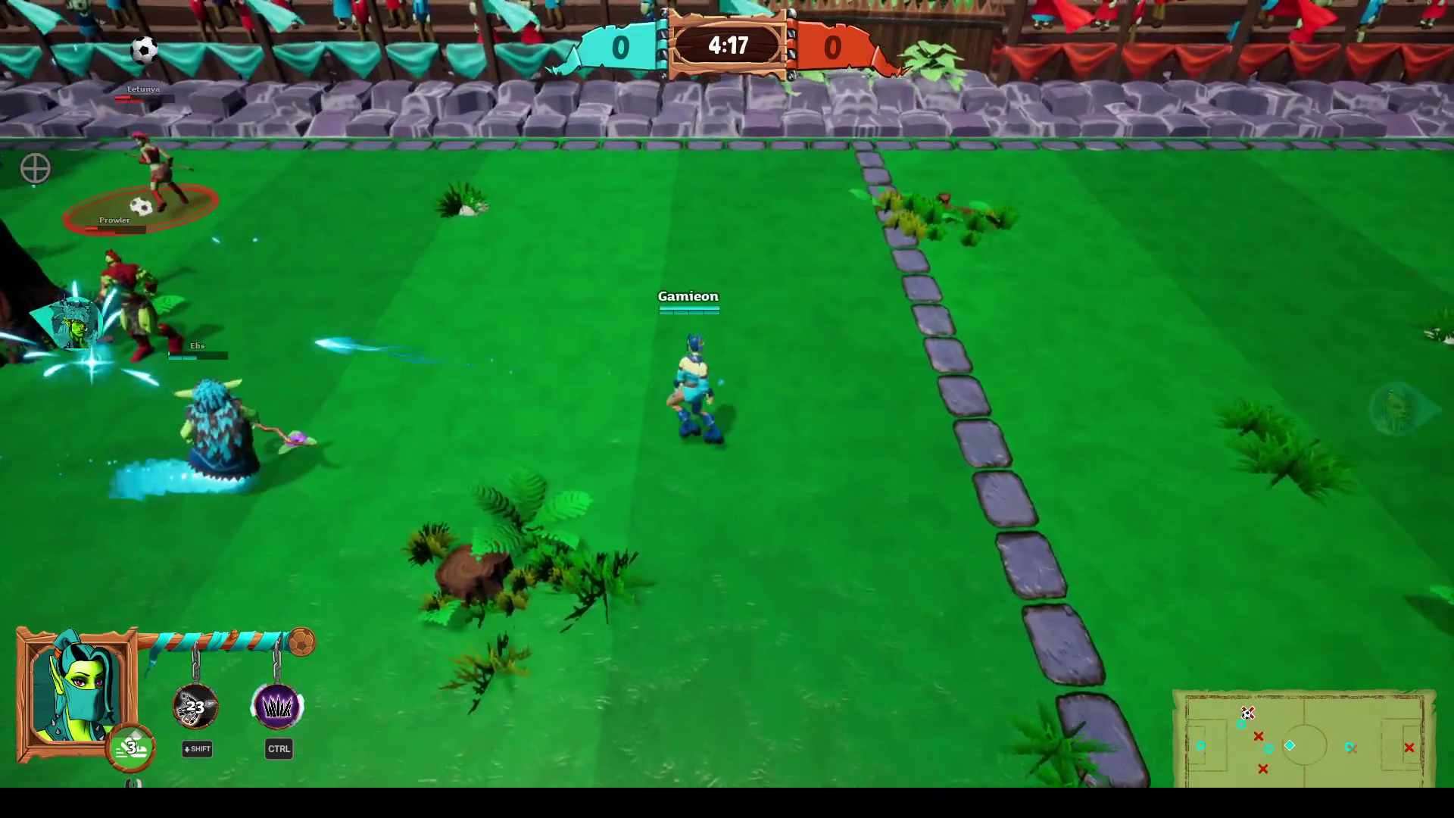
pyautogui.press('a')
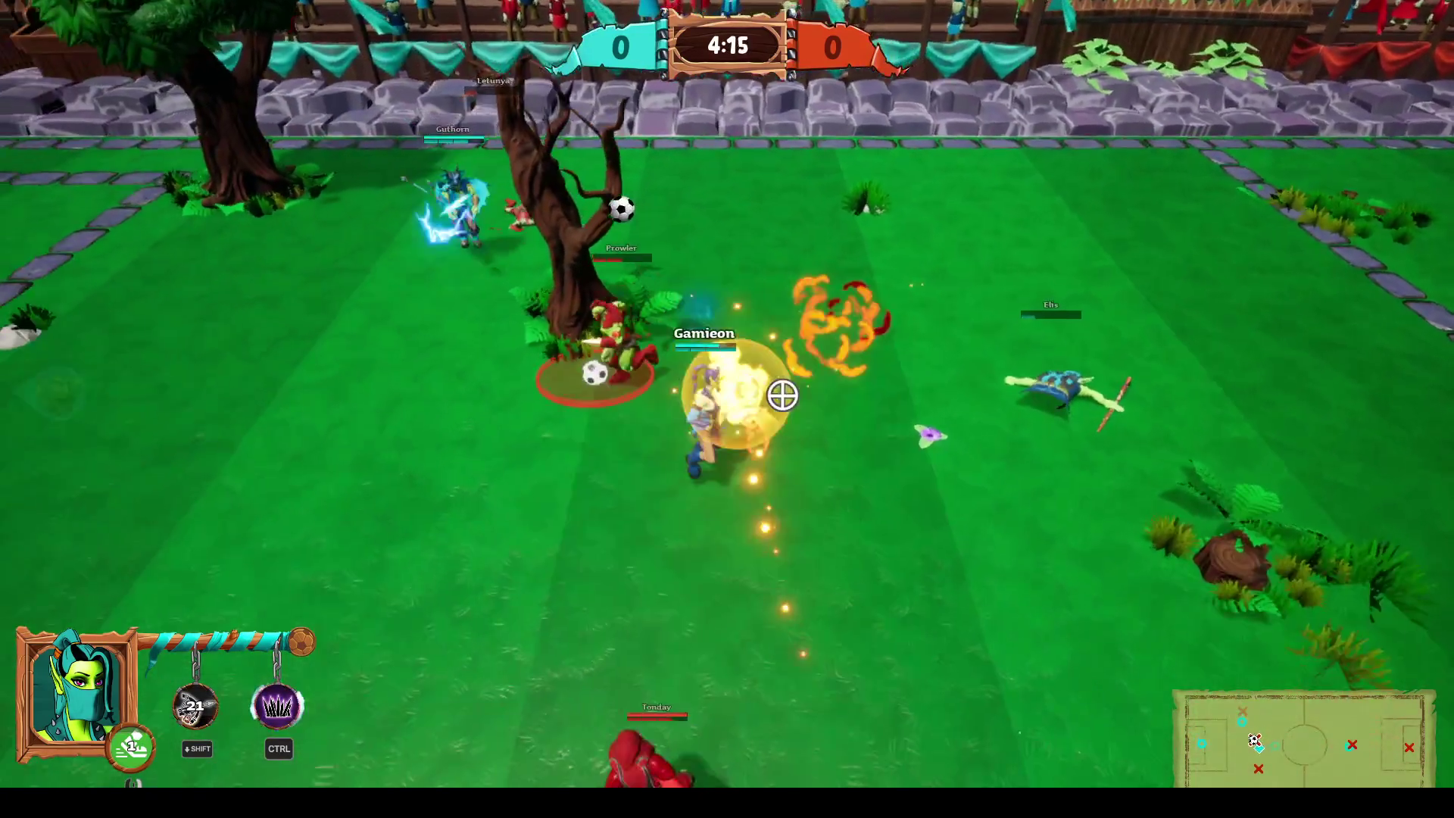
pyautogui.press('a')
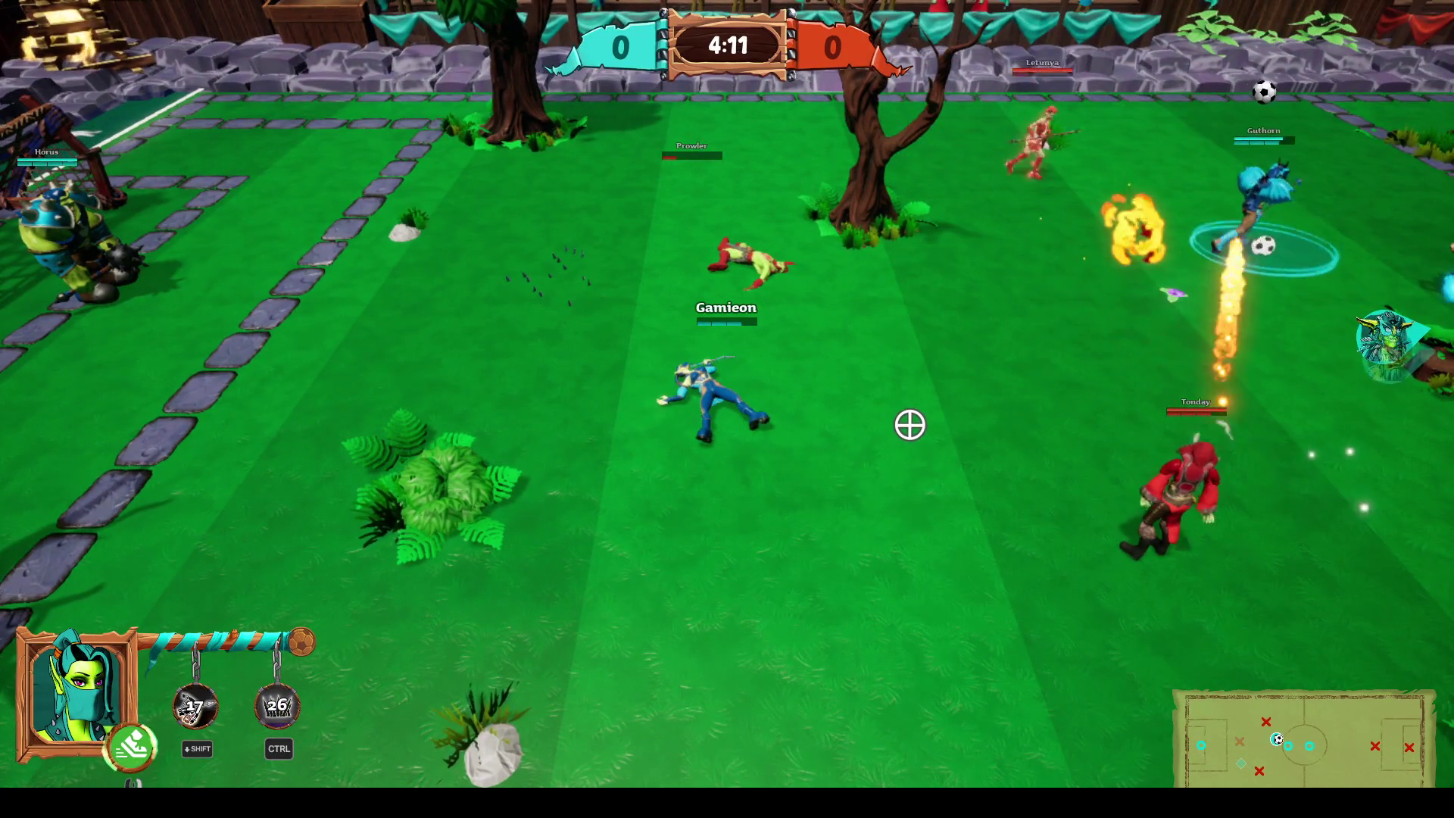
# Push right toward Tonday and Letunya, dash toward the right goal, then chase Ulric's ball.
pyautogui.press('d')
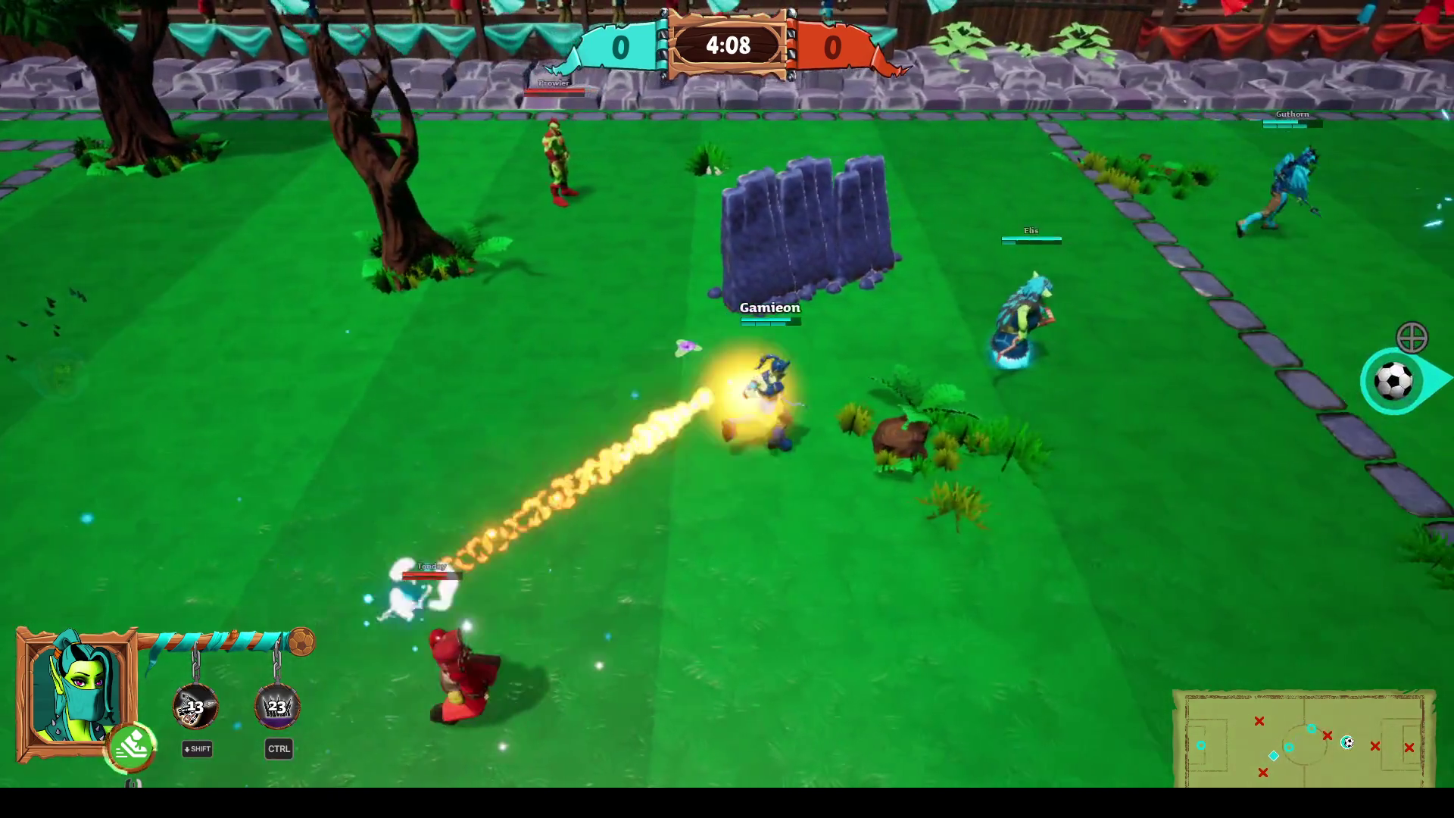
pyautogui.press('d')
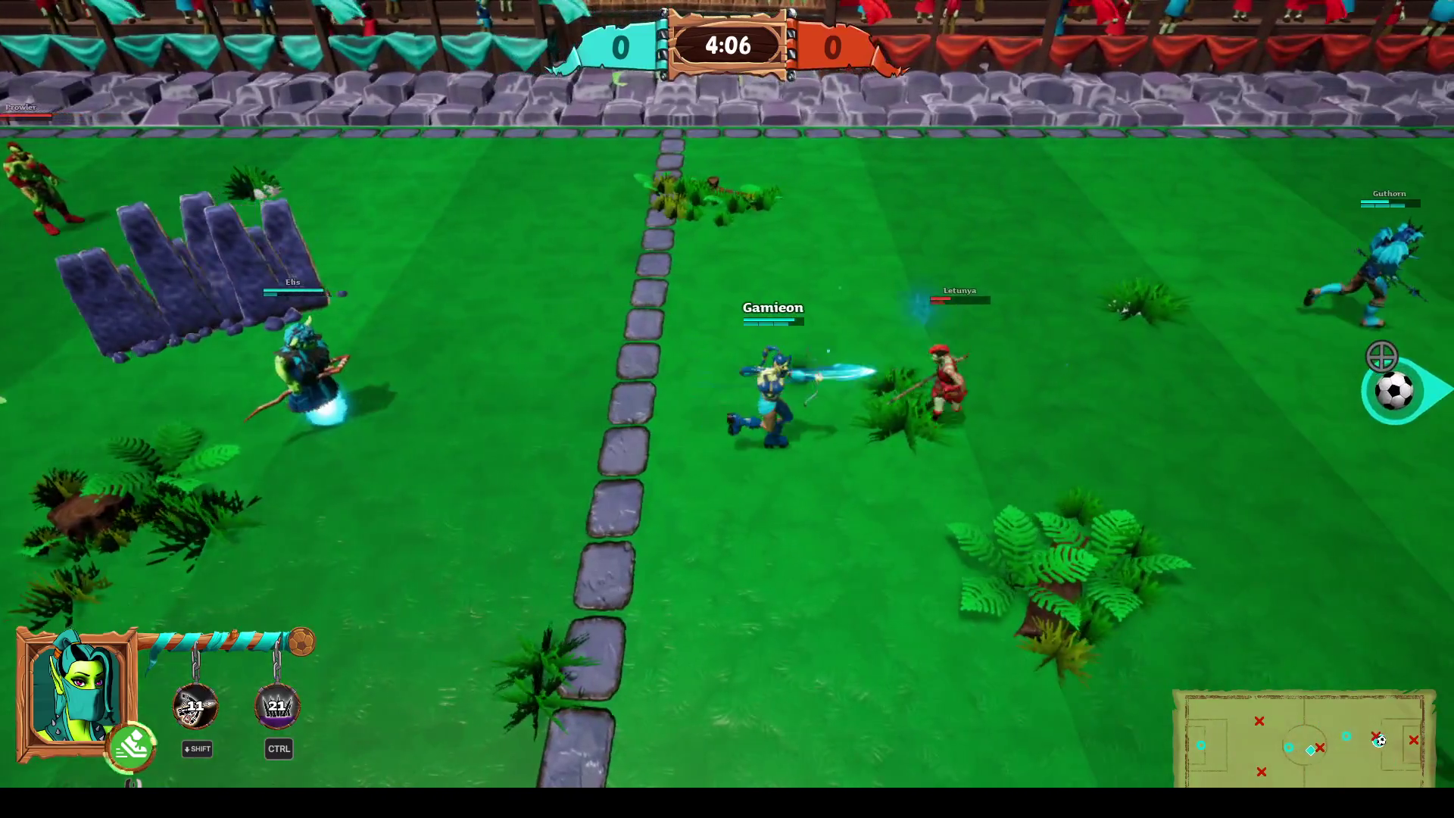
pyautogui.press('d')
pyautogui.rightClick(1381, 355)
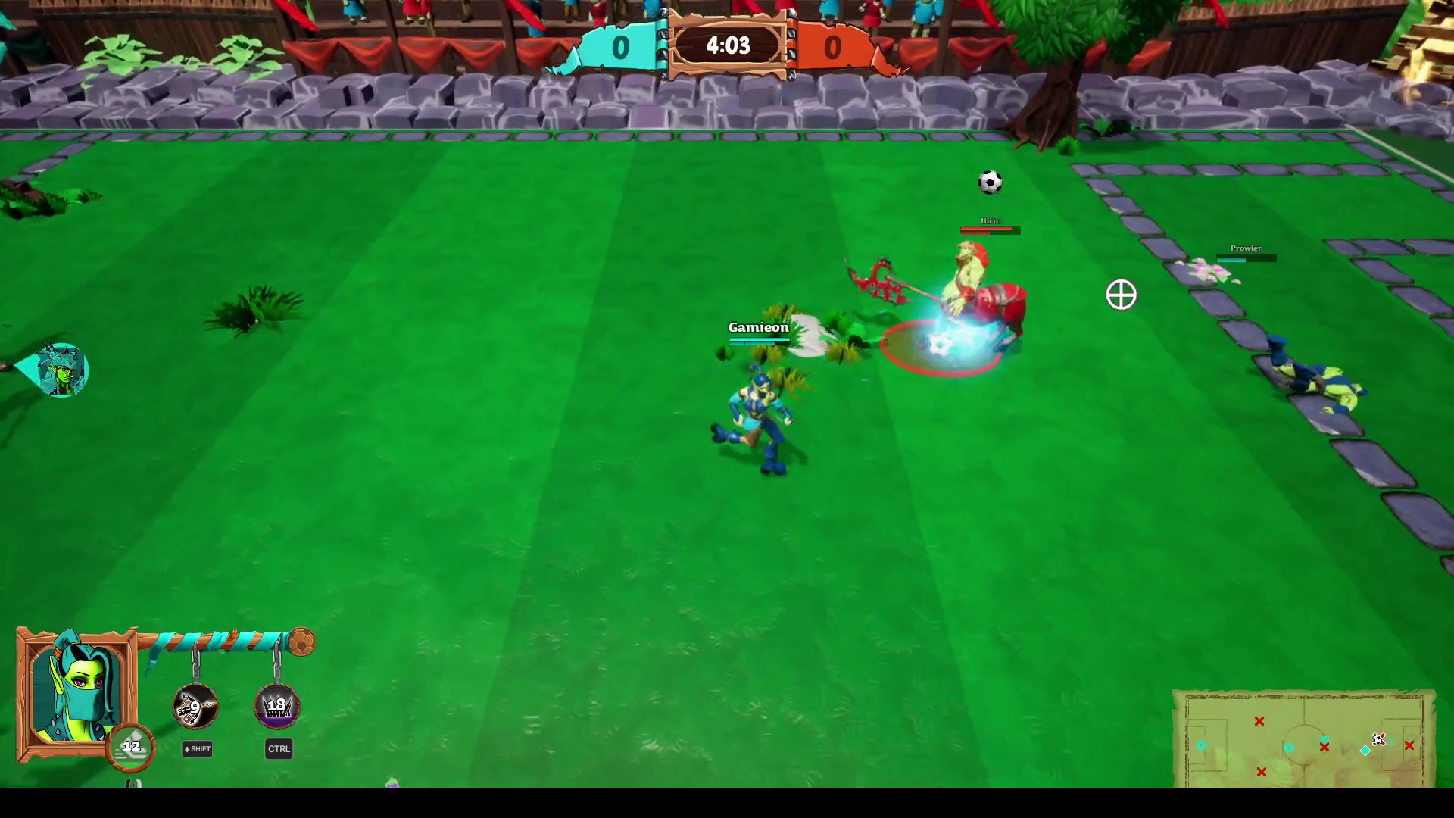
pyautogui.press('a')
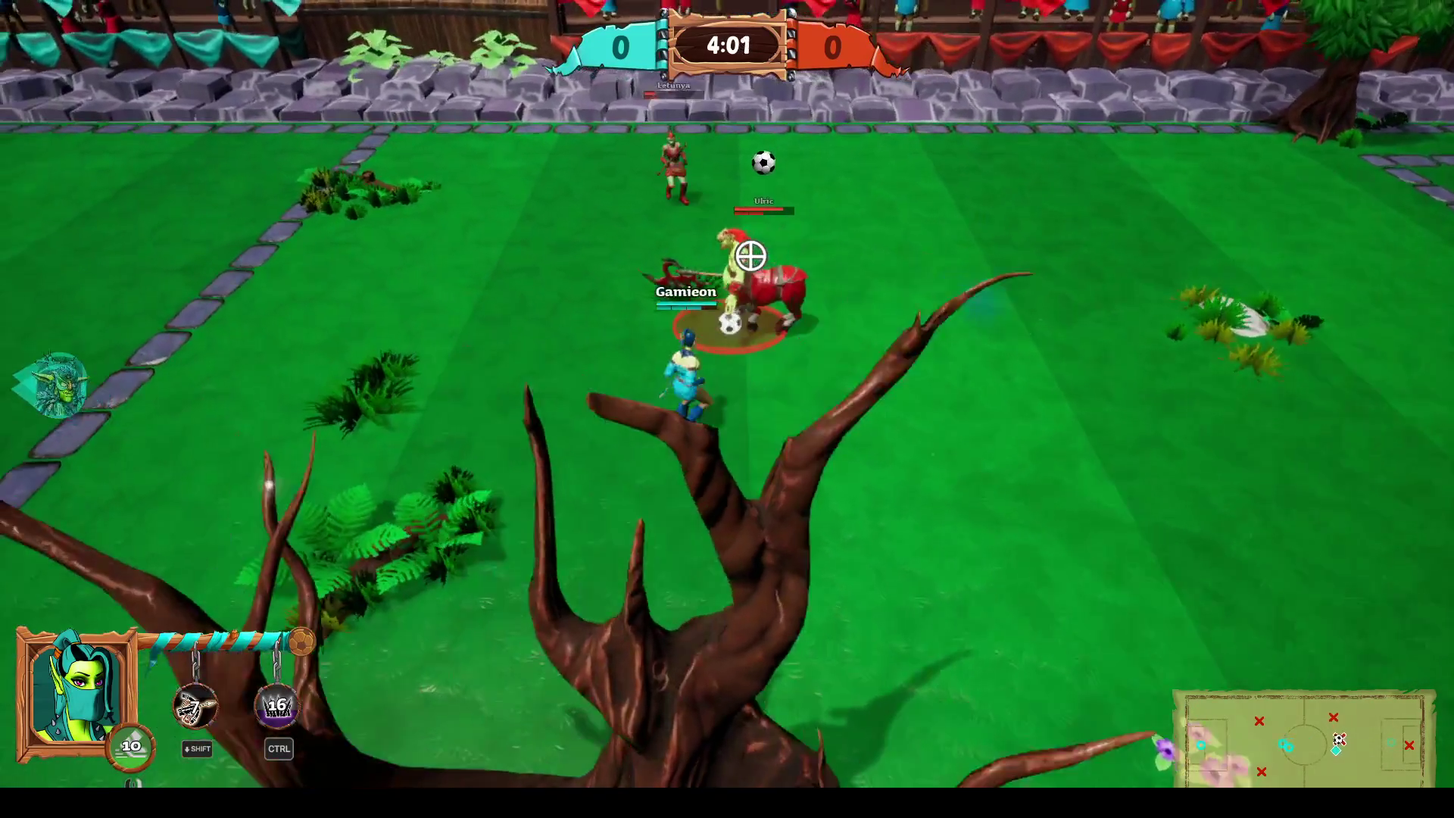
pyautogui.press('a')
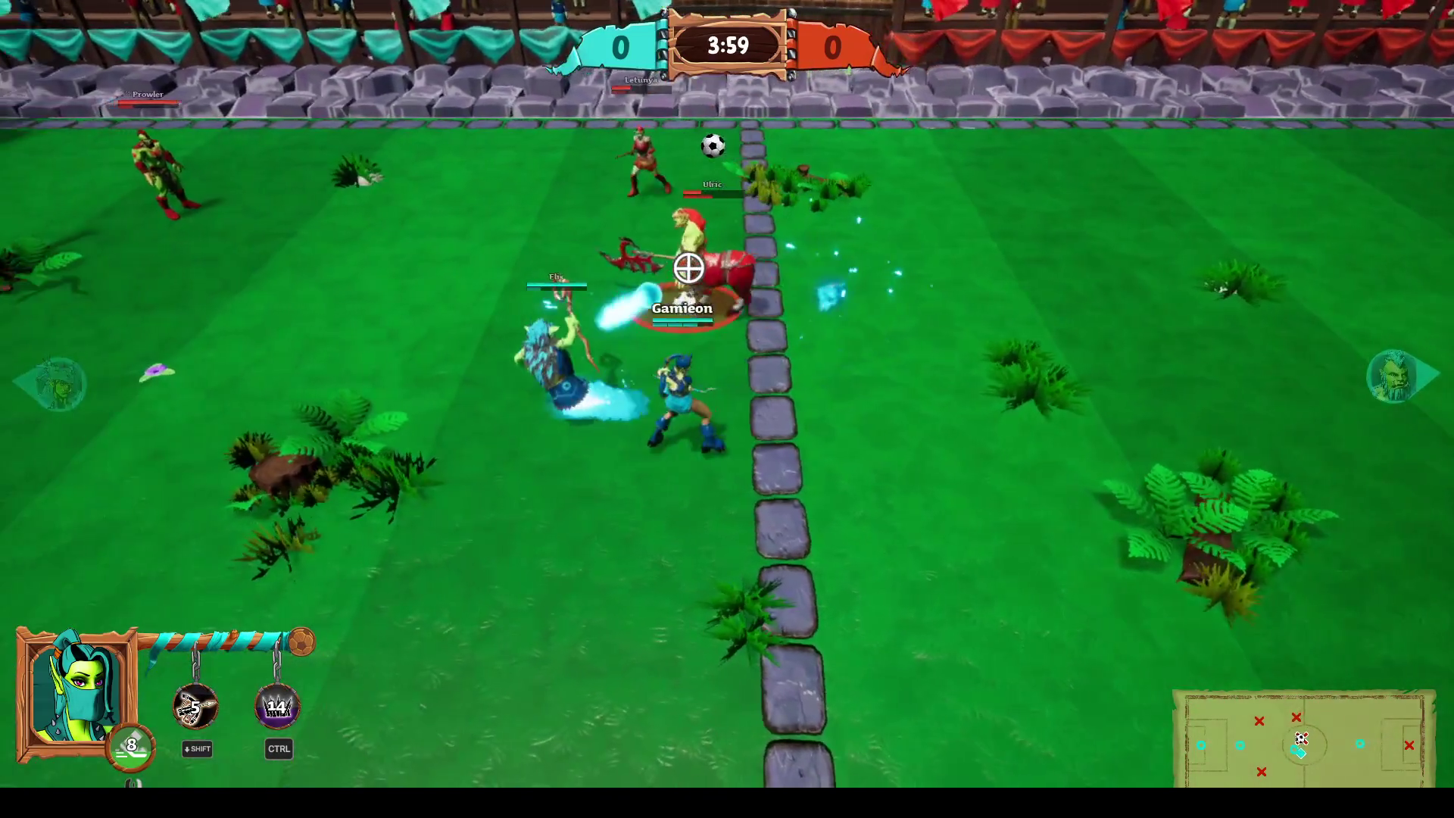
# Knock down an opponent on the centre path, then attack the opponent near the ball.
pyautogui.press('d')
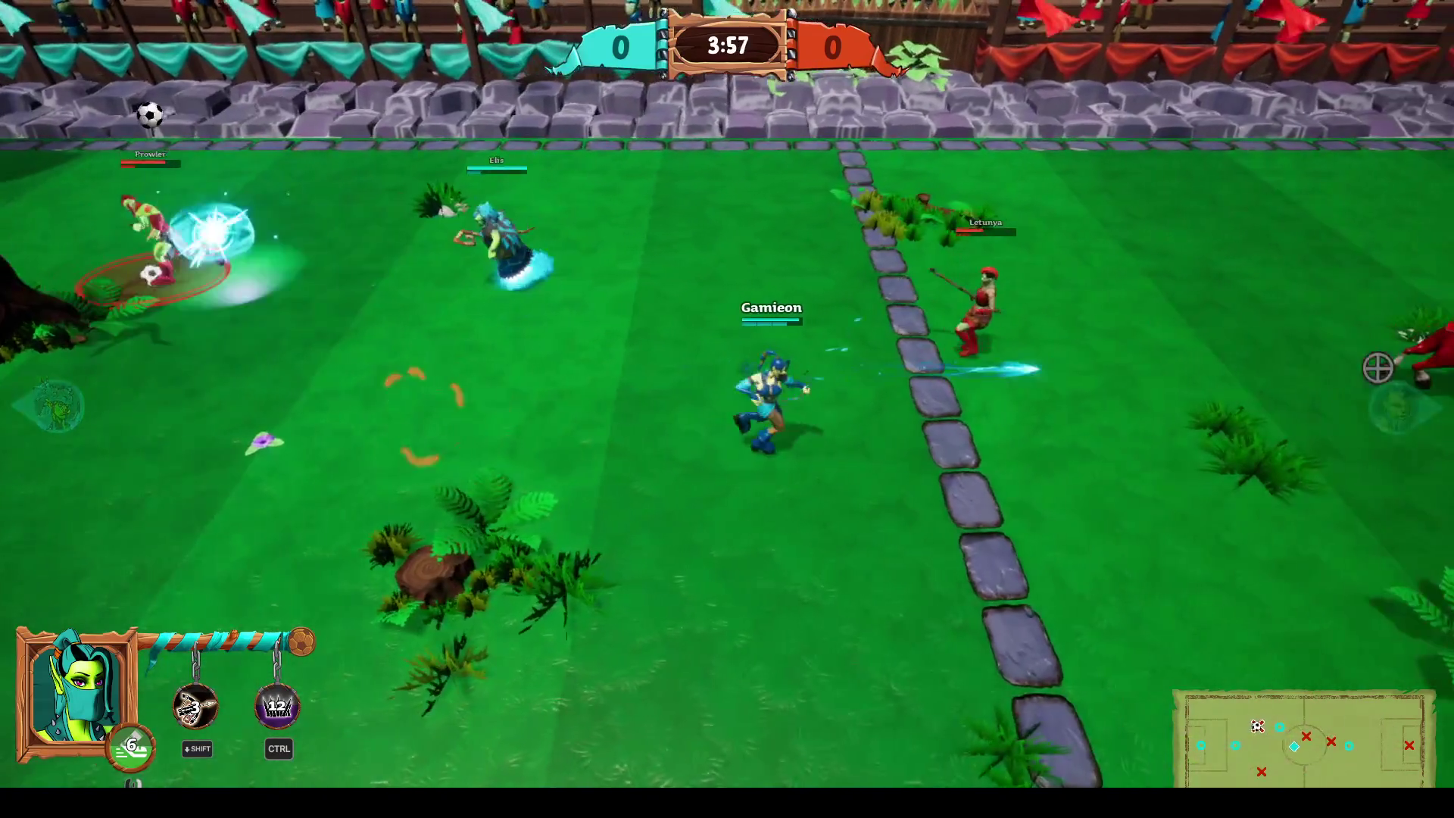
pyautogui.click(1080, 373)
pyautogui.press('d')
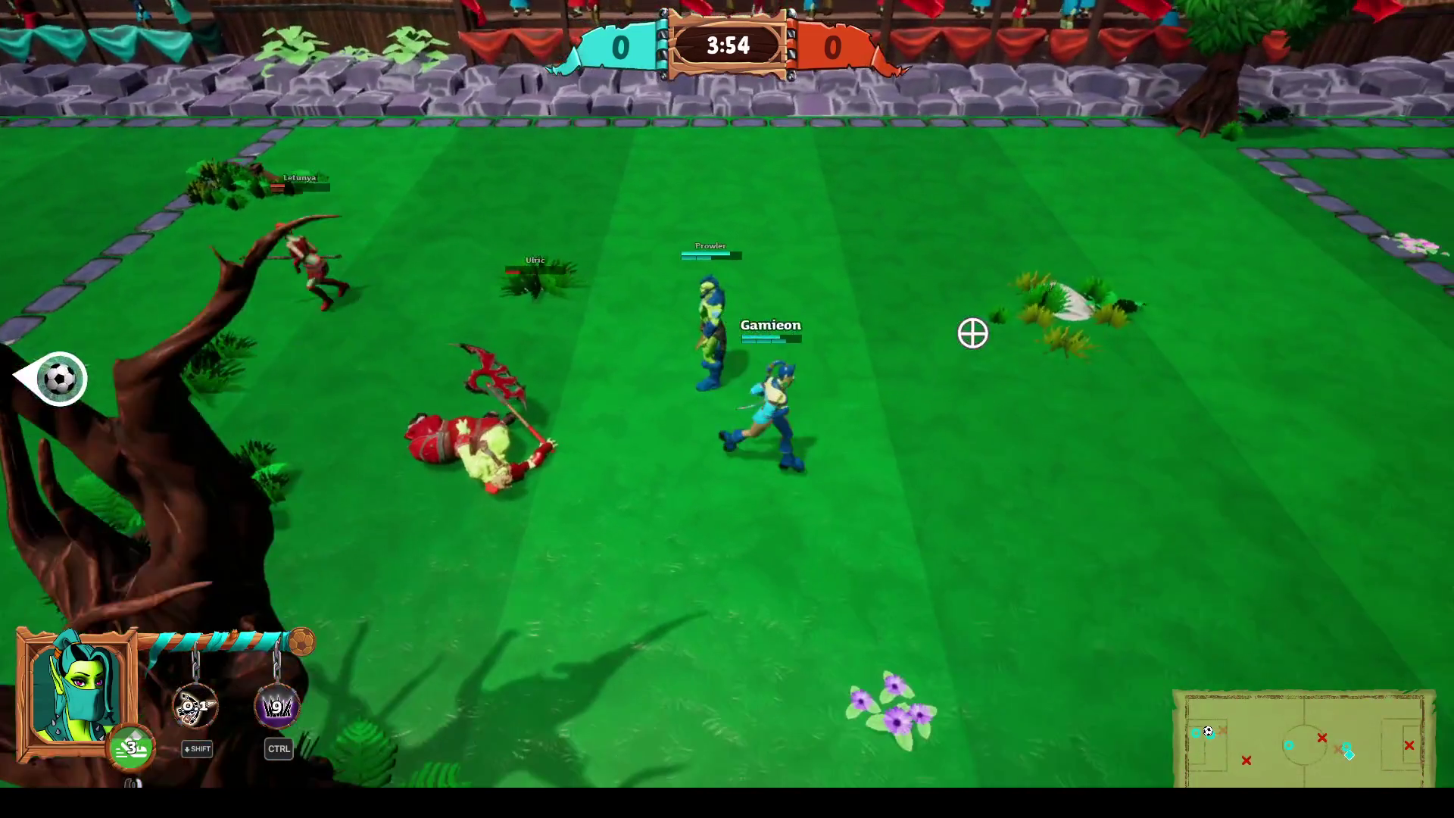
pyautogui.press('a')
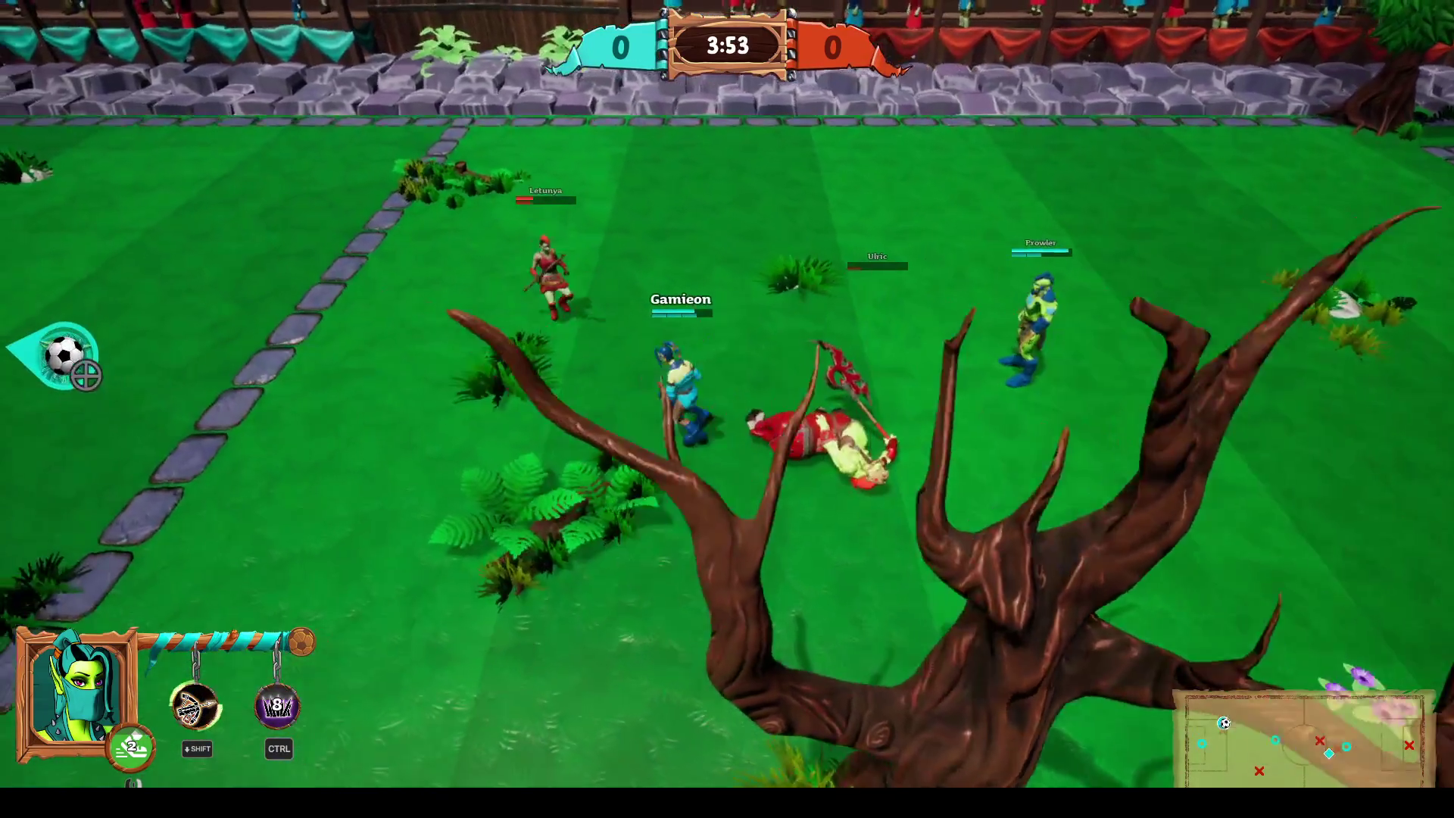
pyautogui.press('a')
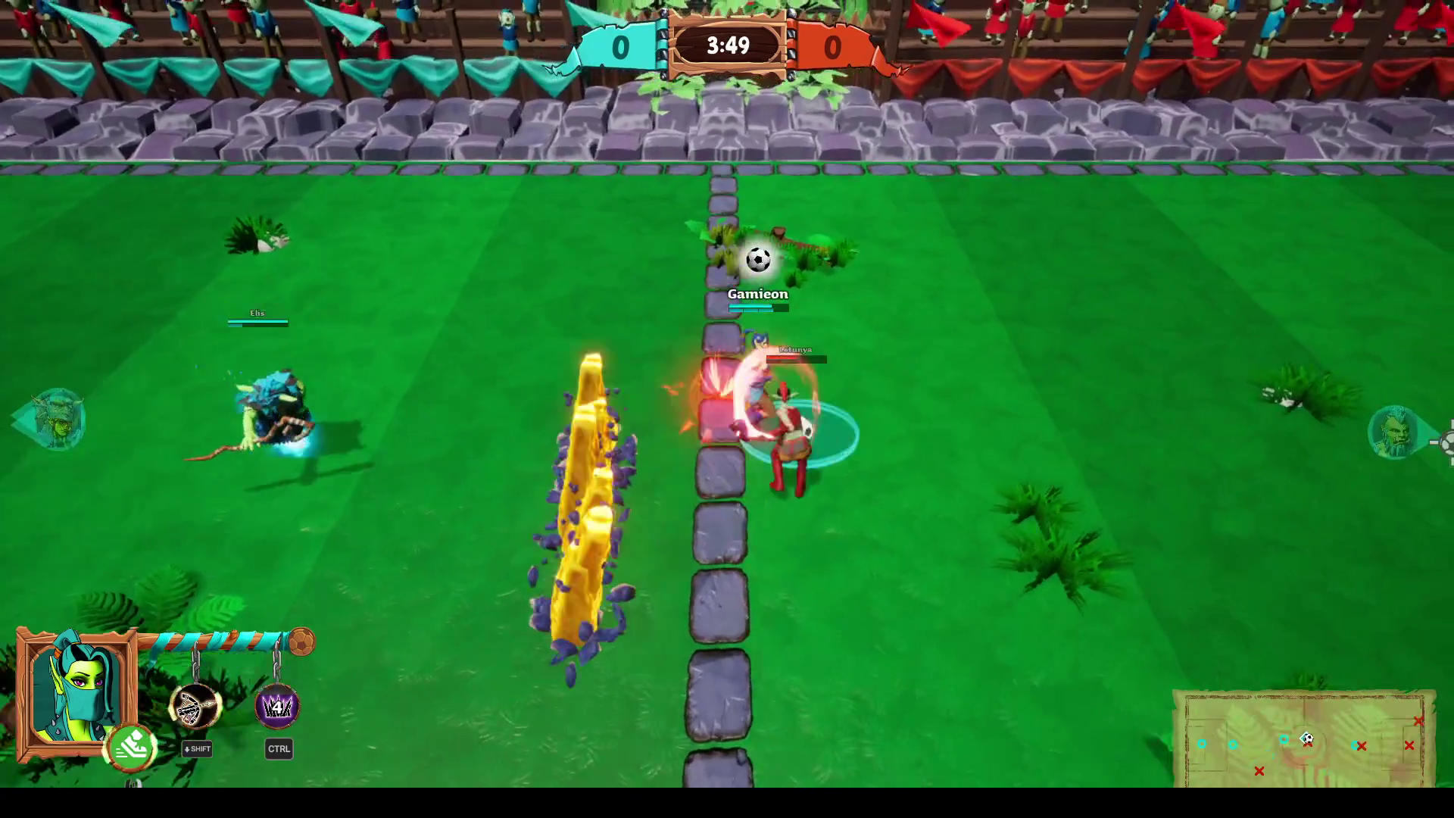
pyautogui.press('d')
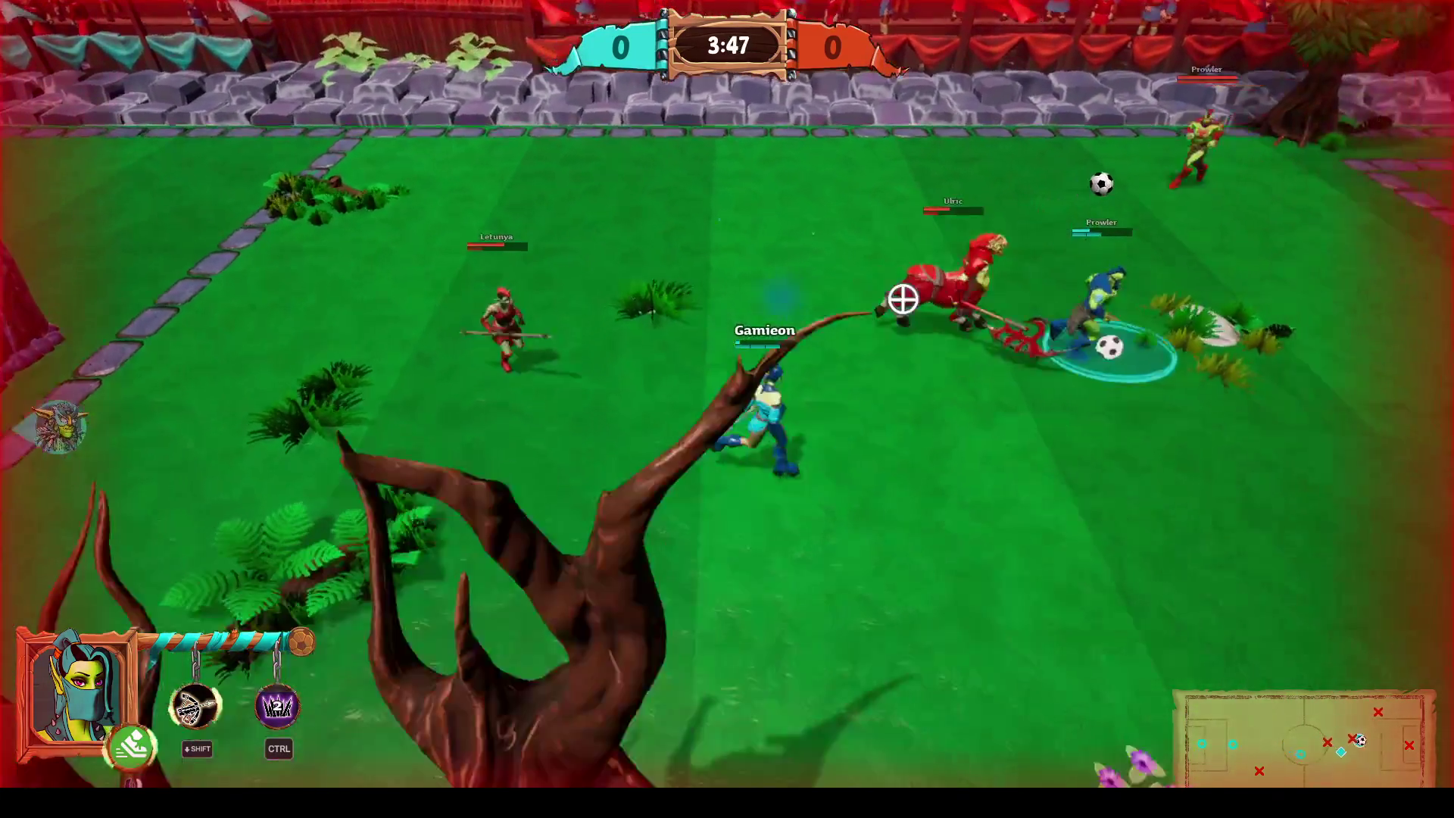
pyautogui.press('d')
pyautogui.click(1102, 593)
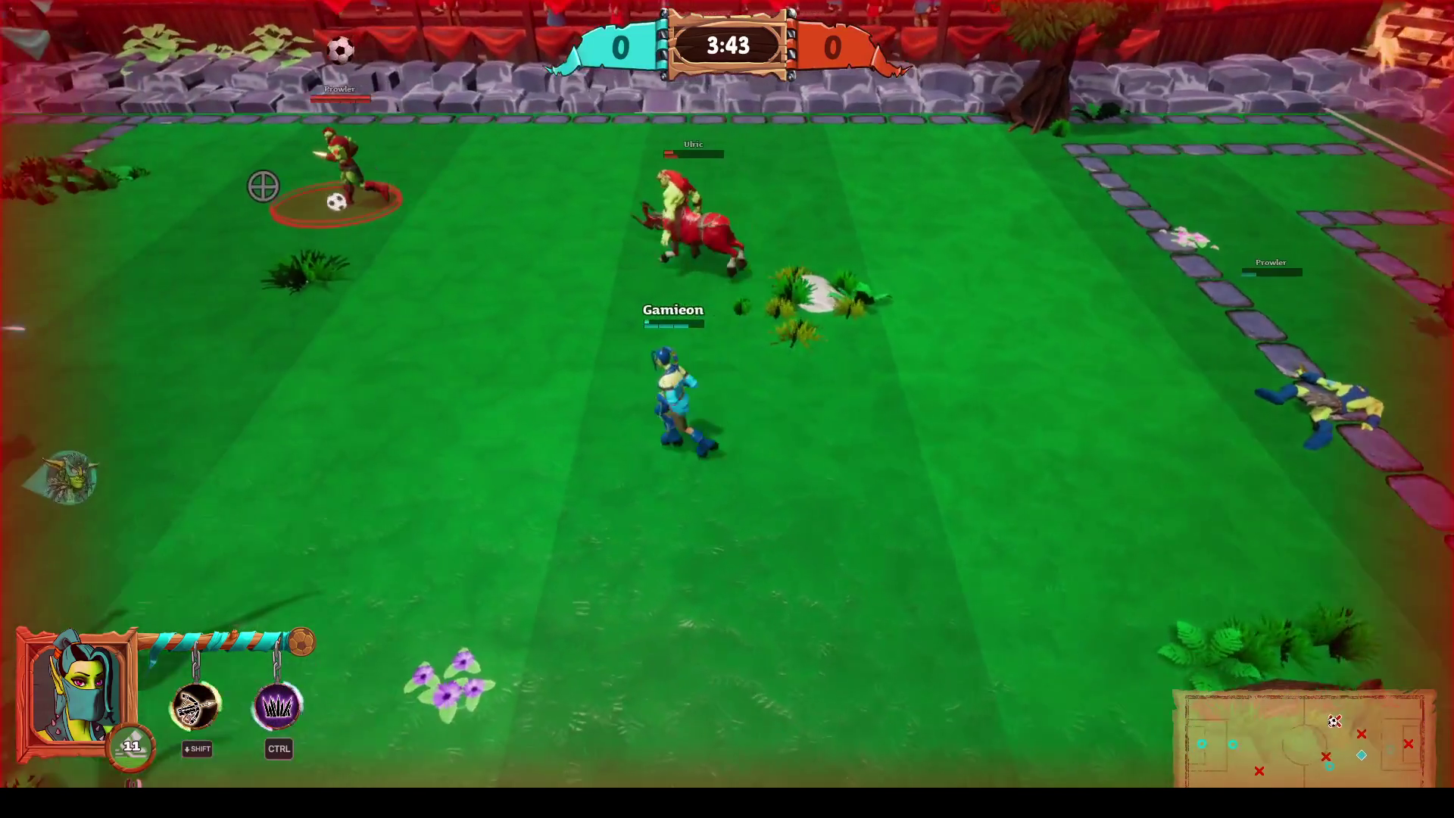
# Fall back left, knock out Letunya with an orb, and win the ball near the home goal.
pyautogui.press('a')
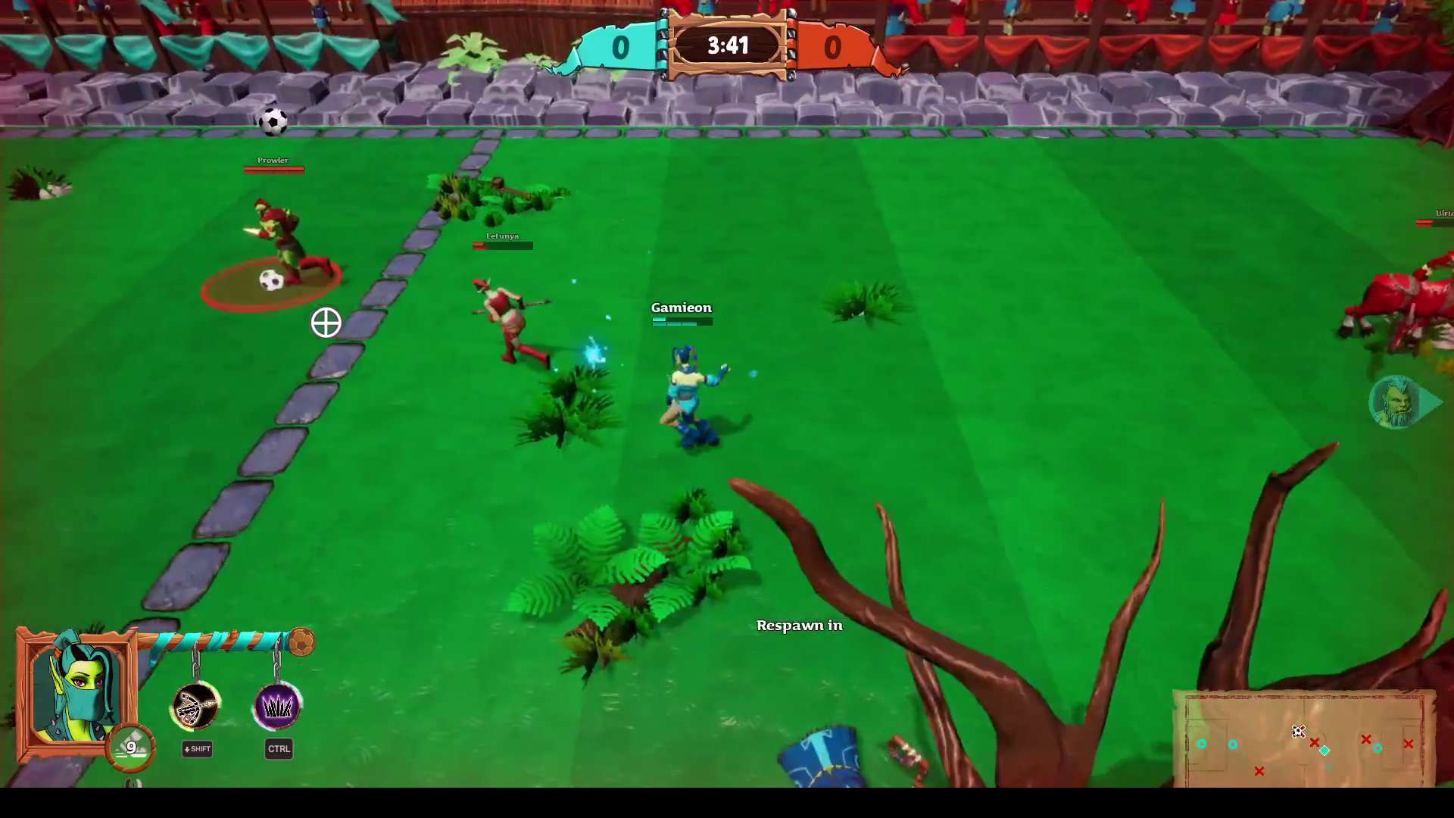
pyautogui.press('a')
pyautogui.click(508, 259)
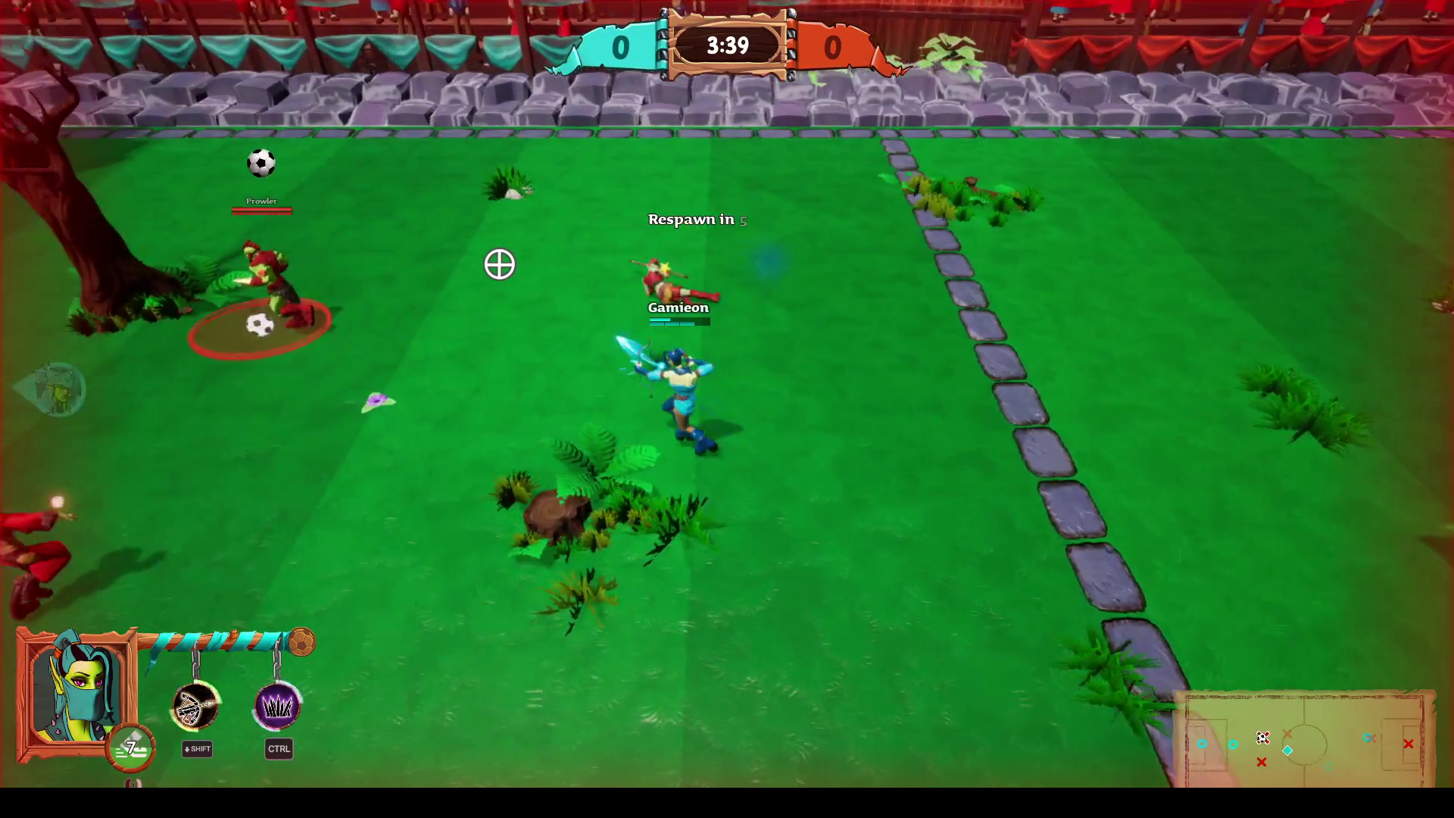
pyautogui.press('a')
pyautogui.click(292, 341)
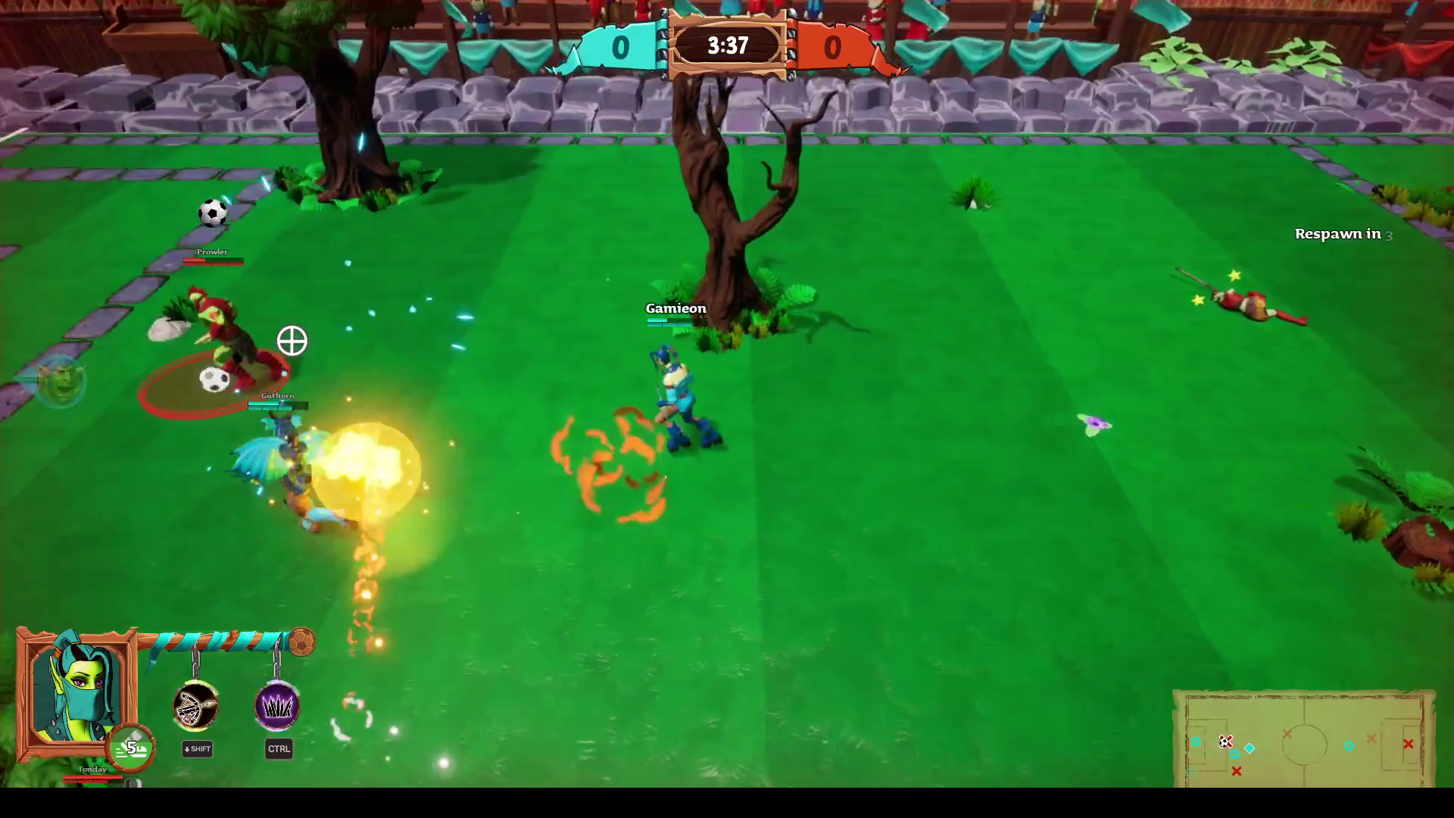
pyautogui.press('a')
pyautogui.click(293, 346)
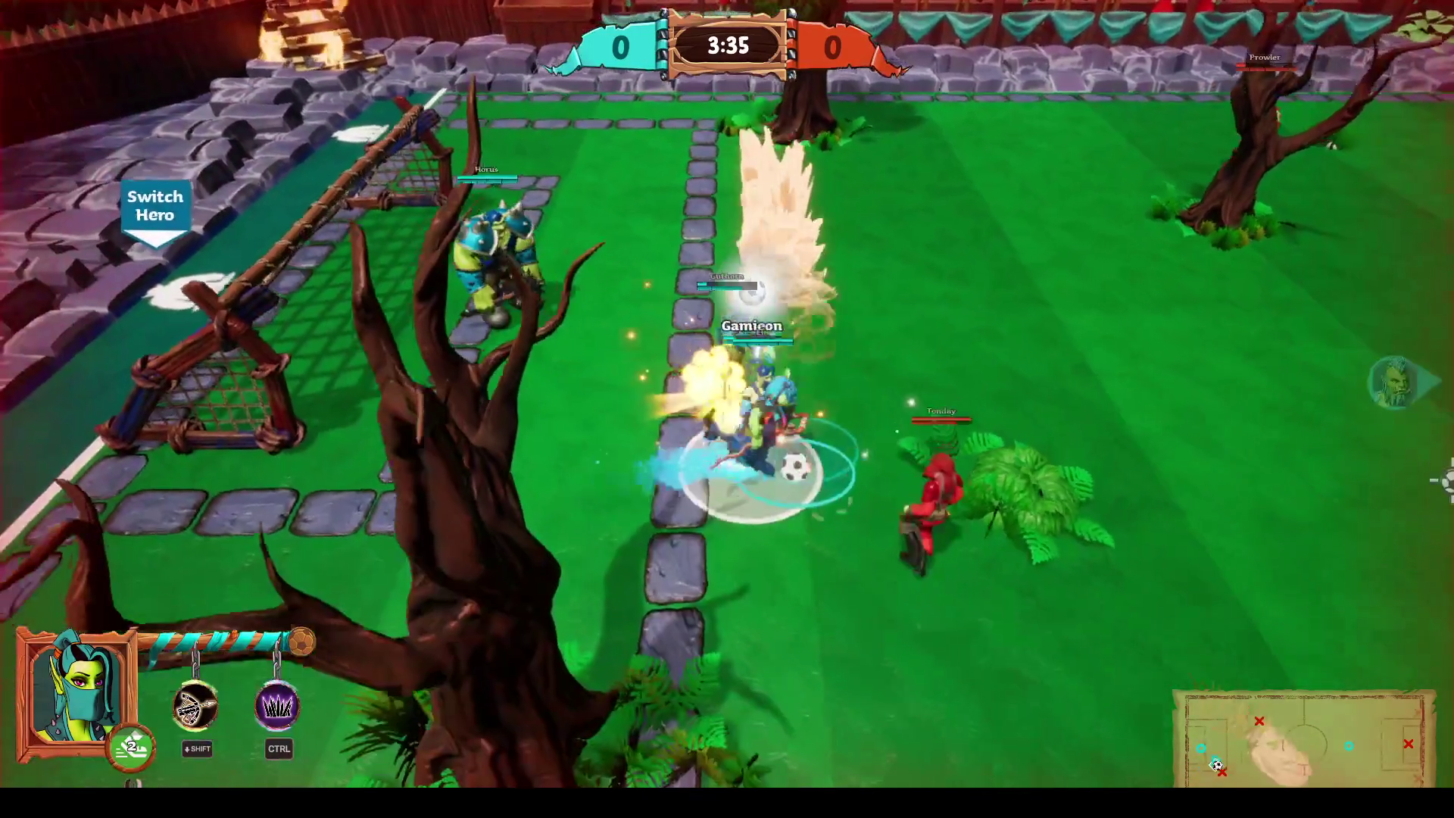
# Kick the ball upfield, chase it right, and place a crossbow tower.
pyautogui.press('d')
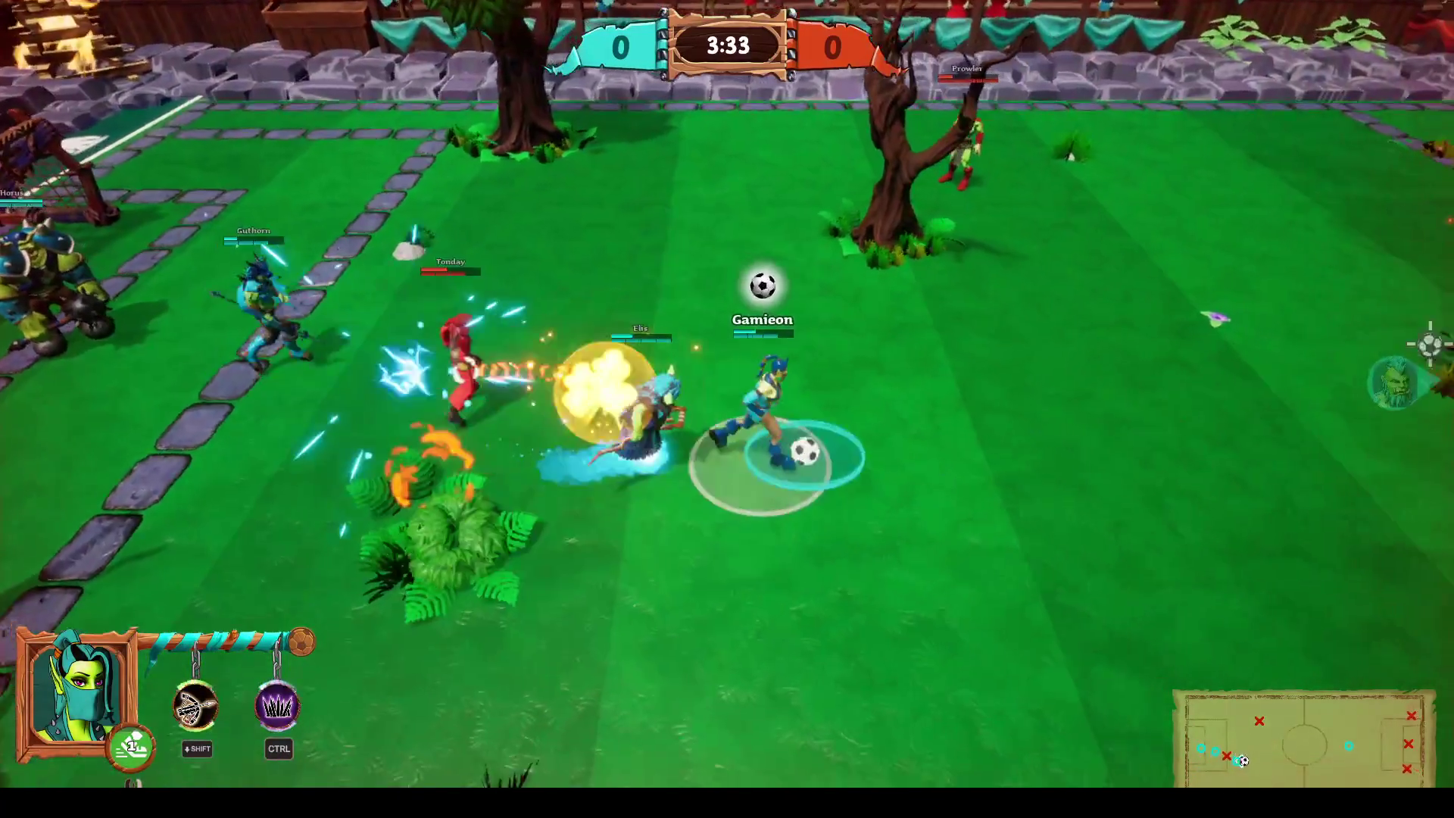
pyautogui.click(1405, 443)
pyautogui.press('d')
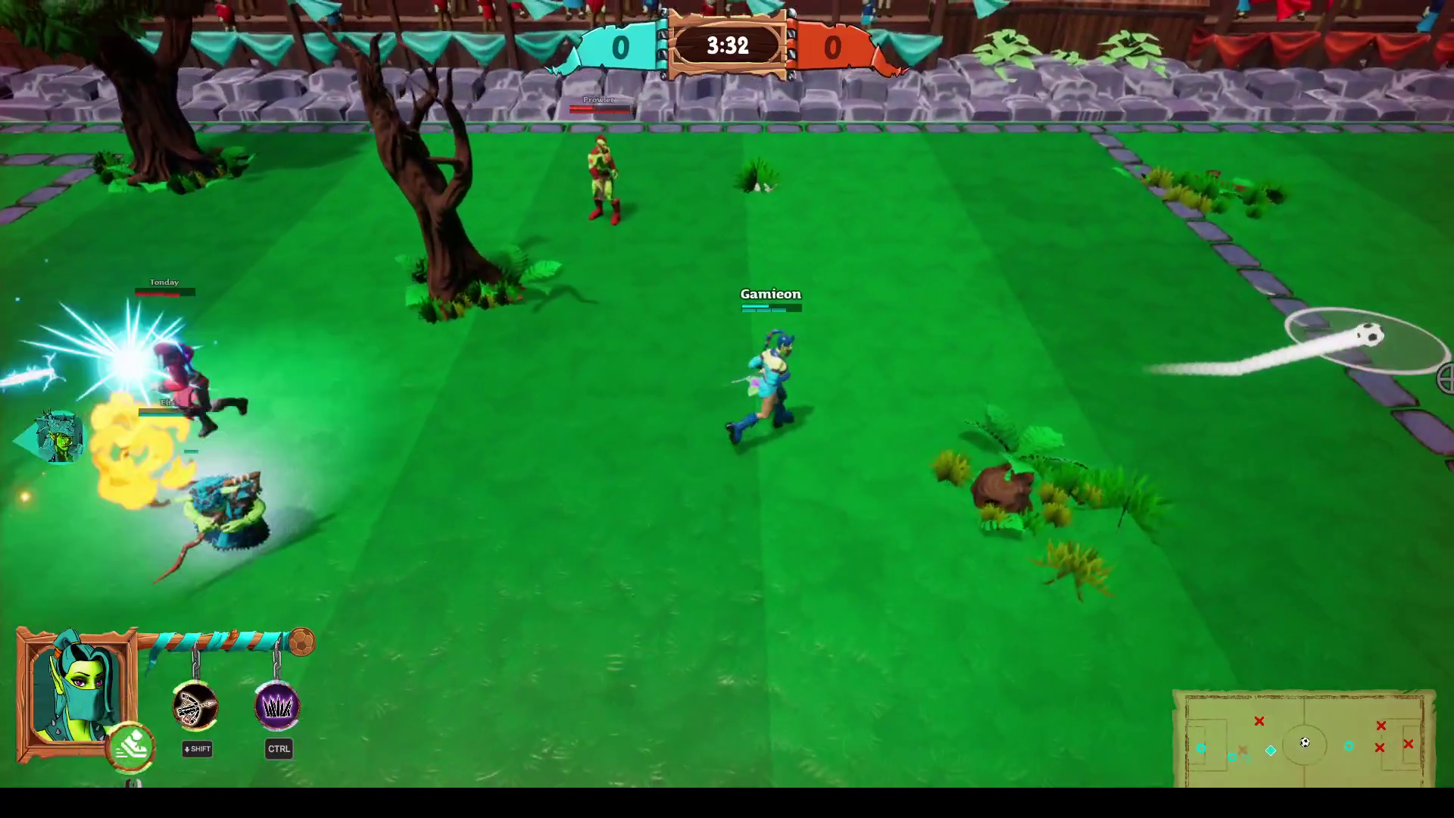
pyautogui.press('d')
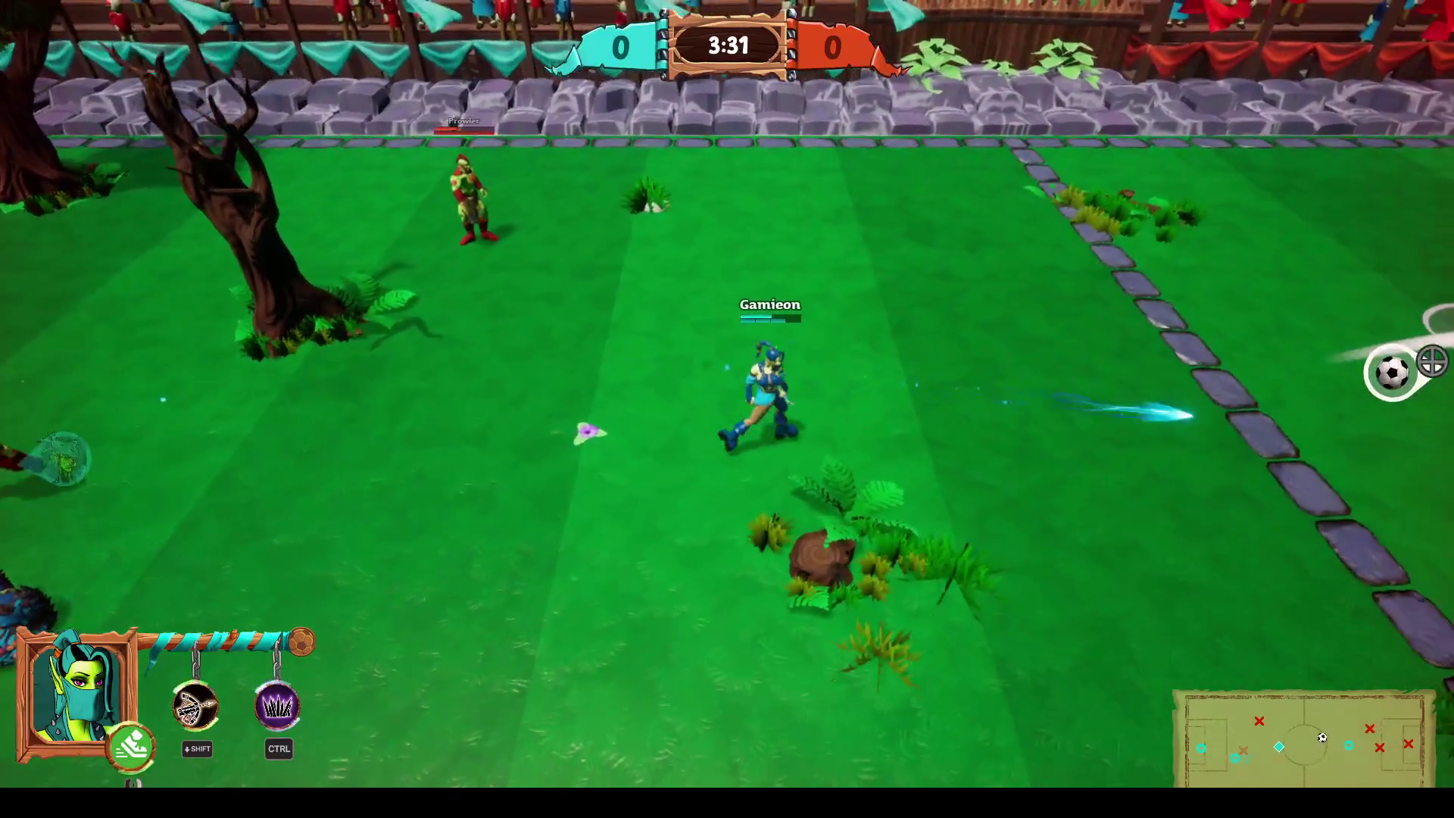
pyautogui.press('d')
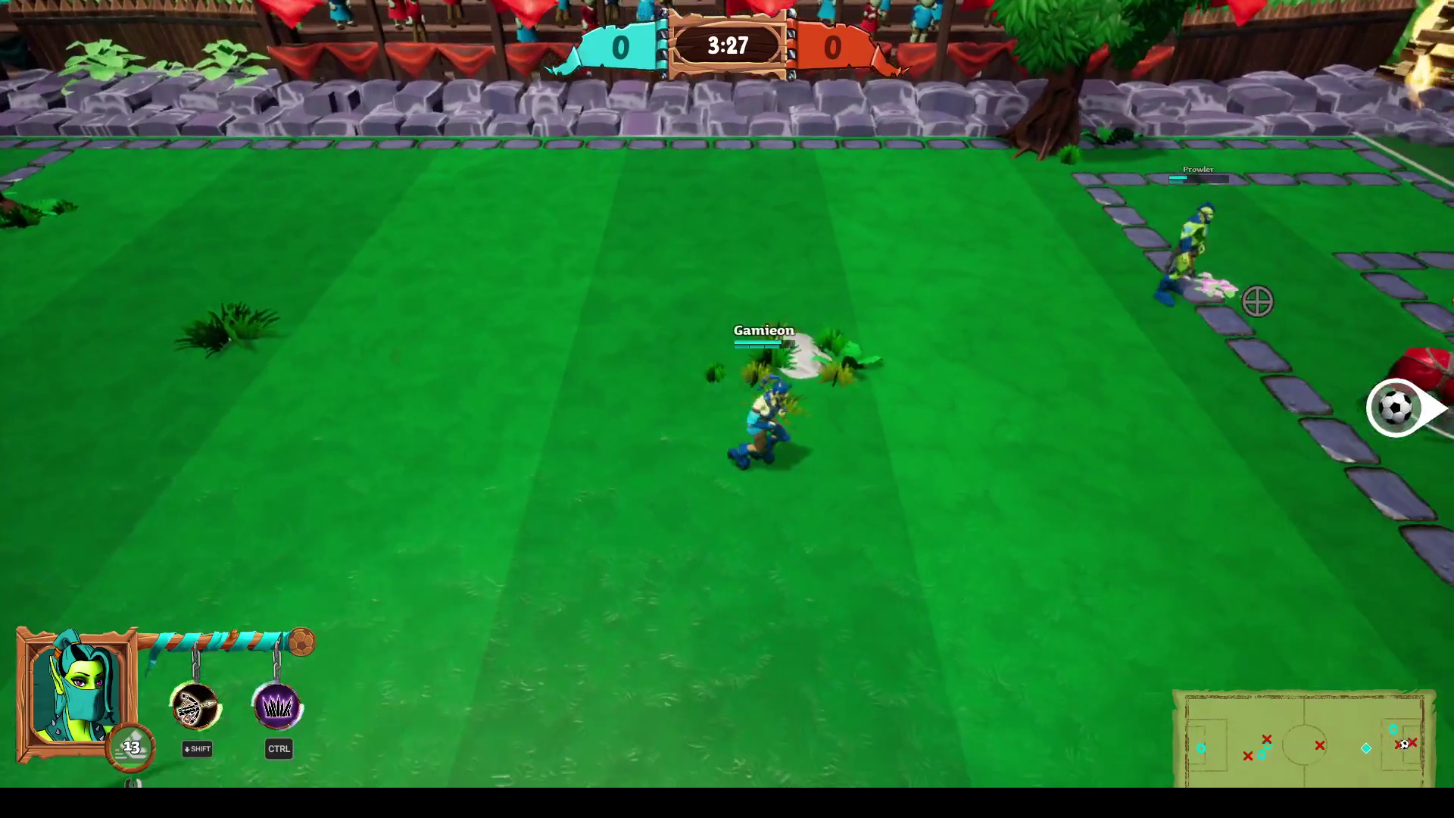
pyautogui.press('d')
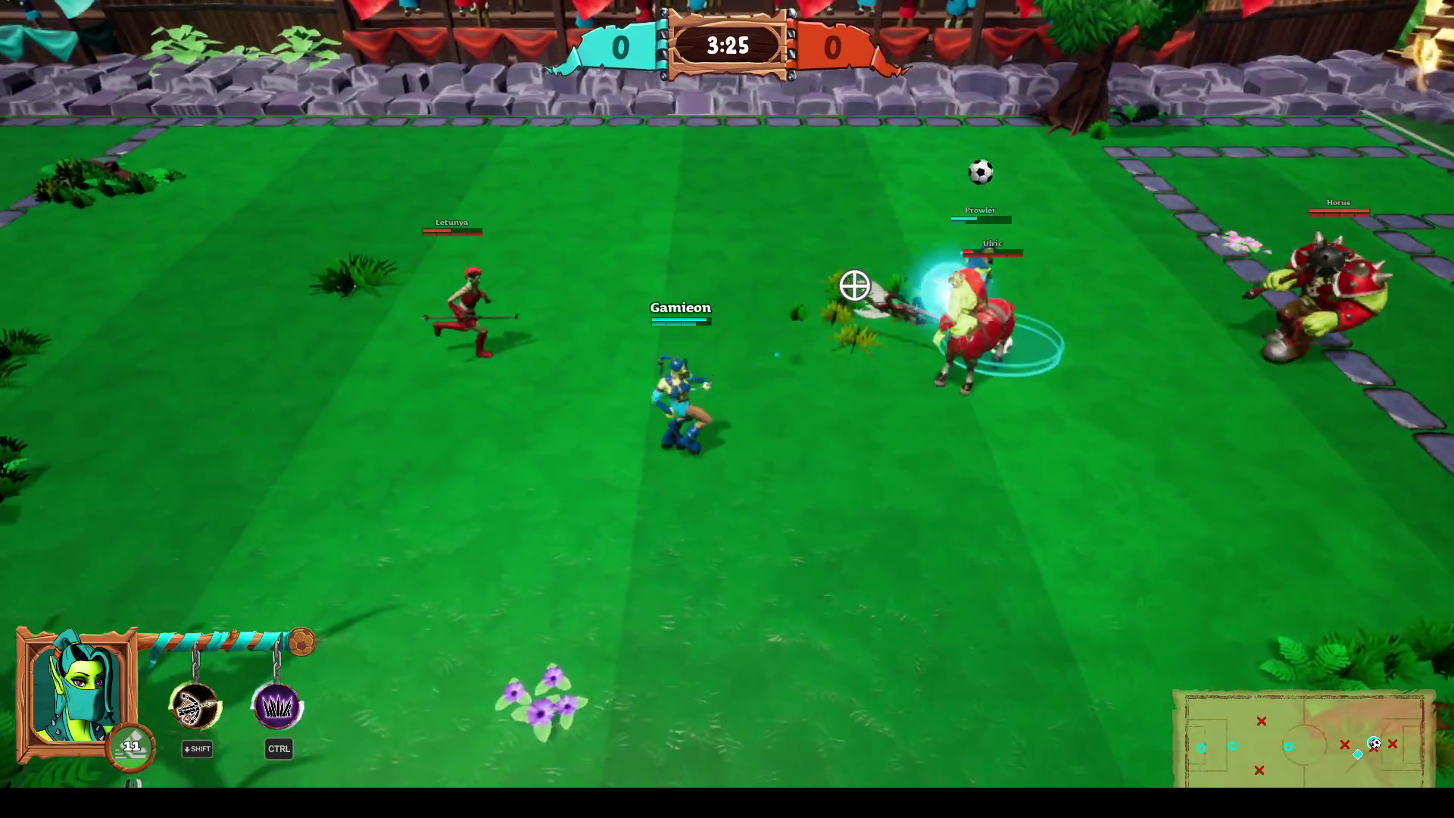
pyautogui.press('d')
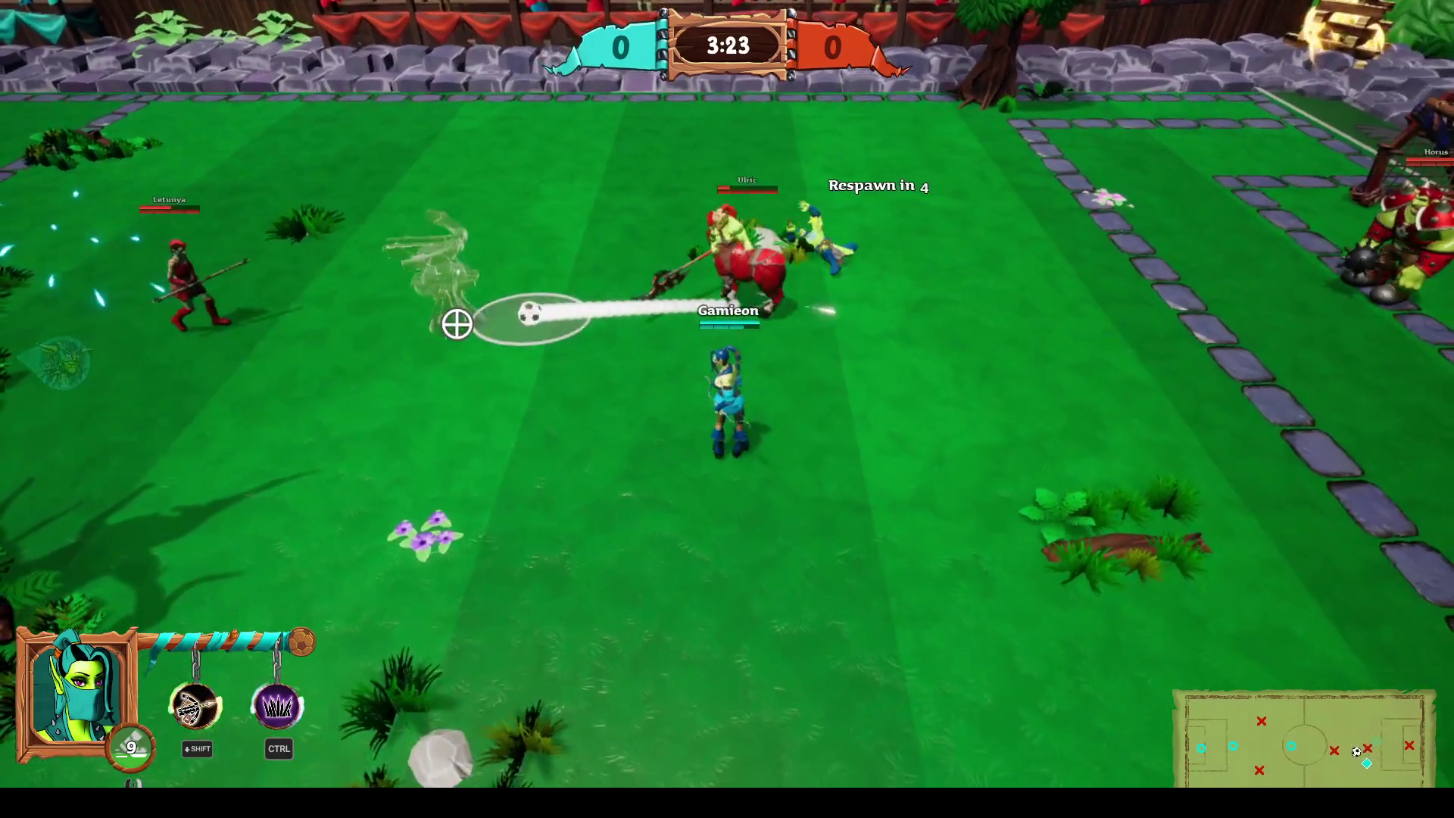
pyautogui.click(424, 320)
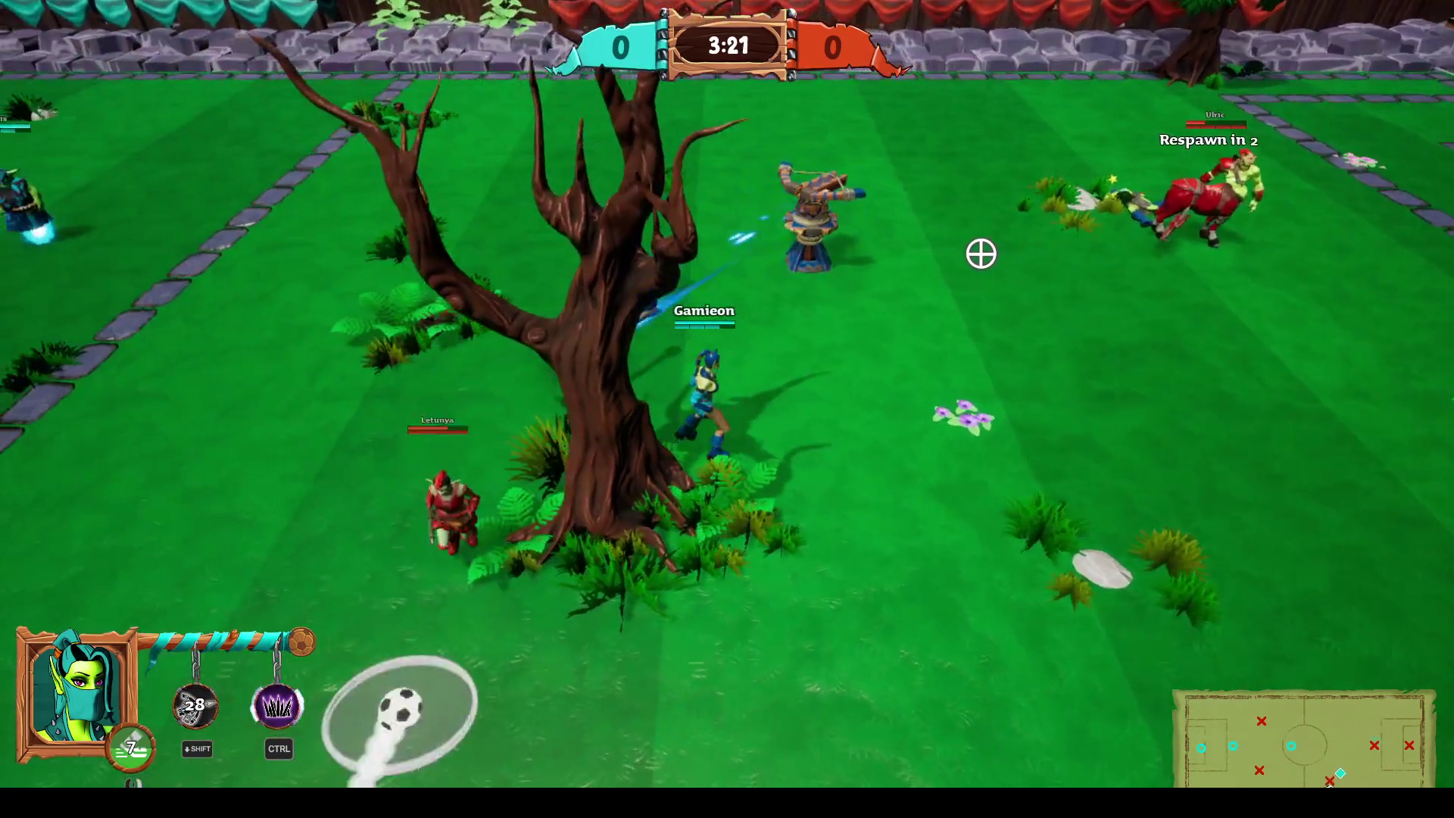
# Use the spike and stone wall abilities, then carry the ball right and score.
pyautogui.press('a')
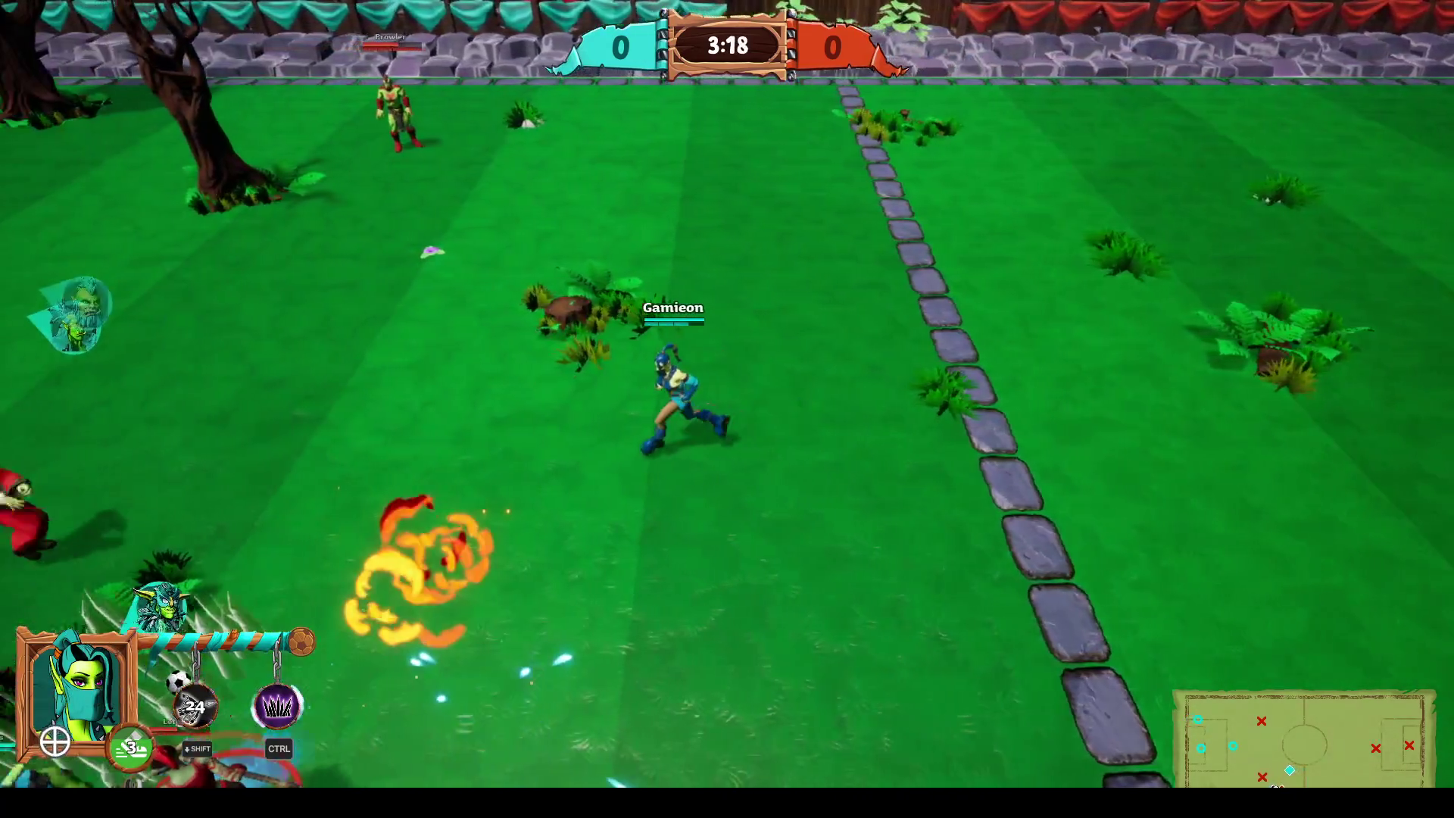
pyautogui.press('ctrl')
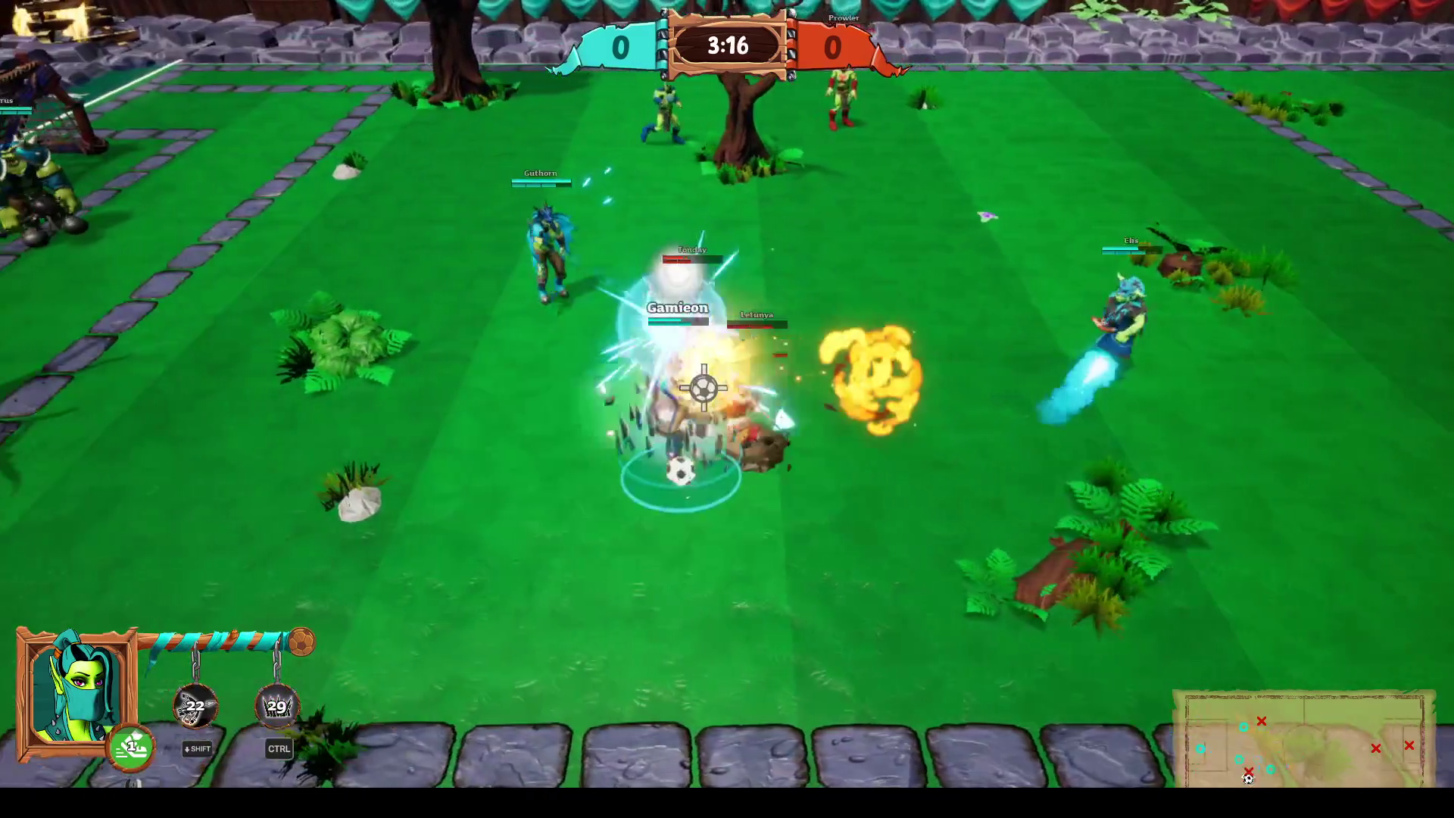
pyautogui.rightClick(976, 470)
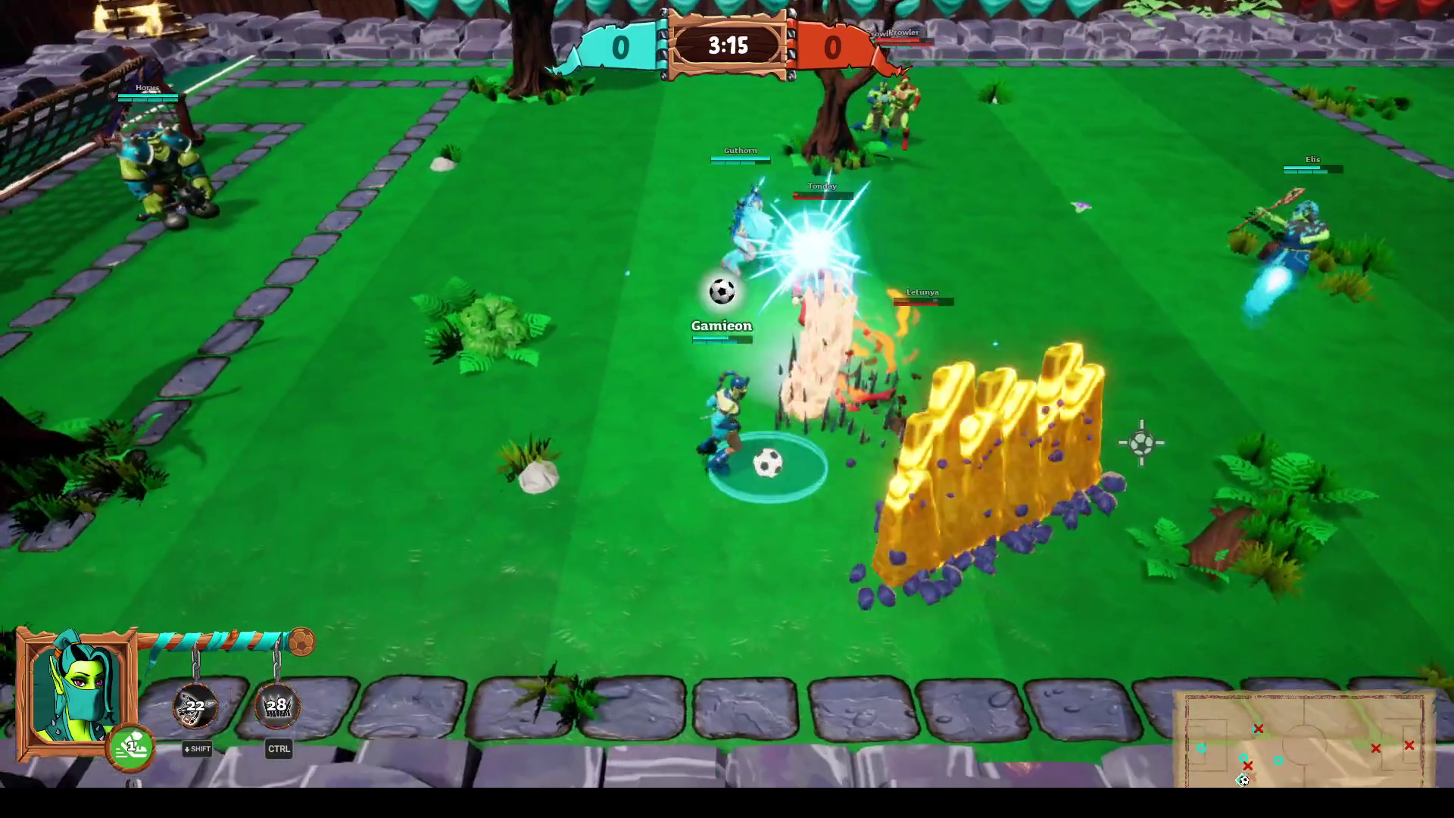
pyautogui.press('d')
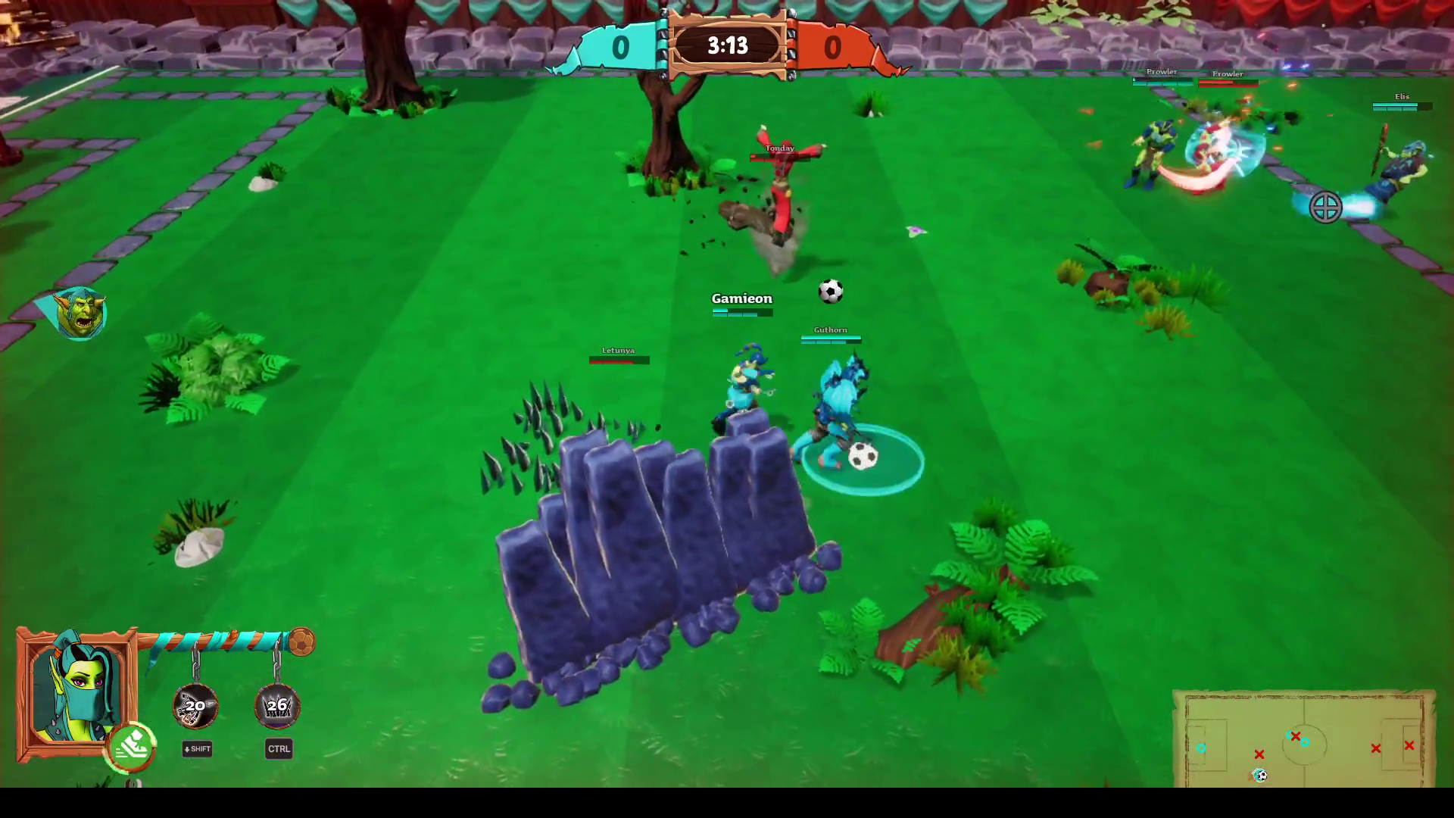
pyautogui.press('d')
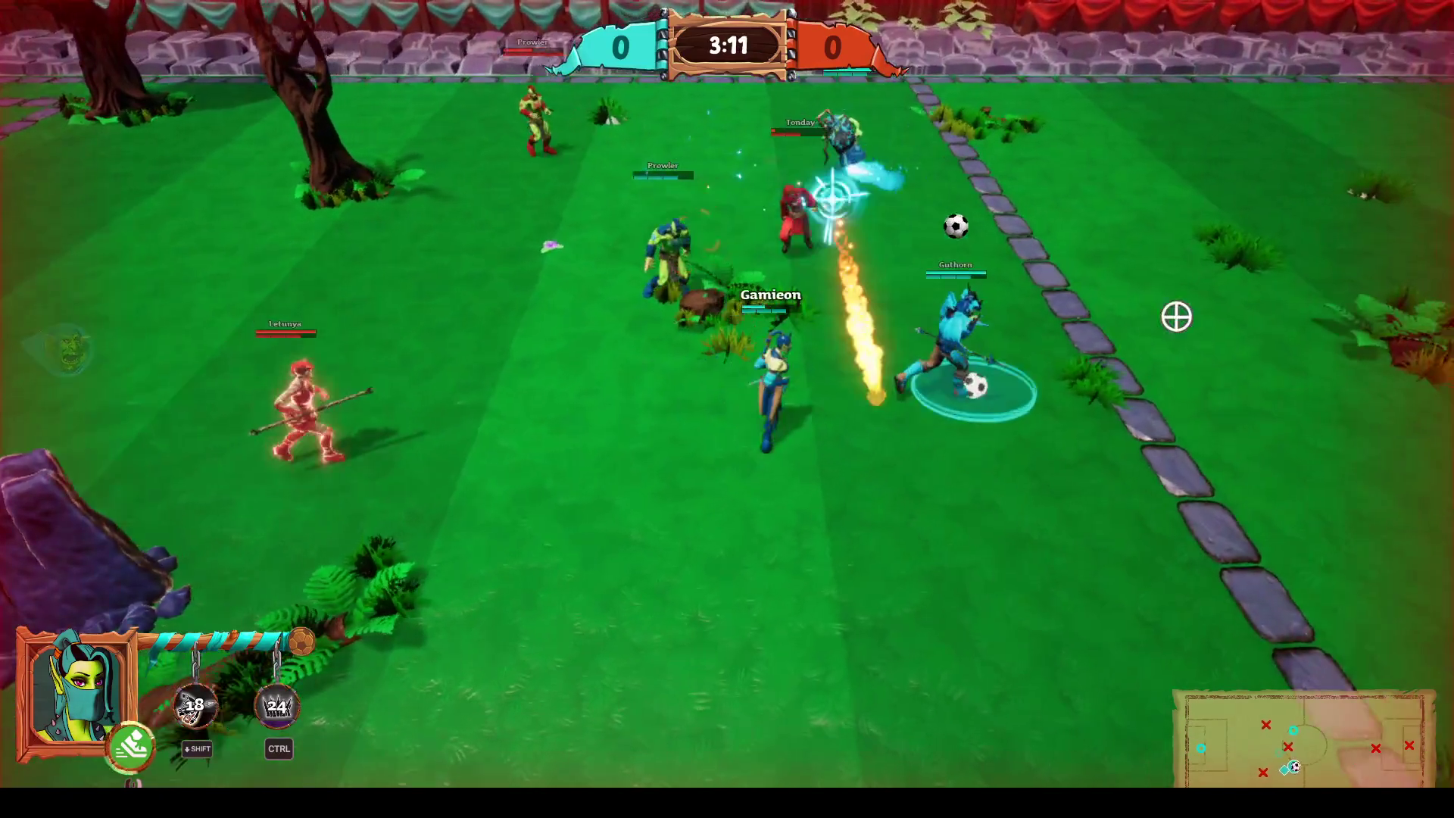
pyautogui.press('d')
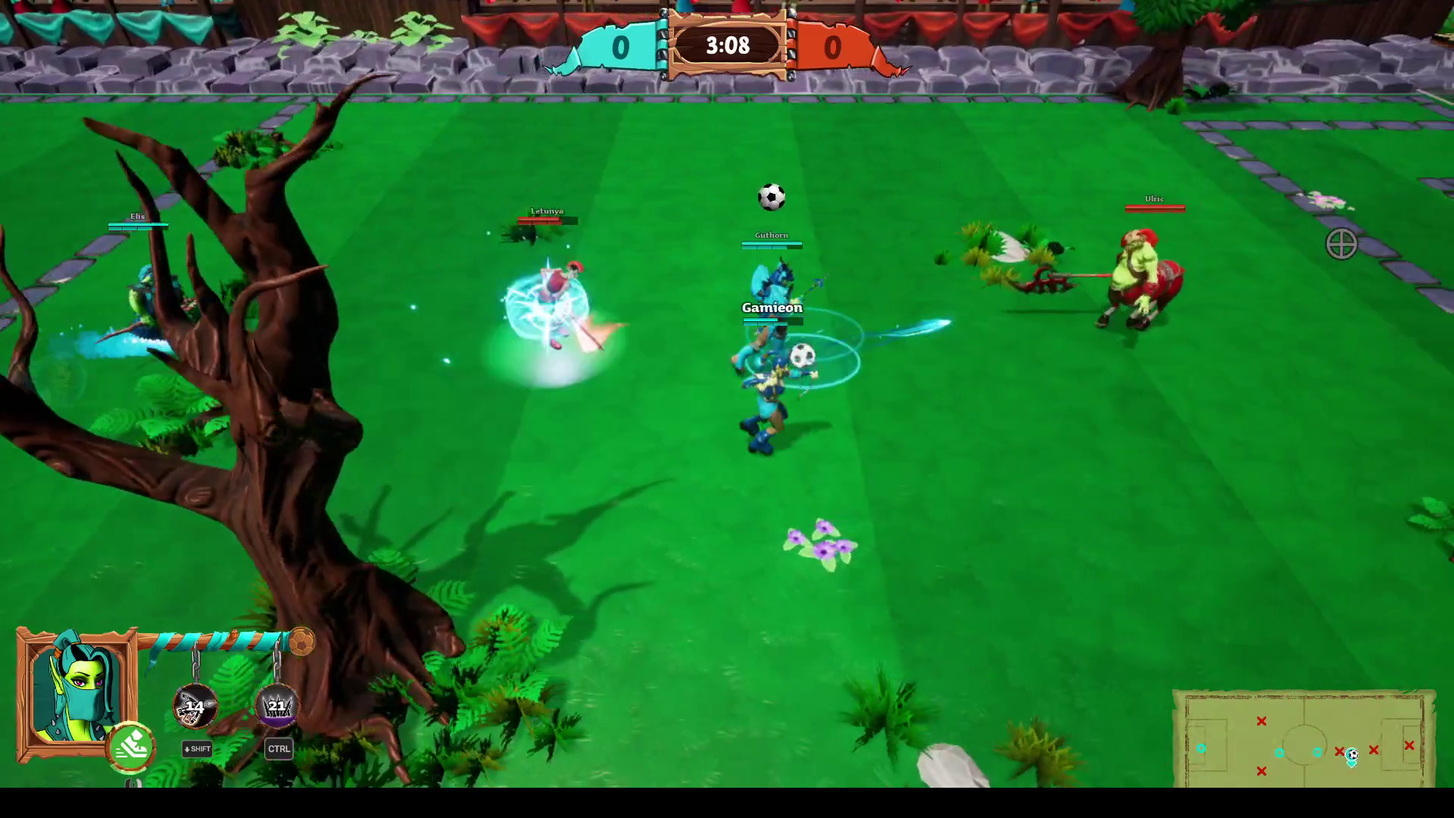
pyautogui.press('d')
pyautogui.press('space')
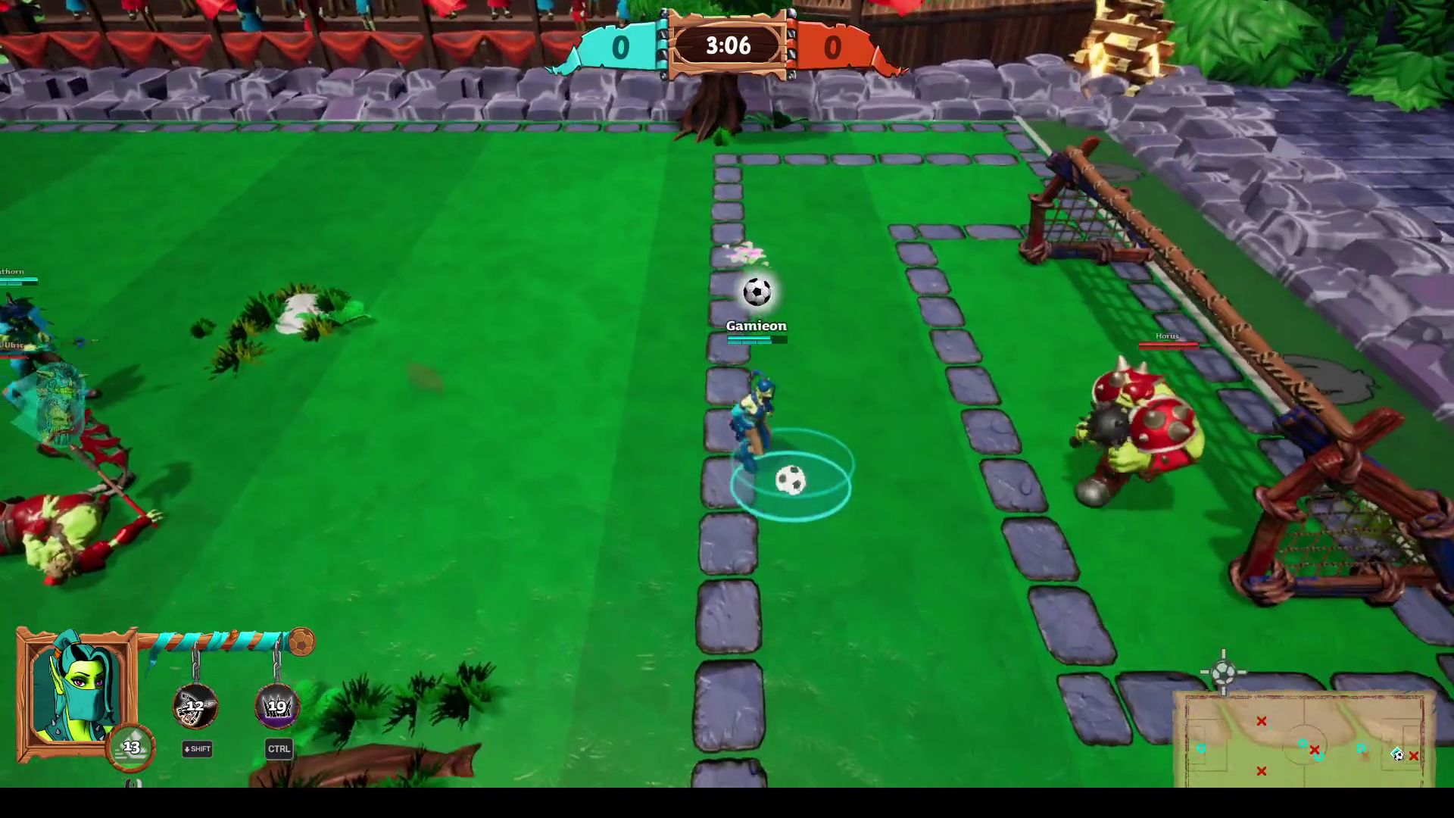
pyautogui.click(1222, 670)
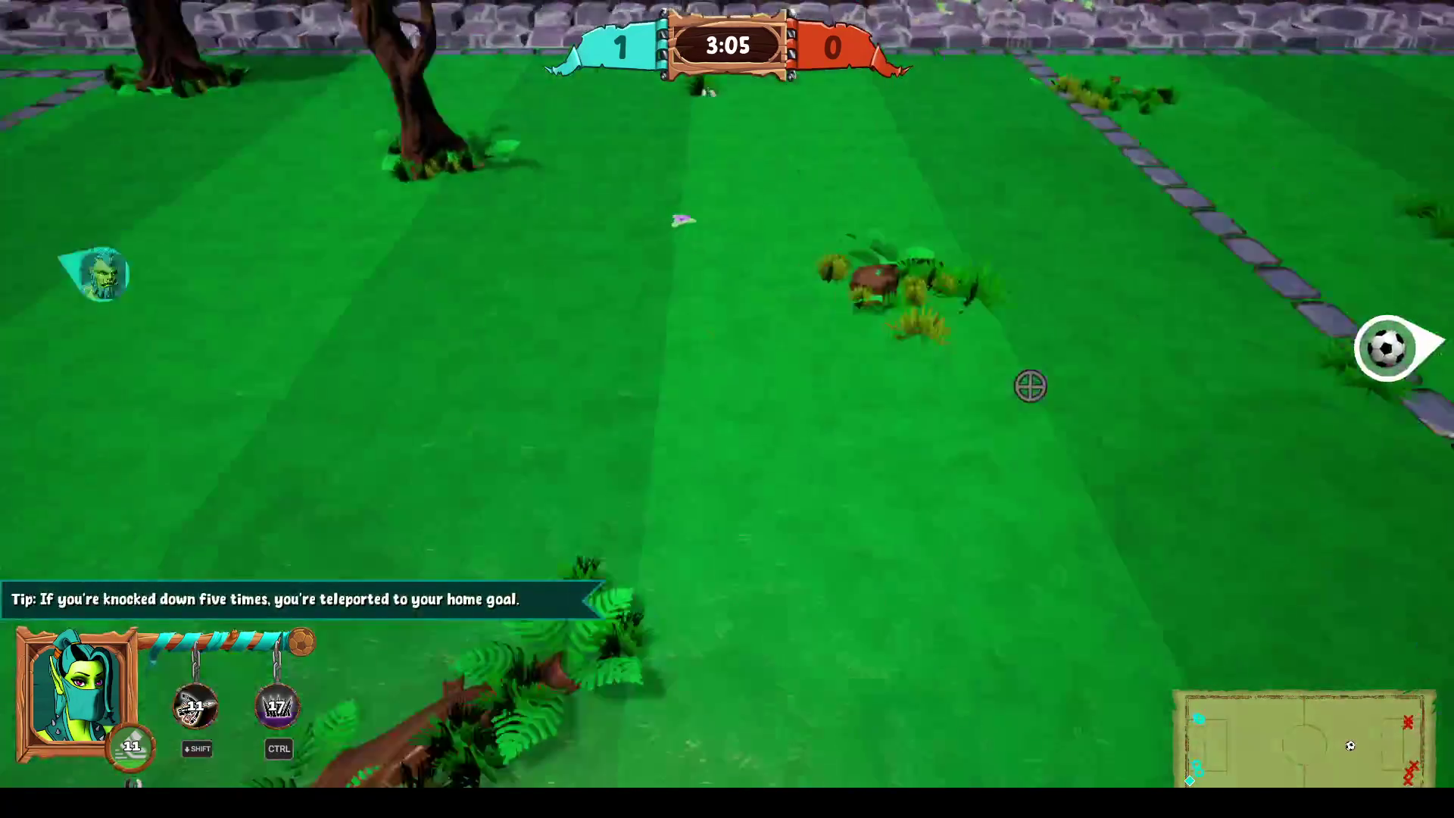
# Run past the goal area and dash into Prowler with a fiery burst.
pyautogui.press('d')
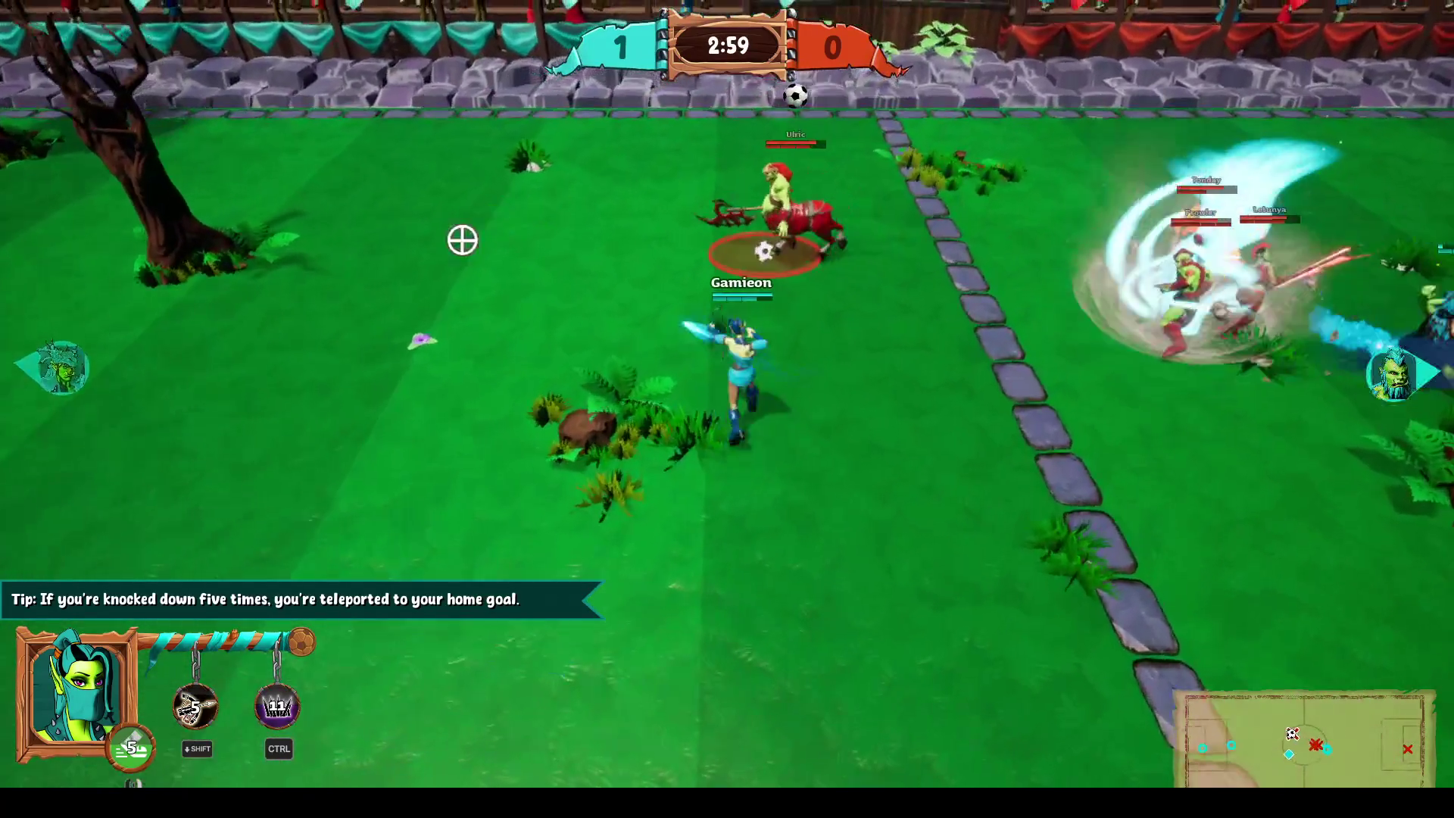
pyautogui.press('a')
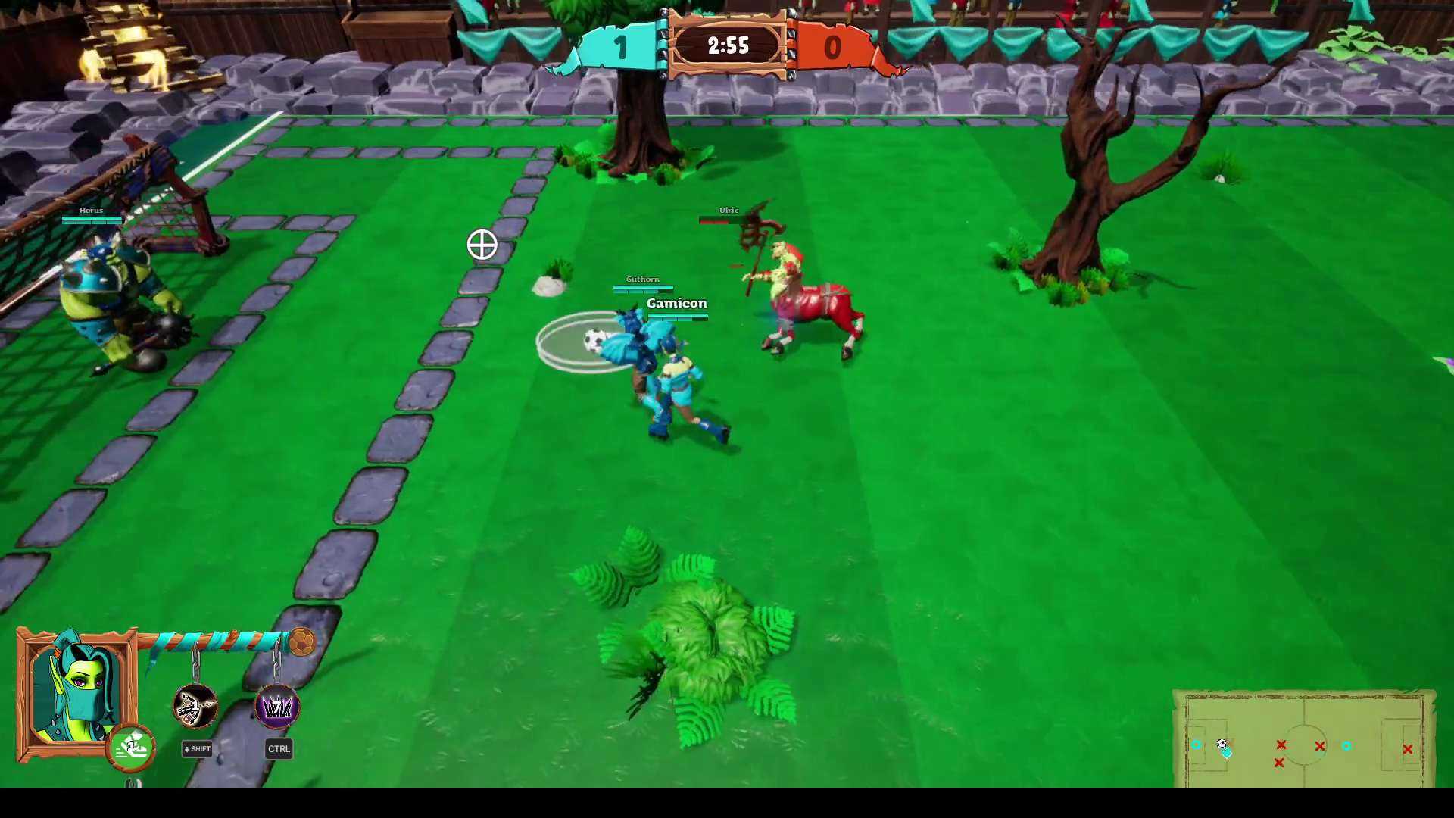
pyautogui.press('ctrl')
pyautogui.press('d')
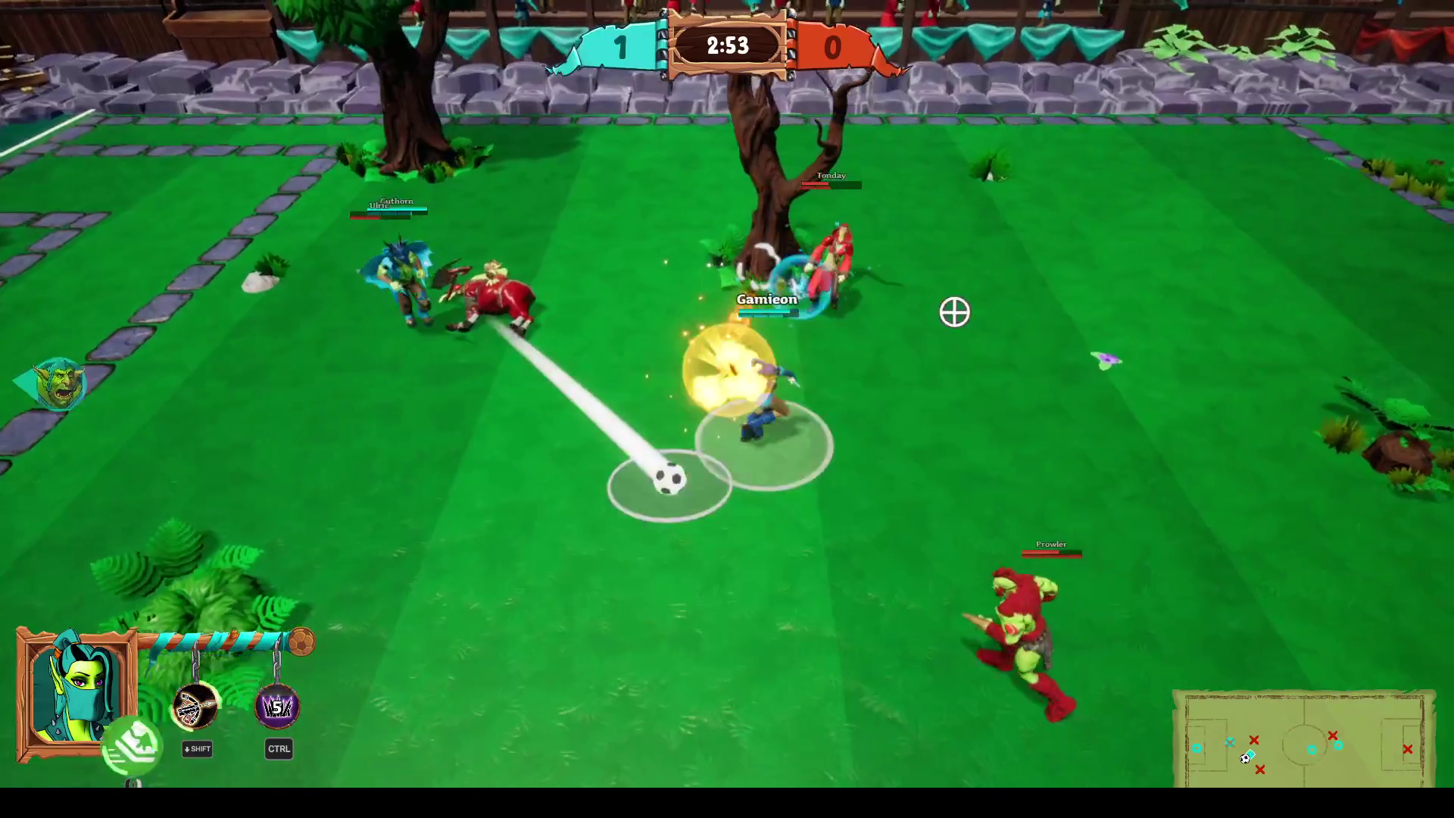
pyautogui.rightClick(205, 536)
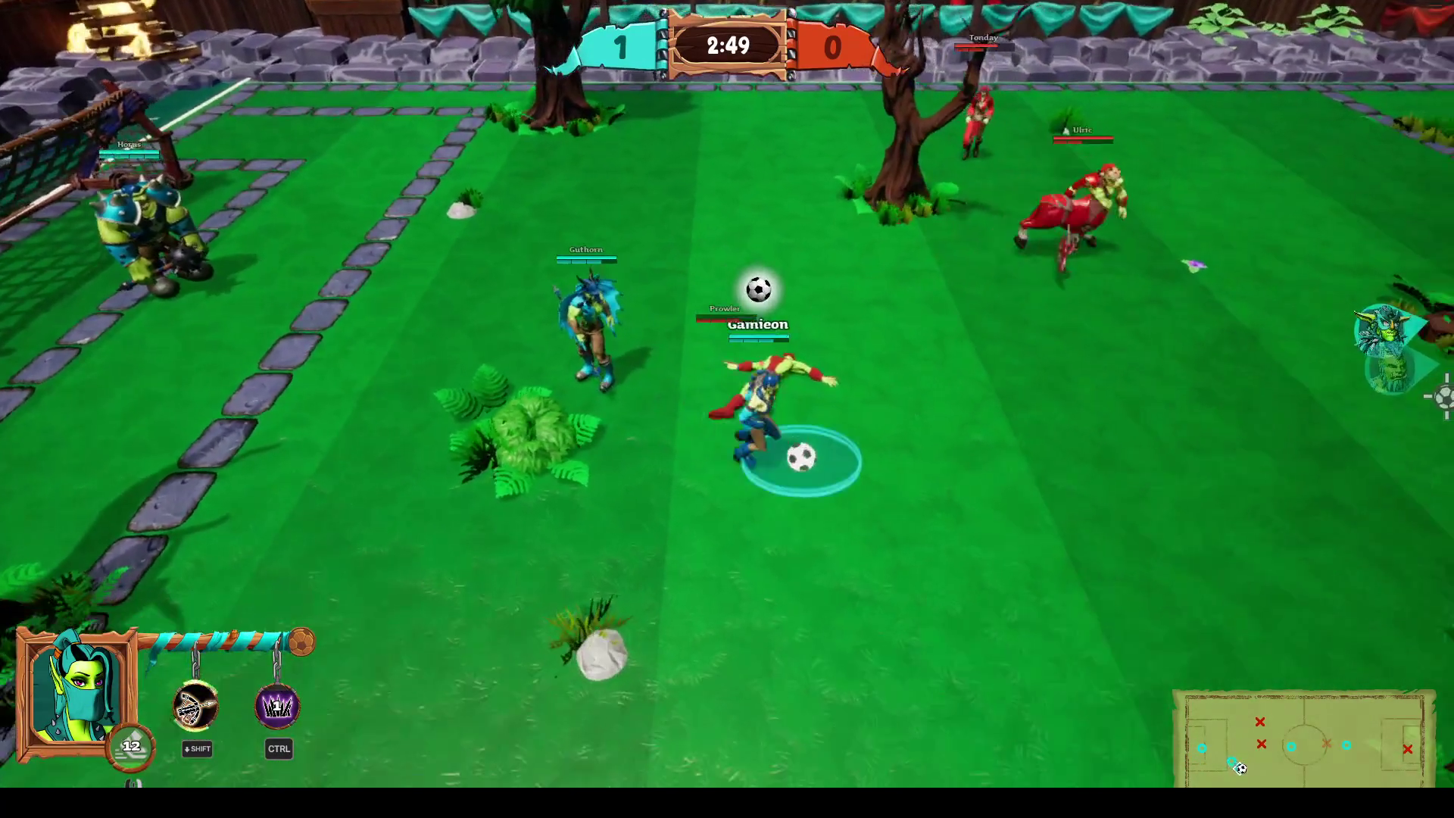
# Dribble right, shoot toward the upper right, and fire another shot.
pyautogui.press('d')
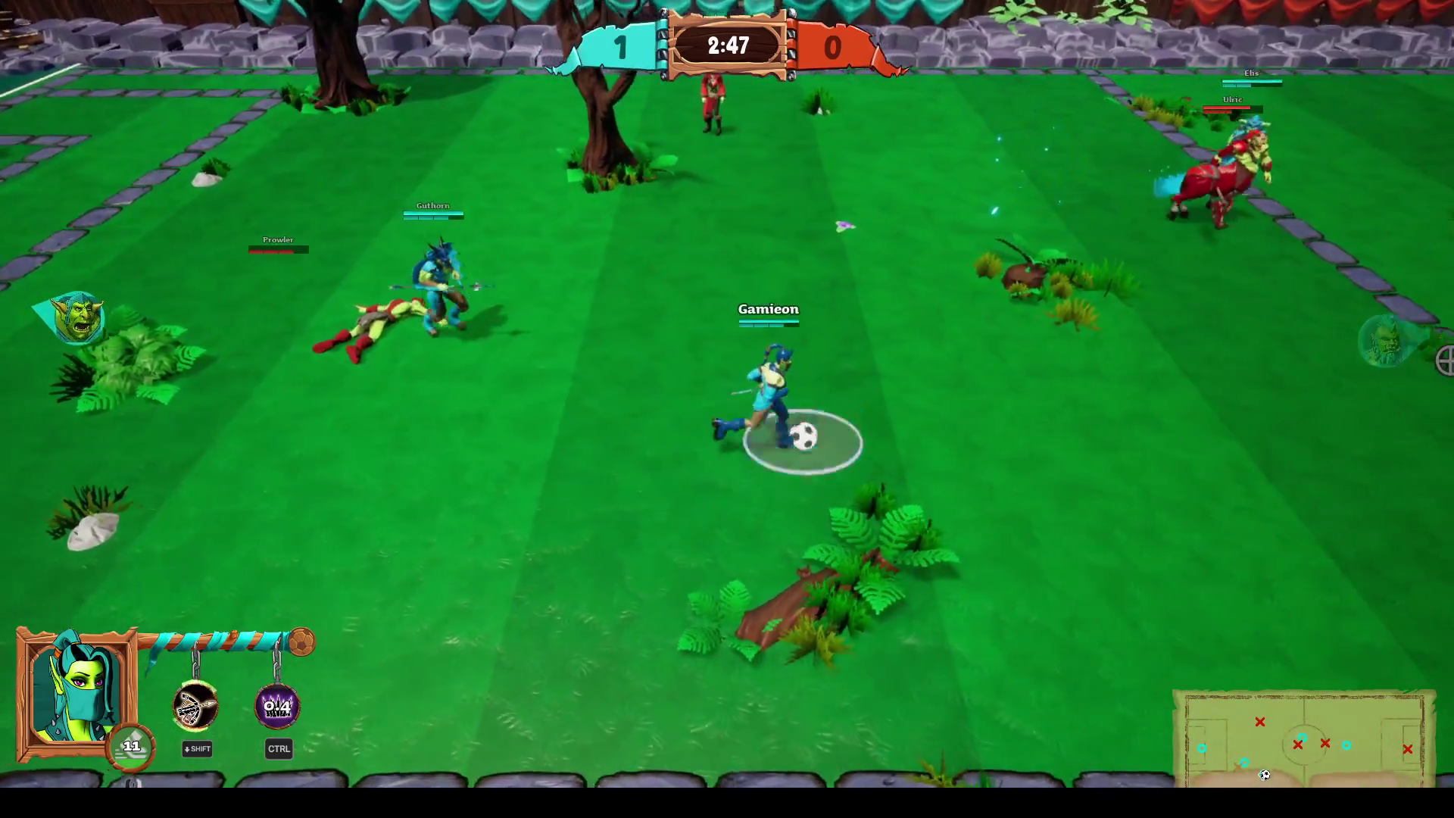
pyautogui.click(1442, 361)
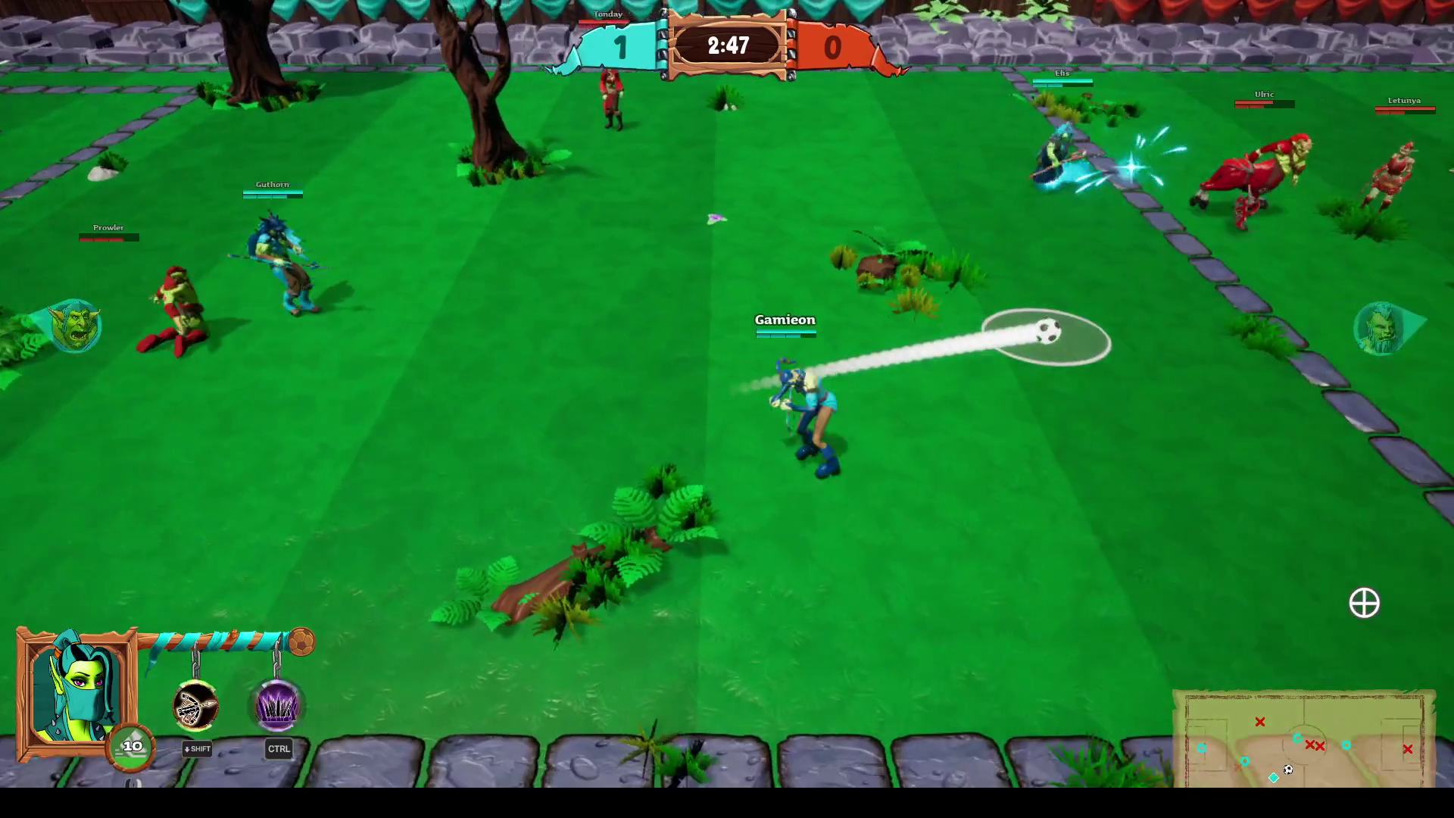
pyautogui.click(997, 309)
pyautogui.press('w')
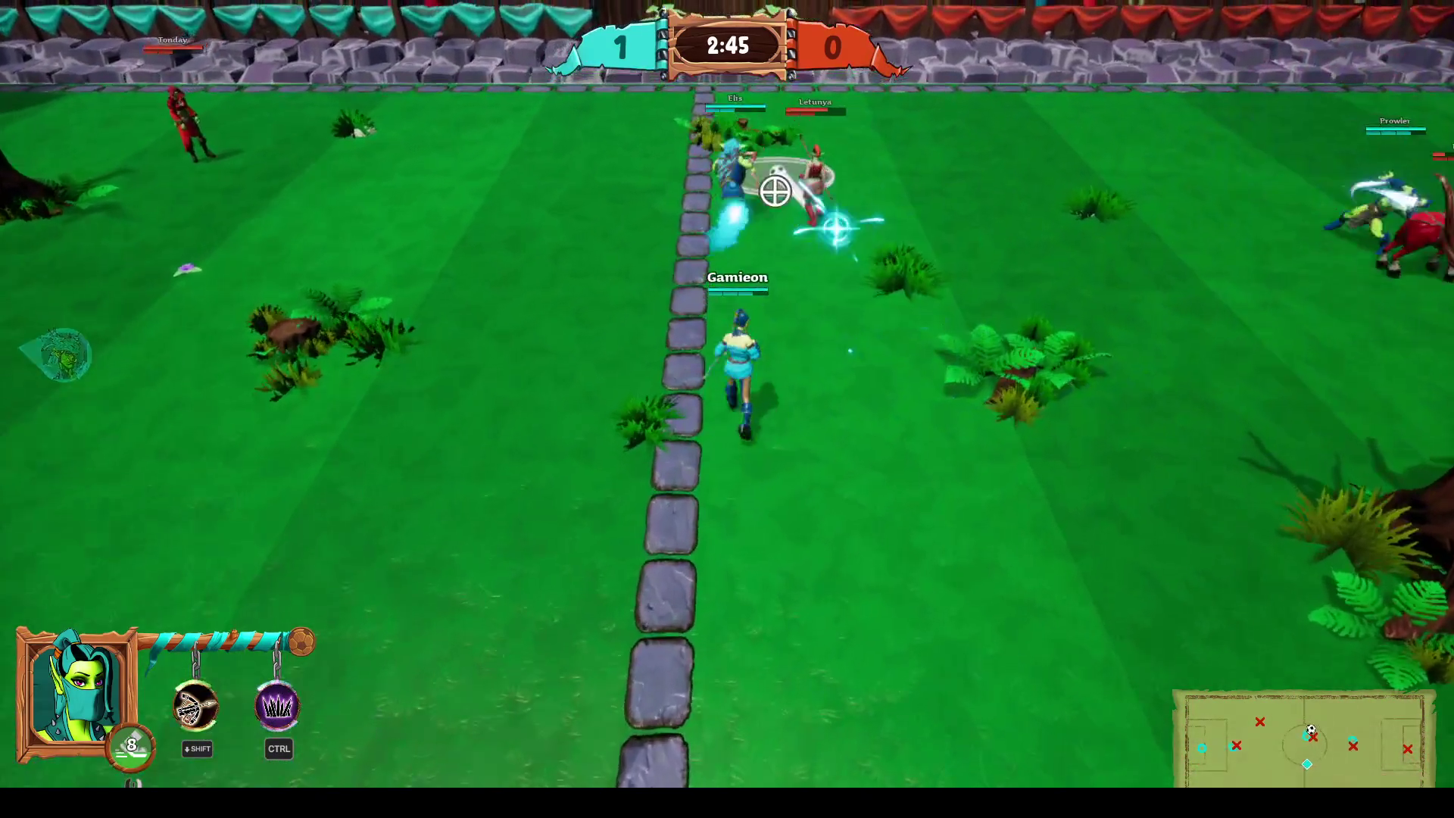
pyautogui.press('a')
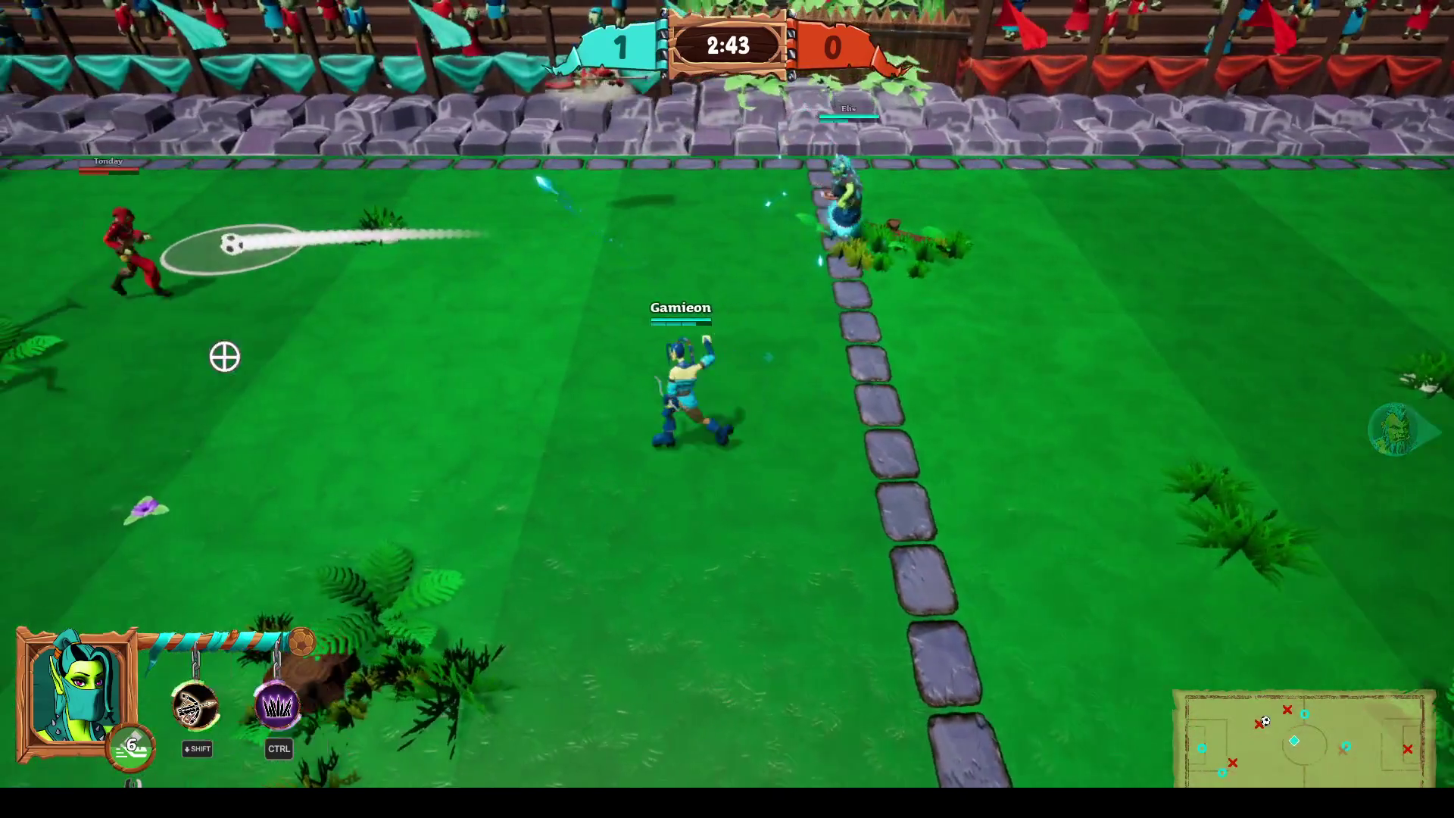
pyautogui.click(293, 292)
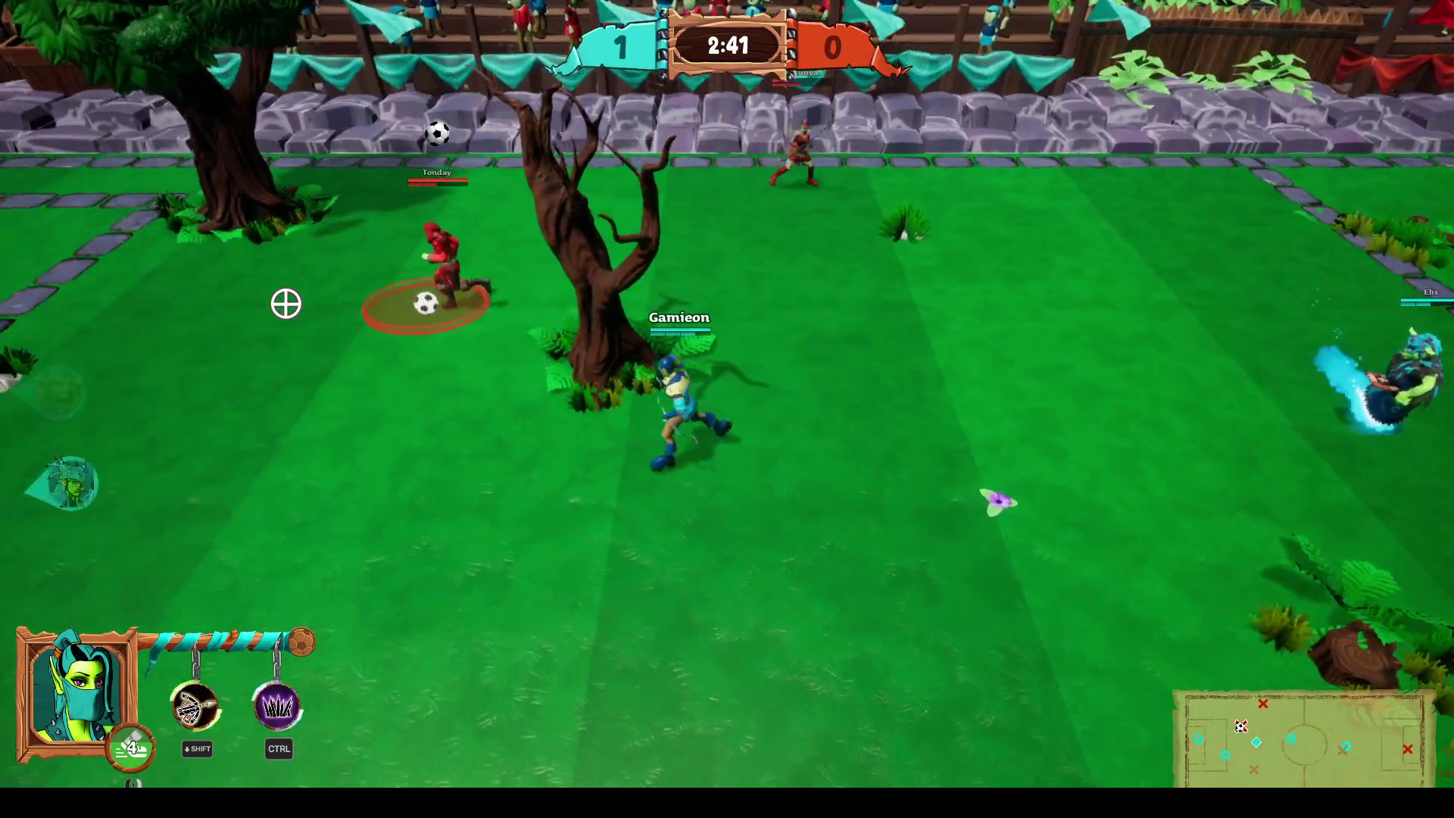
# Use the Shift ability to win the ball, kick it right, and knock Prowler down.
pyautogui.press('a')
pyautogui.press('shift')
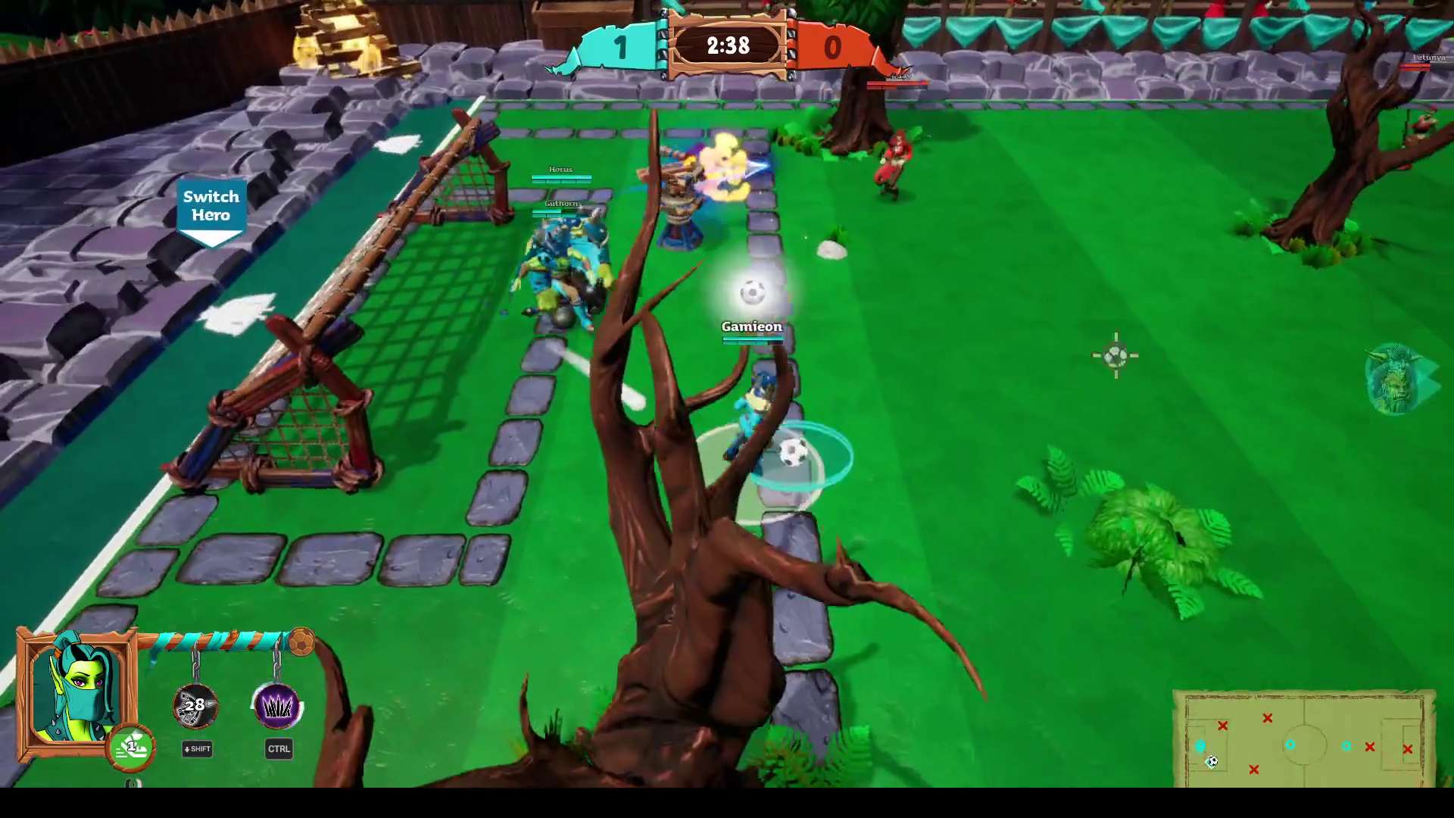
pyautogui.press('d')
pyautogui.click(1287, 378)
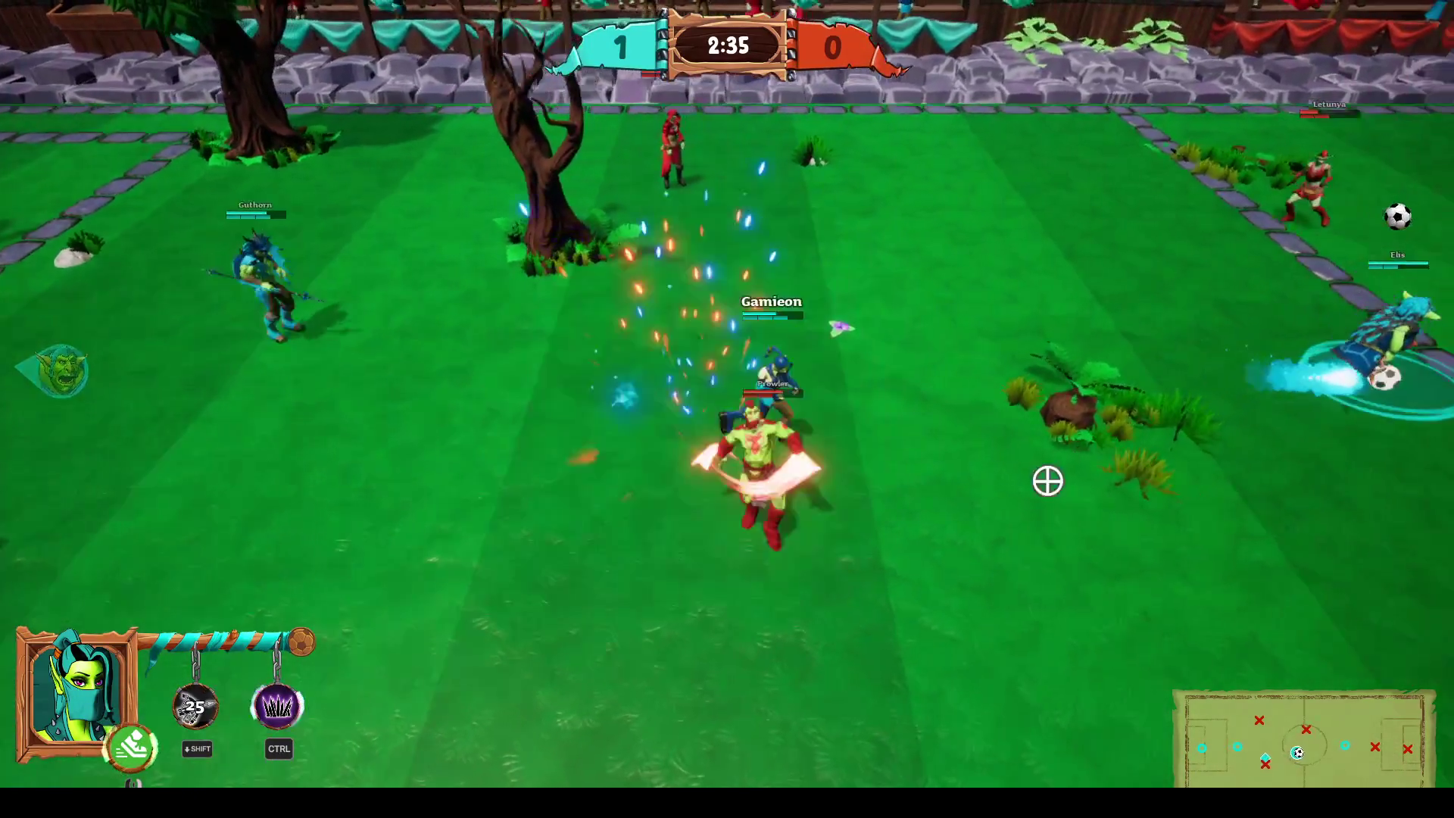
pyautogui.press('d')
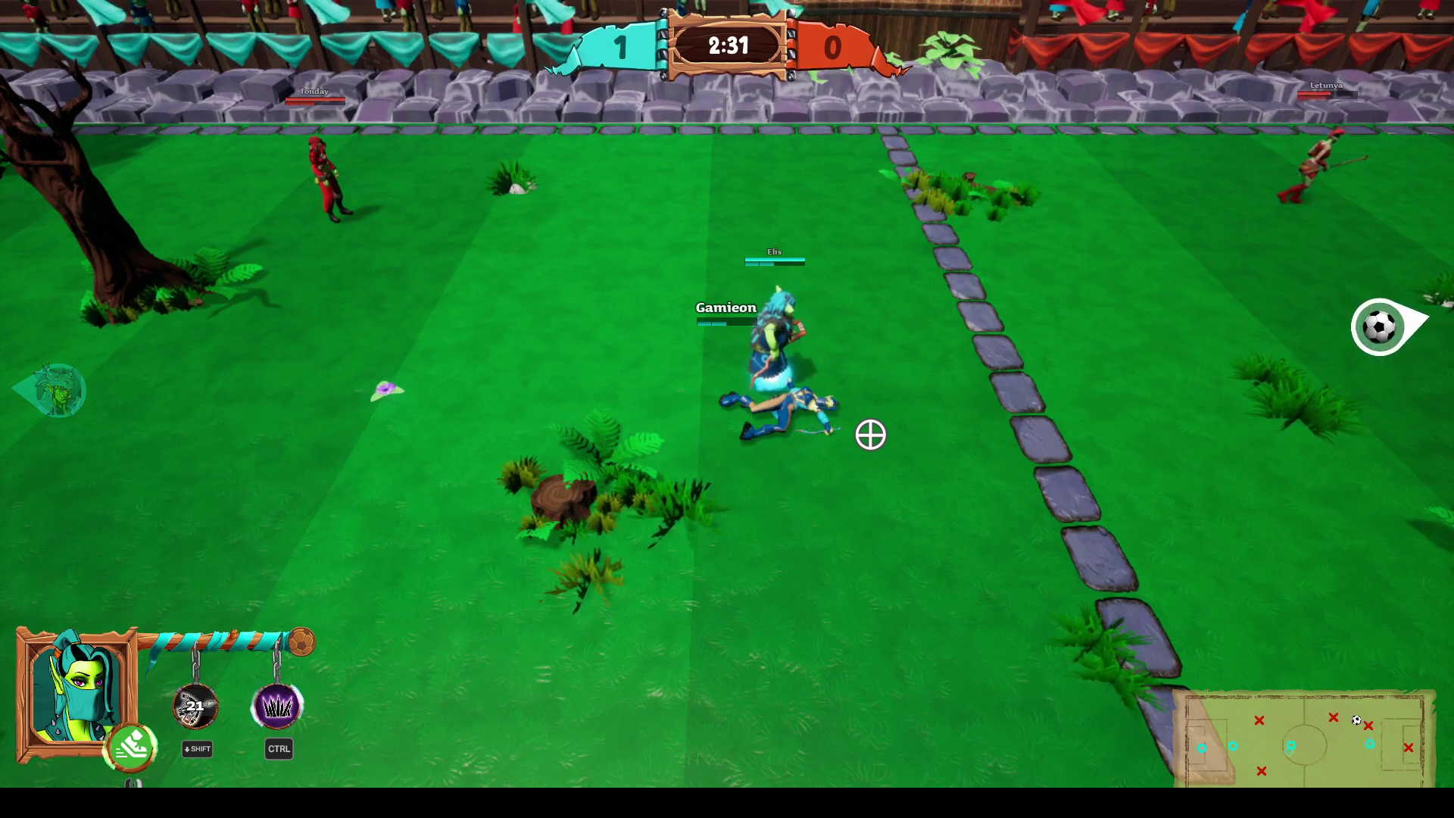
pyautogui.press('a')
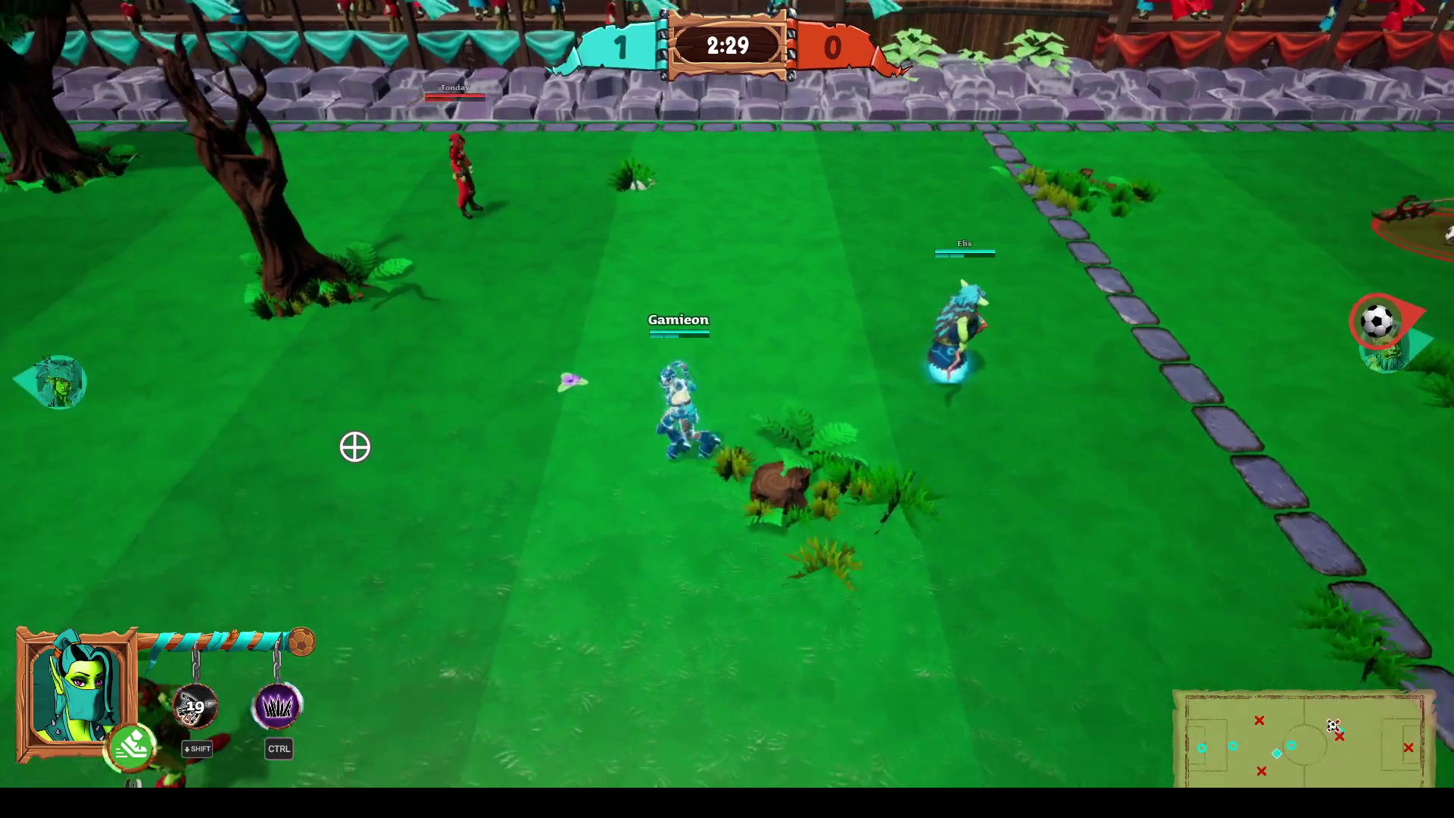
pyautogui.click(926, 539)
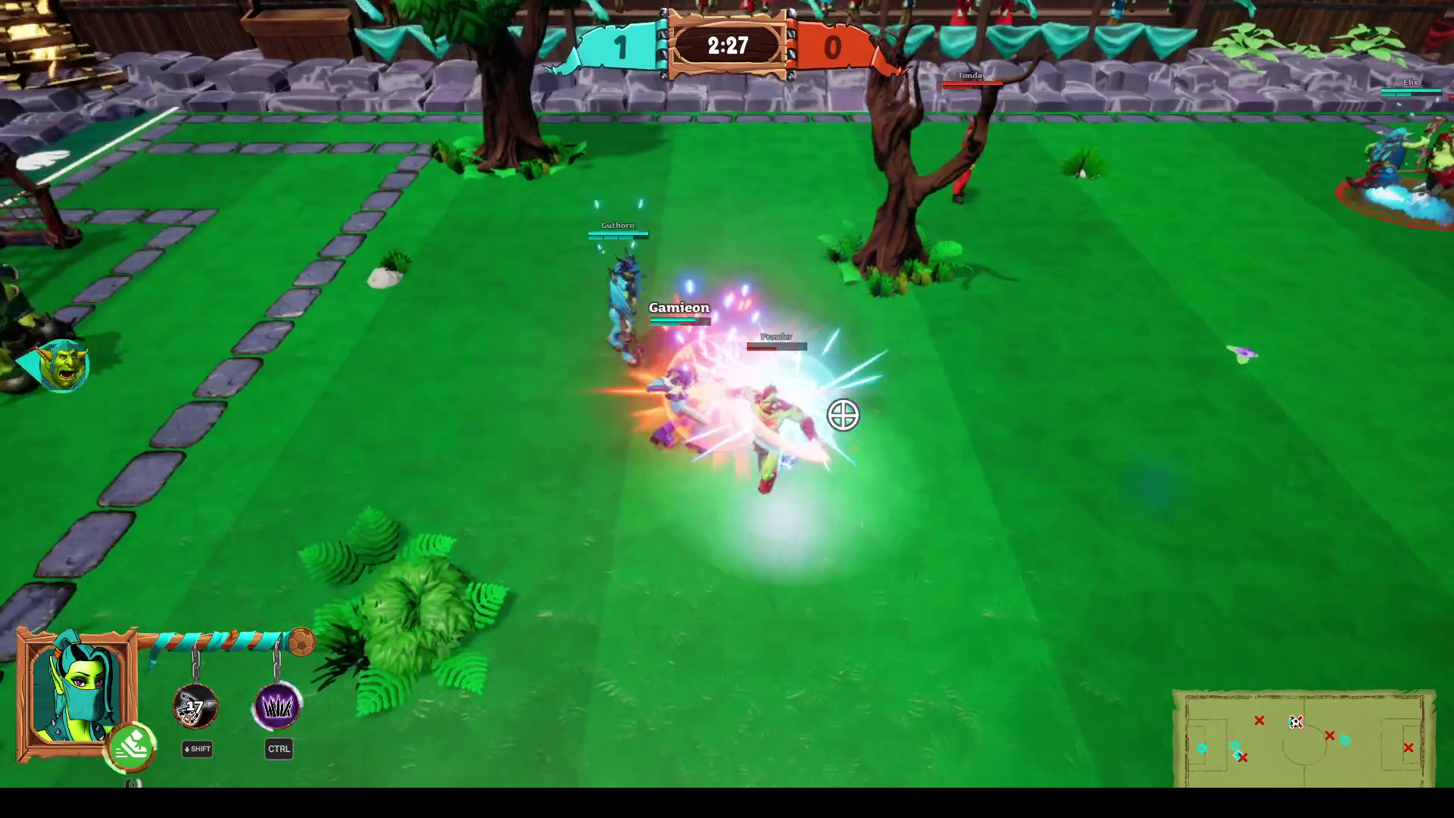
pyautogui.press('a')
pyautogui.press('a')
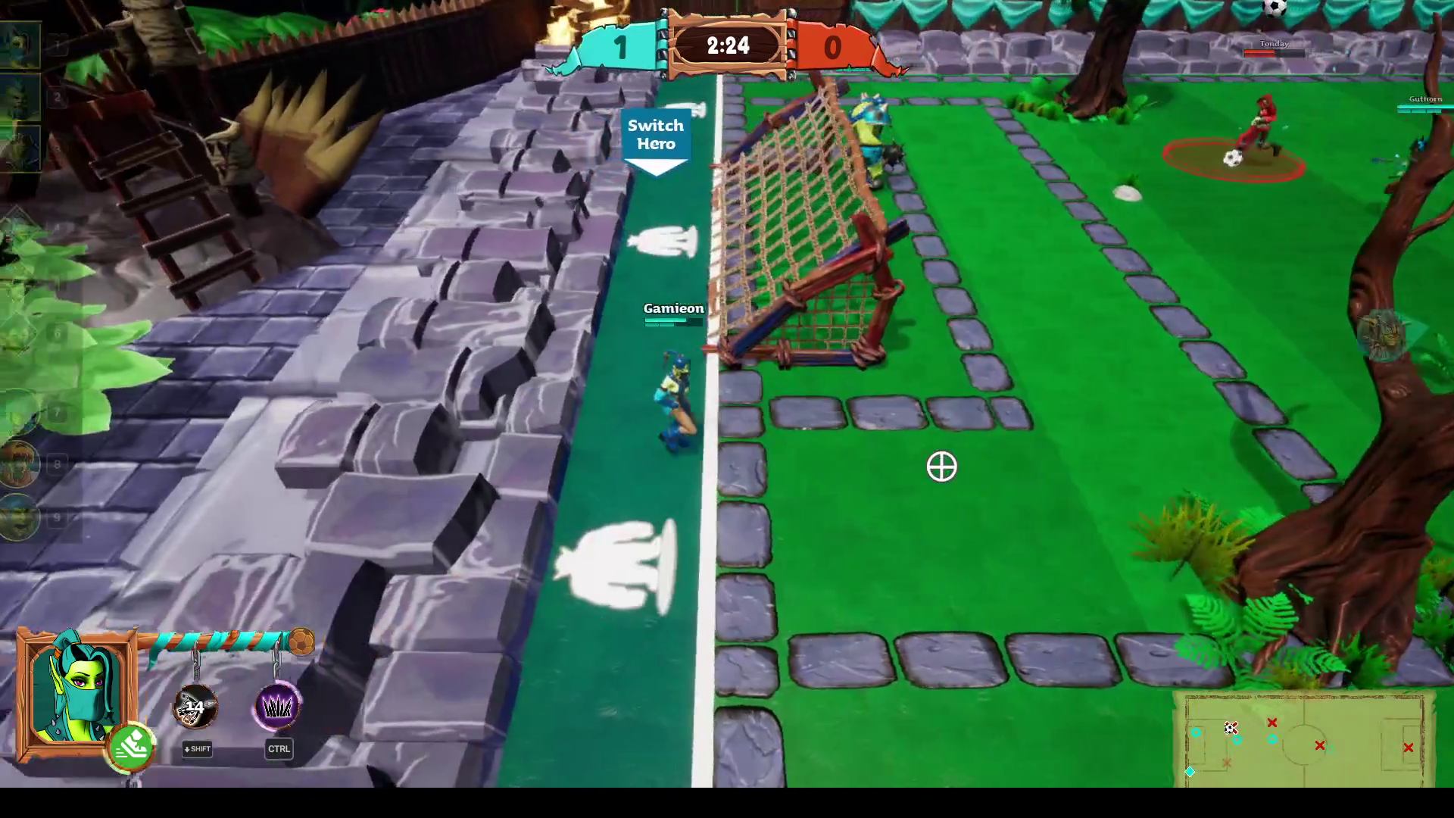
# Switch to hero #2, the teal-haired orc, and run it right with a boot dash.
pyautogui.press('Tab')
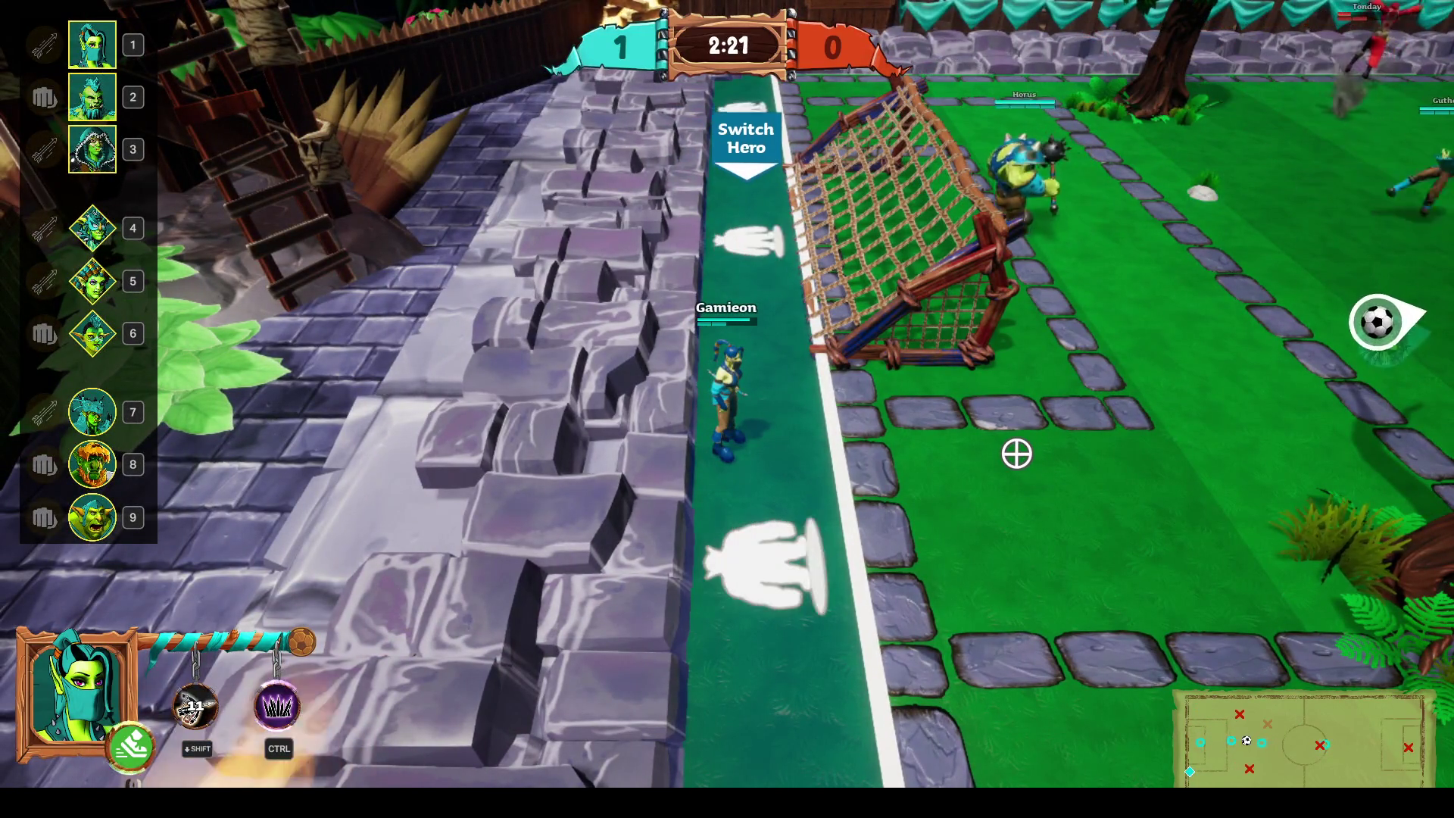
pyautogui.press('2')
pyautogui.press('d')
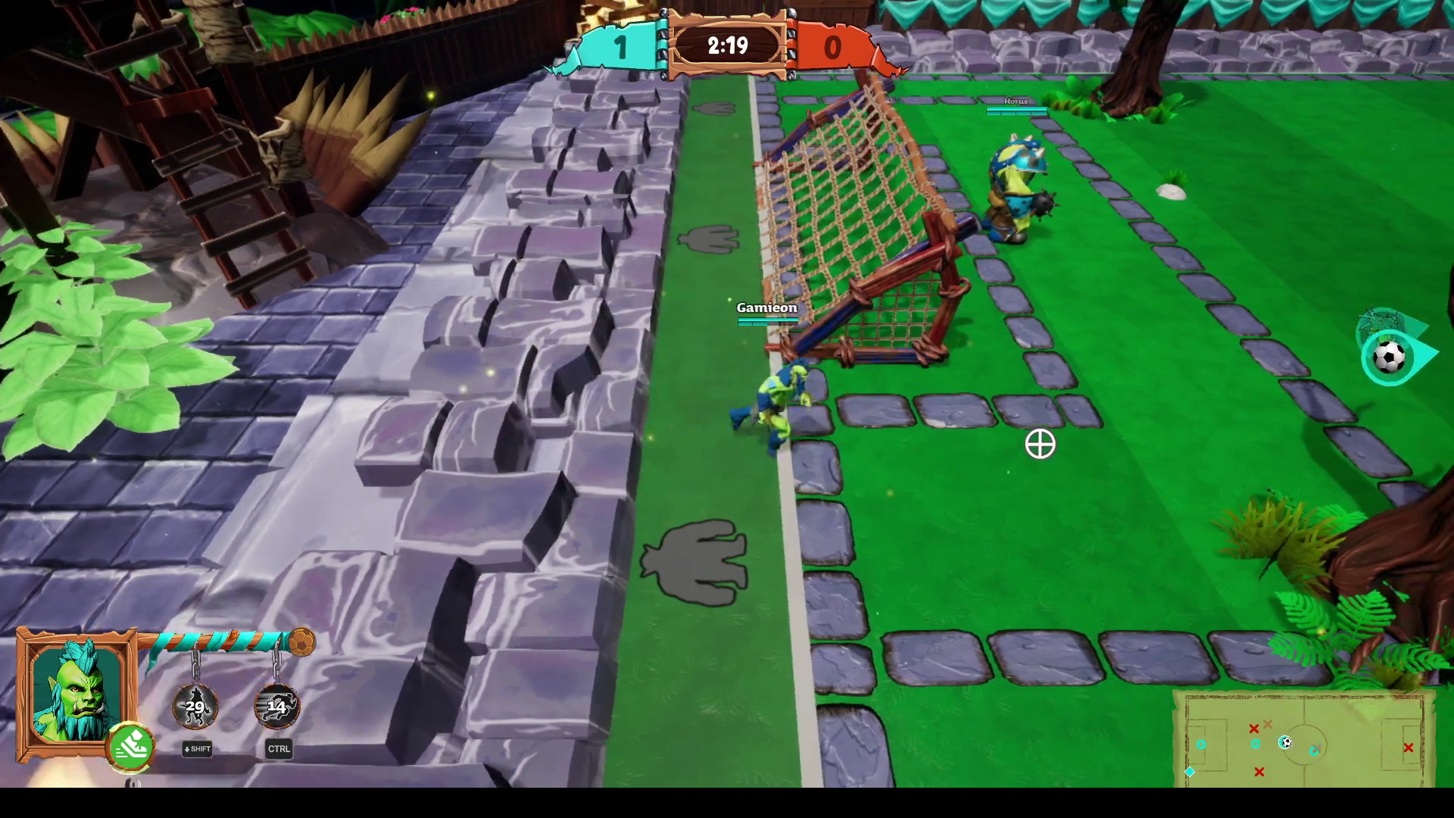
pyautogui.press('d')
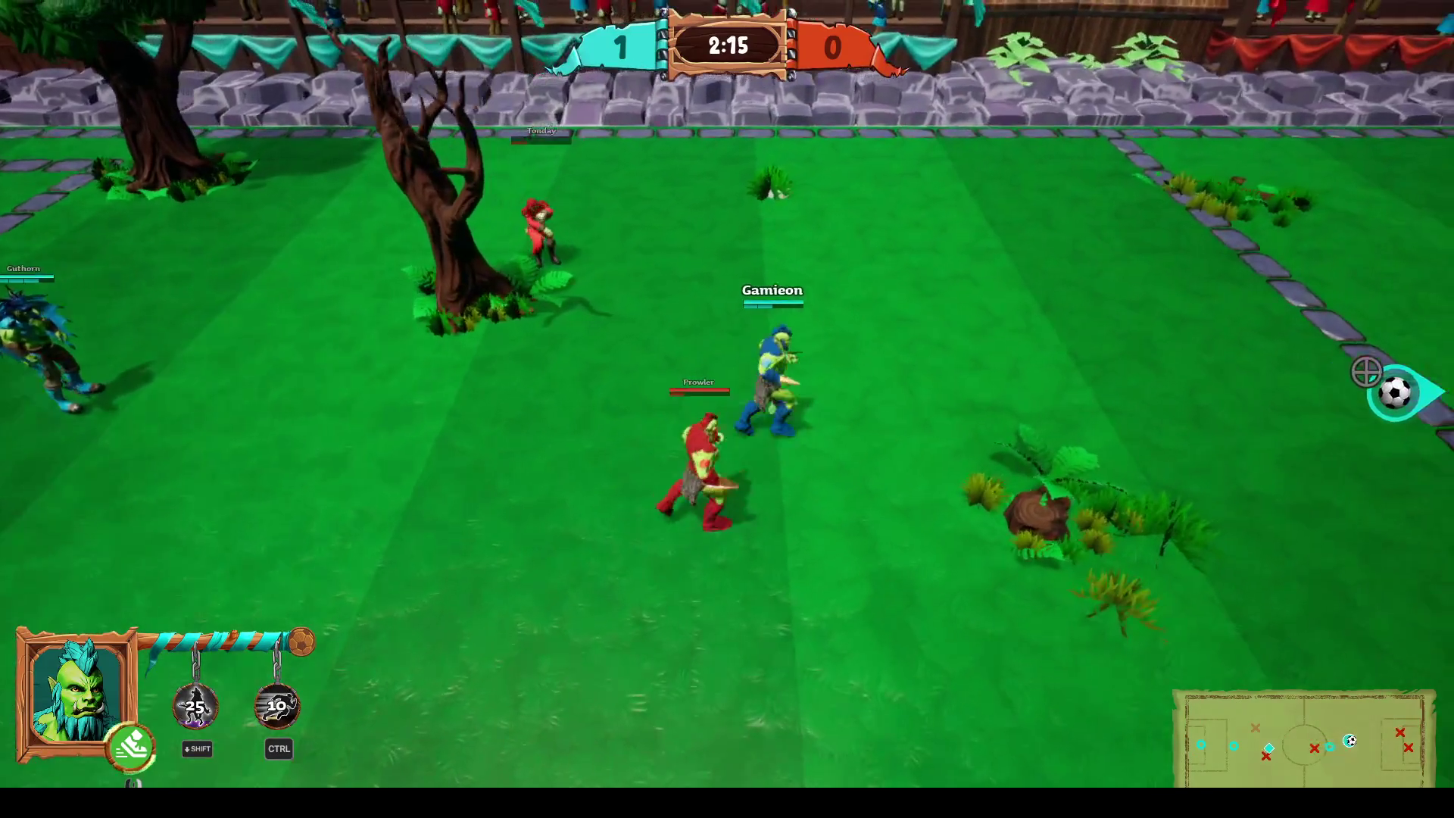
pyautogui.rightClick(1282, 424)
pyautogui.press('d')
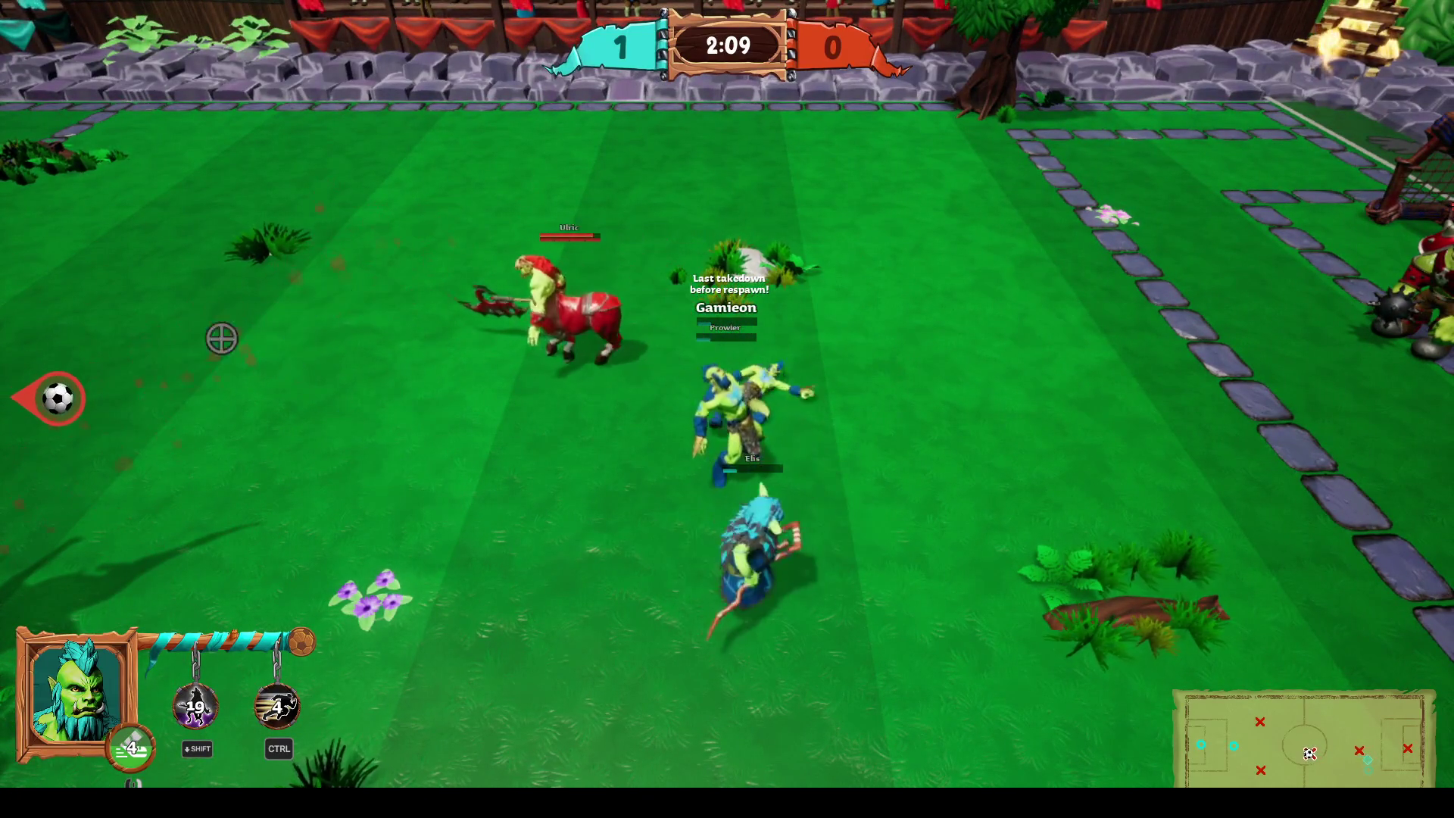
# Run left across the pitch, carry the ball right, then dash back left.
pyautogui.press('a')
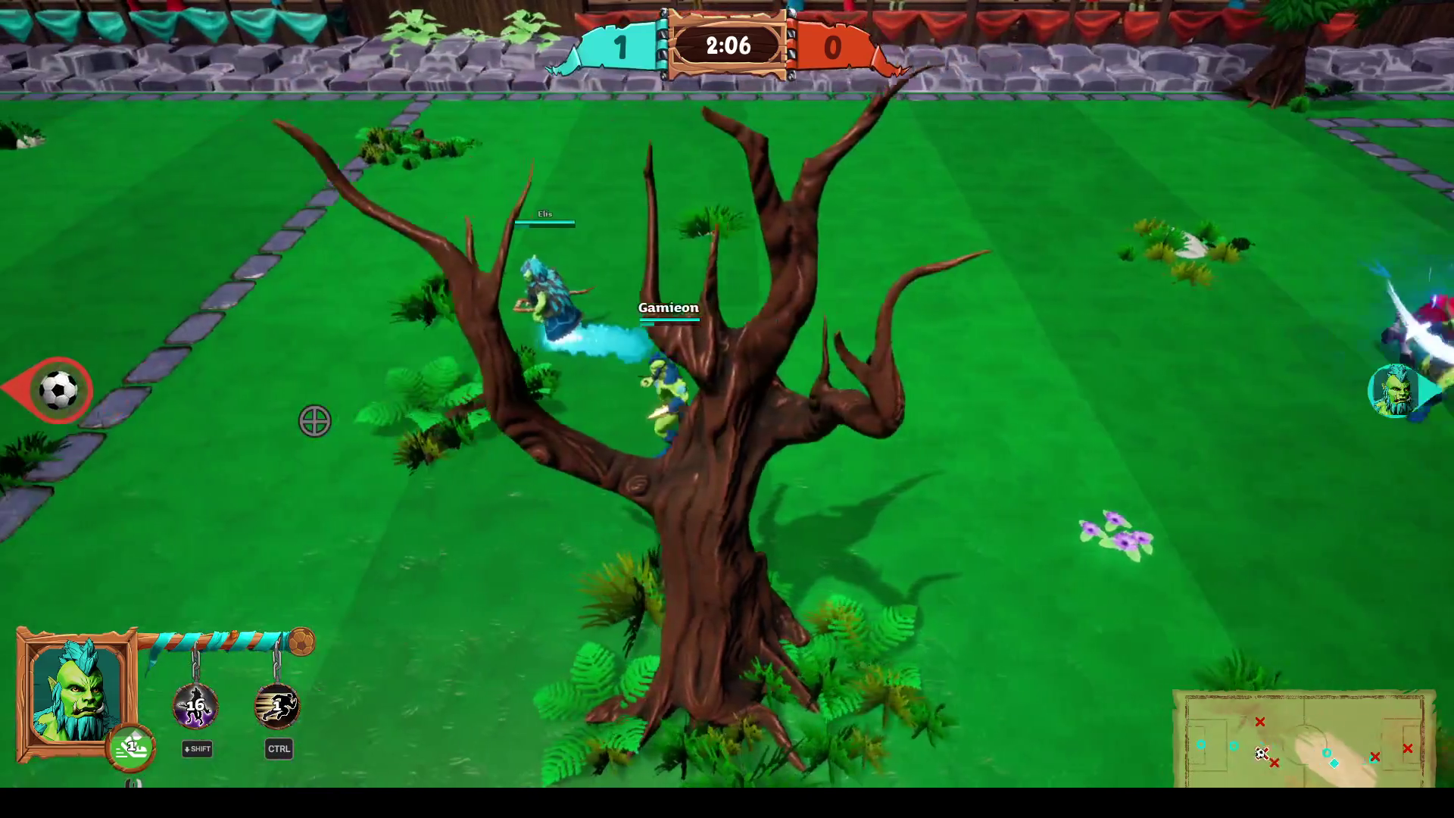
pyautogui.press('a')
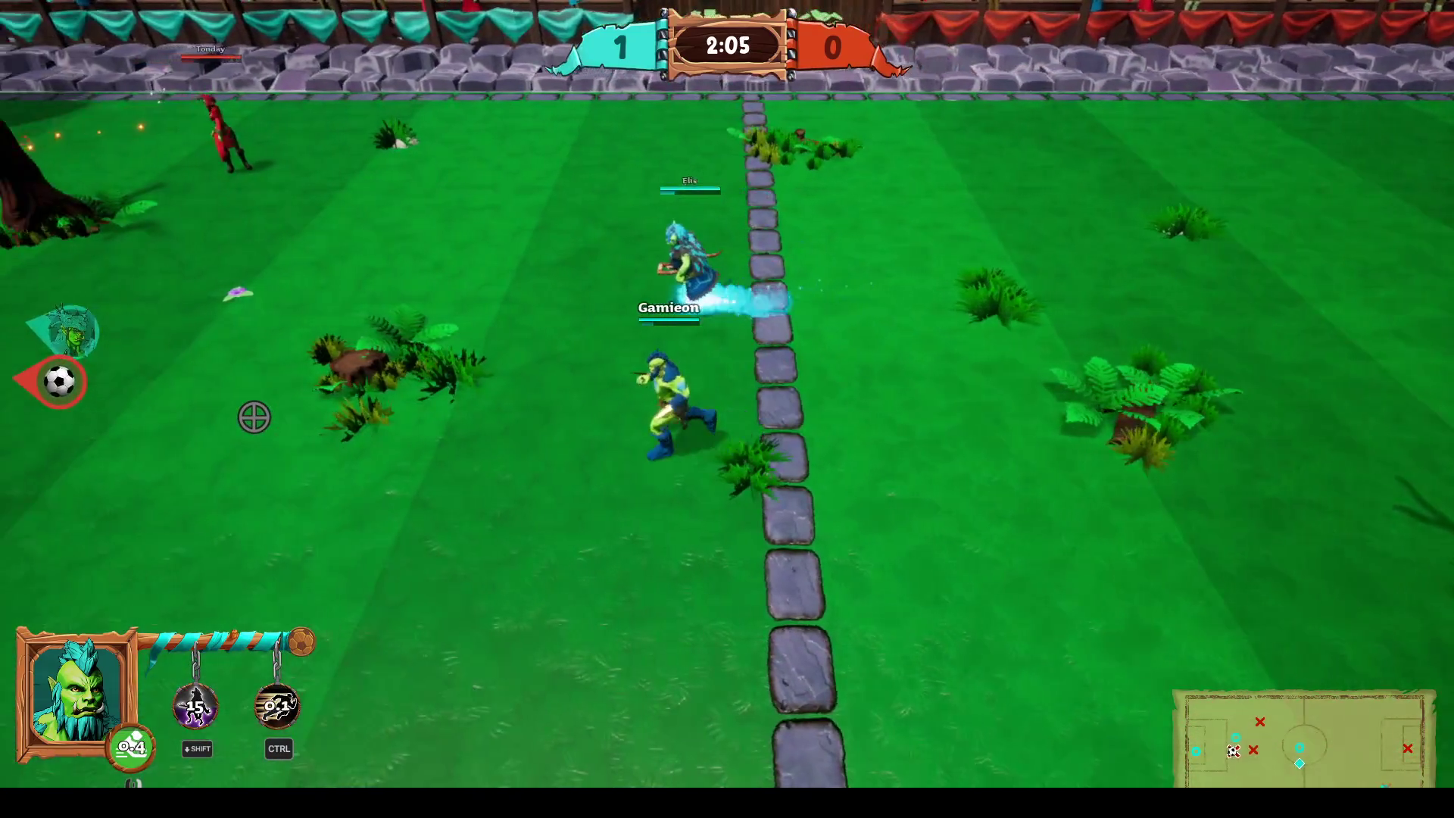
pyautogui.press('a')
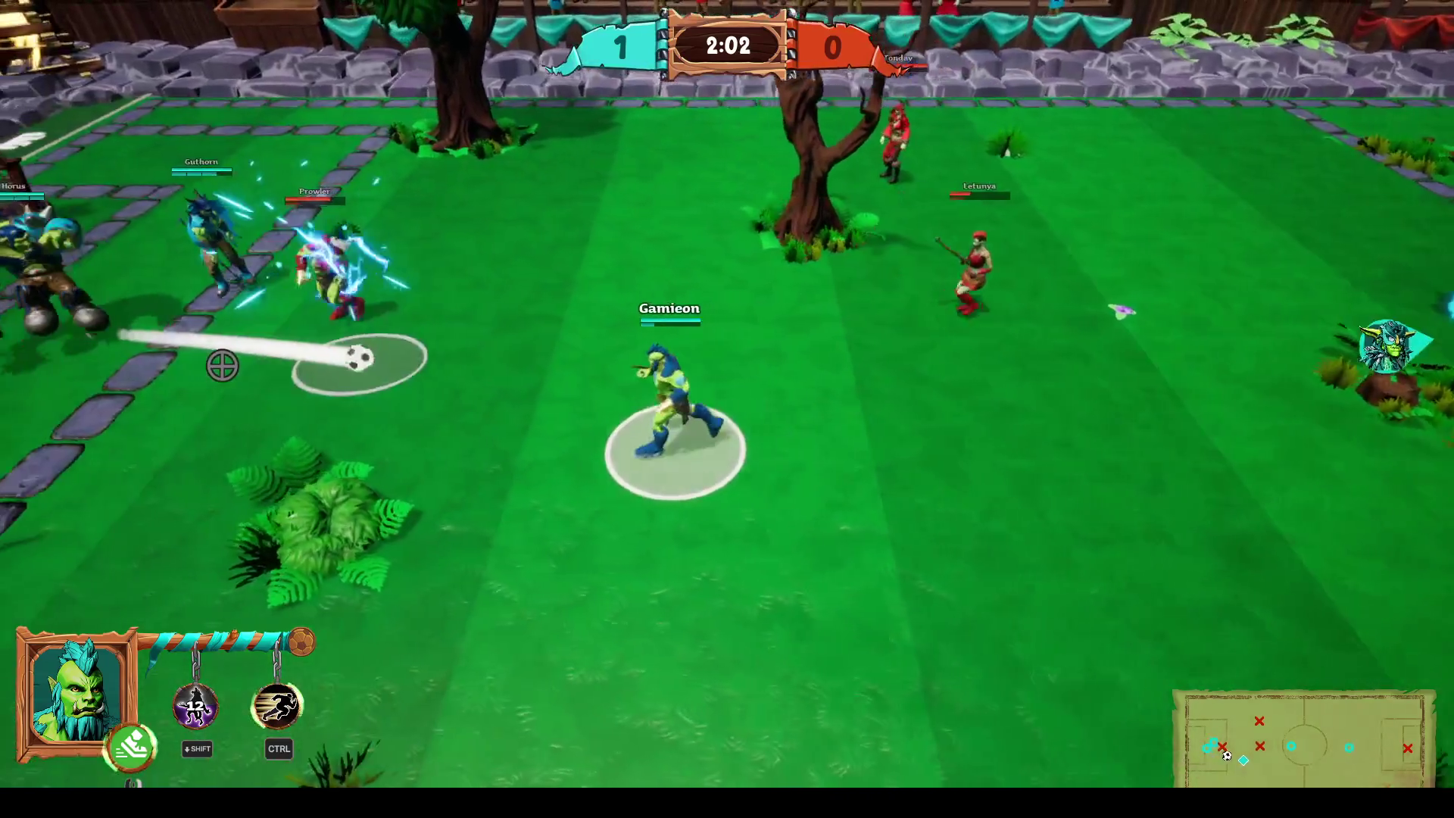
pyautogui.press('d')
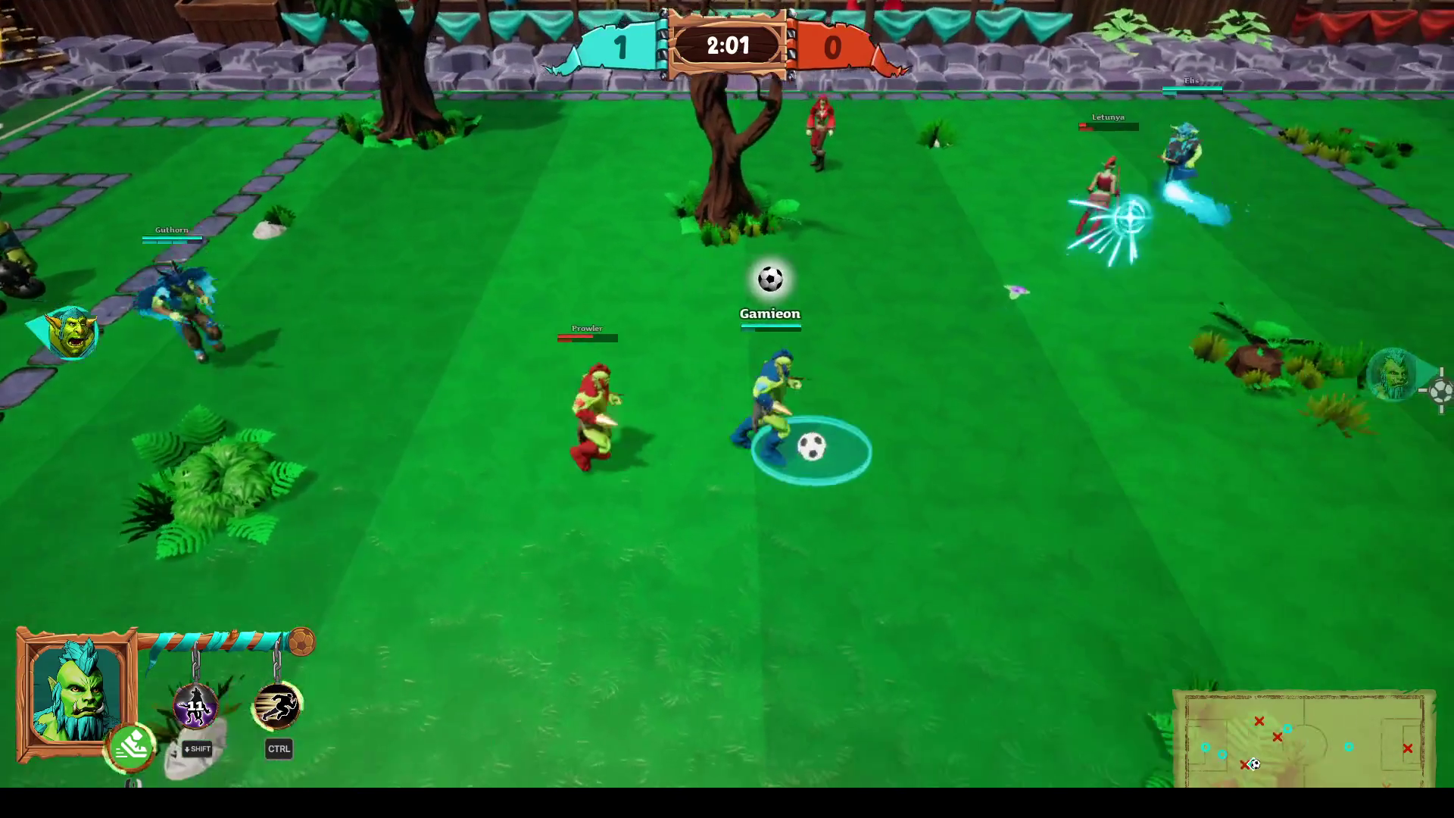
pyautogui.press('d')
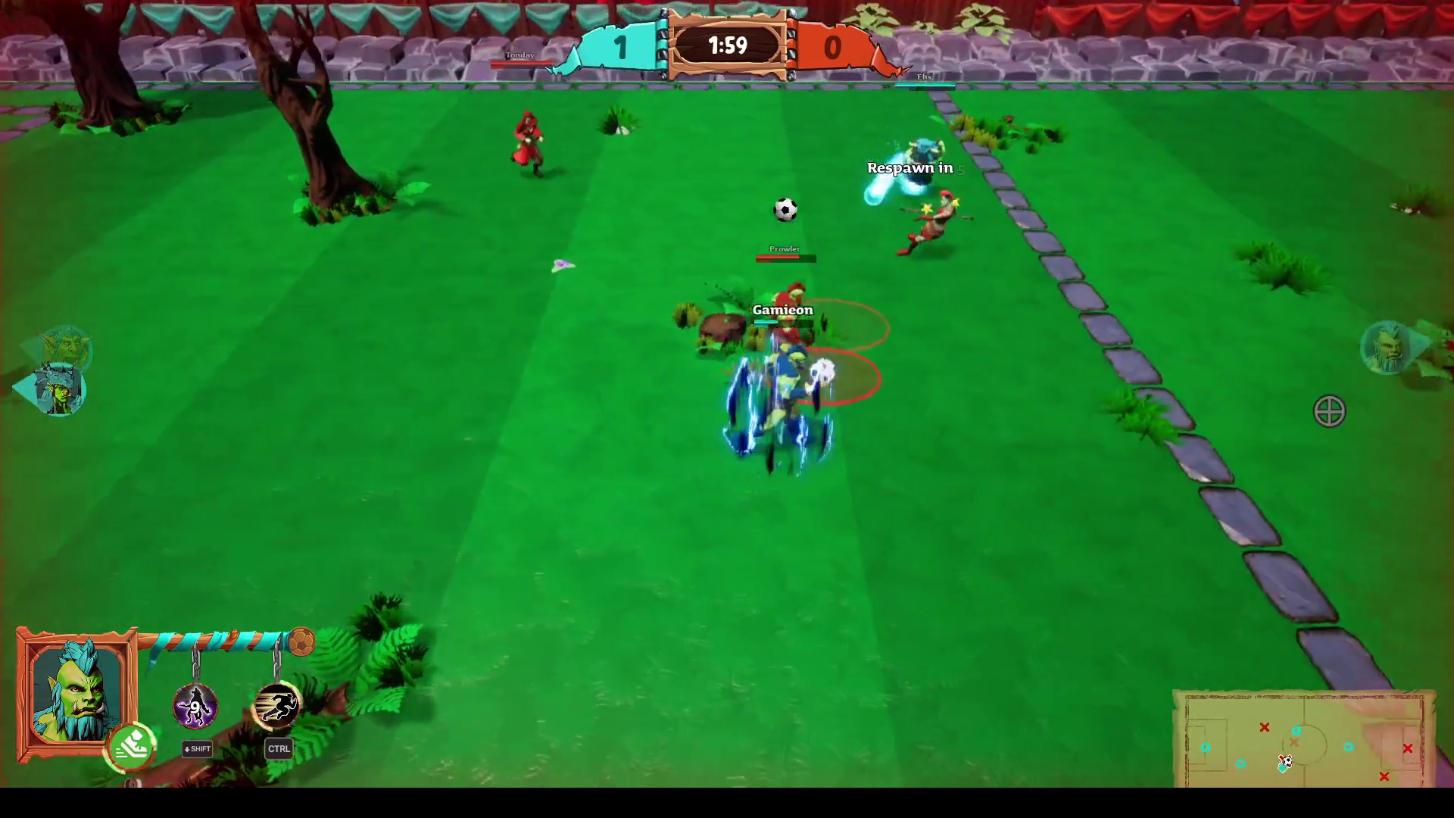
pyautogui.press('a')
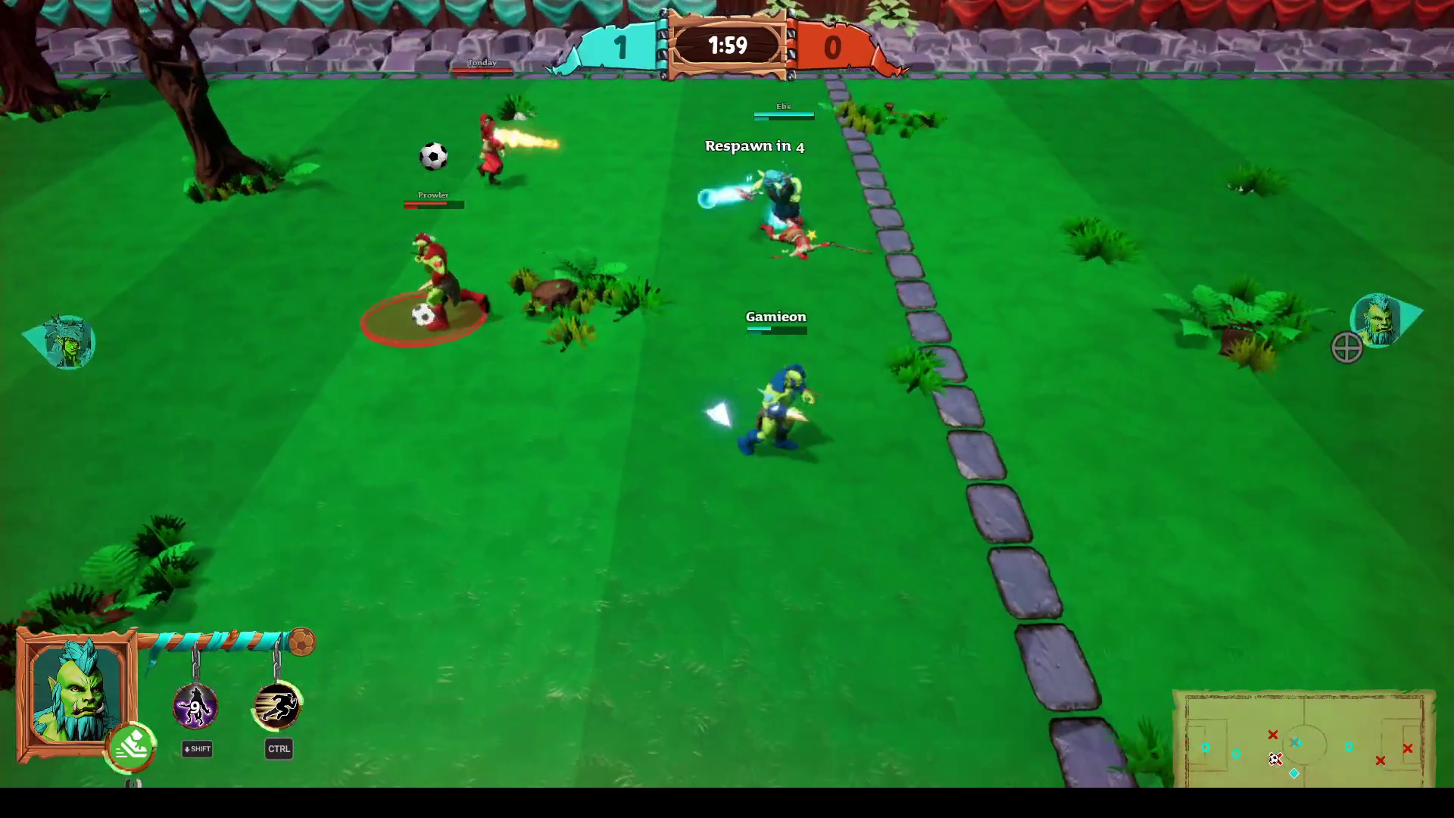
pyautogui.rightClick(152, 330)
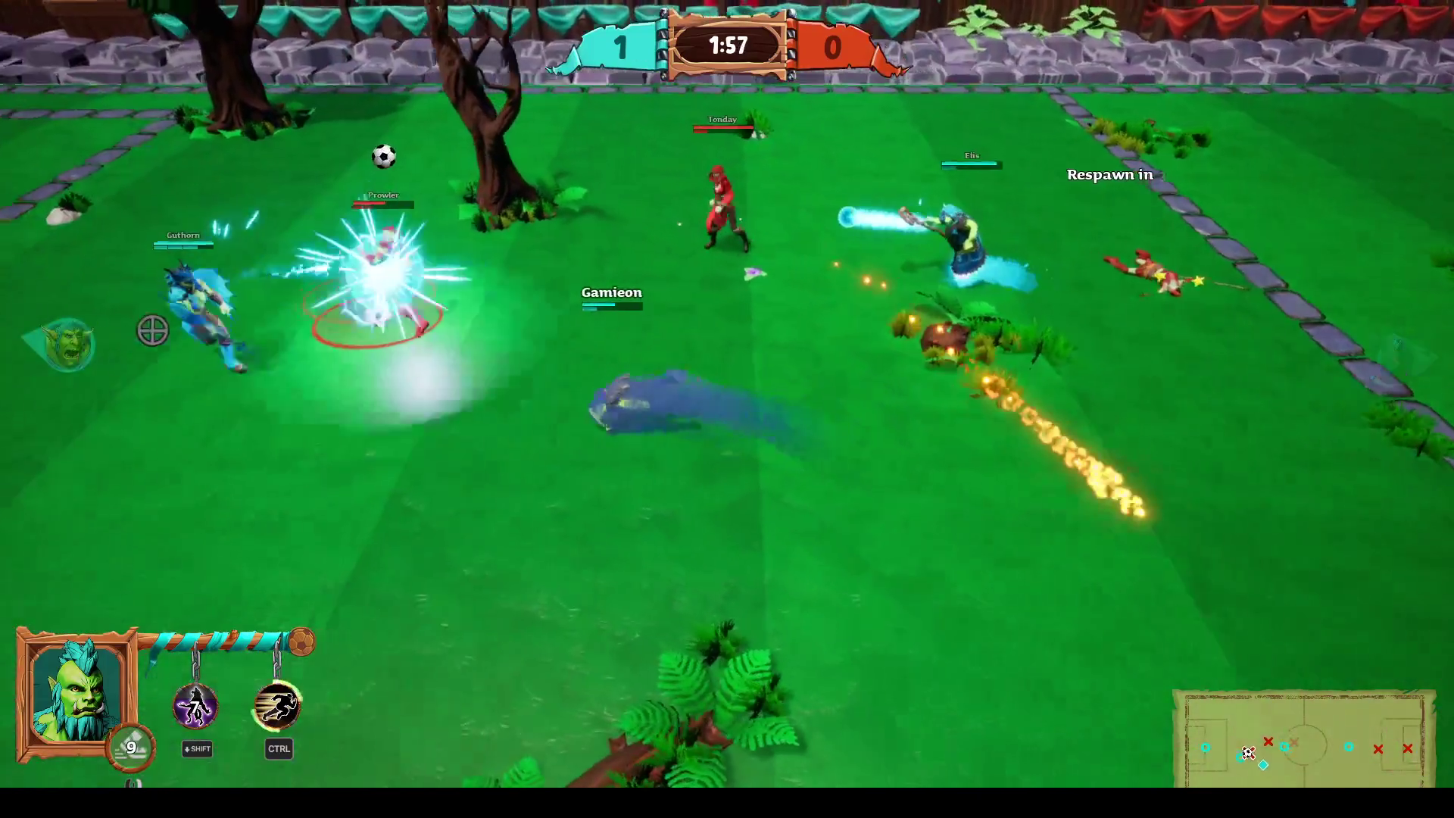
# Use the second ability, then run from goal to midfield and swing a slash.
pyautogui.press('ctrl')
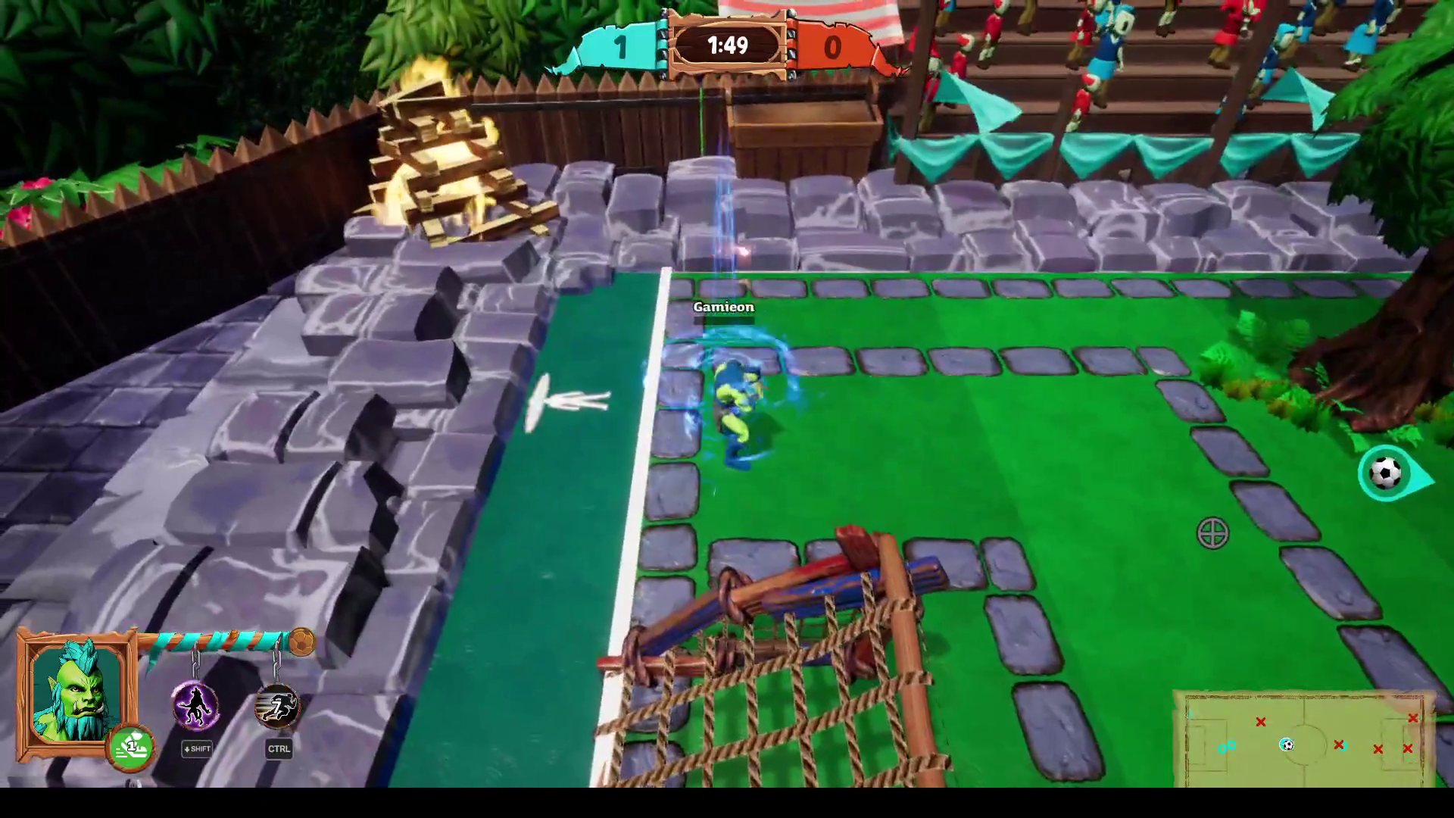
pyautogui.press('d')
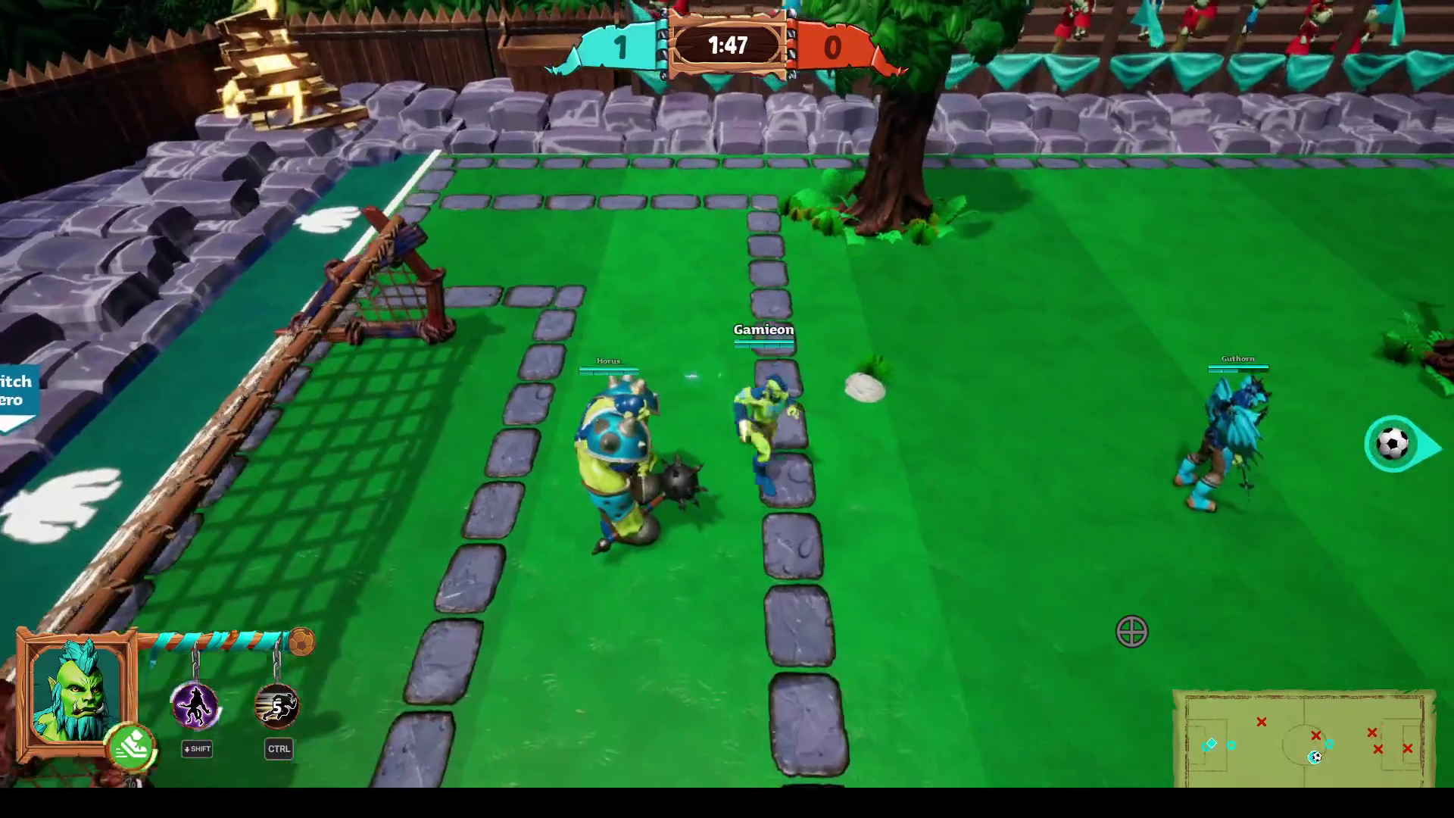
pyautogui.press('d')
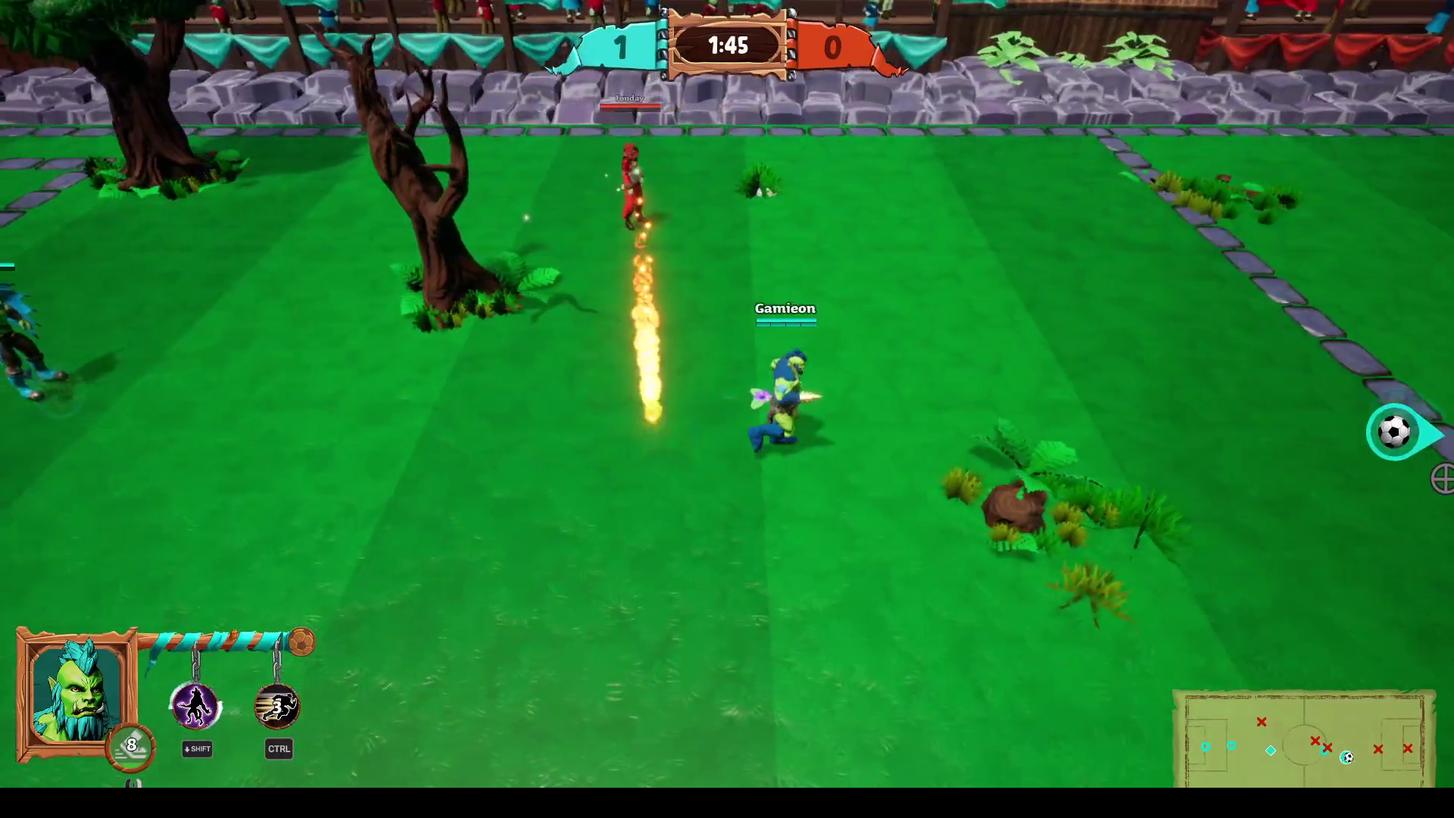
pyautogui.press('d')
pyautogui.click(946, 670)
pyautogui.press('d')
pyautogui.press('s')
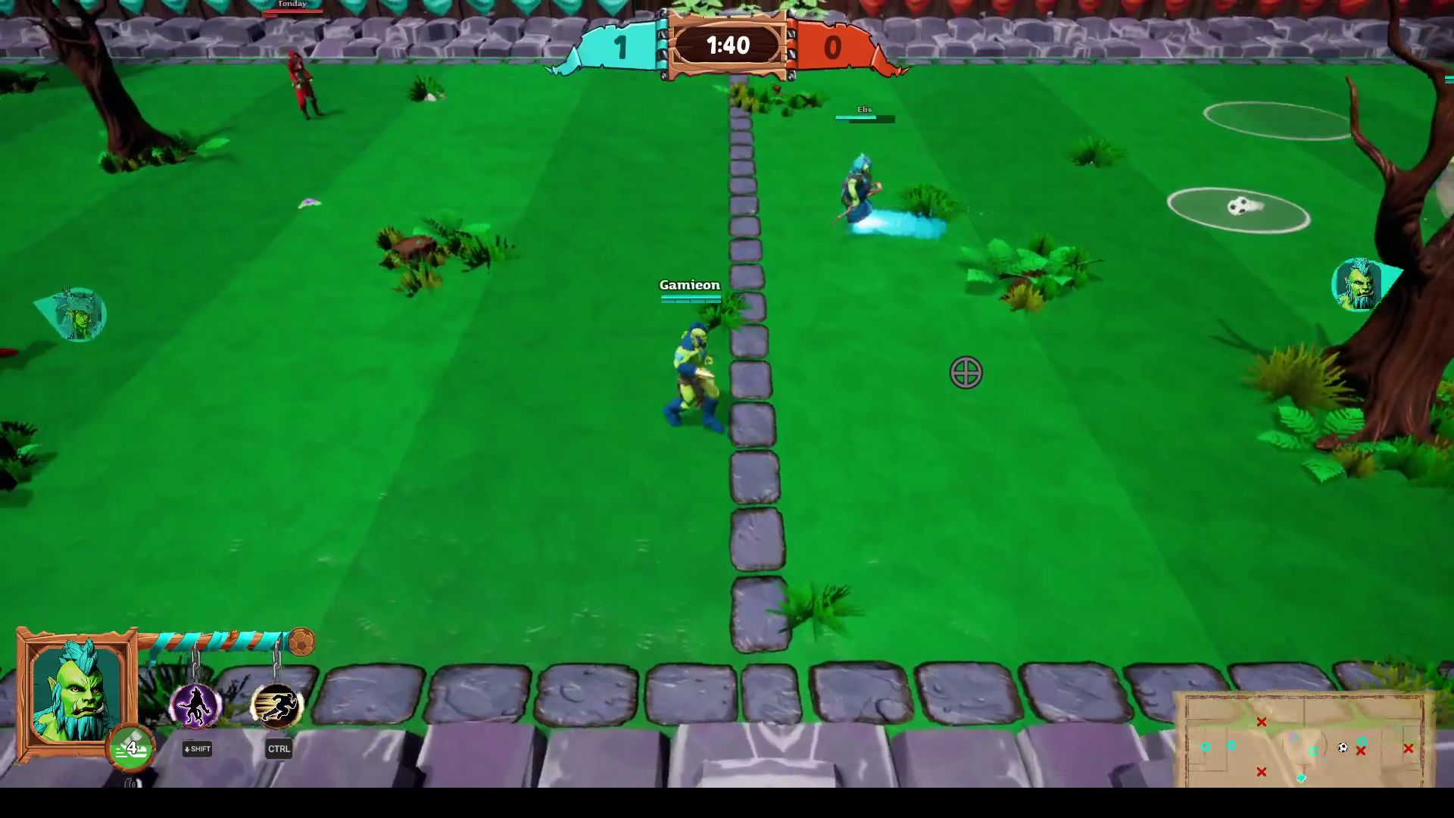
# Move up toward the opponents, grab the ball on the left and carry it right.
pyautogui.press('w')
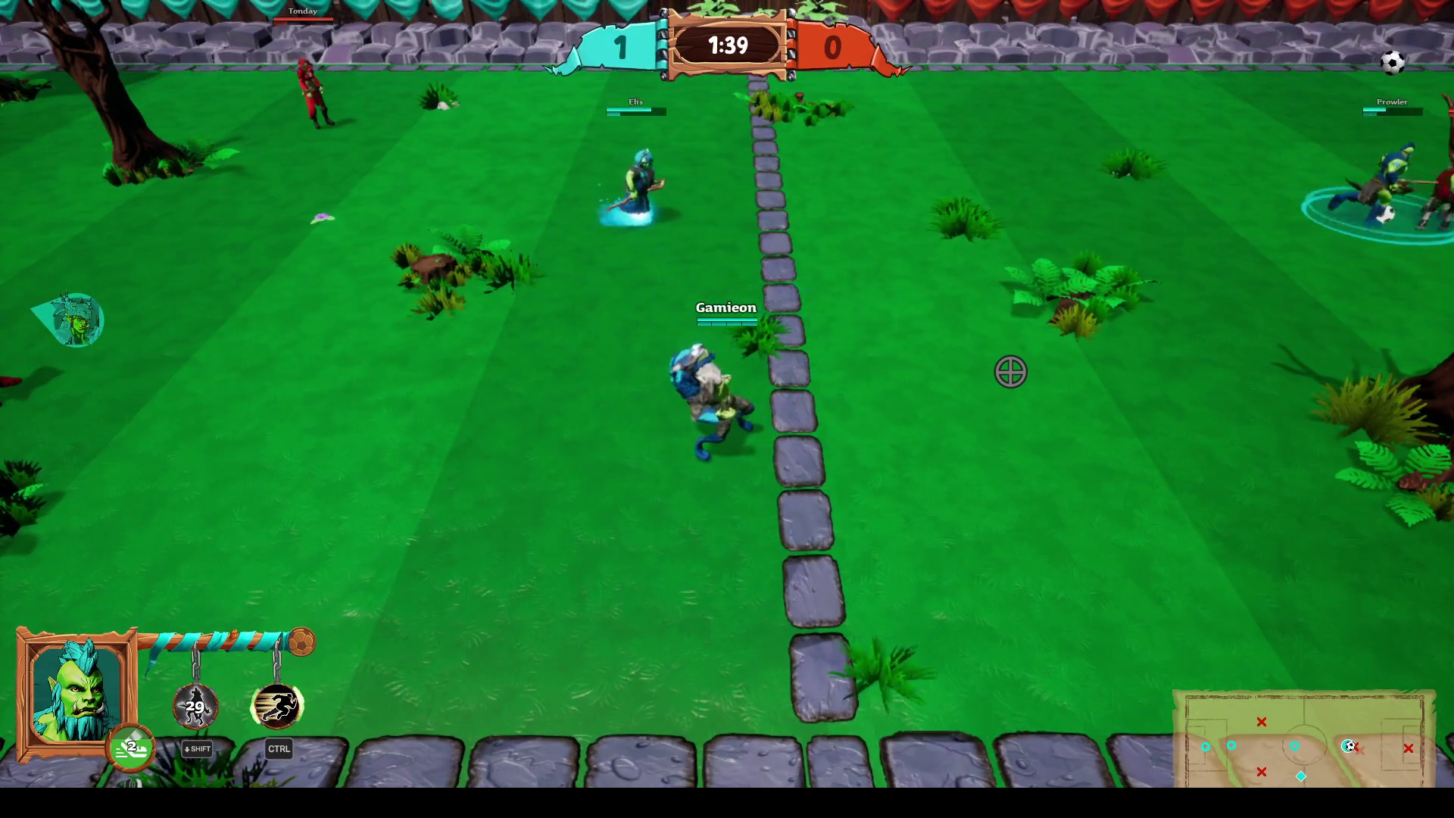
pyautogui.press('d')
pyautogui.press('w')
pyautogui.press('a')
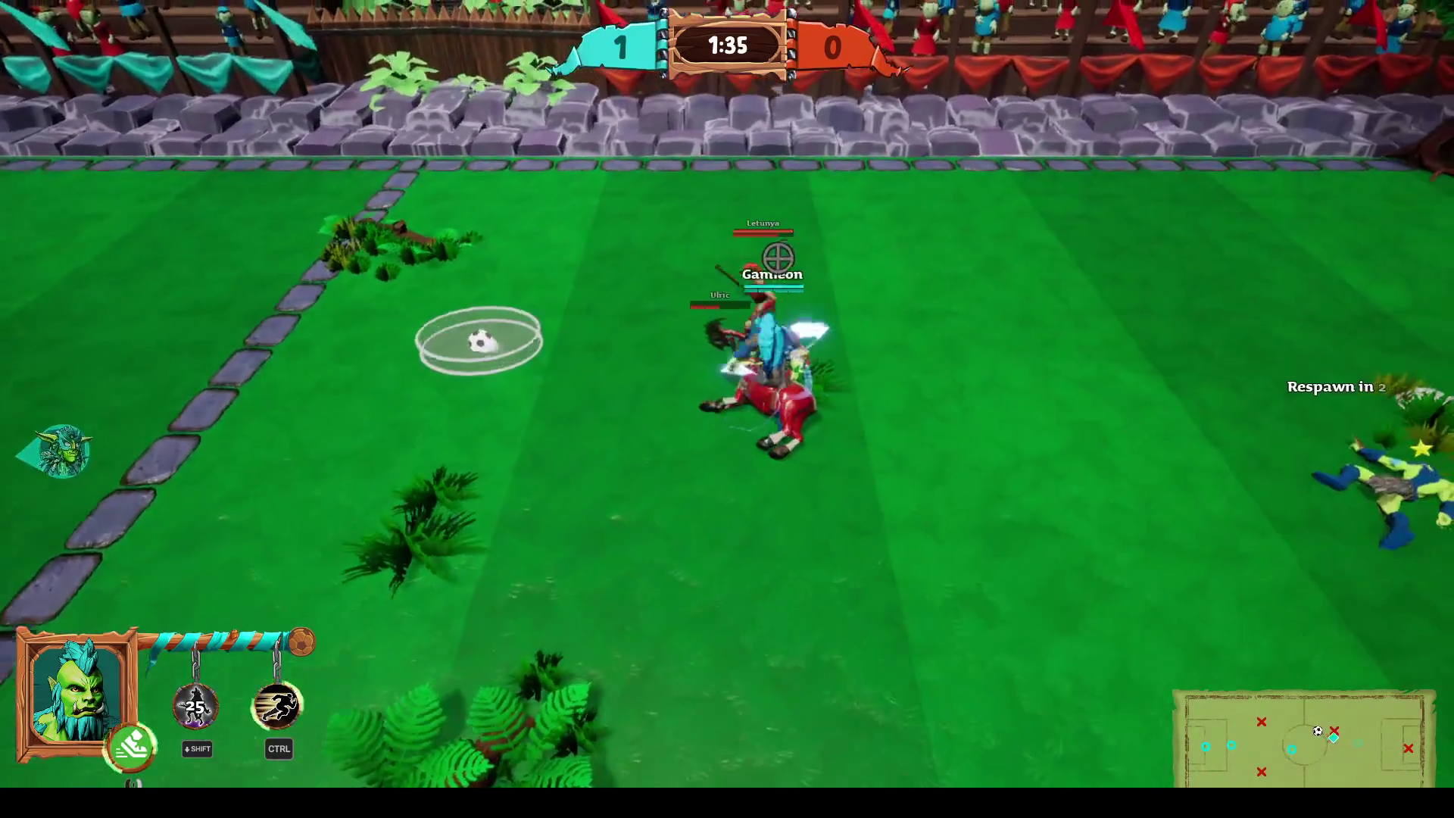
pyautogui.press('a')
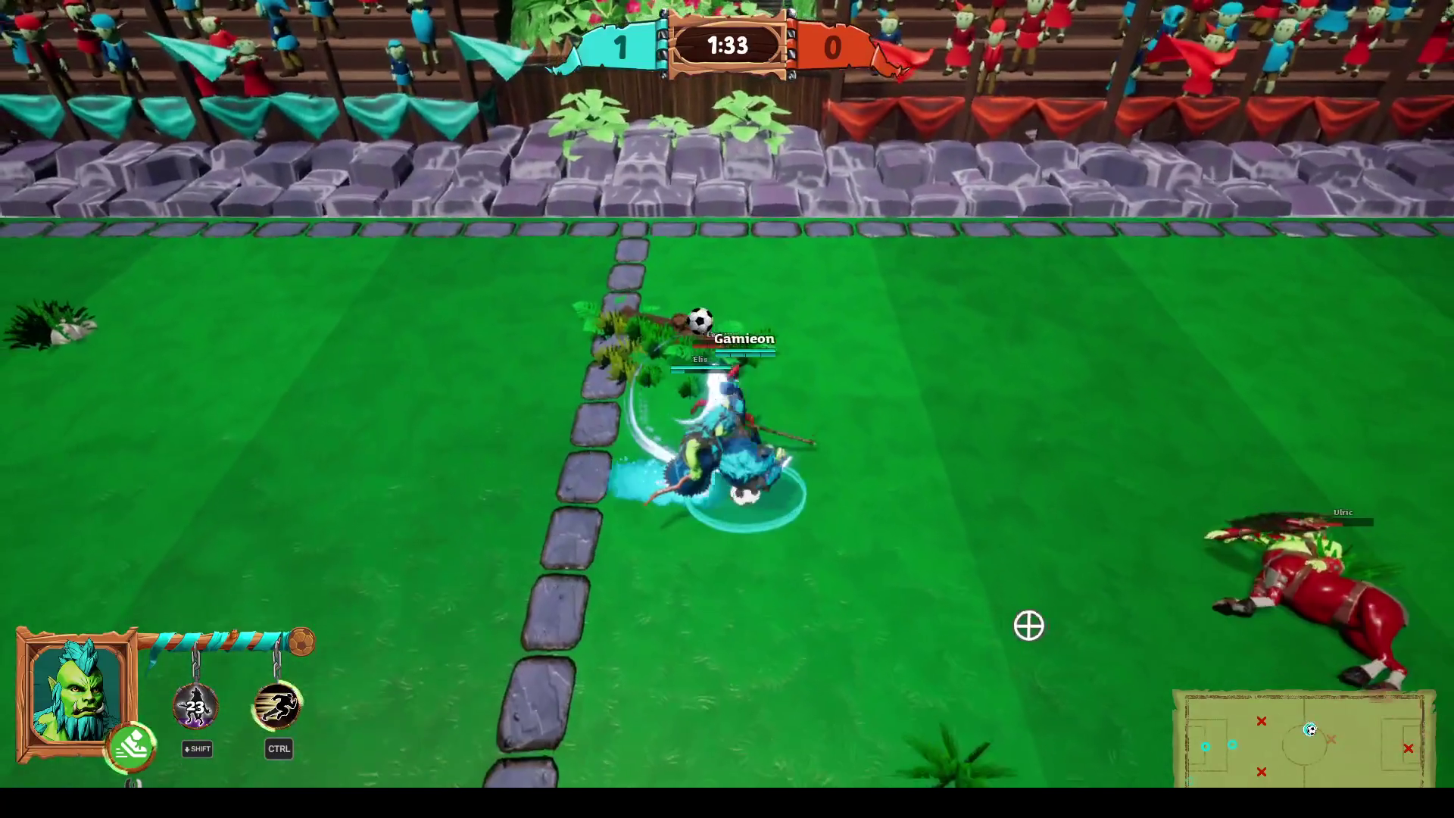
pyautogui.press('d')
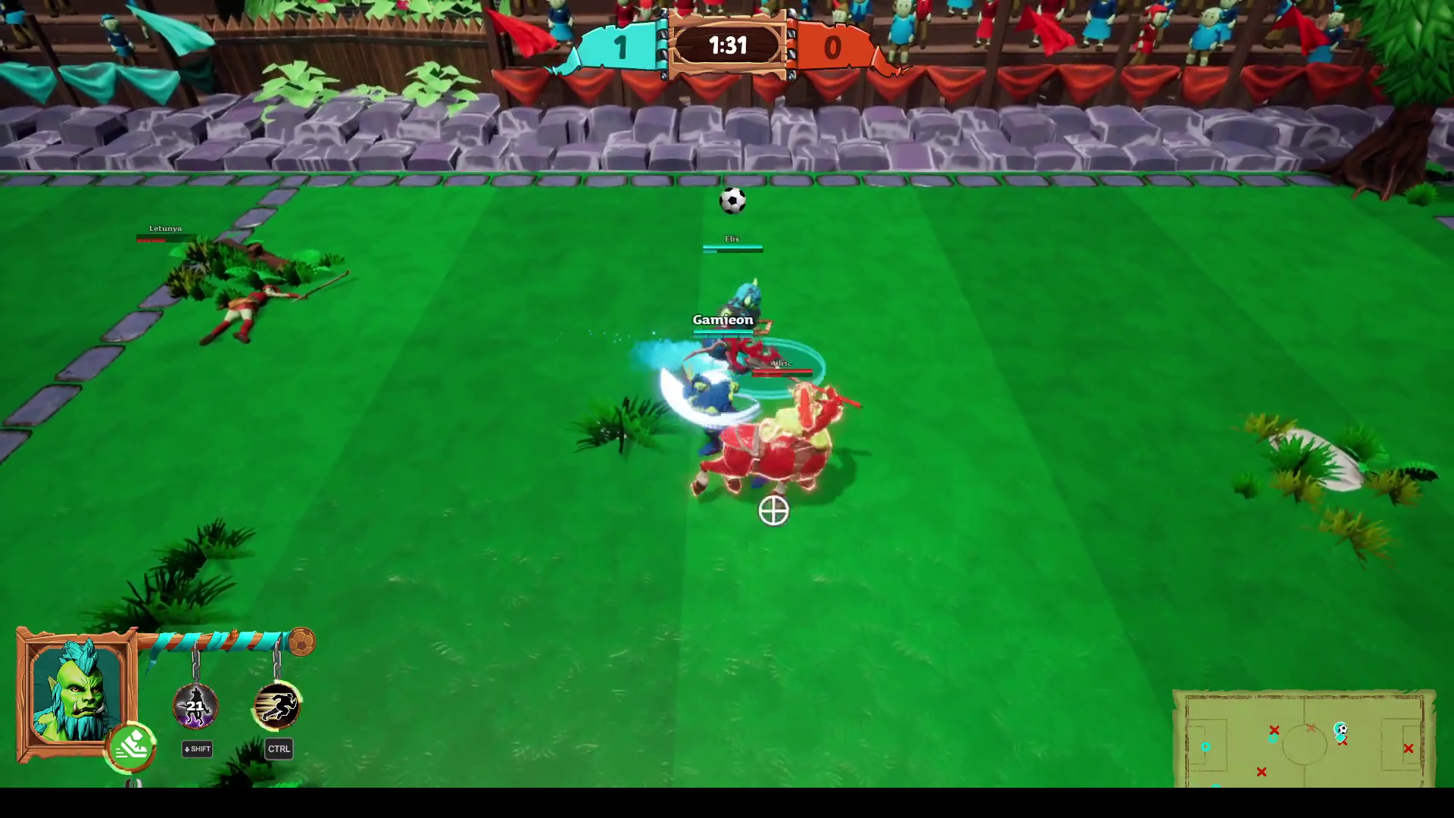
pyautogui.press('d')
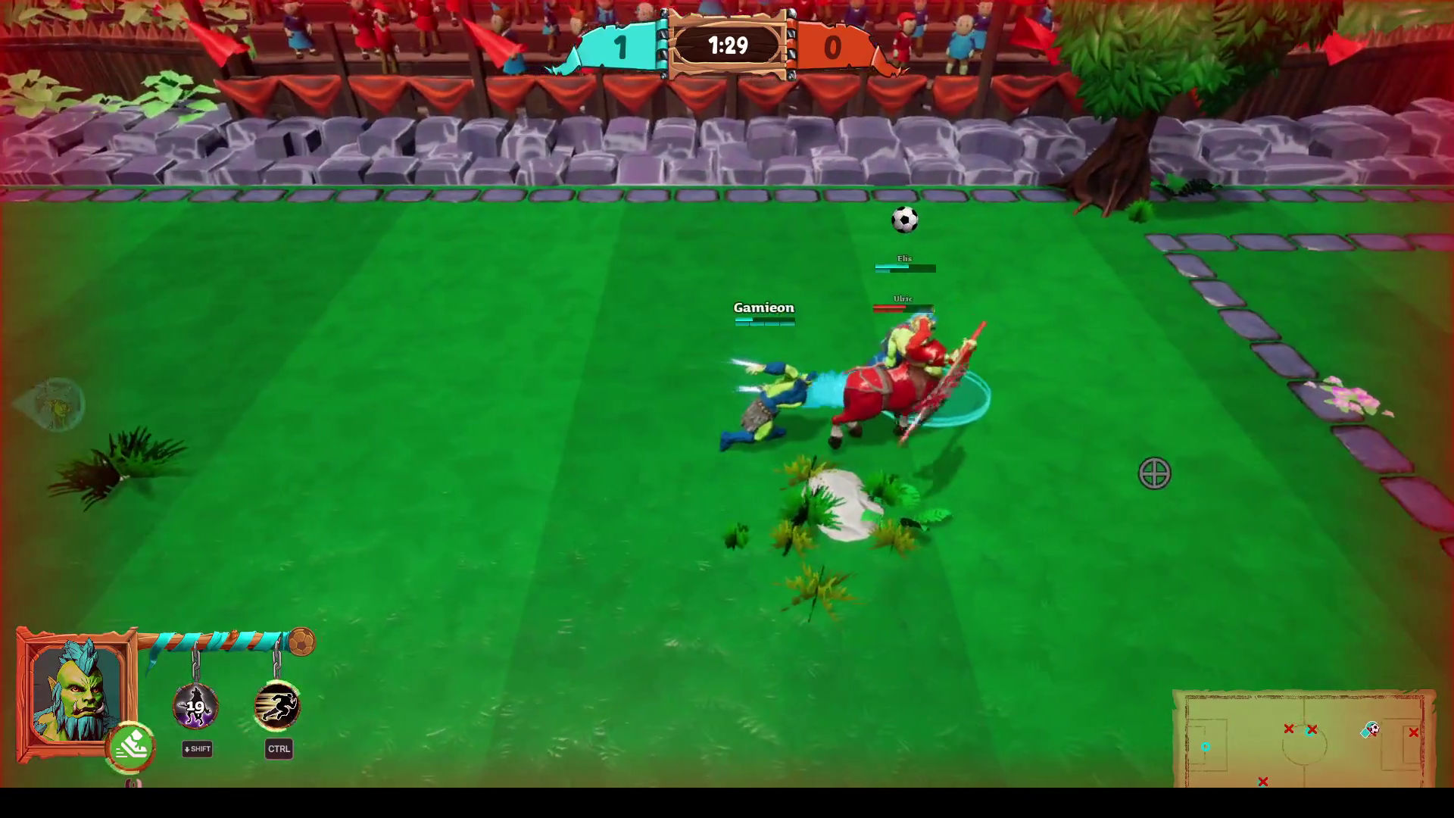
pyautogui.press('d')
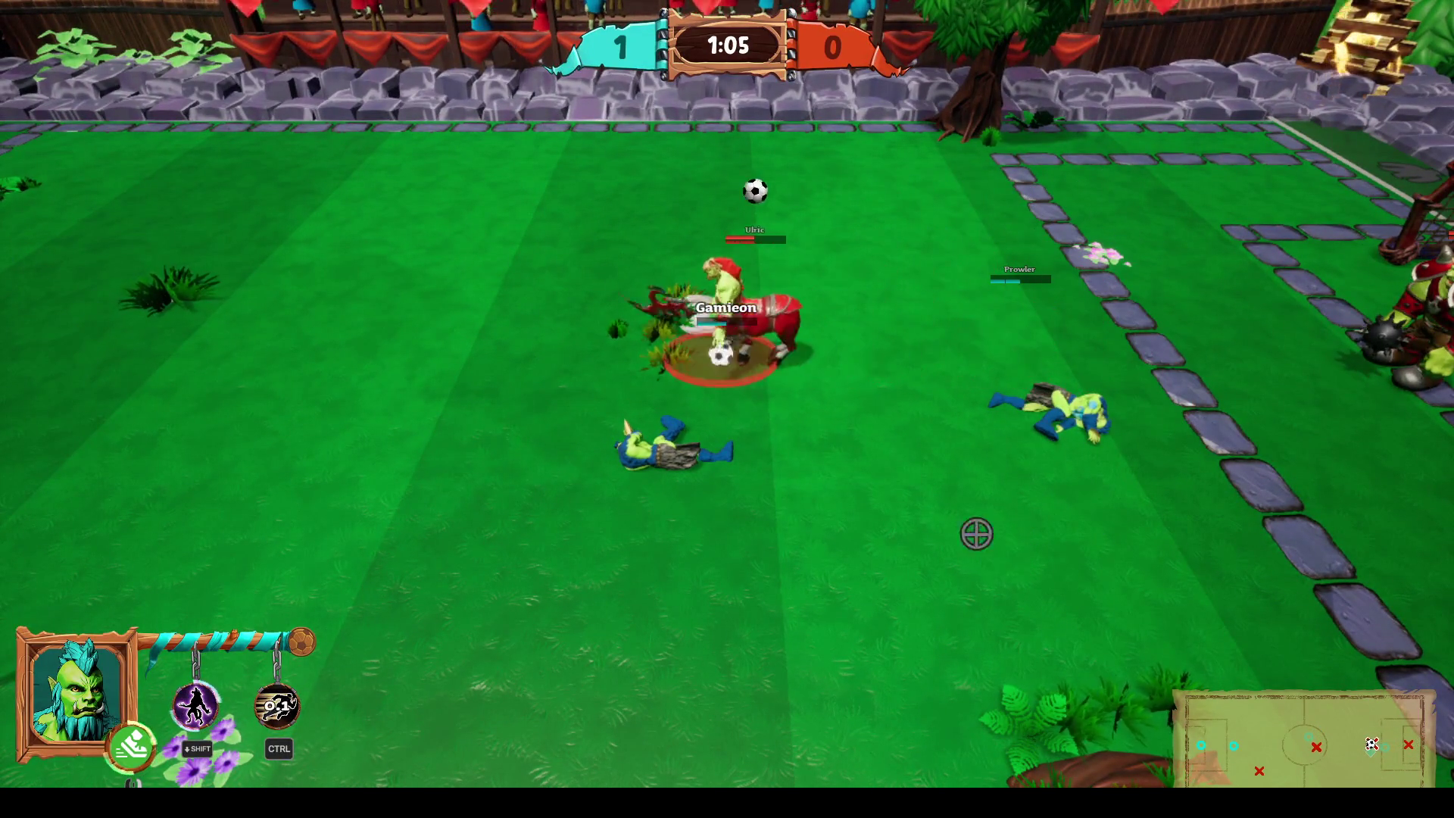
# Fire the glowing dash, shoot at goal, use whirlwind, and slash a nearby opponent.
pyautogui.press('ctrl')
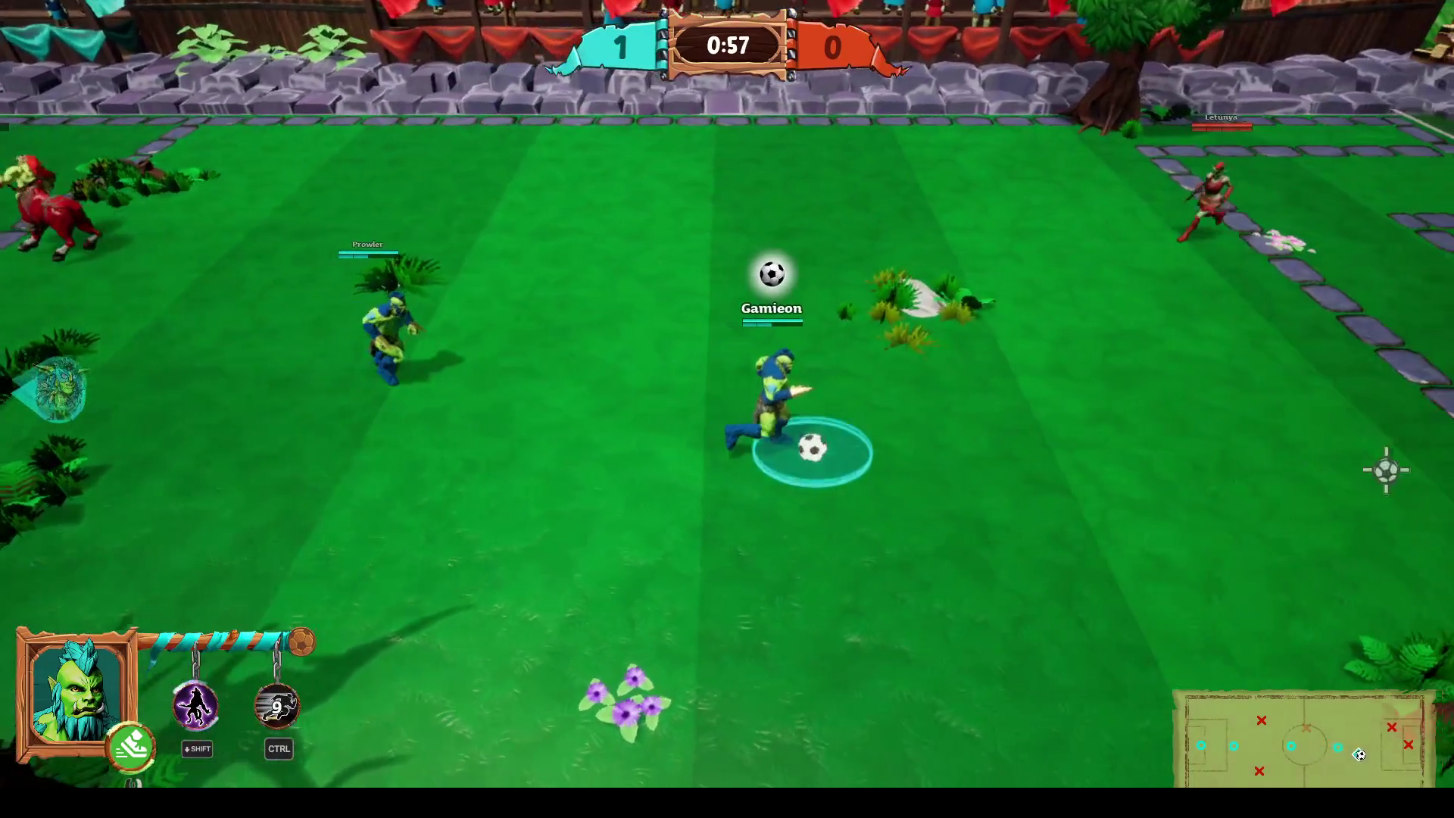
pyautogui.click(1211, 318)
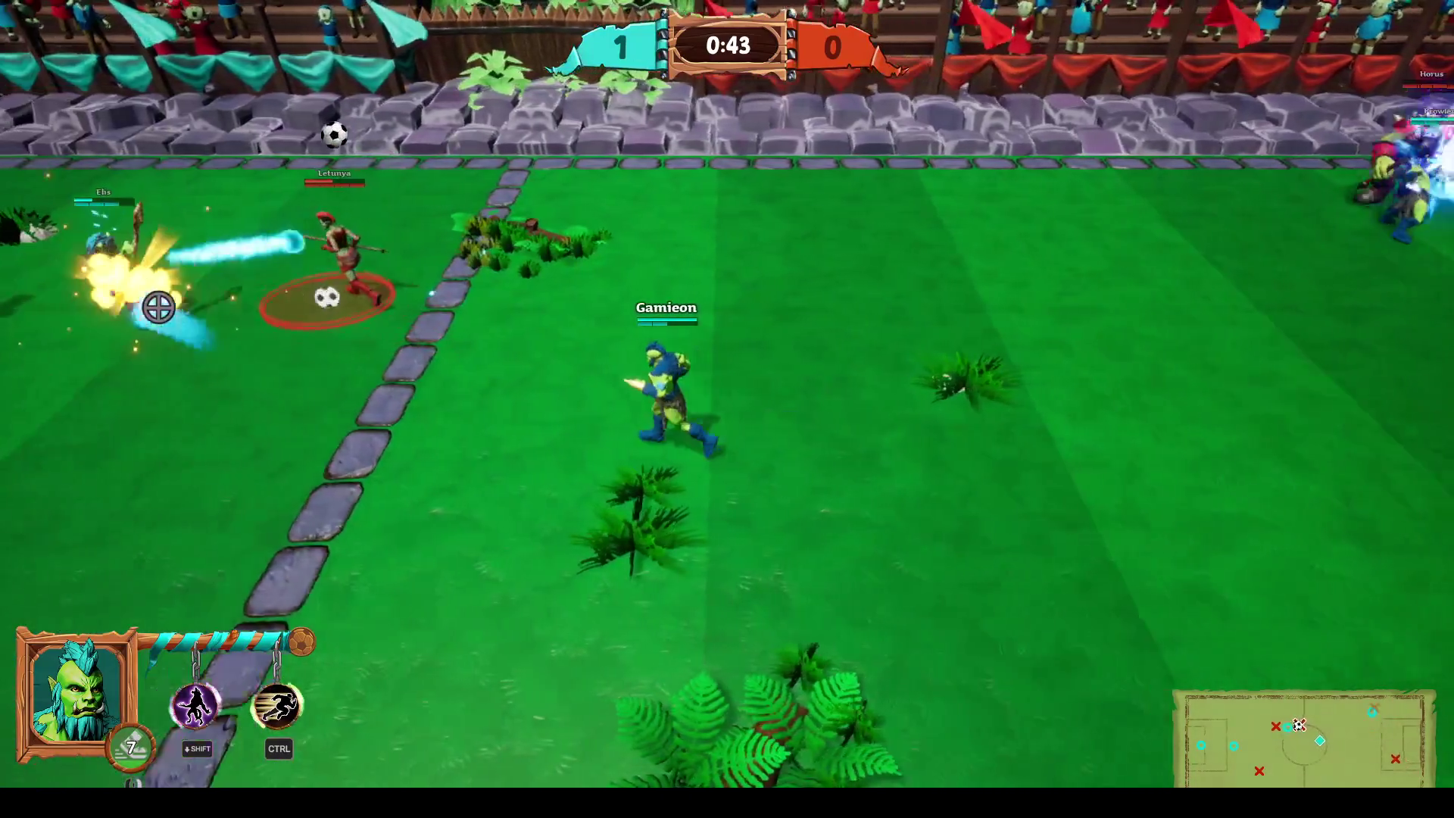
pyautogui.press('shift')
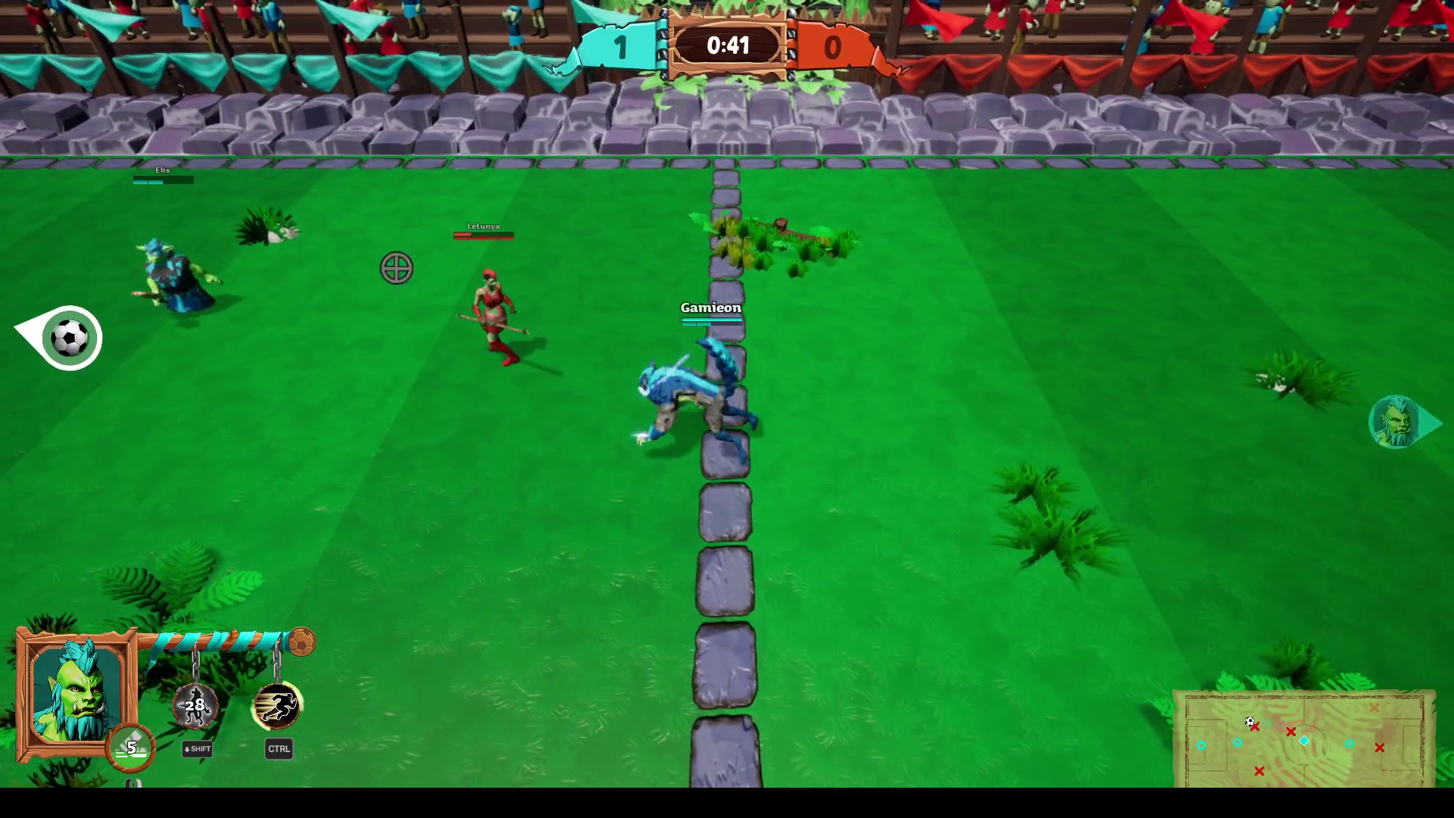
pyautogui.press('a')
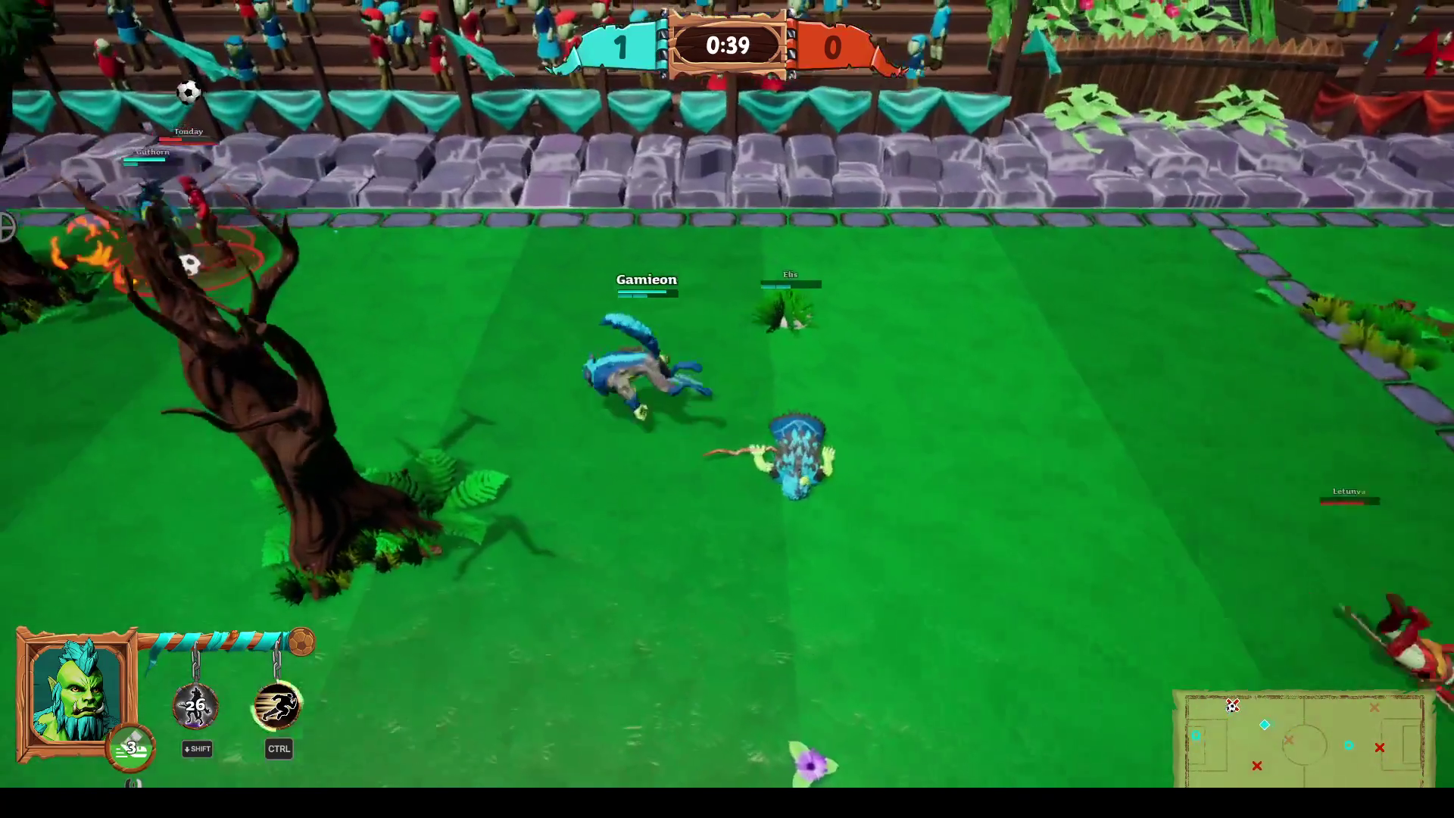
pyautogui.press('d')
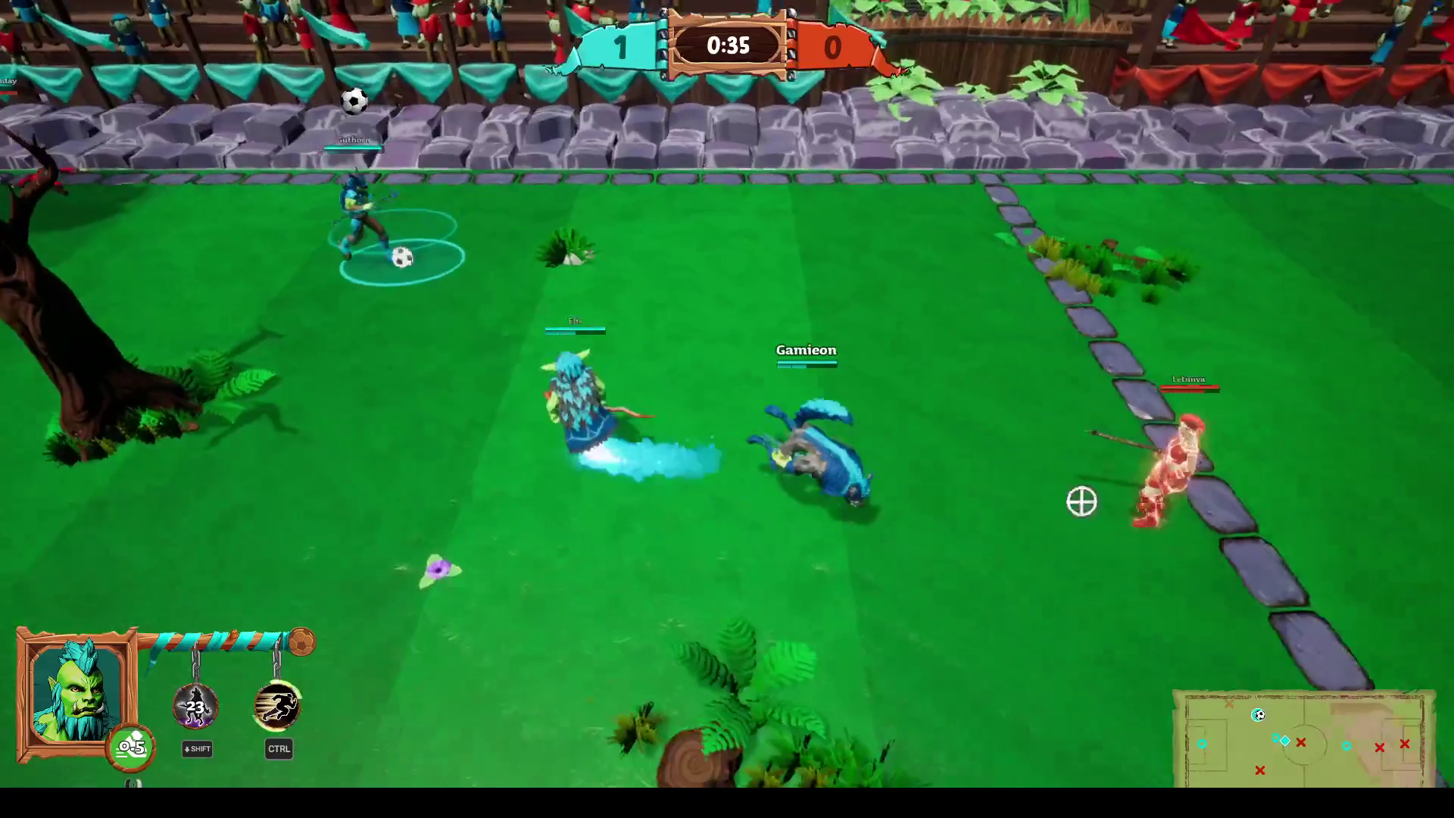
pyautogui.press('d')
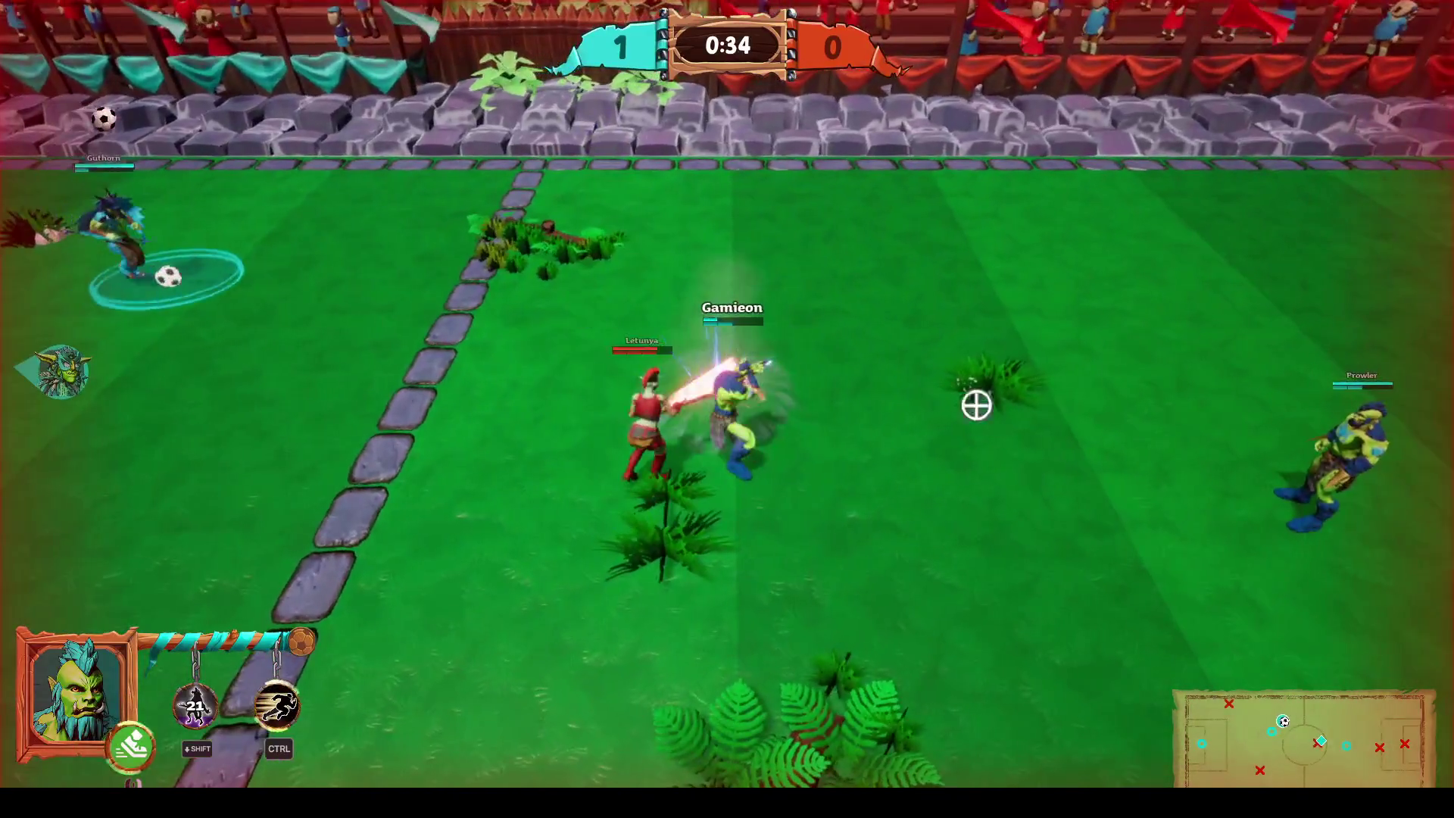
pyautogui.click(124, 516)
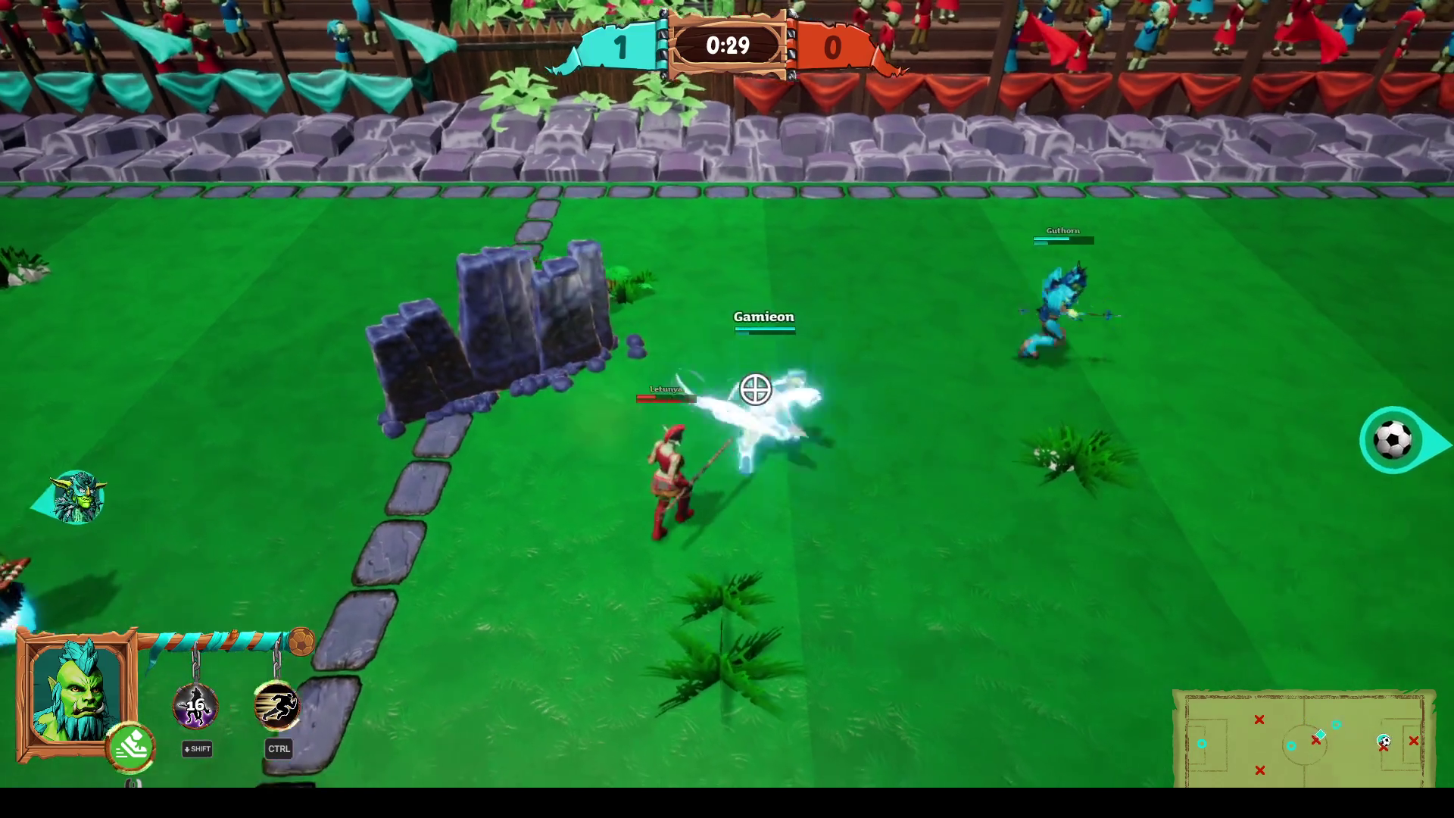
# Push up the field, then run left past the large tree to the ball-carrying teammate.
pyautogui.press('d')
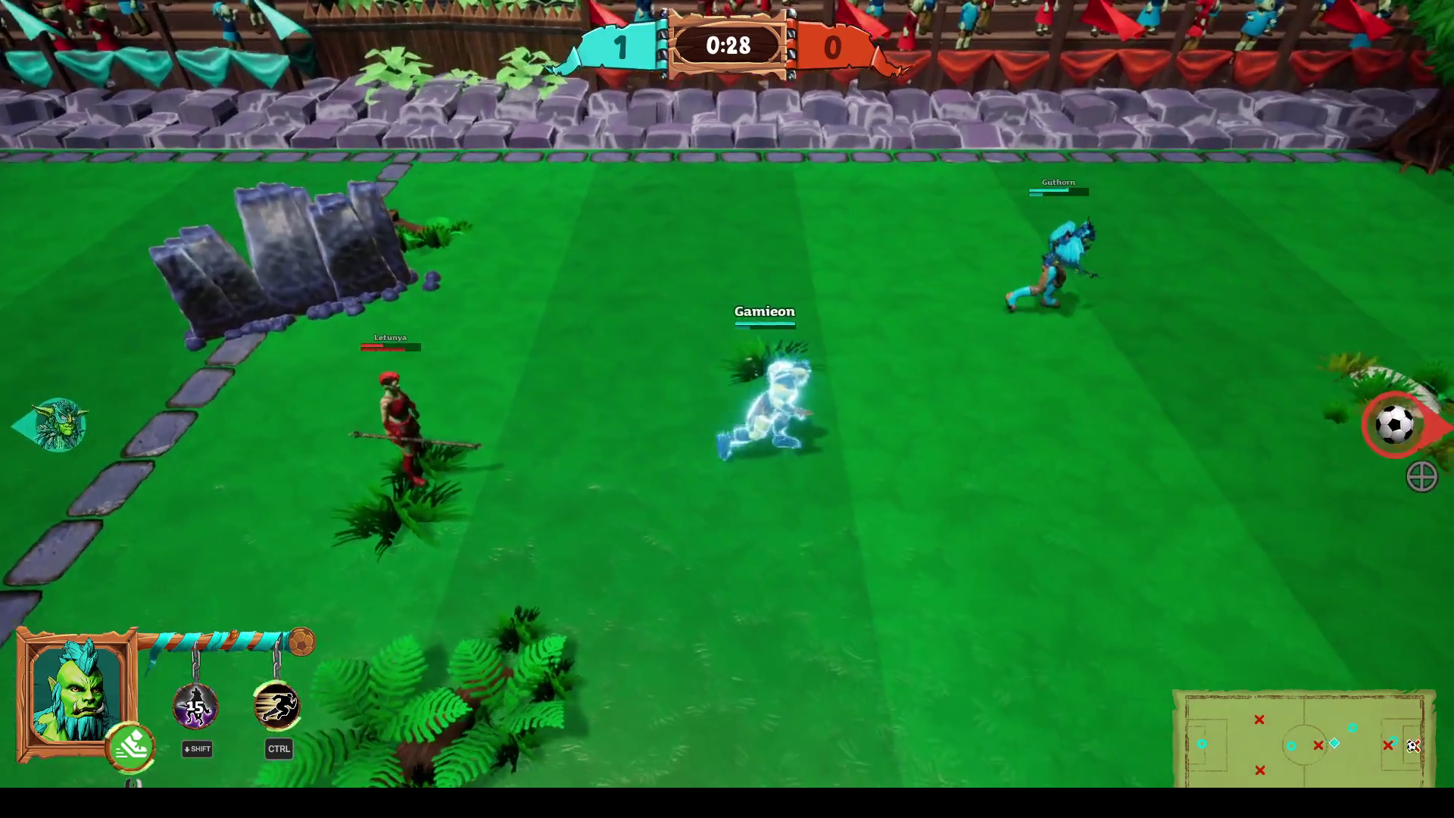
pyautogui.press('d')
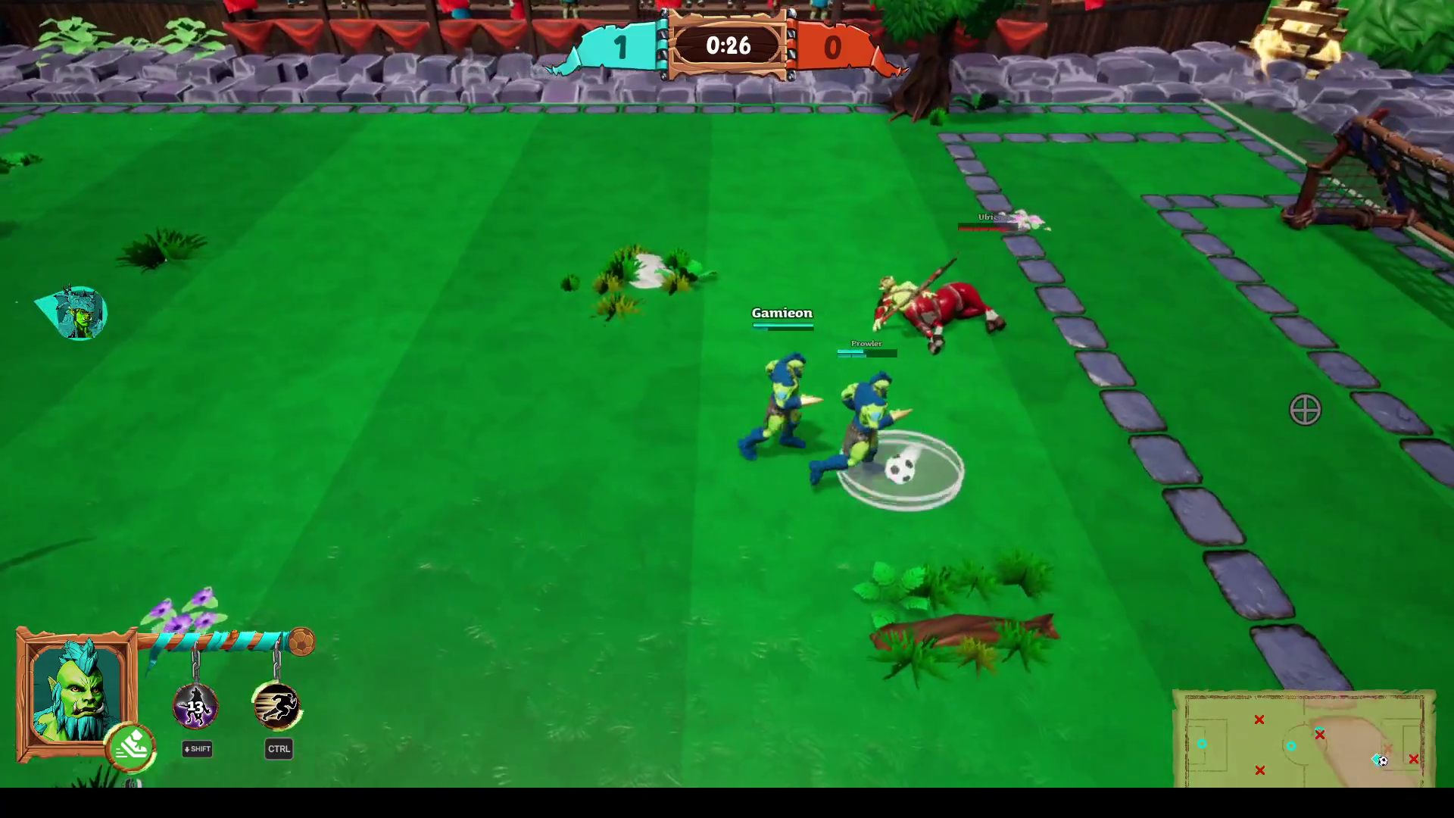
pyautogui.press('d')
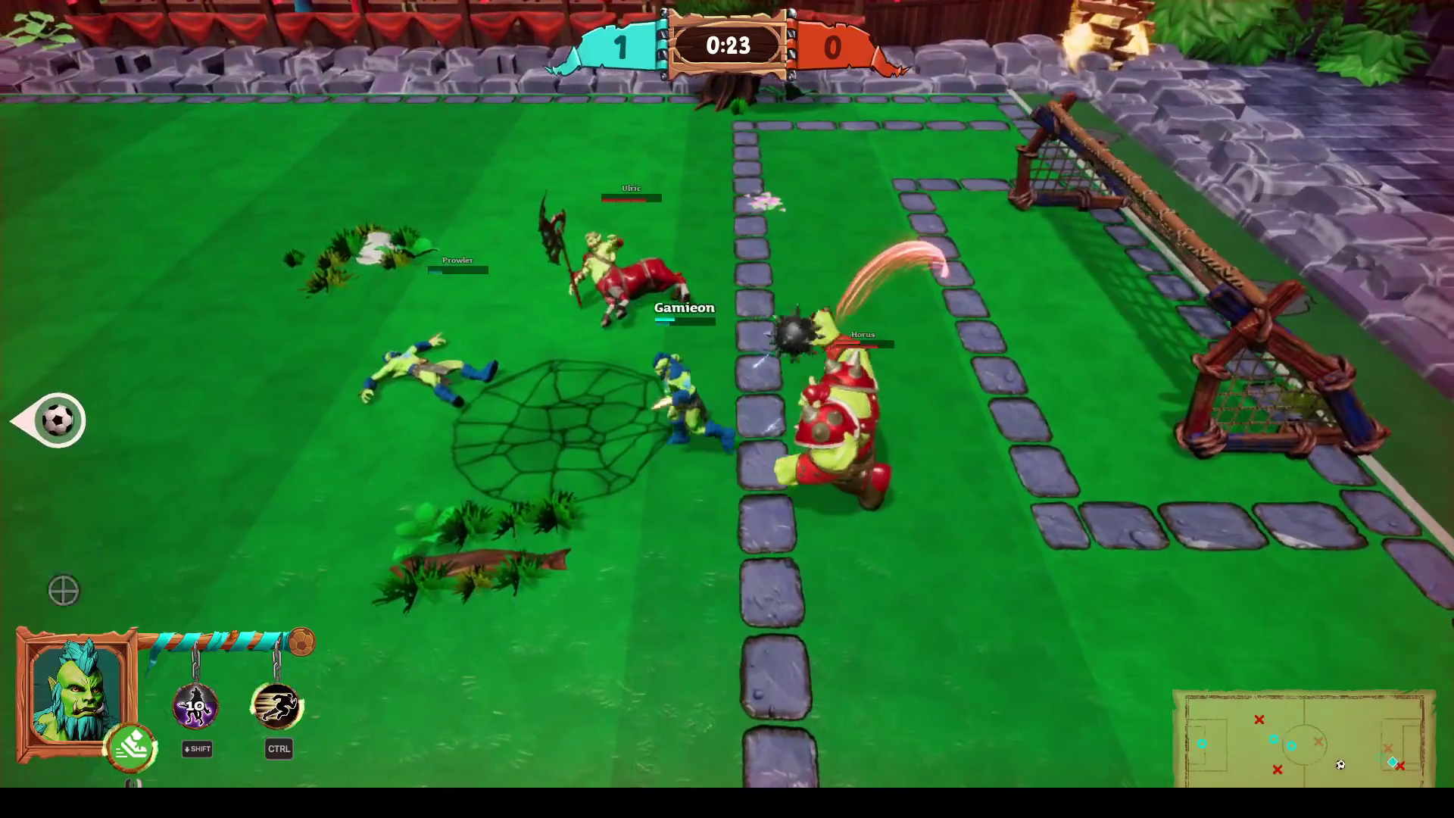
pyautogui.press('a')
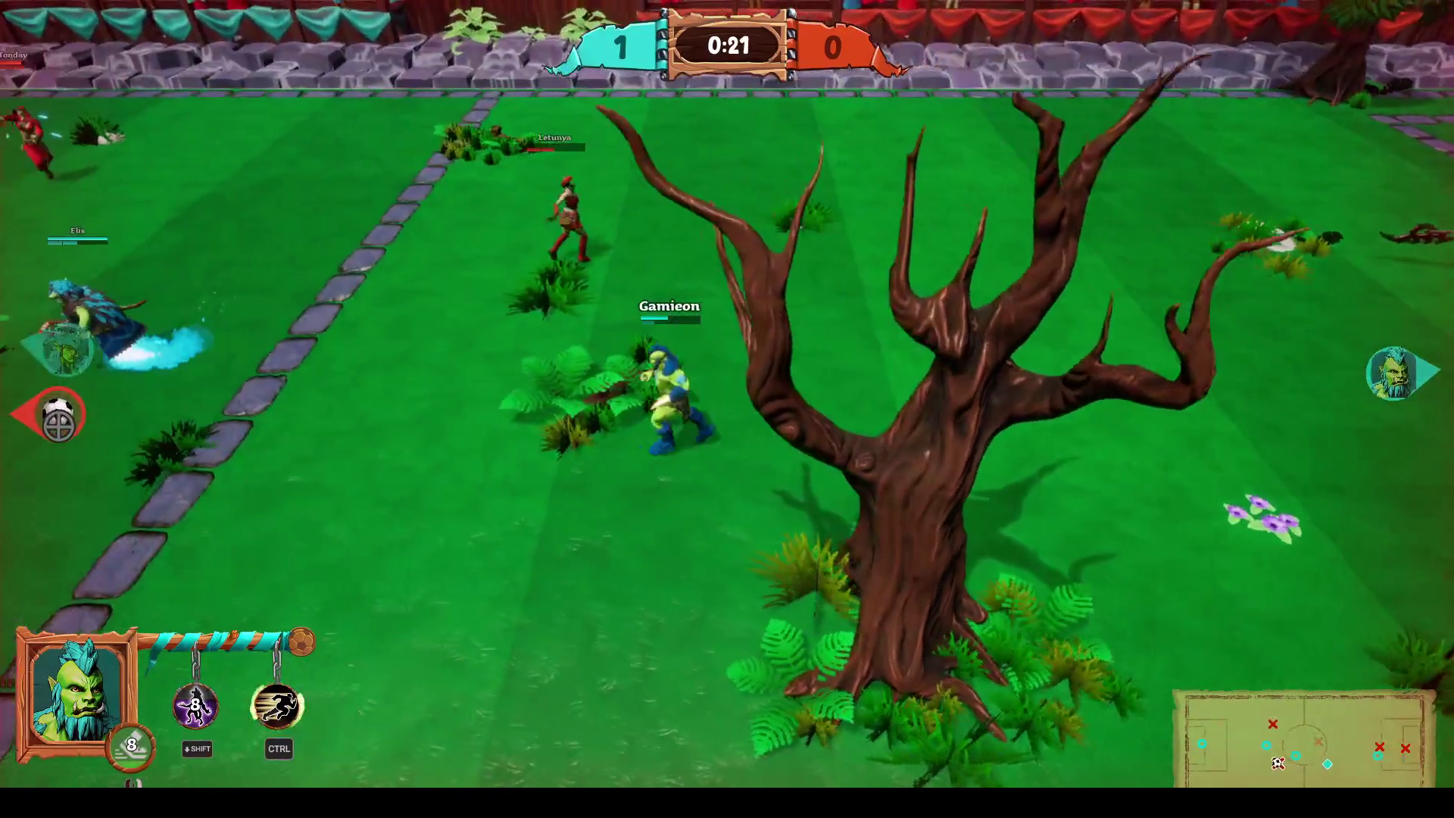
pyautogui.press('a')
pyautogui.press('Tab')
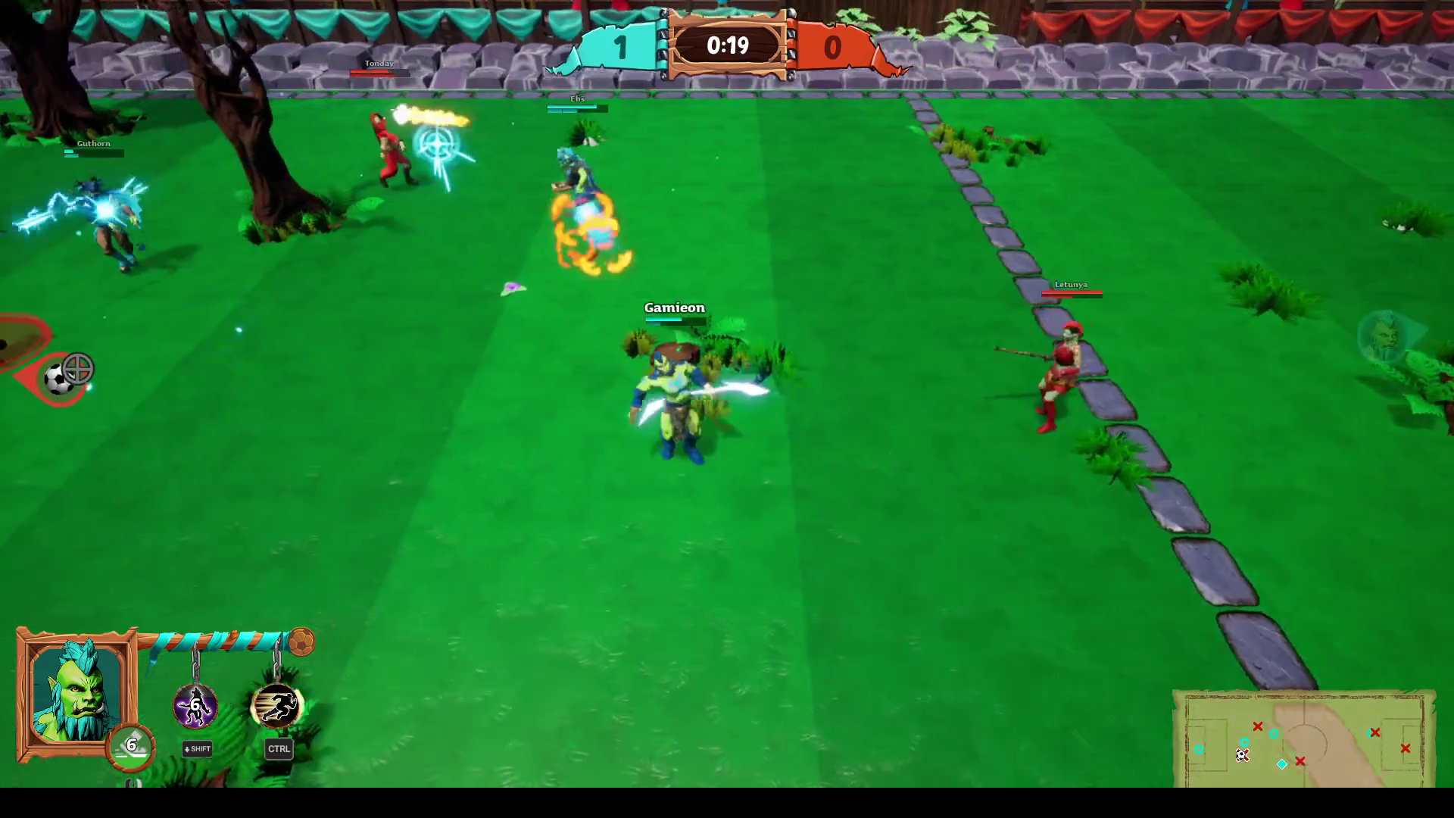
pyautogui.press('a')
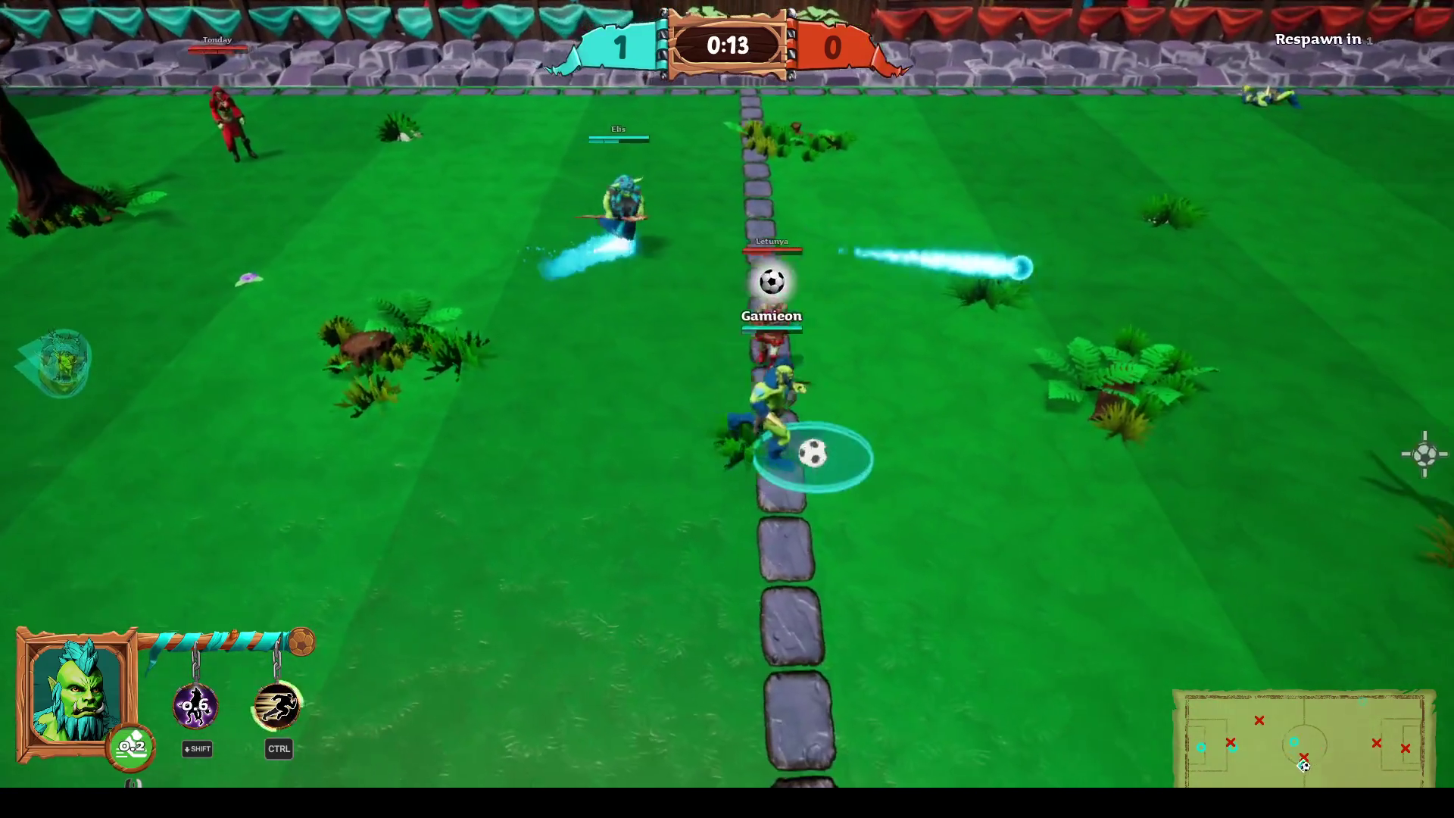
# Strike an opponent near the ball and charge left into the group with the swirl ability.
pyautogui.press('d')
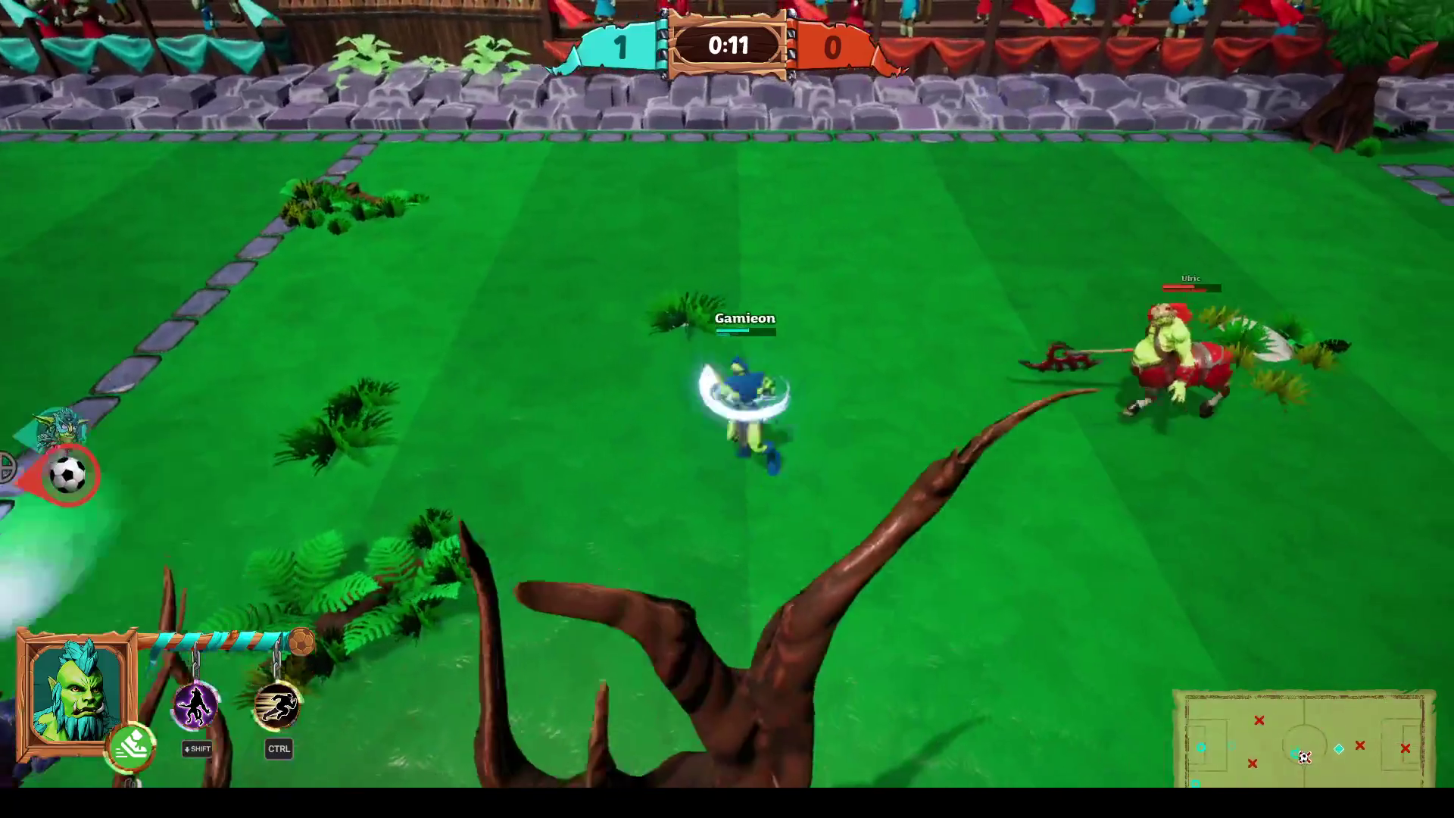
pyautogui.press('a')
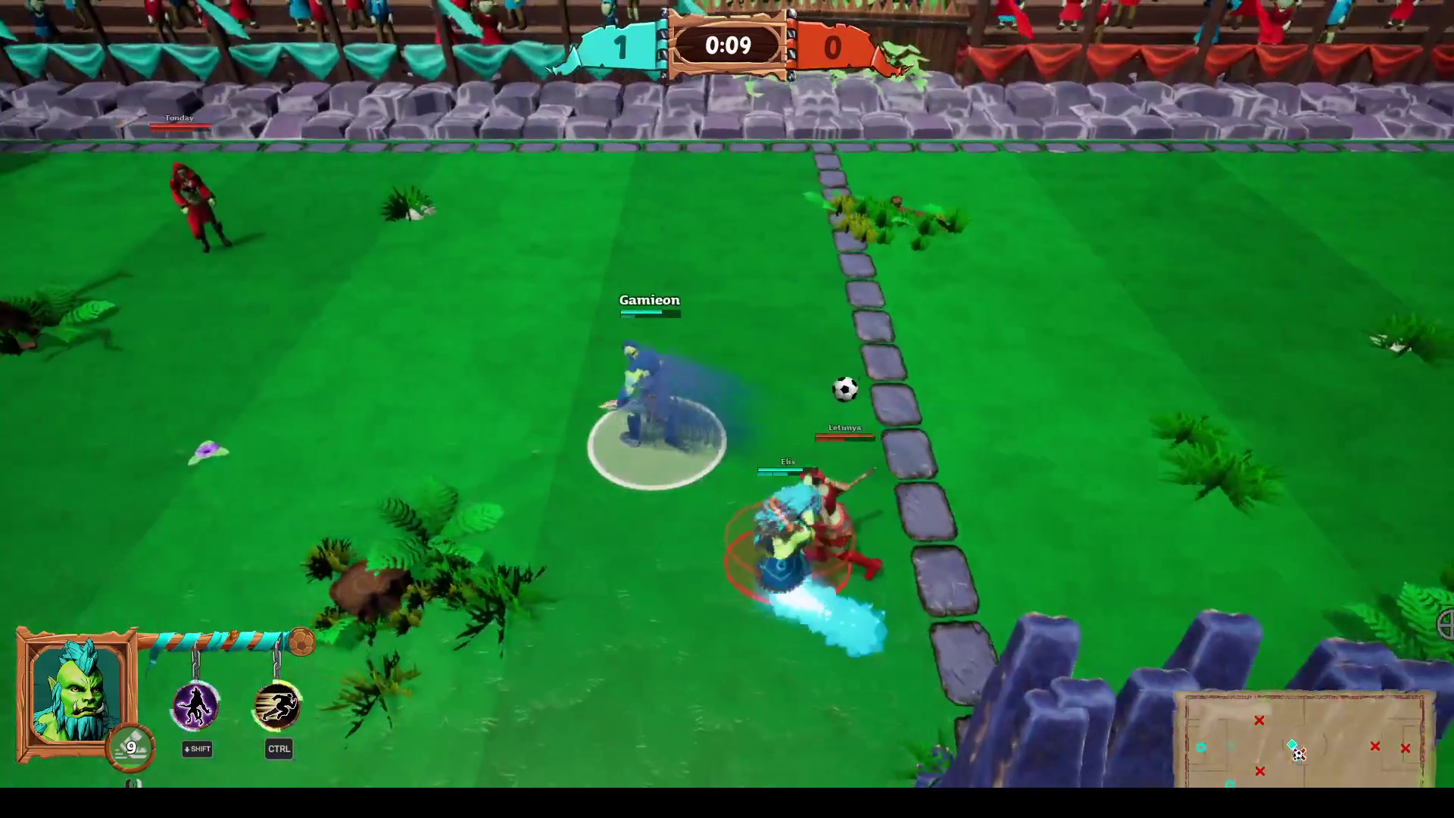
pyautogui.click(1389, 586)
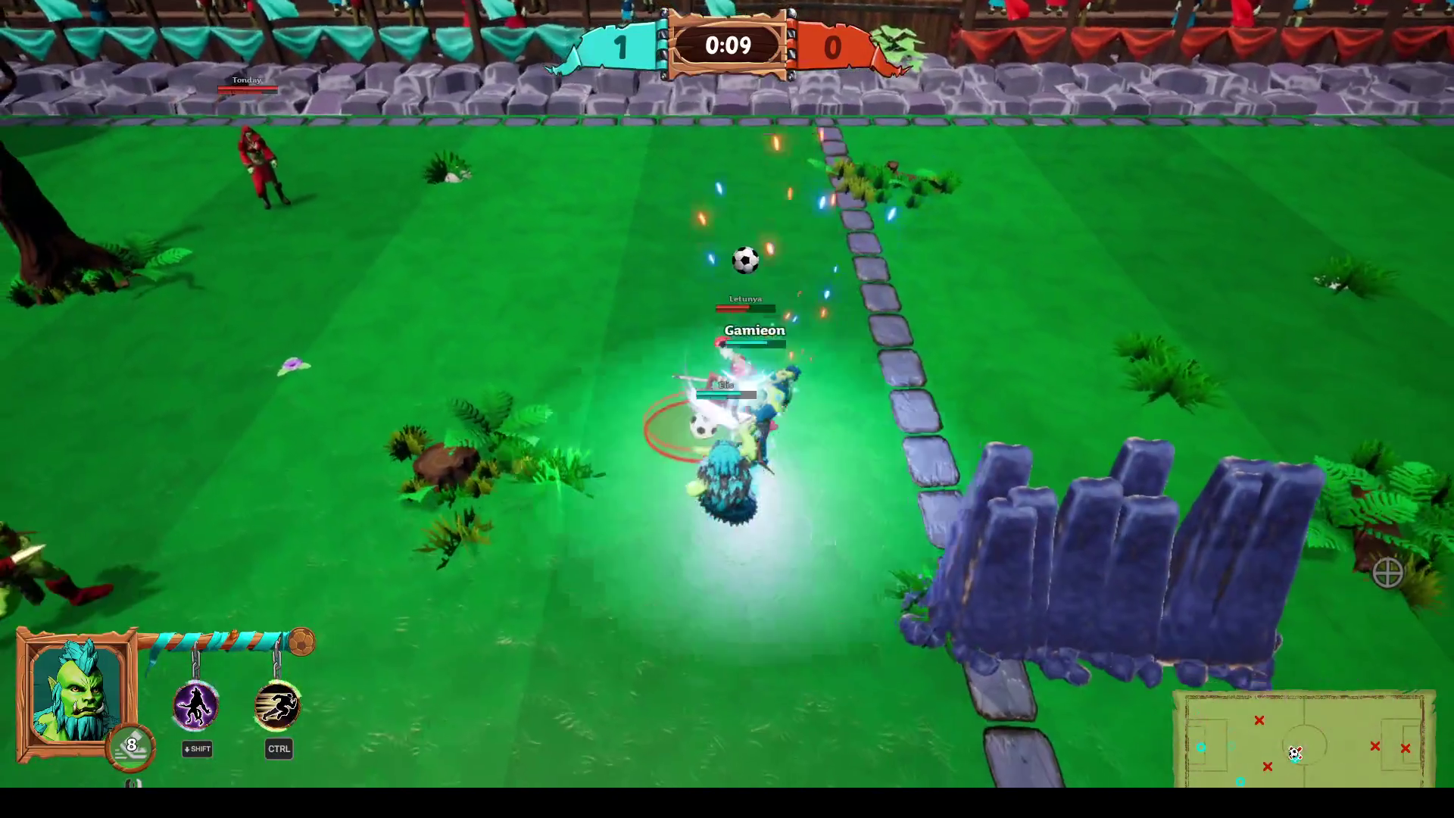
pyautogui.press('a')
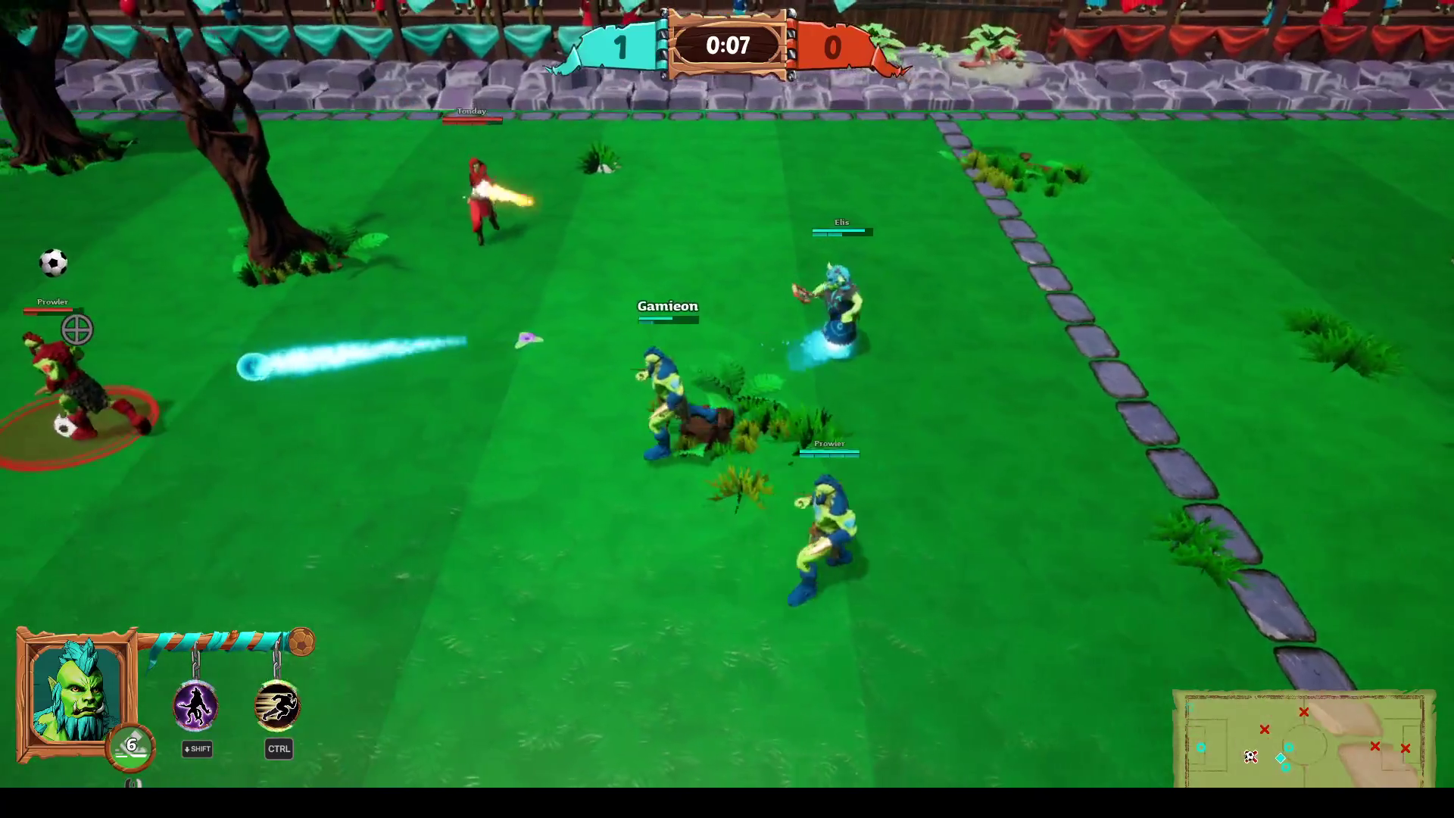
pyautogui.press('a')
pyautogui.press('shift')
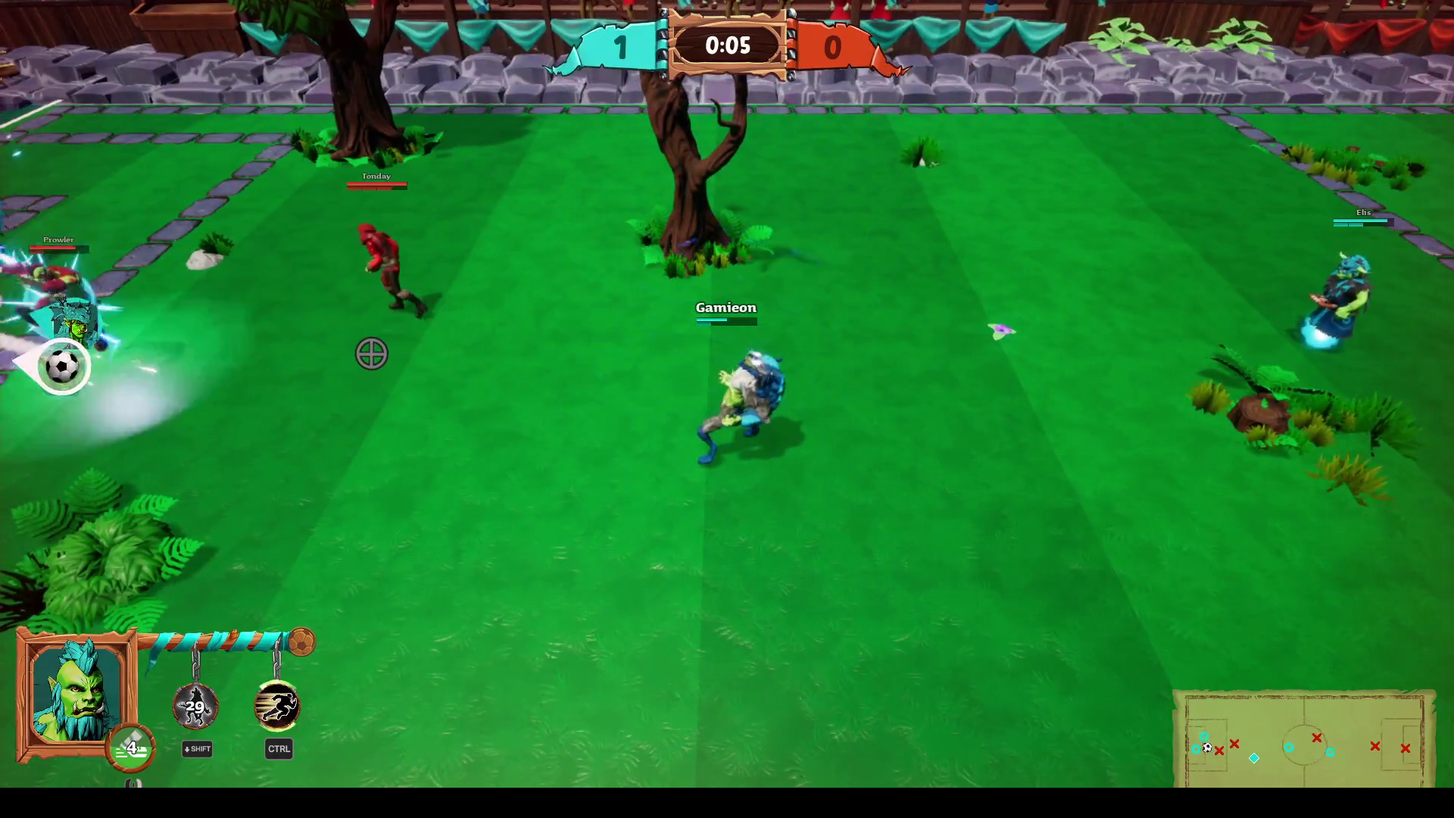
pyautogui.press('a')
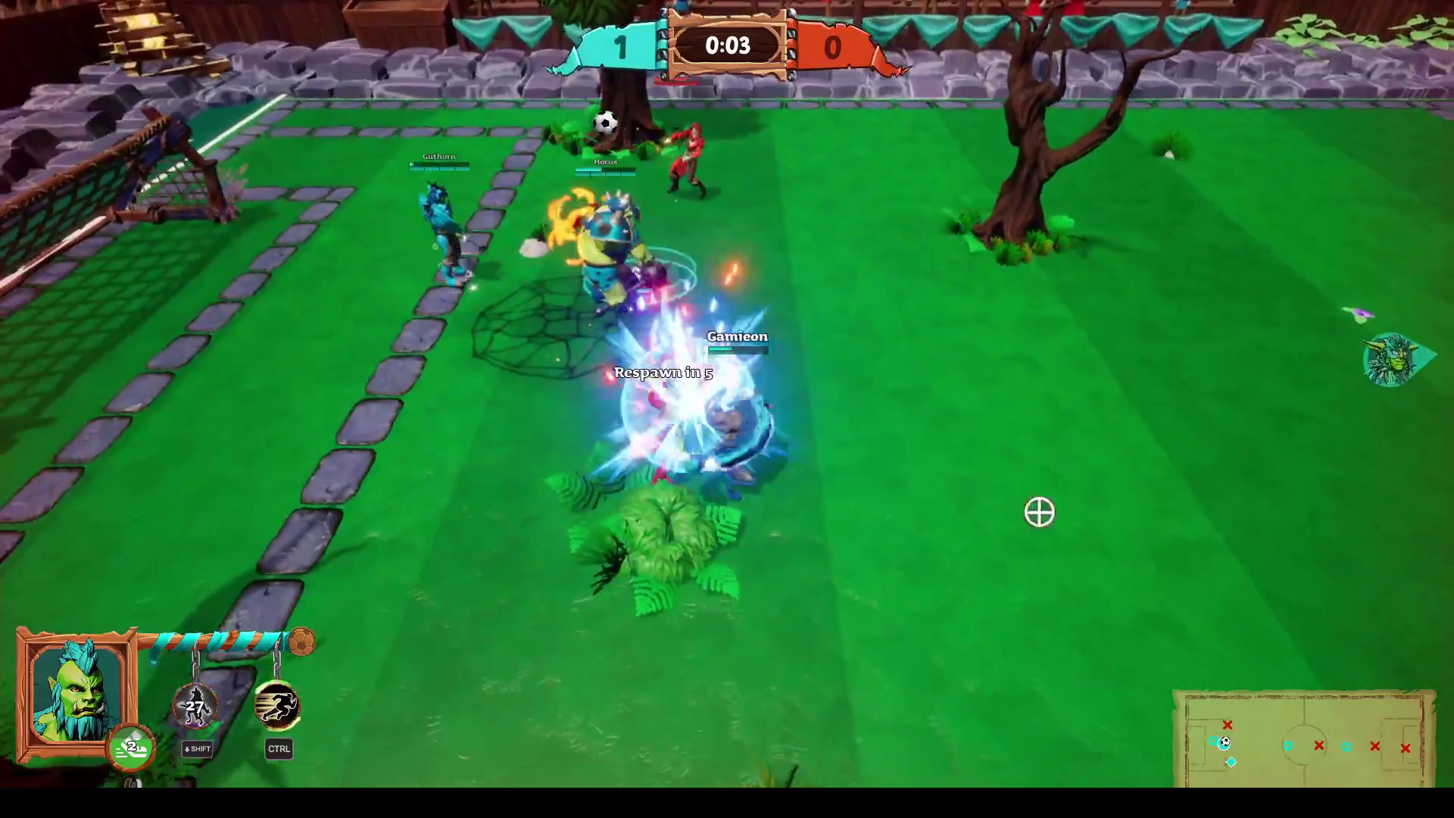
pyautogui.press('w')
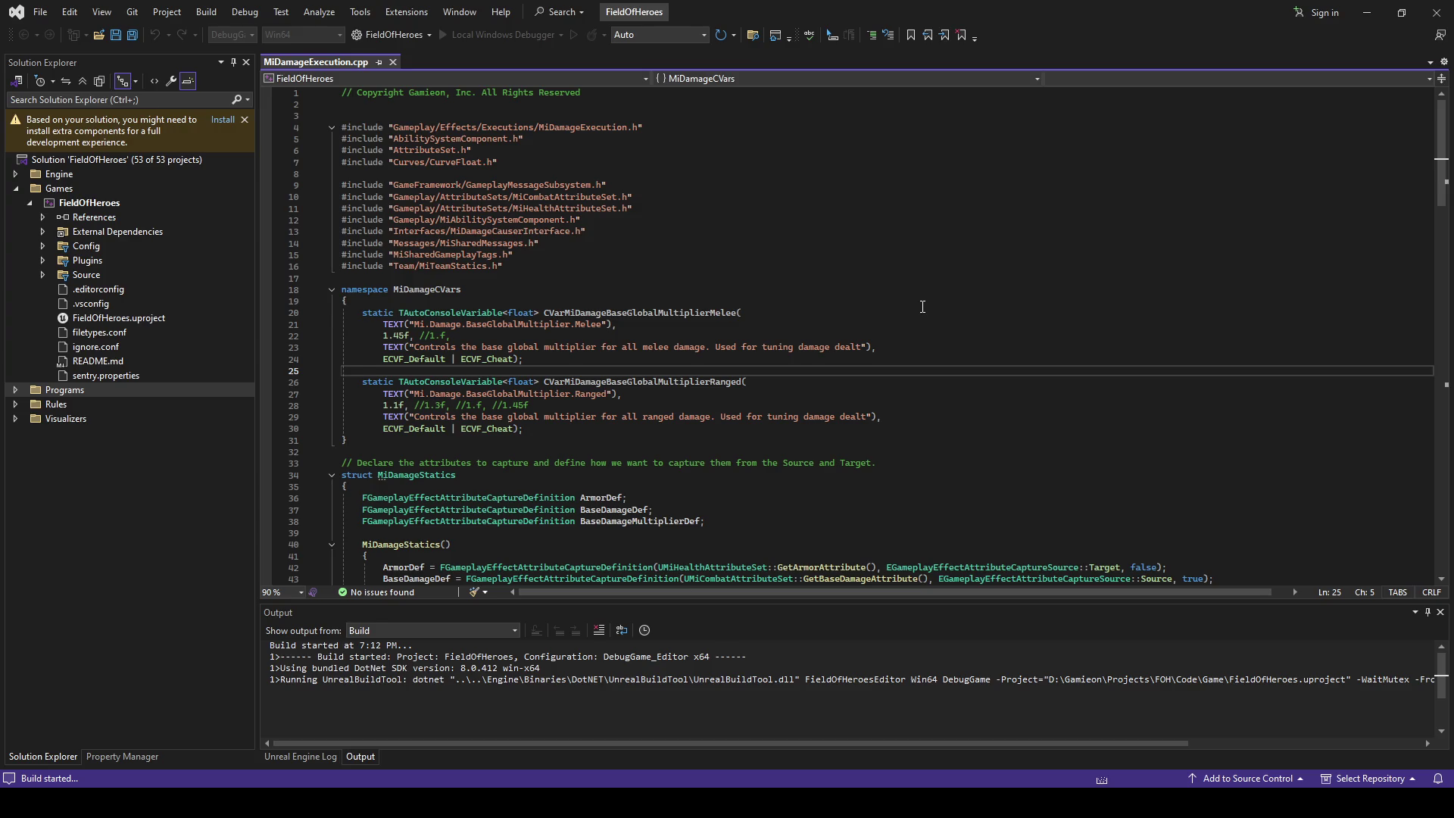
# Focus MiDamageExecution.cpp while the rebuilt FieldOfHeroes editor starts under the debugger.
pyautogui.click(646, 454)
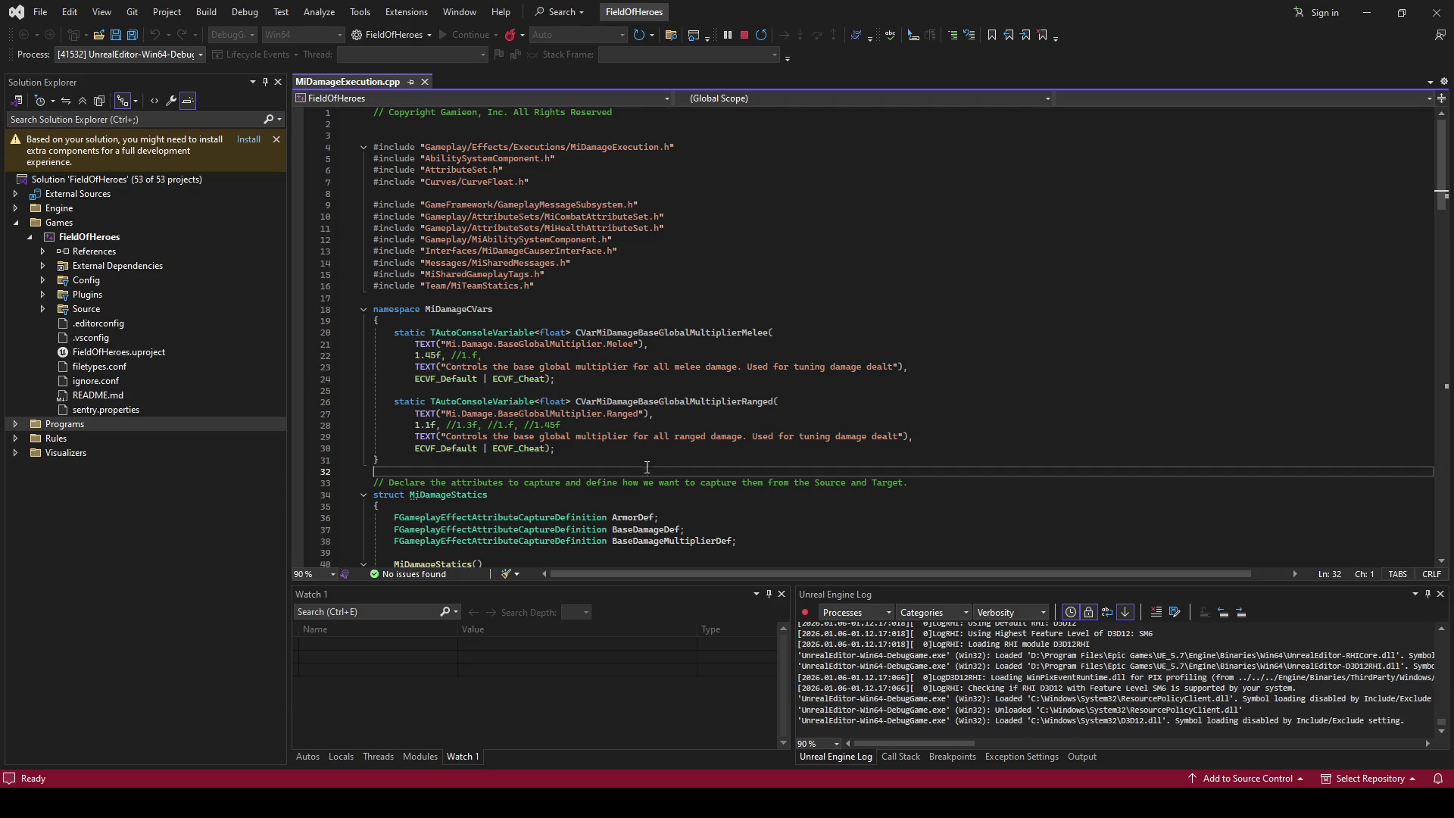
# Wait for Unreal to load, then switch to WBP_MatchOver_Layout_V2 with its VICTORY! 3-2 banner.
pyautogui.click(421, 298)
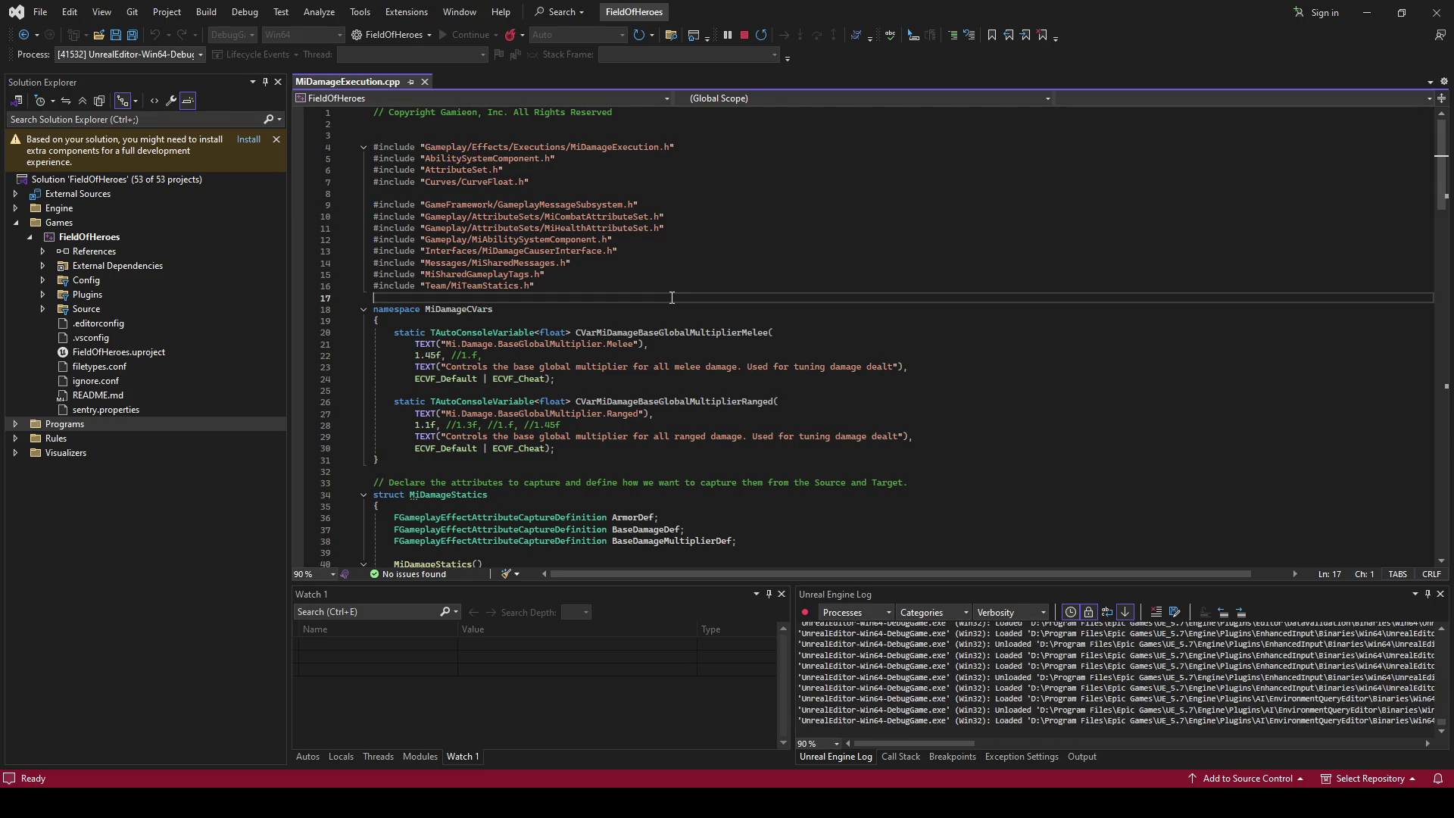
pyautogui.click(468, 473)
pyautogui.click(426, 299)
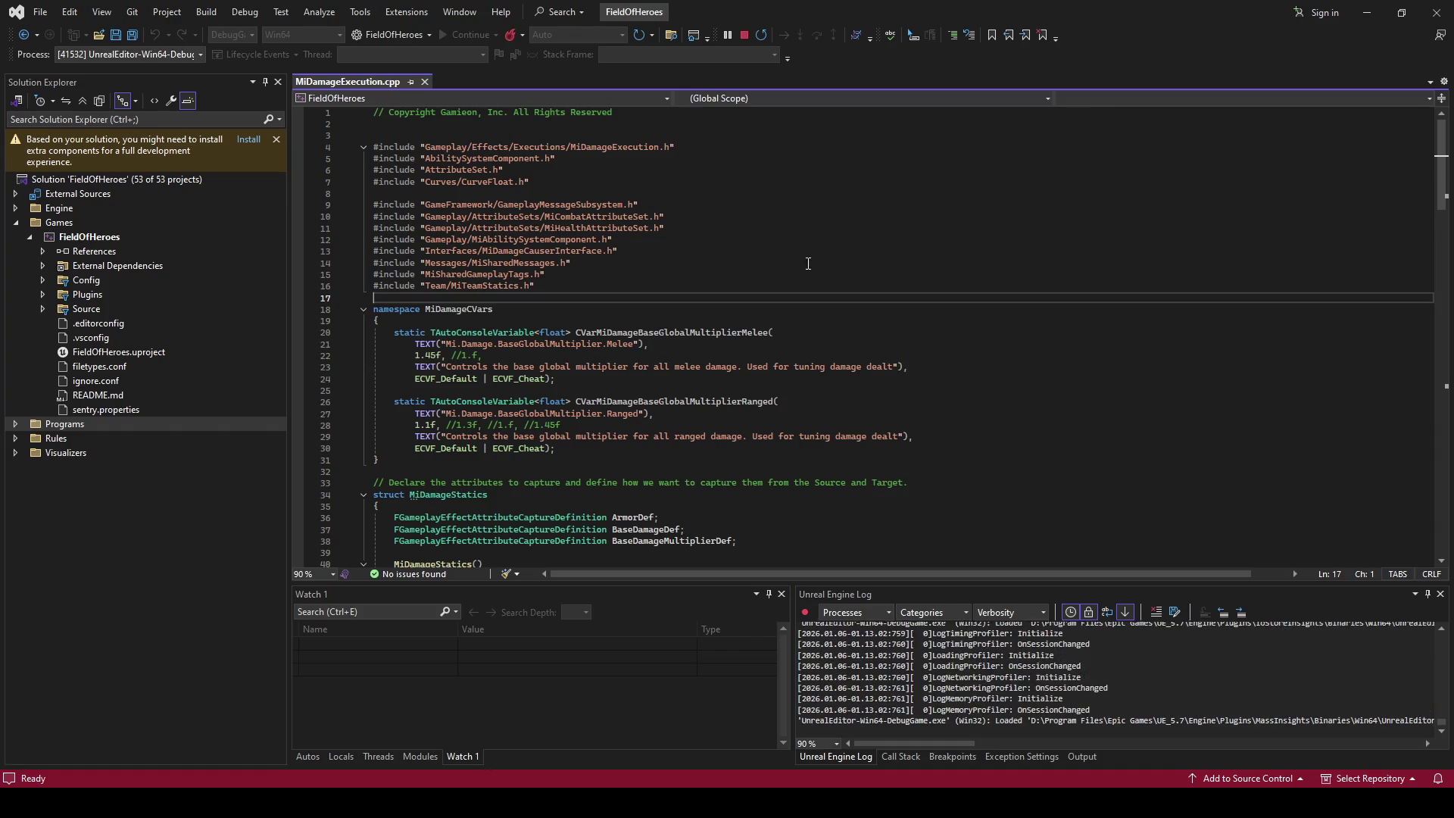
pyautogui.click(507, 474)
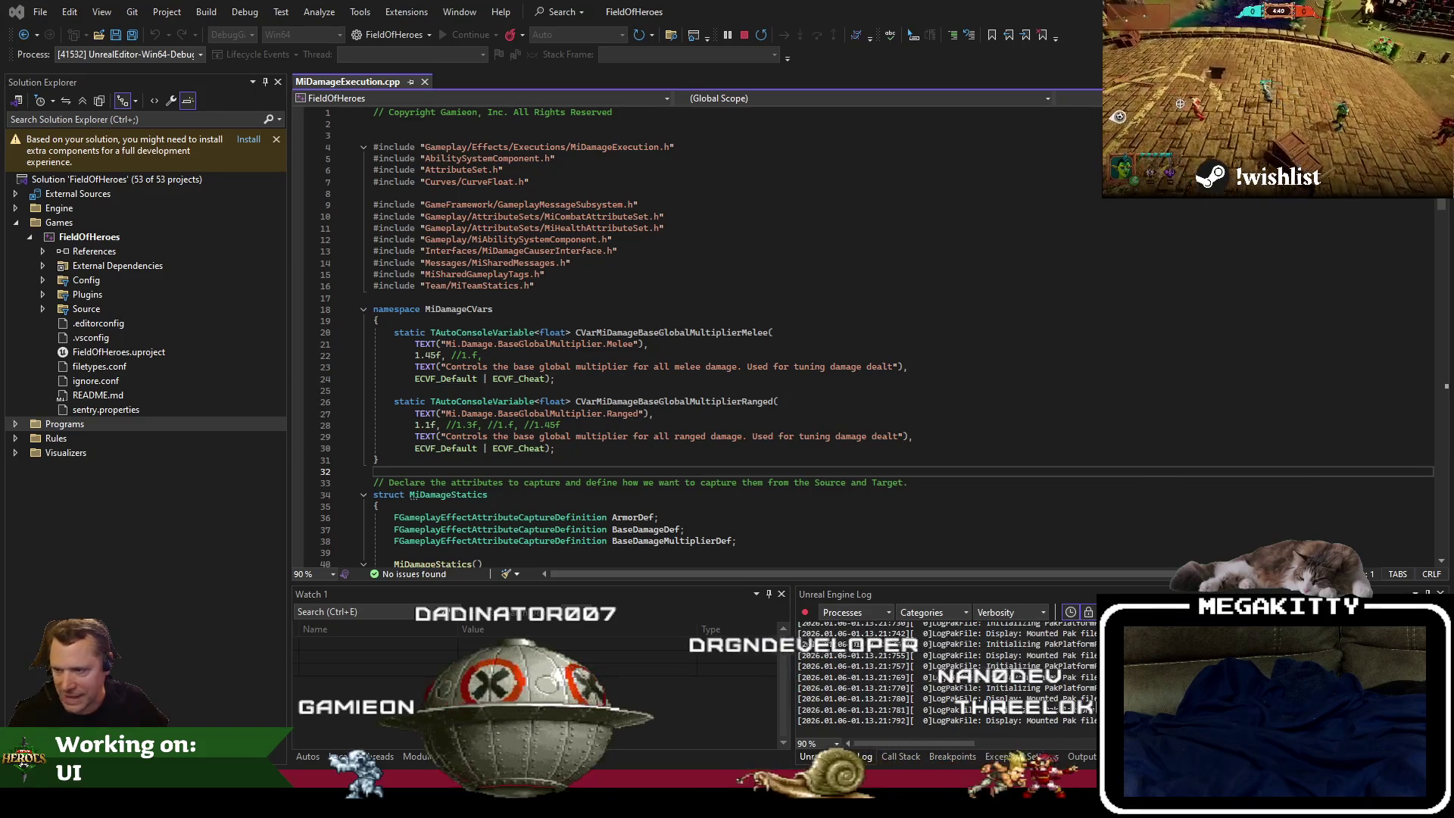
pyautogui.hotkey('alt', 'Tab')
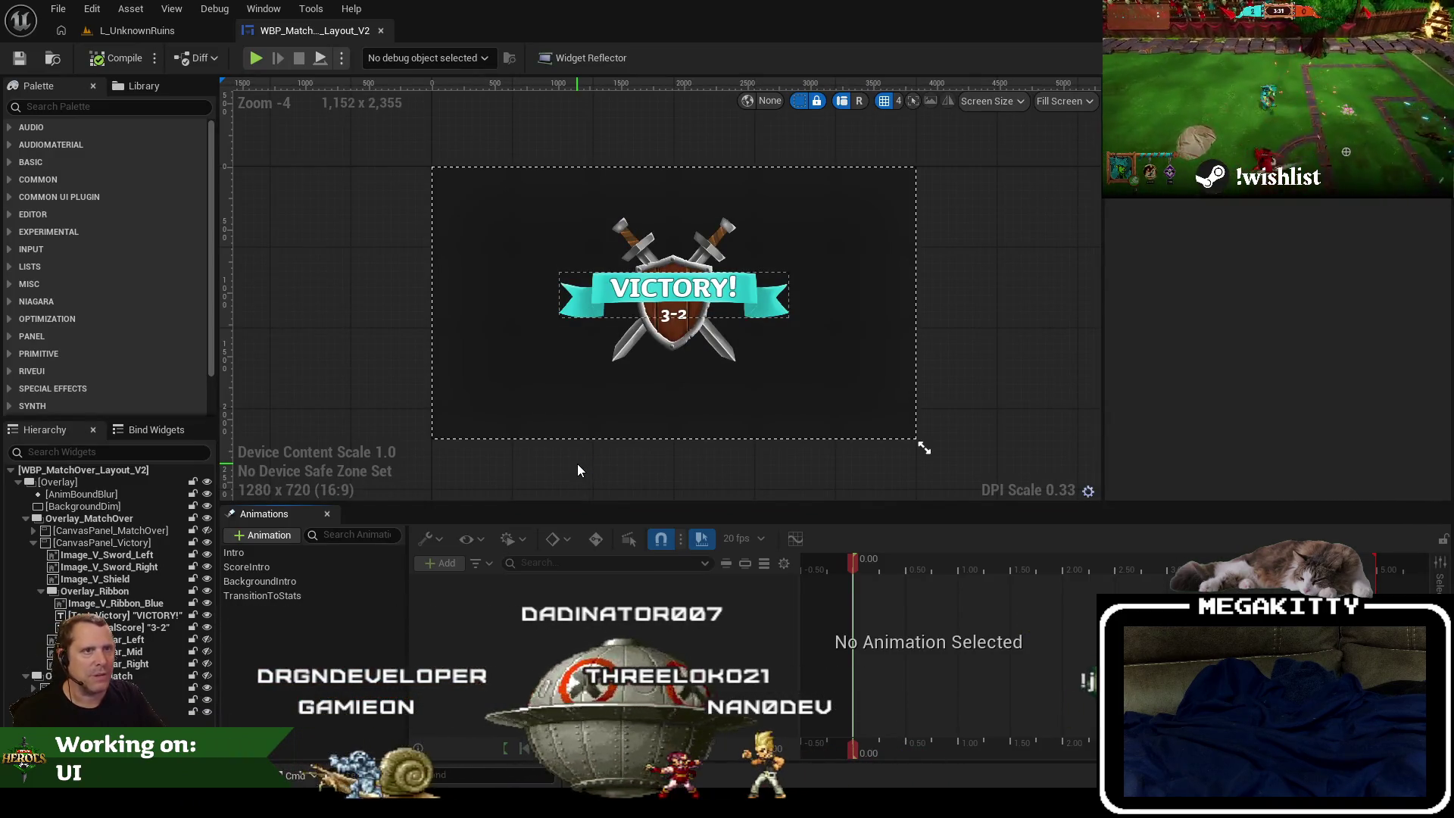
# Switch to the L_UnknownRuins level tab and start a Play In Editor session.
pyautogui.click(137, 30)
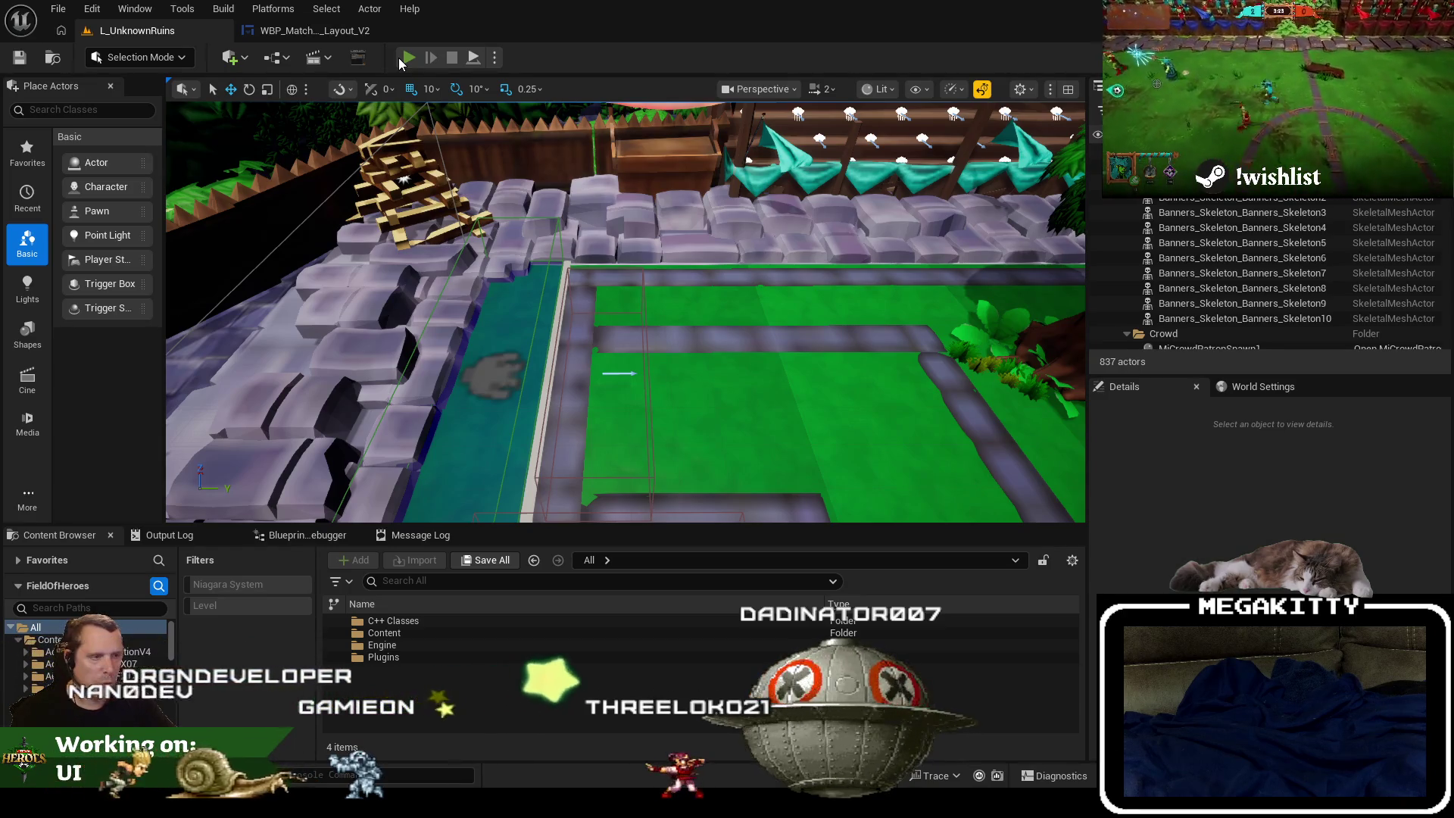
pyautogui.click(407, 59)
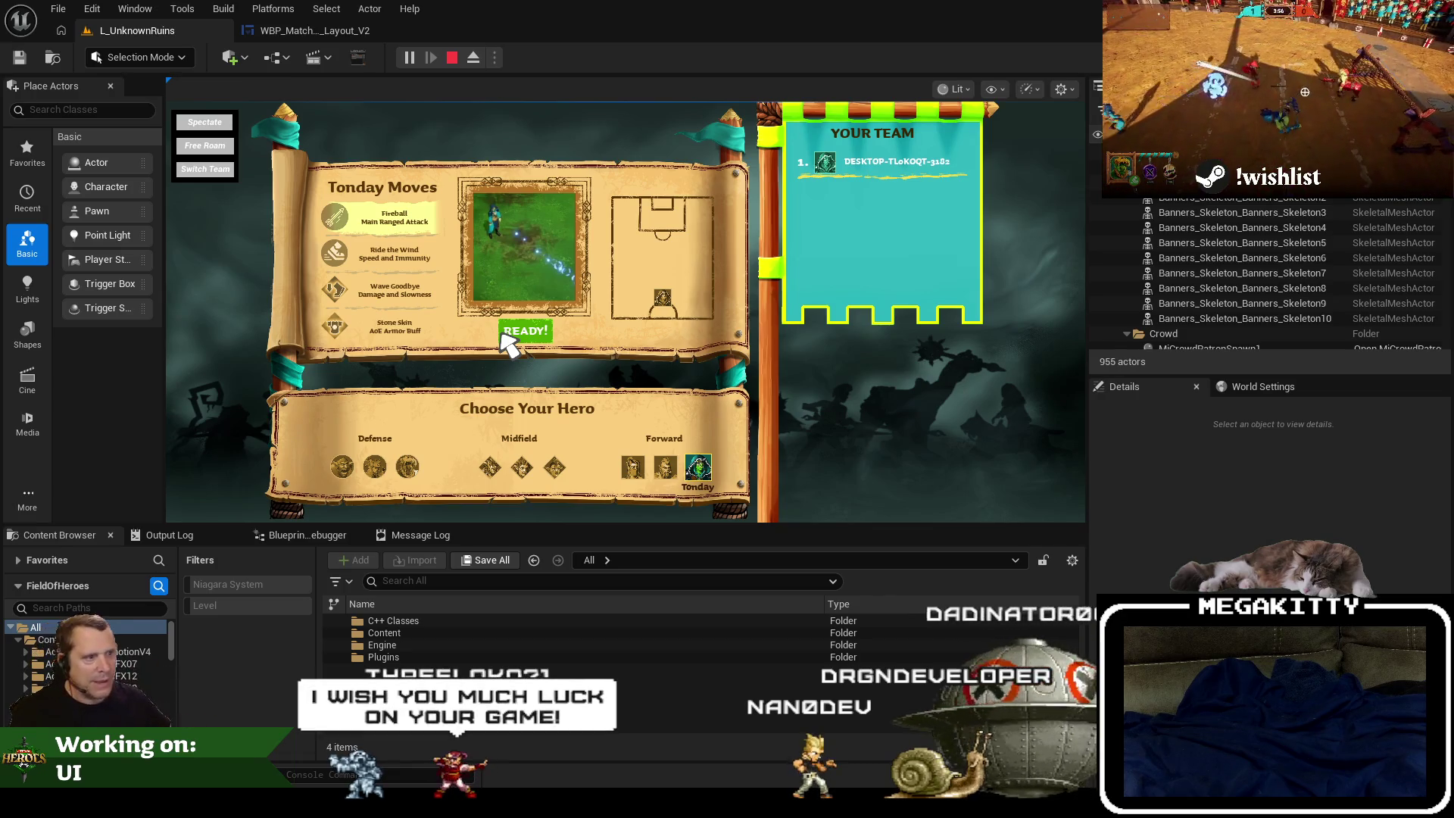
# Ready up into the match, stop the playtest, and reopen WBP_MatchOver_Layout_V2.
pyautogui.click(503, 336)
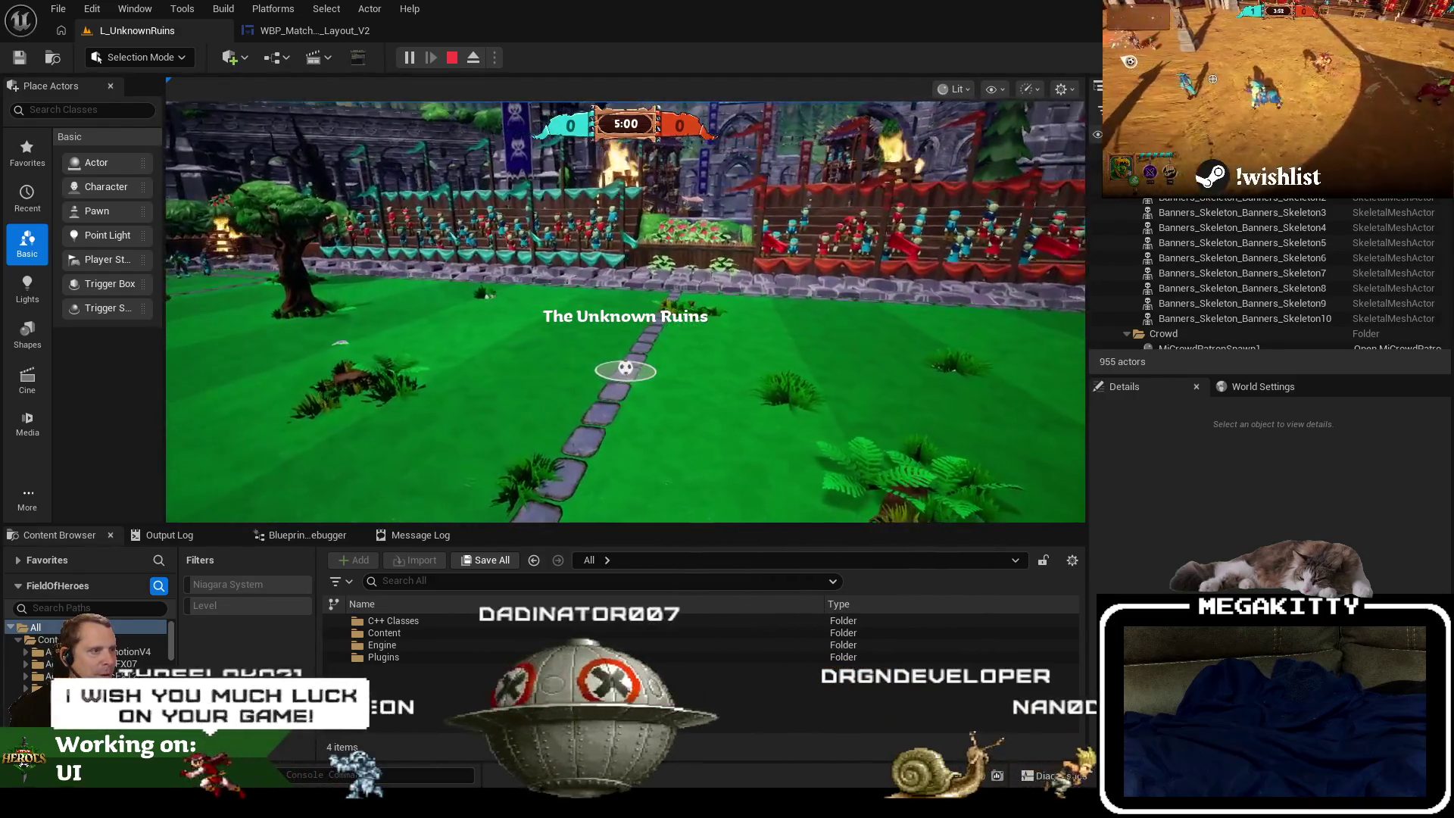
pyautogui.press('Escape')
pyautogui.press('s')
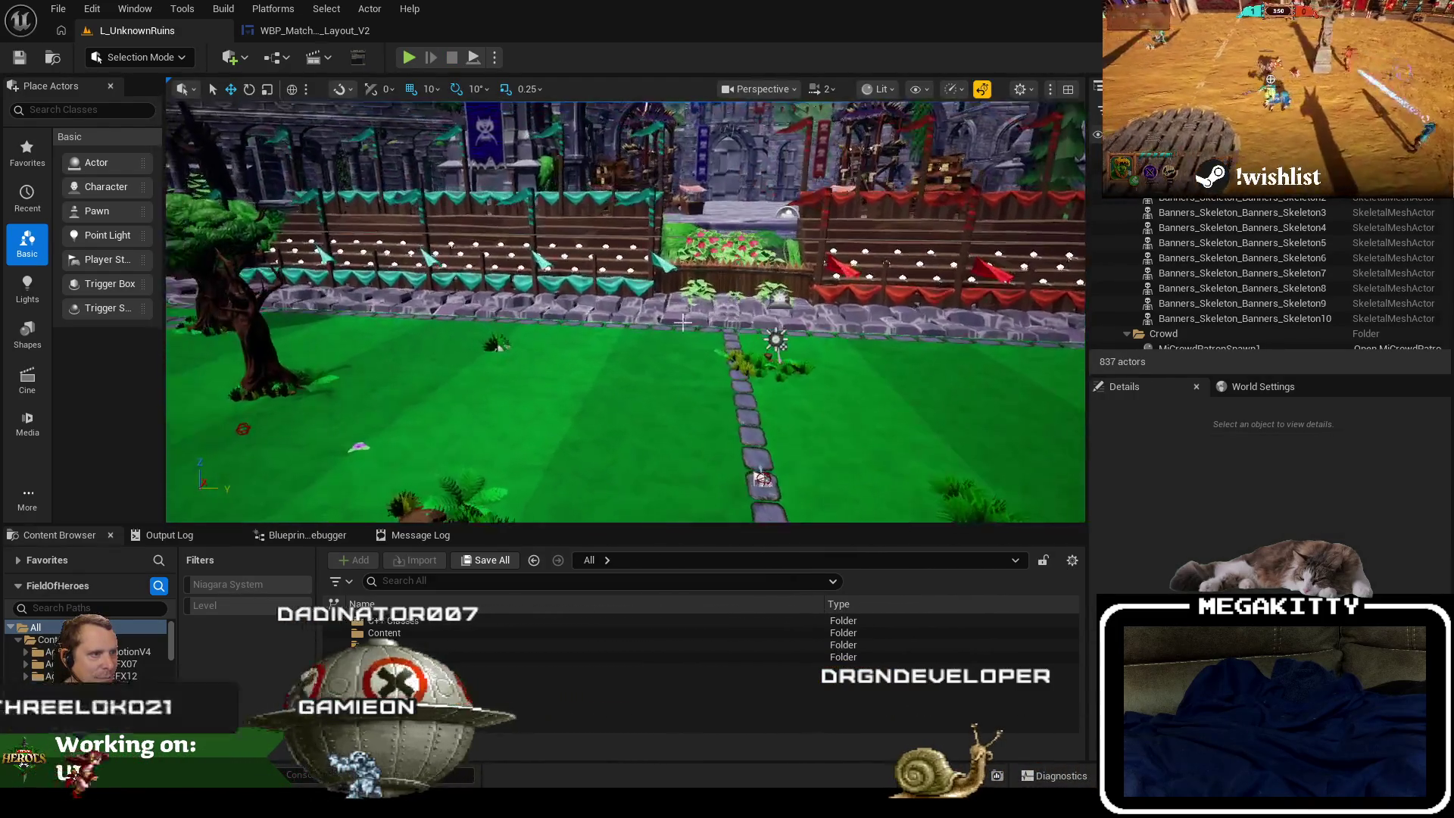
pyautogui.press('e')
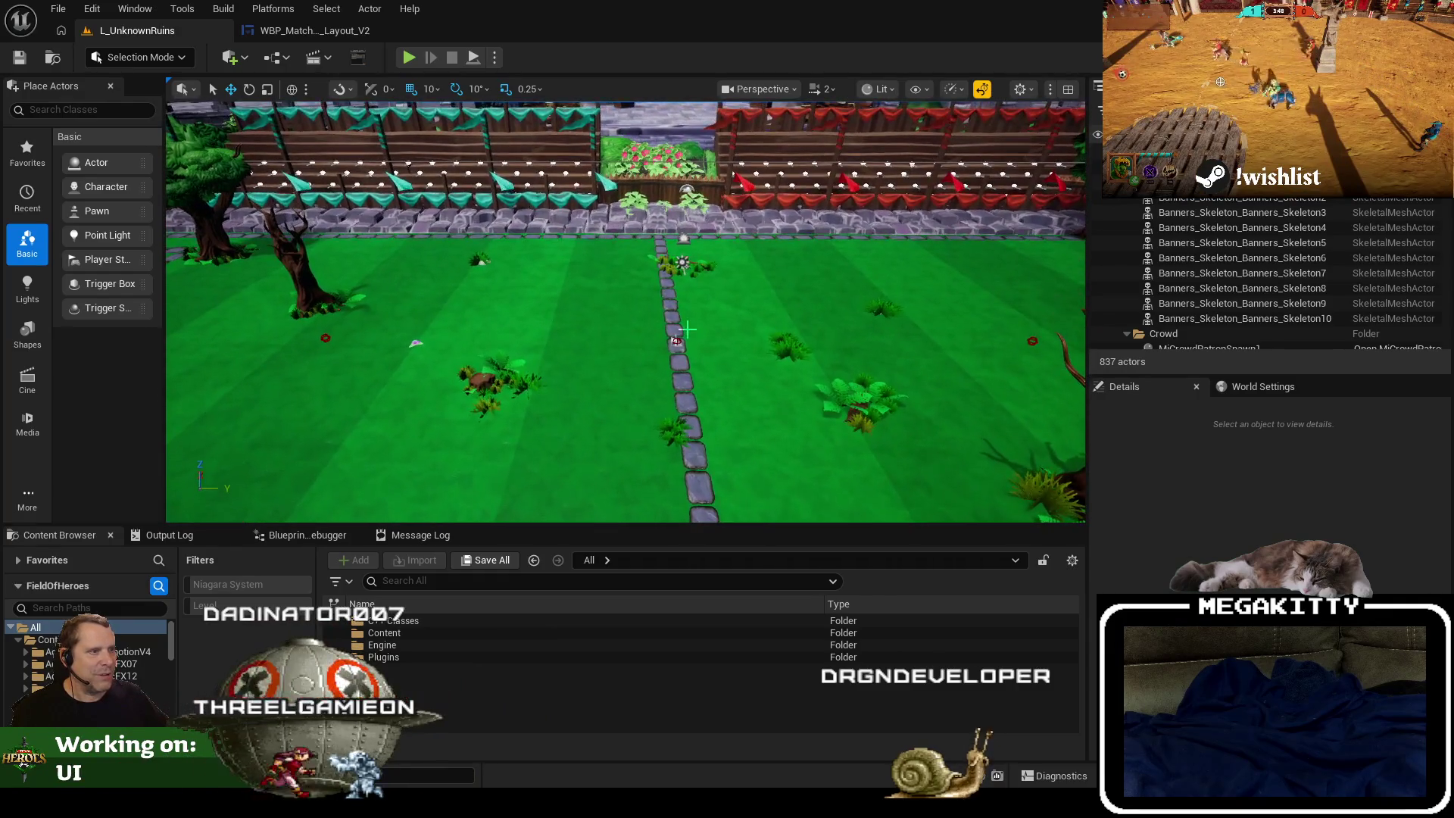
pyautogui.click(329, 31)
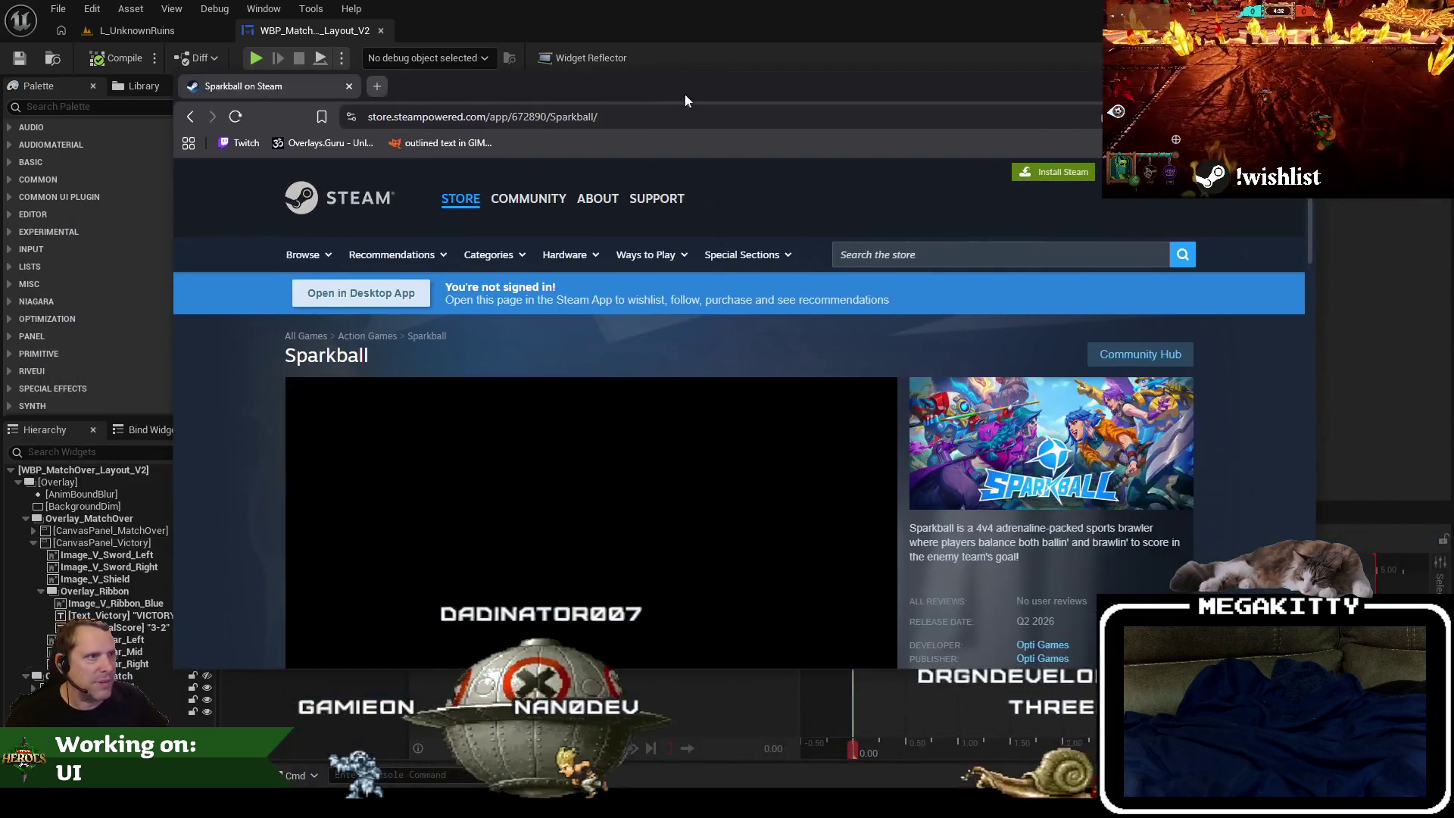
# Maximize the Brave window and play the Sparkball store-page trailer in full screen.
pyautogui.doubleClick(686, 93)
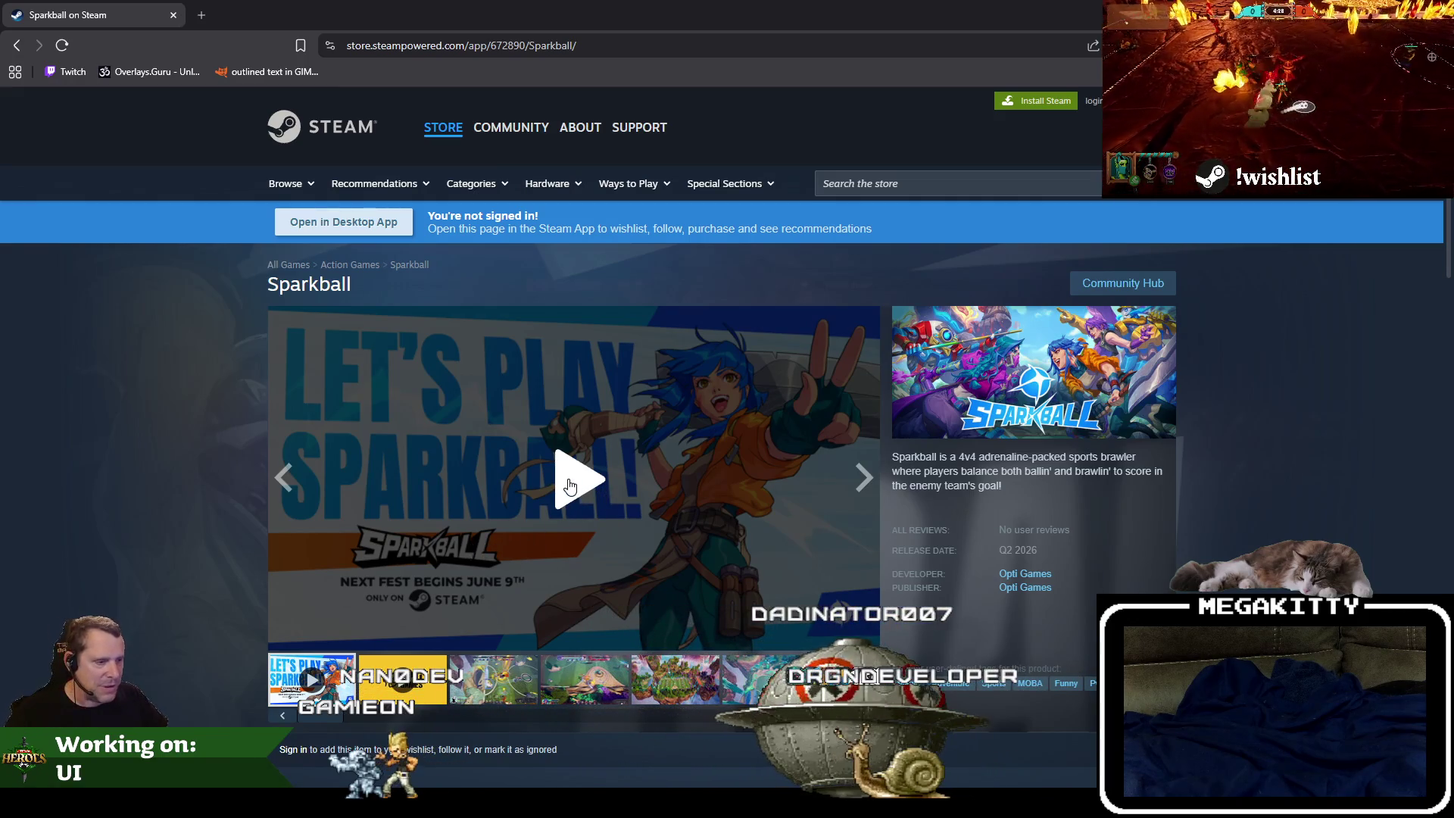
pyautogui.click(764, 546)
pyautogui.click(865, 634)
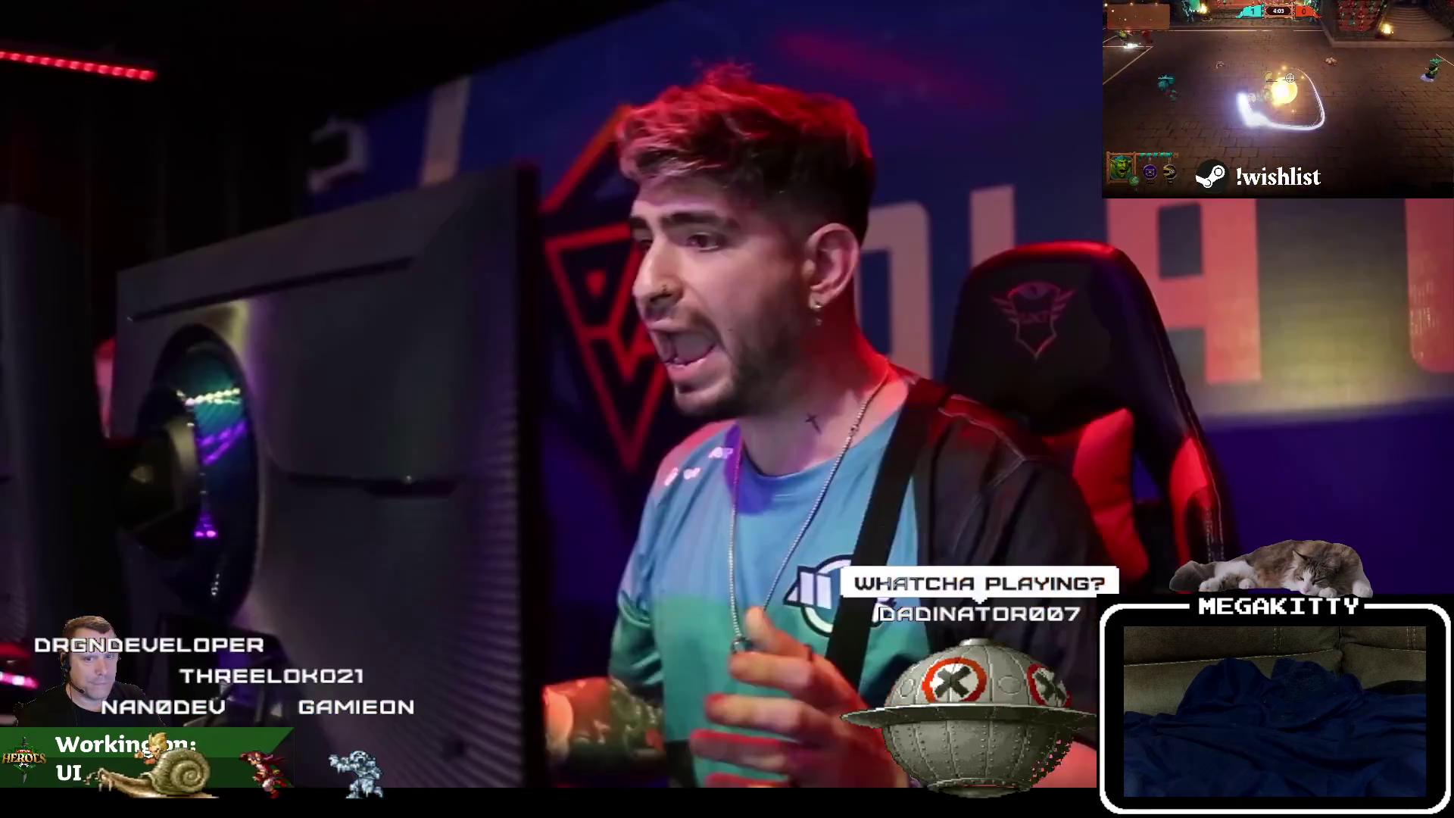
# Exit the fullscreen trailer, move the Brave window aside, and return to the L_UnknownRuins tab.
pyautogui.moveTo(757, 542)
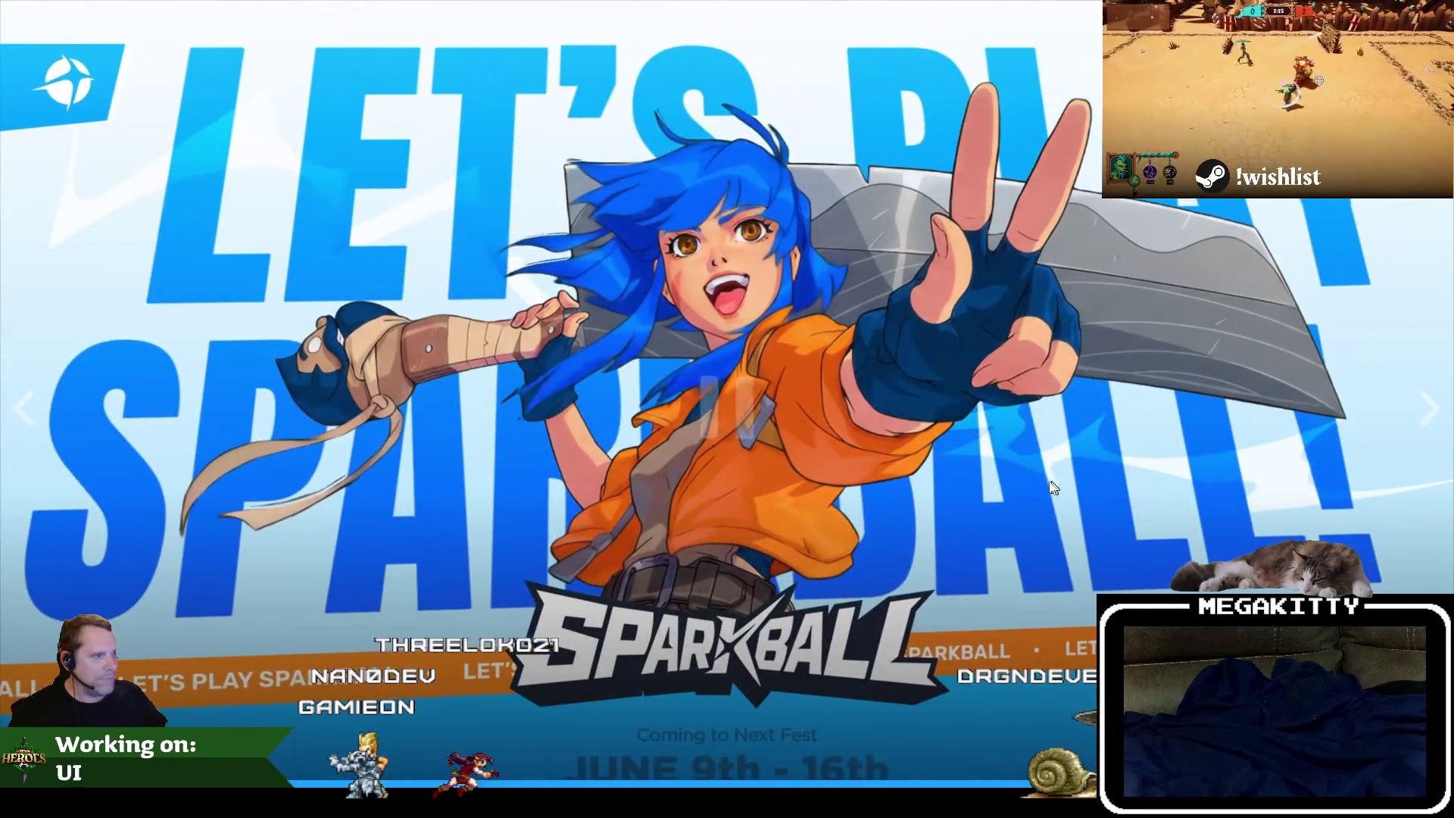
pyautogui.press('Escape')
pyautogui.scroll(-5, 733, 507)
pyautogui.scroll(5, 731, 518)
pyautogui.moveTo(721, 182)
pyautogui.mouseDown()
pyautogui.moveTo(656, 102)
pyautogui.moveTo(685, 94)
pyautogui.mouseUp()
pyautogui.click(163, 32)
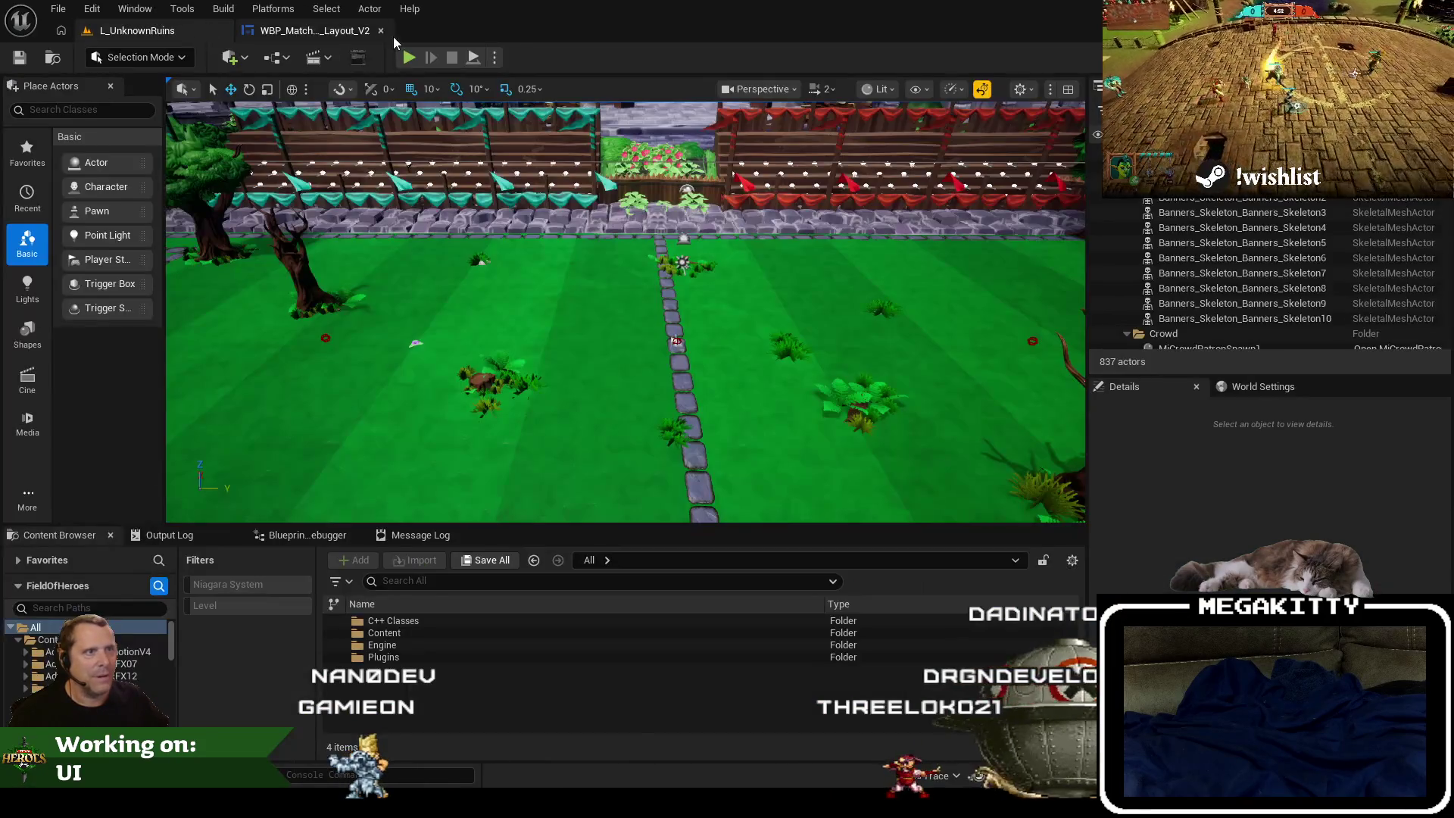
# Playtest L_UnknownRuins through hero select, stop it with Esc, and relaunch with Alt+P.
pyautogui.click(418, 61)
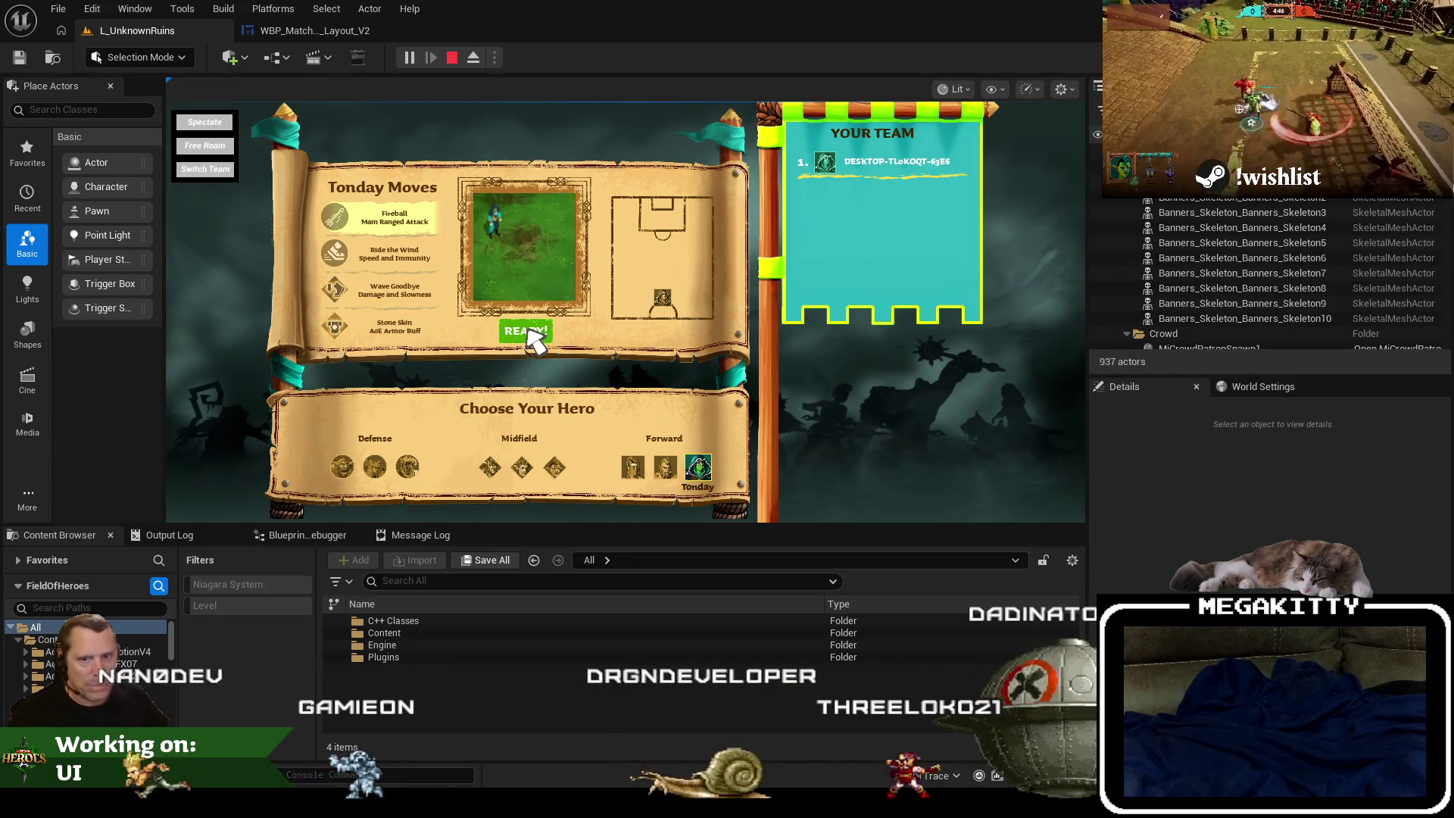
pyautogui.click(528, 331)
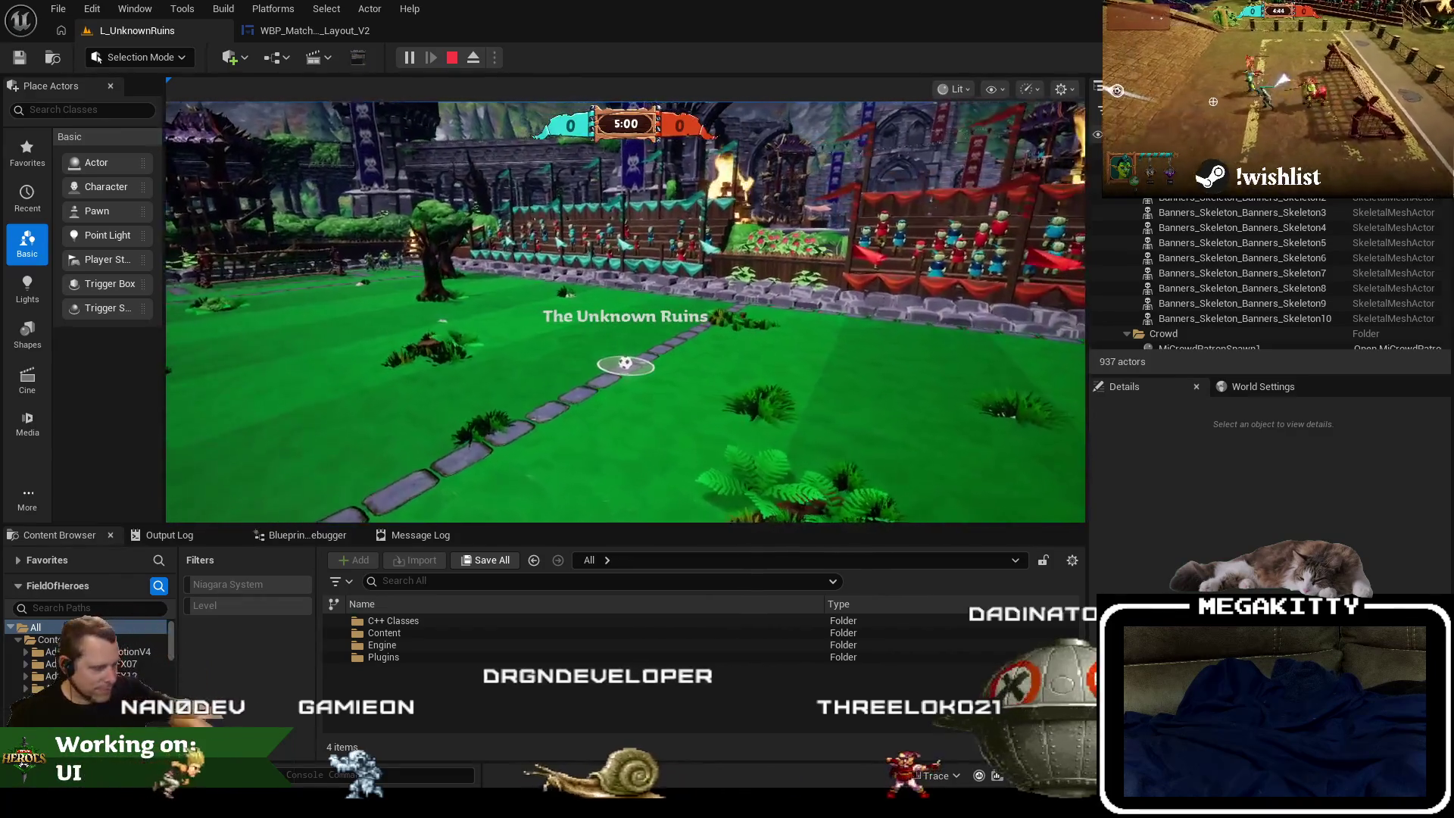
pyautogui.press('Escape')
pyautogui.hotkey('alt', 'p')
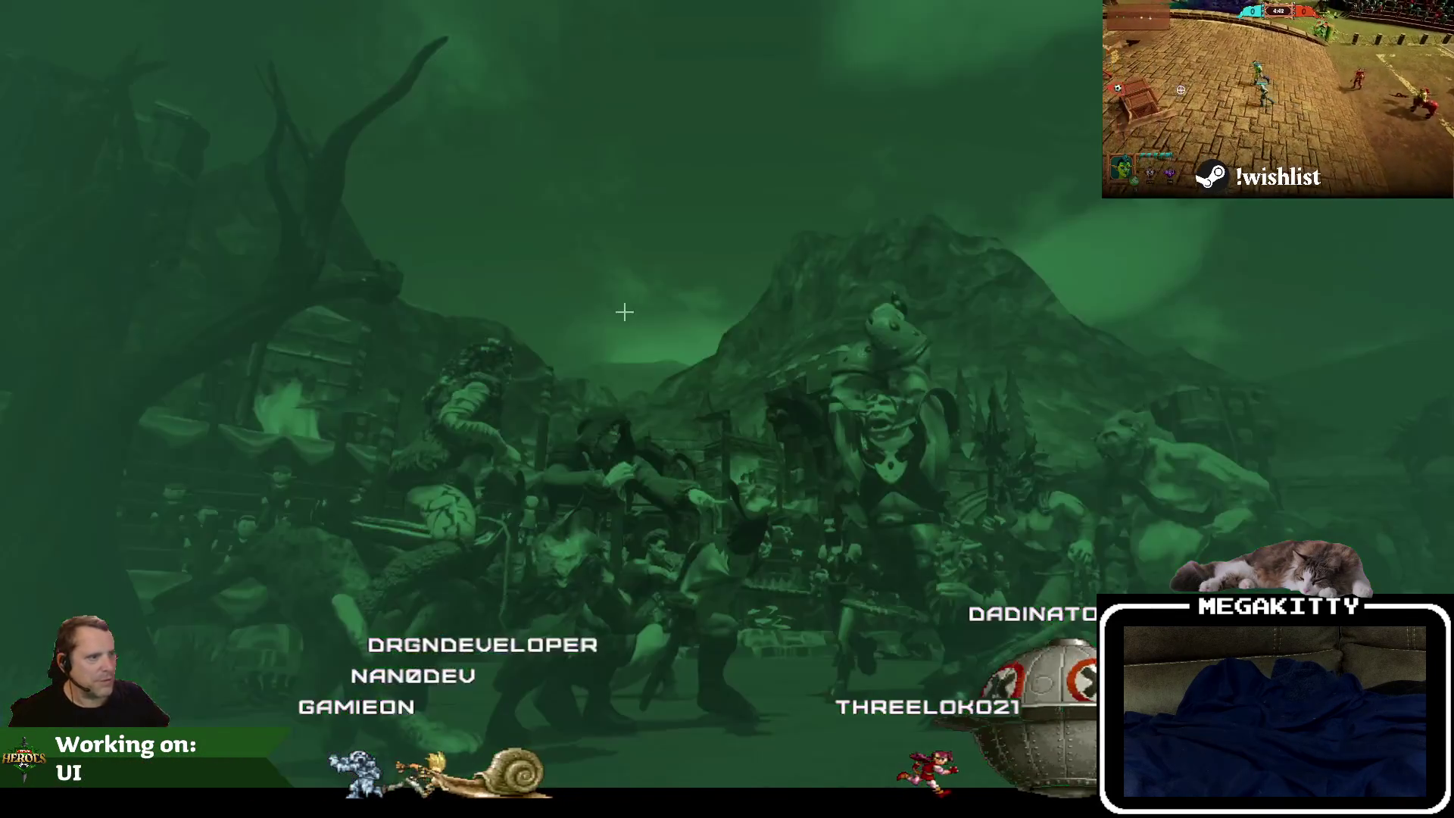
# Pick Tonday, ready up, and fire beams at the enemy near the ball.
pyautogui.click(863, 684)
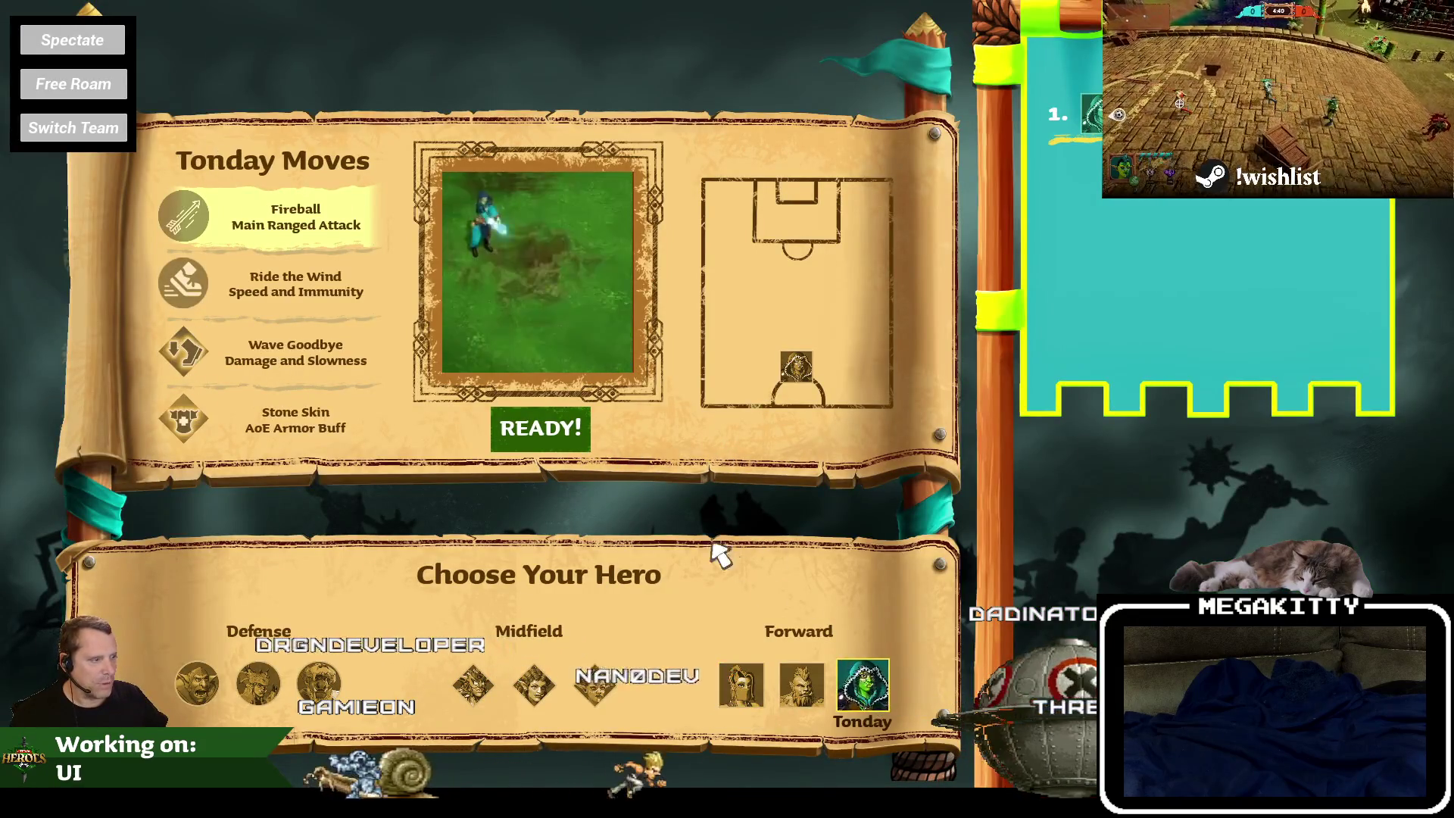
pyautogui.click(538, 429)
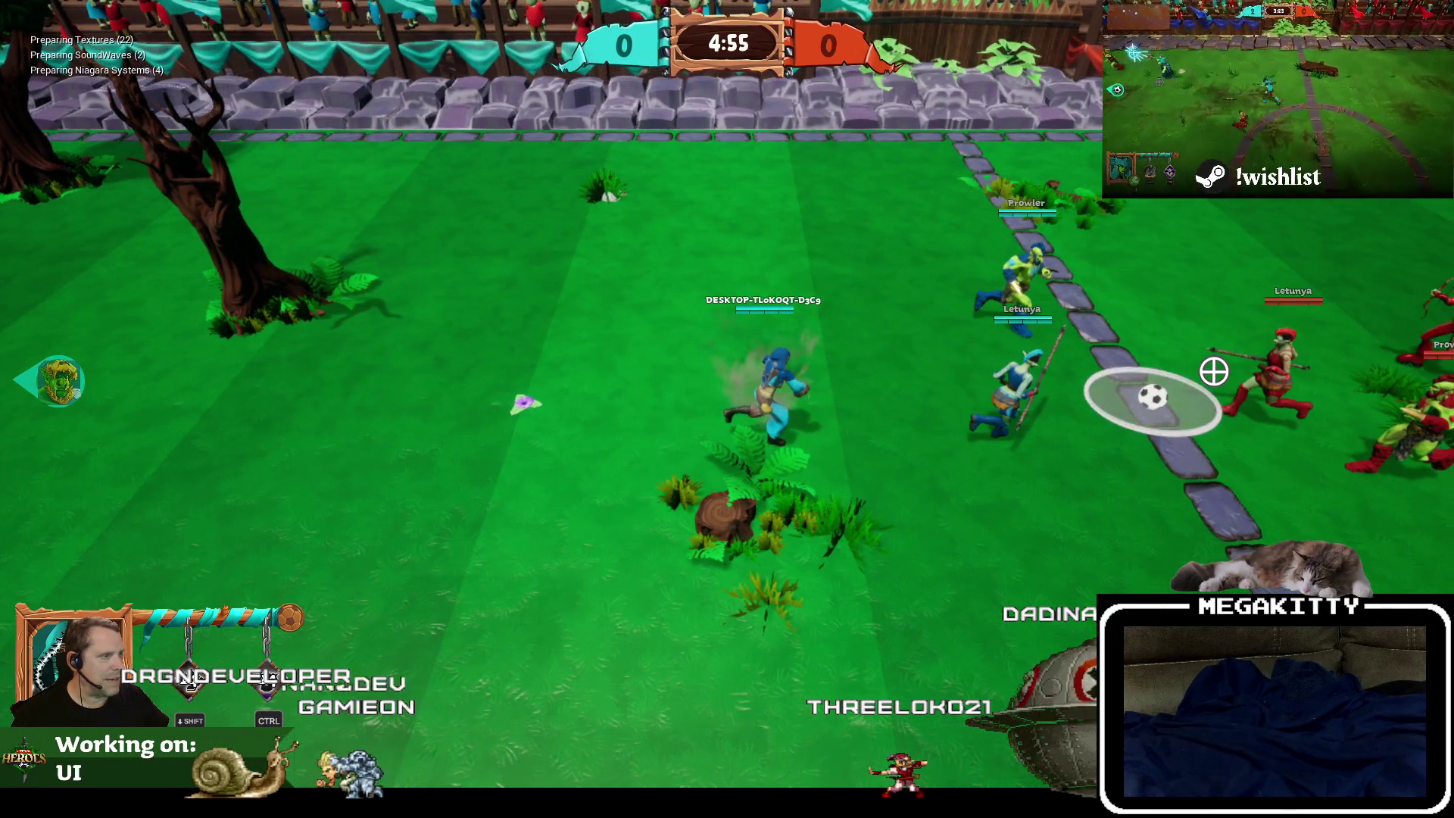
pyautogui.press('d')
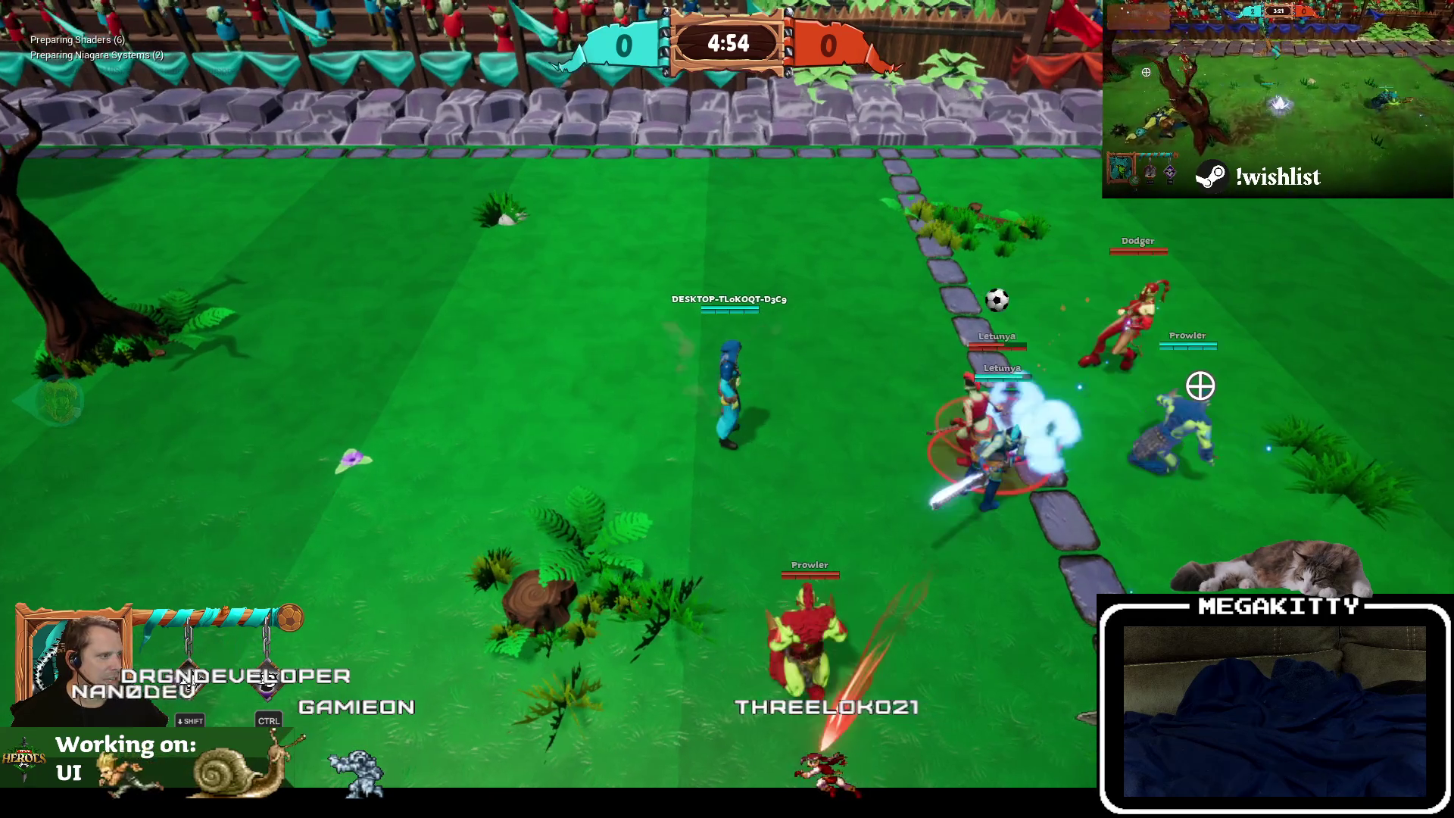
pyautogui.press('a')
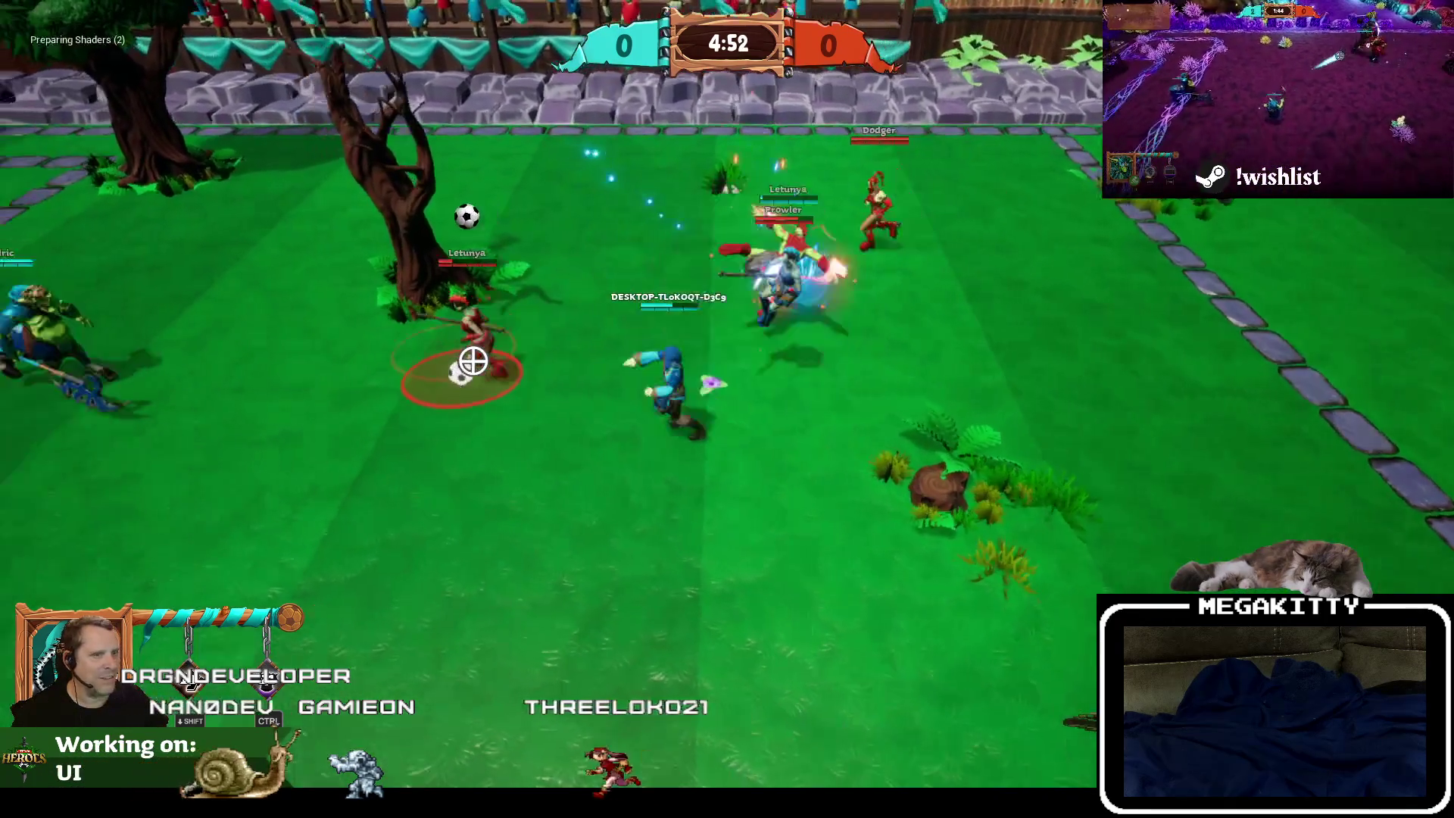
pyautogui.press('a')
pyautogui.click(438, 335)
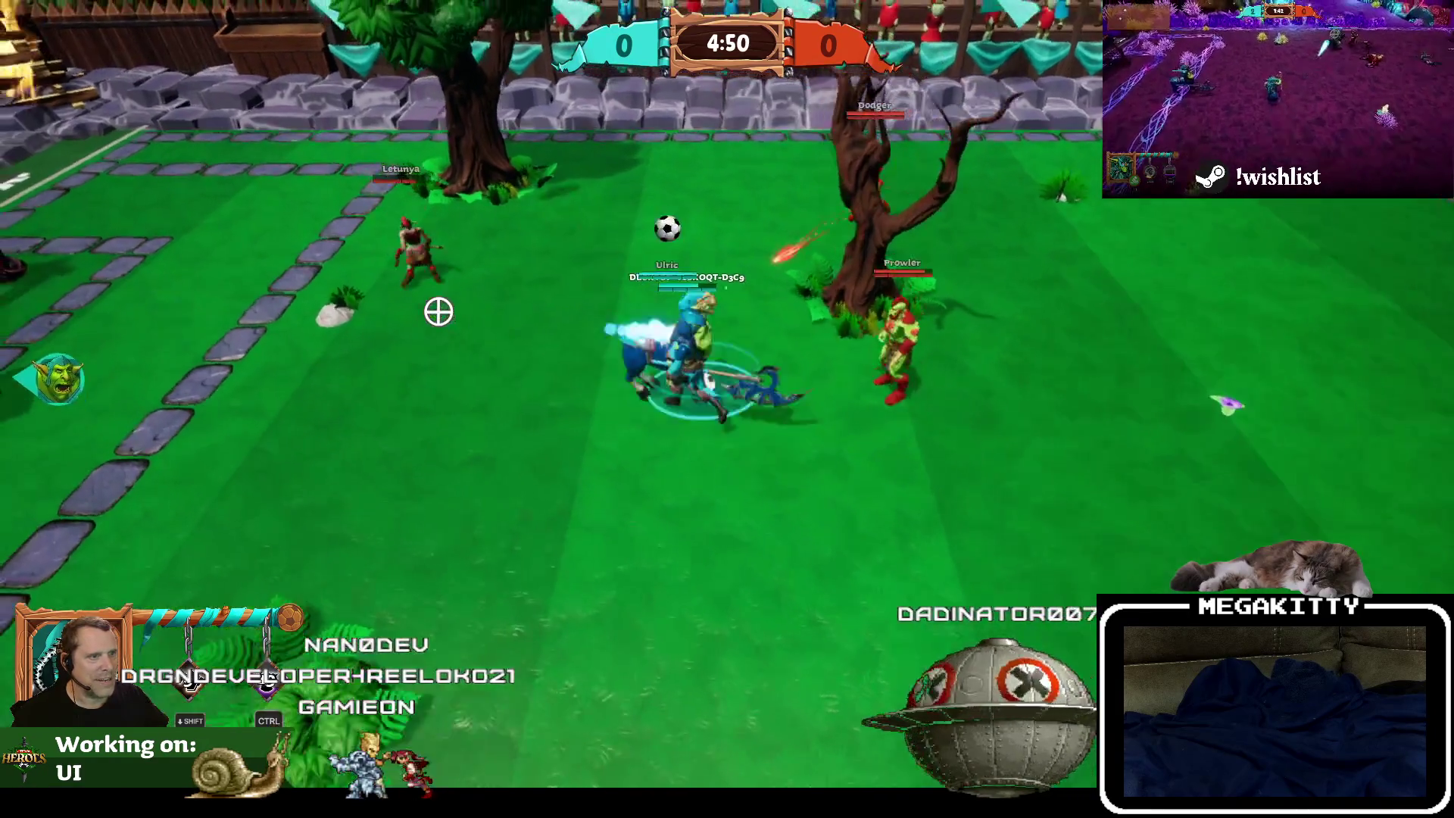
# Run right, launch the ball with a beam, and keep shooting toward the right.
pyautogui.press('a')
pyautogui.press('d')
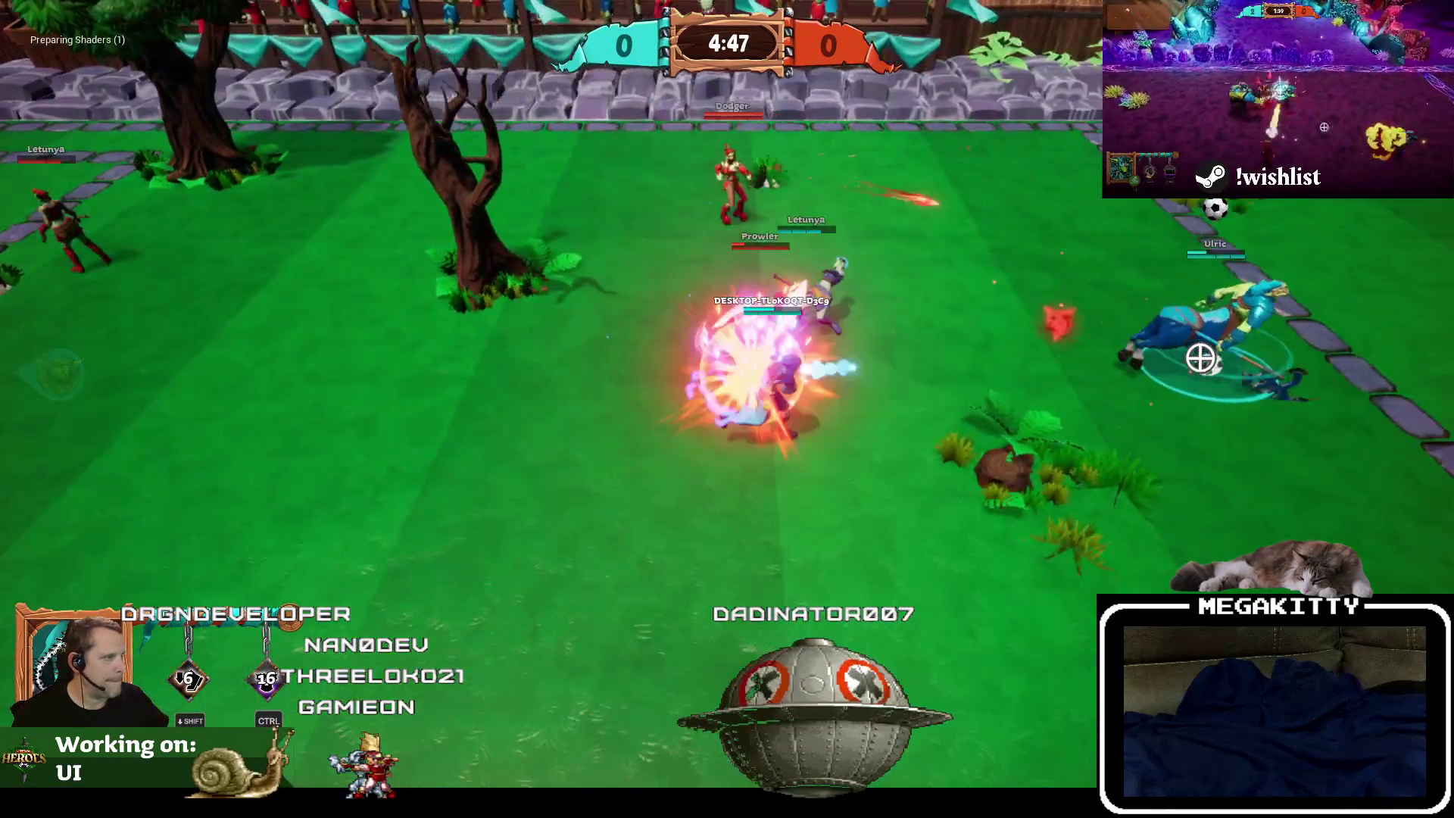
pyautogui.press('d')
pyautogui.click(1321, 367)
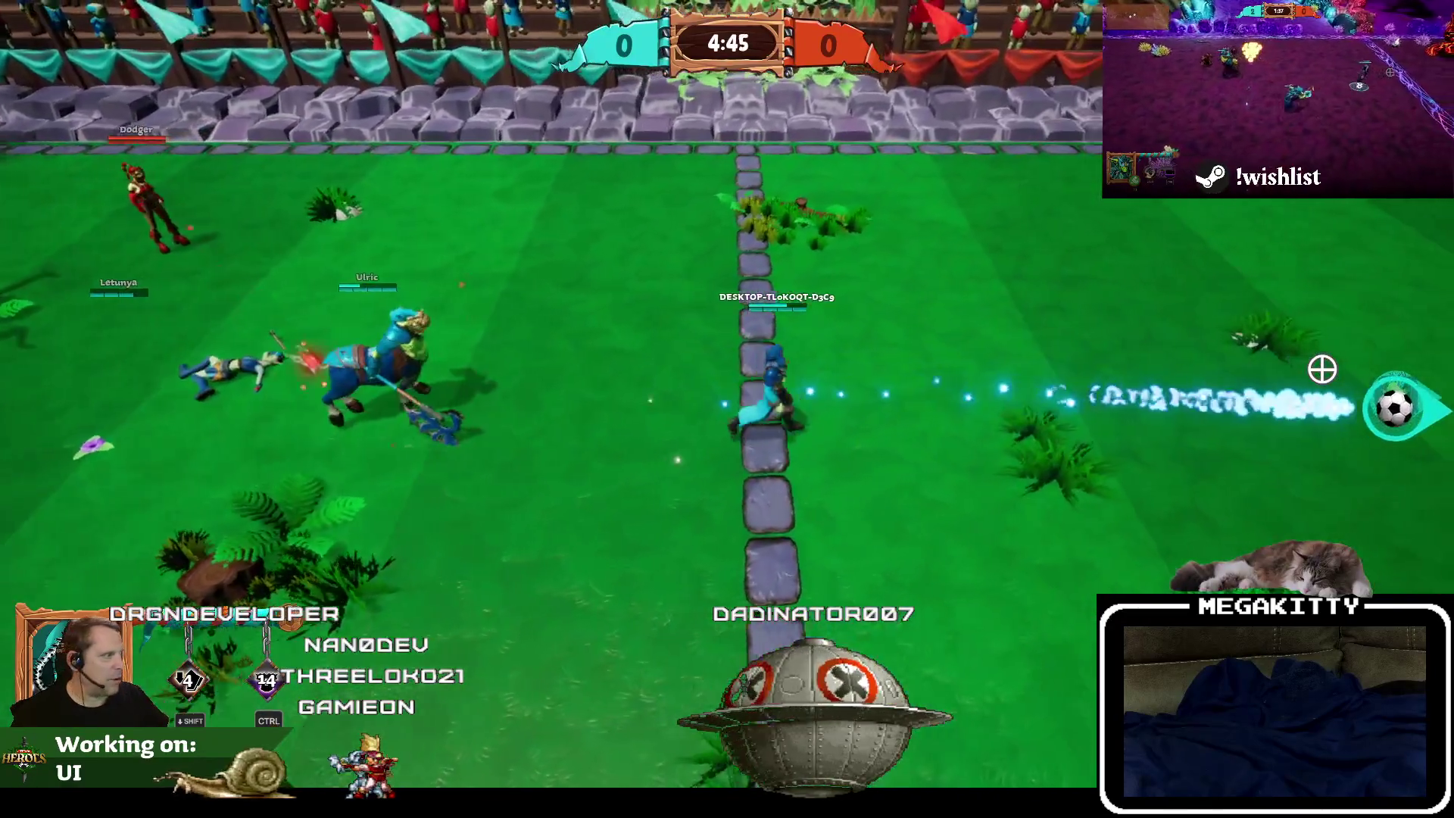
pyautogui.click(1322, 368)
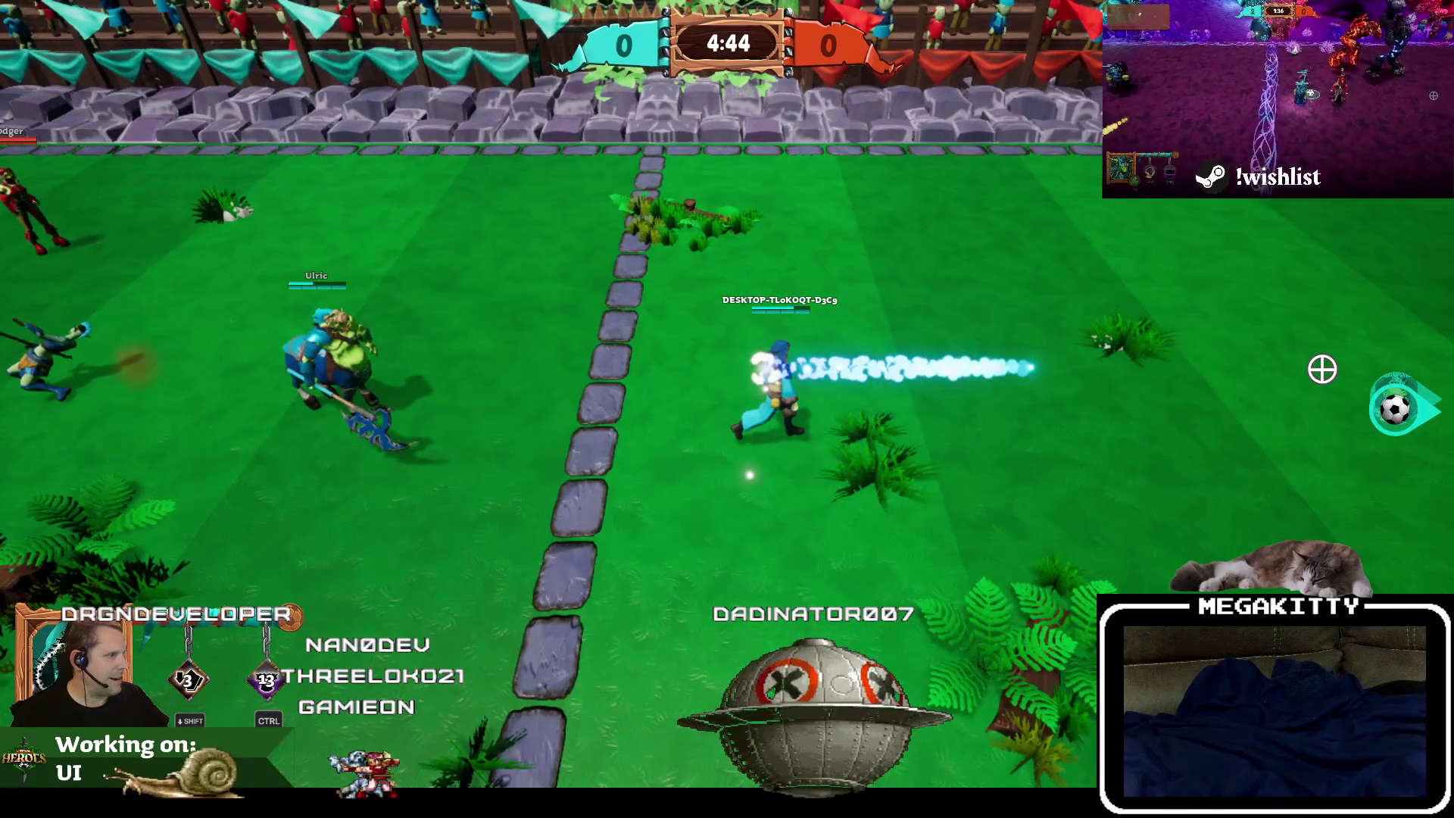
pyautogui.press('d')
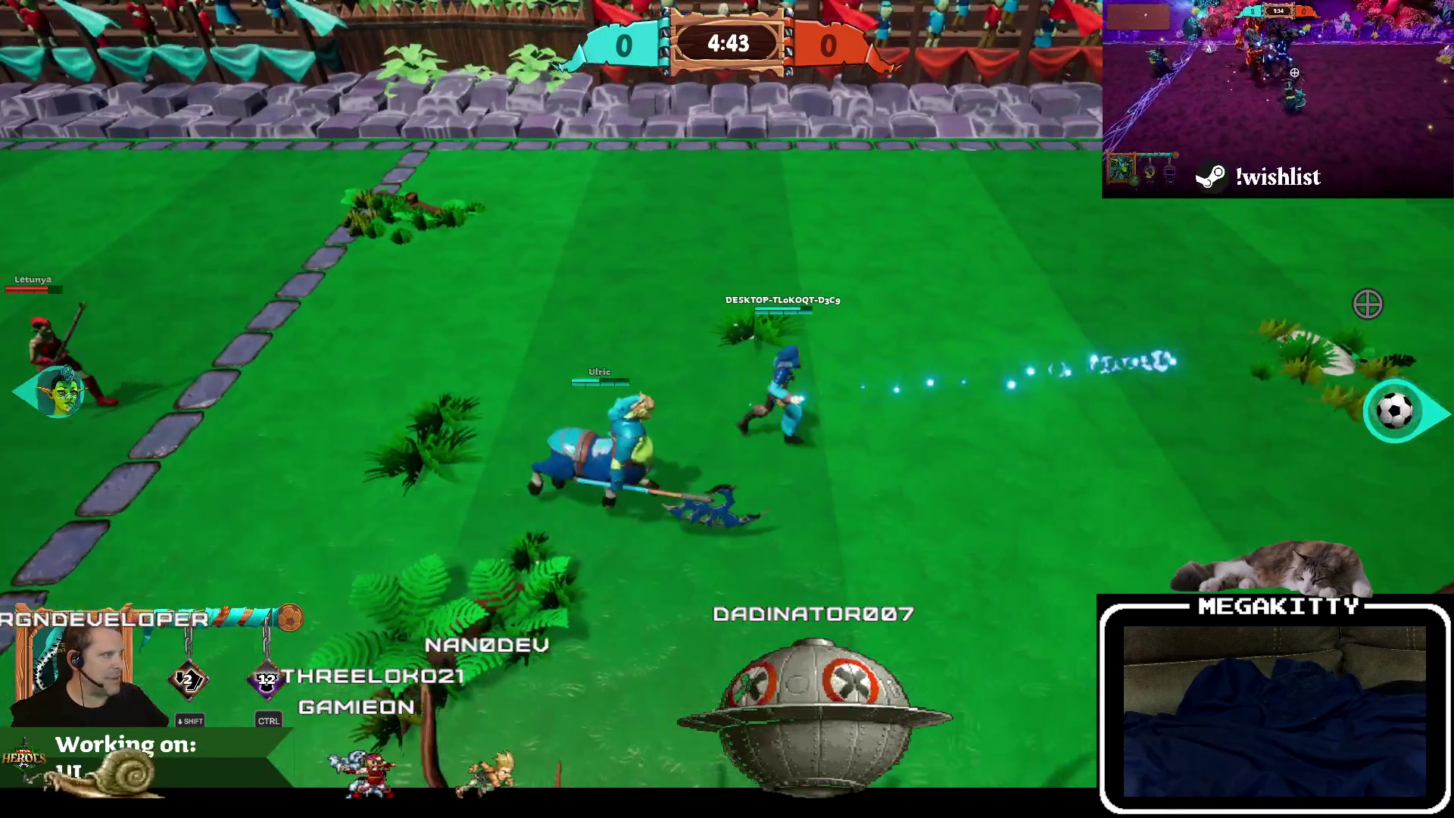
pyautogui.click(1369, 303)
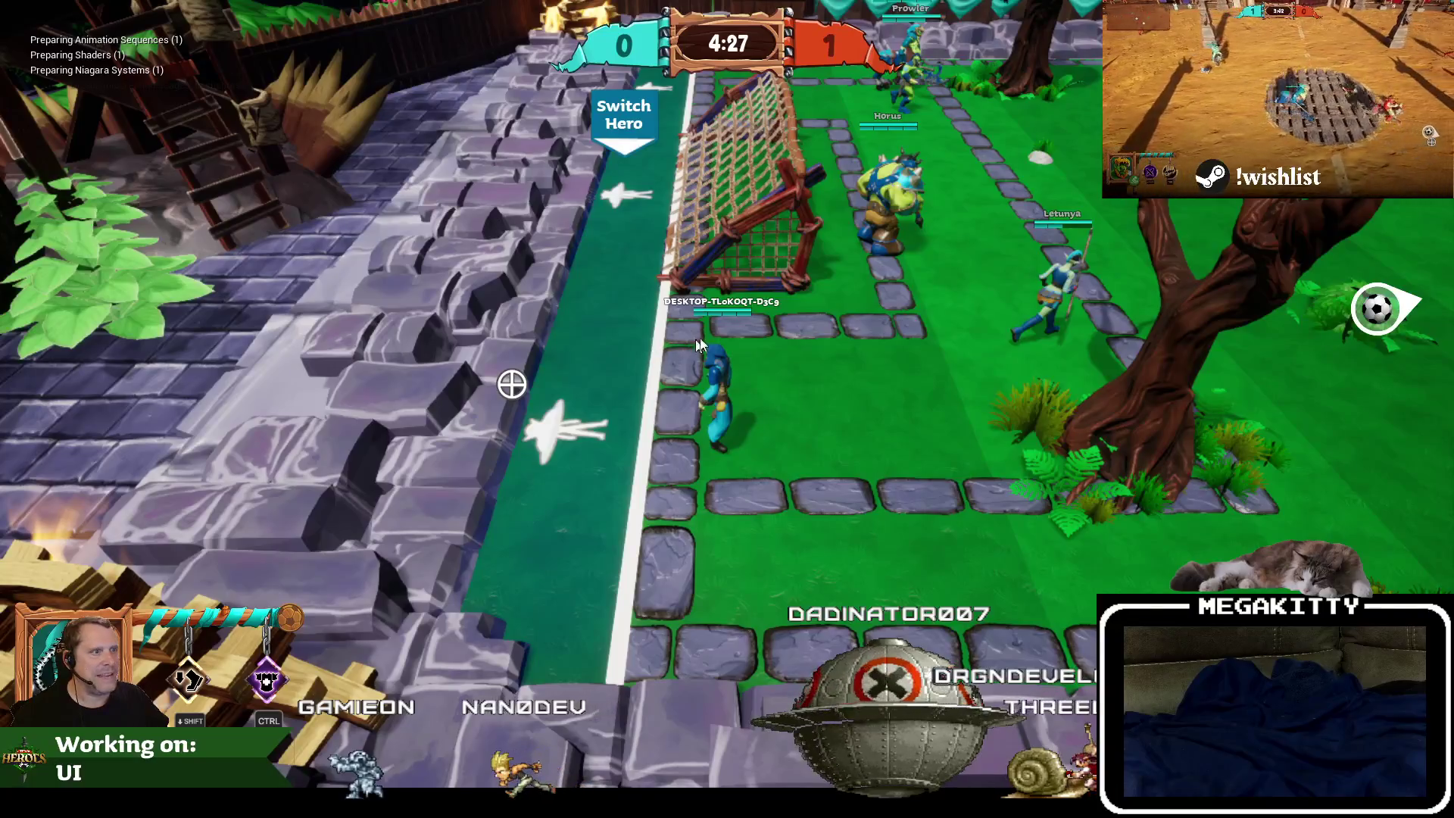
# End the playtest with F8 and bring the Sparkball store page to the front.
pyautogui.press('F8')
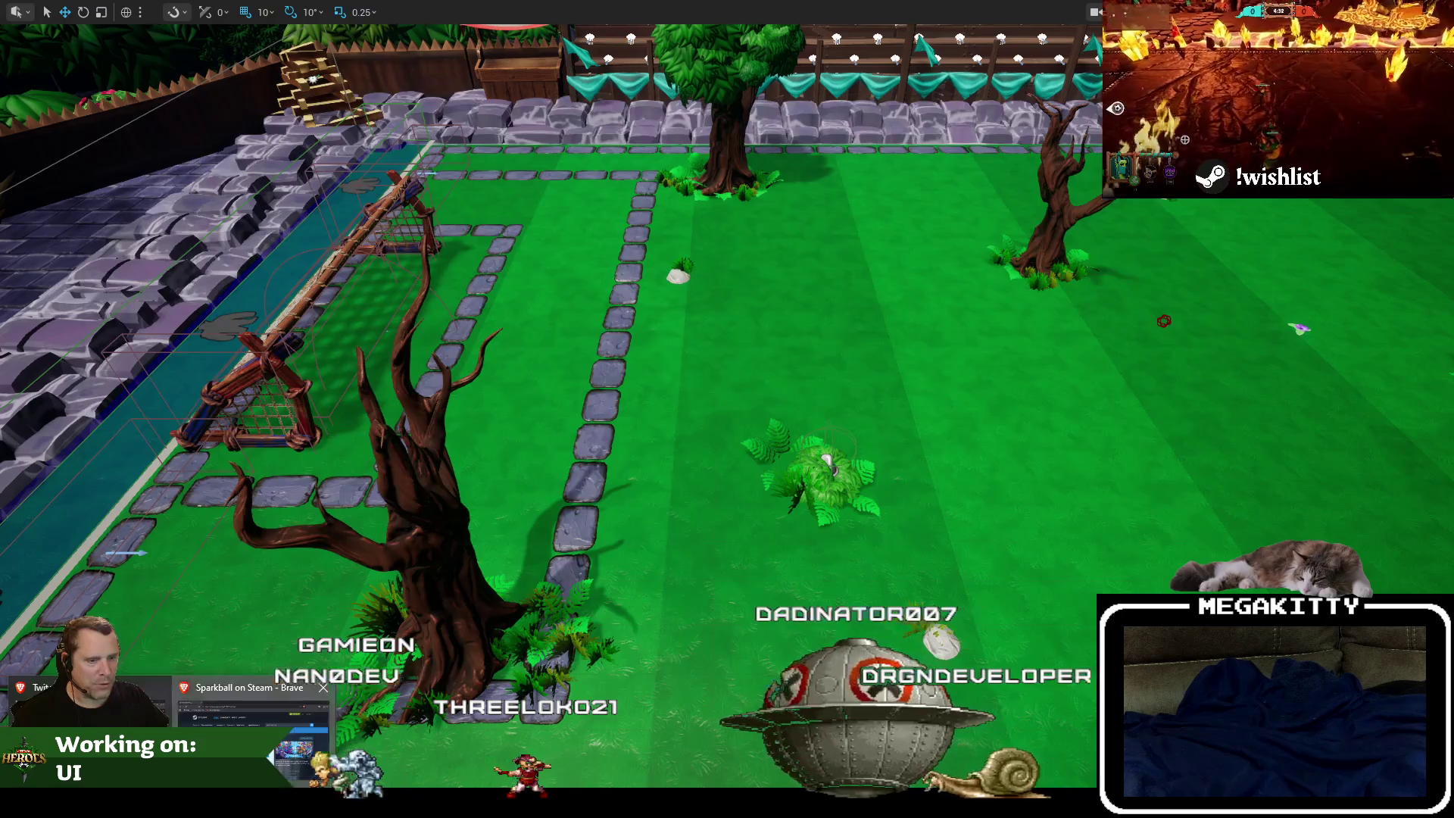
pyautogui.hotkey('alt', 'Tab')
pyautogui.scroll(-4, 542, 444)
pyautogui.scroll(4, 738, 513)
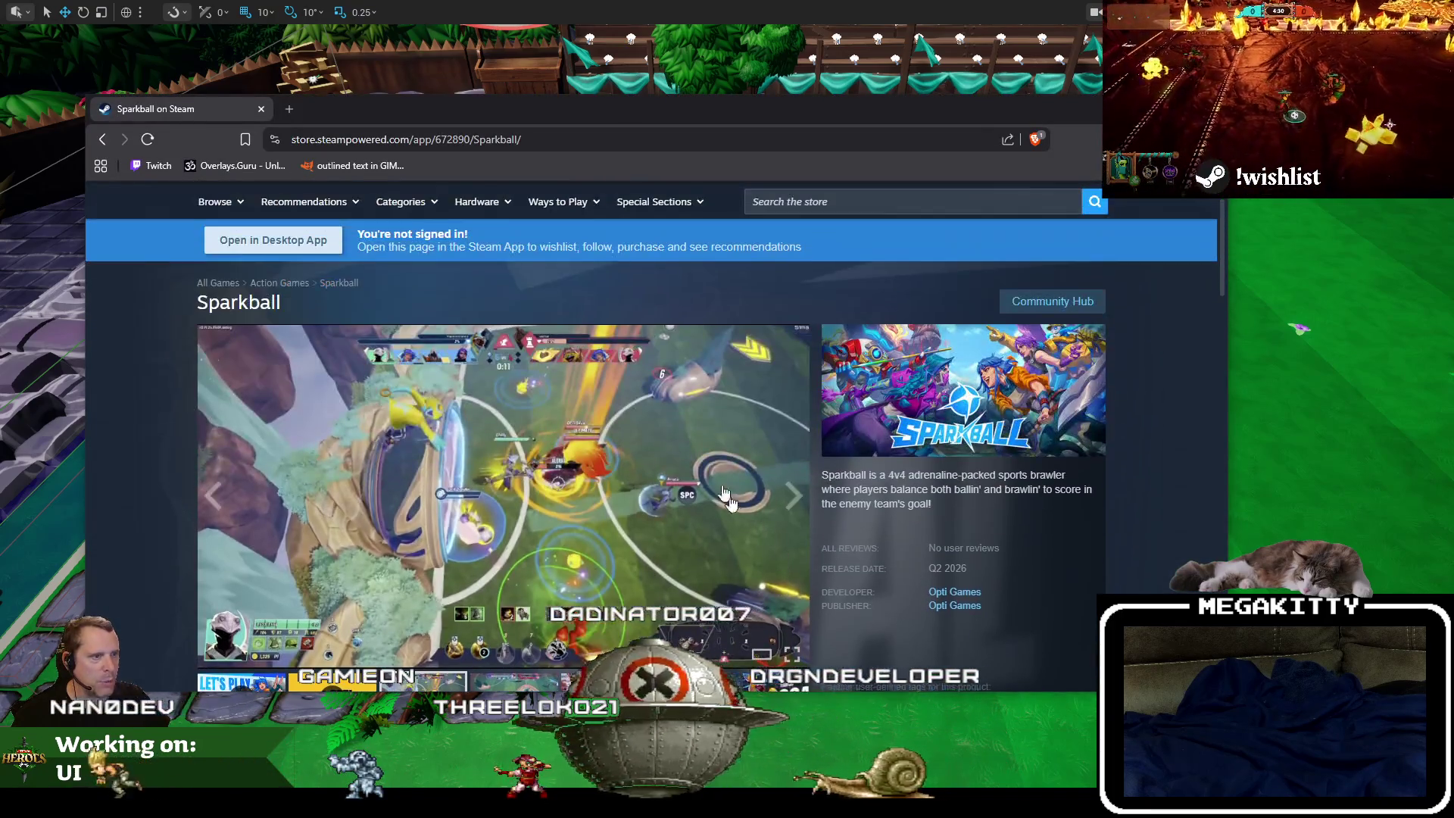
# Maximize Brave and view the Sparkball screenshots full-size, advancing once before closing the viewer.
pyautogui.press('super+Up')
pyautogui.click(664, 485)
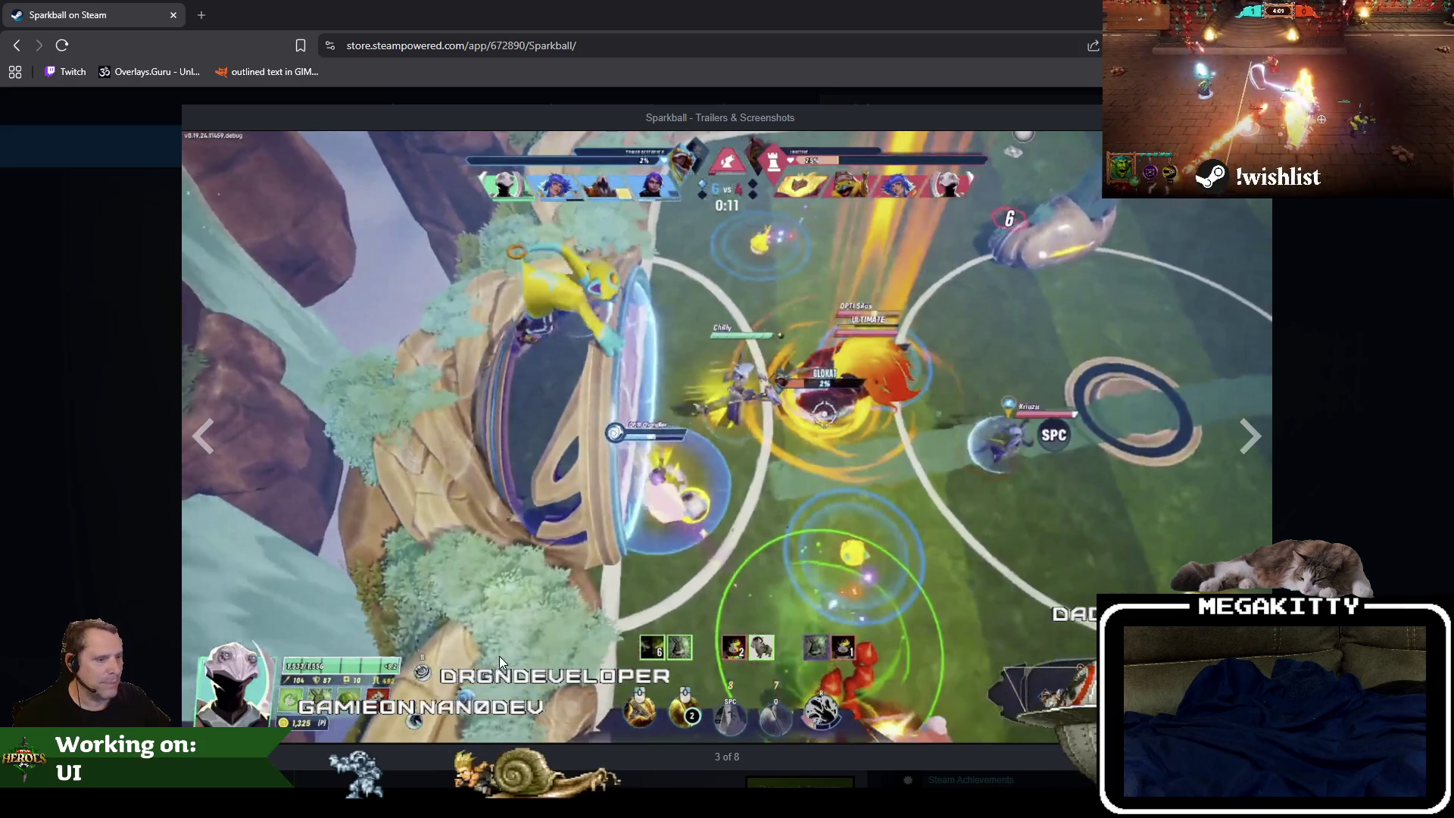
pyautogui.click(1250, 438)
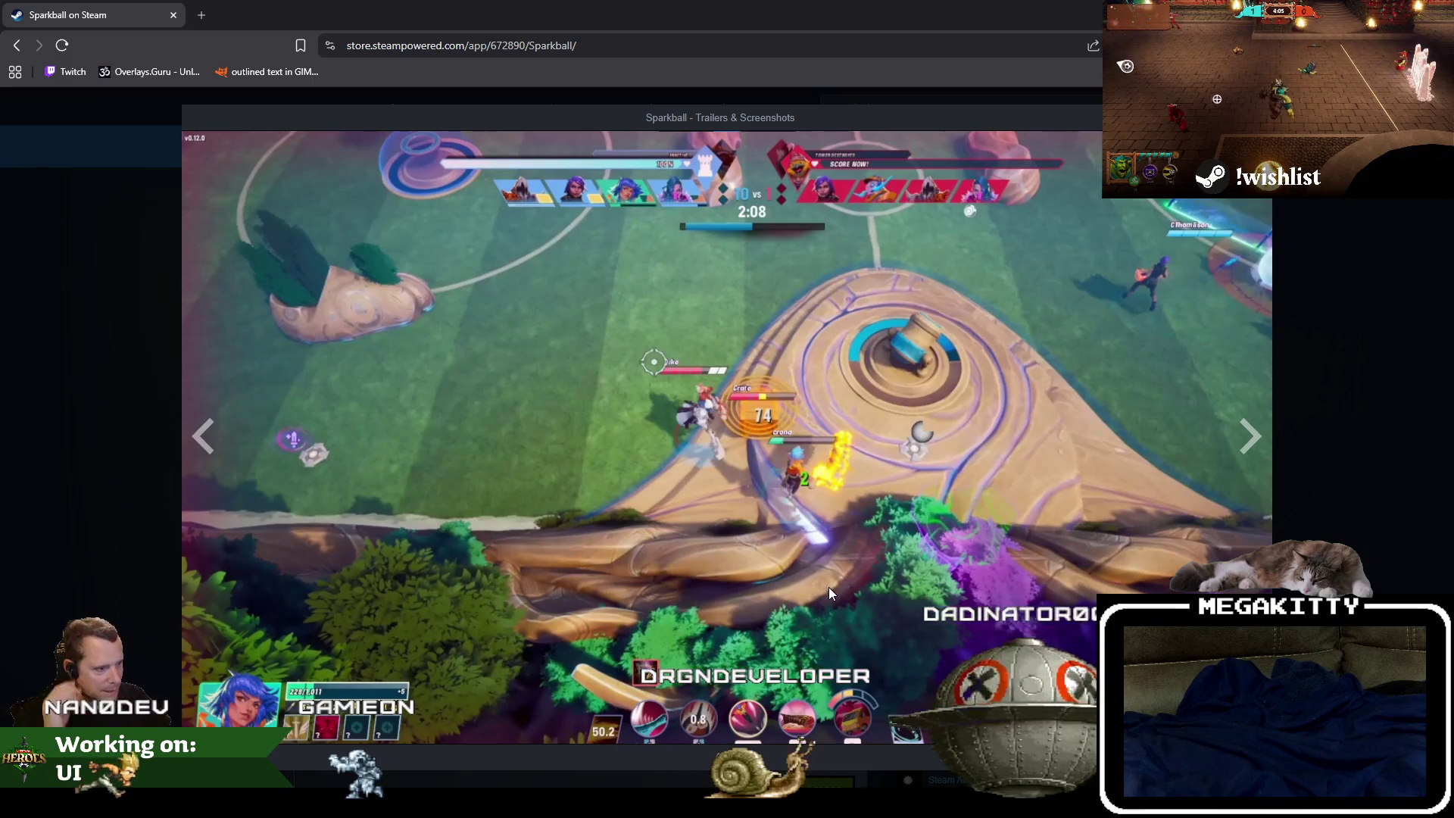
pyautogui.click(993, 521)
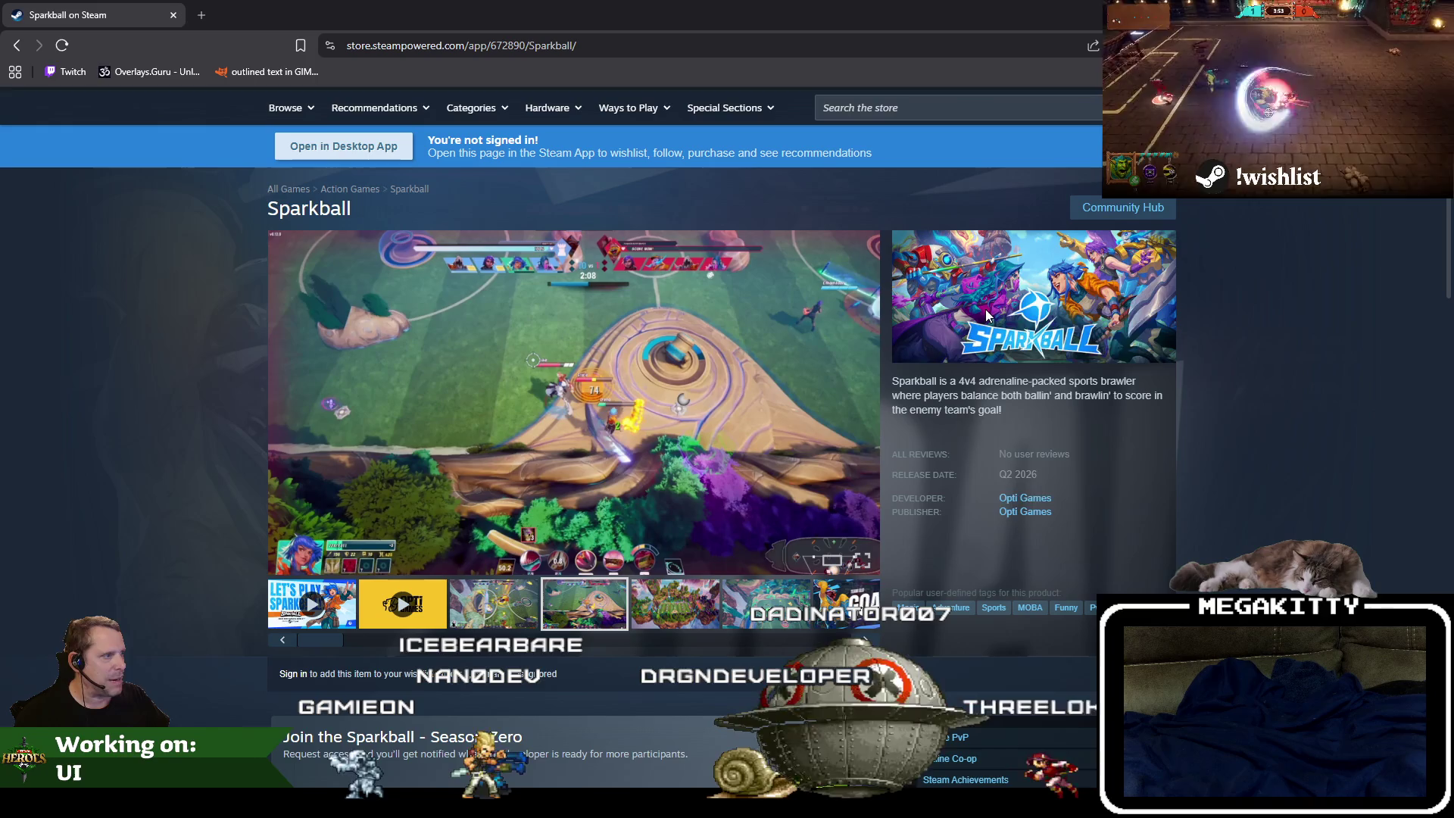
# Scroll the Sparkball page and open a new browser tab.
pyautogui.scroll(-5, 693, 355)
pyautogui.scroll(6, 693, 354)
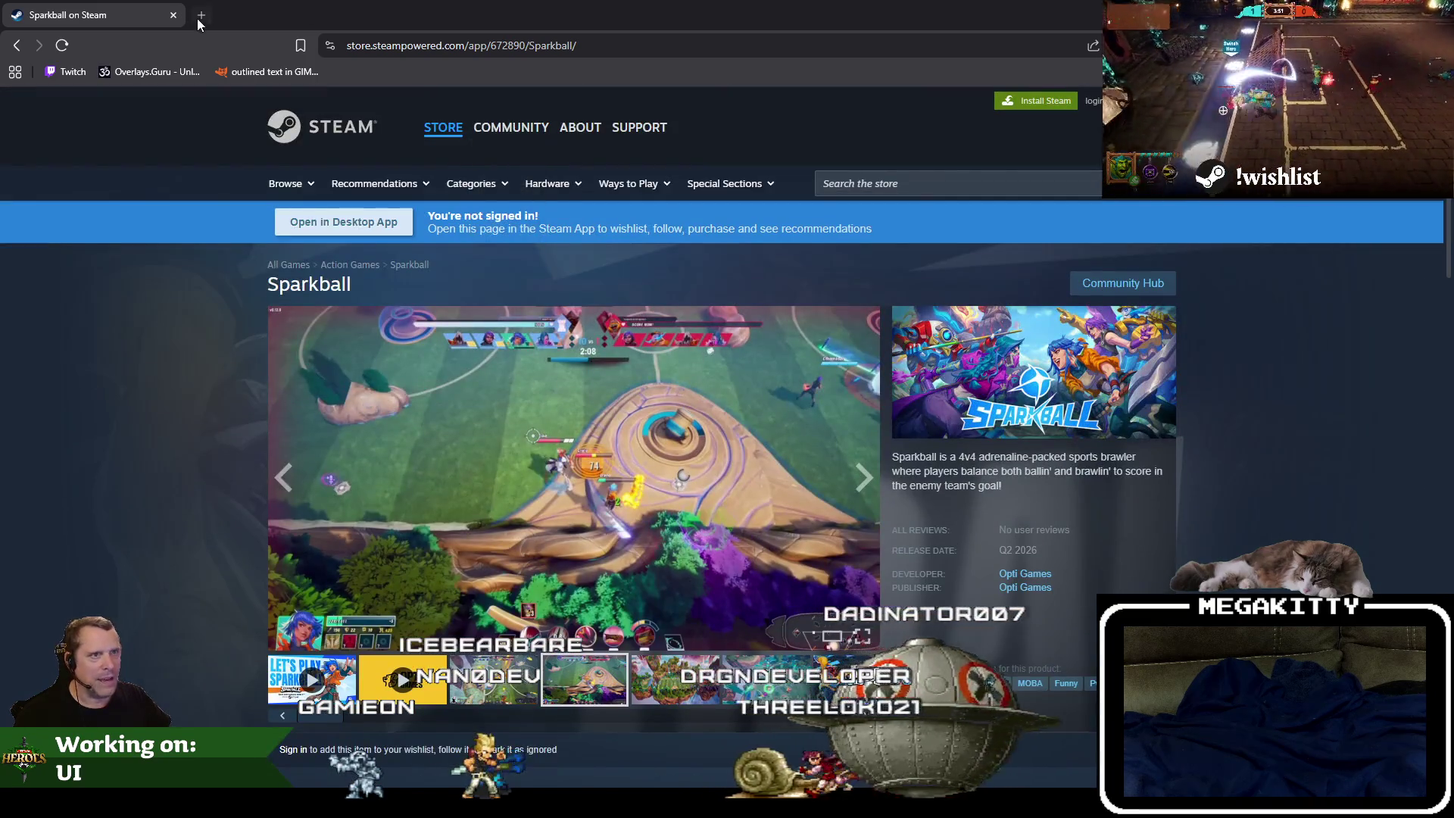
pyautogui.click(201, 16)
# Open the Omega Strikers page from history and view its third gameplay screenshot.
pyautogui.hotkey('ctrl', 'h')
pyautogui.write('omega')
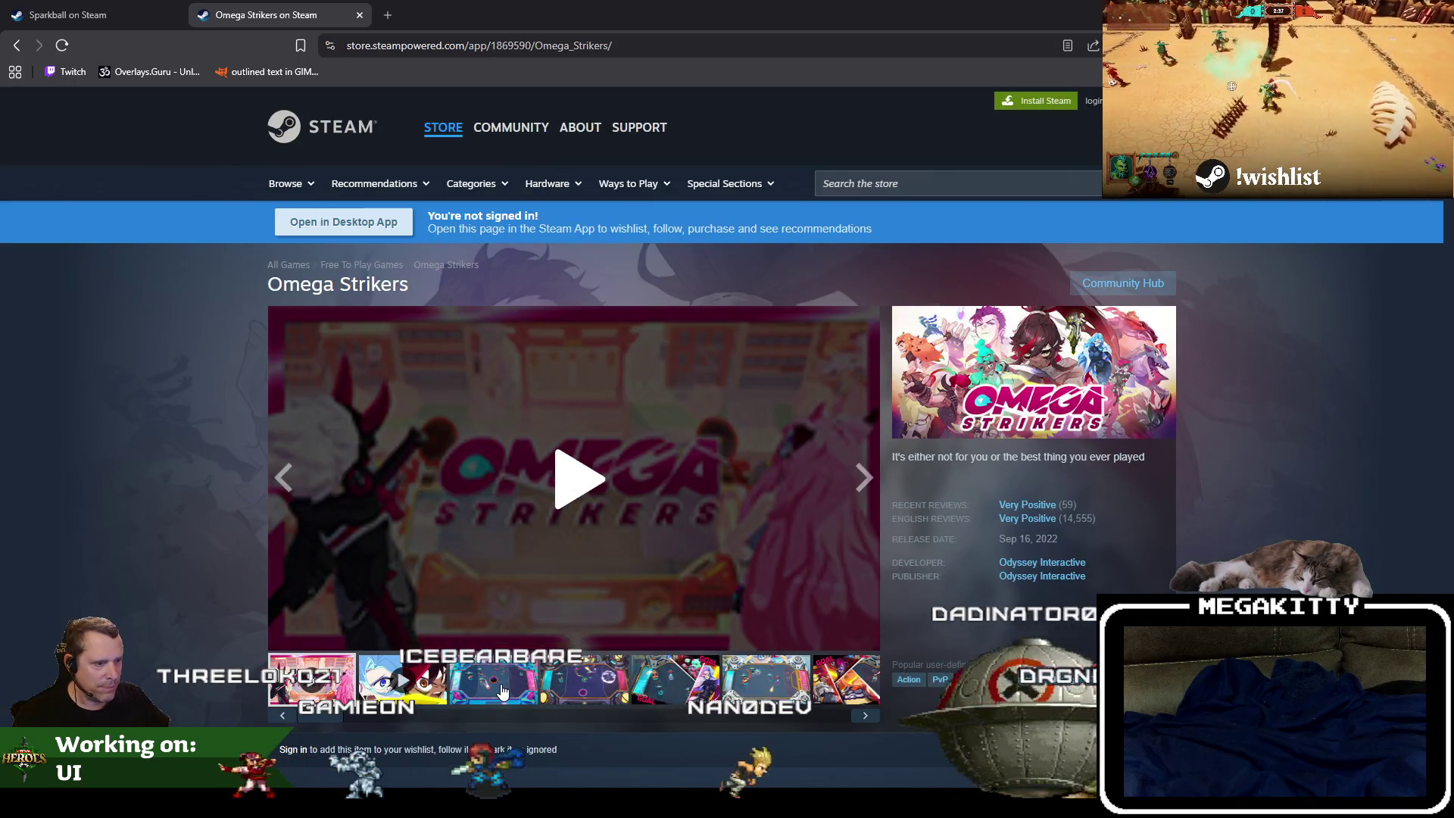
pyautogui.click(502, 689)
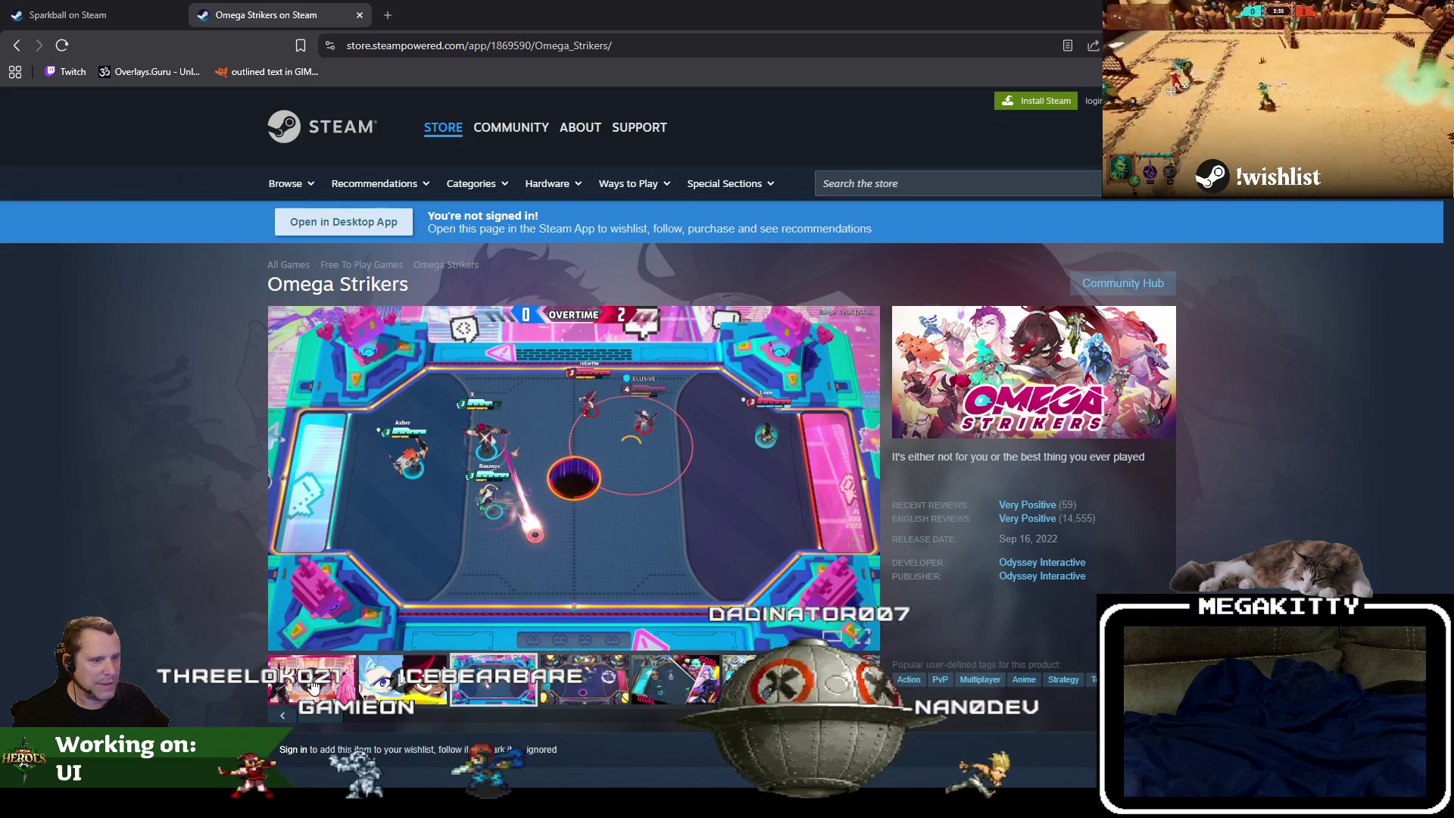
# Watch the Omega Strikers opening trailer full screen, then return to the store page.
pyautogui.click(424, 676)
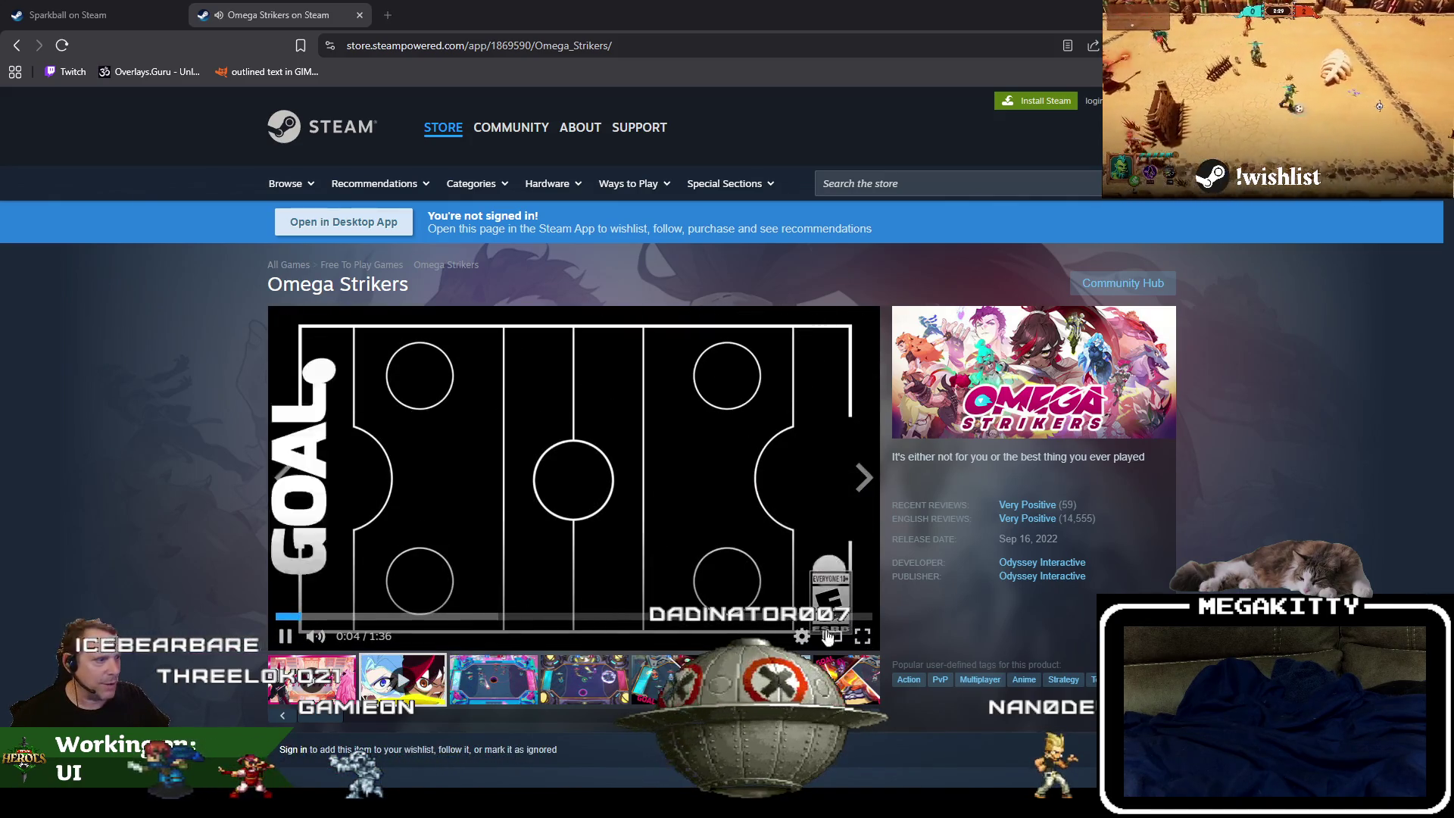
pyautogui.click(861, 636)
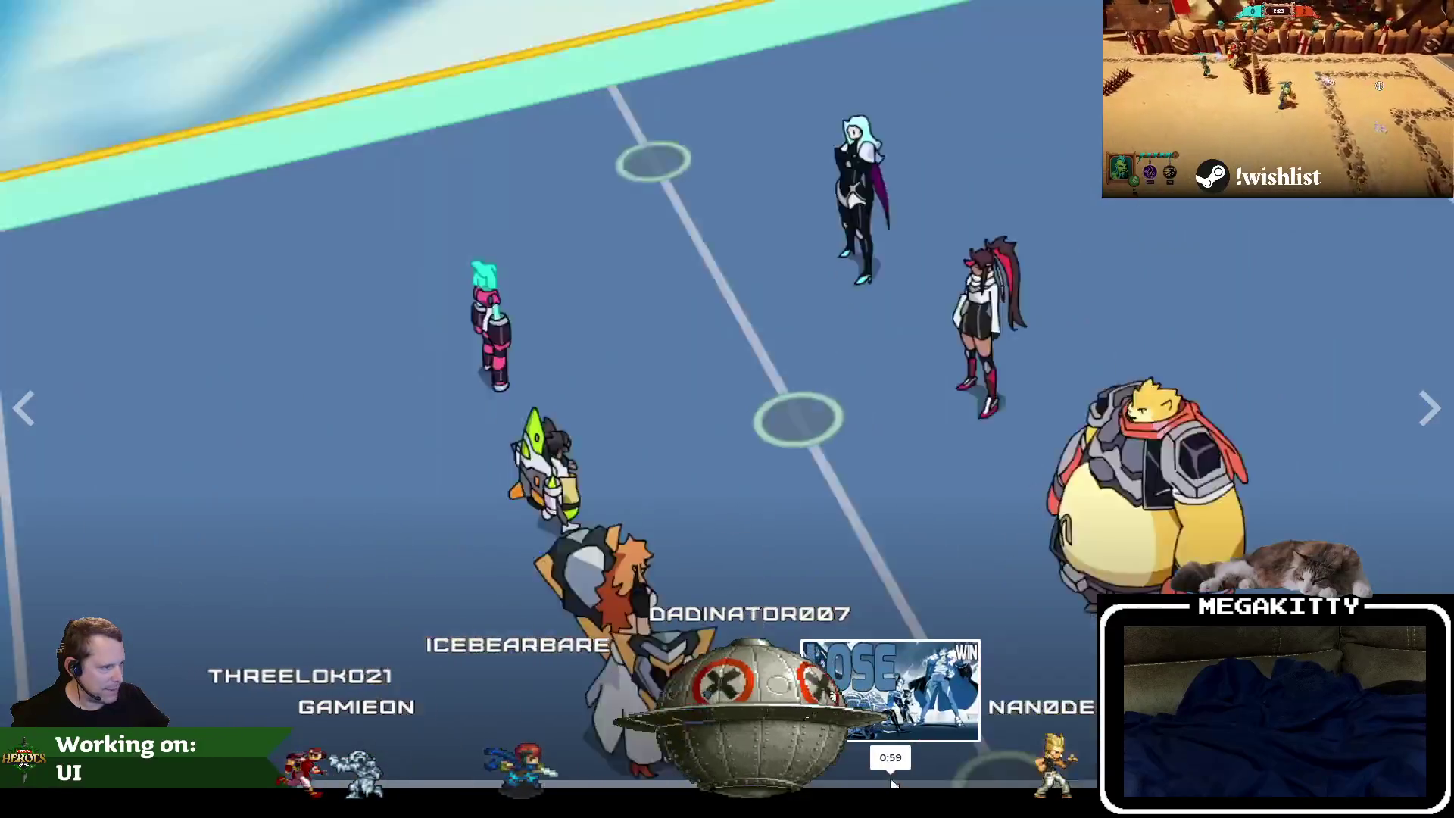
pyautogui.press('Escape')
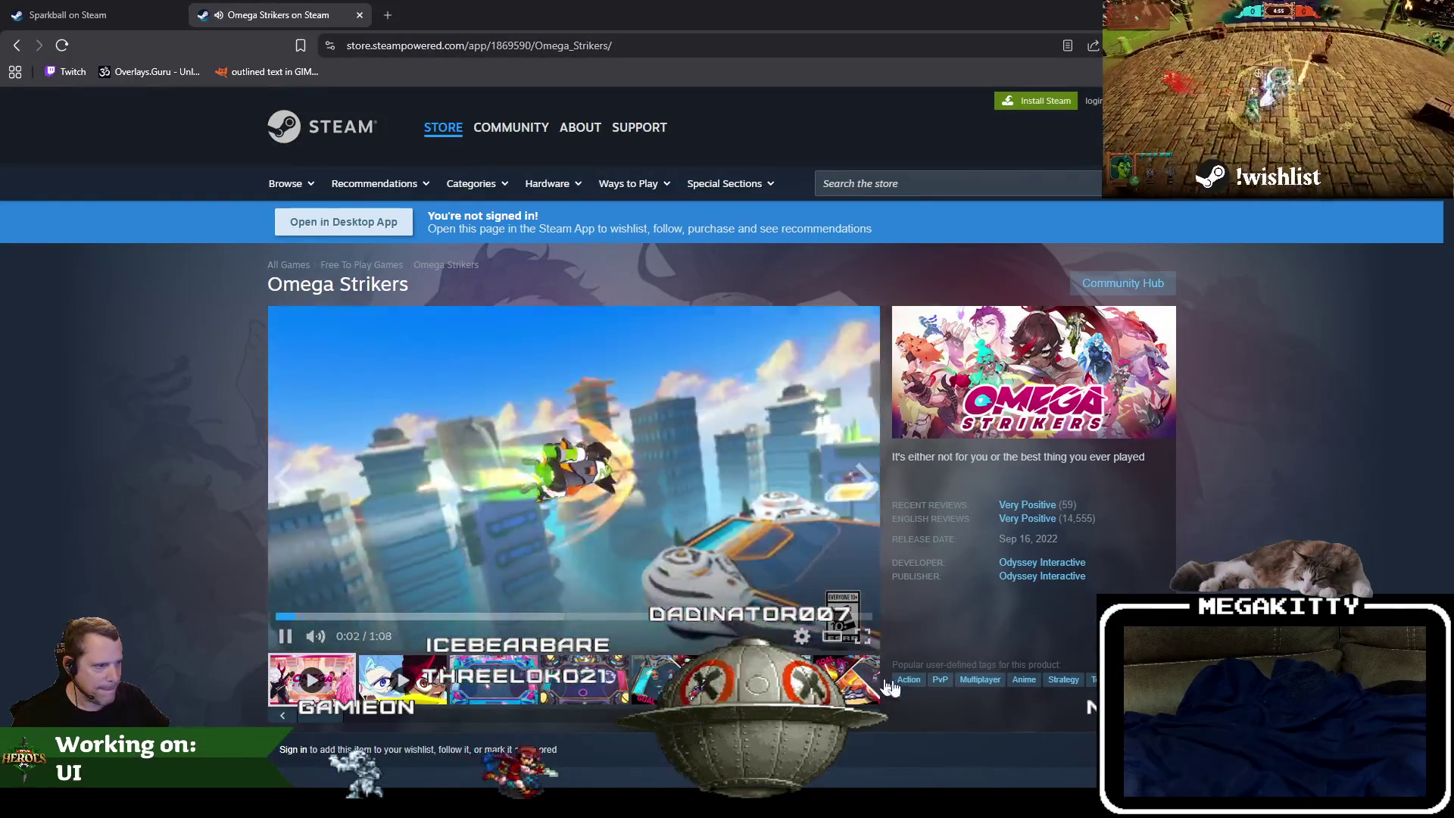
pyautogui.click(867, 636)
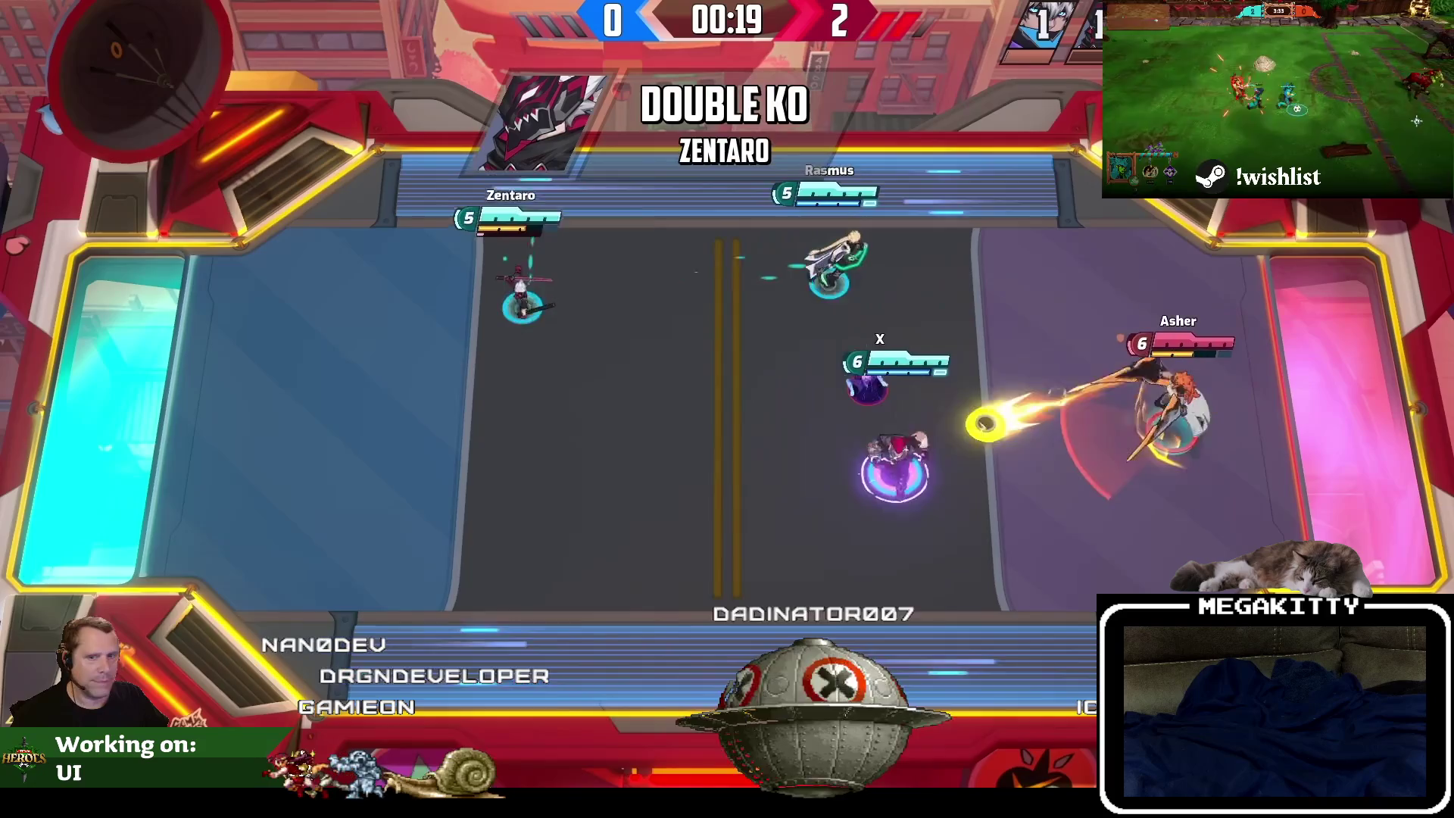
pyautogui.press('Escape')
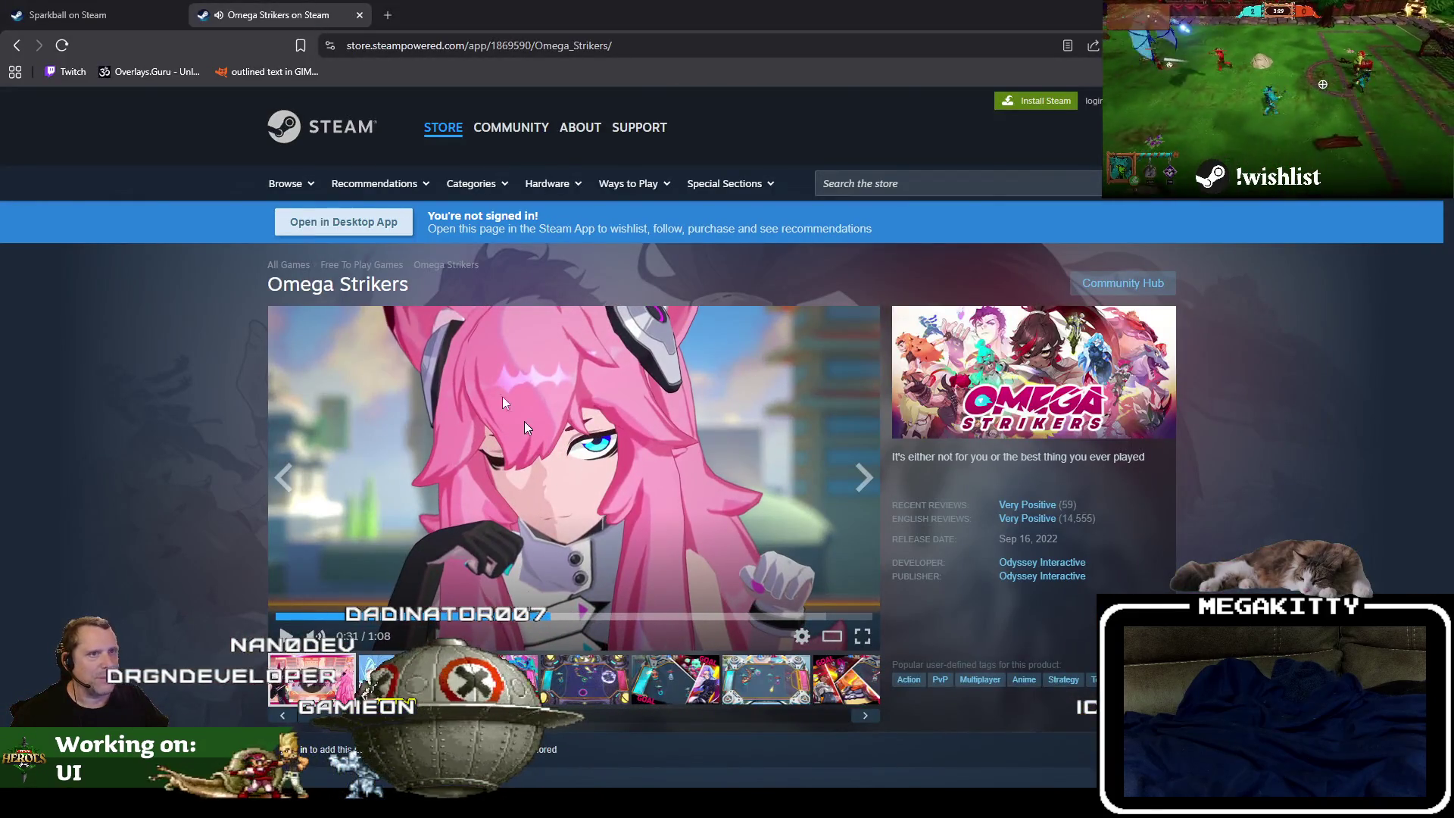
# Close the Omega Strikers tab and enlarge the Sparkball arena screenshot.
pyautogui.scroll(-1, 665, 456)
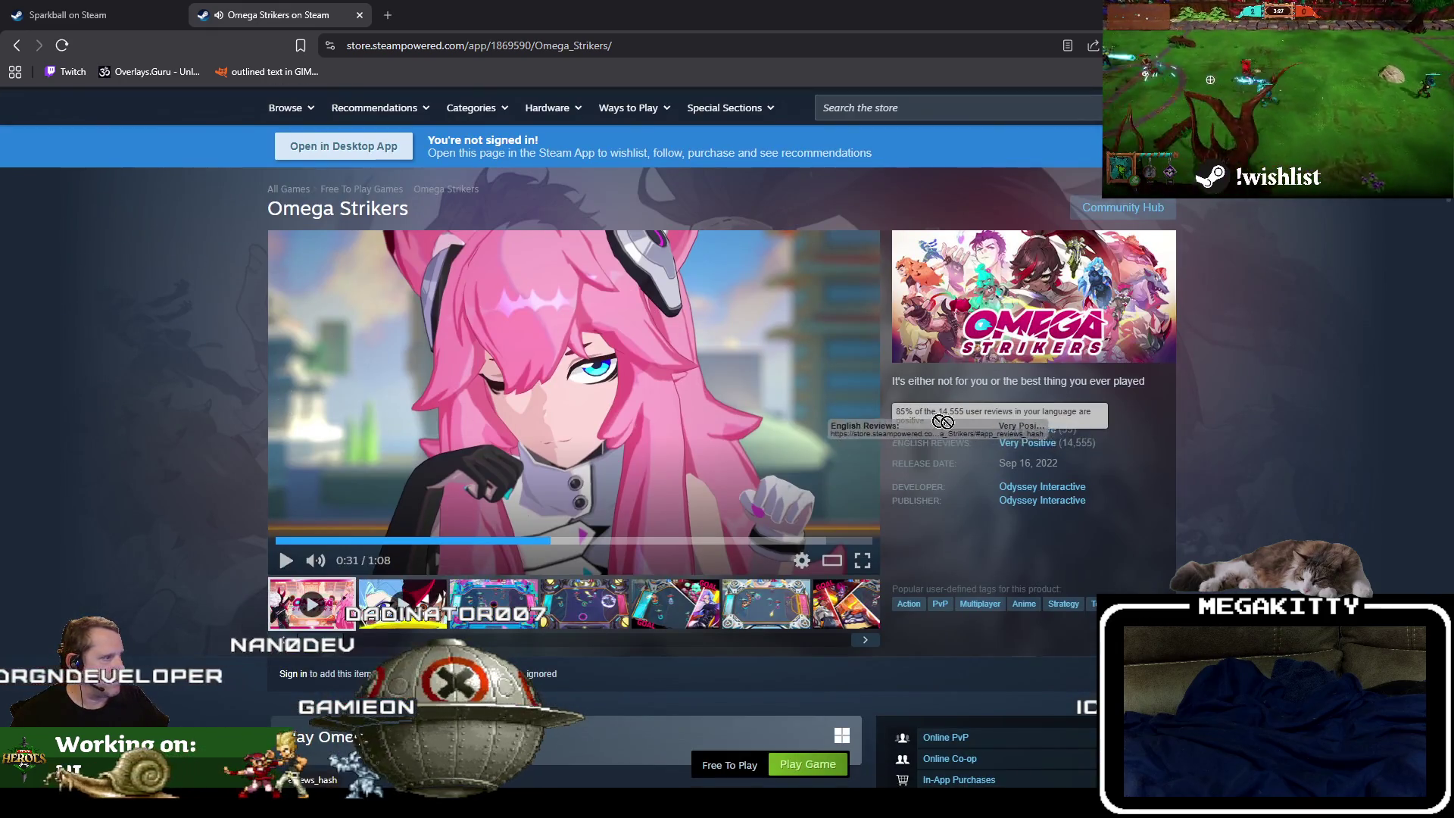
pyautogui.scroll(-1, 1111, 455)
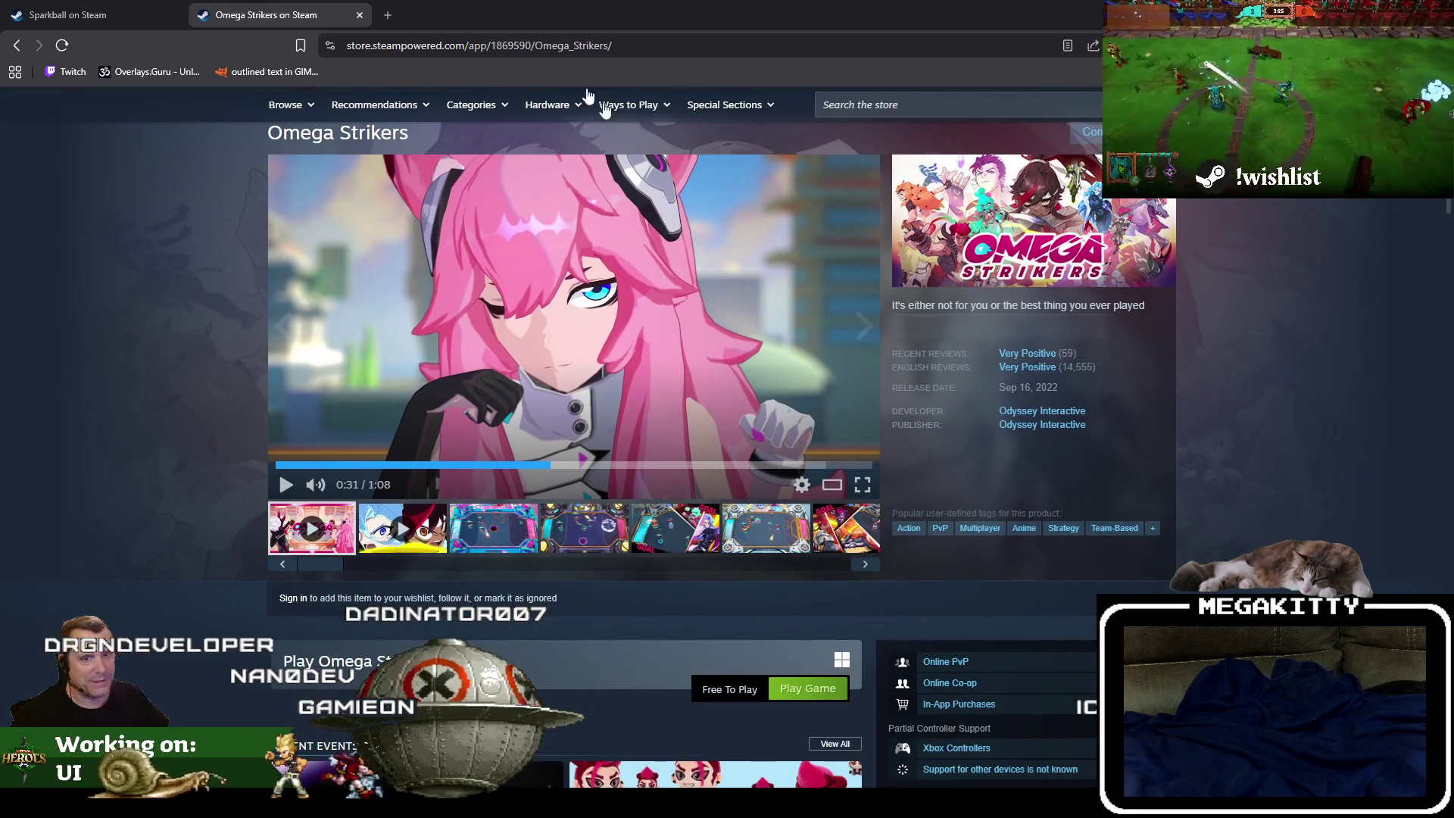
pyautogui.click(357, 15)
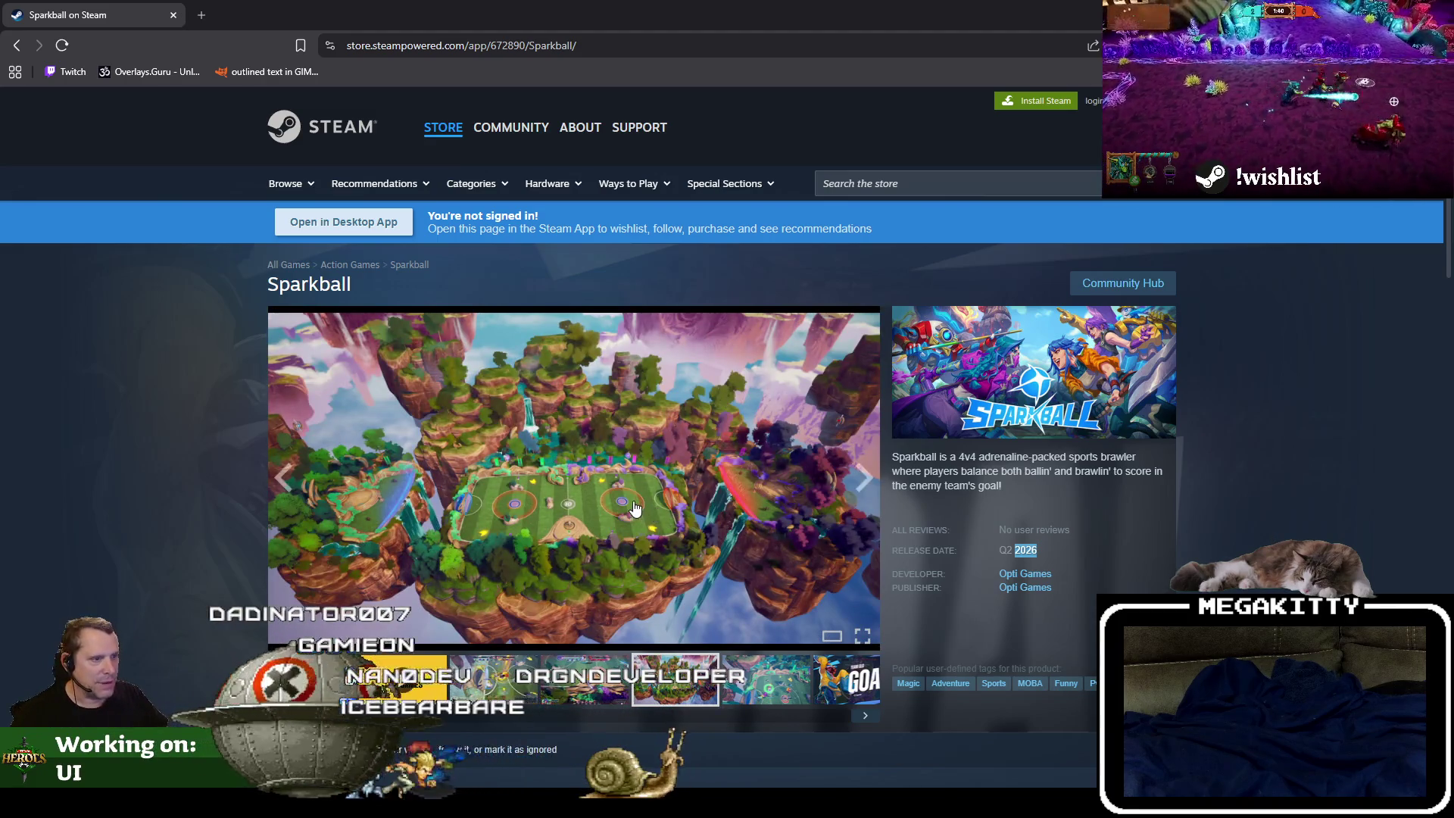
pyautogui.click(635, 509)
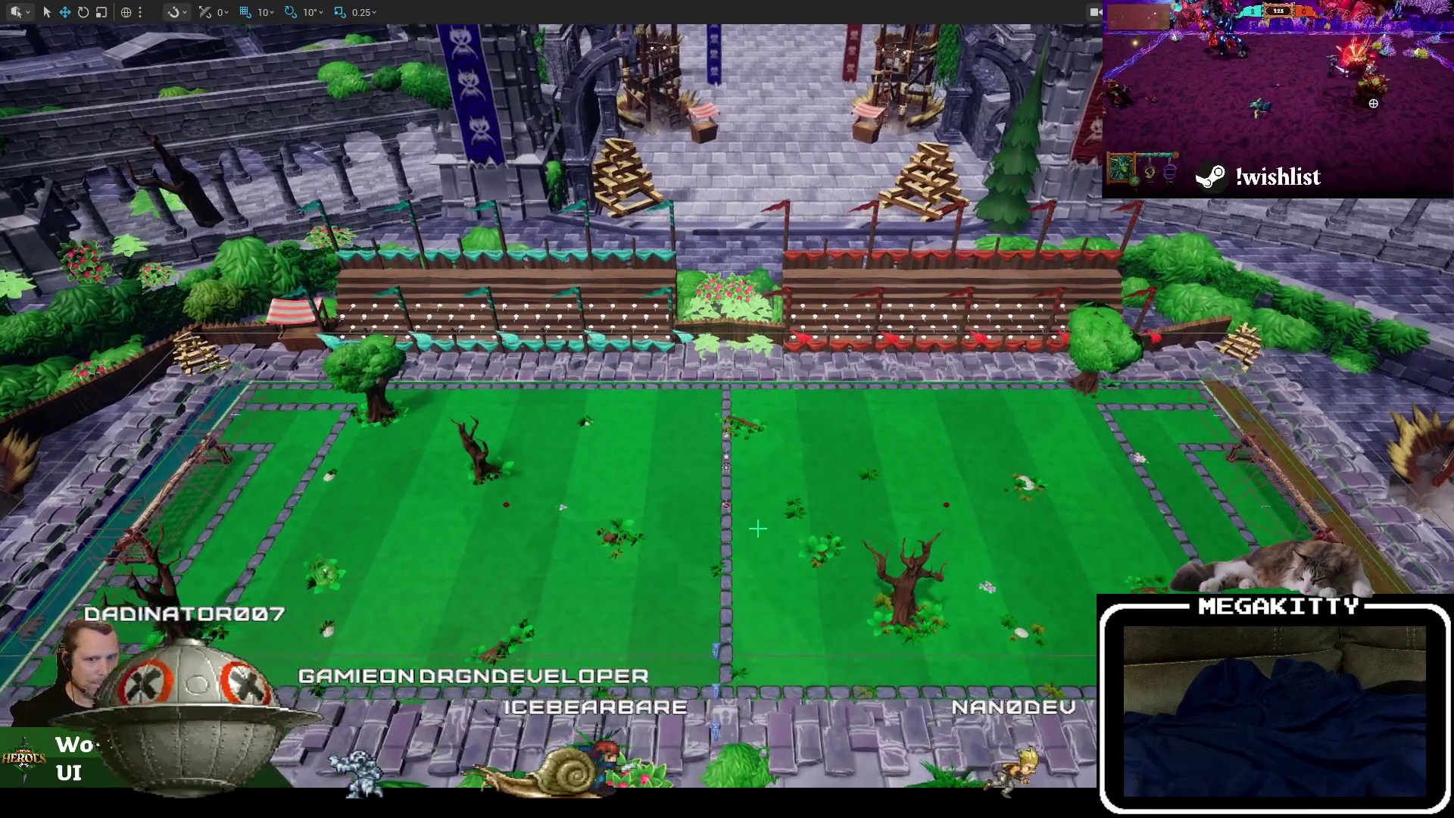
# Exit immersive mode with F11, enlarge the level view, reposition the camera, and briefly check the widget tab.
pyautogui.press('F11')
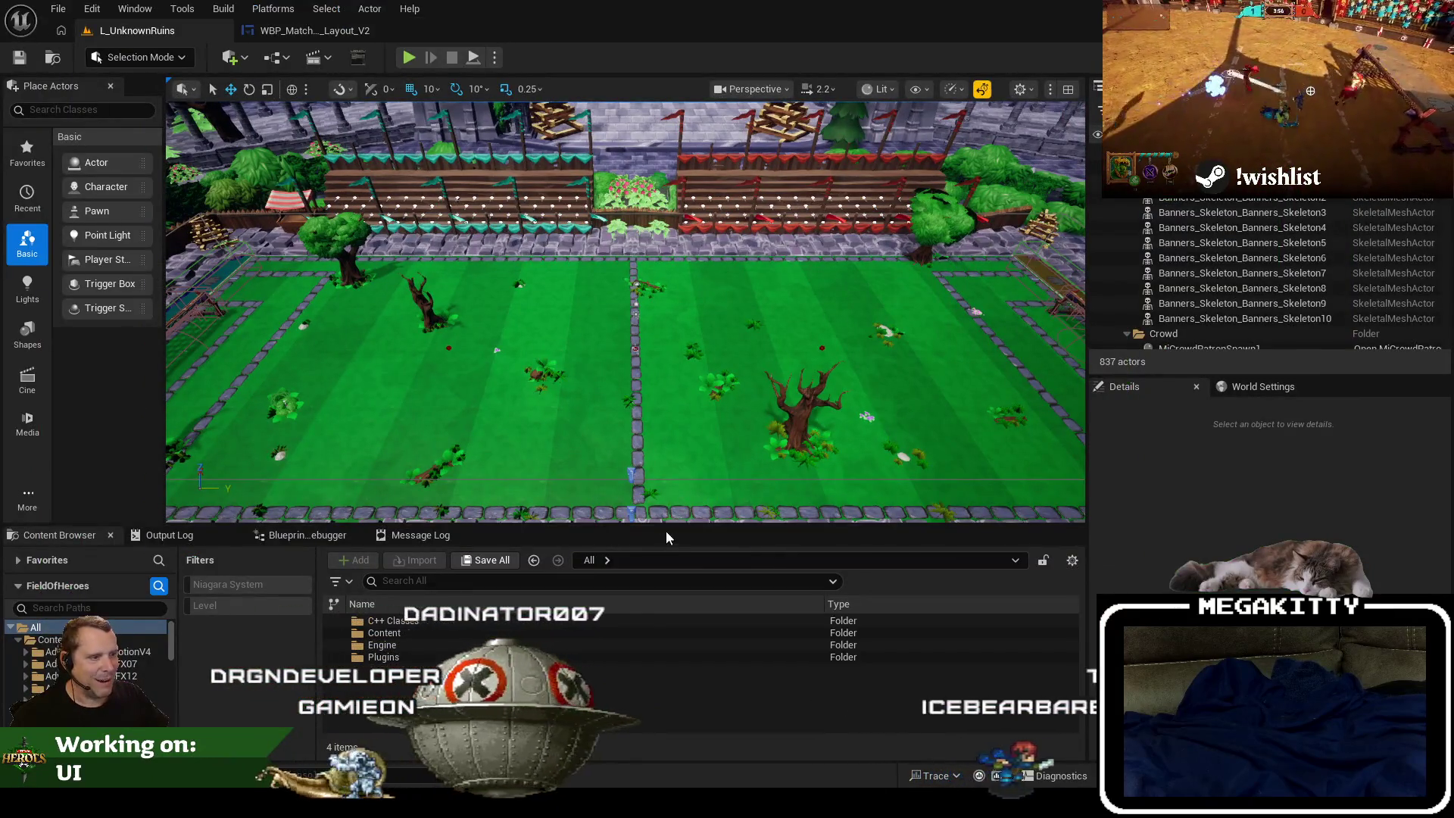
pyautogui.moveTo(666, 532); pyautogui.dragTo(666, 575)
pyautogui.scroll(5, 667, 400)
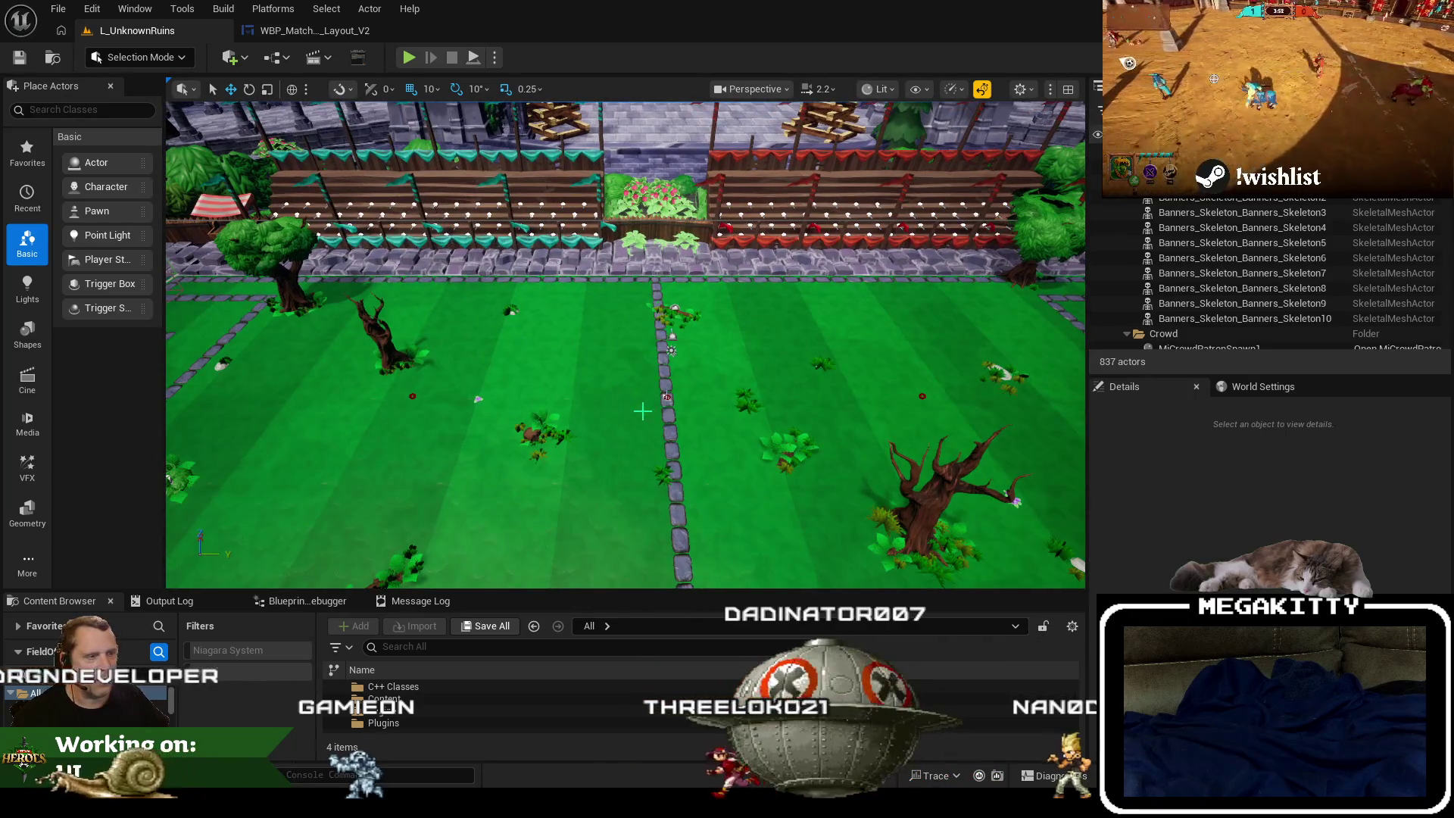
pyautogui.scroll(1, 642, 411)
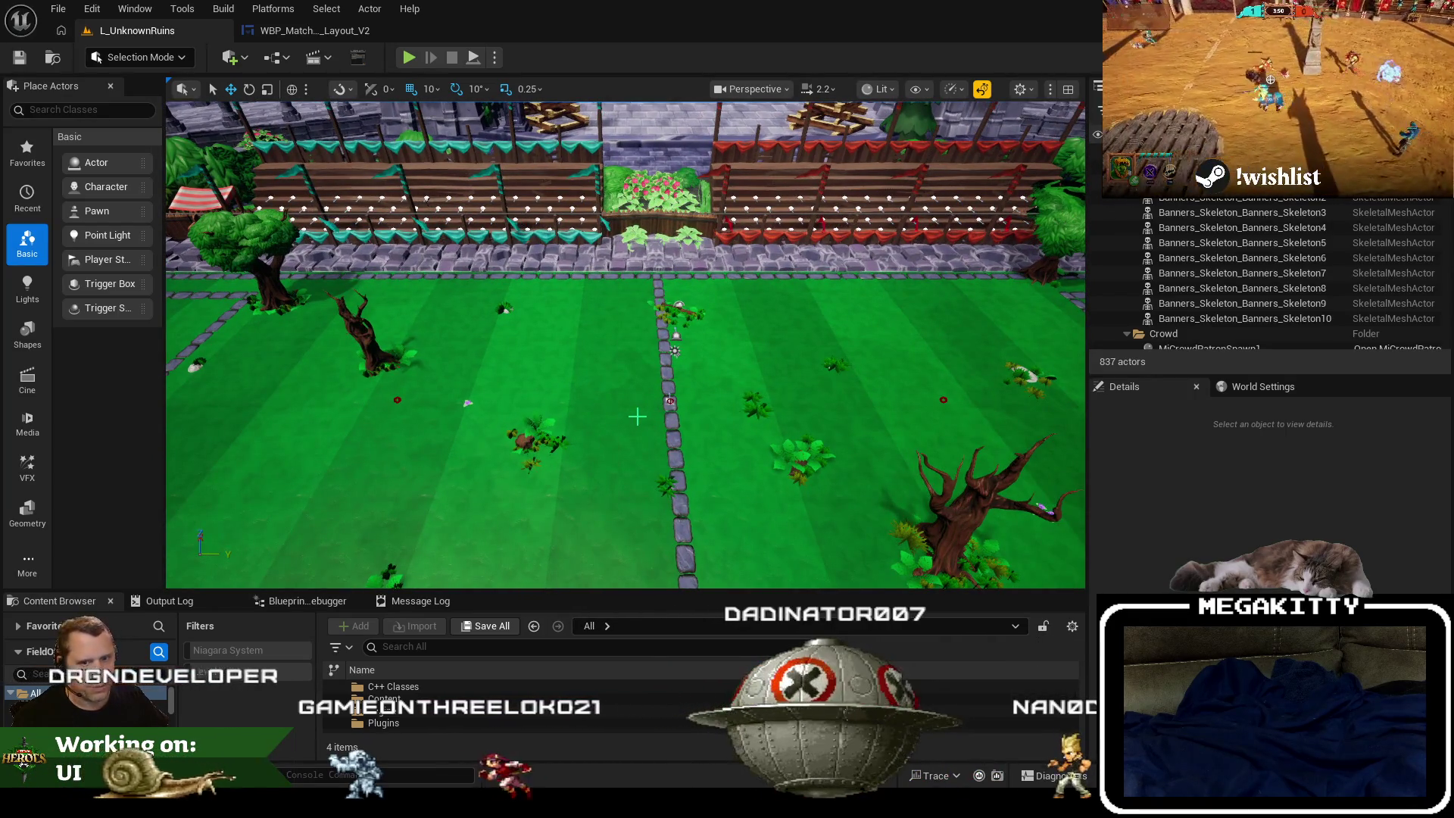
pyautogui.moveTo(638, 415); pyautogui.dragTo(625, 381)
pyautogui.click(335, 29)
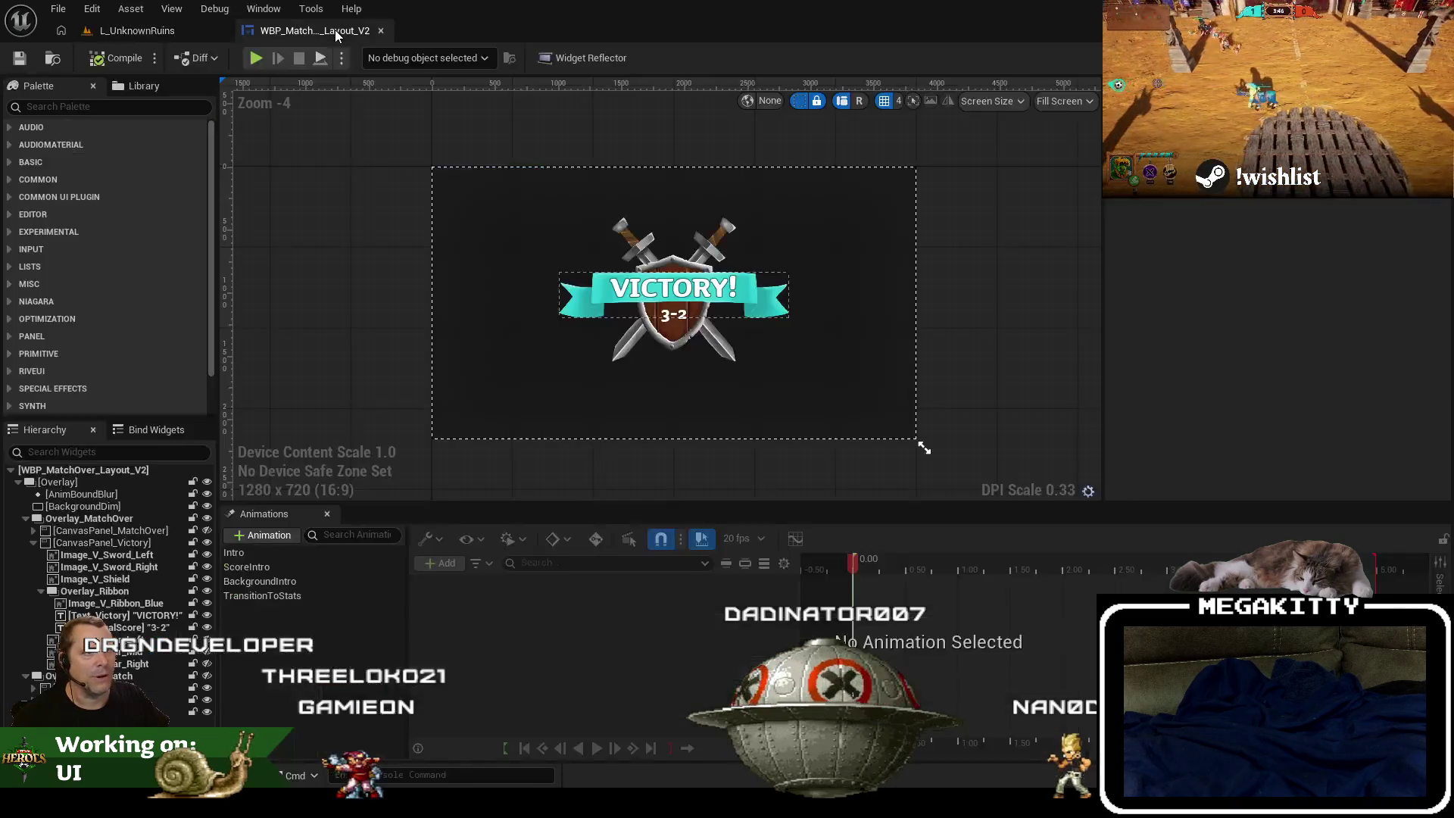
pyautogui.click(140, 35)
pyautogui.moveTo(471, 405); pyautogui.dragTo(519, 402)
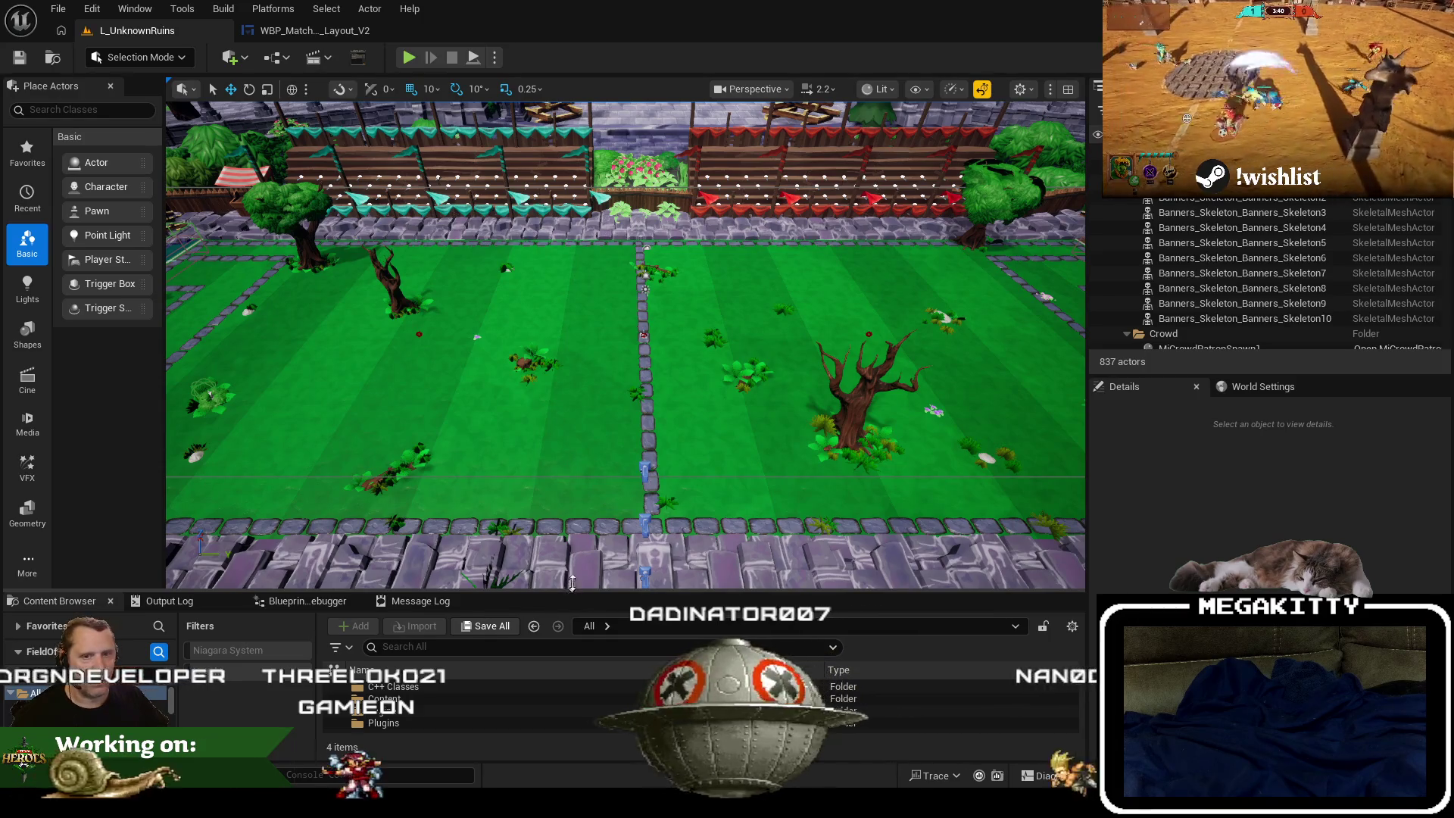
# Resize the level view against the asset panel, nudge the camera, and open File > Recent Levels.
pyautogui.moveTo(571, 585); pyautogui.dragTo(572, 561)
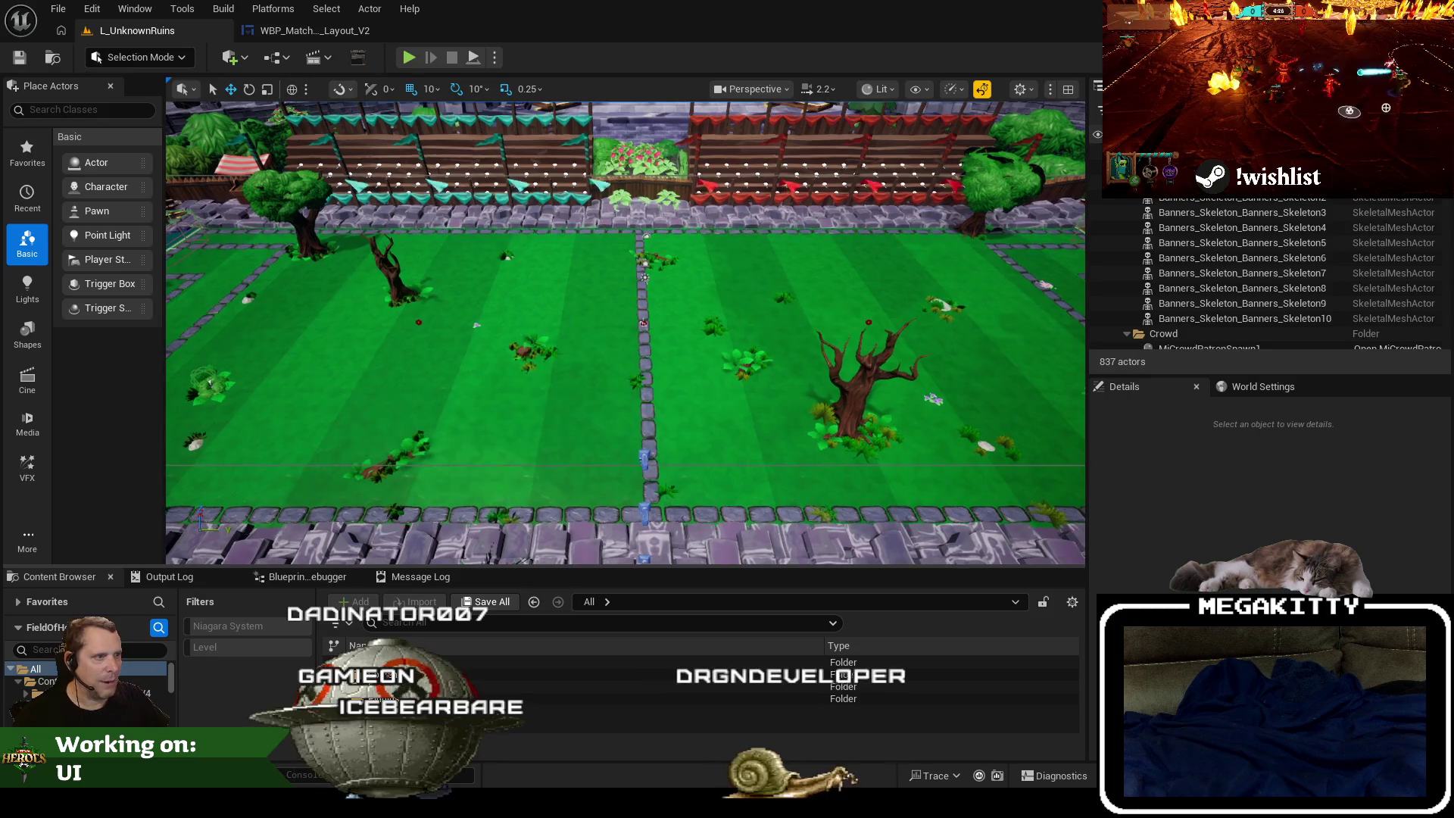
pyautogui.scroll(5, 682, 389)
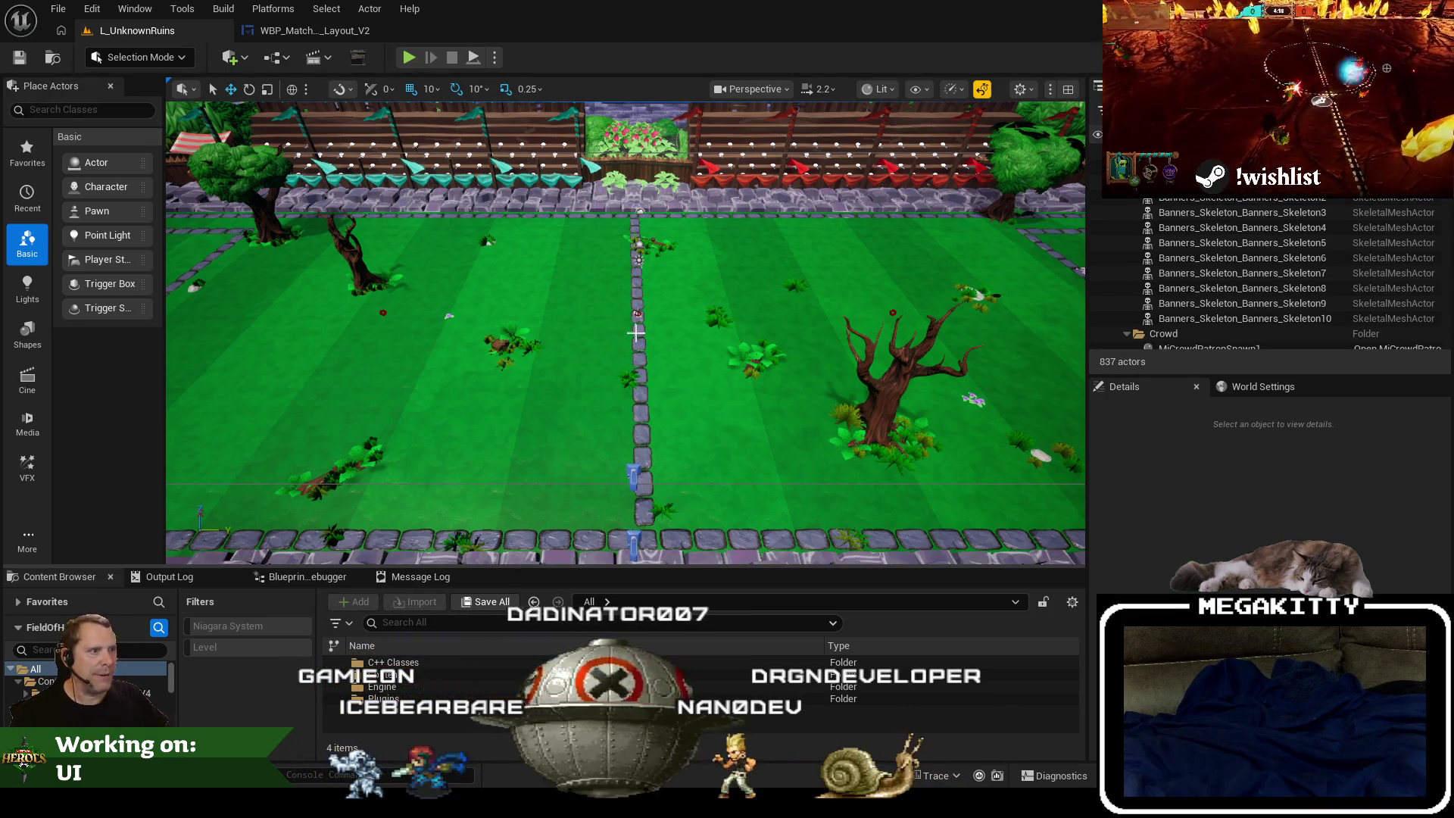
pyautogui.press('Right')
pyautogui.press('Right')
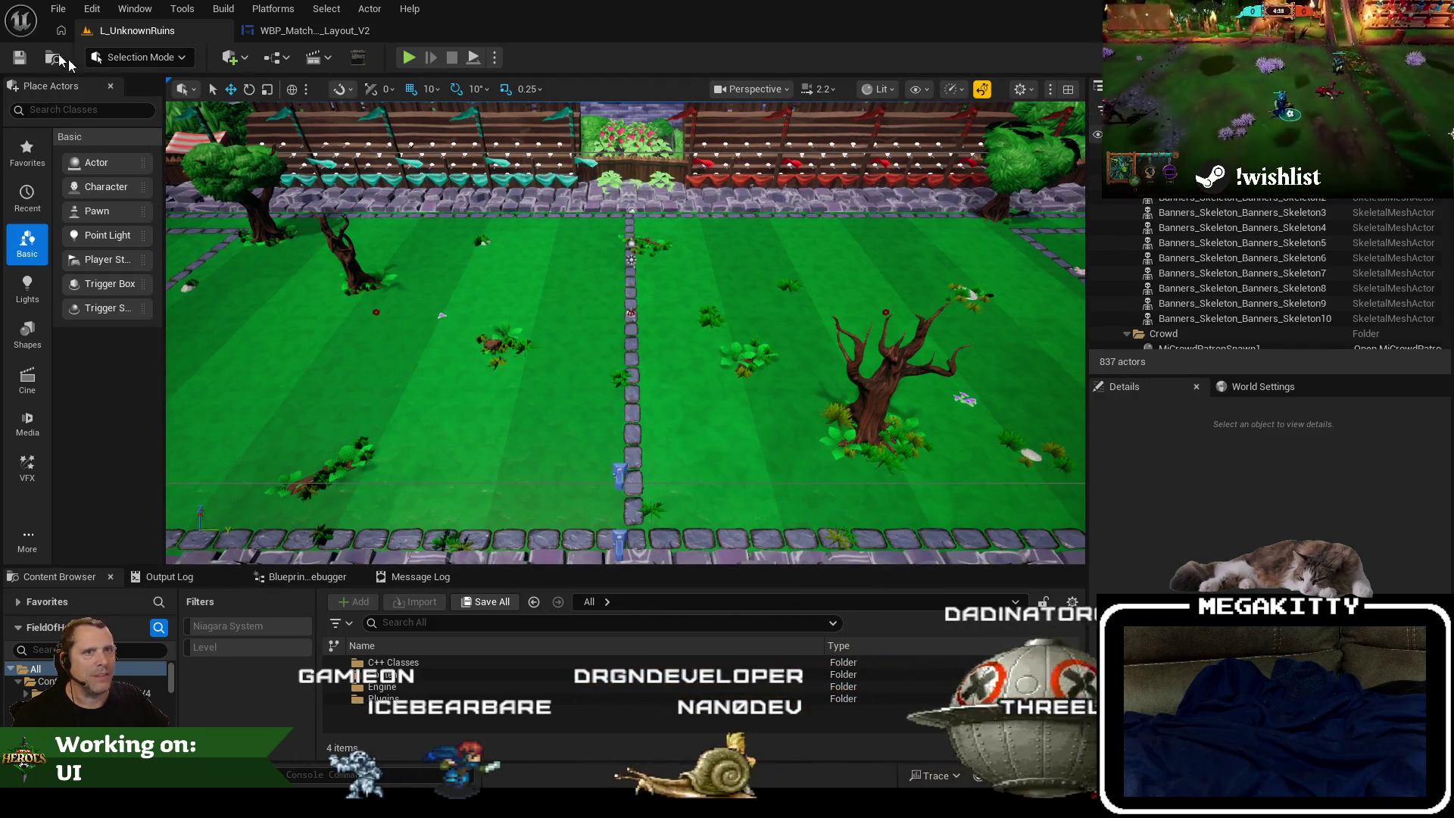
pyautogui.click(58, 8)
pyautogui.moveTo(142, 118)
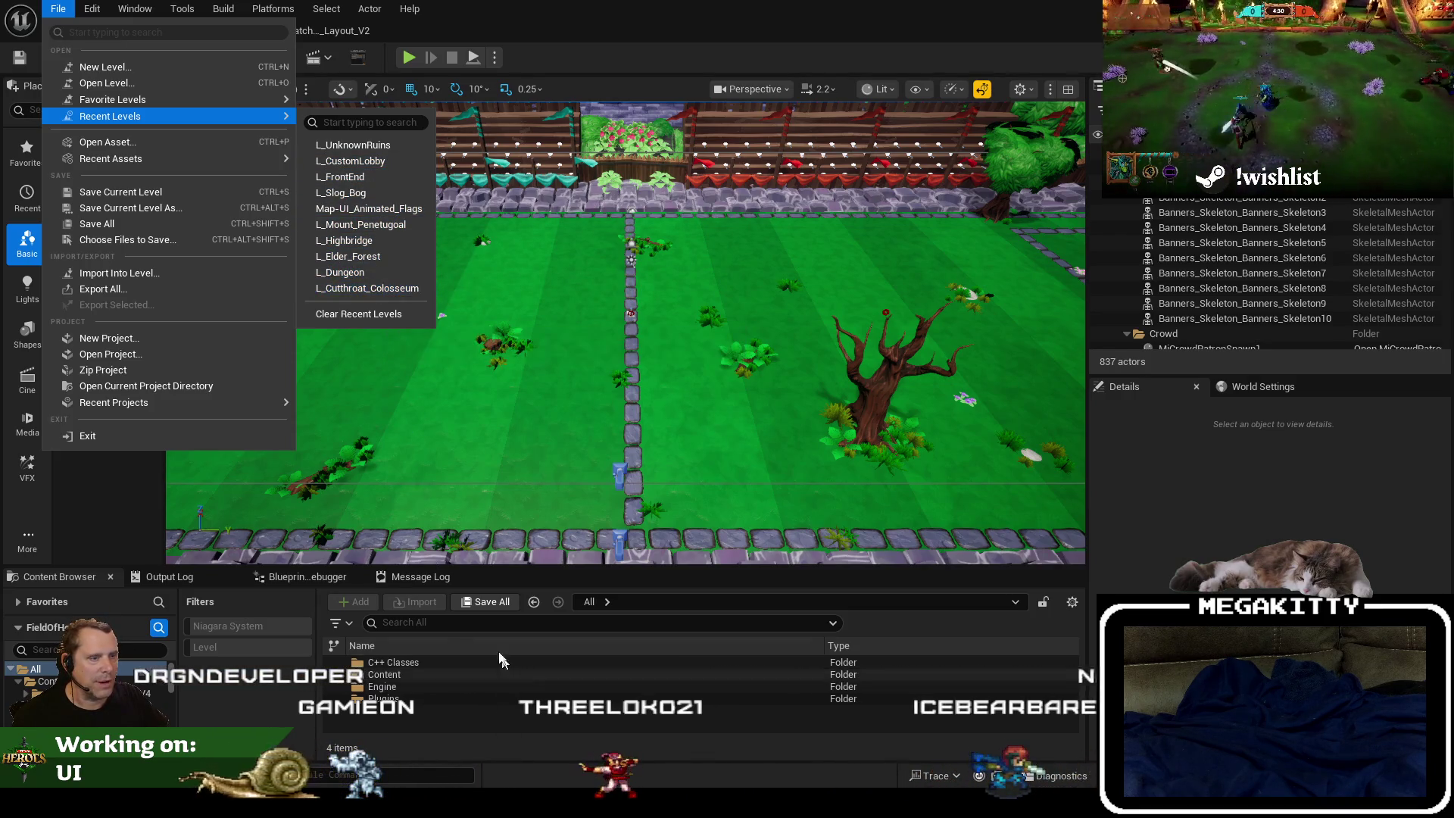
# Find L_YssimDesert in the Content Browser and open the level.
pyautogui.click(434, 628)
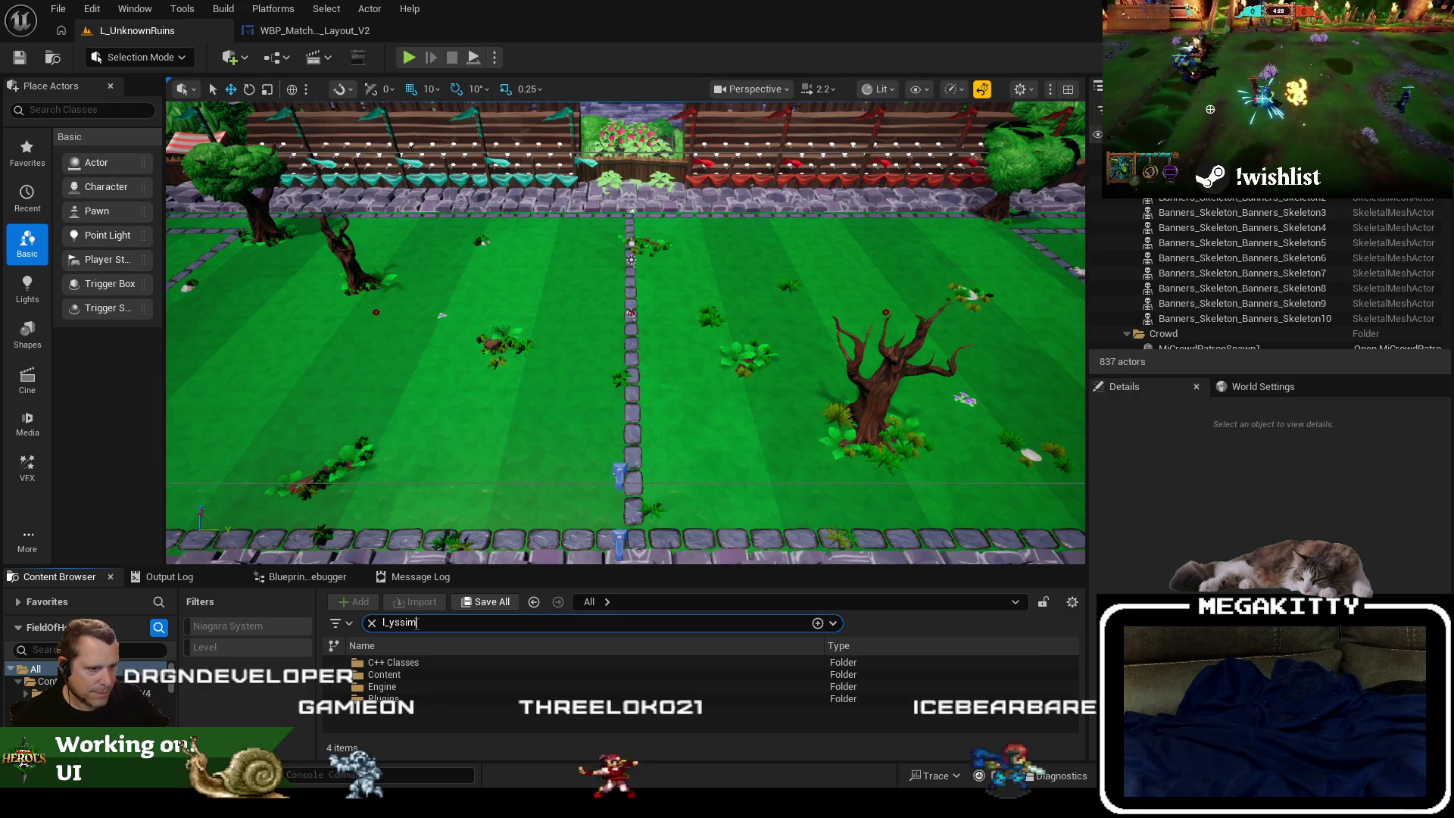
pyautogui.doubleClick(436, 663)
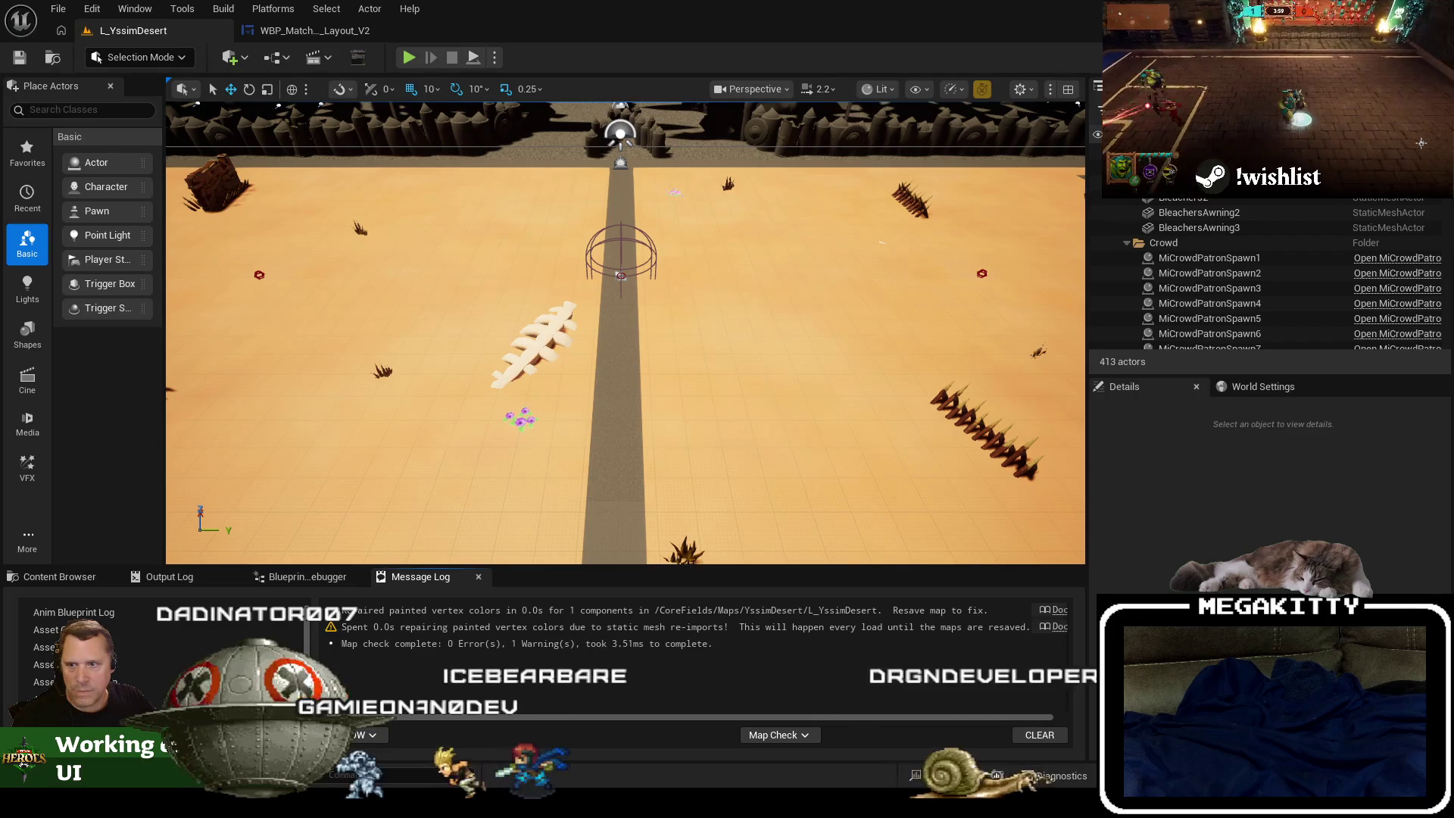
pyautogui.scroll(-5, 649, 371)
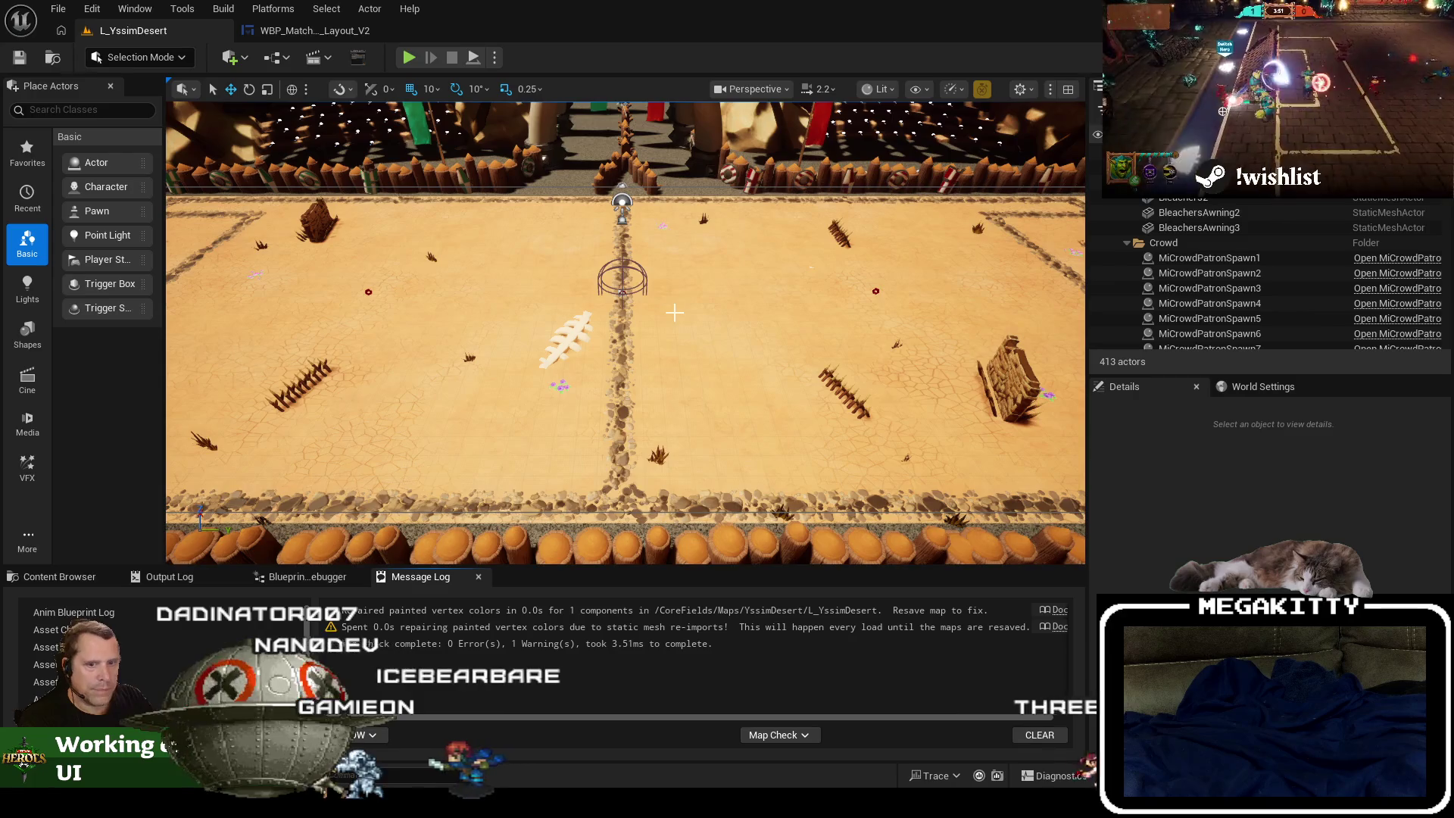
# Focus on the arena-centre actor and zoom out fullscreen to frame the whole desert arena.
pyautogui.click(622, 282)
pyautogui.press('f')
pyautogui.press('F11')
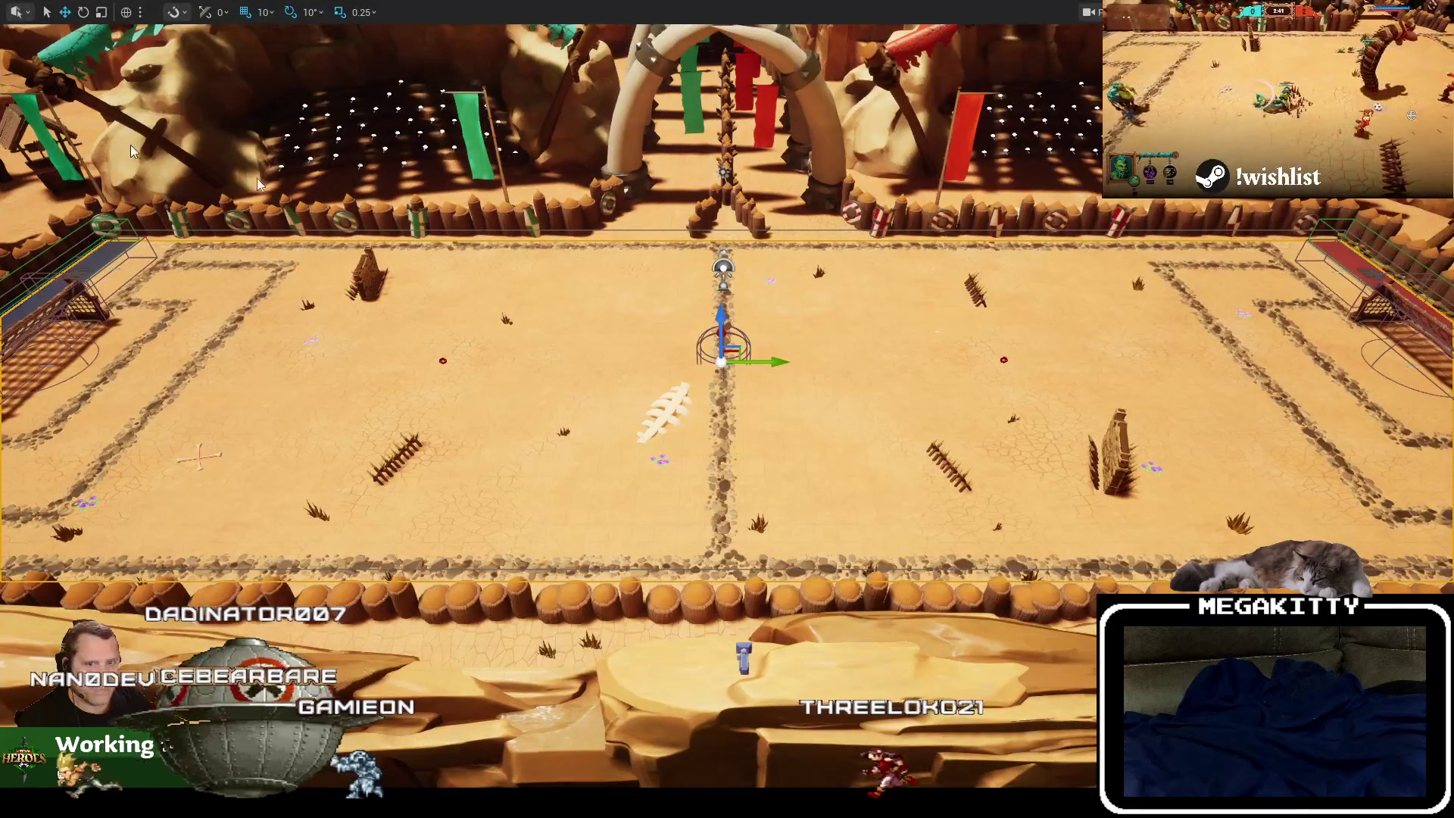
pyautogui.scroll(-8, 765, 377)
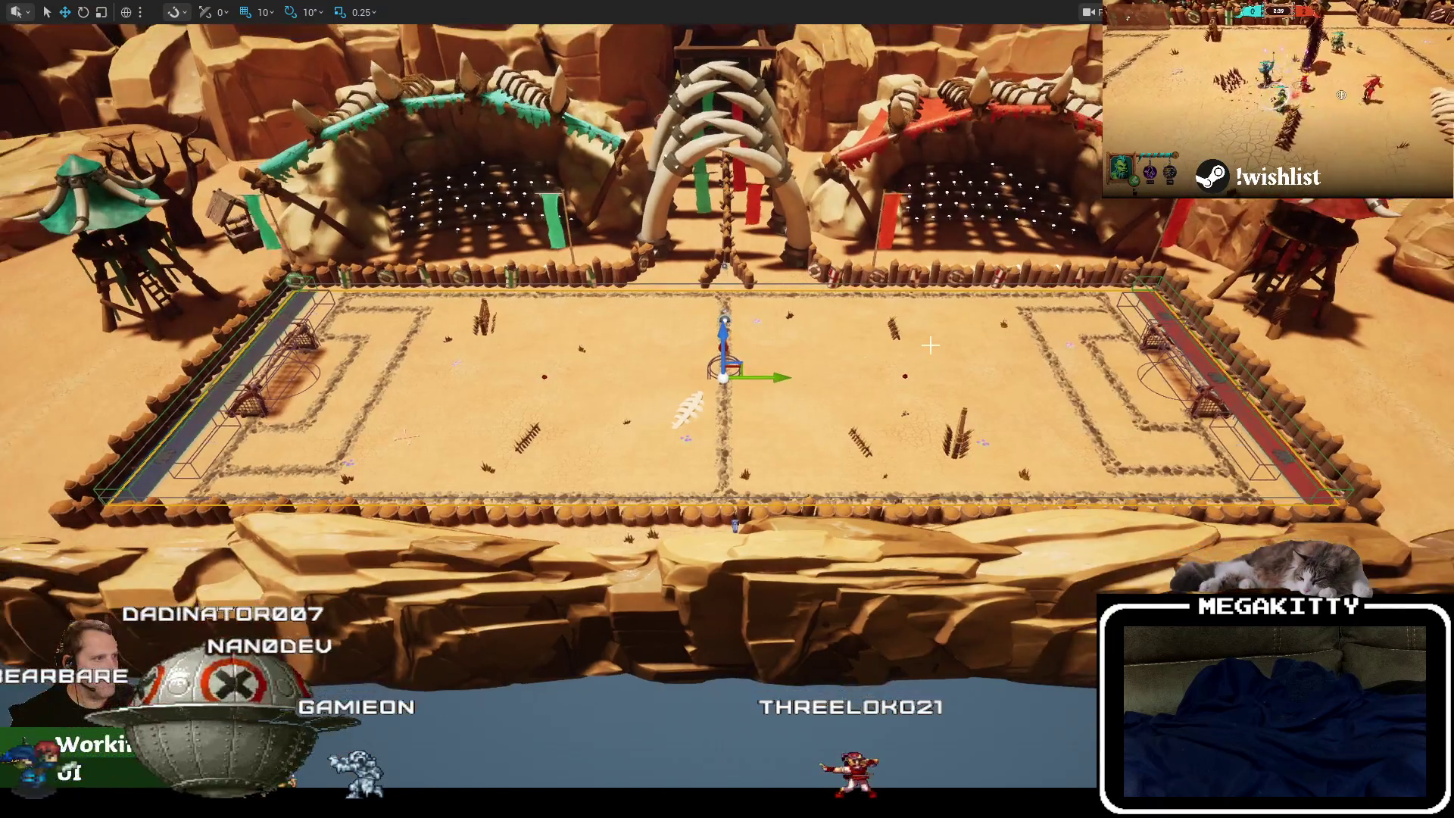
pyautogui.scroll(-8, 976, 473)
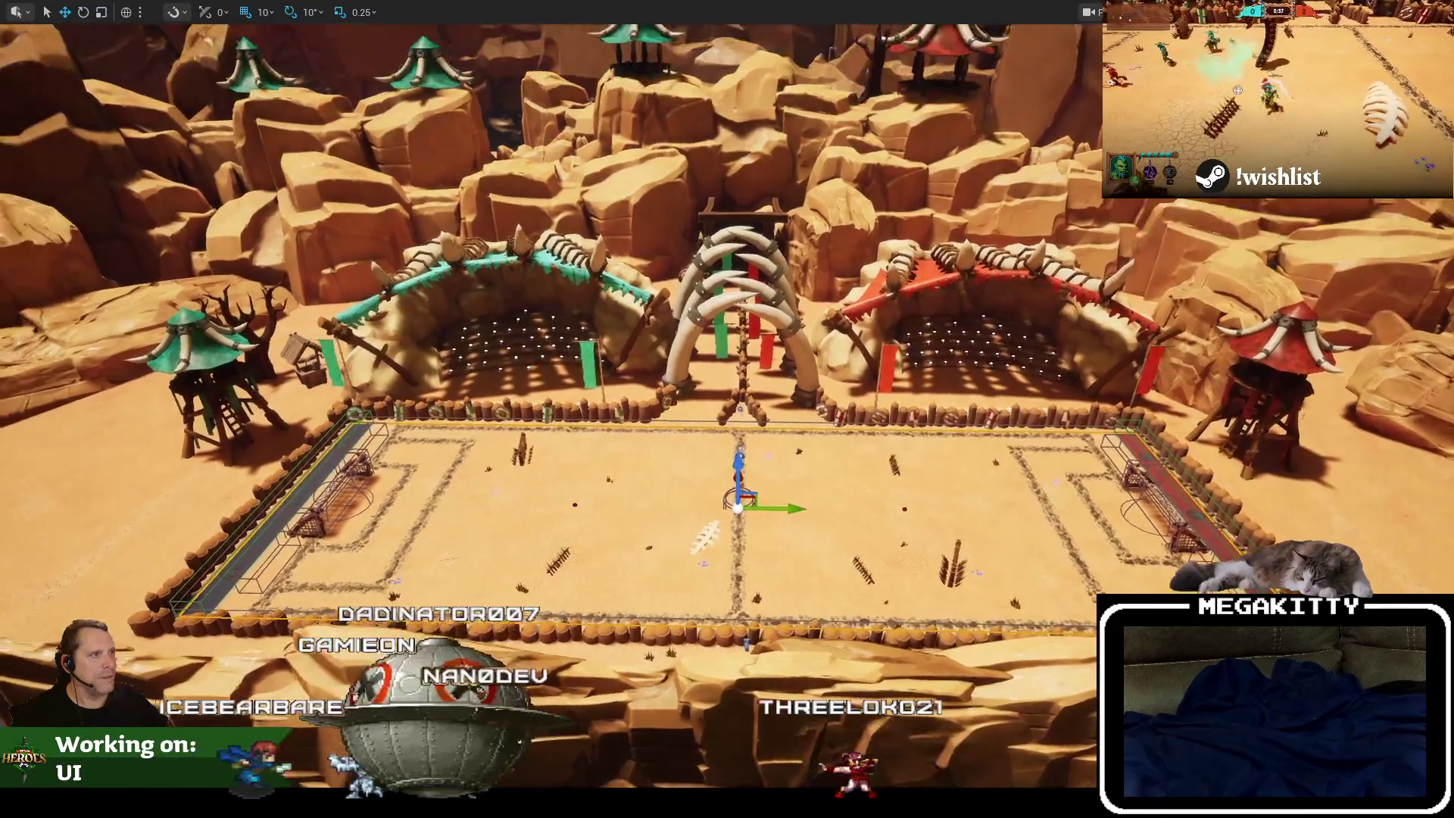
pyautogui.scroll(-6, 989, 452)
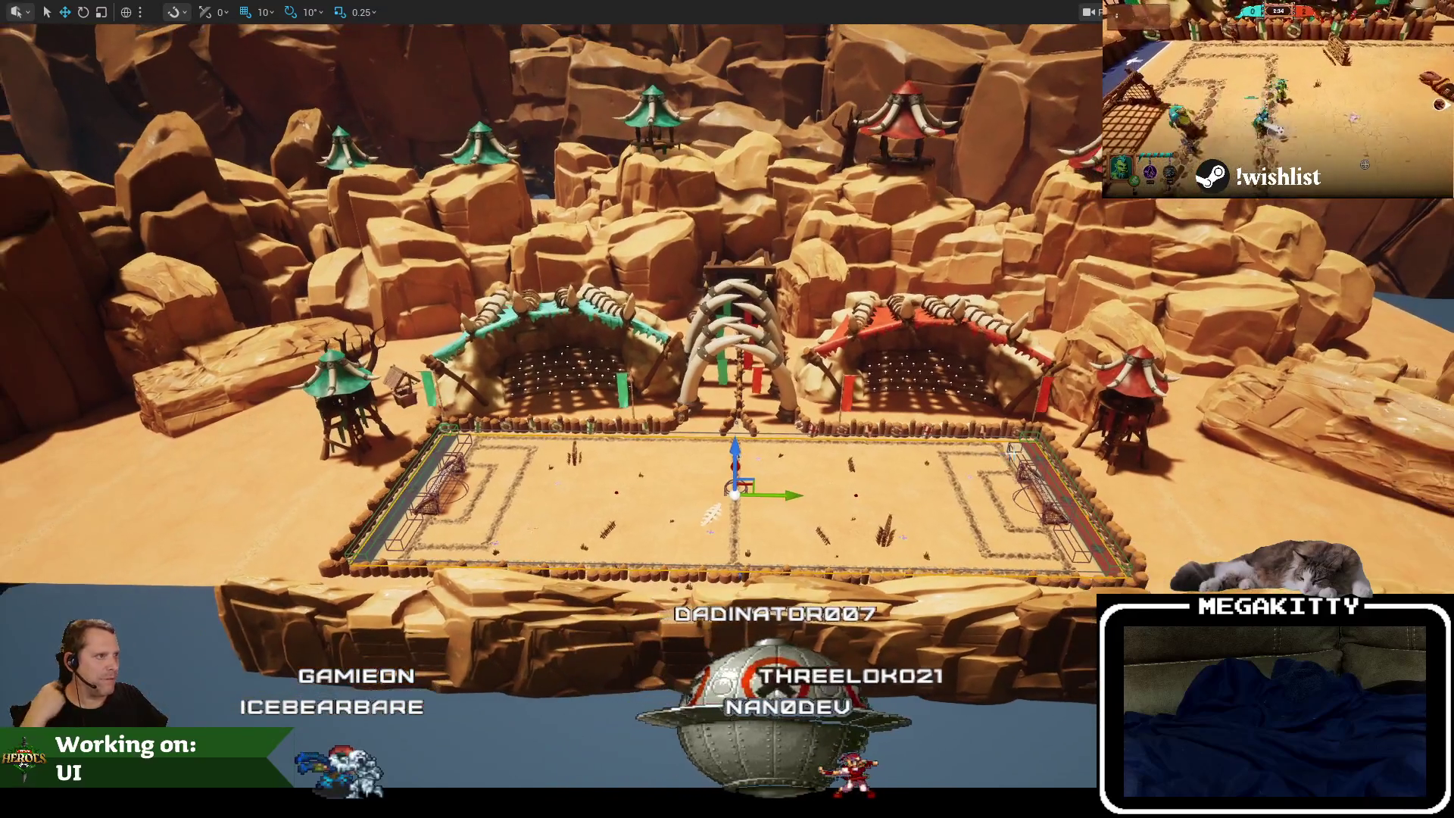
pyautogui.moveTo(1011, 450)
pyautogui.mouseDown()
pyautogui.moveTo(1012, 416)
pyautogui.moveTo(1013, 469)
pyautogui.moveTo(984, 528)
pyautogui.moveTo(984, 506)
pyautogui.moveTo(965, 511)
pyautogui.mouseUp()
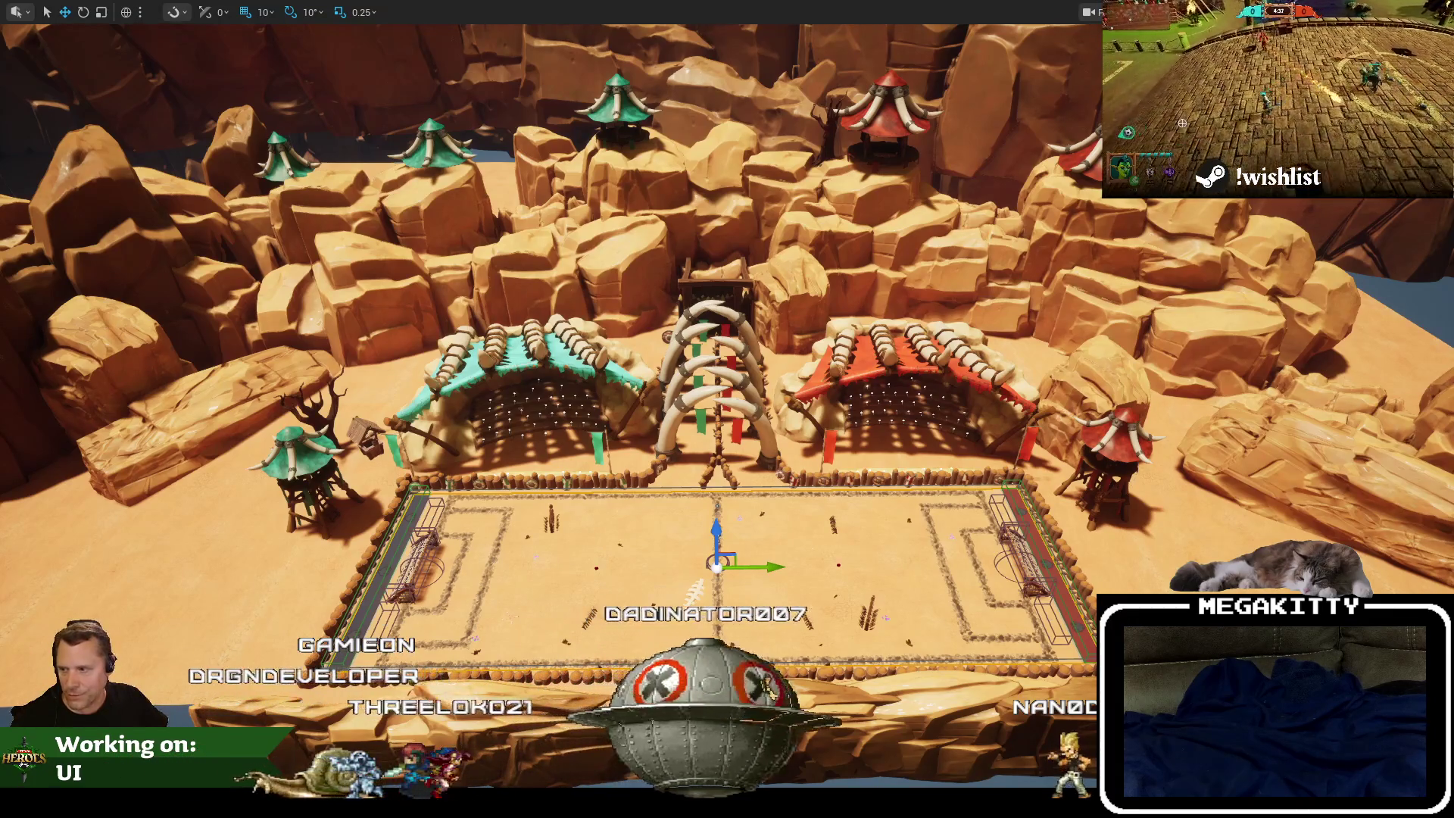
# Return to the full editor layout, orbit slightly around the stone wall, then switch to the Sparkball browser.
pyautogui.press('F11')
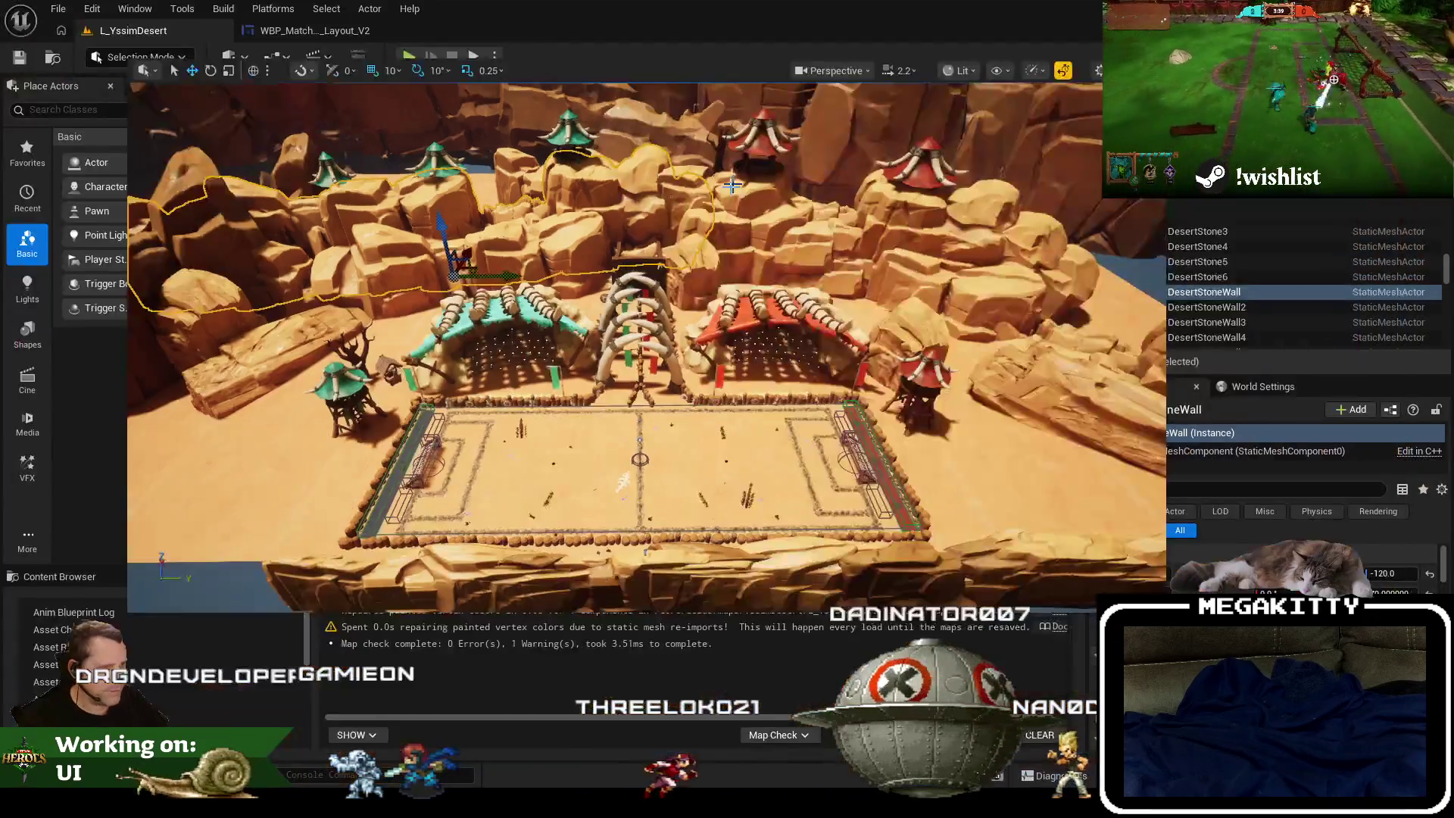
pyautogui.scroll(-5, 698, 186)
pyautogui.click(699, 187)
pyautogui.moveTo(698, 186); pyautogui.dragTo(704, 187)
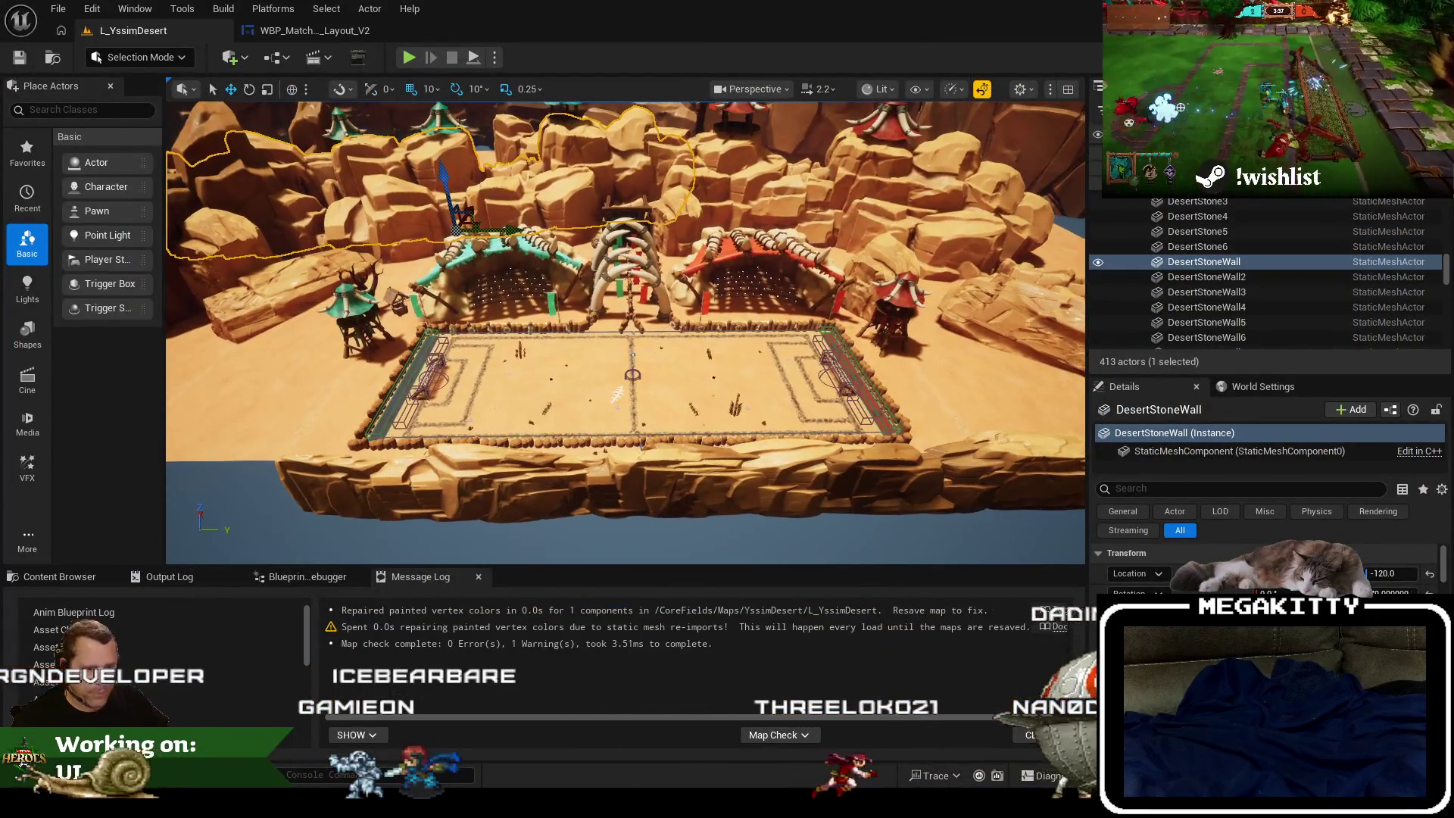
pyautogui.click(244, 730)
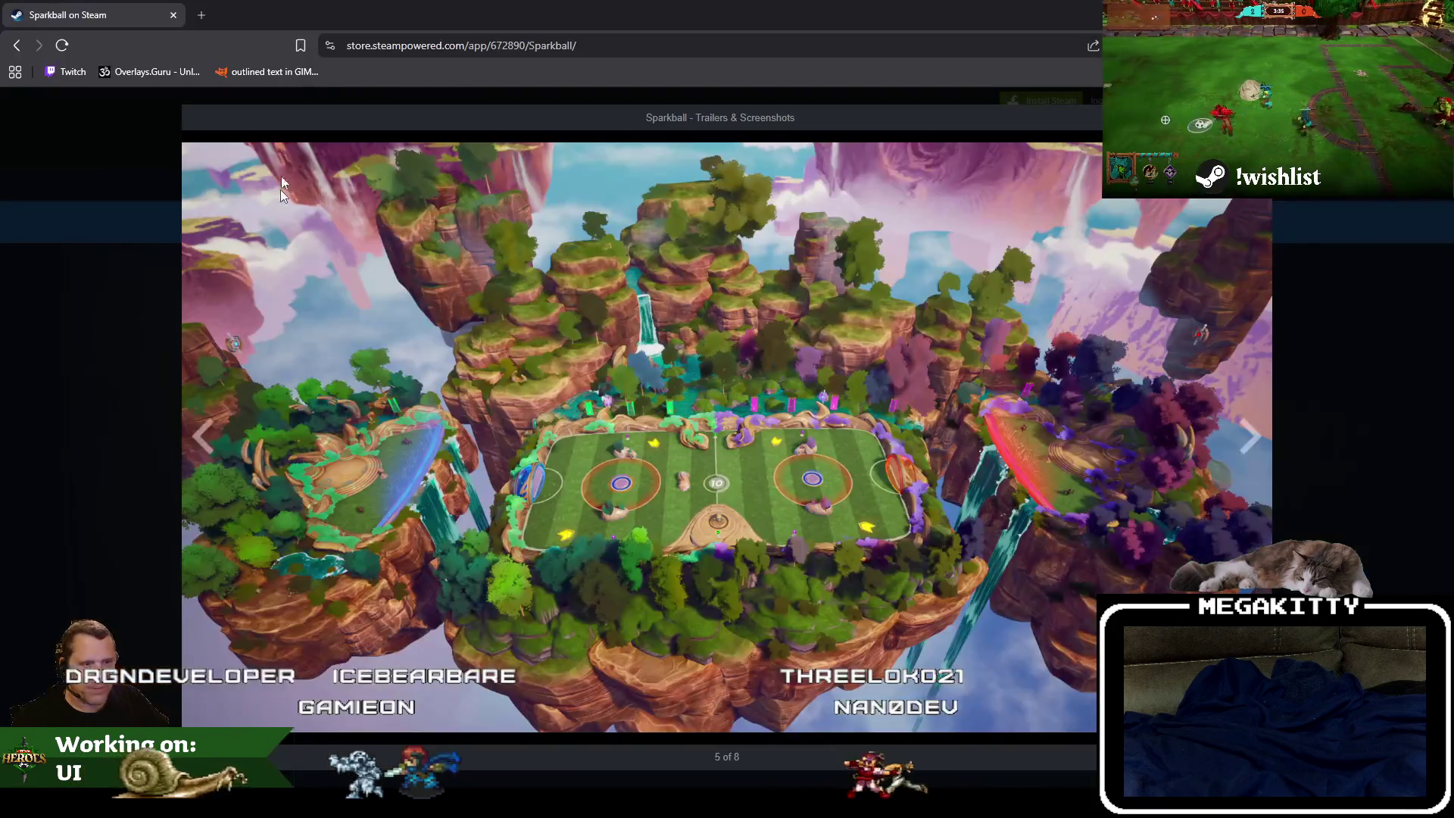
# Go to the Gamieon website and open its Games page.
pyautogui.click(382, 44)
pyautogui.write('gamieon')
pyautogui.press('Return')
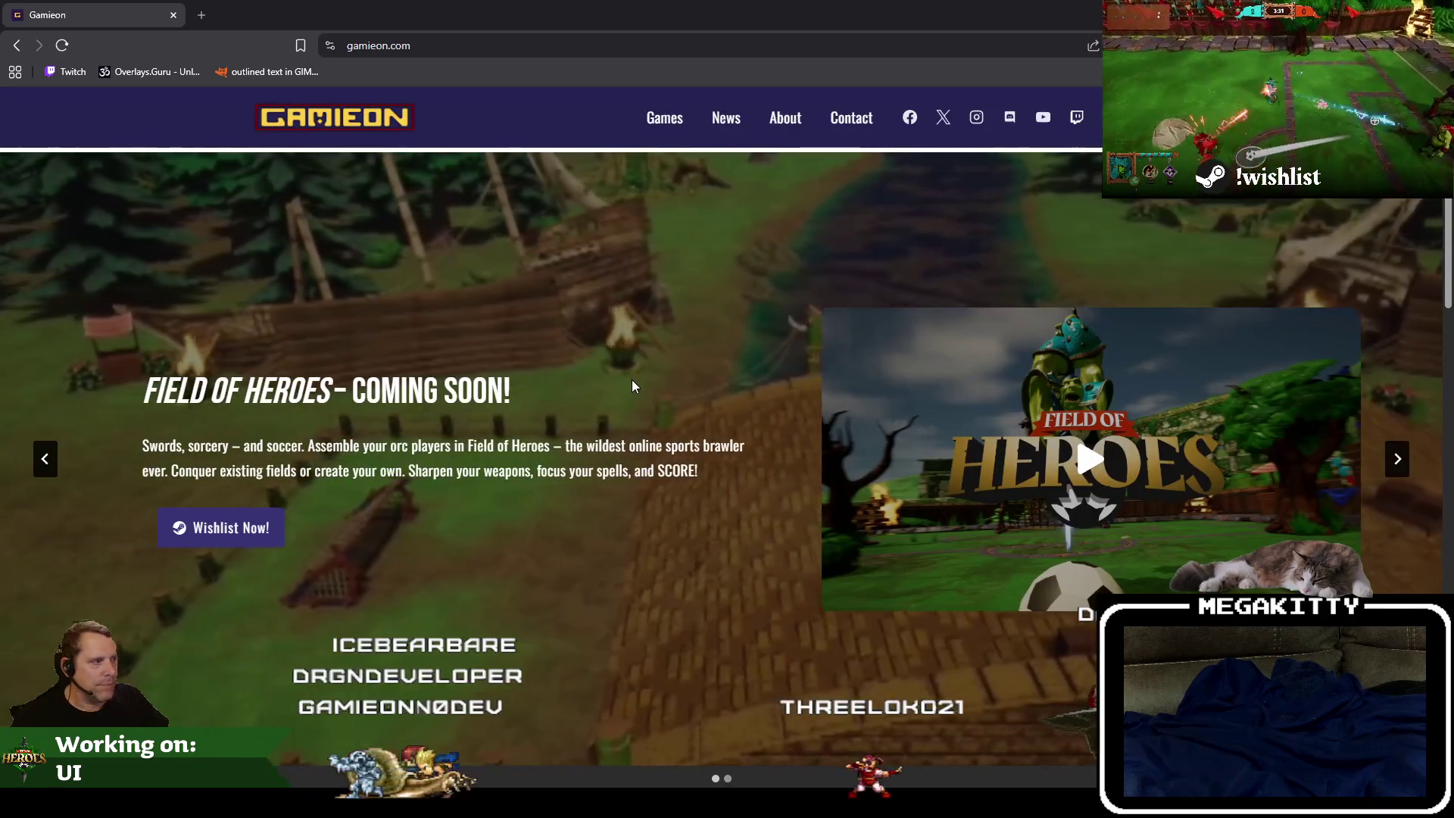
pyautogui.scroll(-4, 631, 380)
pyautogui.scroll(4, 651, 303)
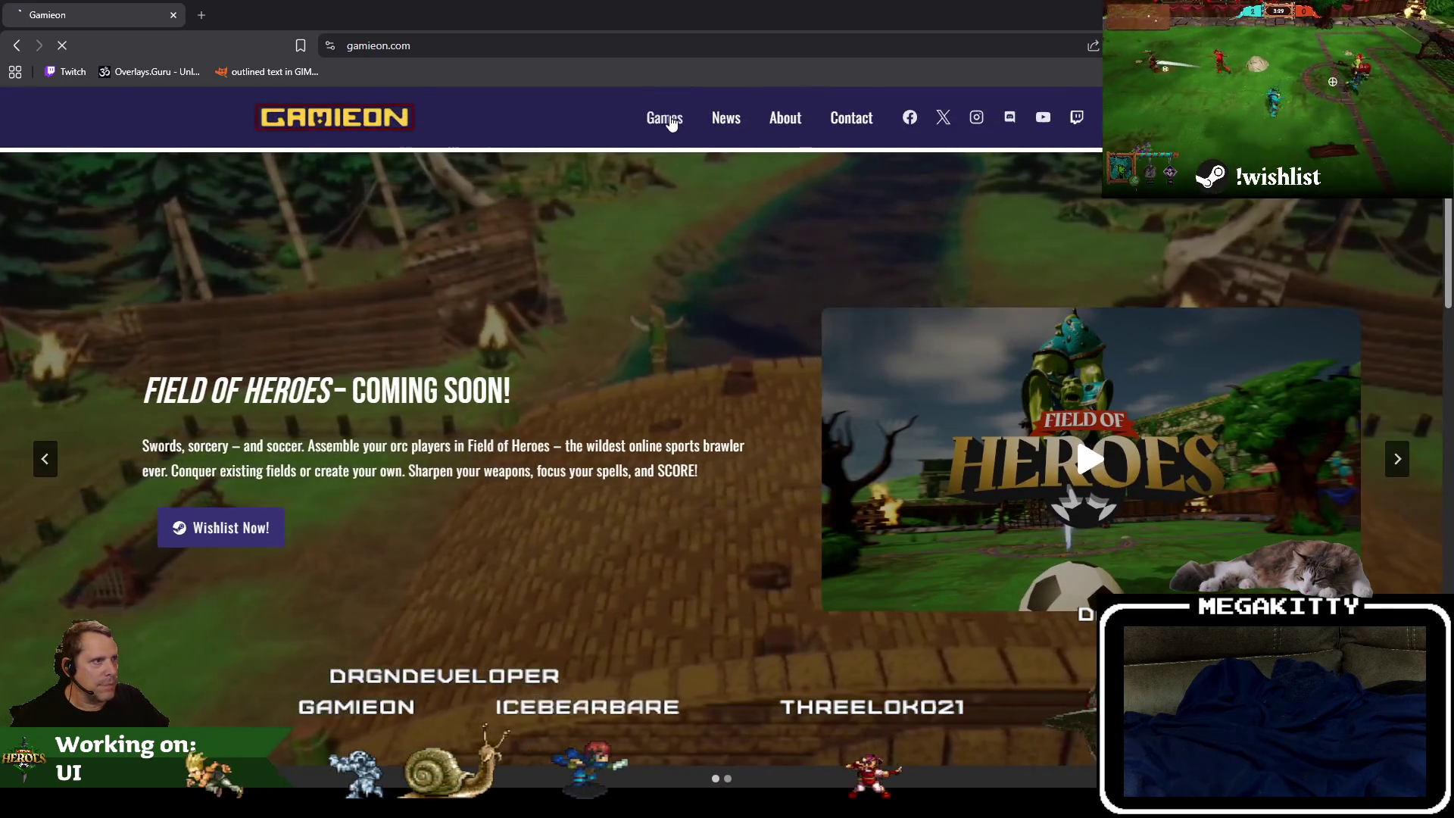
pyautogui.click(663, 118)
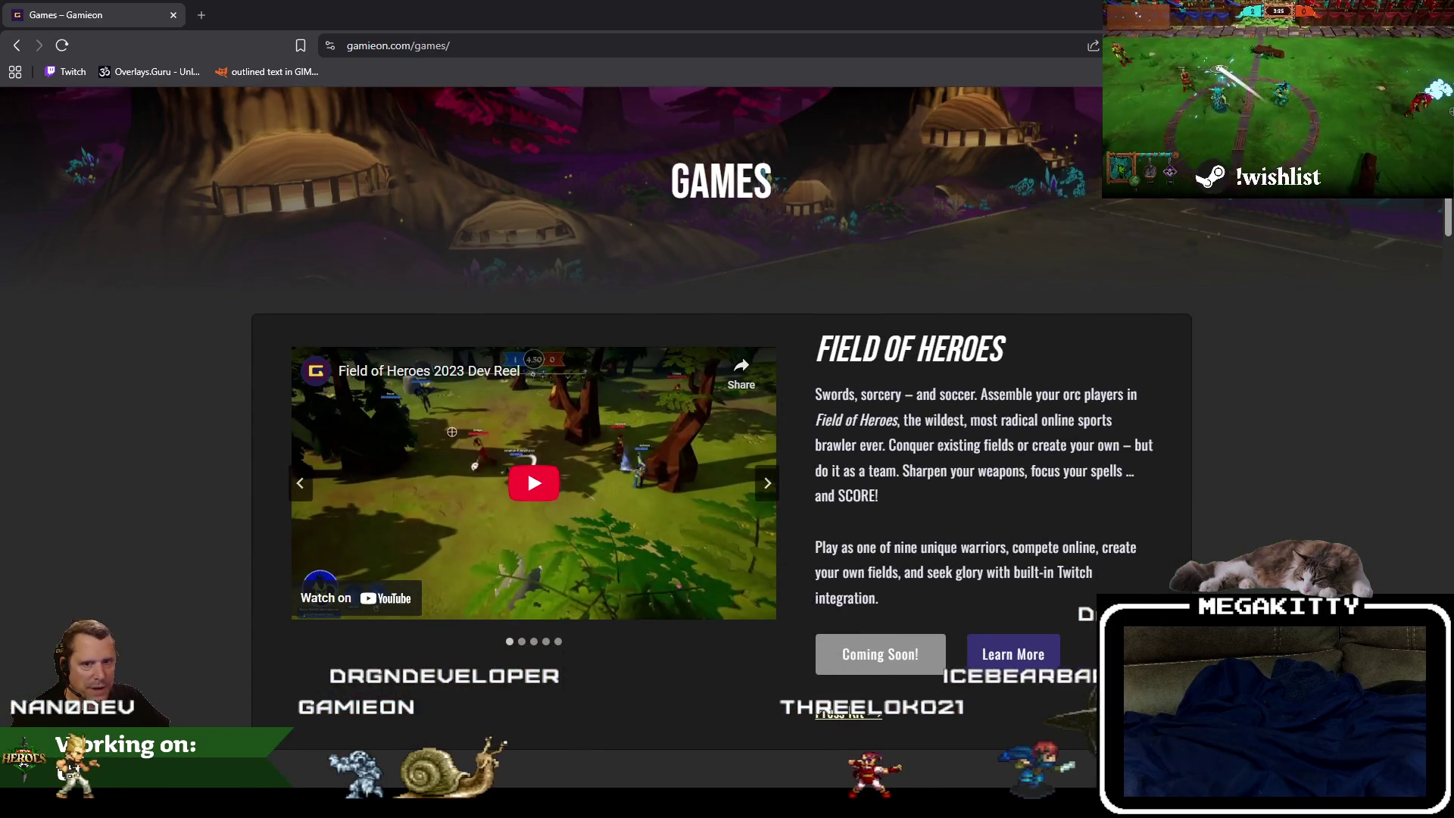
pyautogui.scroll(-8, 978, 390)
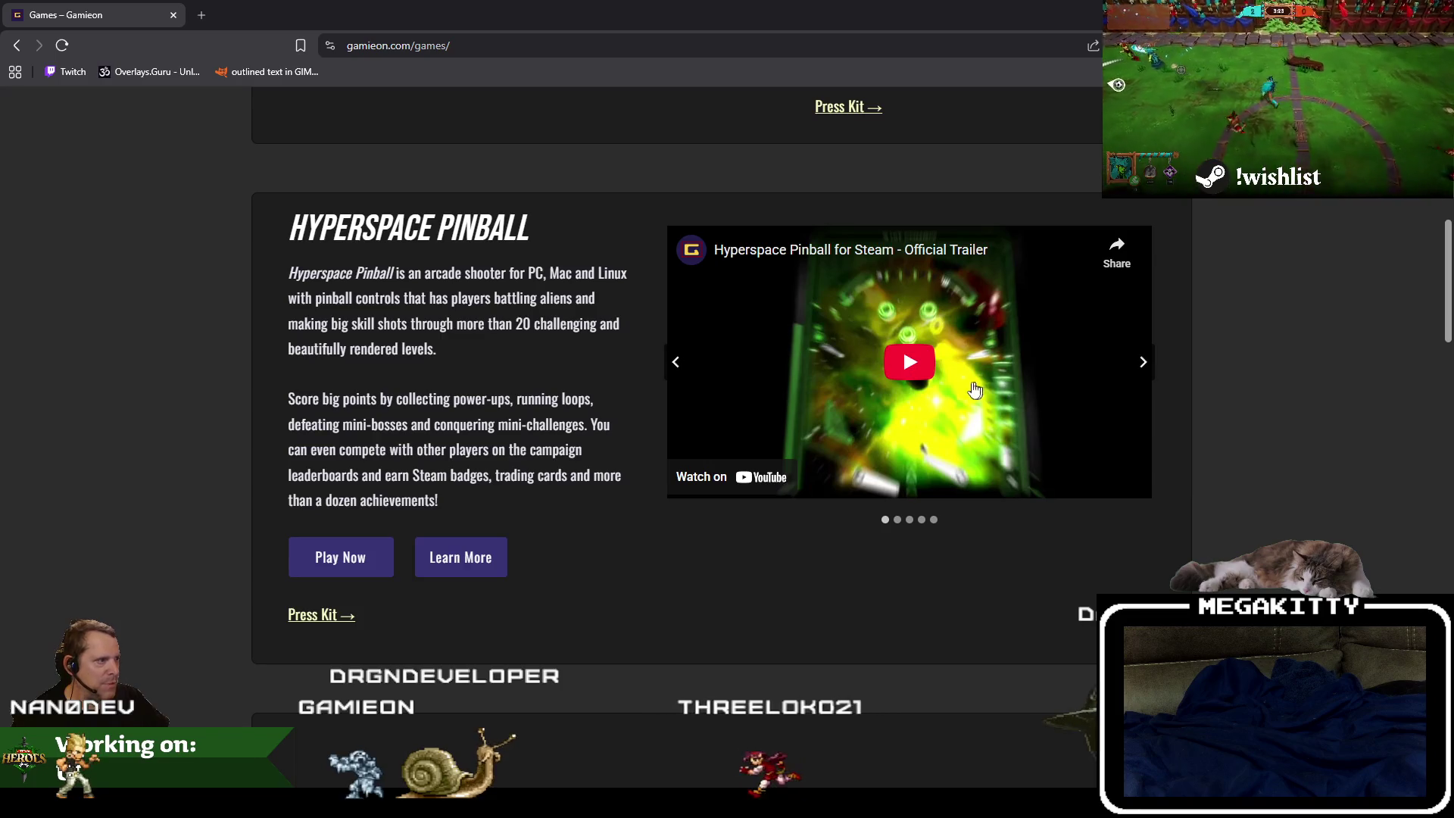
# Watch the Hyperspace Pinball trailer full screen, then exit back to the games page.
pyautogui.click(910, 363)
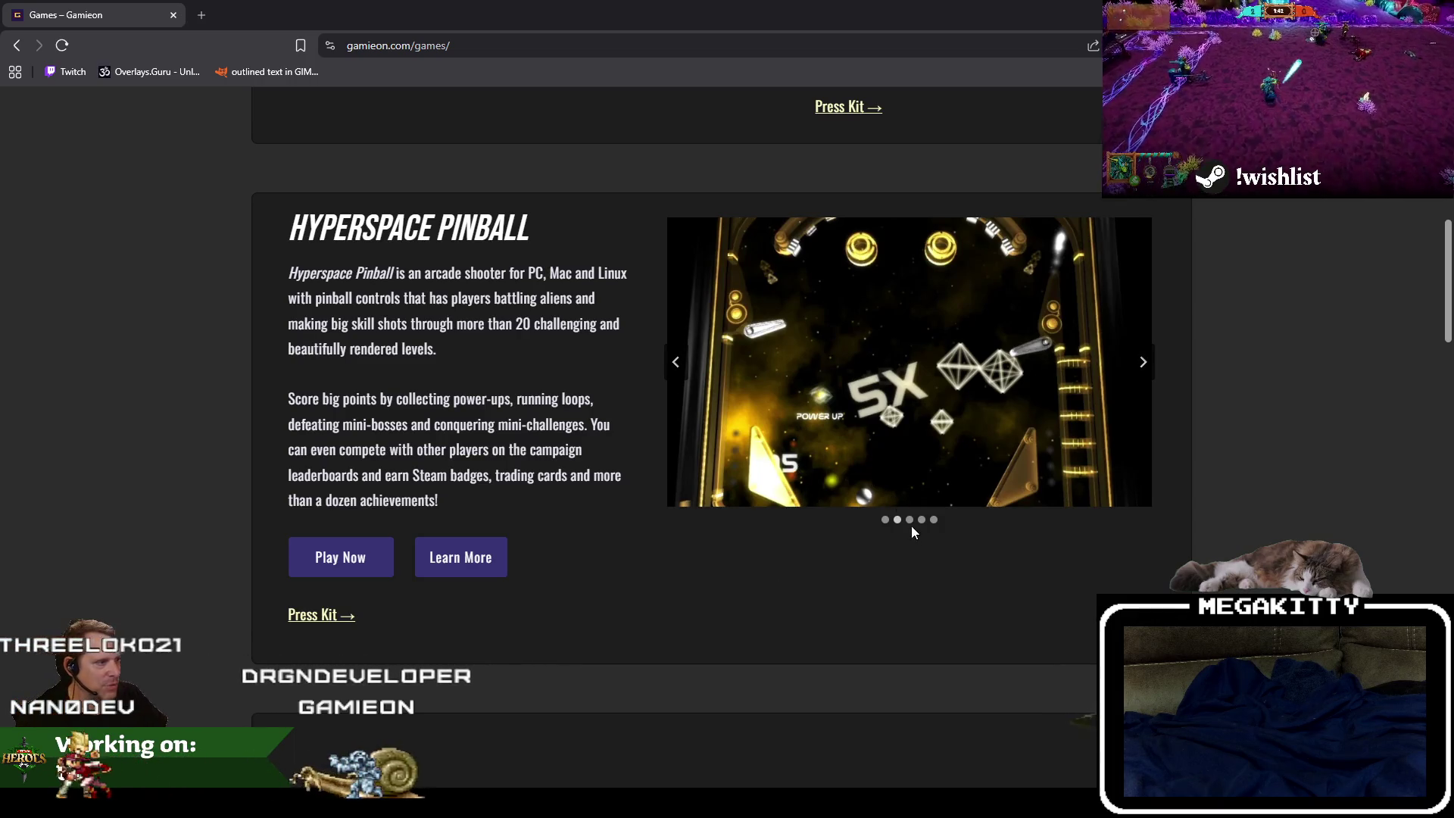
pyautogui.click(885, 519)
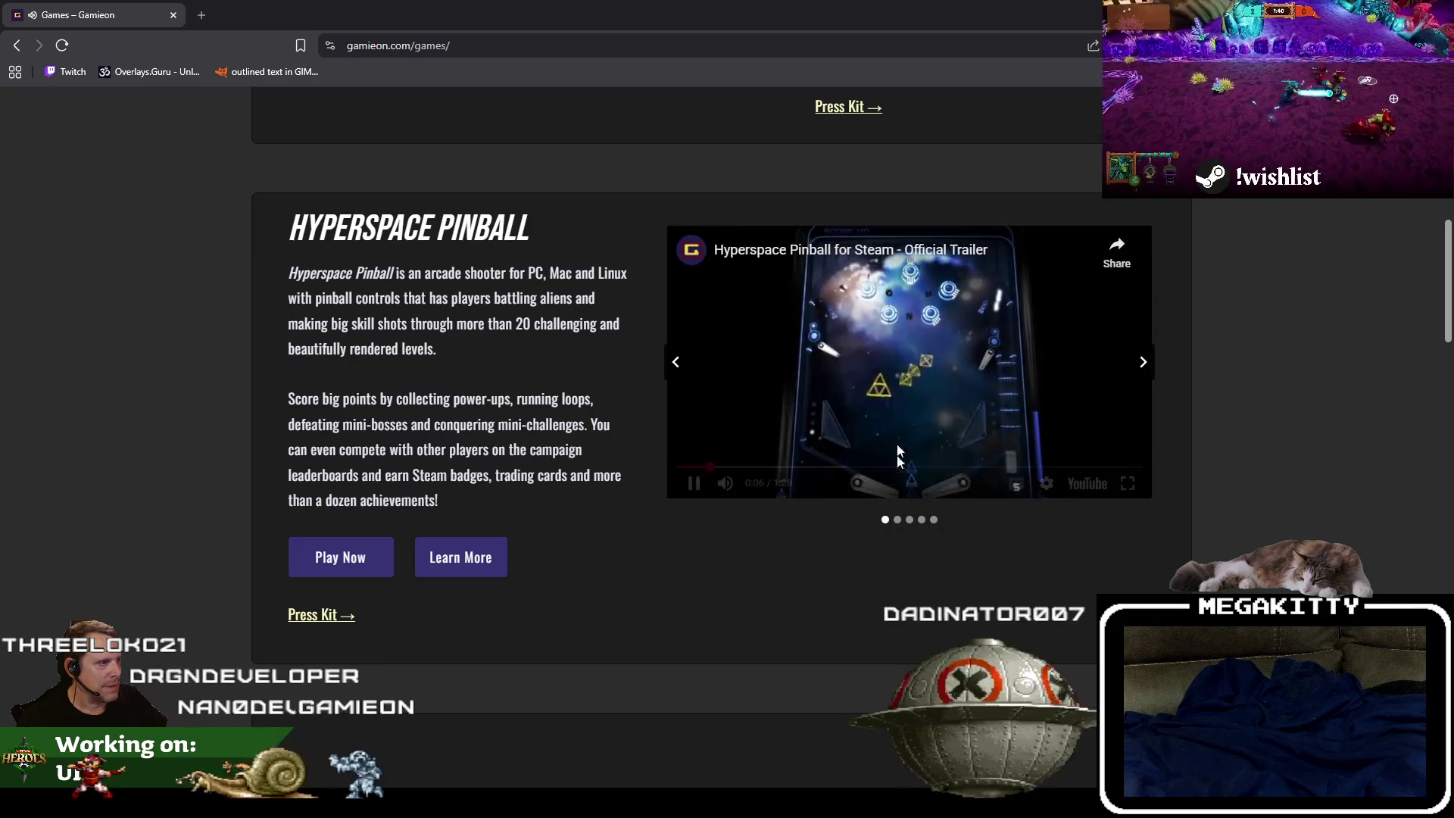
pyautogui.click(1127, 483)
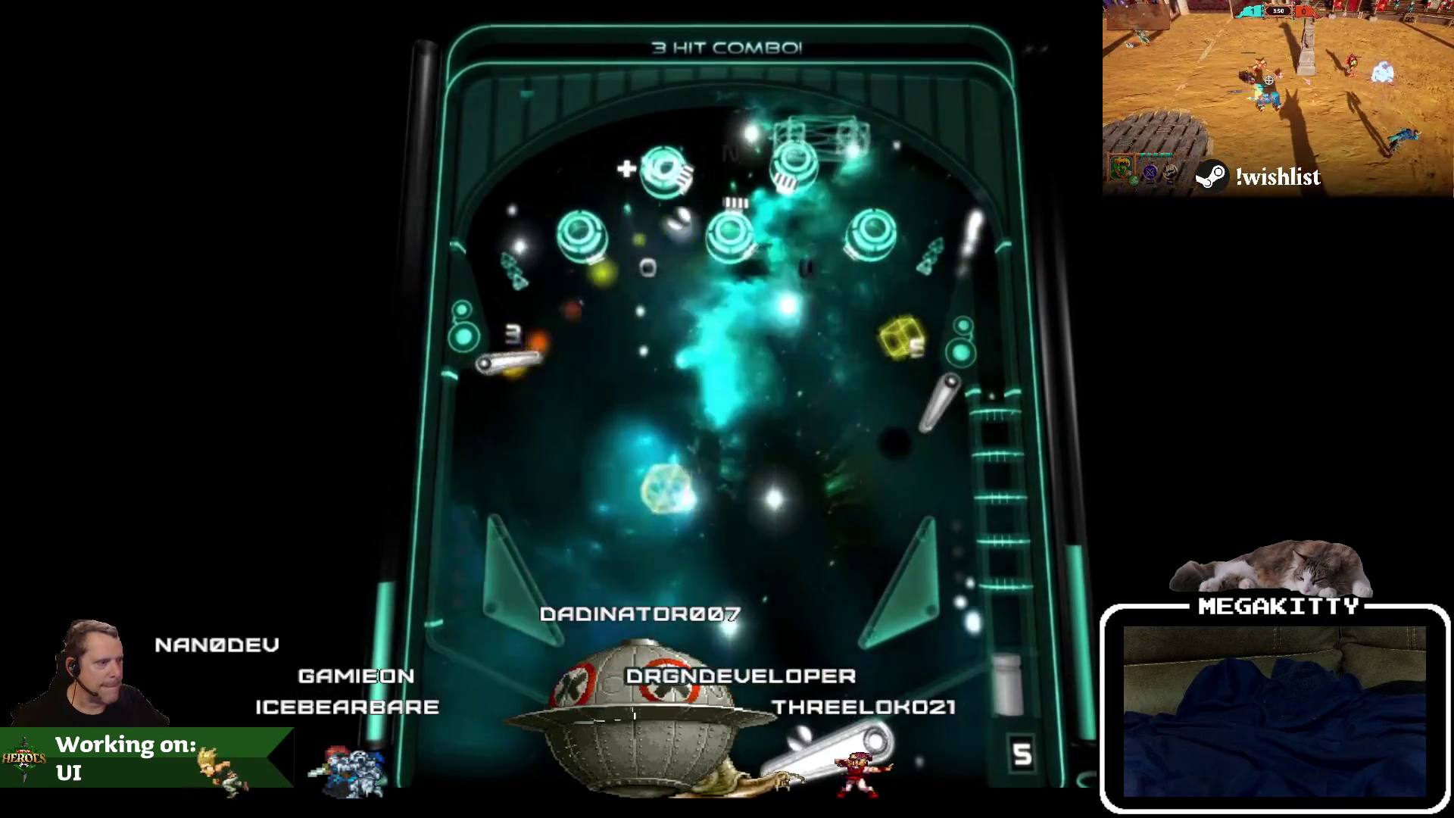
pyautogui.moveTo(1289, 479)
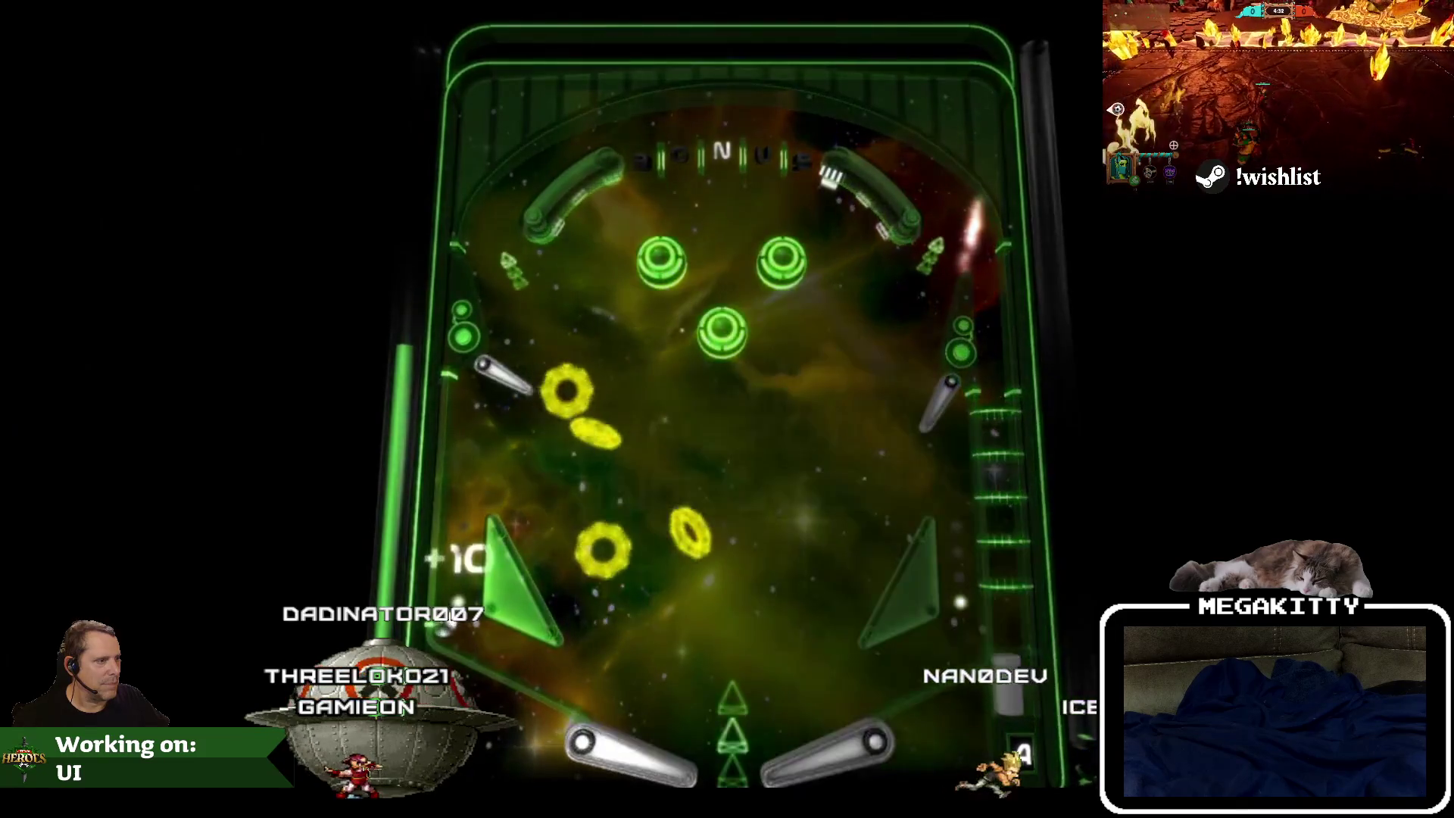
pyautogui.moveTo(1205, 383)
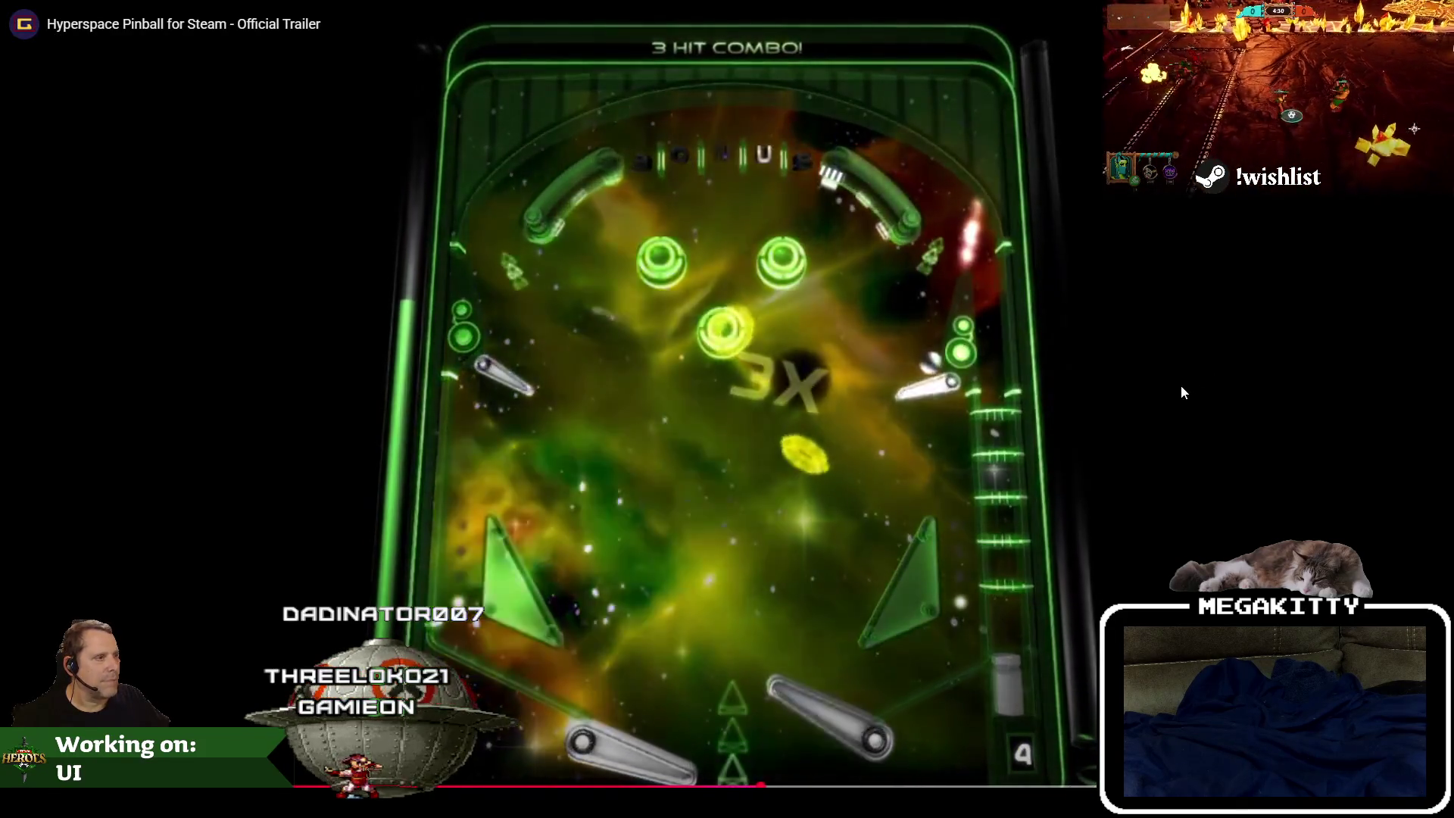
pyautogui.press('Escape')
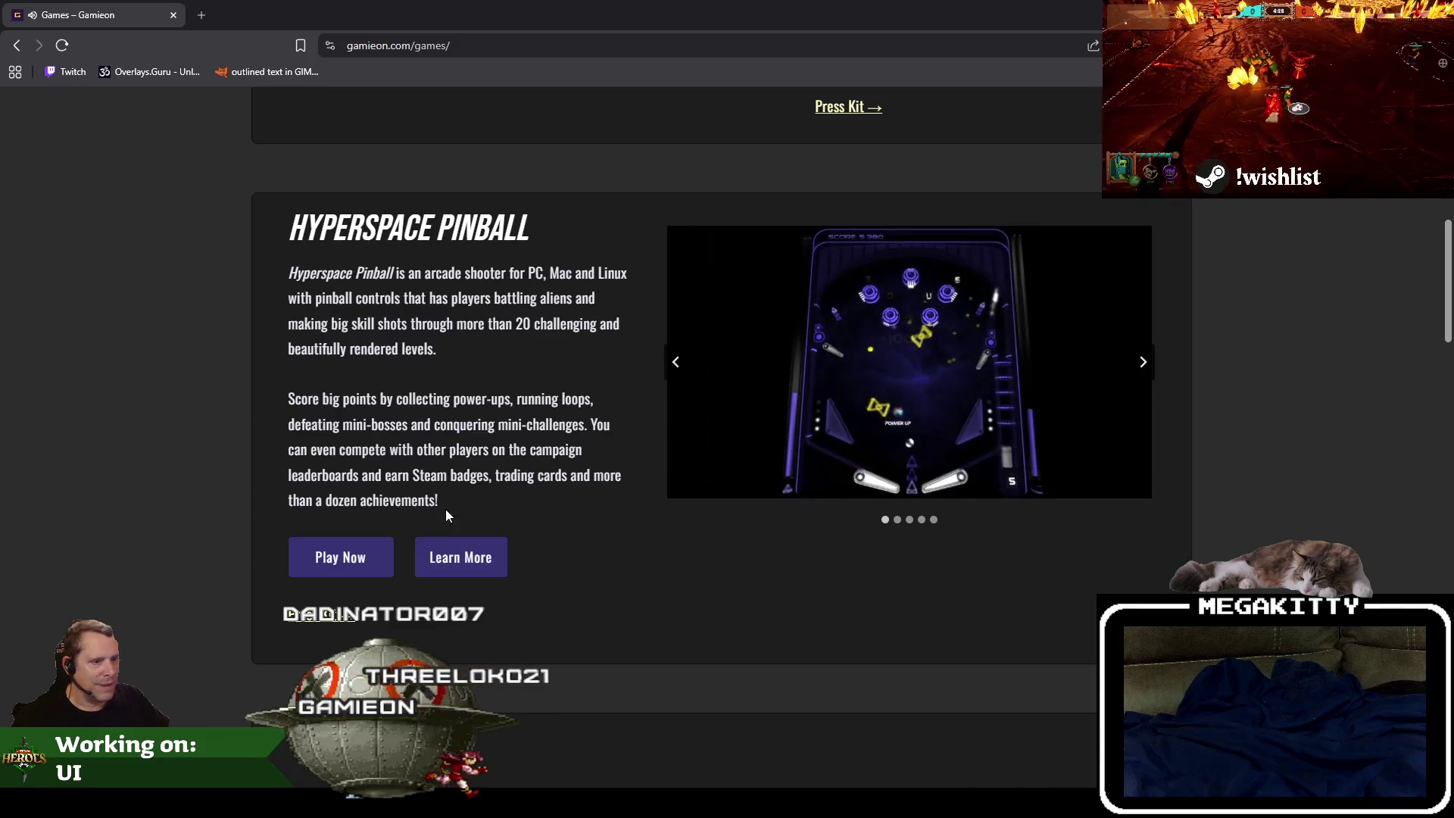
pyautogui.scroll(-2, 1261, 426)
# Browse the Tiltz and Hamster Chase screenshot slides.
pyautogui.scroll(-6, 1263, 426)
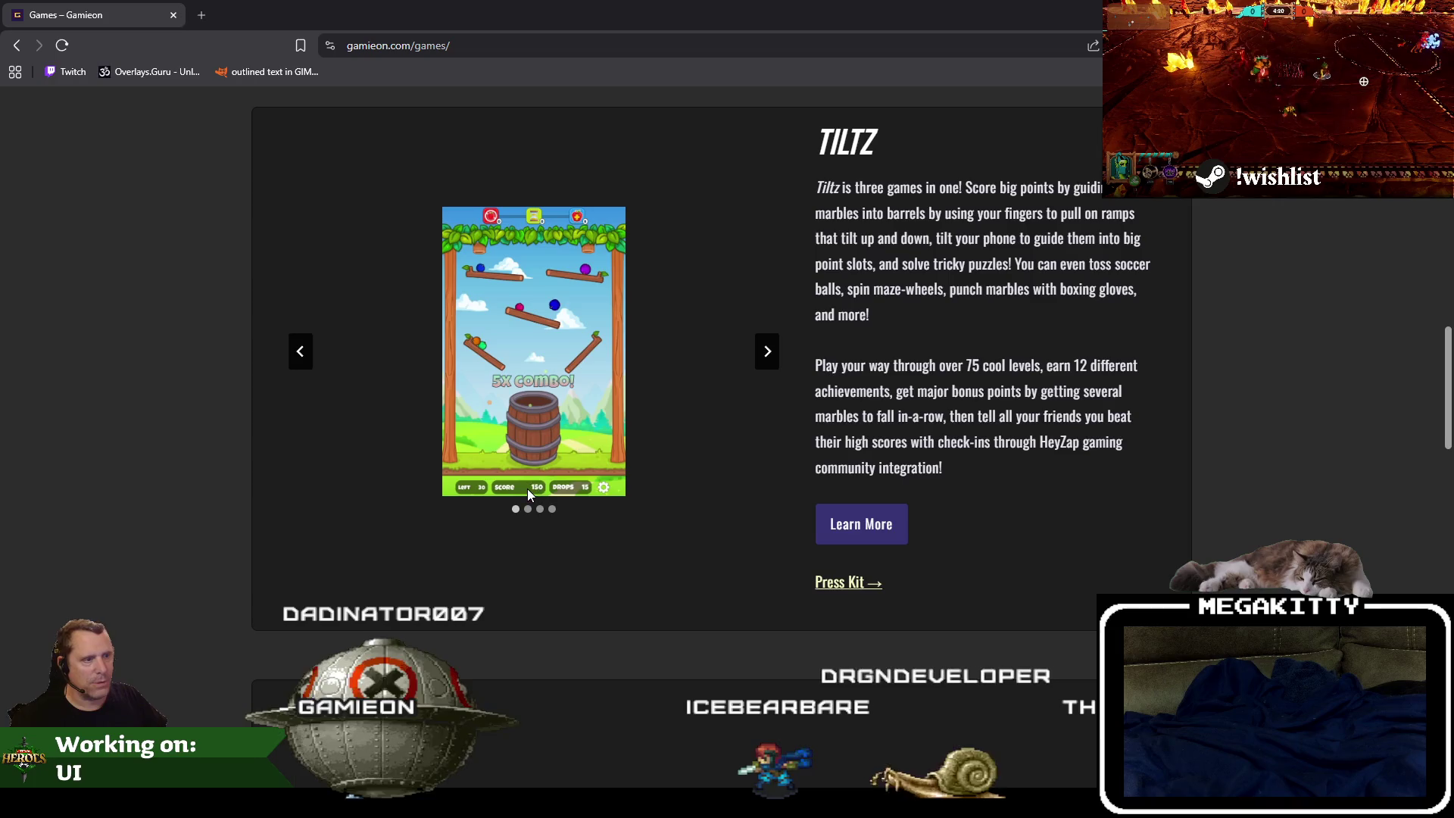
pyautogui.click(528, 509)
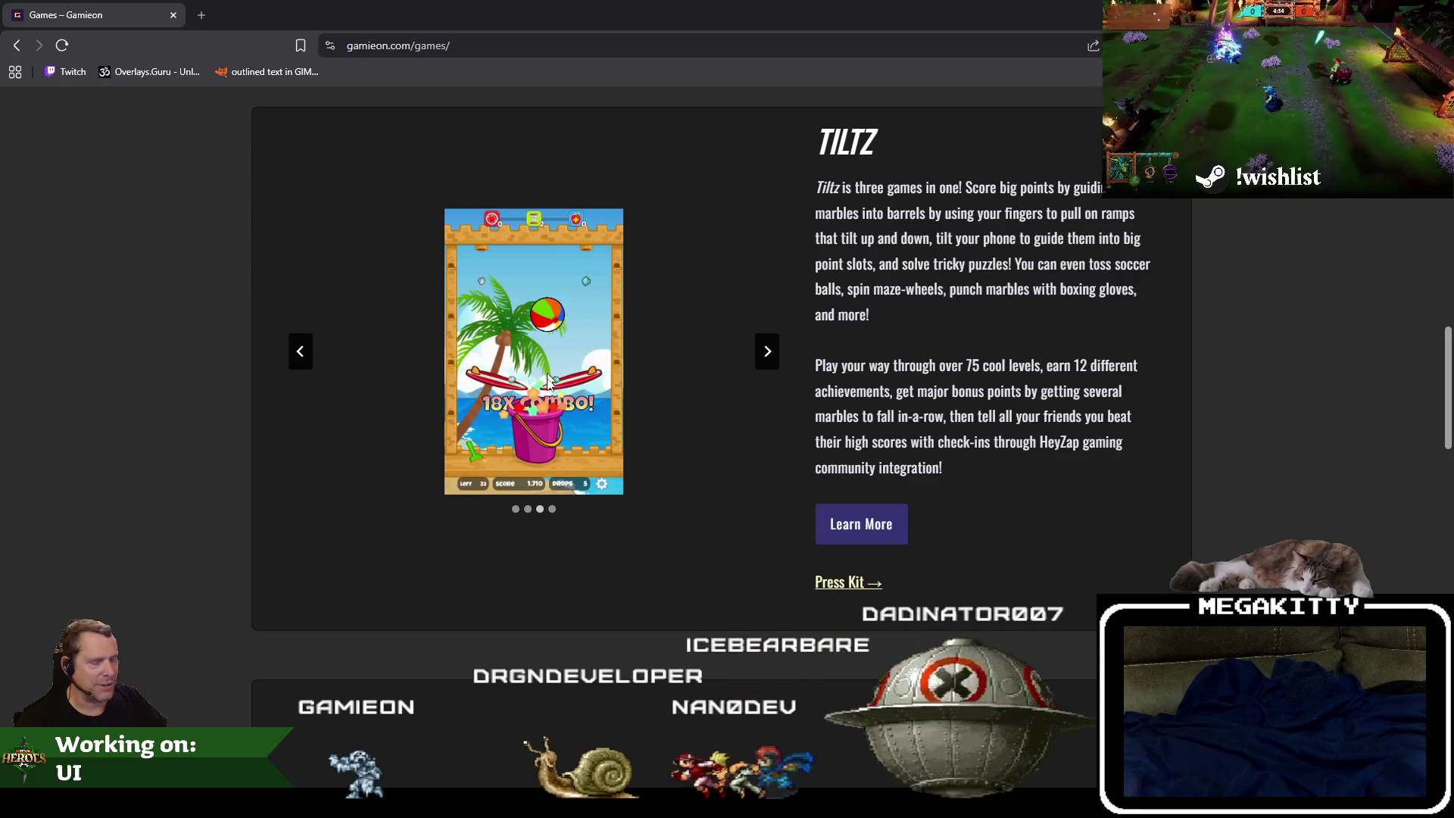
pyautogui.scroll(-5, 739, 291)
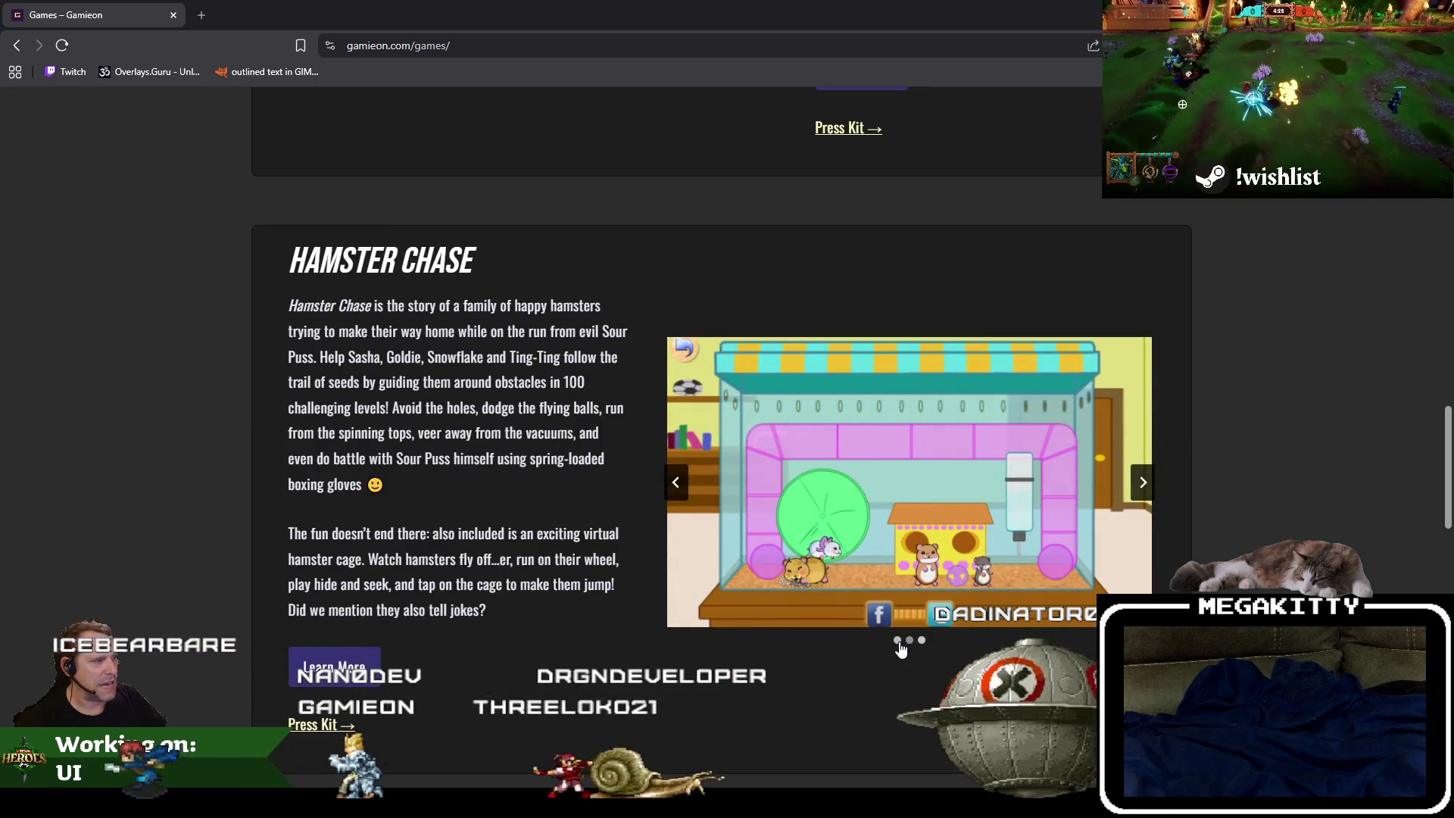
pyautogui.click(910, 642)
pyautogui.click(897, 640)
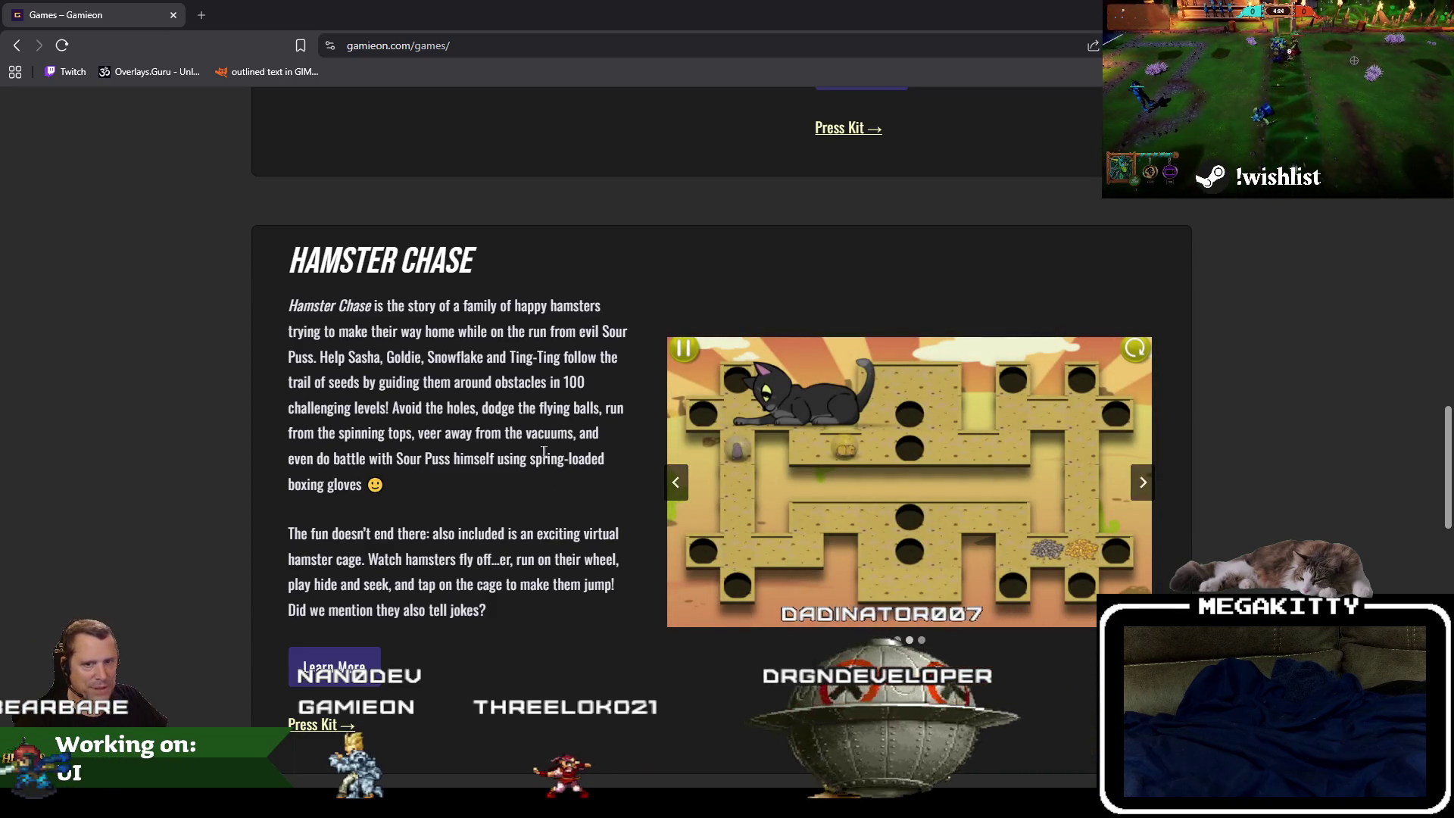
# Browse the Domino Arena and Cycles3D screenshot and trailer slides.
pyautogui.scroll(-5, 587, 421)
pyautogui.scroll(-3, 586, 421)
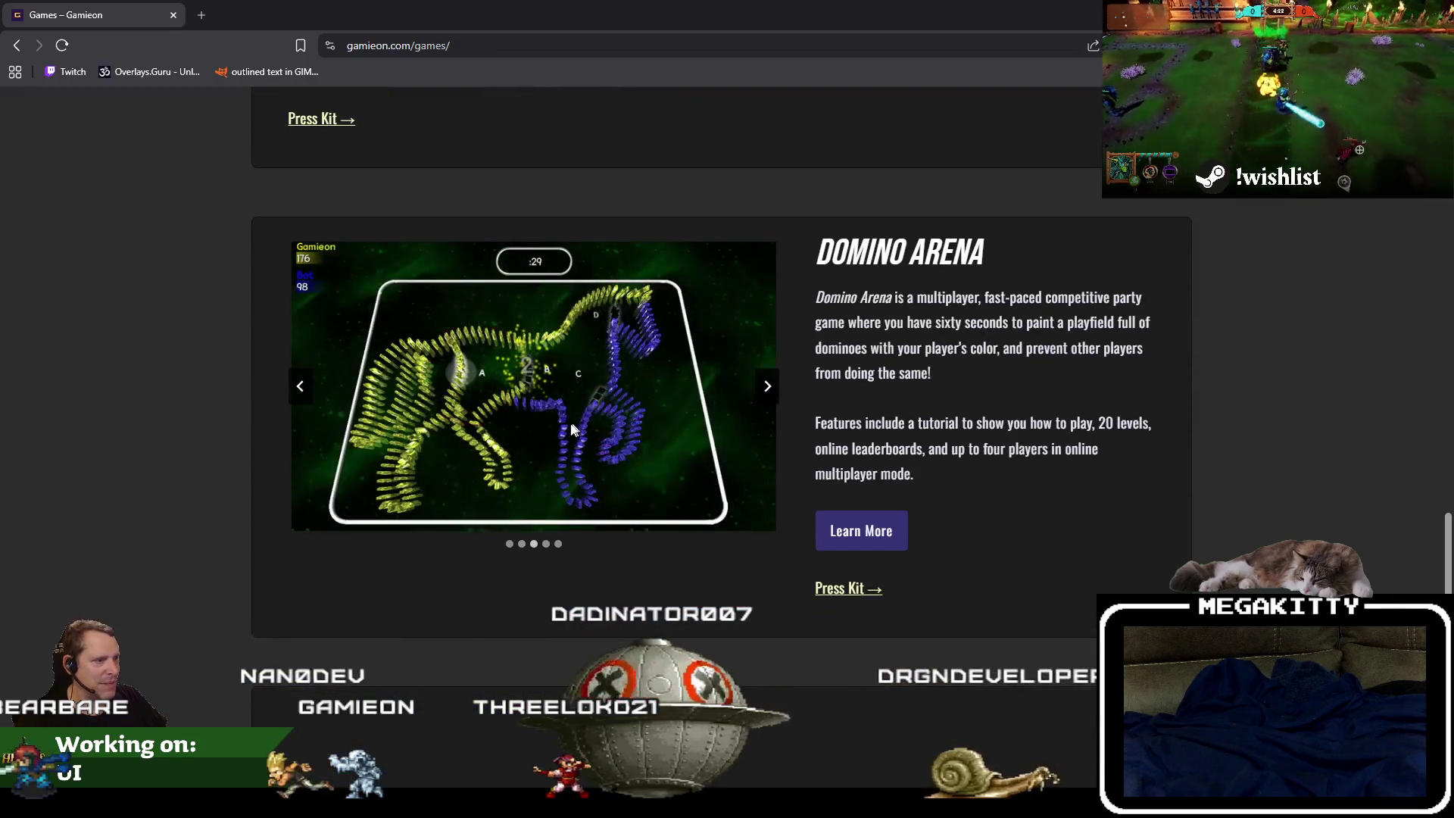
pyautogui.click(521, 543)
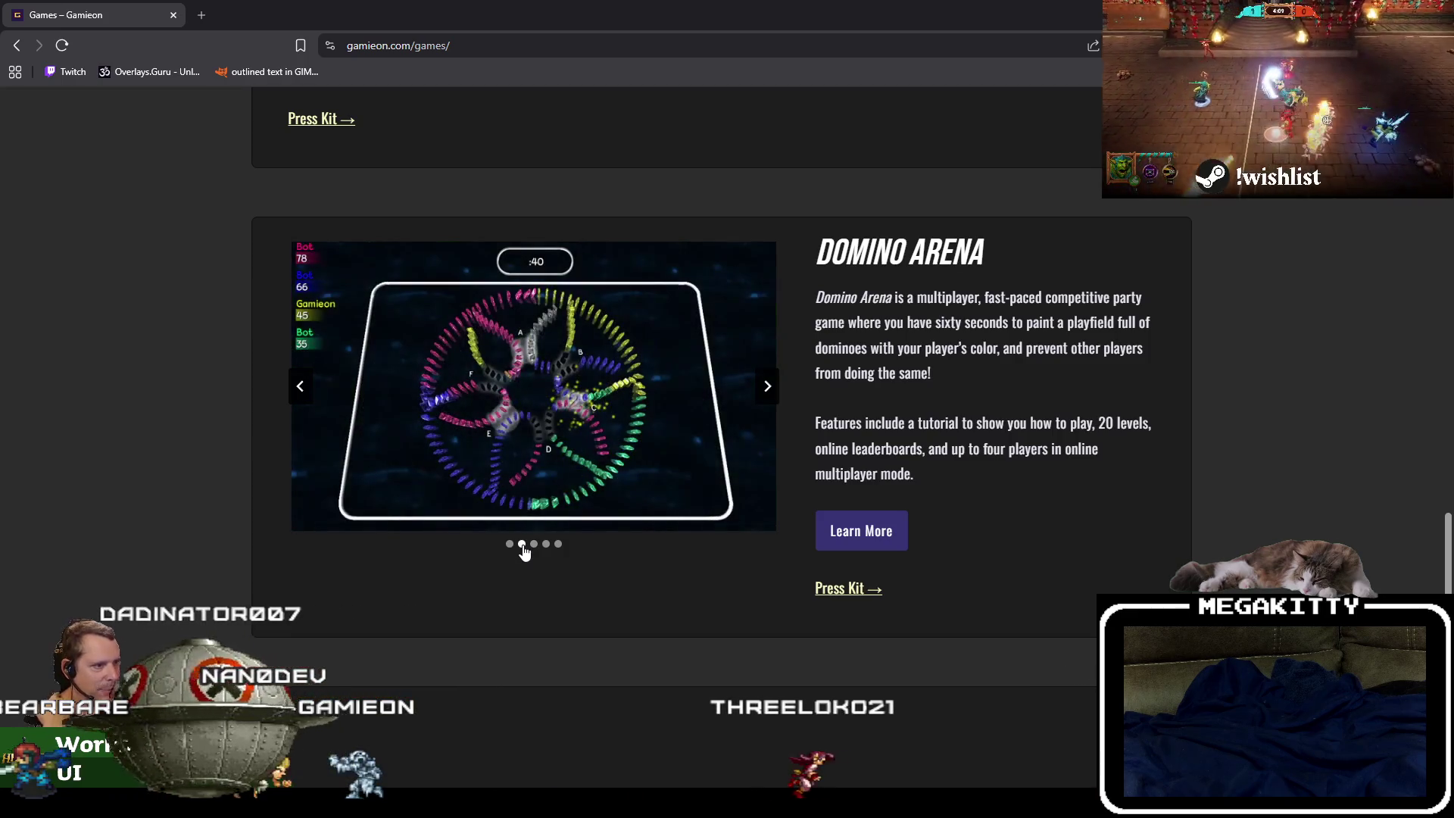
pyautogui.click(510, 543)
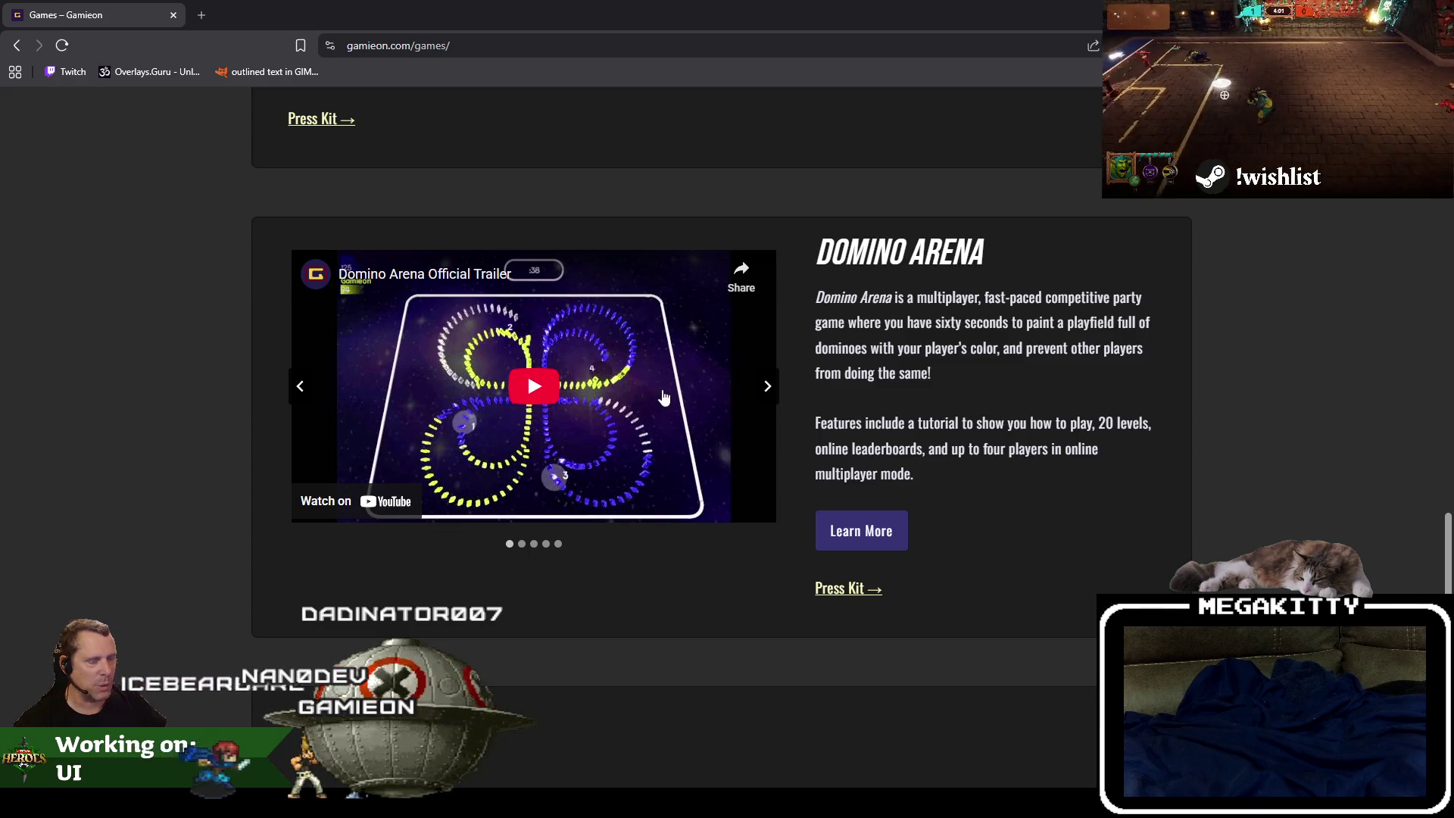
pyautogui.scroll(-5, 659, 390)
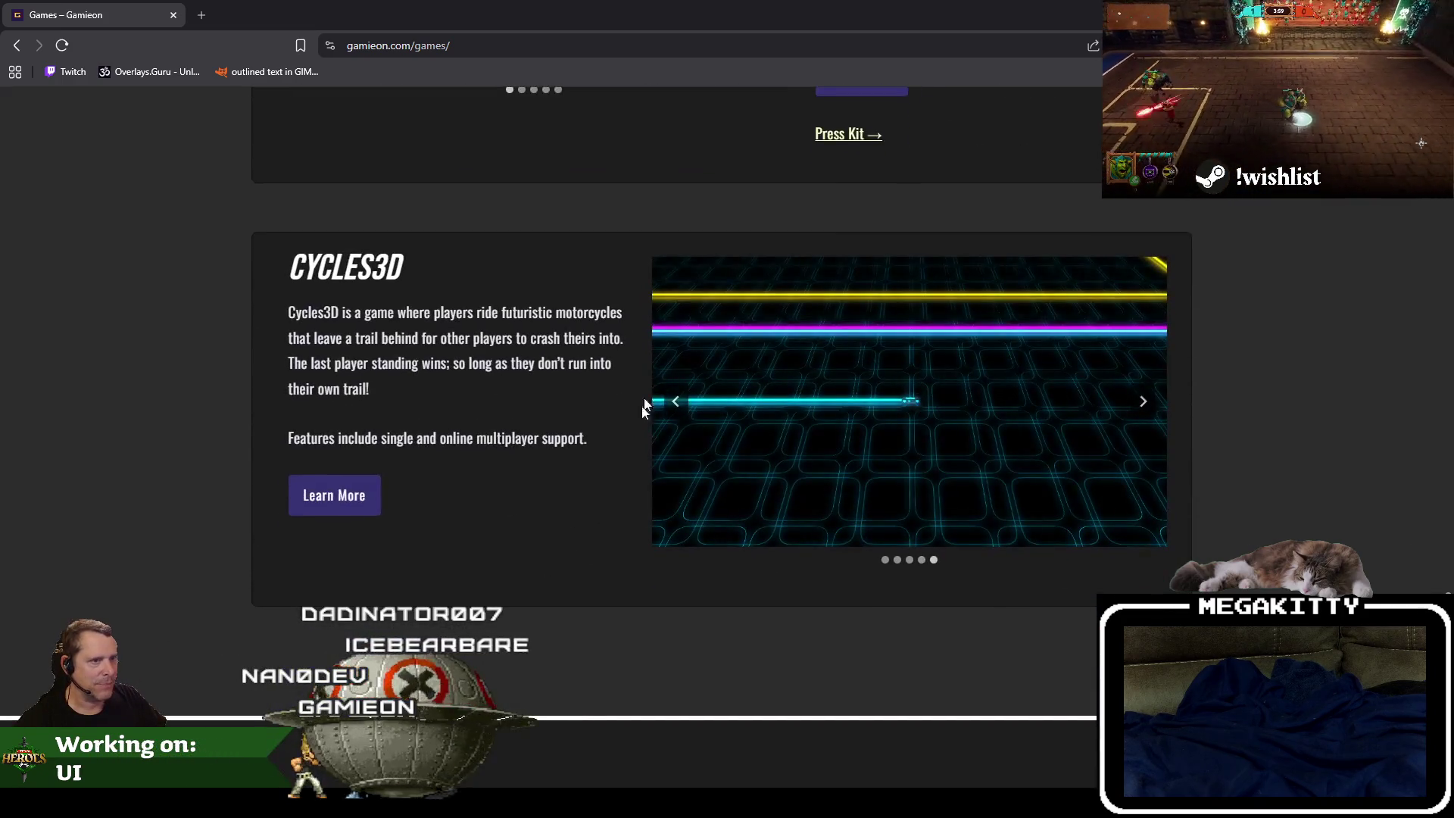
pyautogui.click(897, 560)
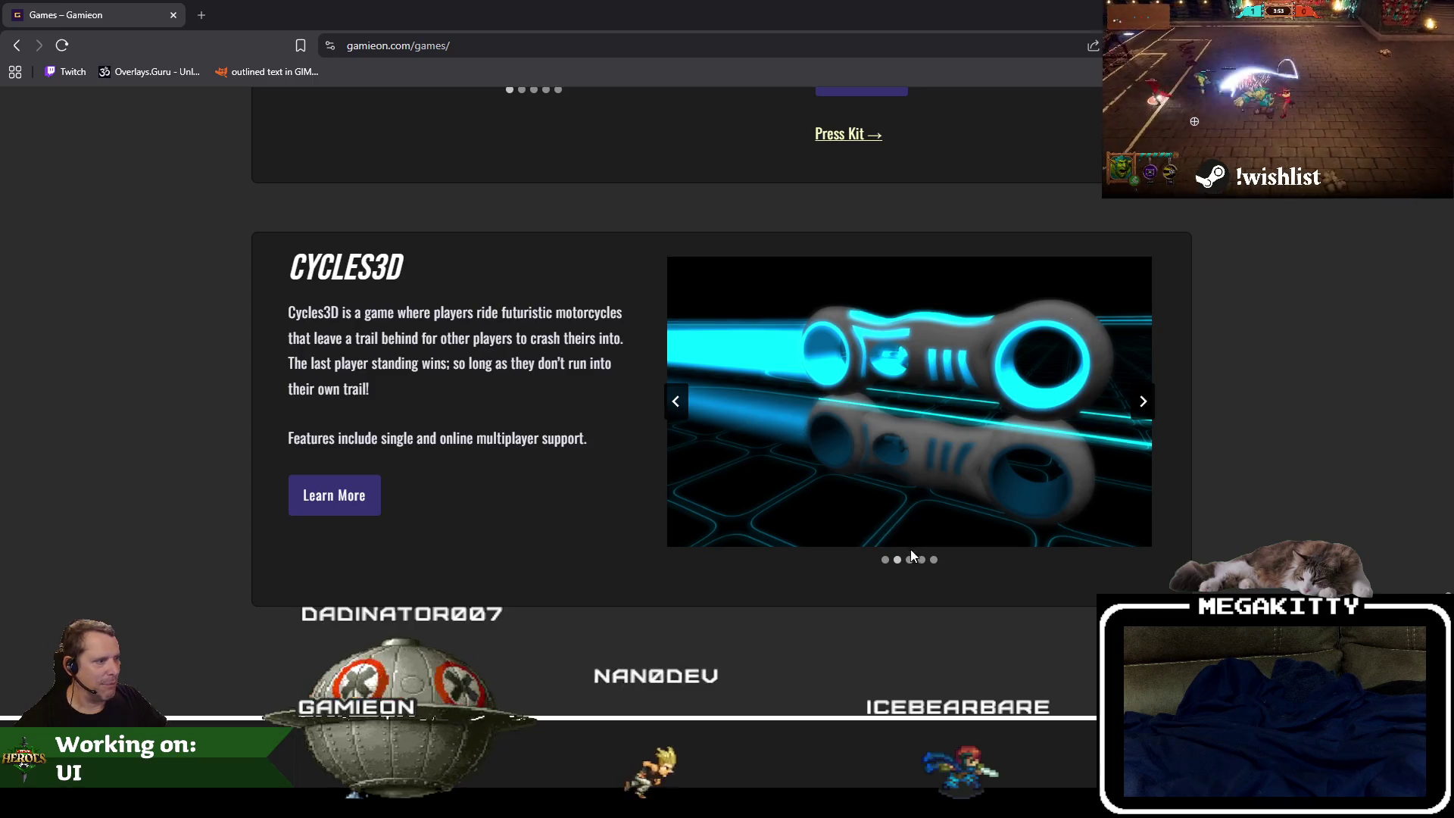
pyautogui.click(921, 560)
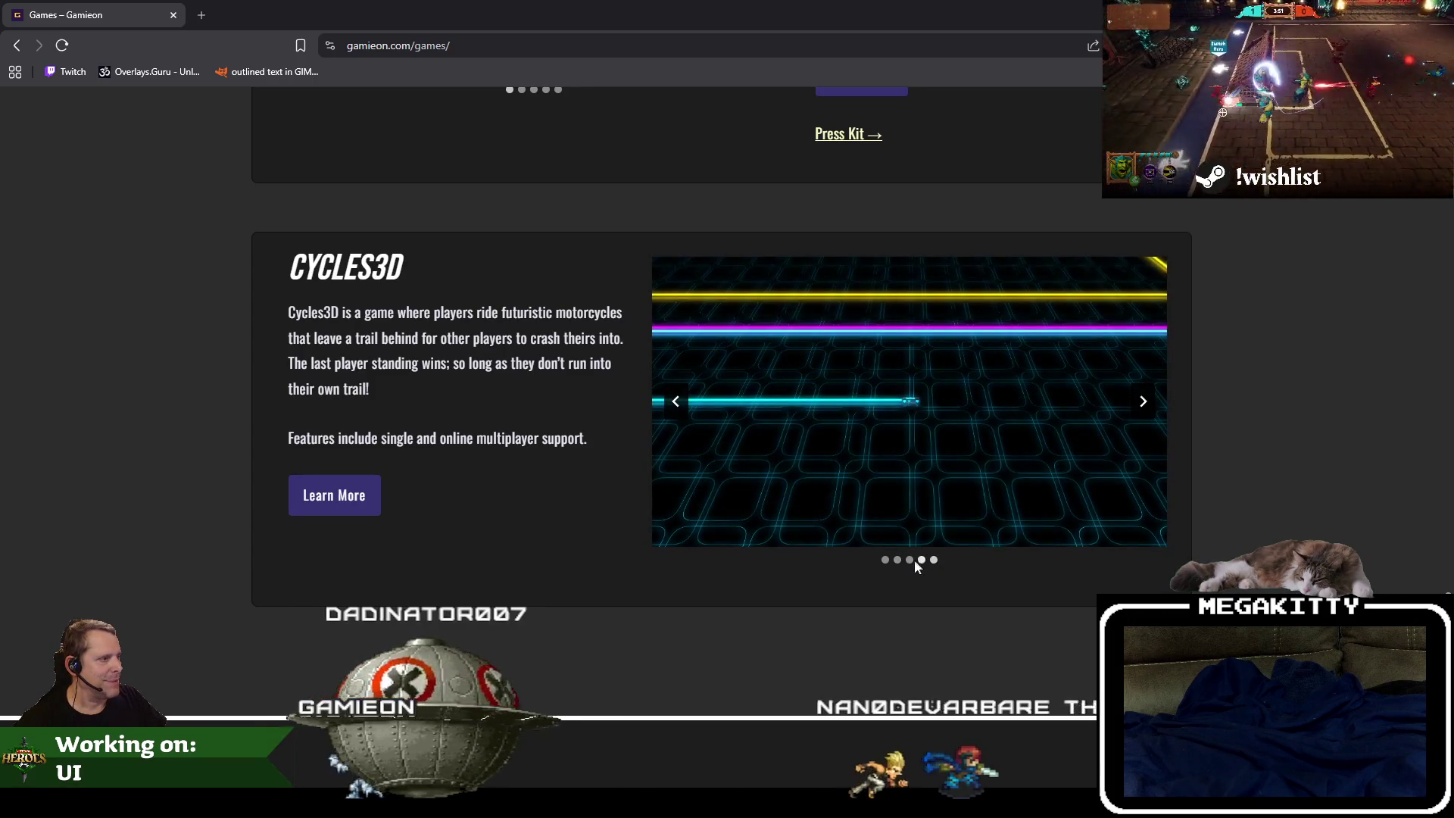
pyautogui.click(909, 560)
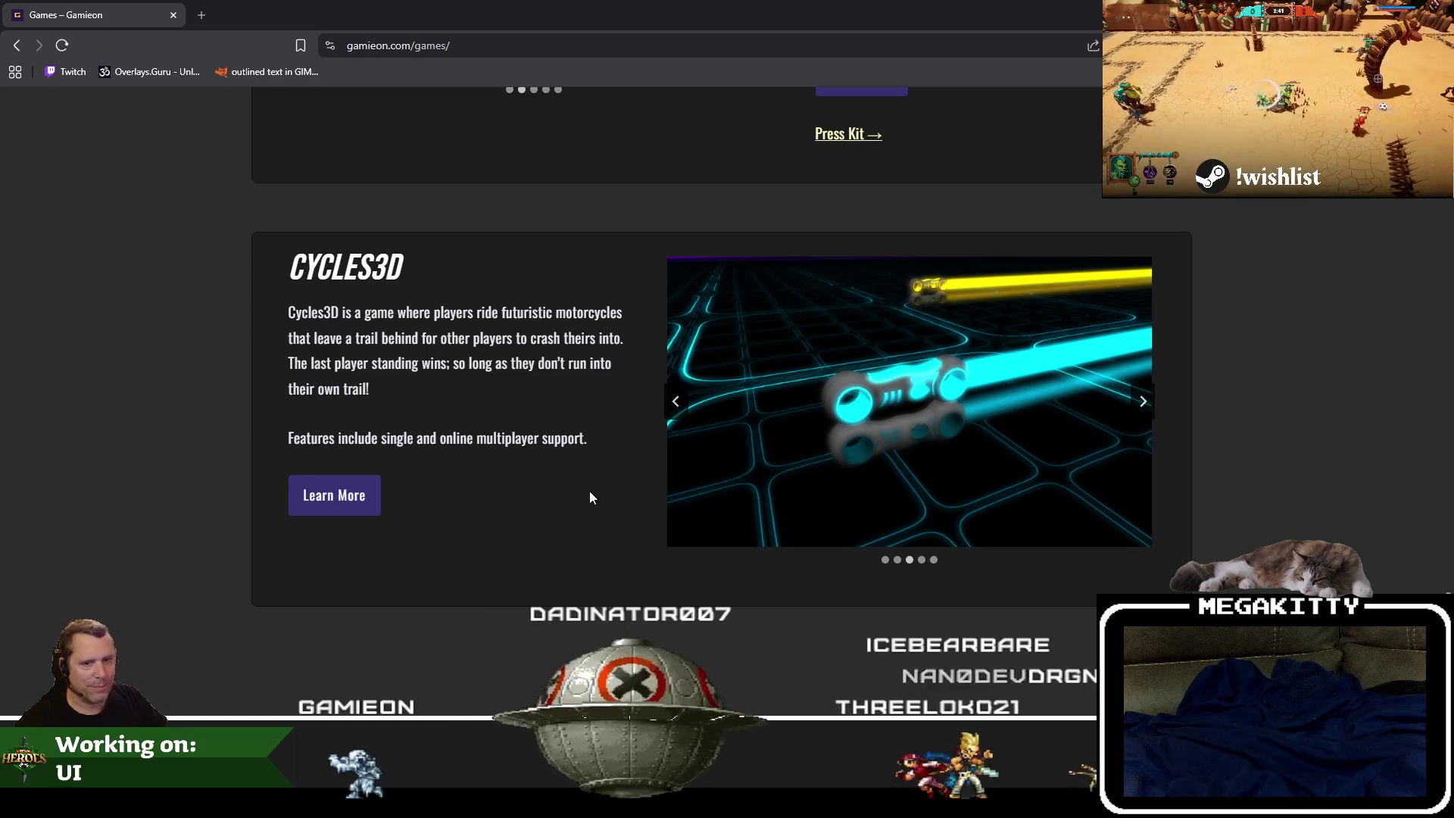
# Leave the games page and return to the Unreal Editor desert level.
pyautogui.scroll(7, 594, 517)
pyautogui.scroll(10, 594, 514)
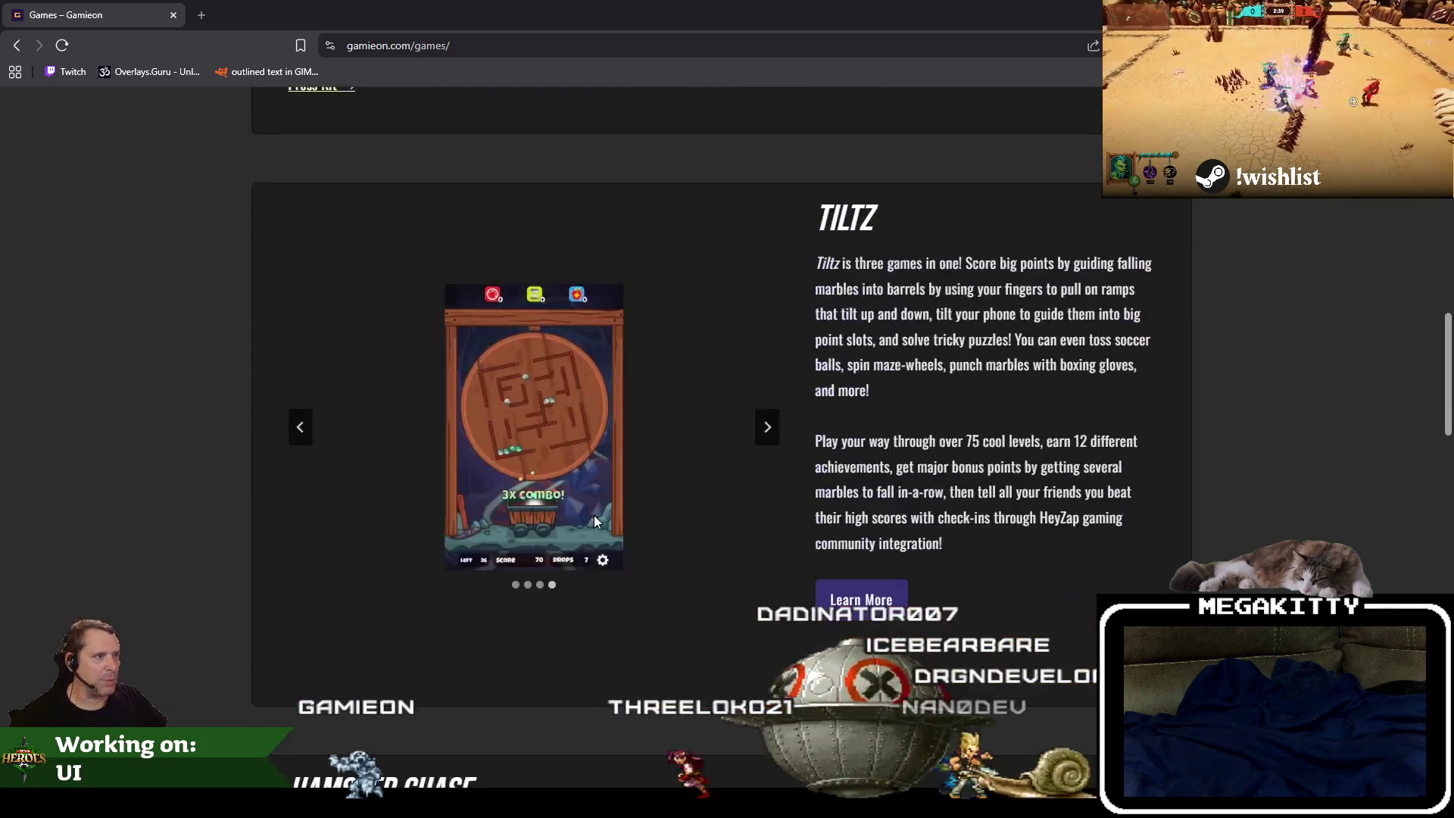
pyautogui.scroll(-5, 594, 516)
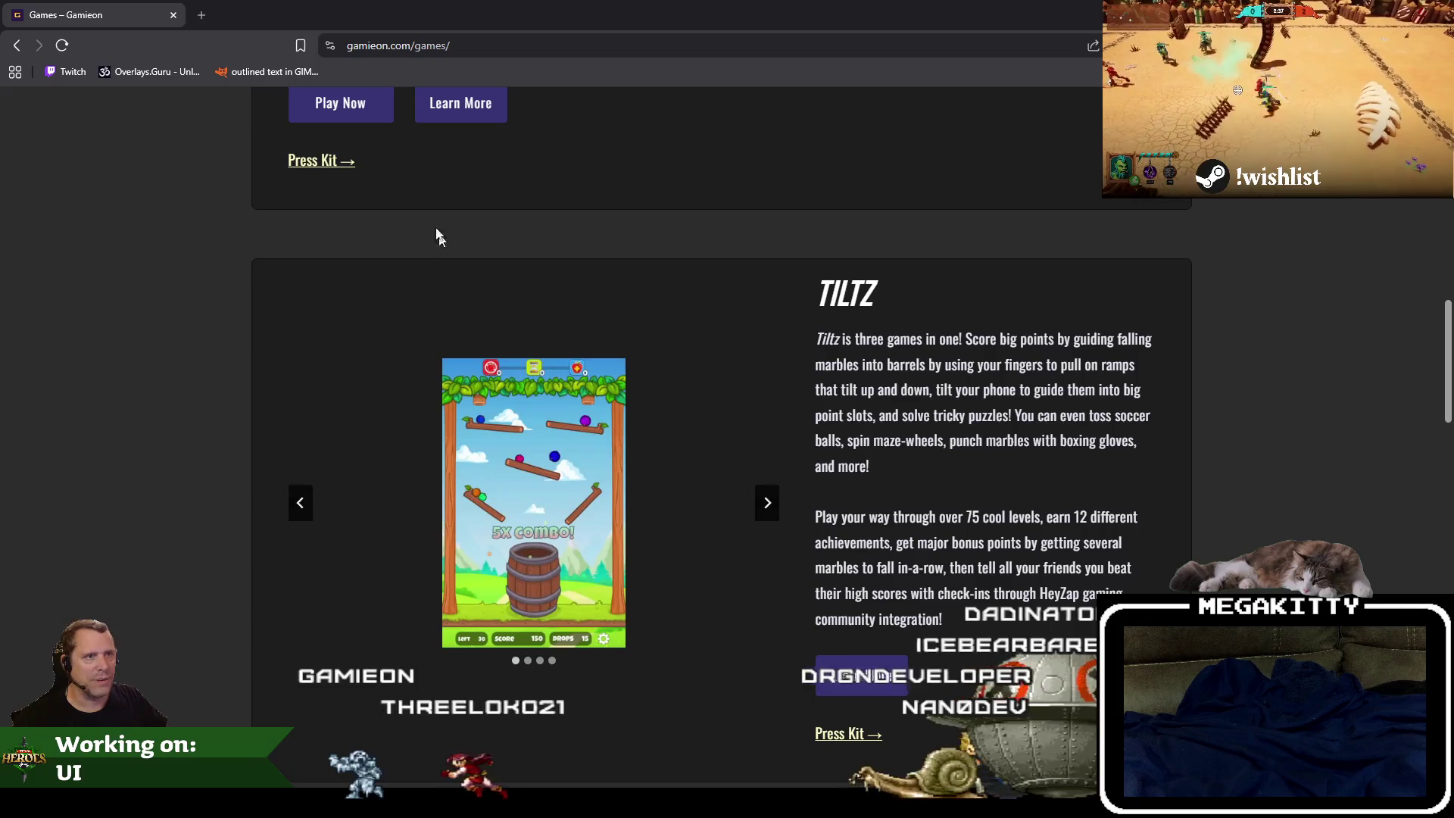
pyautogui.hotkey('alt', 'Tab')
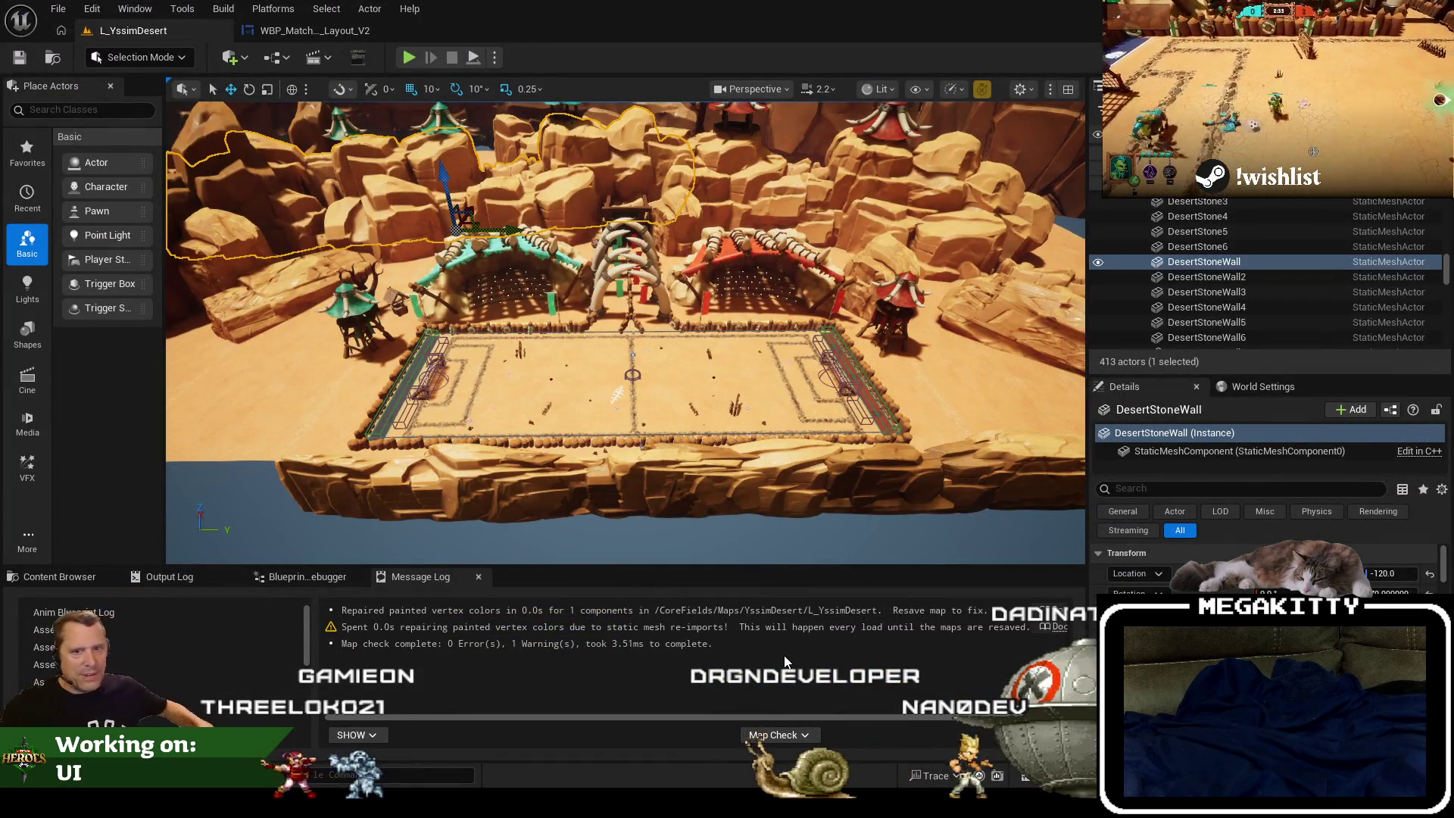
# Fly the viewport toward the arena and start Play In Editor with Alt+P.
pyautogui.moveTo(684, 437); pyautogui.dragTo(679, 394)
pyautogui.moveTo(614, 340)
pyautogui.mouseDown()
pyautogui.moveTo(664, 354)
pyautogui.moveTo(659, 327)
pyautogui.mouseUp()
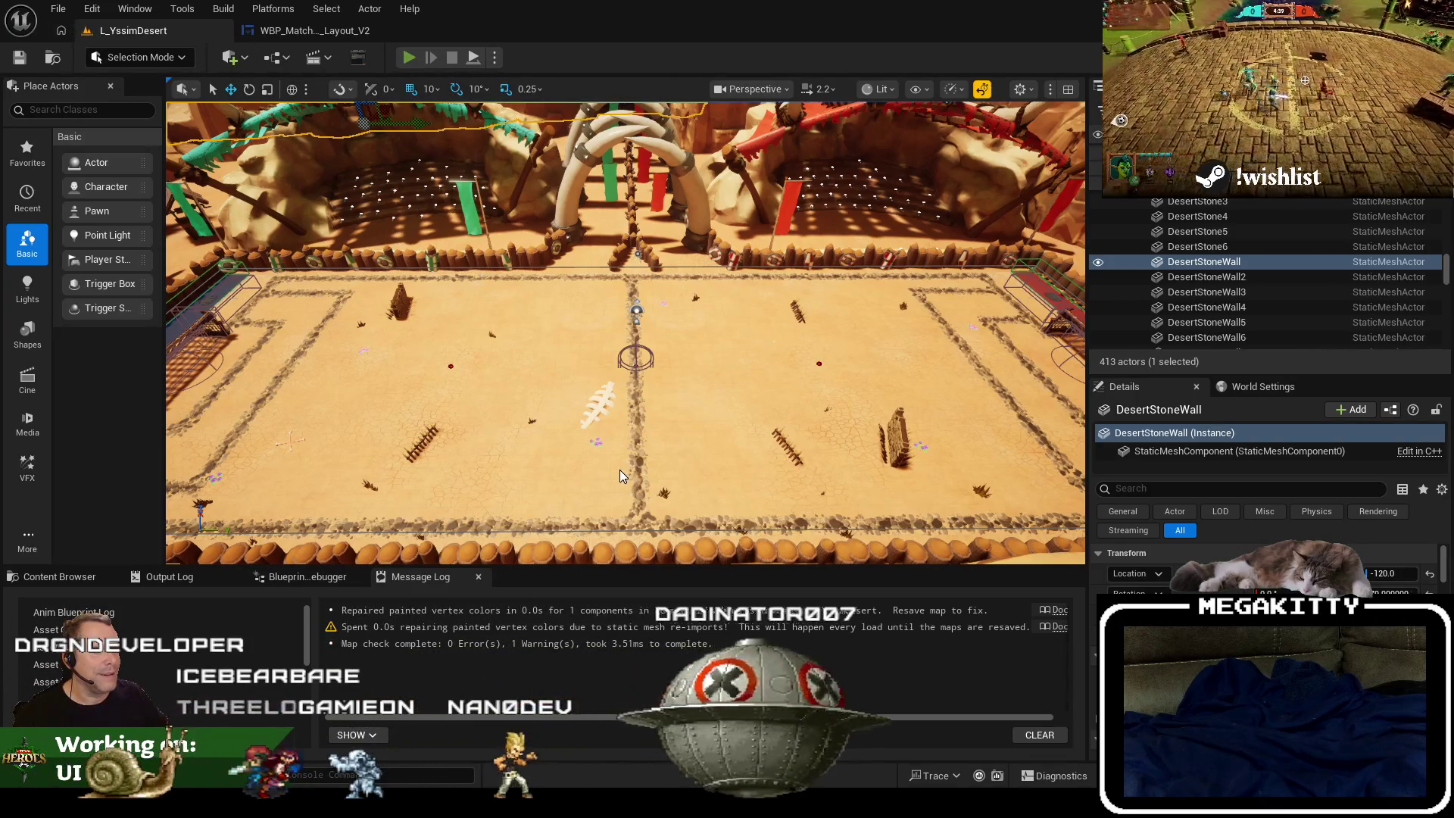
pyautogui.hotkey('alt', 'p')
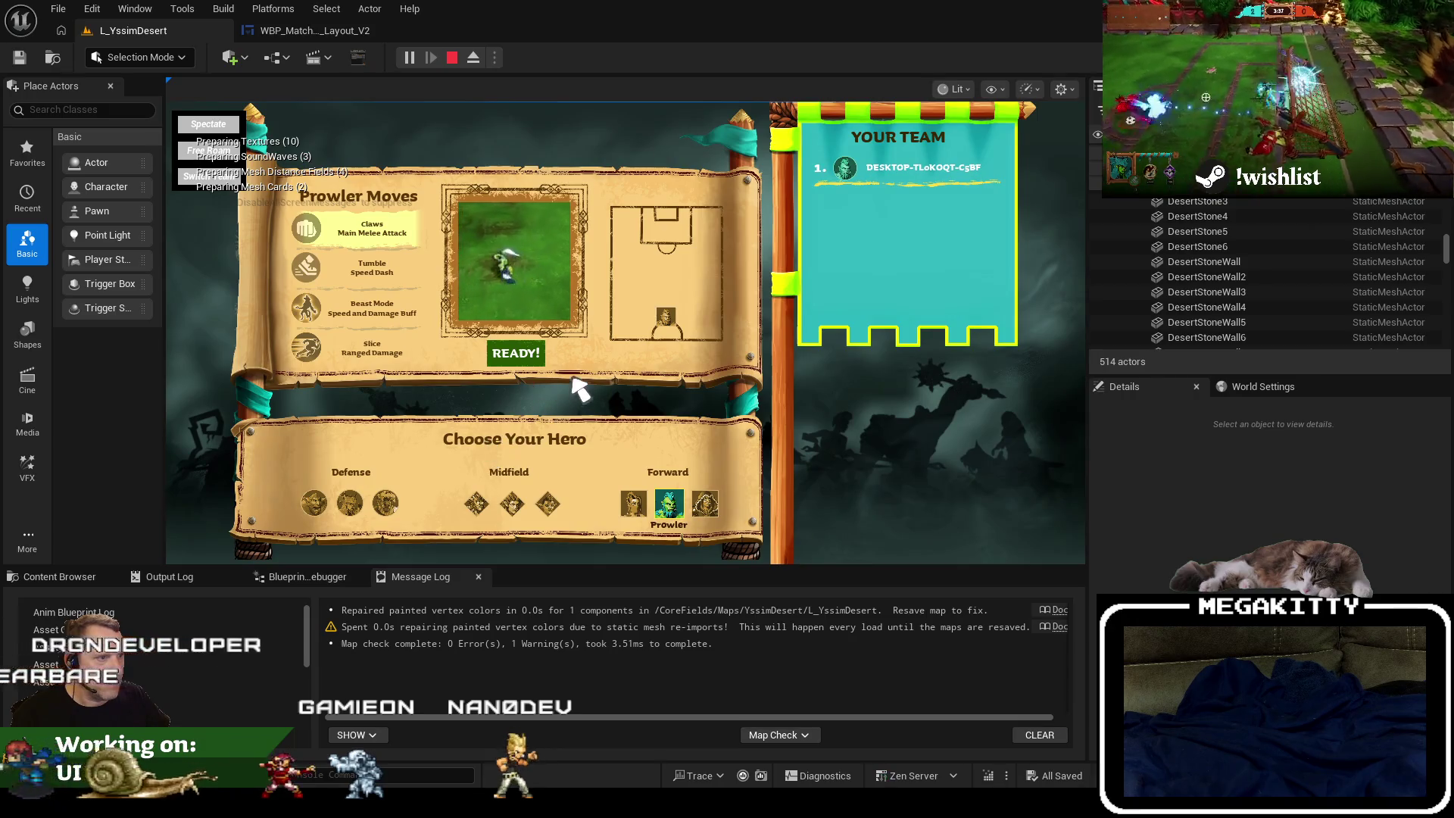
# Ready up as Prowler, play the match opening full screen, then stop the playtest.
pyautogui.click(527, 352)
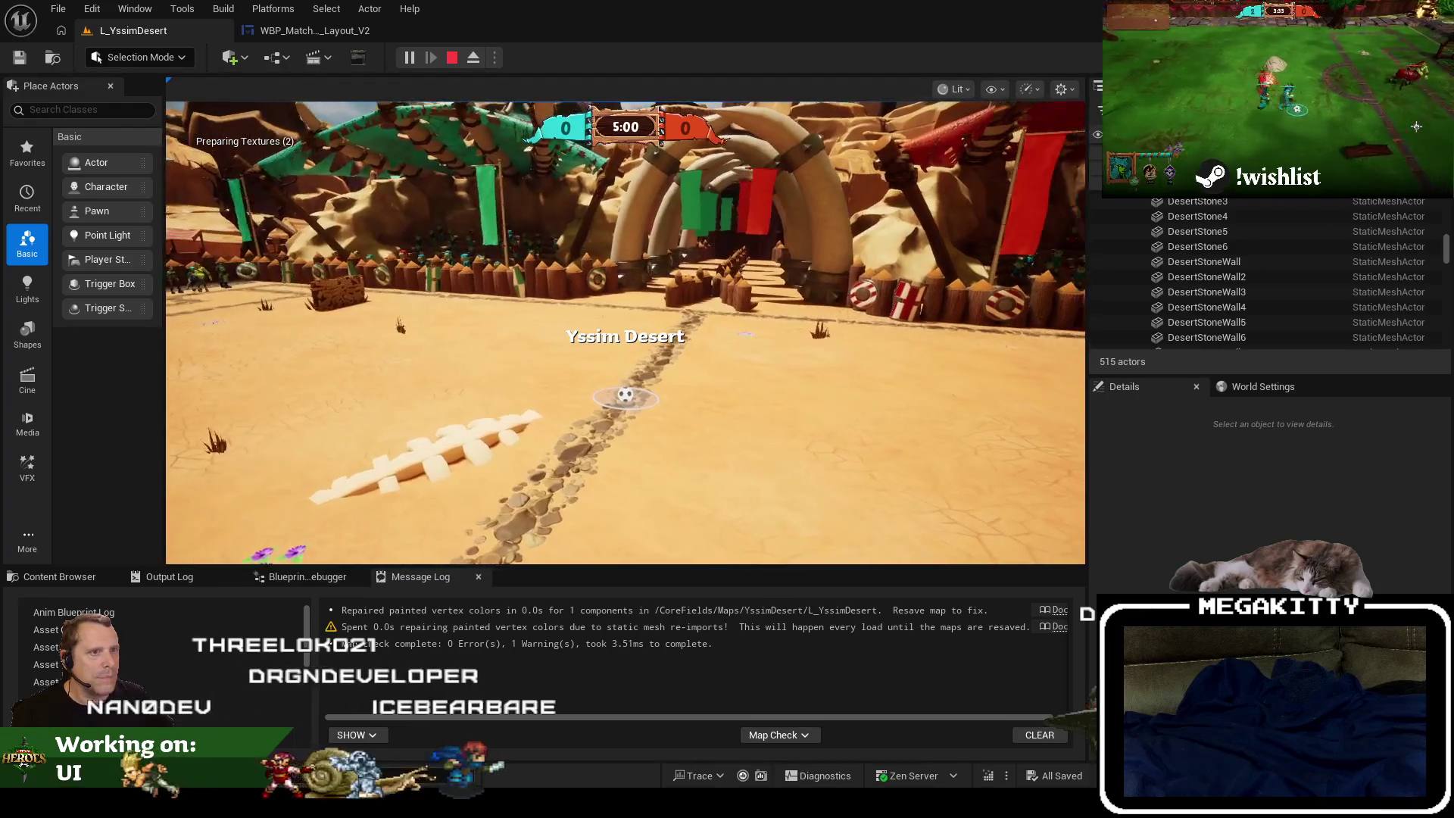
pyautogui.press('F11')
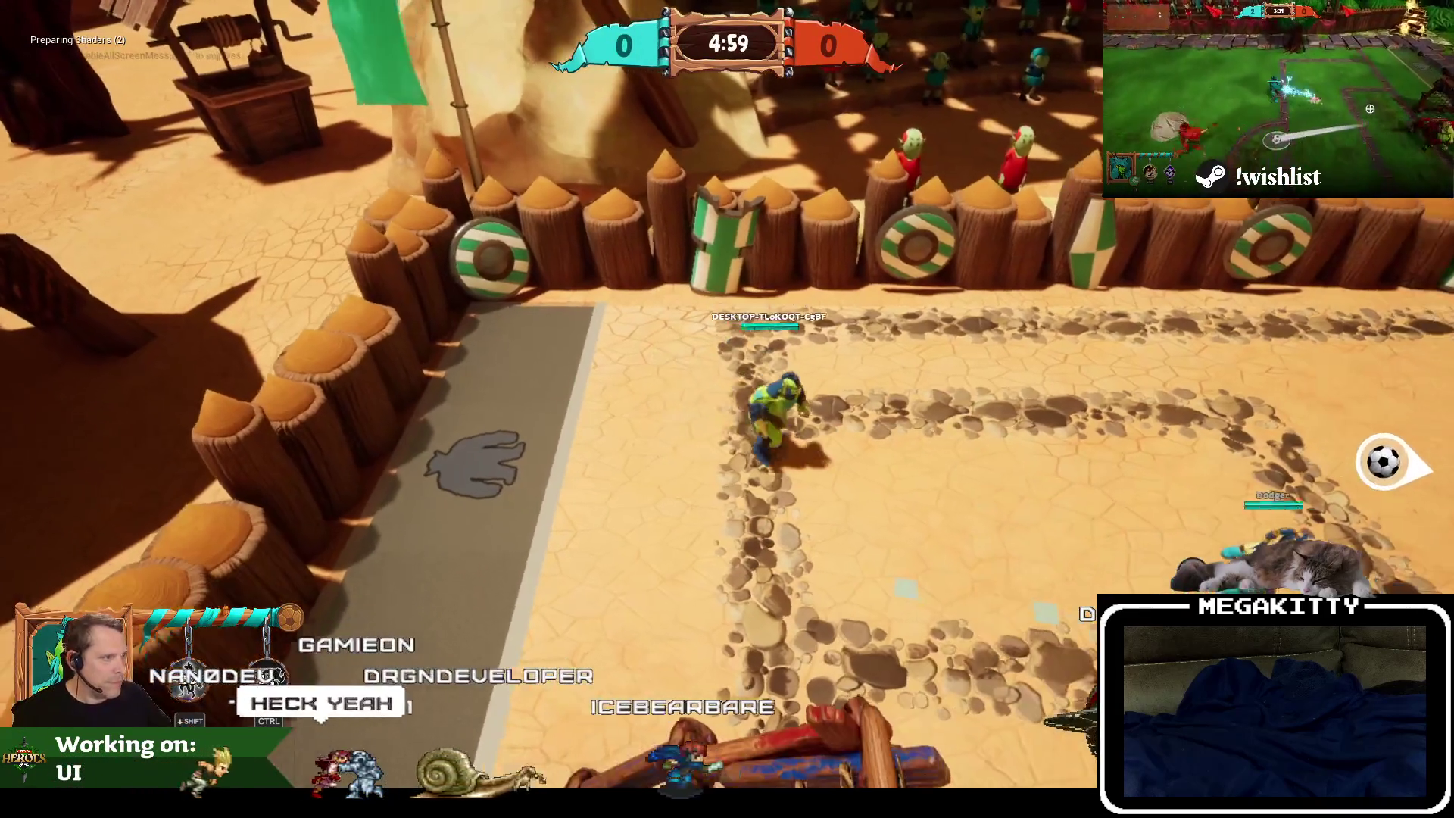
pyautogui.press('d')
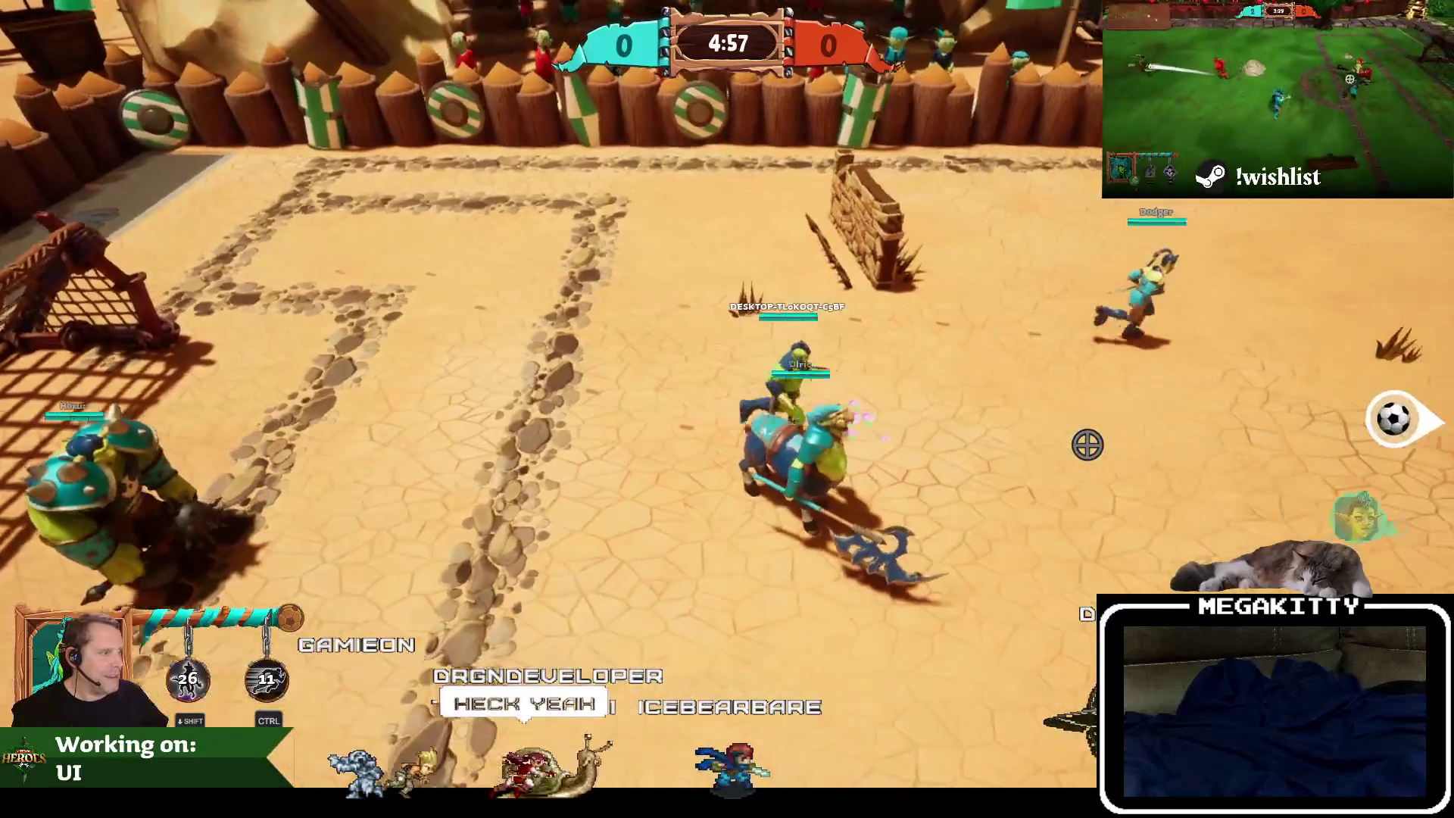
pyautogui.press('d')
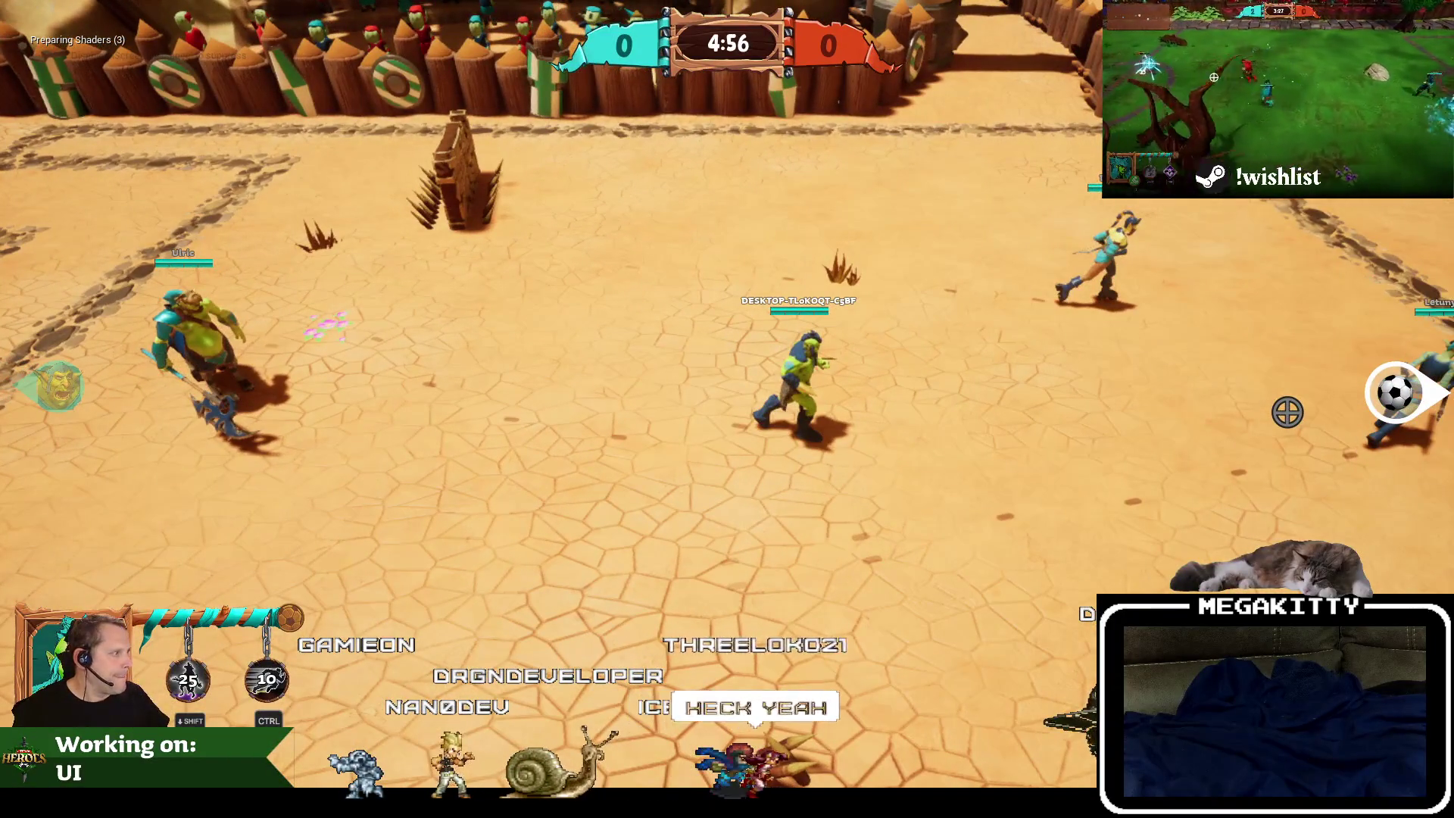
pyautogui.press('d')
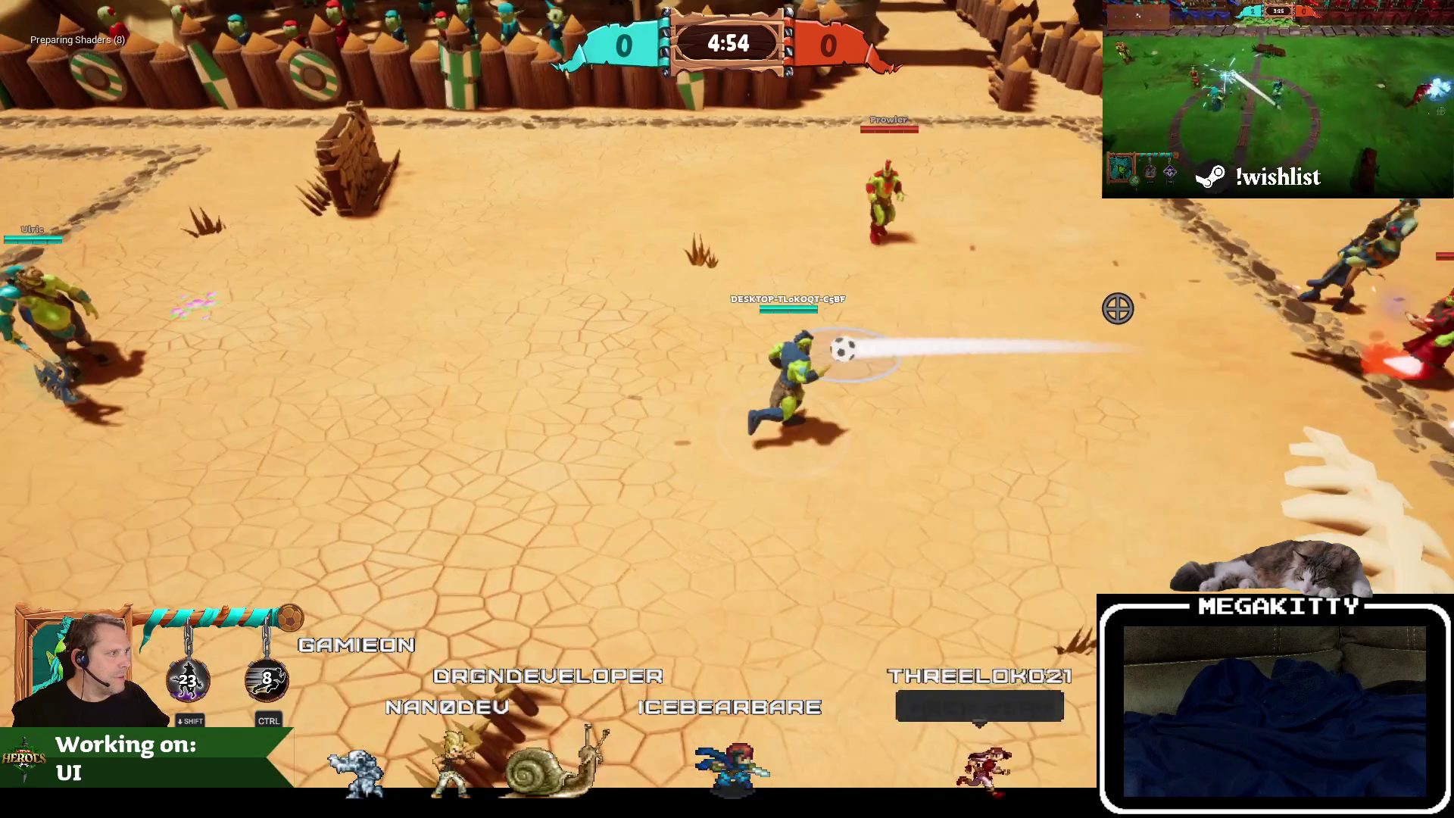
pyautogui.press('d')
pyautogui.press('a')
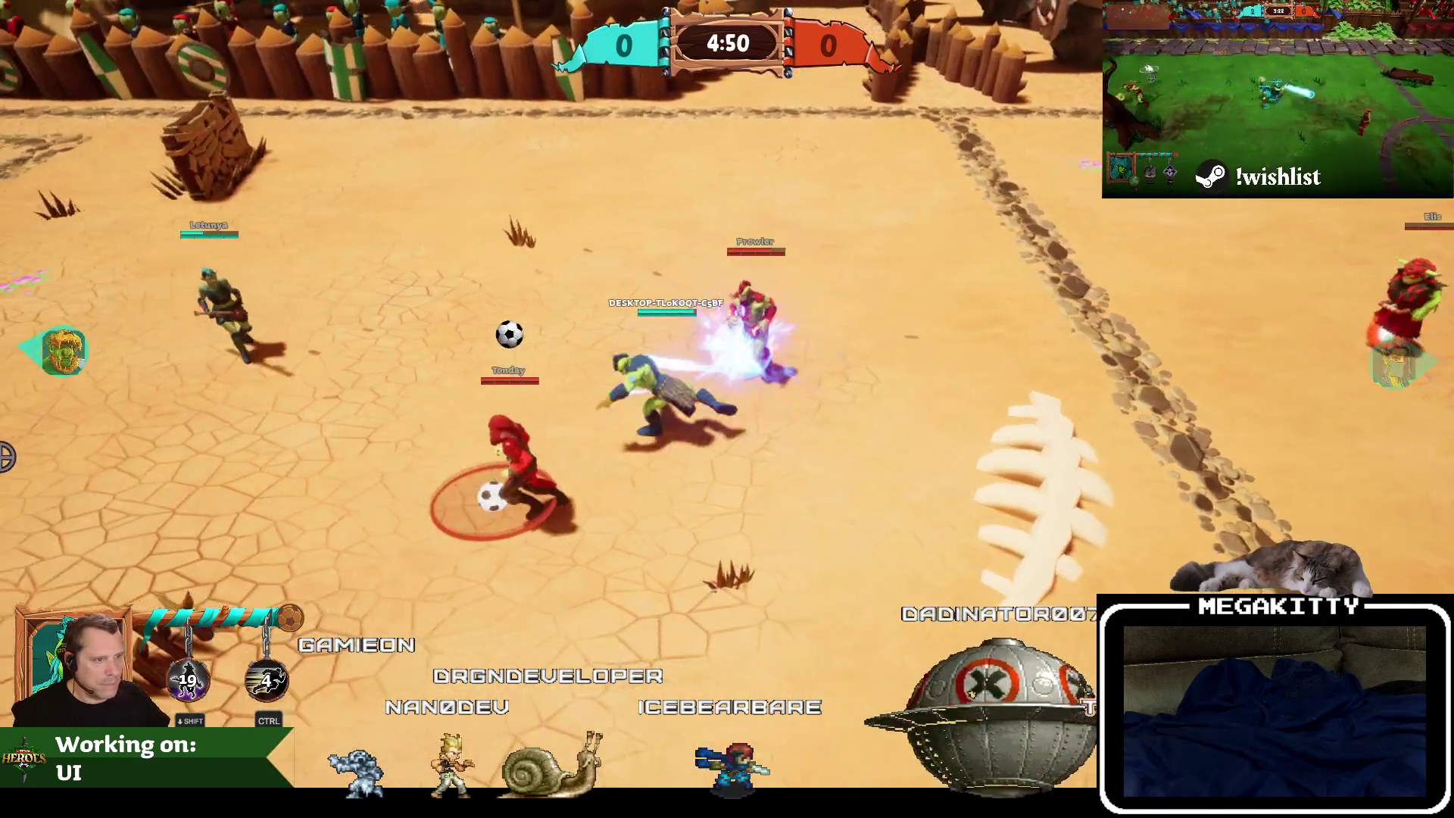
pyautogui.press('a')
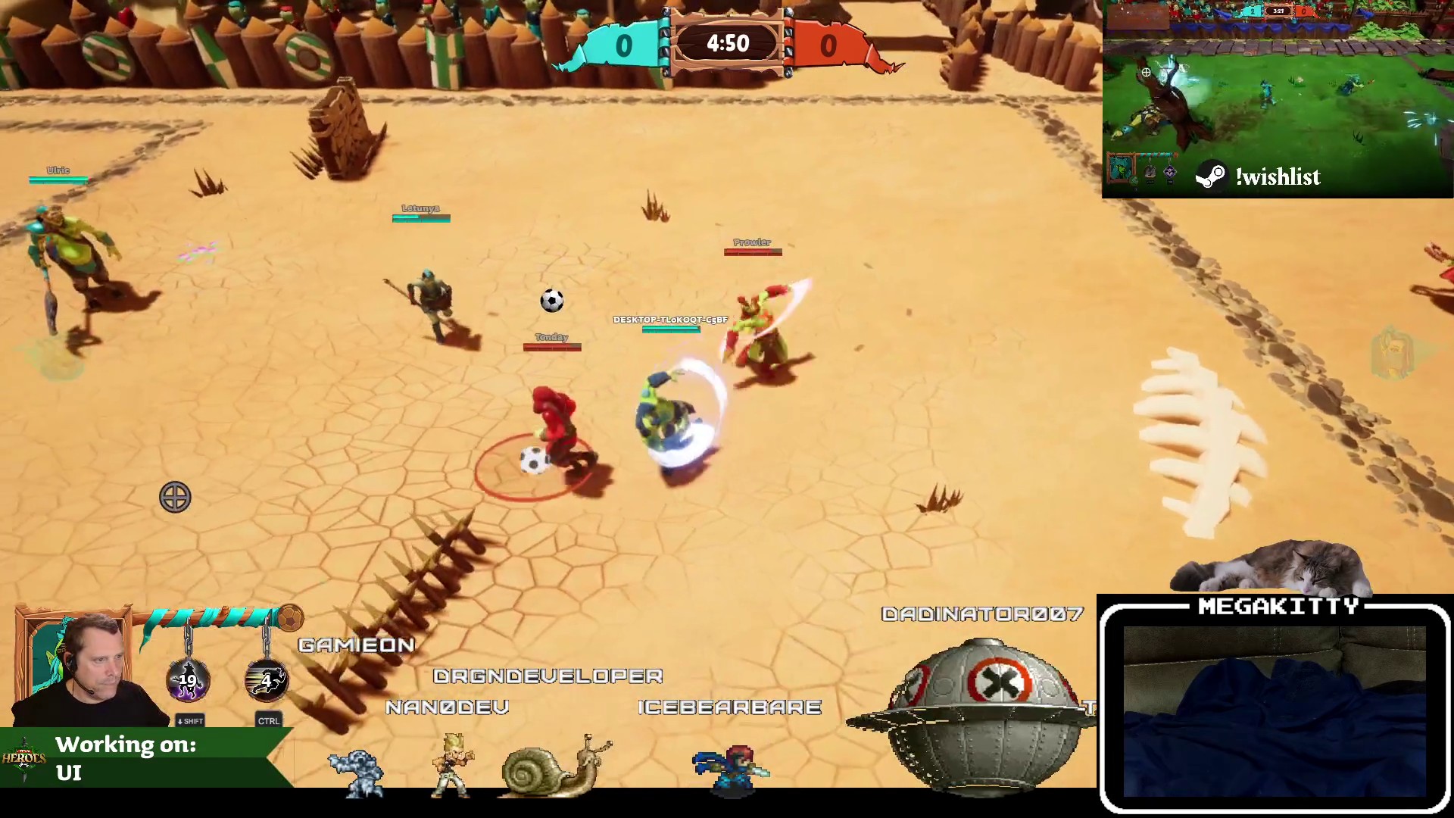
pyautogui.press('d')
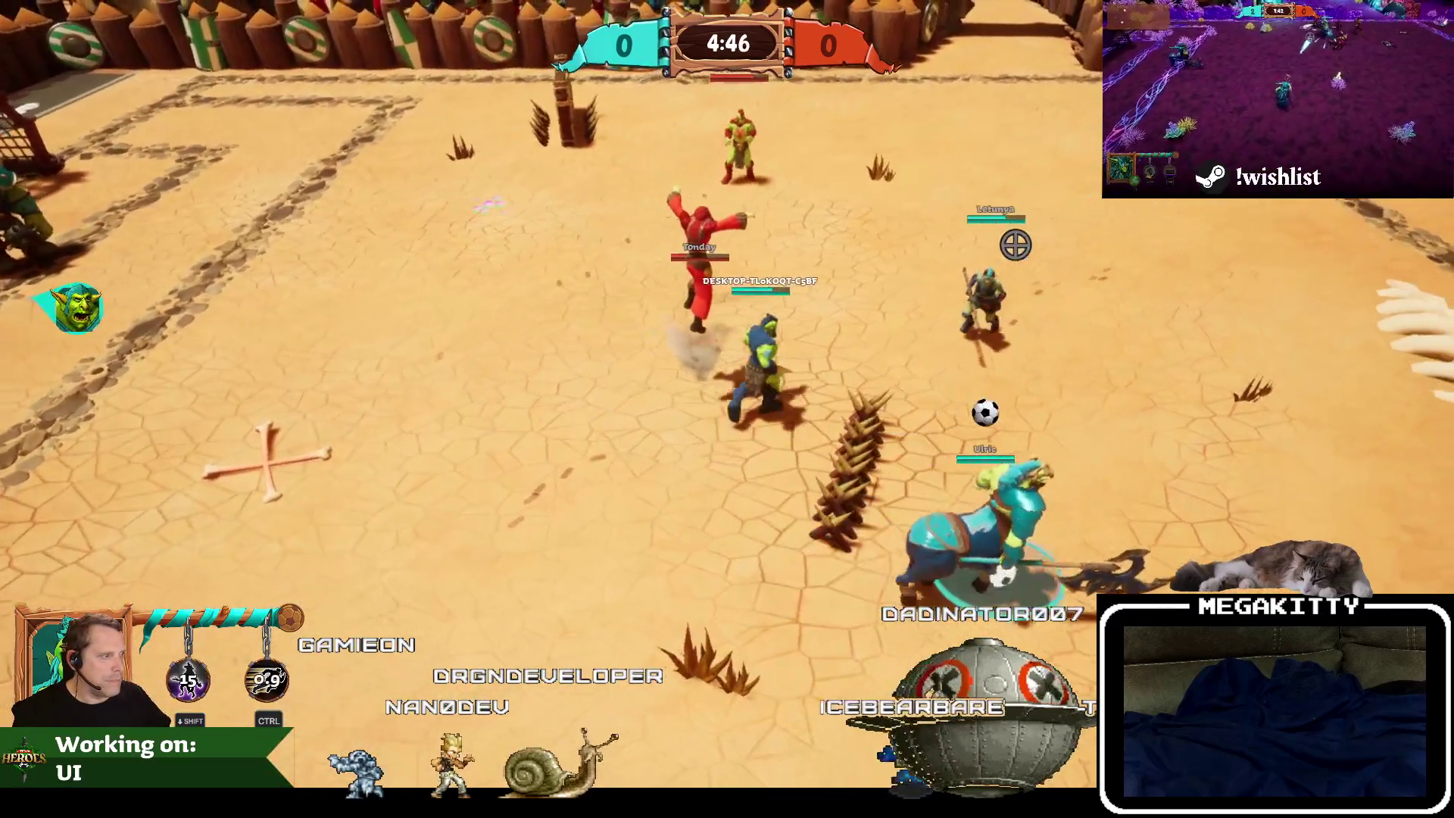
pyautogui.press('d')
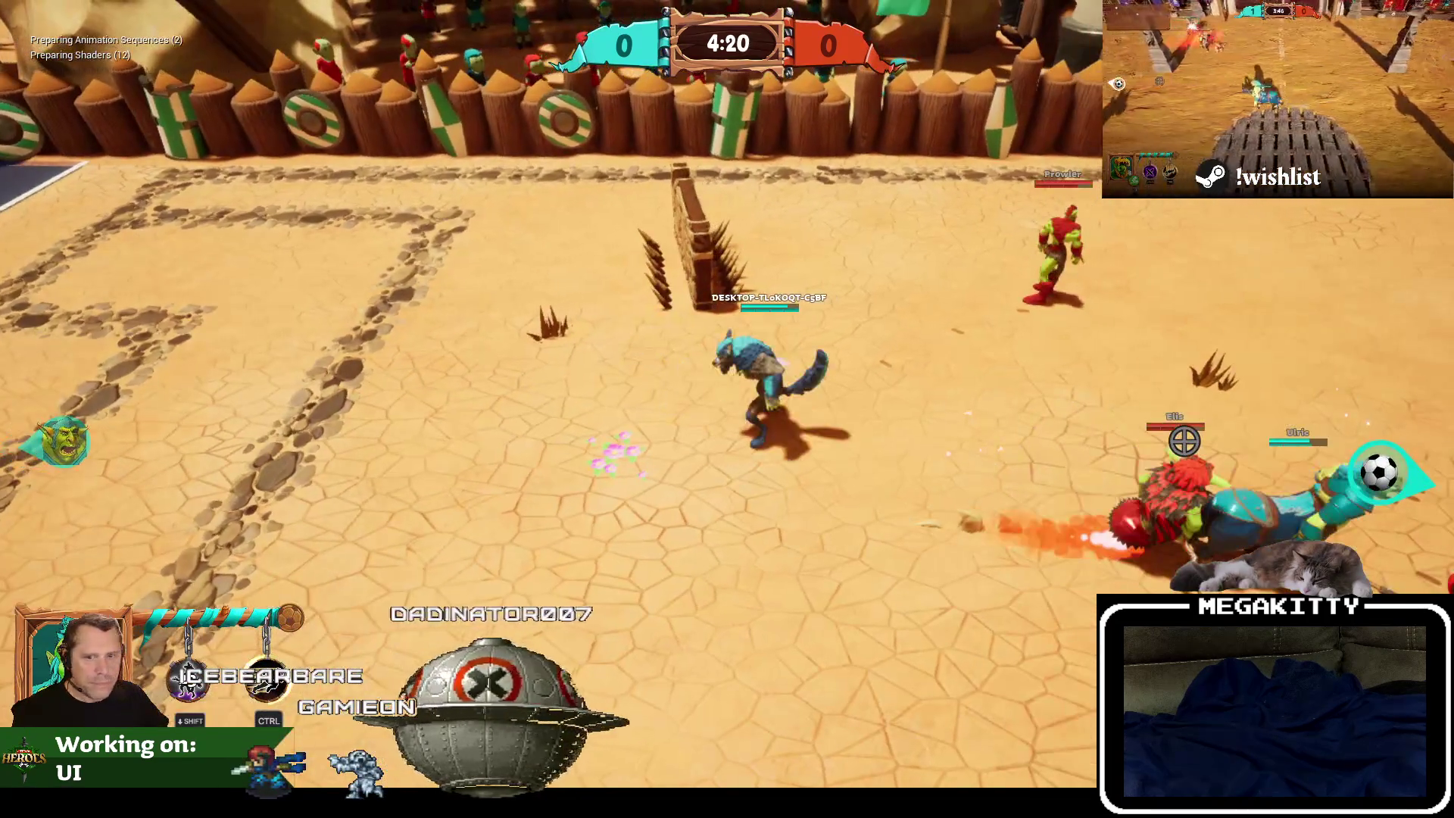
pyautogui.press('Escape')
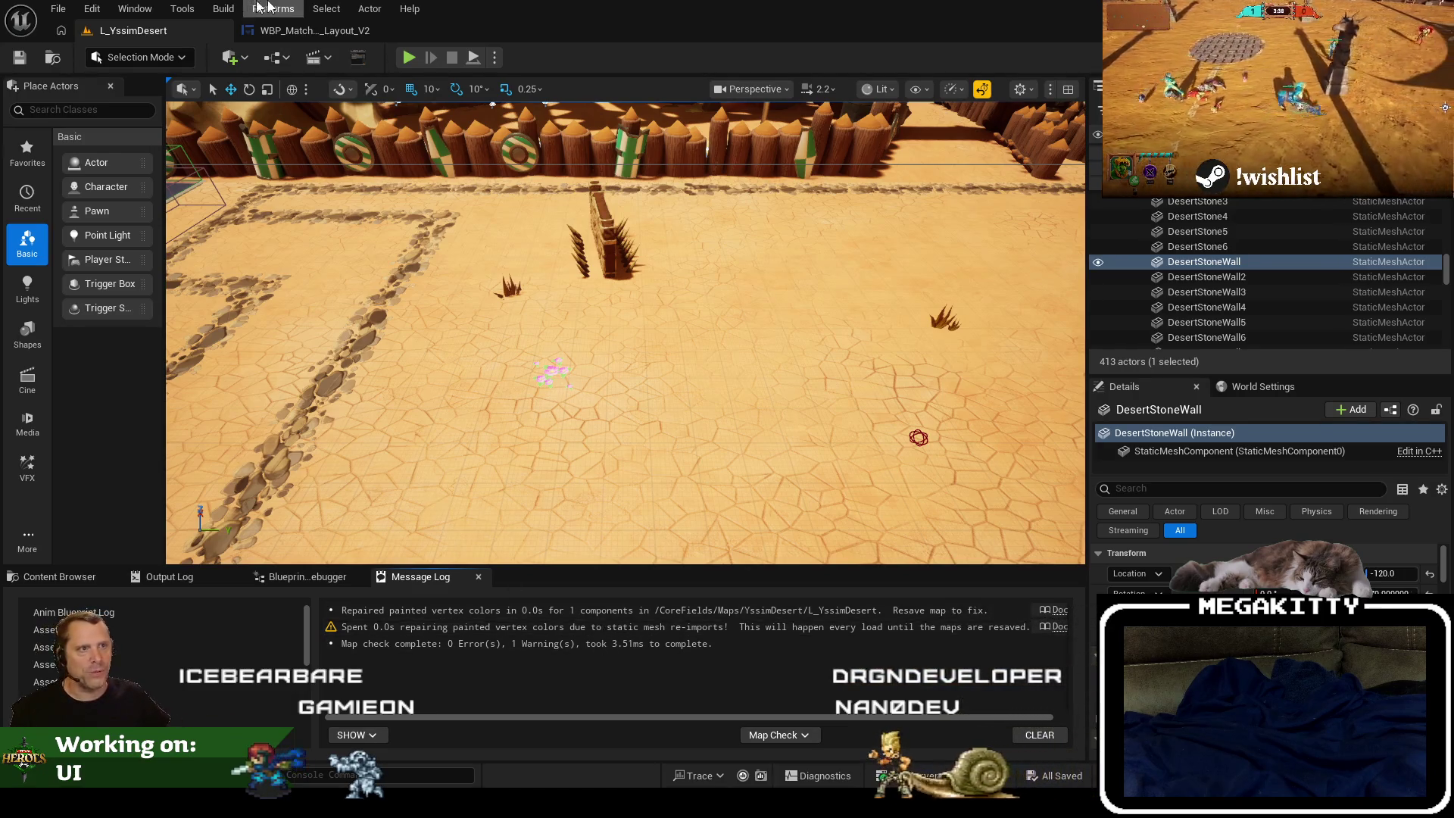
# Load L_UnknownRuins from Recent Levels, then bring up the WBP_MatchOver_Layout_V2 widget.
pyautogui.click(58, 8)
pyautogui.moveTo(185, 124)
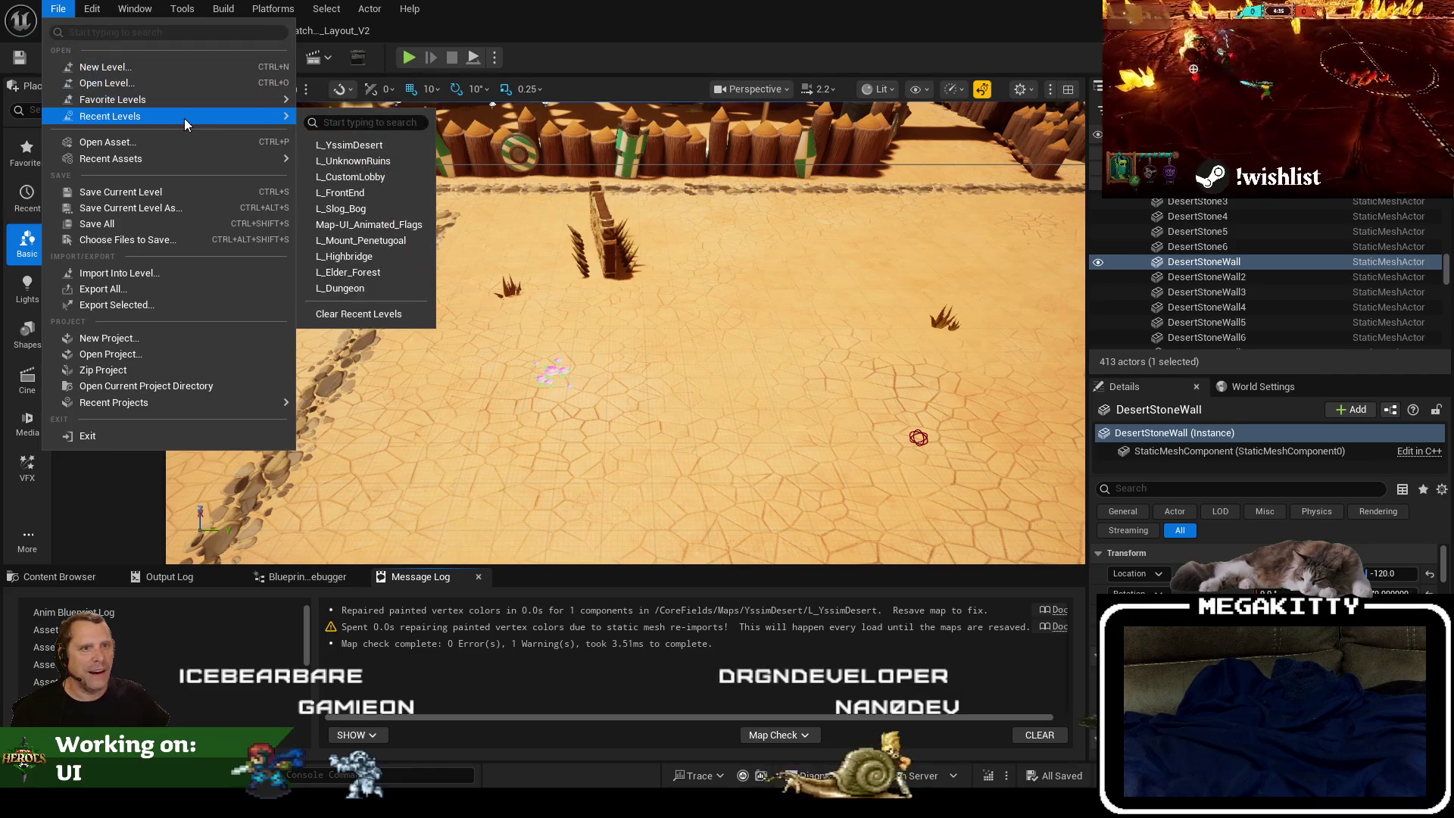
pyautogui.click(353, 161)
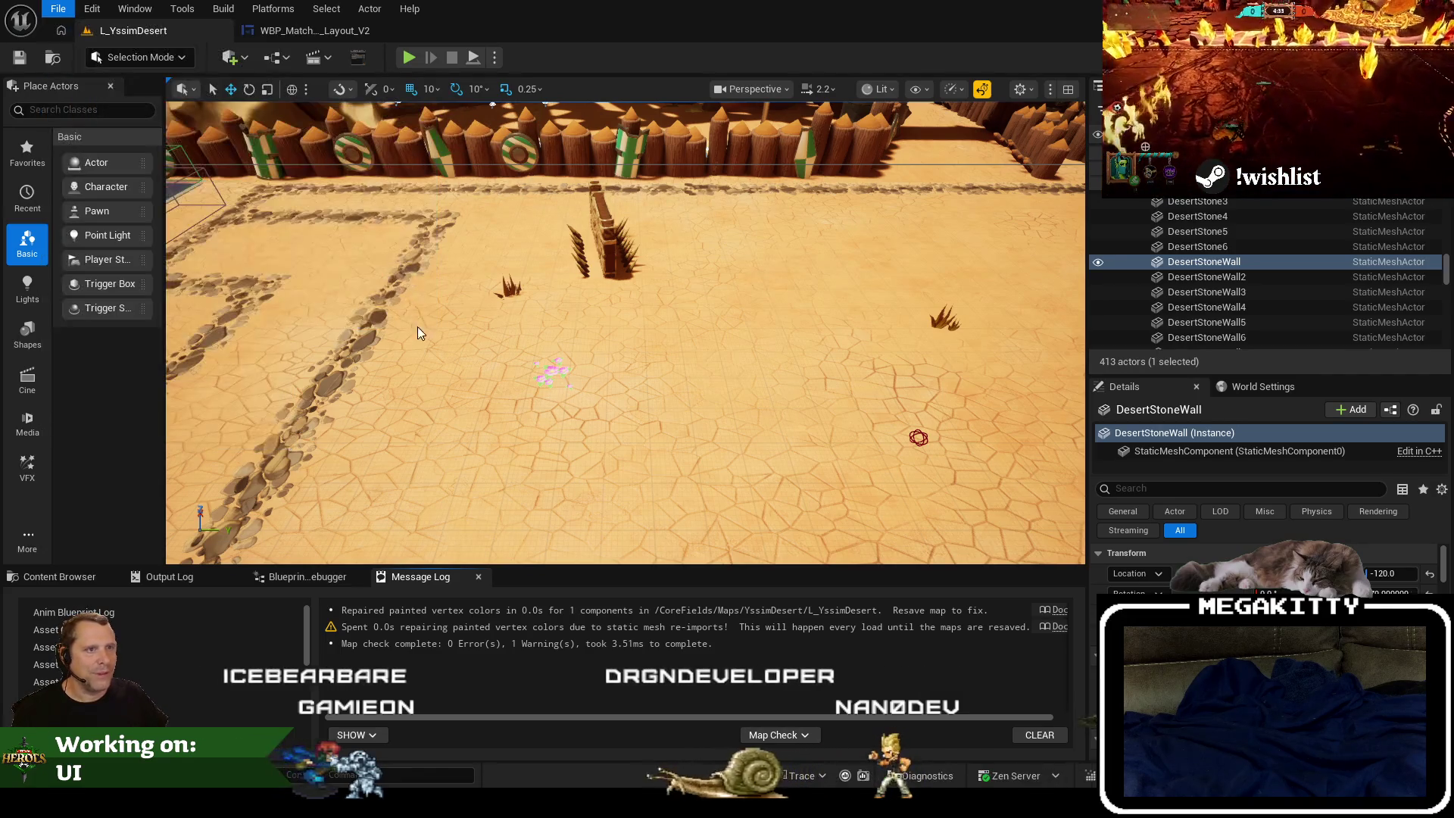
pyautogui.scroll(5, 599, 357)
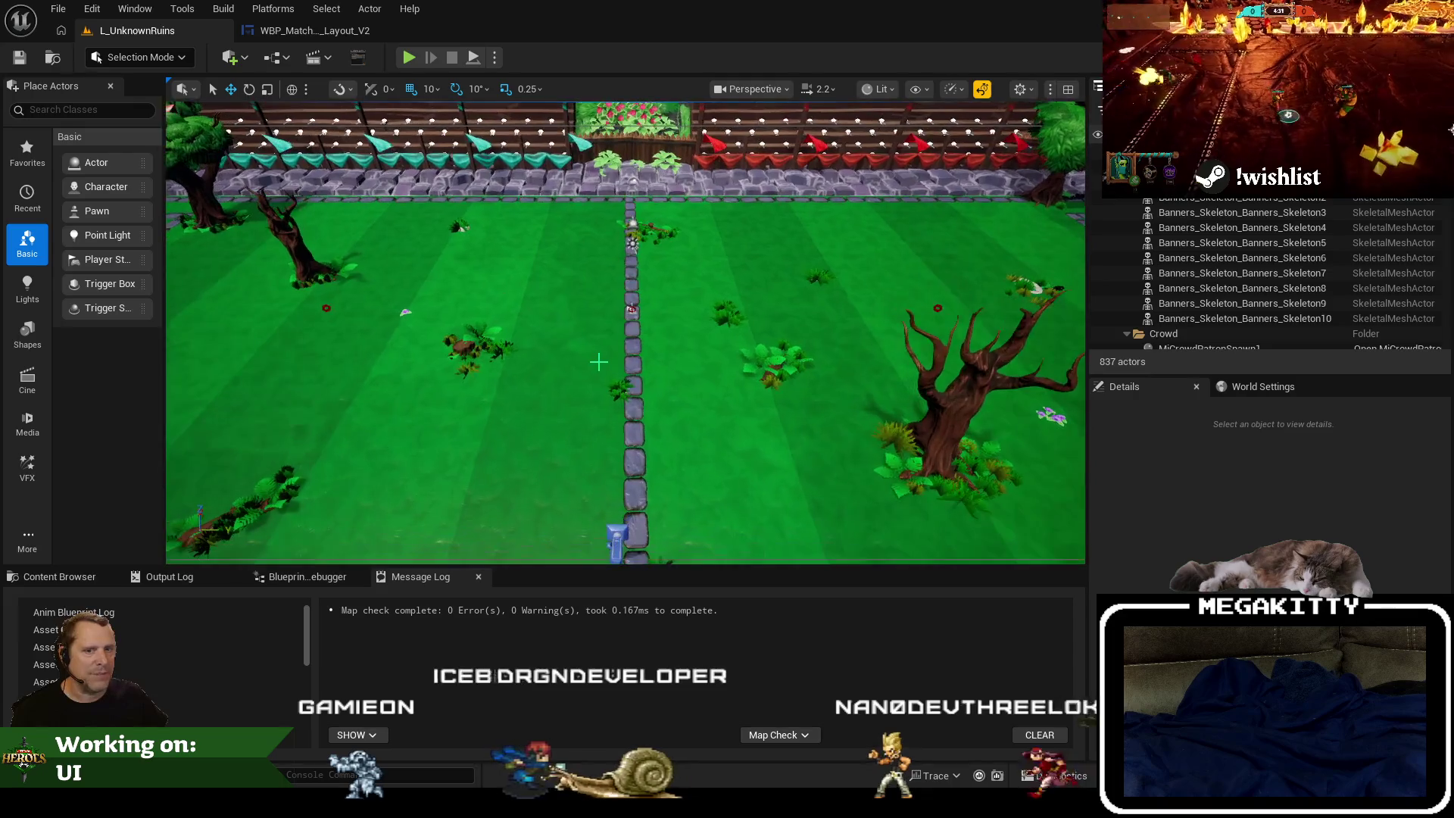
pyautogui.scroll(-3, 599, 356)
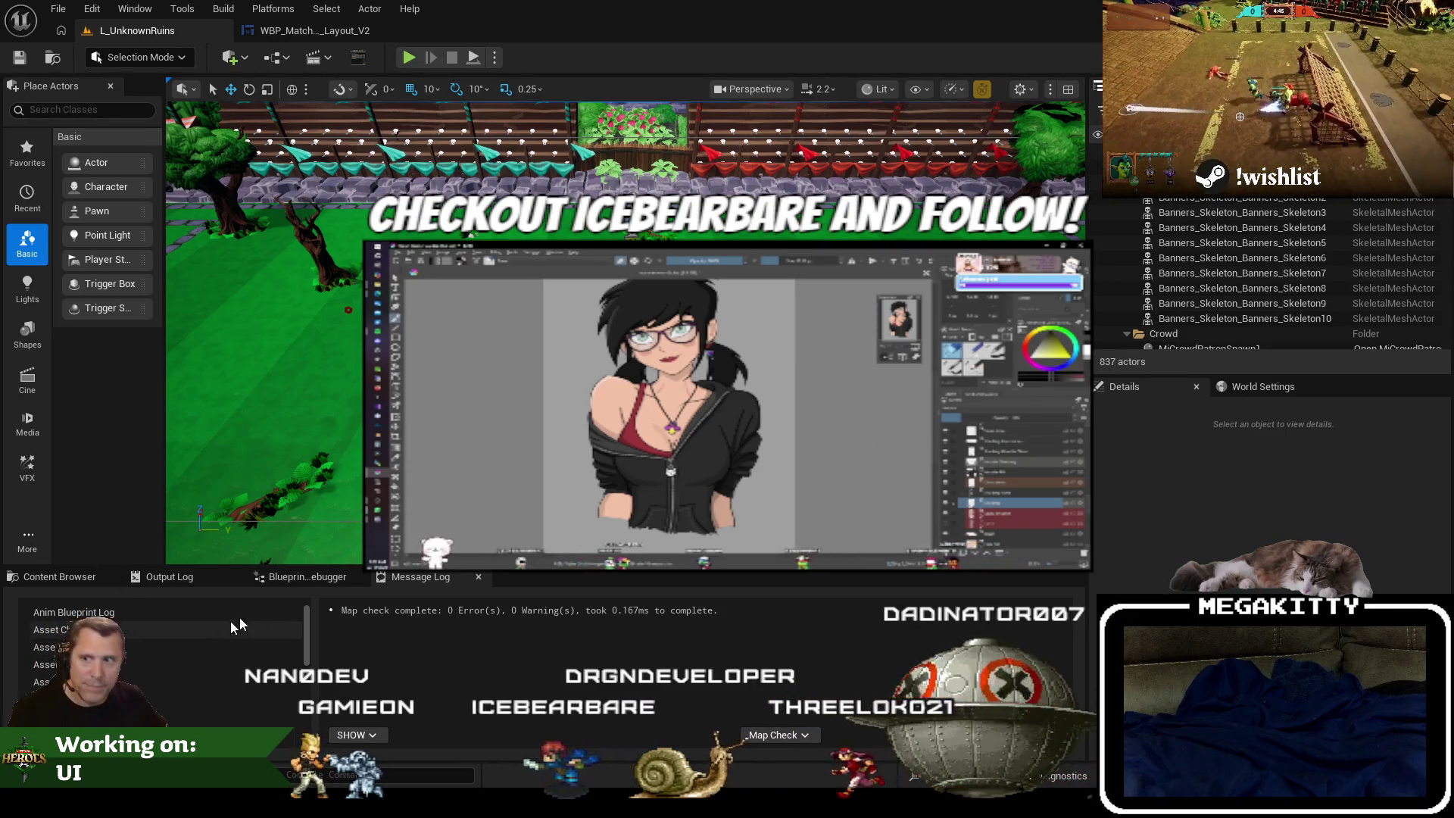
pyautogui.click(315, 30)
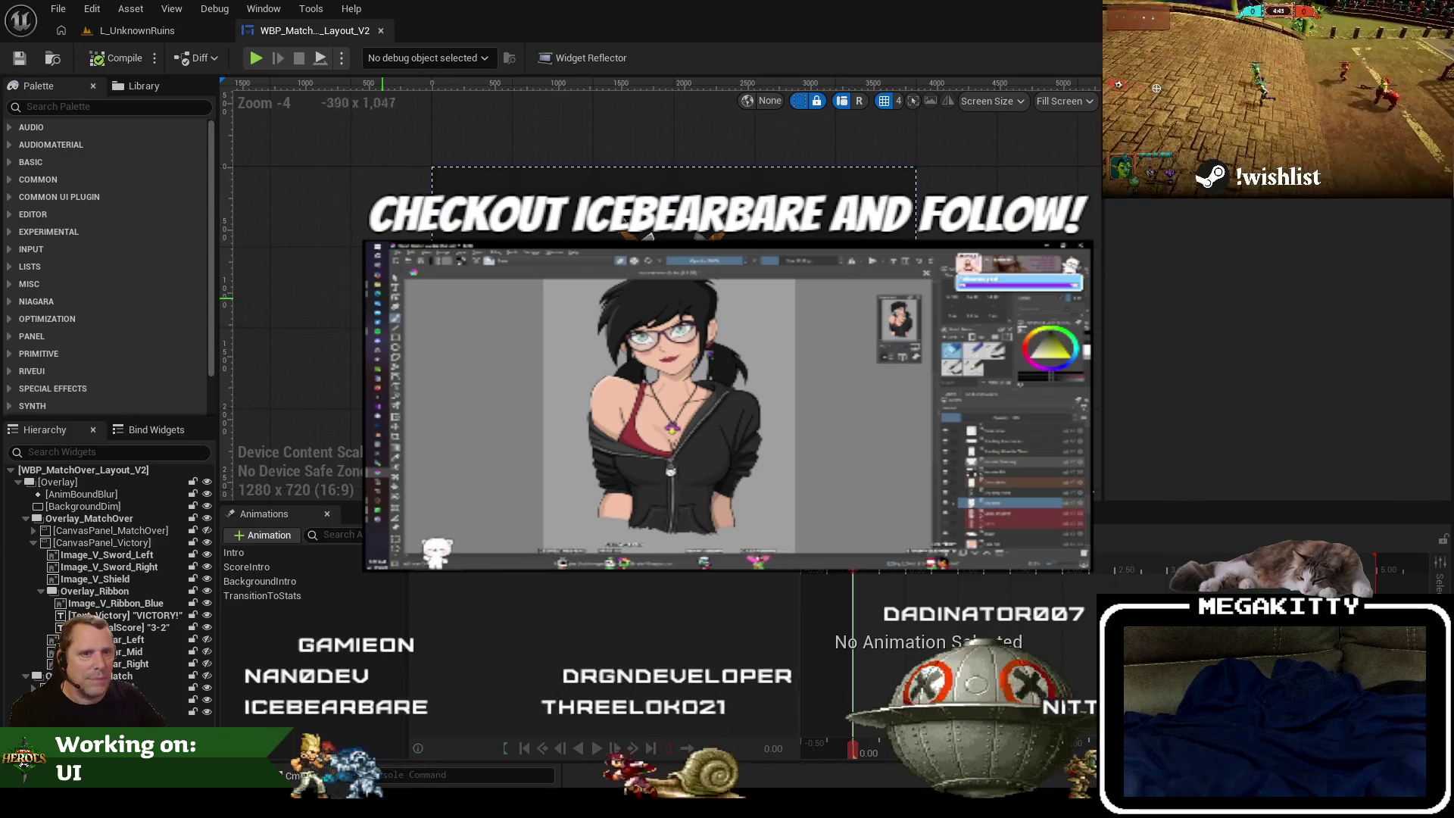
pyautogui.scroll(-1, 305, 204)
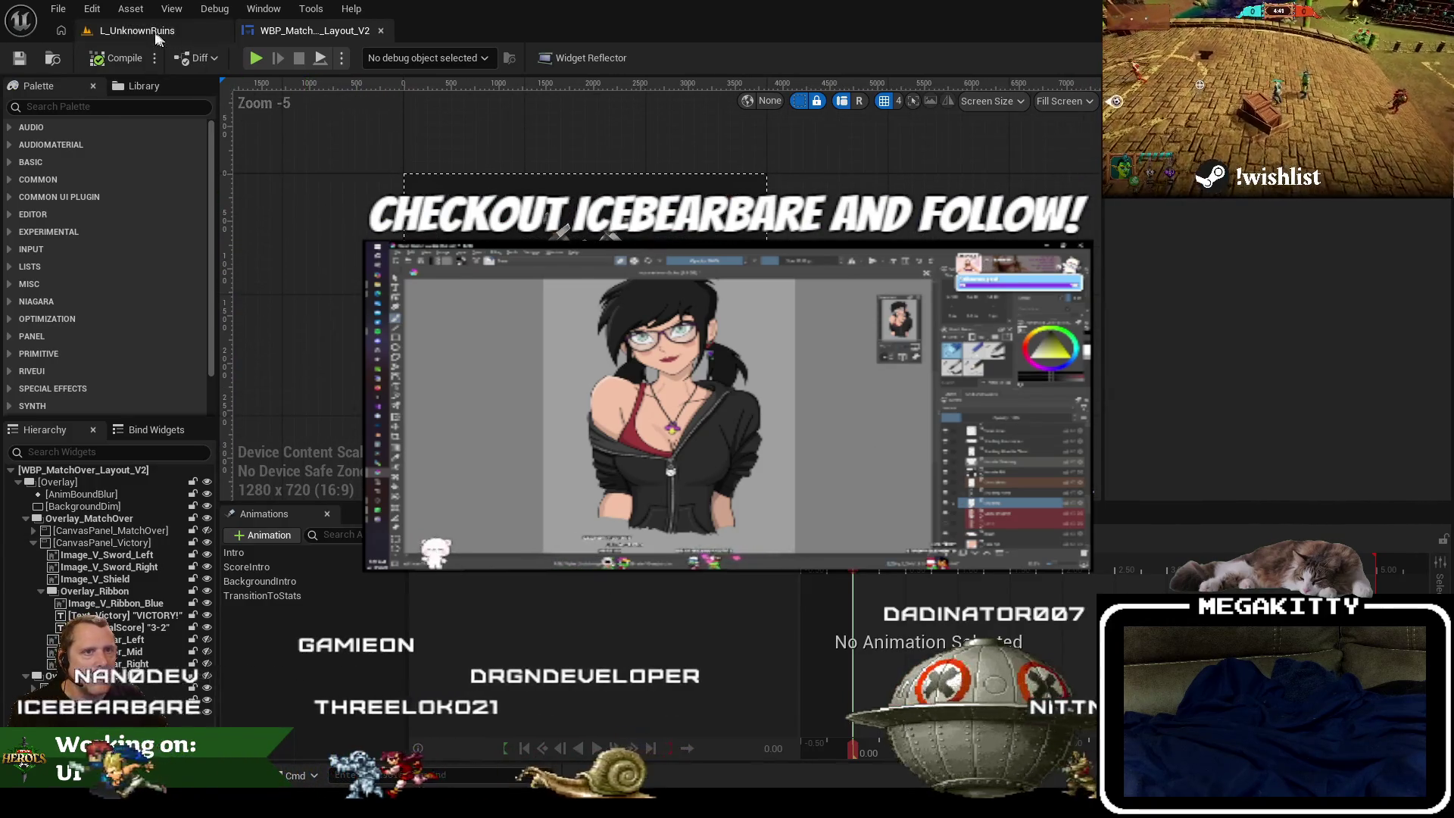
pyautogui.click(136, 31)
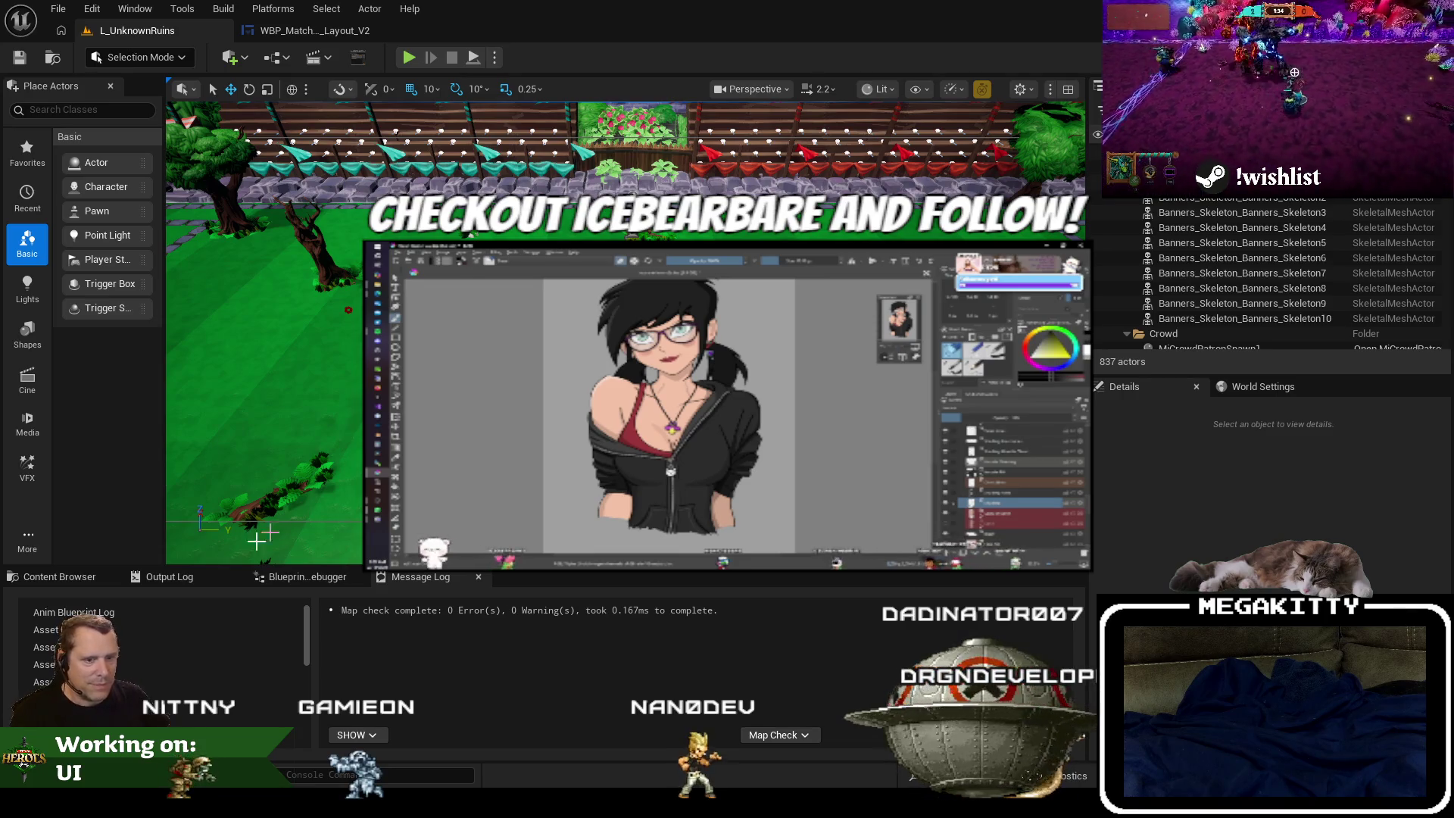
pyautogui.click(56, 577)
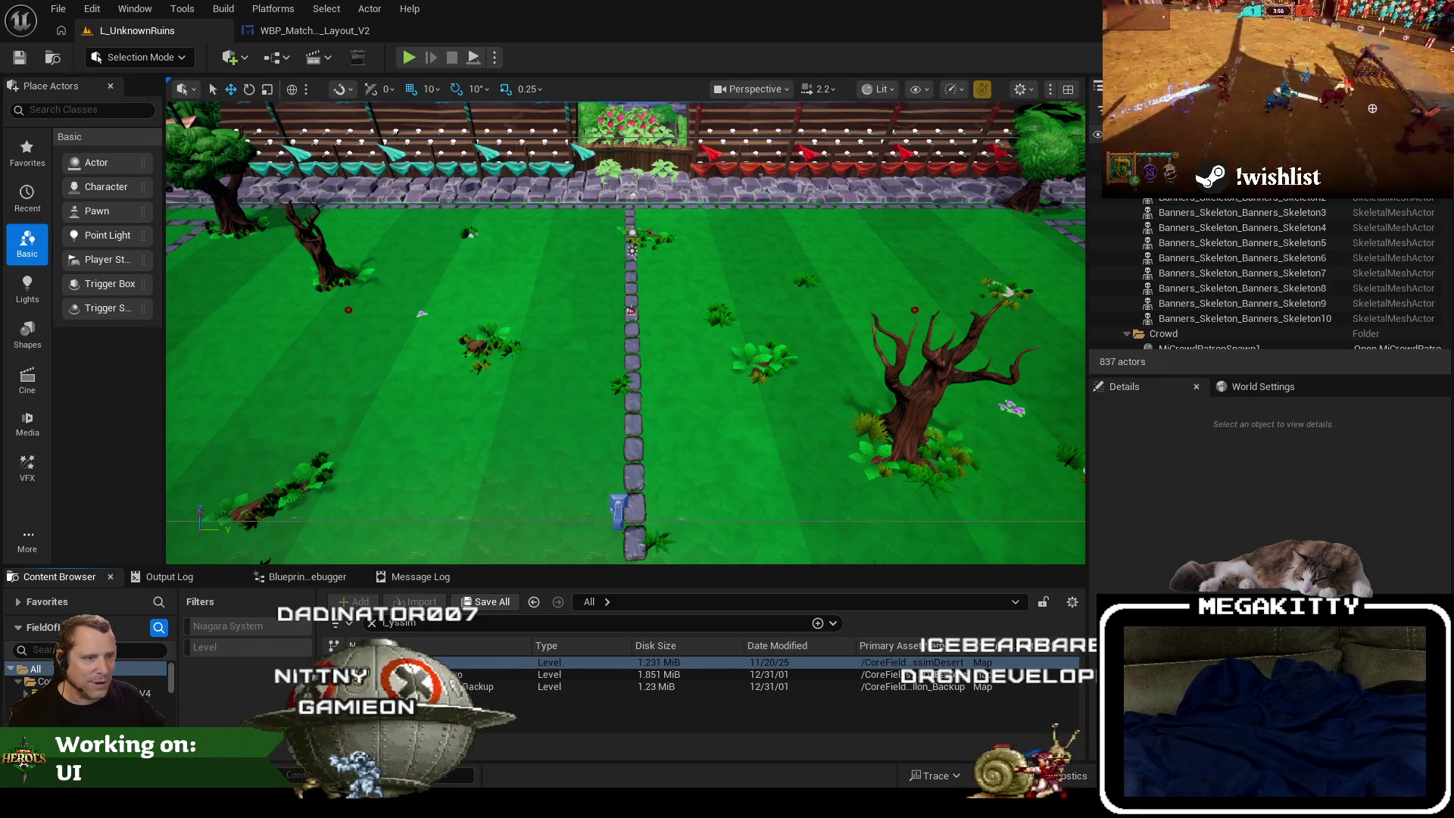
# Reposition the camera over the arena, glance at the match-over widget, and return to L_UnknownRuins.
pyautogui.scroll(-5, 682, 358)
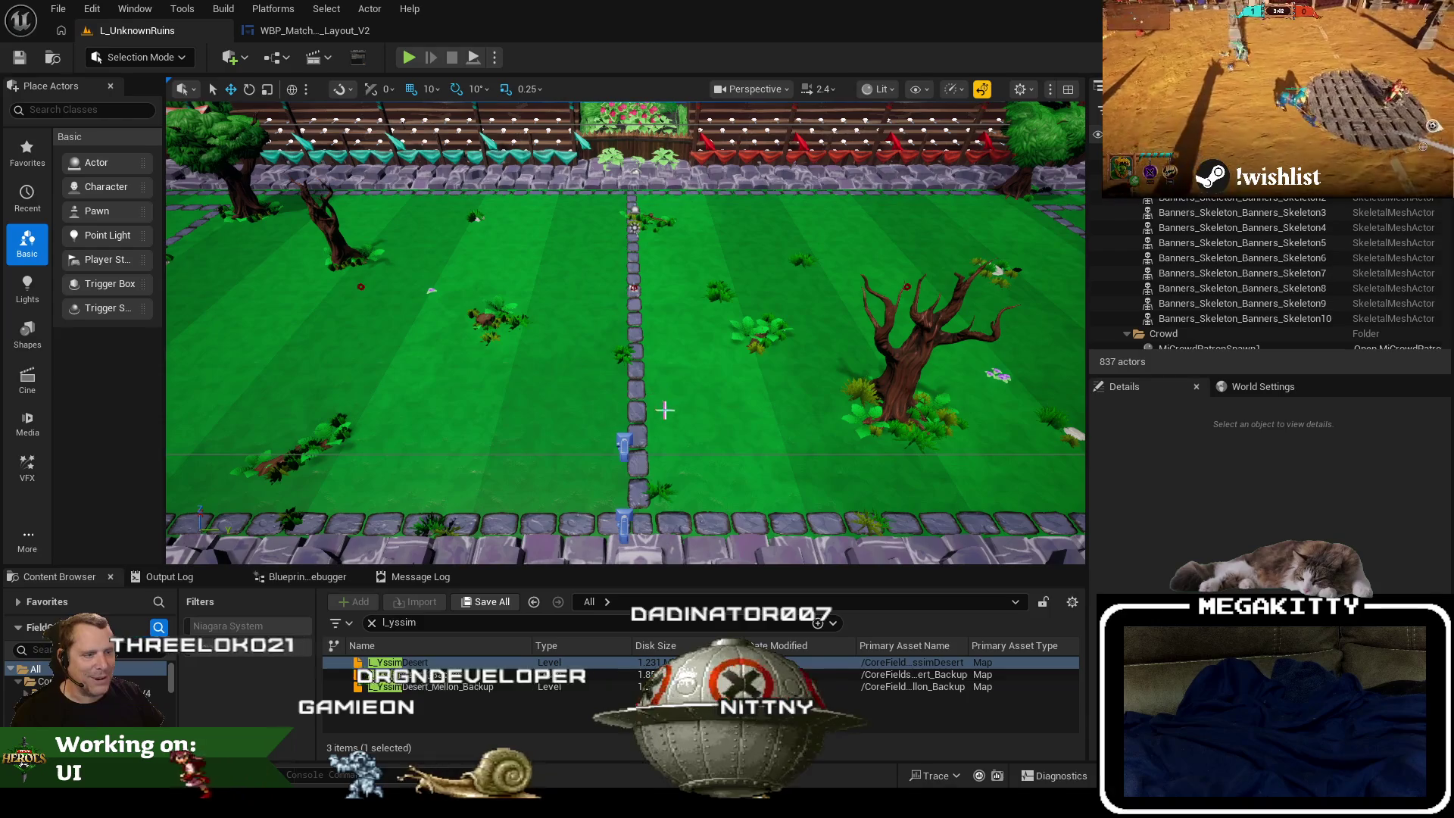
pyautogui.moveTo(400, 101); pyautogui.dragTo(399, 101)
pyautogui.click(318, 29)
pyautogui.scroll(2, 773, 383)
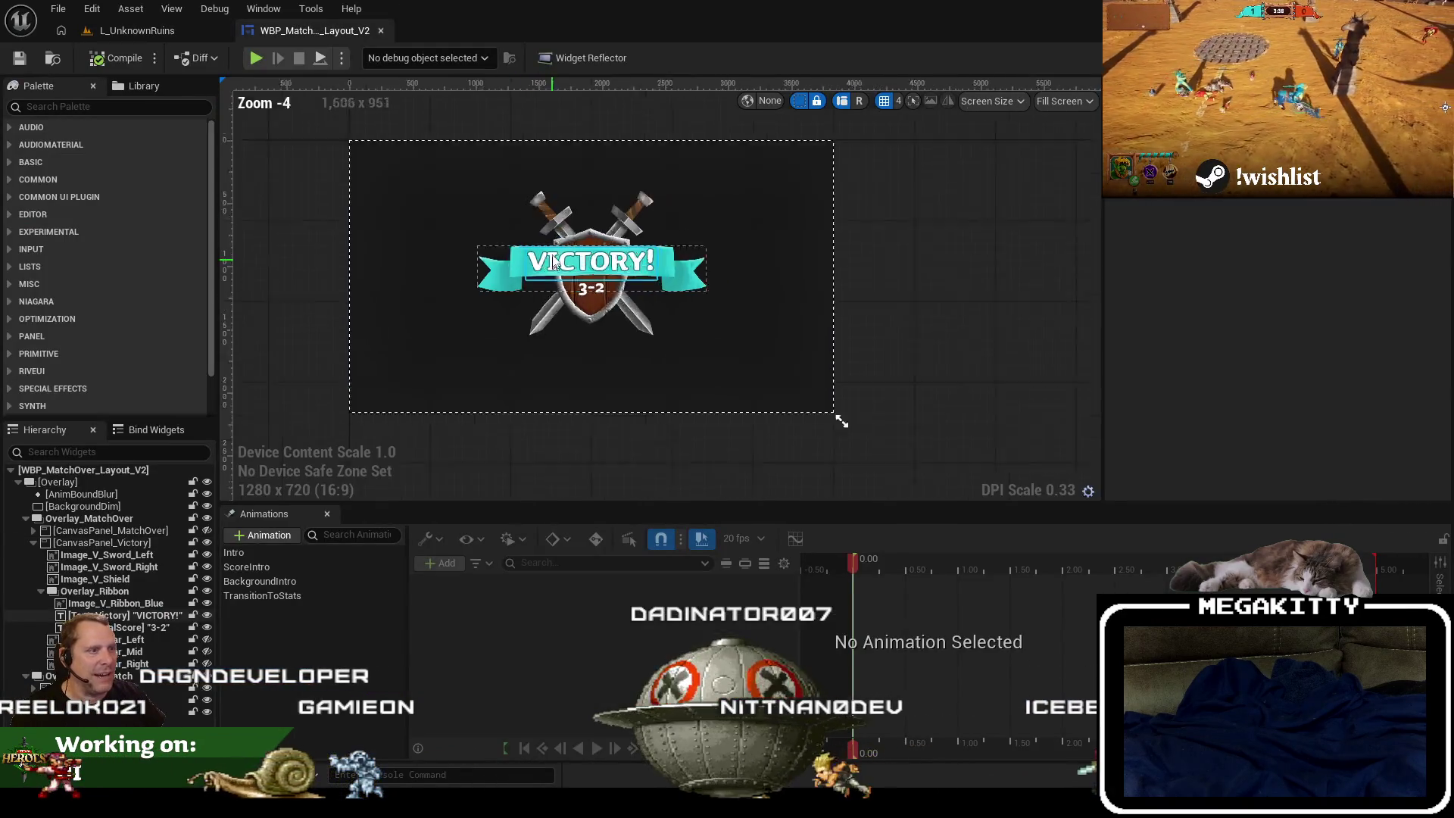
pyautogui.click(156, 32)
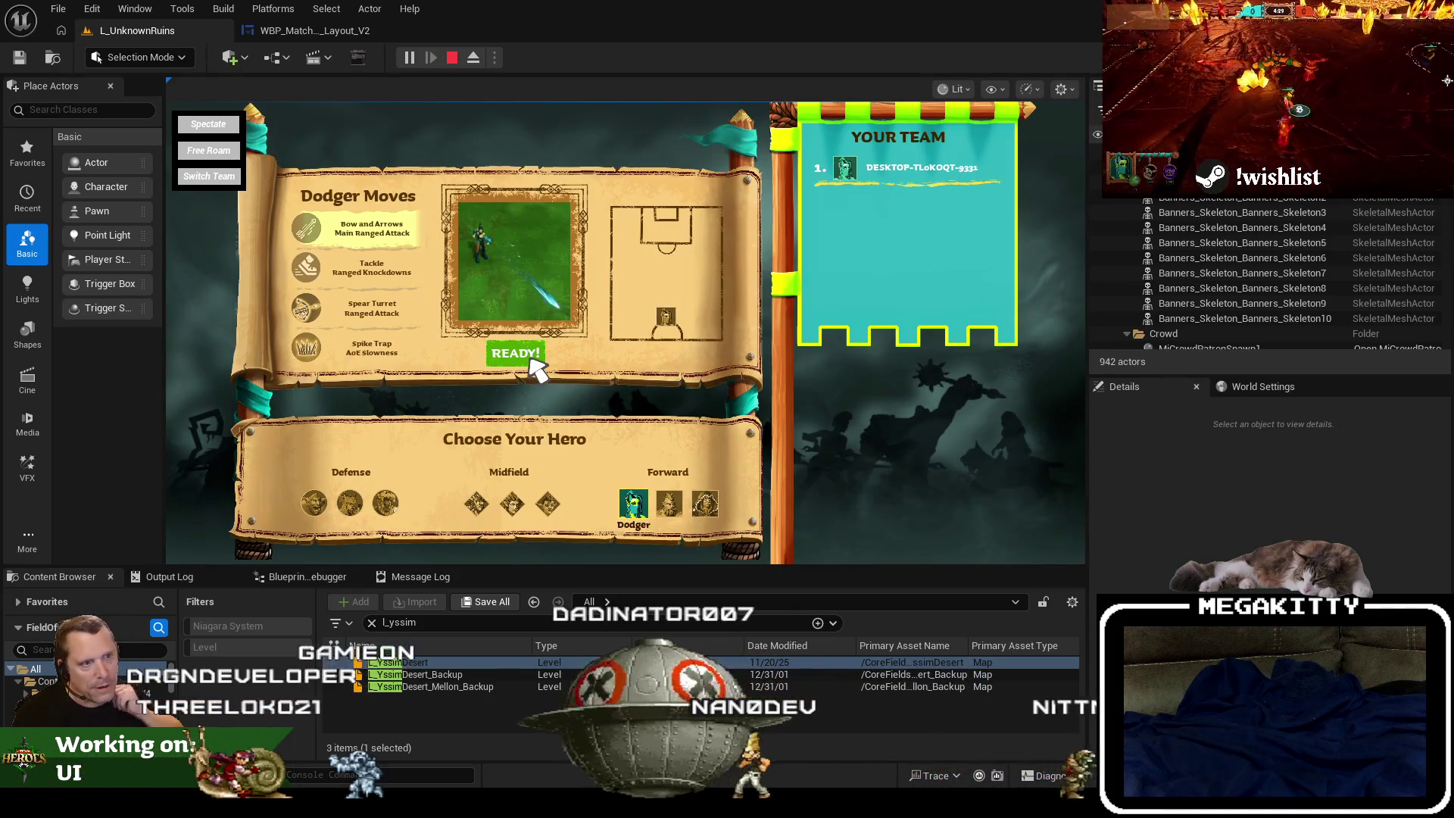
pyautogui.click(530, 358)
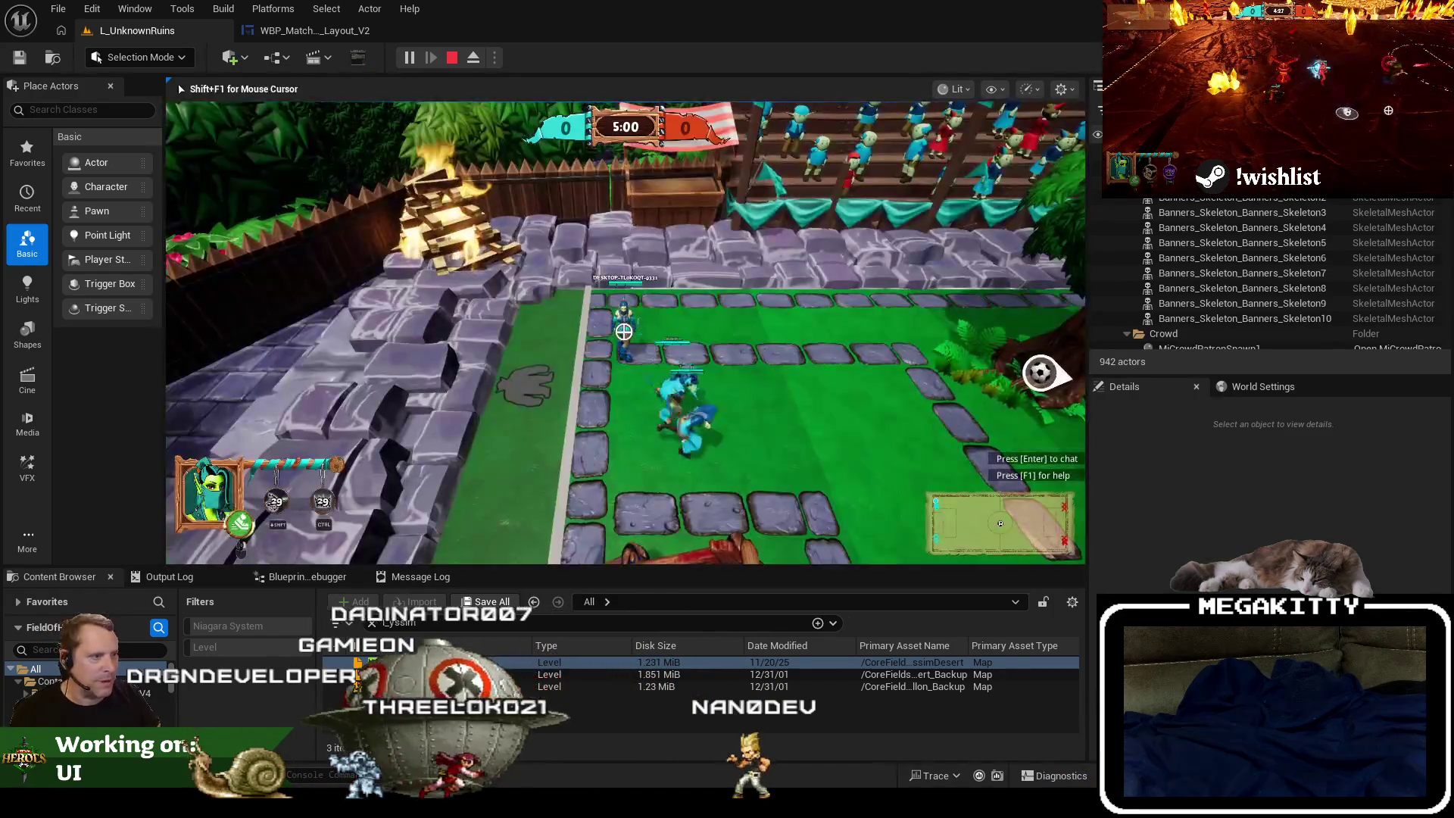
pyautogui.press('F1')
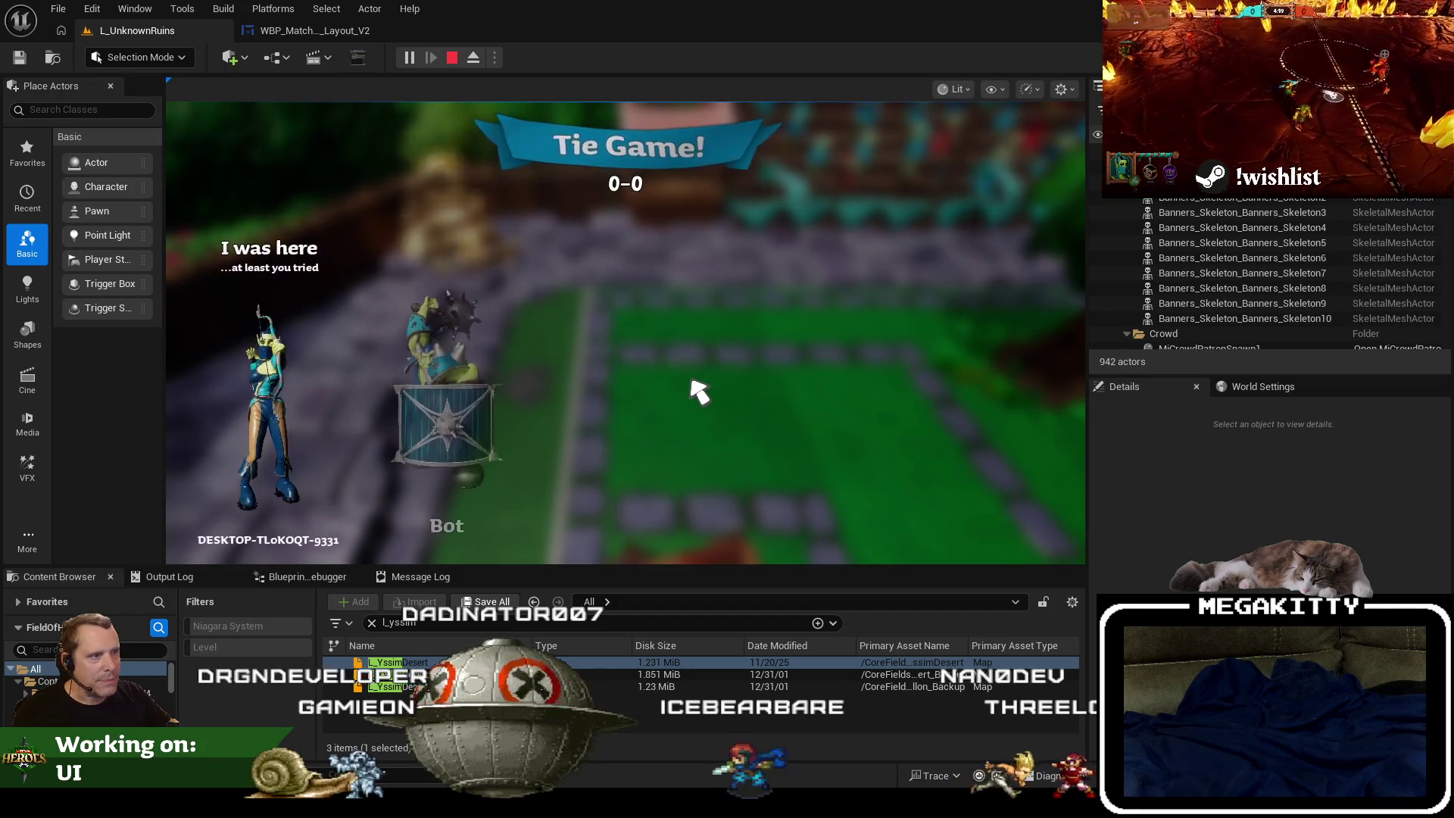
pyautogui.press('Escape')
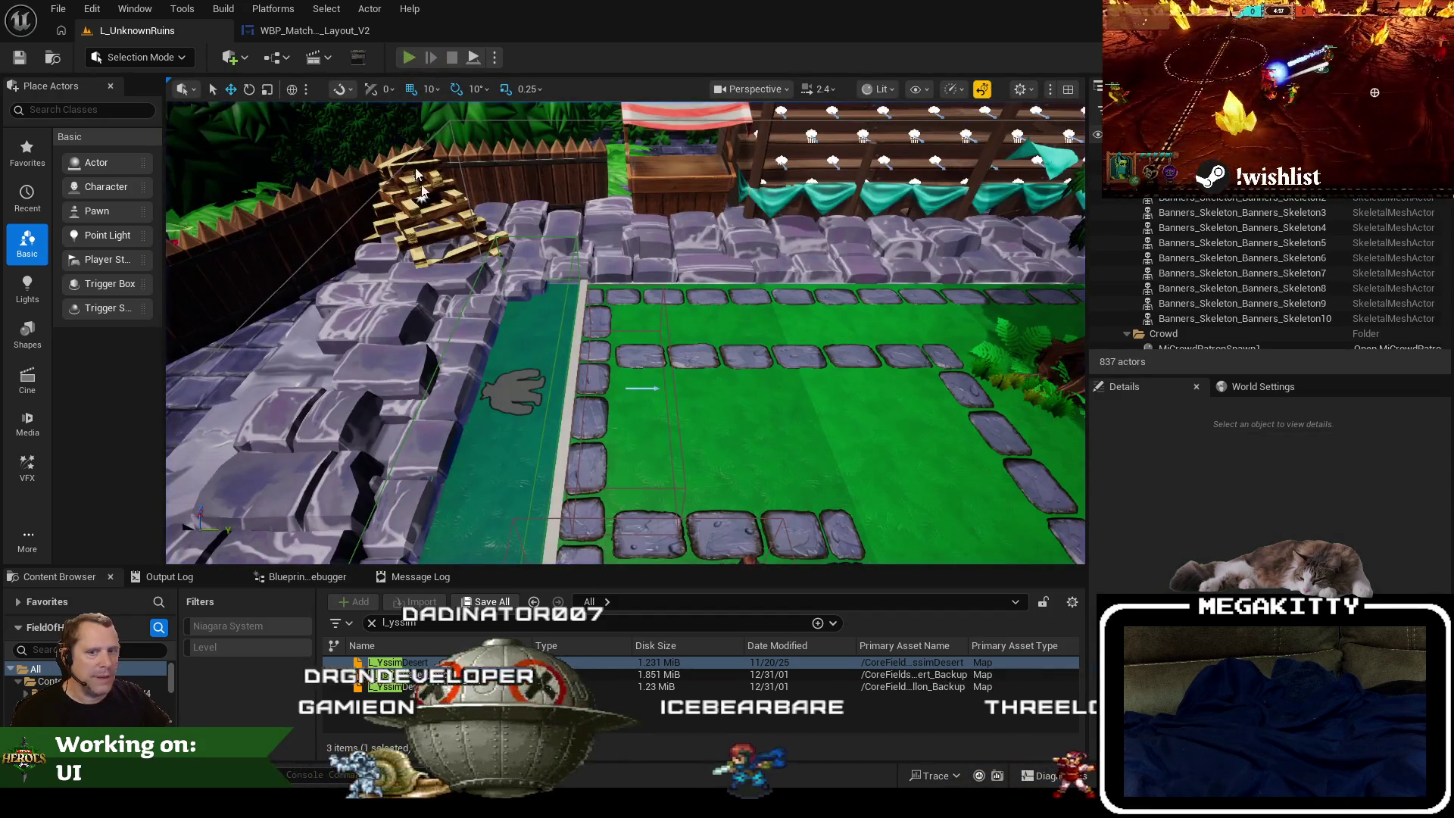
pyautogui.hotkey('alt', 'p')
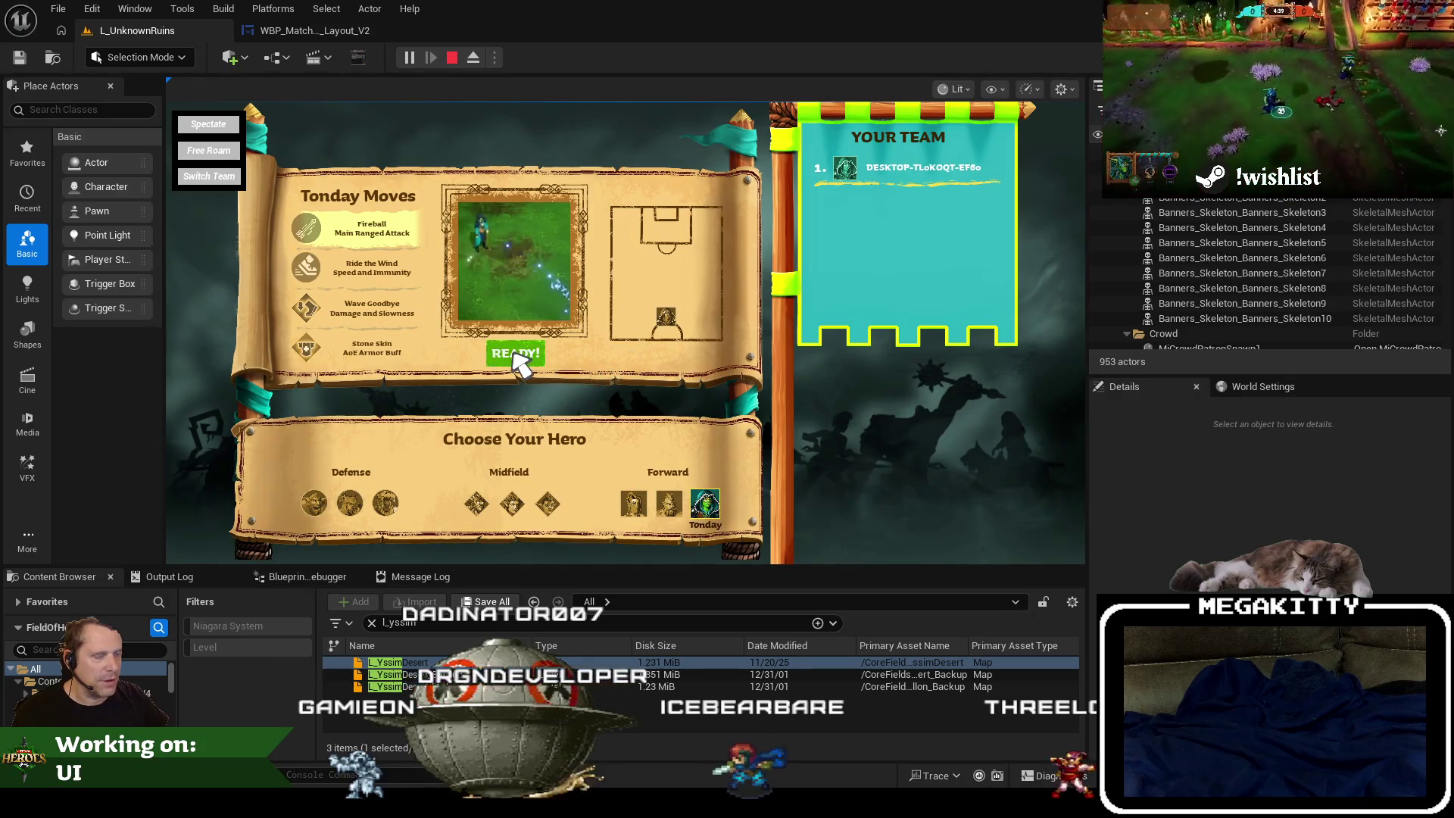
pyautogui.click(512, 353)
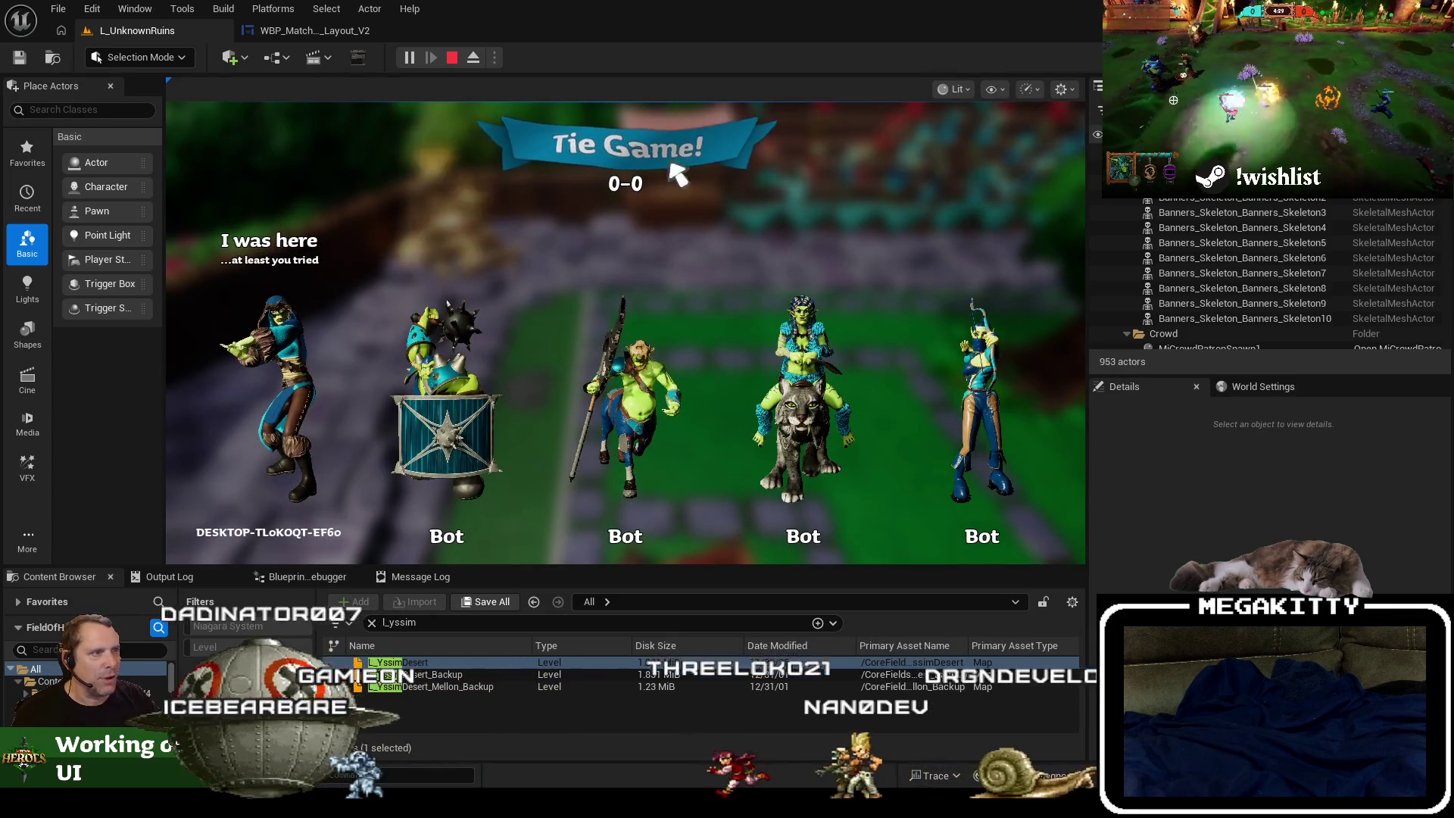
pyautogui.press('Escape')
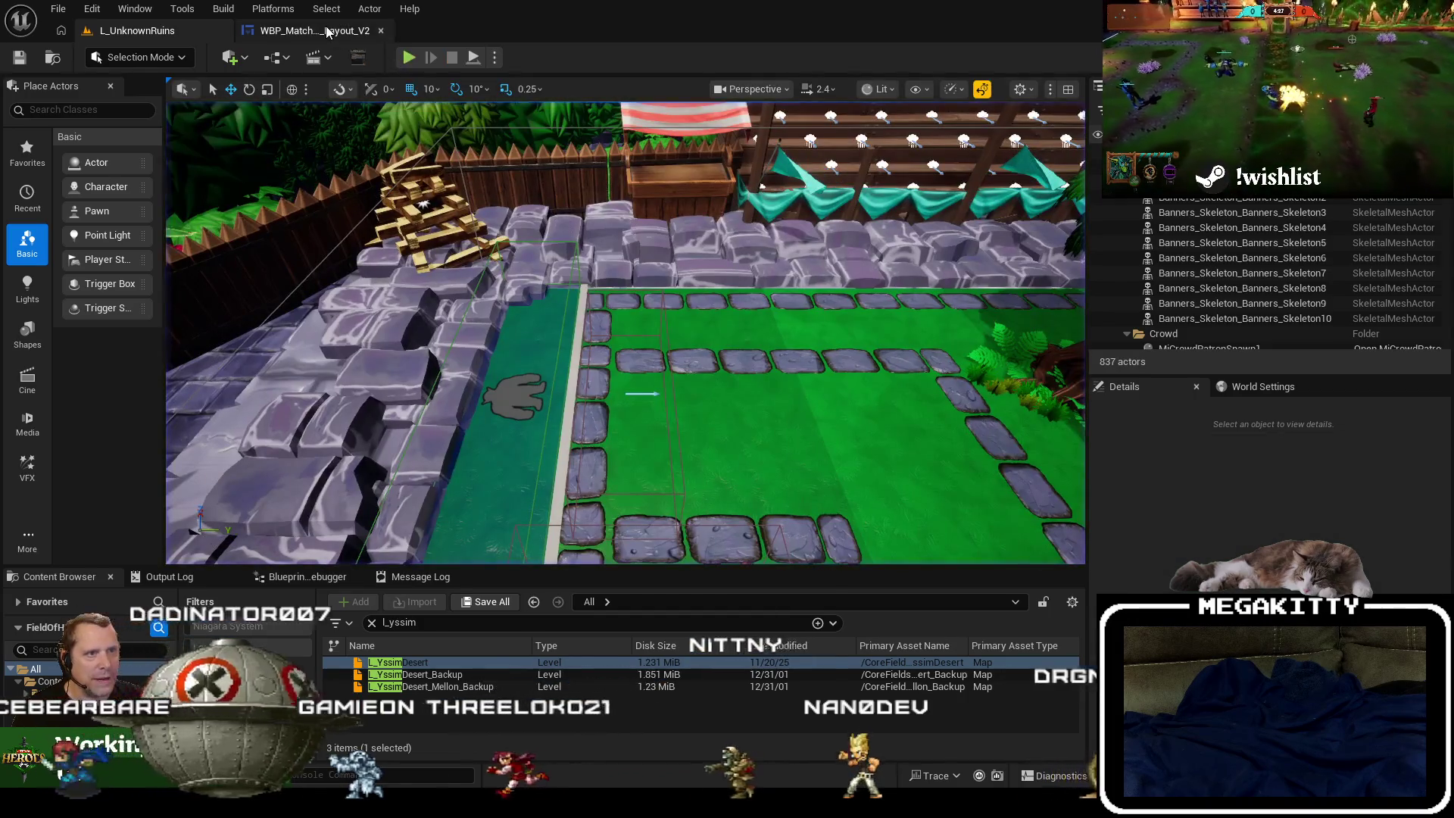
# Toggle Overlay_MatchOver and VICTORY visibility, leaving VICTORY hidden and MATCH OVER shown.
pyautogui.click(328, 32)
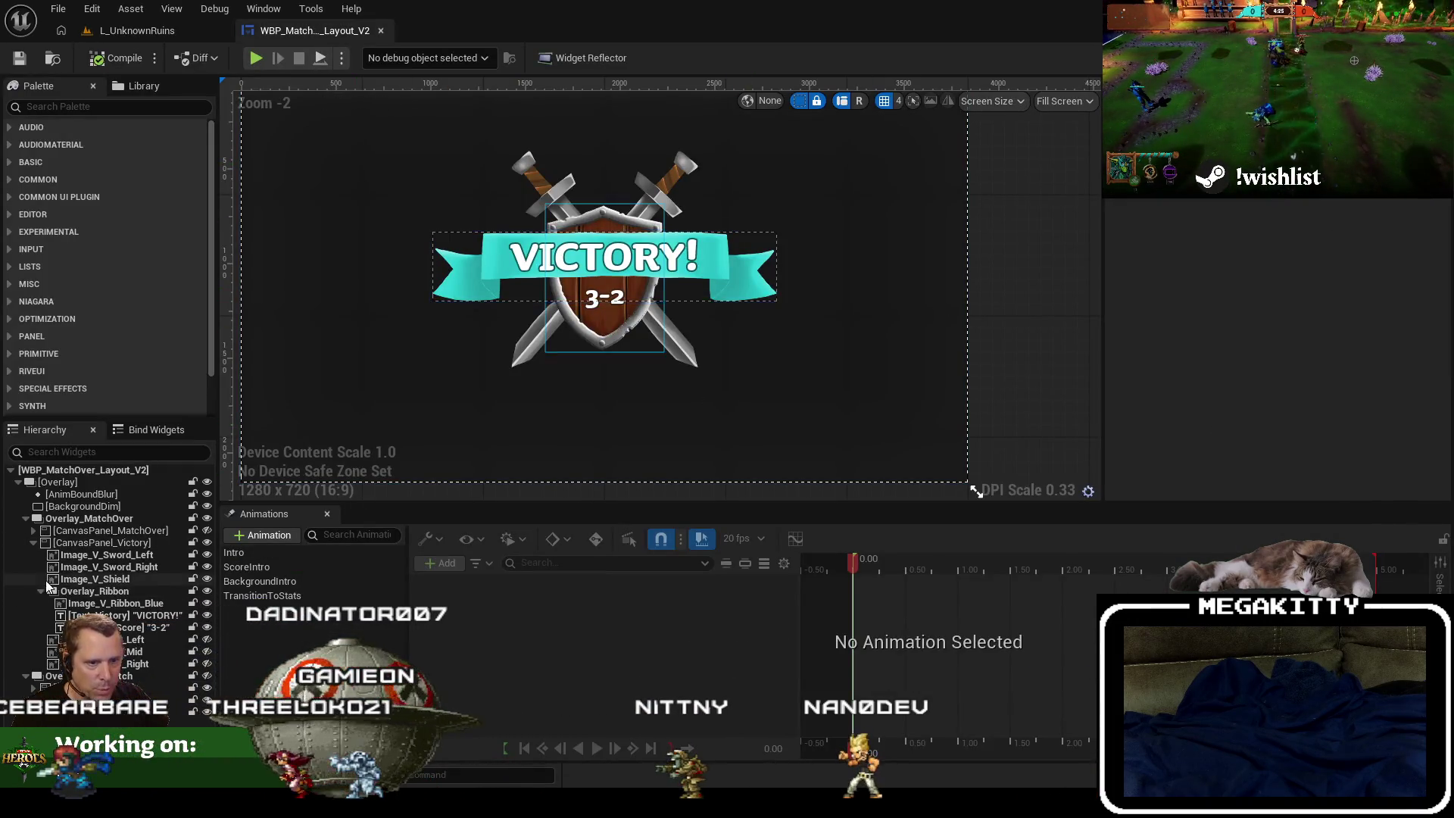
pyautogui.click(34, 542)
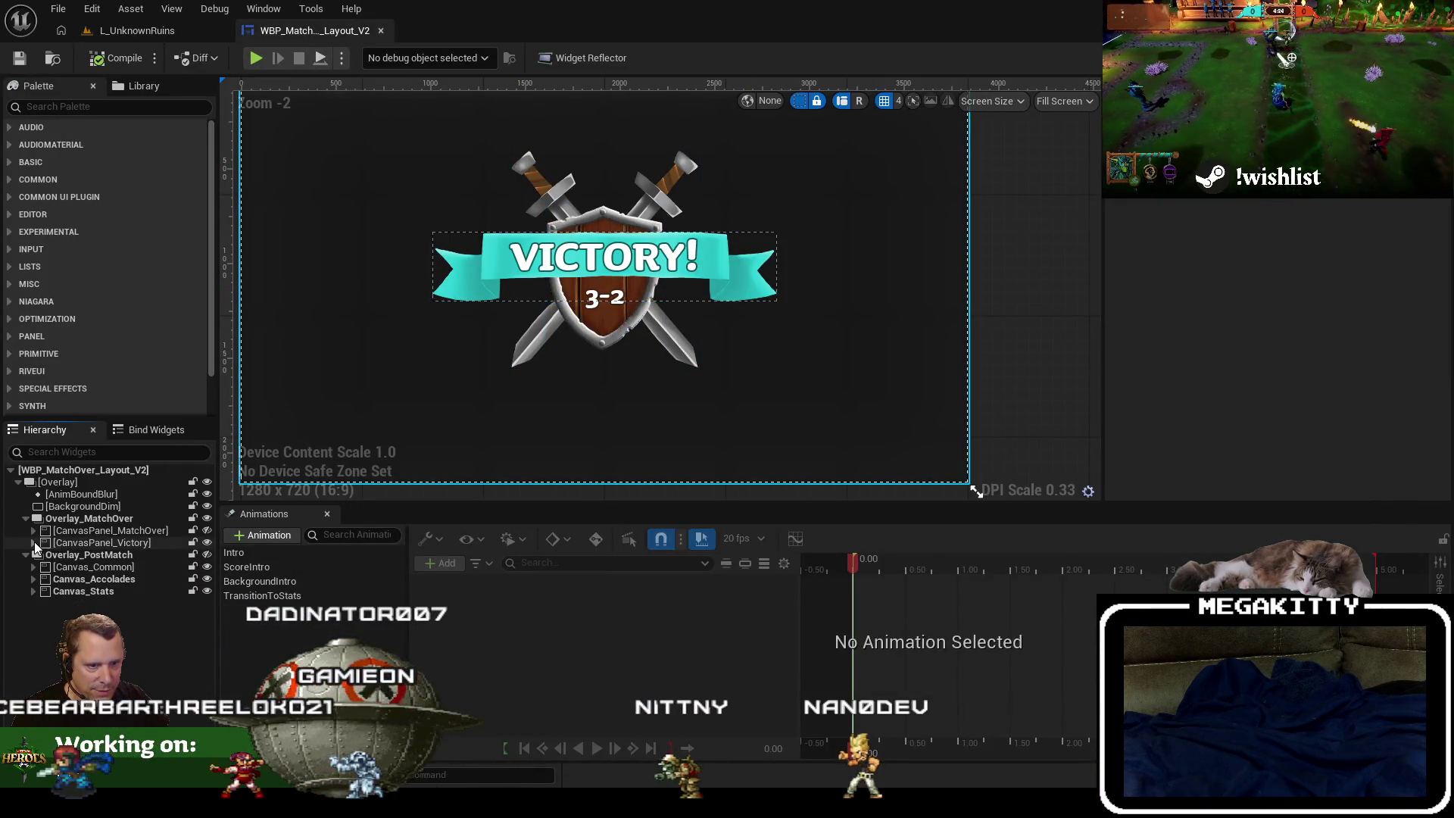
pyautogui.click(206, 519)
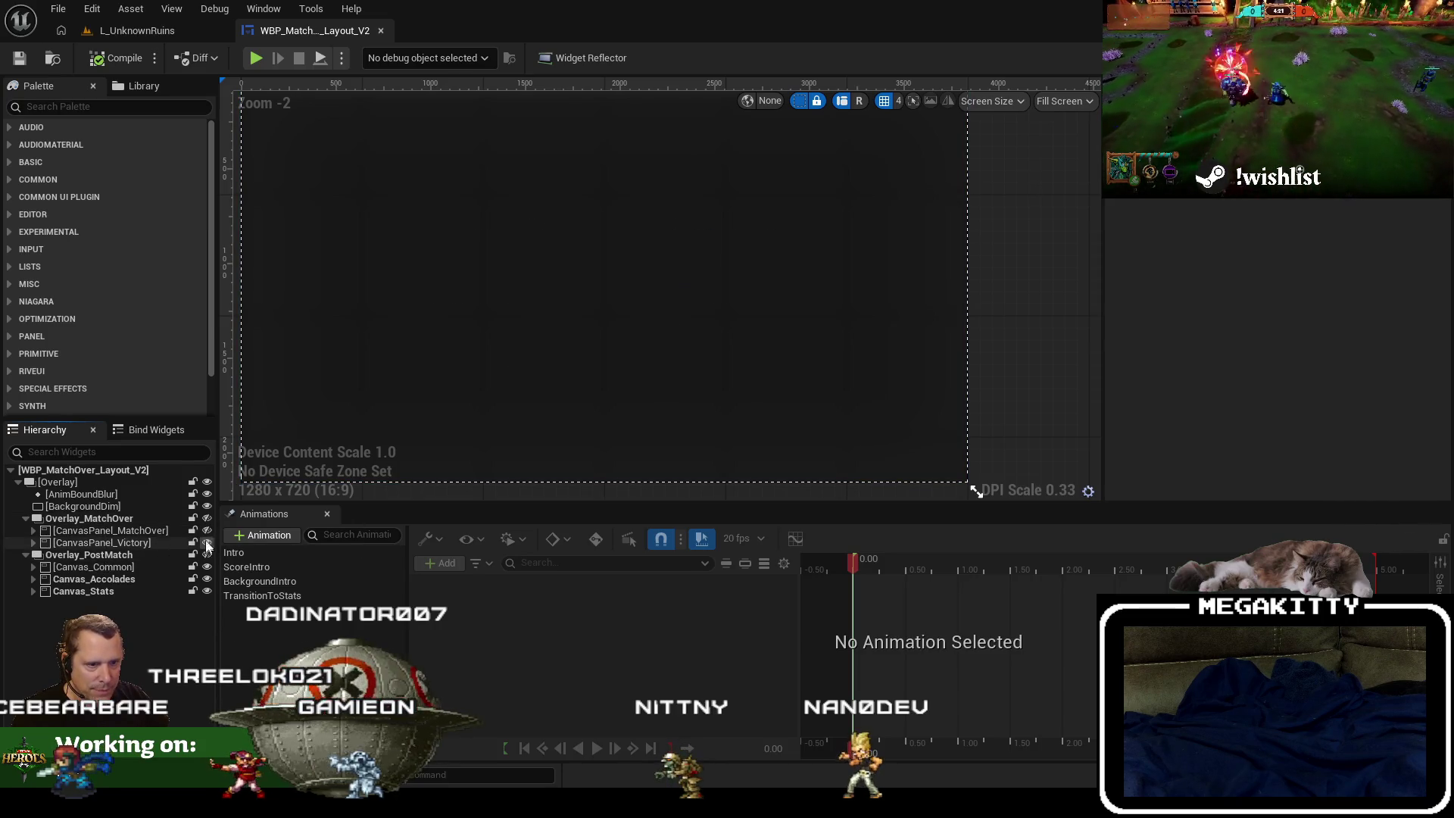
pyautogui.click(206, 519)
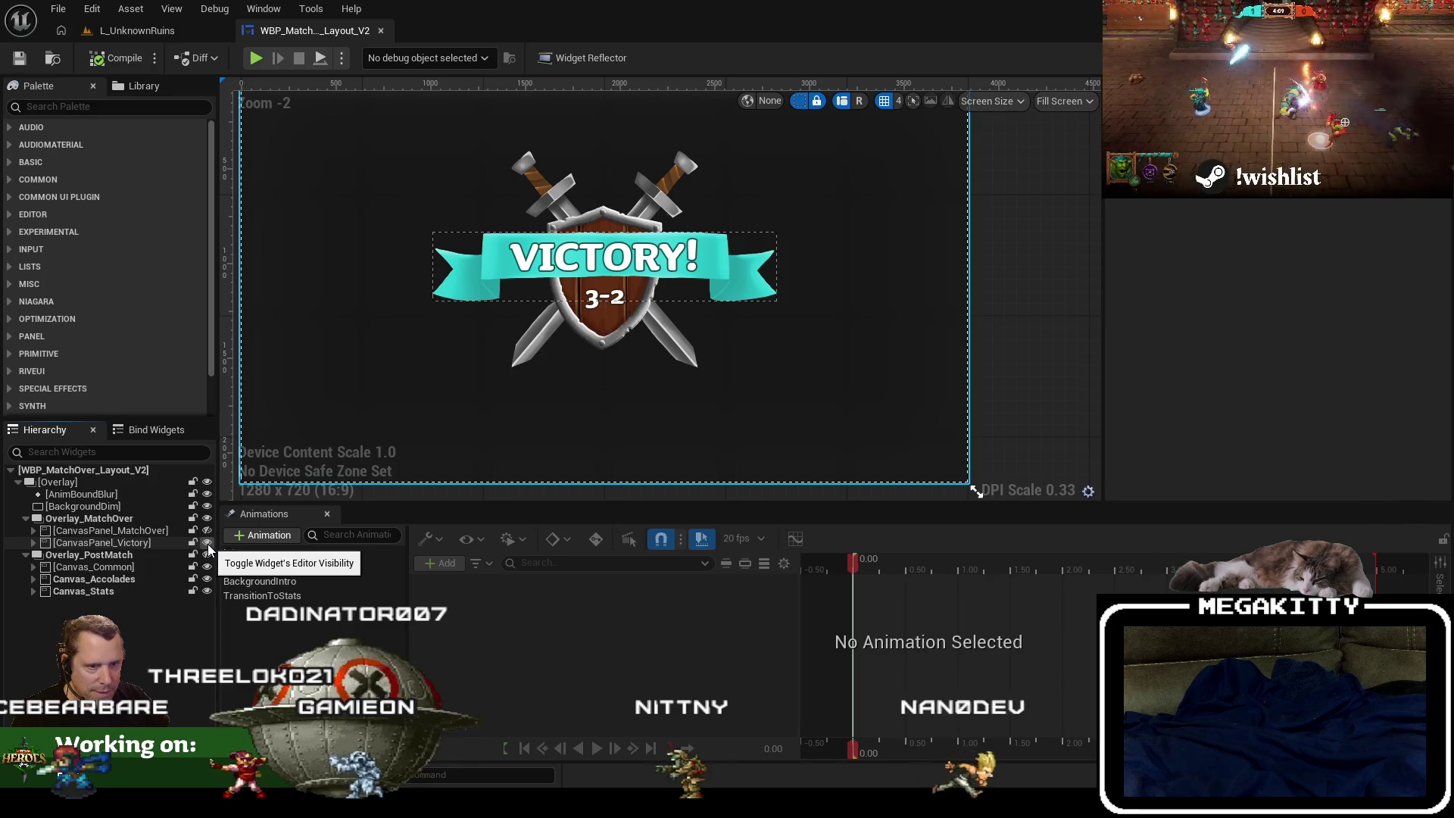
pyautogui.click(207, 543)
pyautogui.click(207, 543)
pyautogui.click(34, 543)
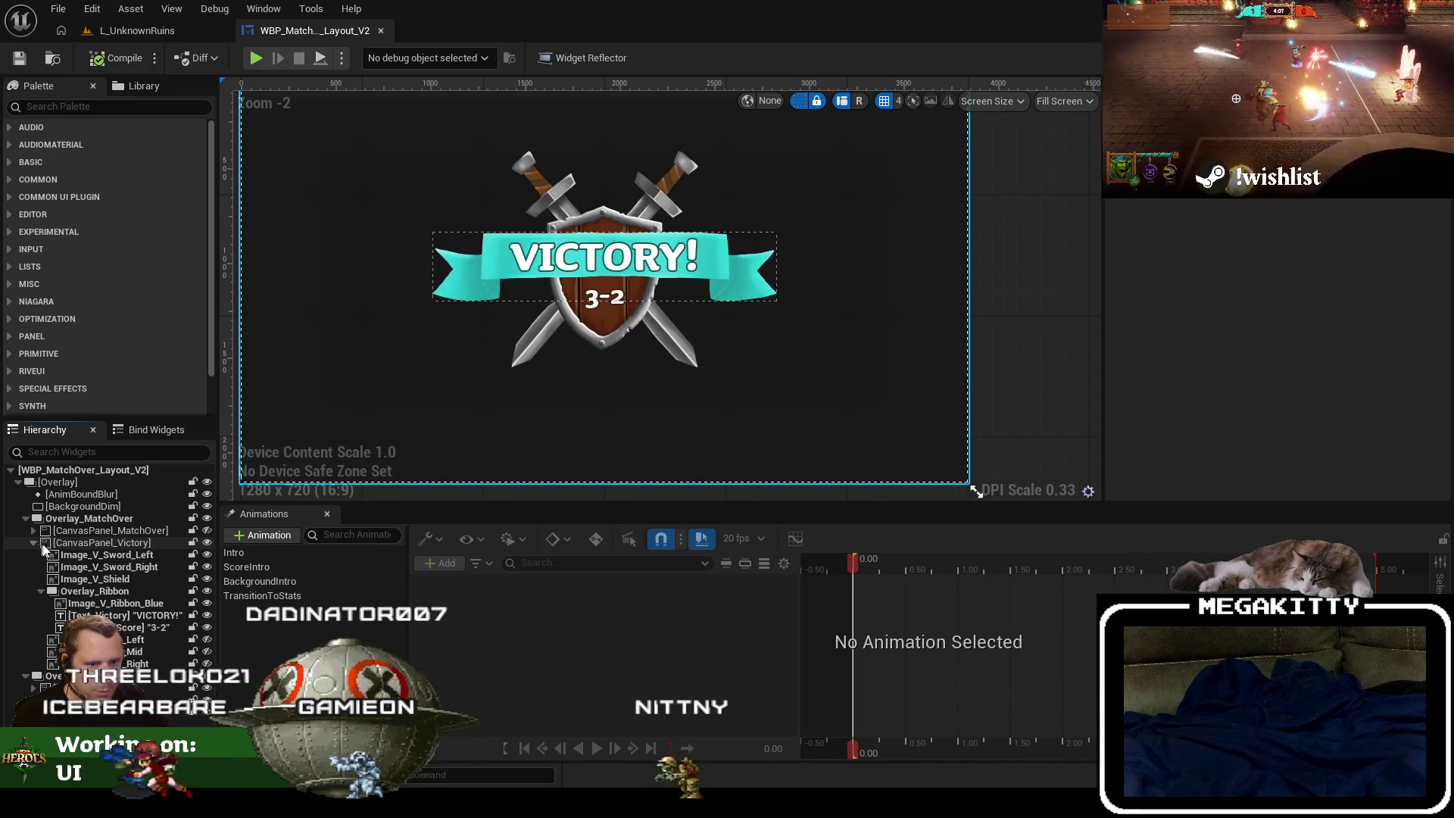
pyautogui.click(206, 544)
pyautogui.click(206, 530)
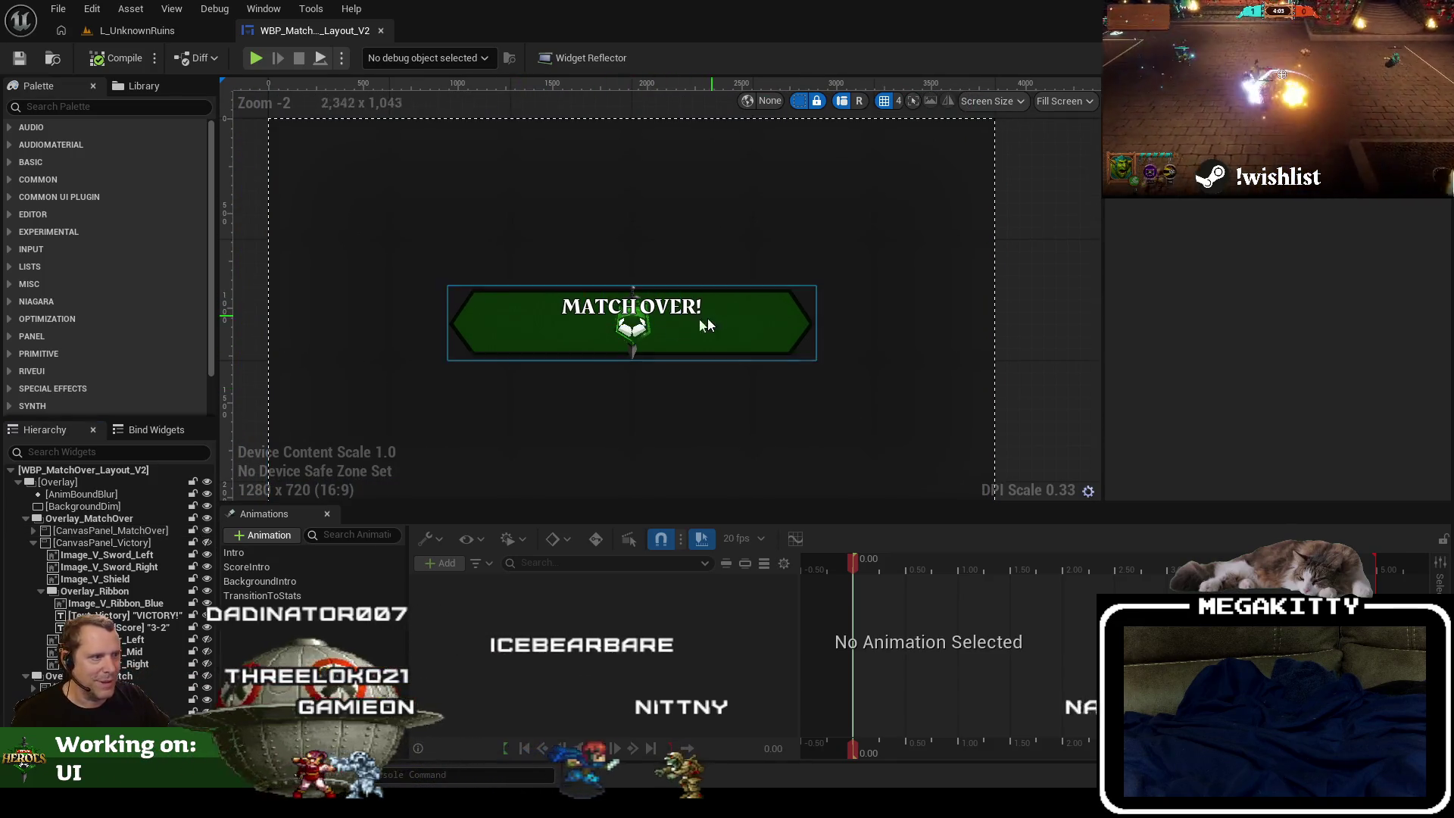
# Inspect CanvasPanel_MatchOver and its CommonText_Outcome, then hide the MATCH OVER banner.
pyautogui.click(40, 591)
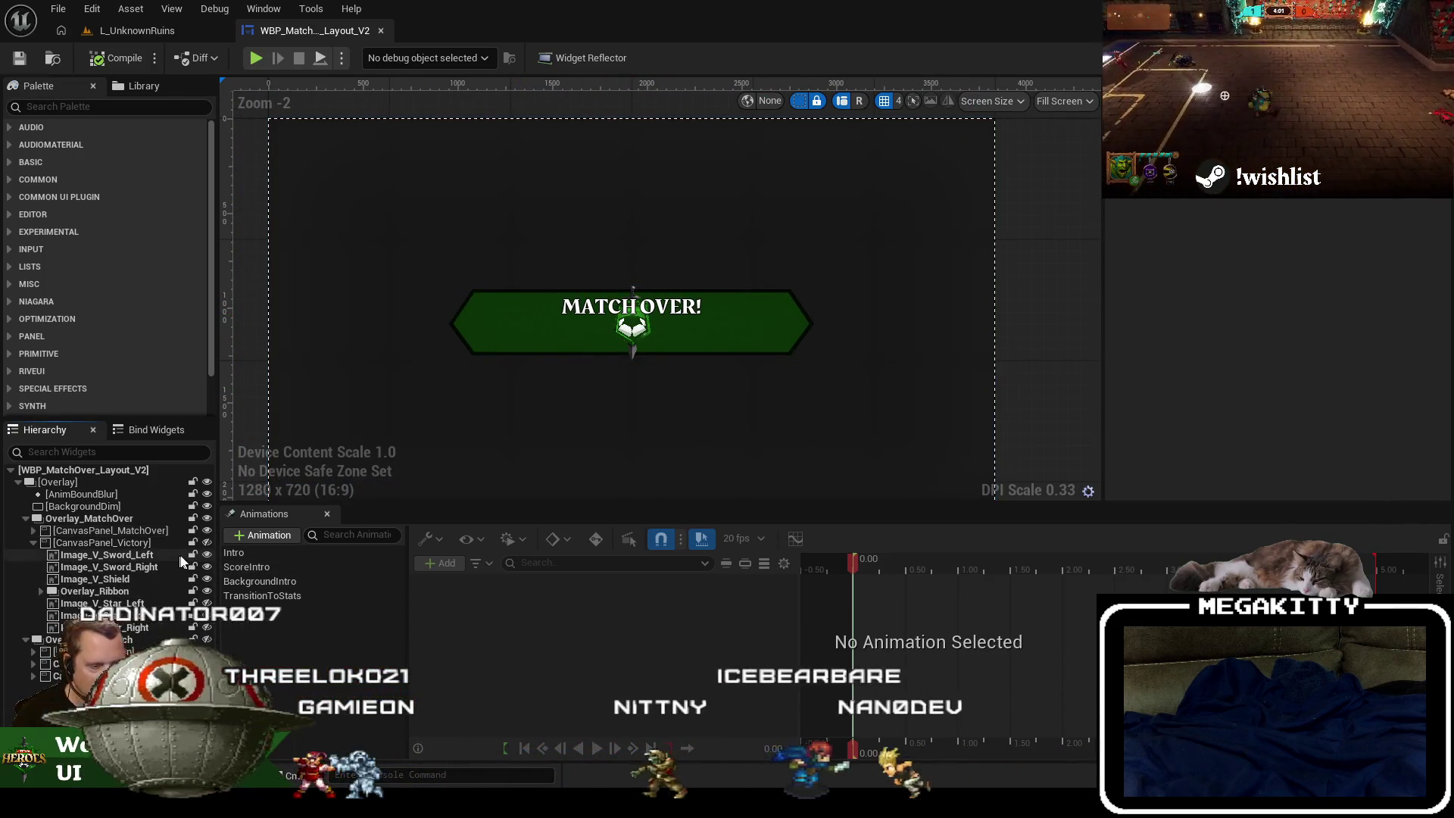
pyautogui.click(91, 531)
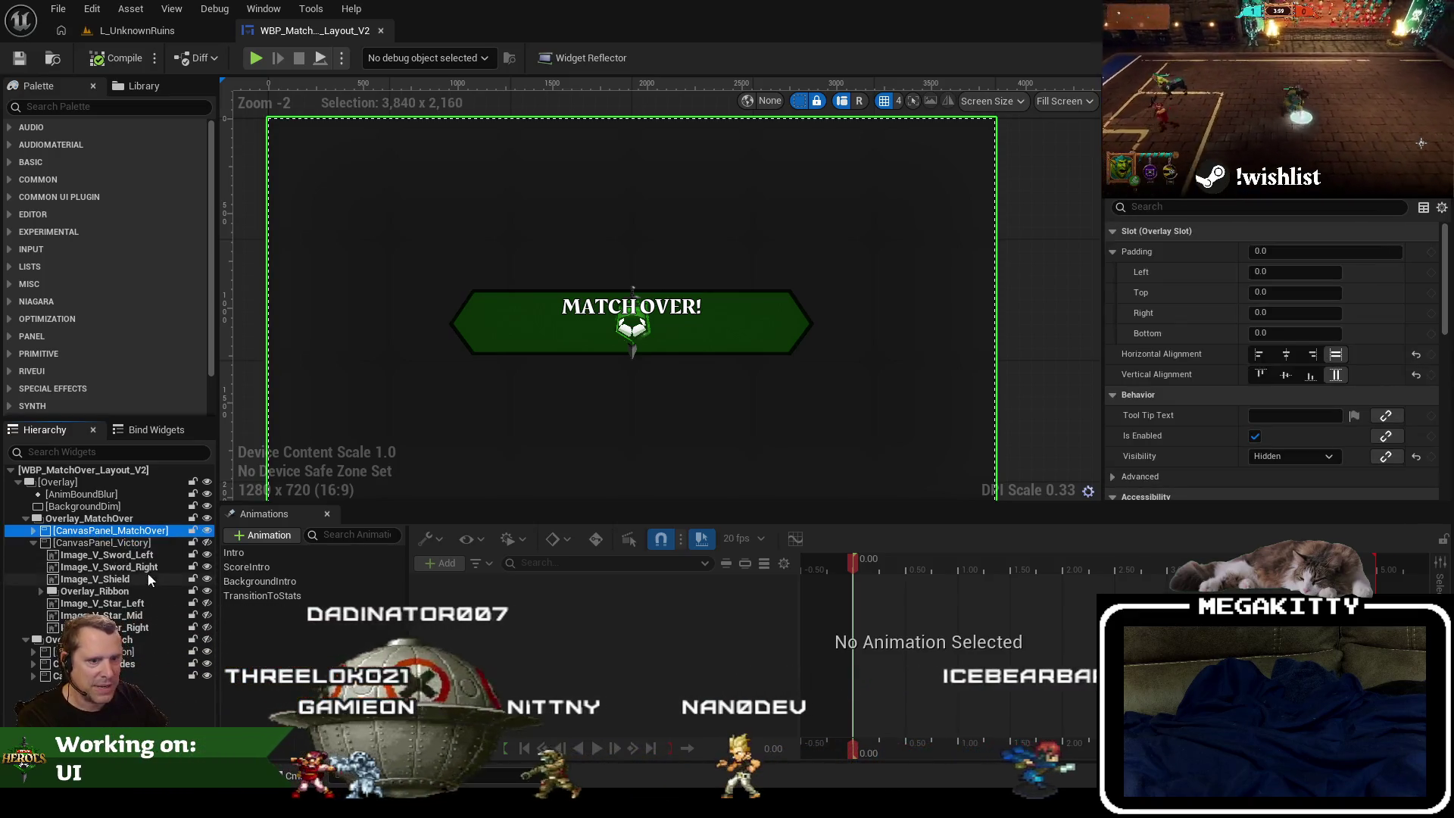
pyautogui.click(31, 531)
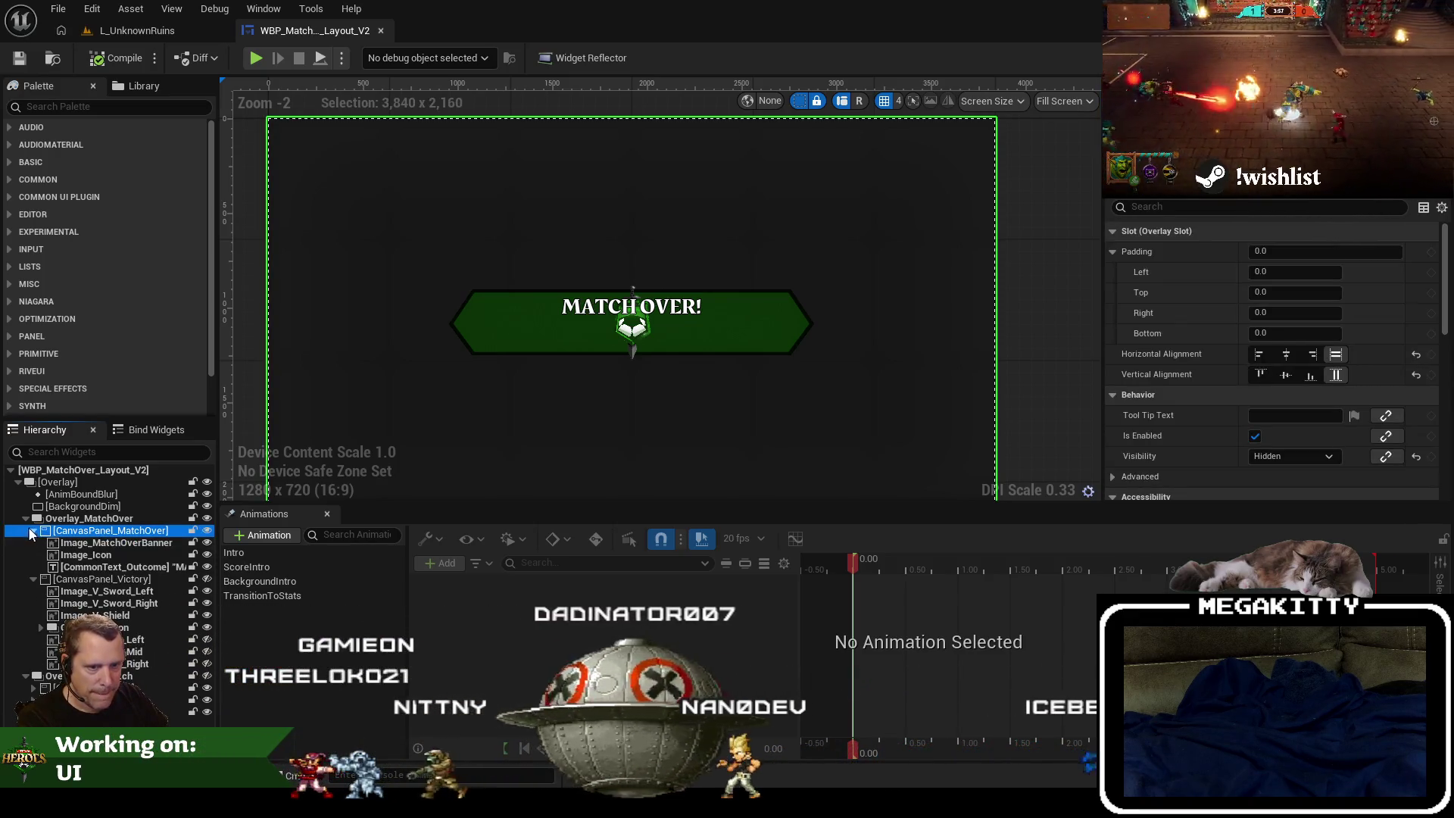
pyautogui.click(122, 566)
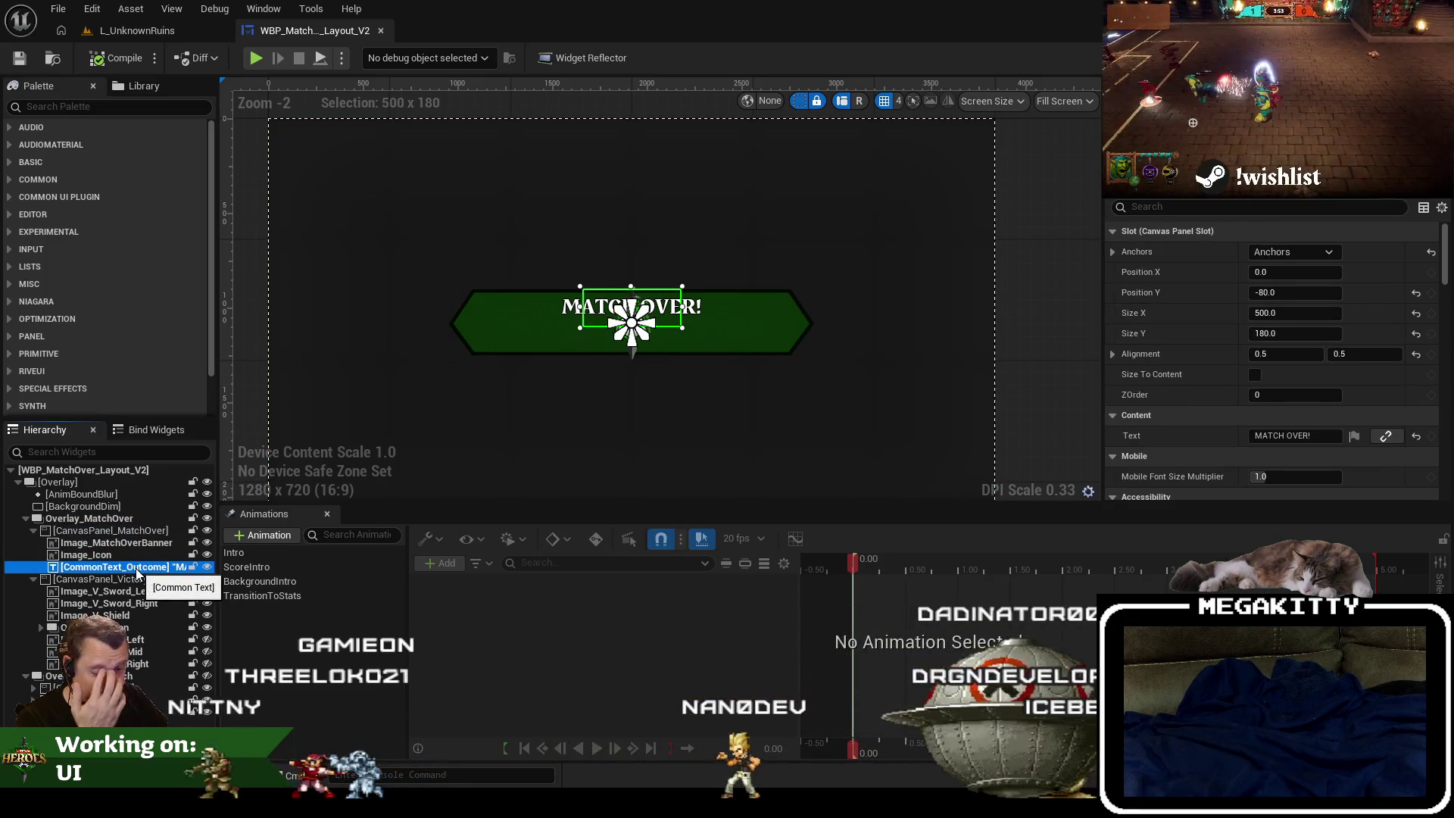
pyautogui.click(208, 532)
pyautogui.click(34, 530)
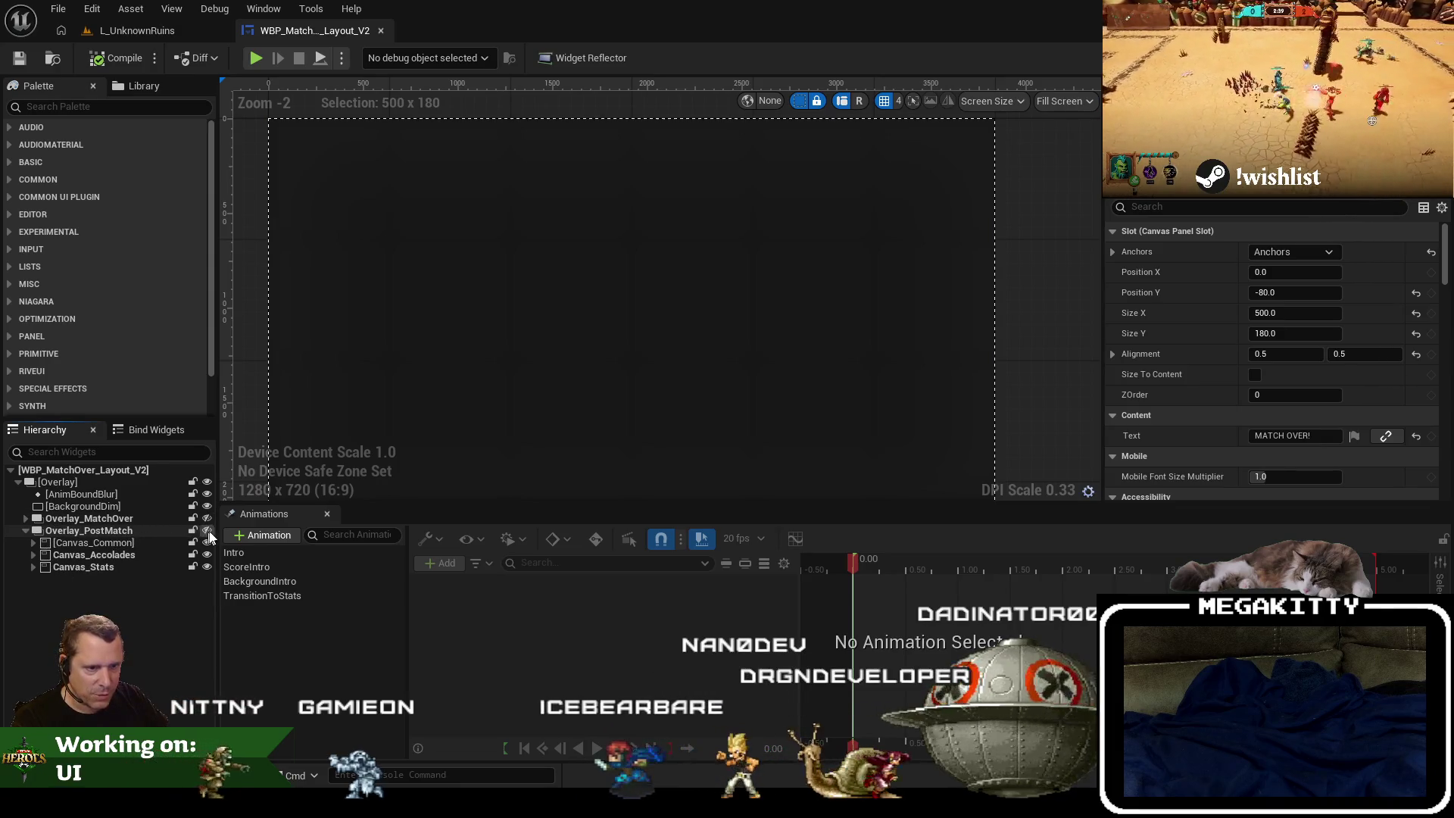
# Show the post-match overlay and set Canvas_Common's Visibility to Hidden using the 'visib' filter.
pyautogui.click(208, 530)
pyautogui.click(627, 176)
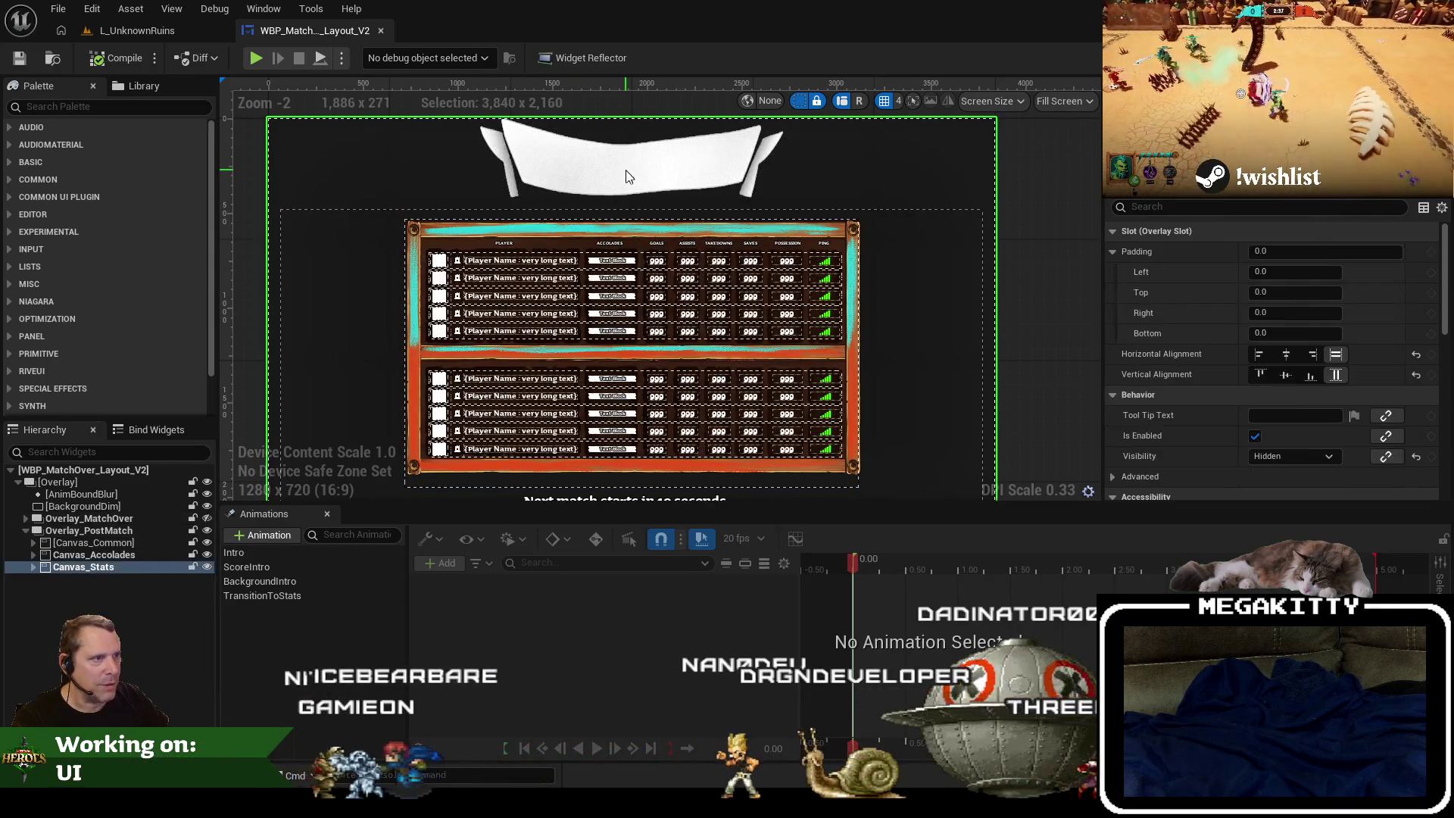
pyautogui.click(34, 554)
pyautogui.click(88, 566)
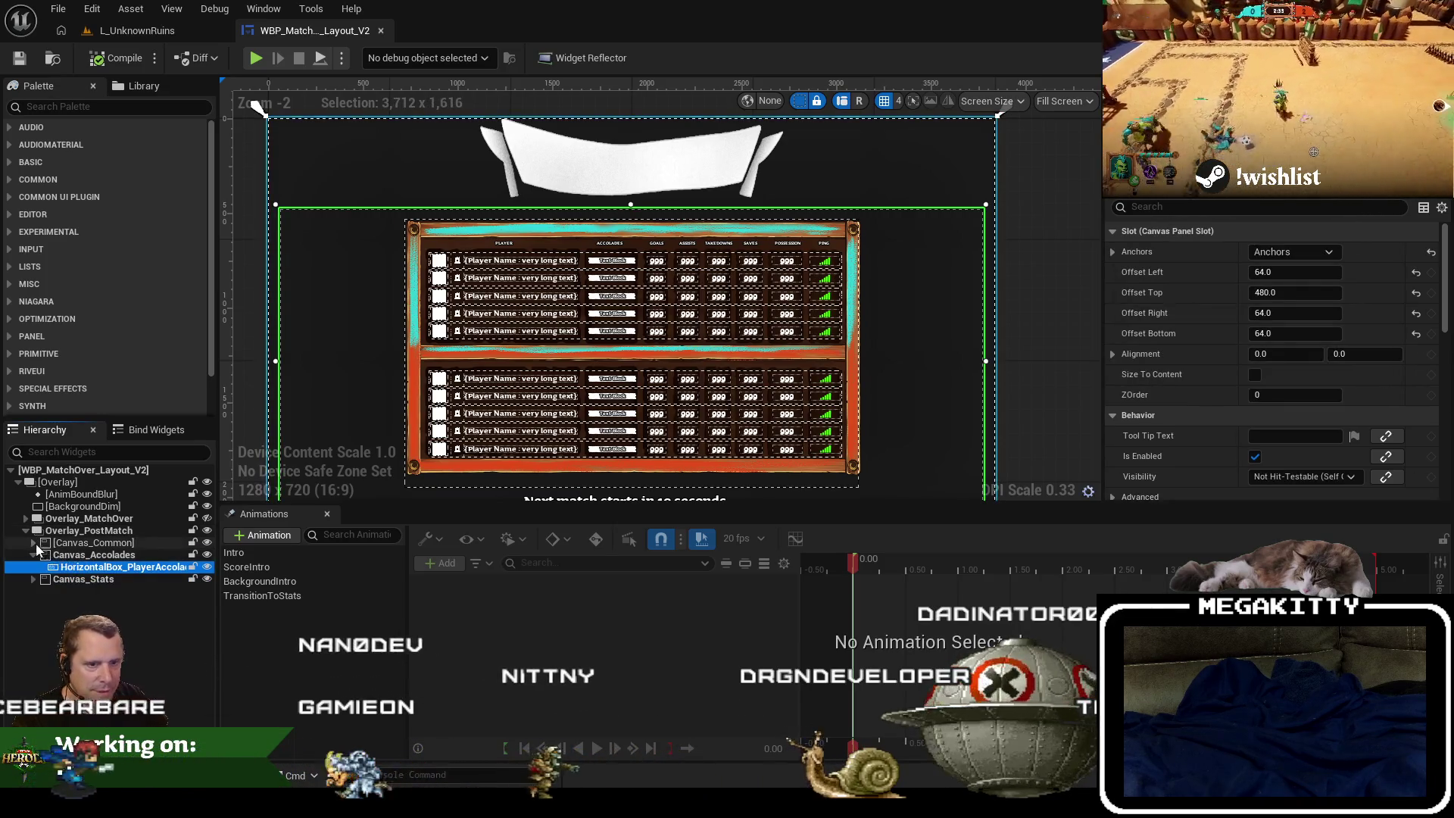
pyautogui.click(34, 542)
pyautogui.click(110, 554)
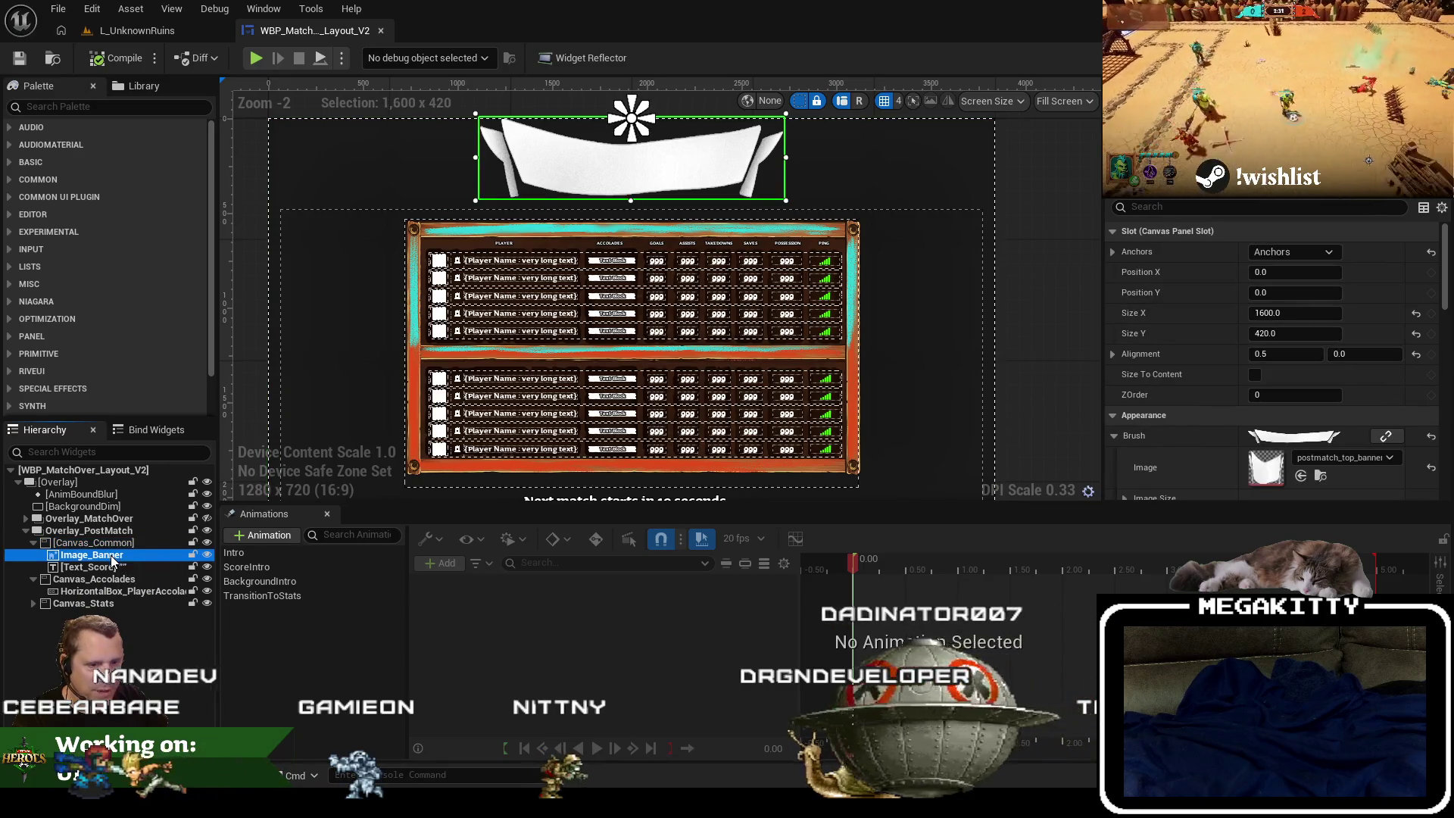
pyautogui.write('v')
pyautogui.click(1196, 208)
pyautogui.write('visib')
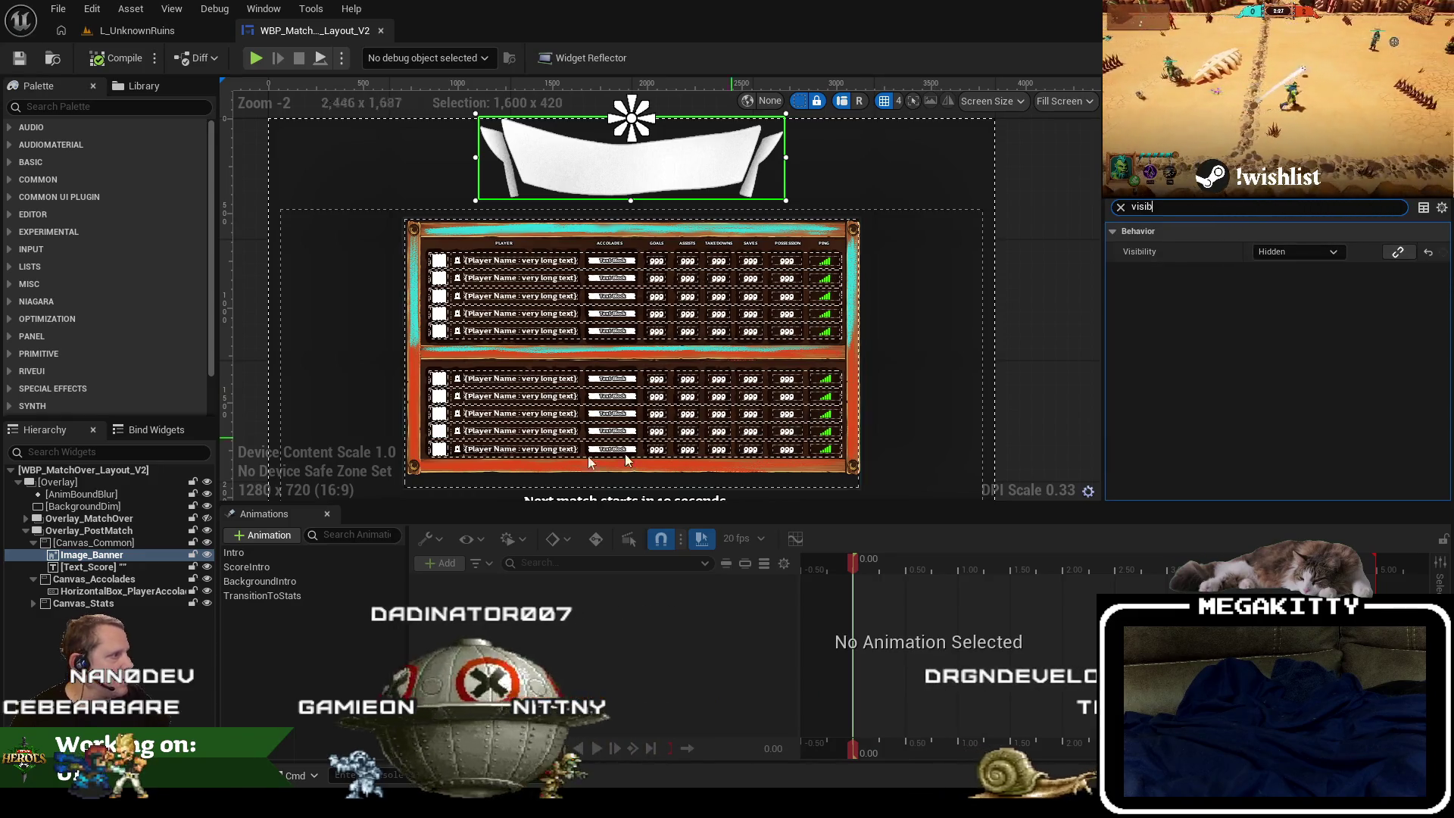
pyautogui.click(130, 566)
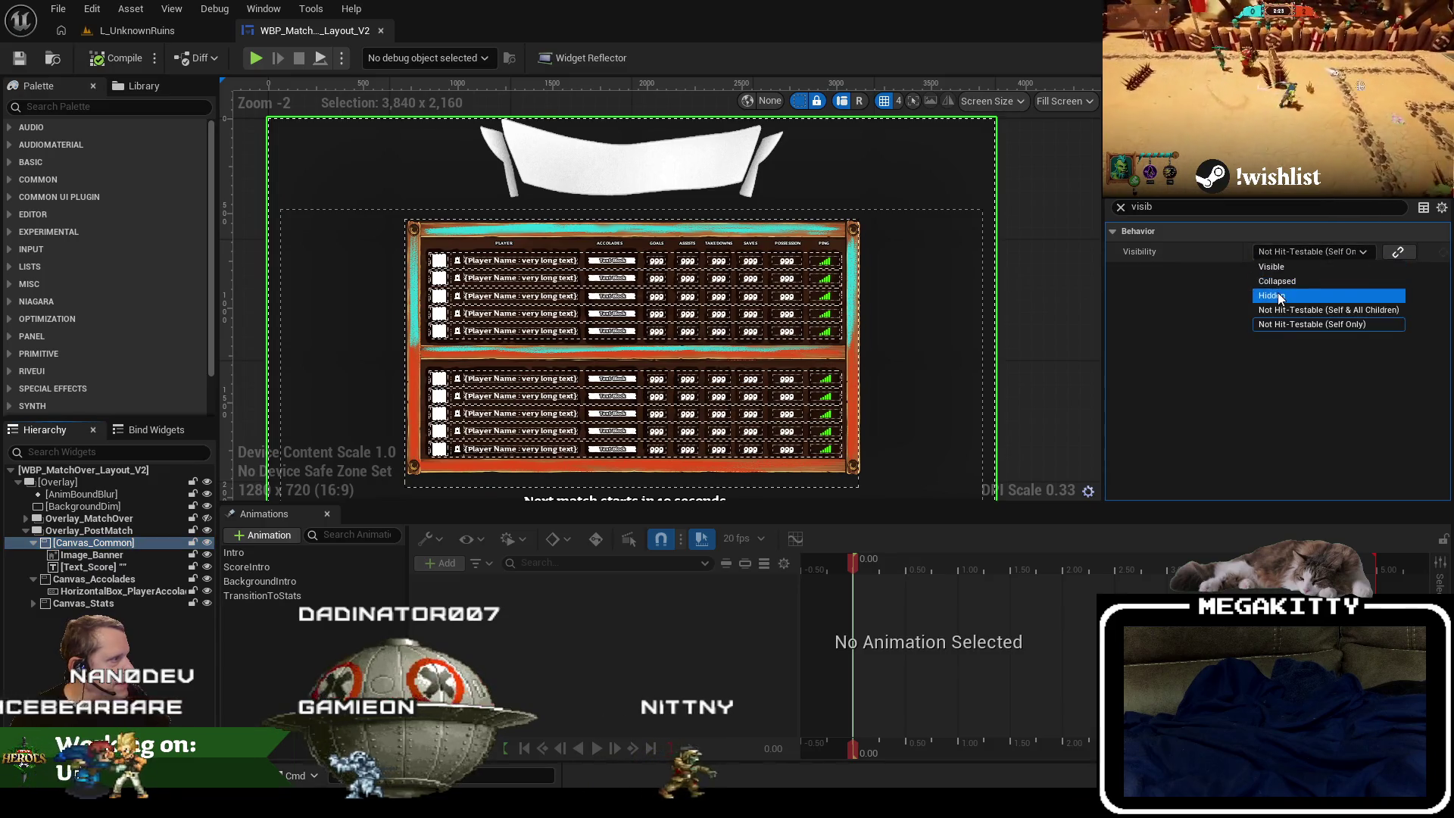
# Save the match-over widget and start a playtest of L_UnknownRuins.
pyautogui.click(23, 62)
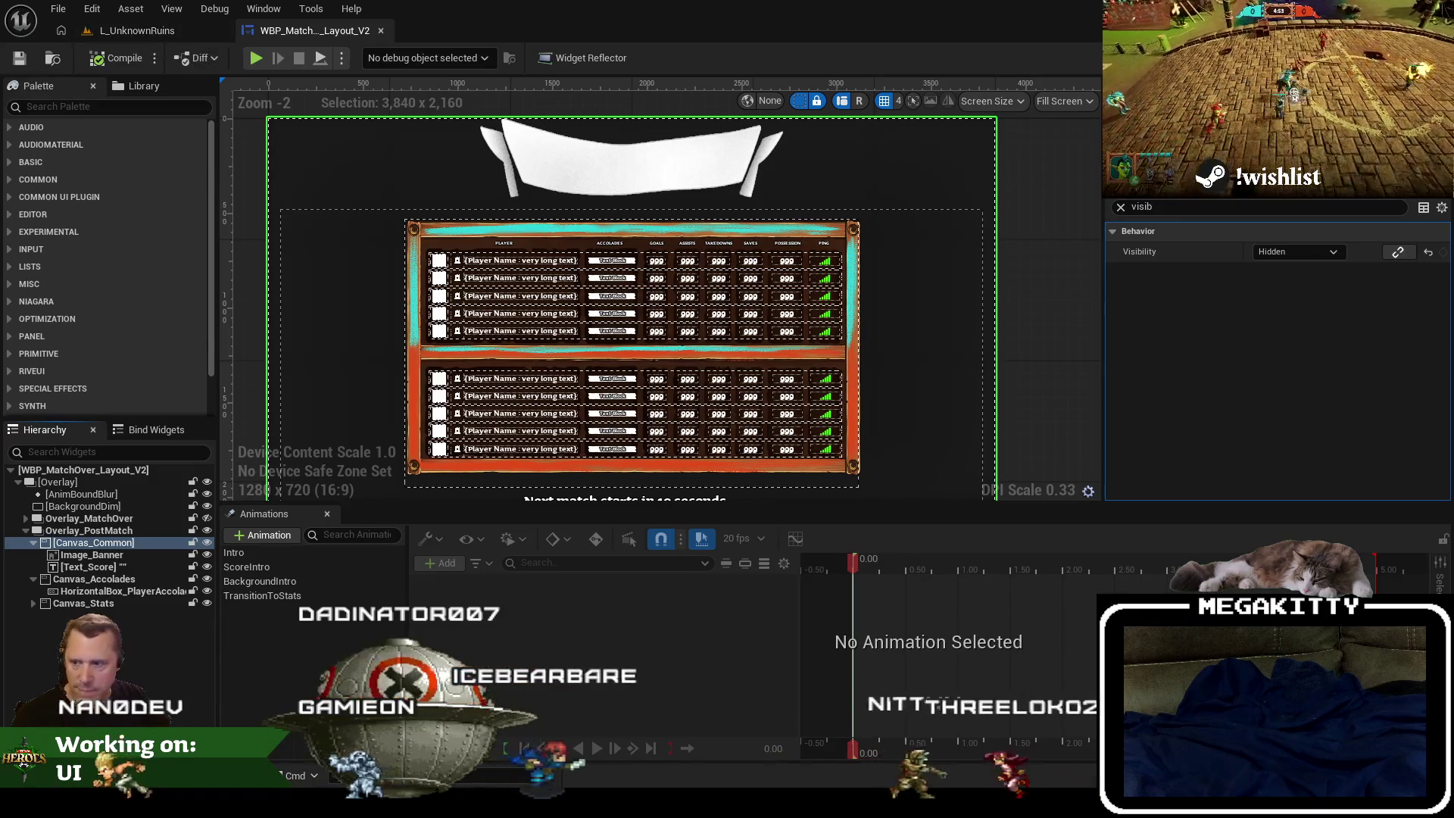
pyautogui.click(137, 30)
pyautogui.click(409, 58)
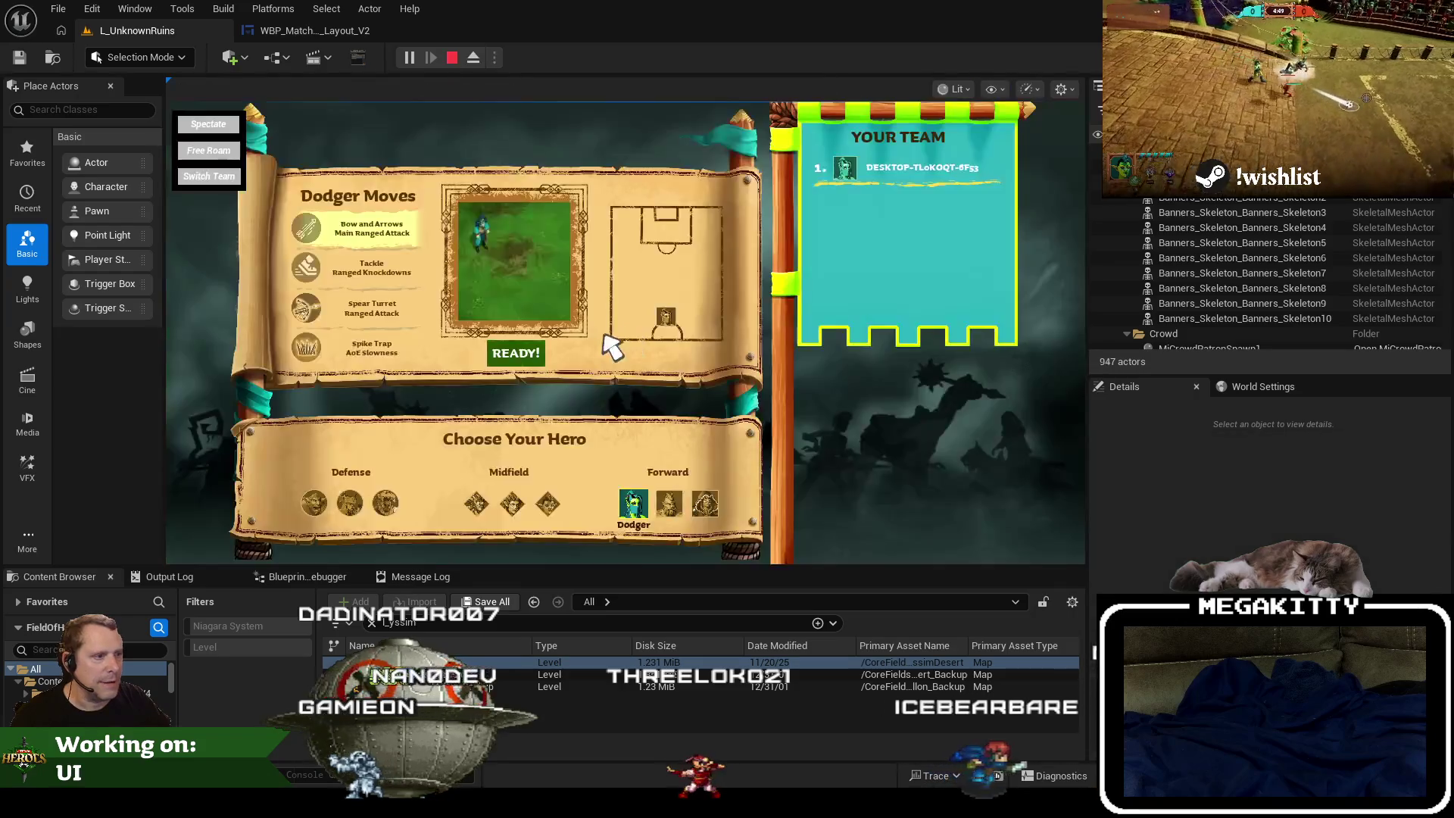
# Run two quick playtests ending on the VICTORY! 3-2 banner, then return to the match-over widget.
pyautogui.click(529, 354)
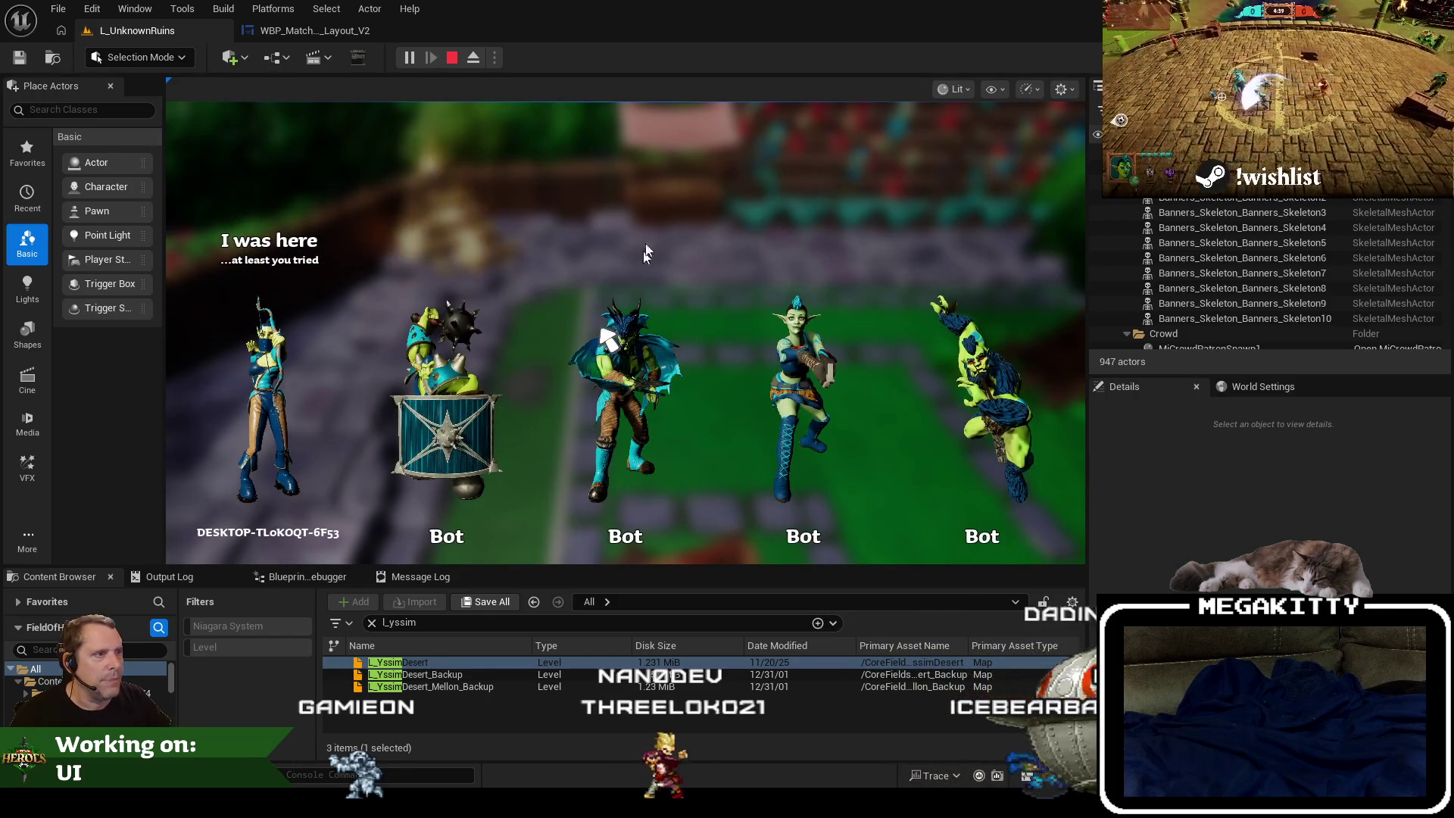
pyautogui.press('Escape')
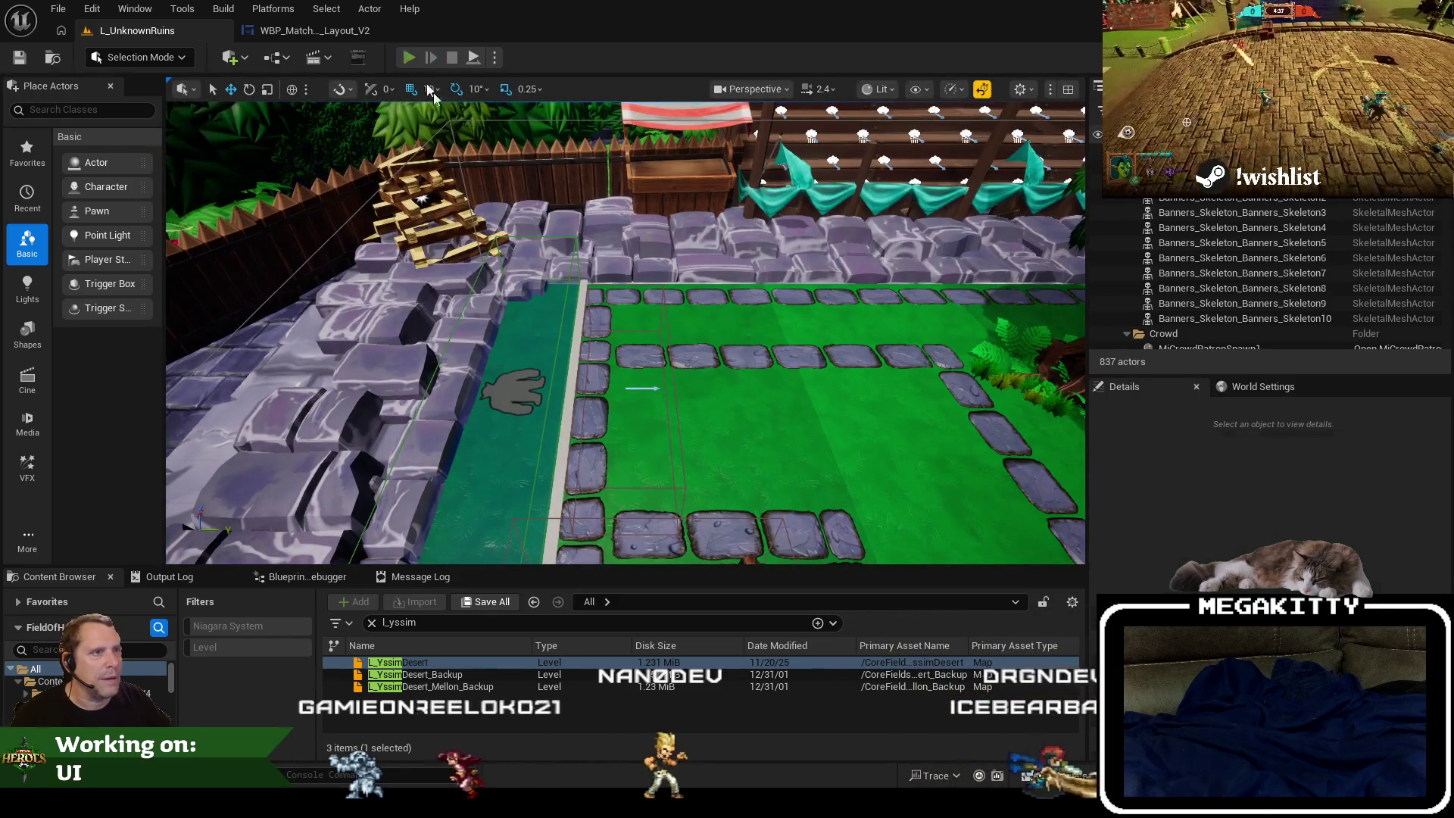
pyautogui.click(409, 57)
pyautogui.click(547, 361)
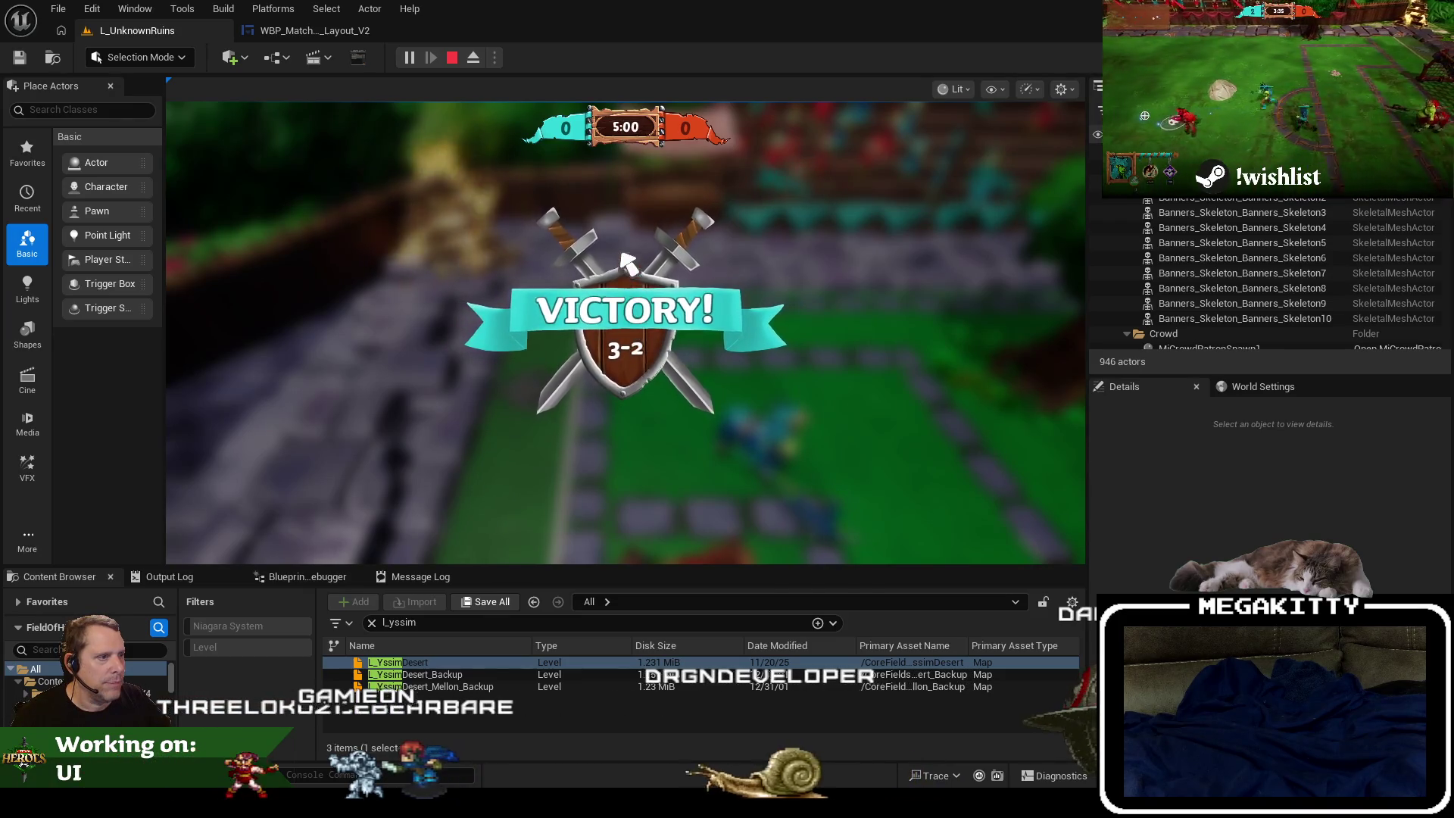
pyautogui.press('Escape')
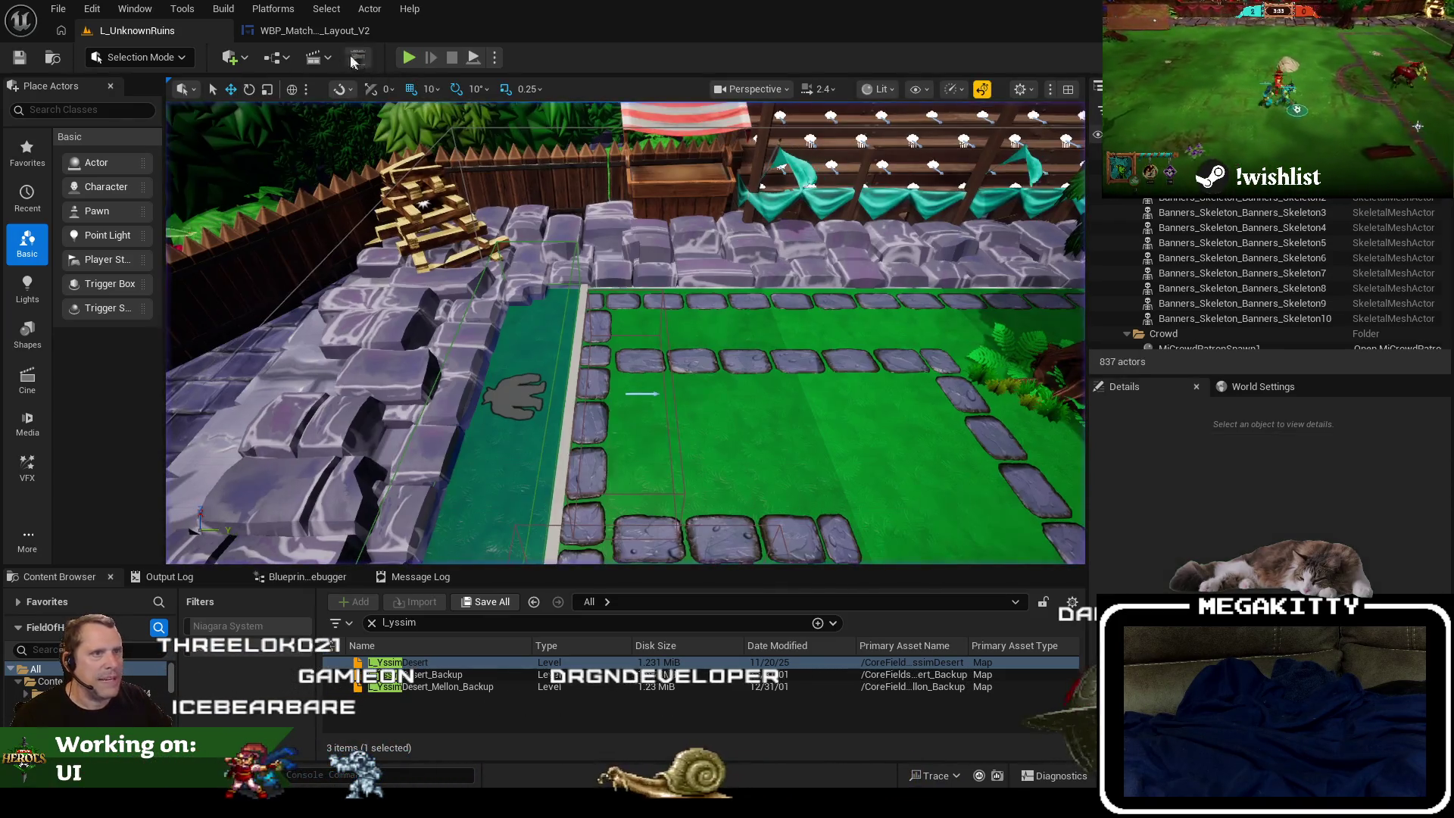
pyautogui.click(313, 34)
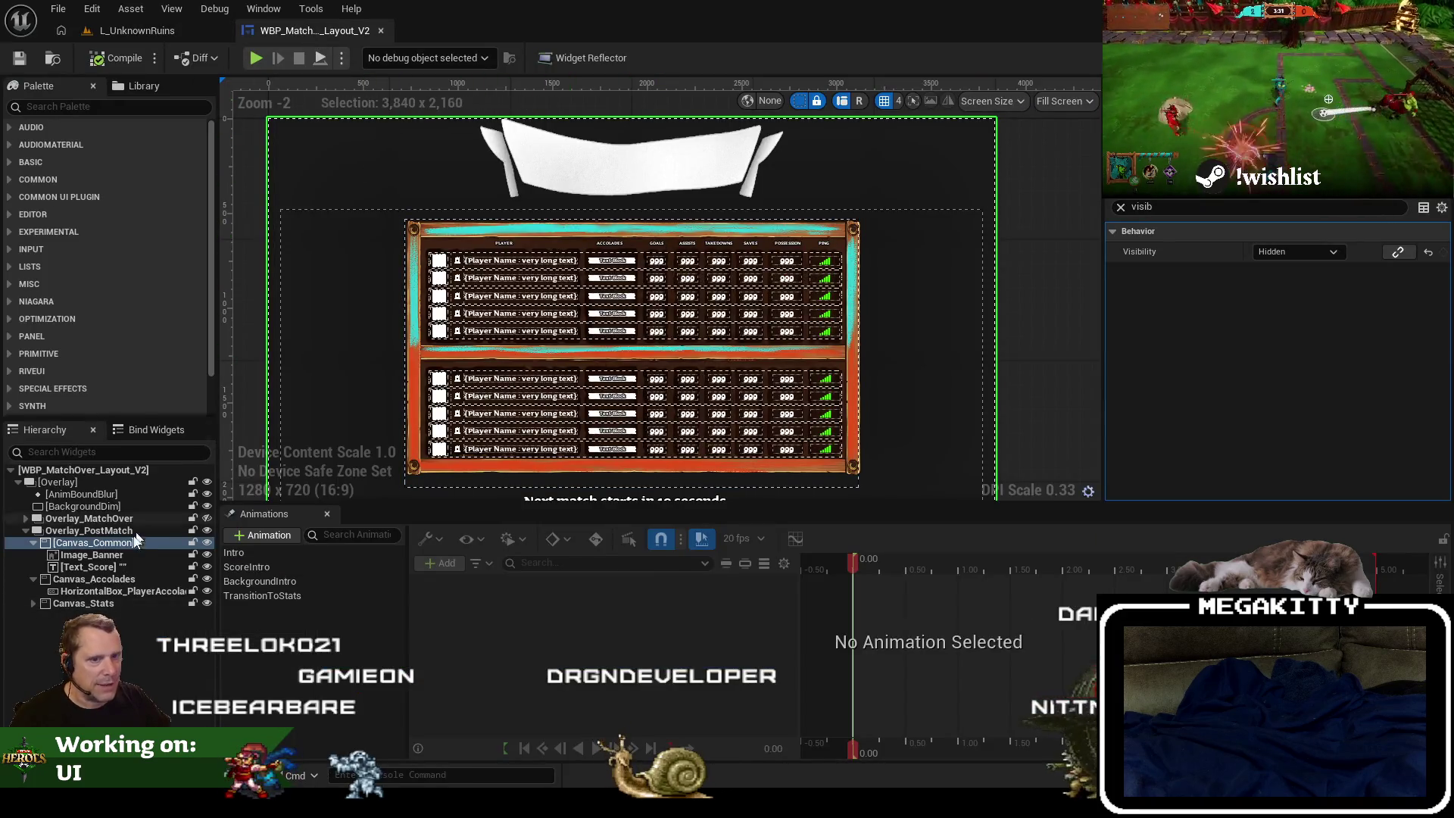
# Hide Overlay_PostMatch, unhide CanvasPanel_Victory and select the Intro animation.
pyautogui.click(208, 530)
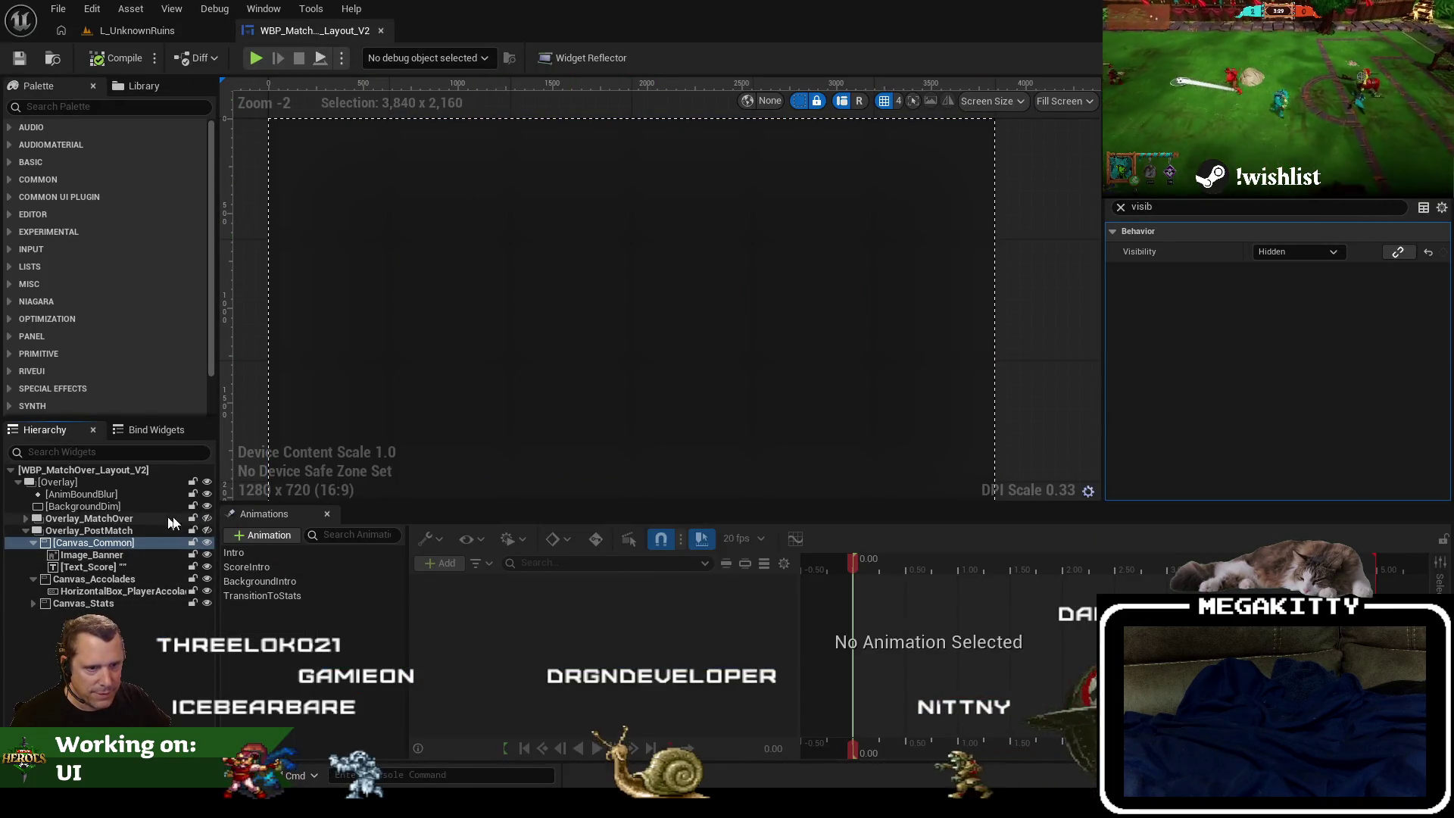
pyautogui.click(27, 518)
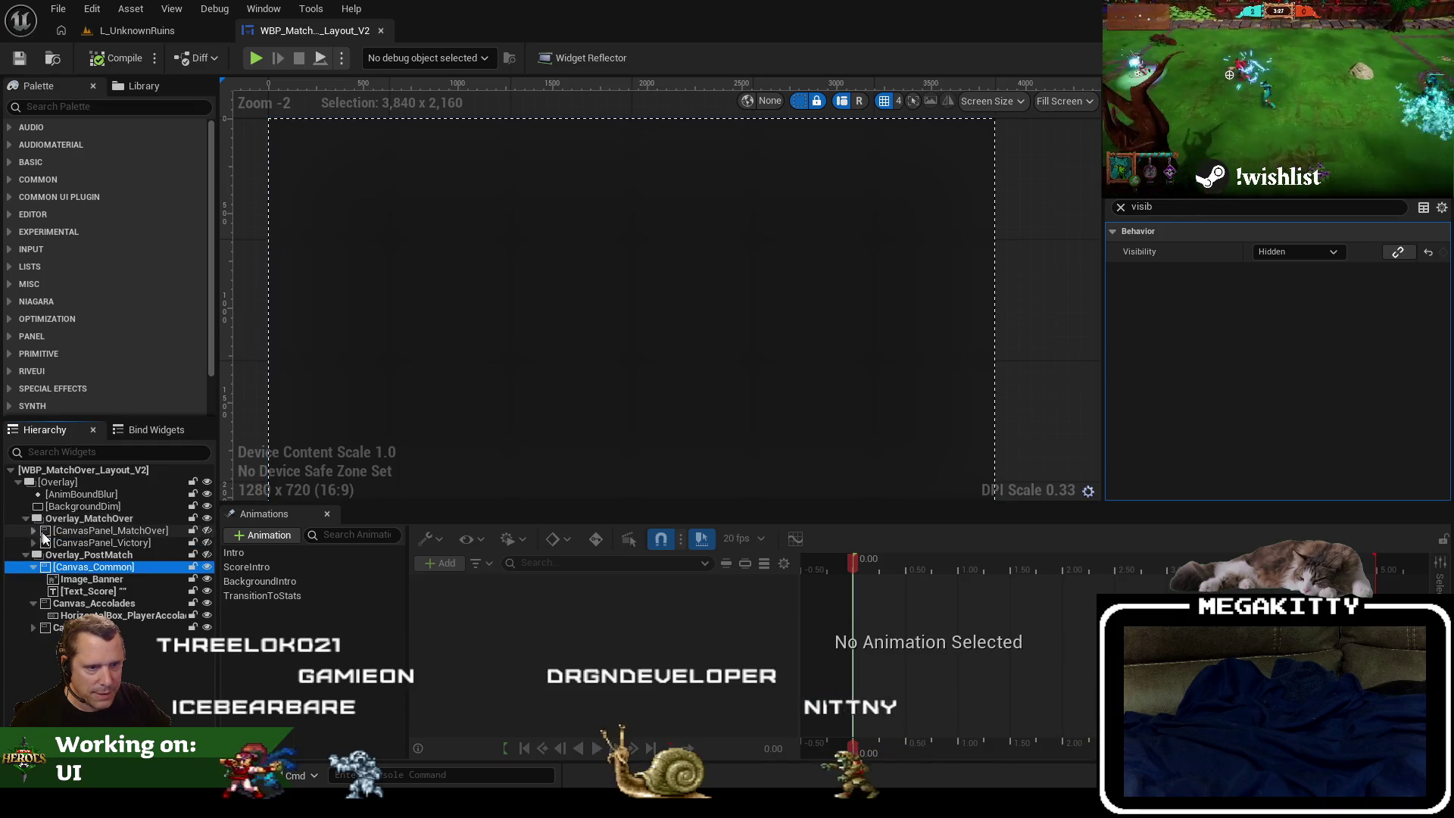
pyautogui.click(208, 542)
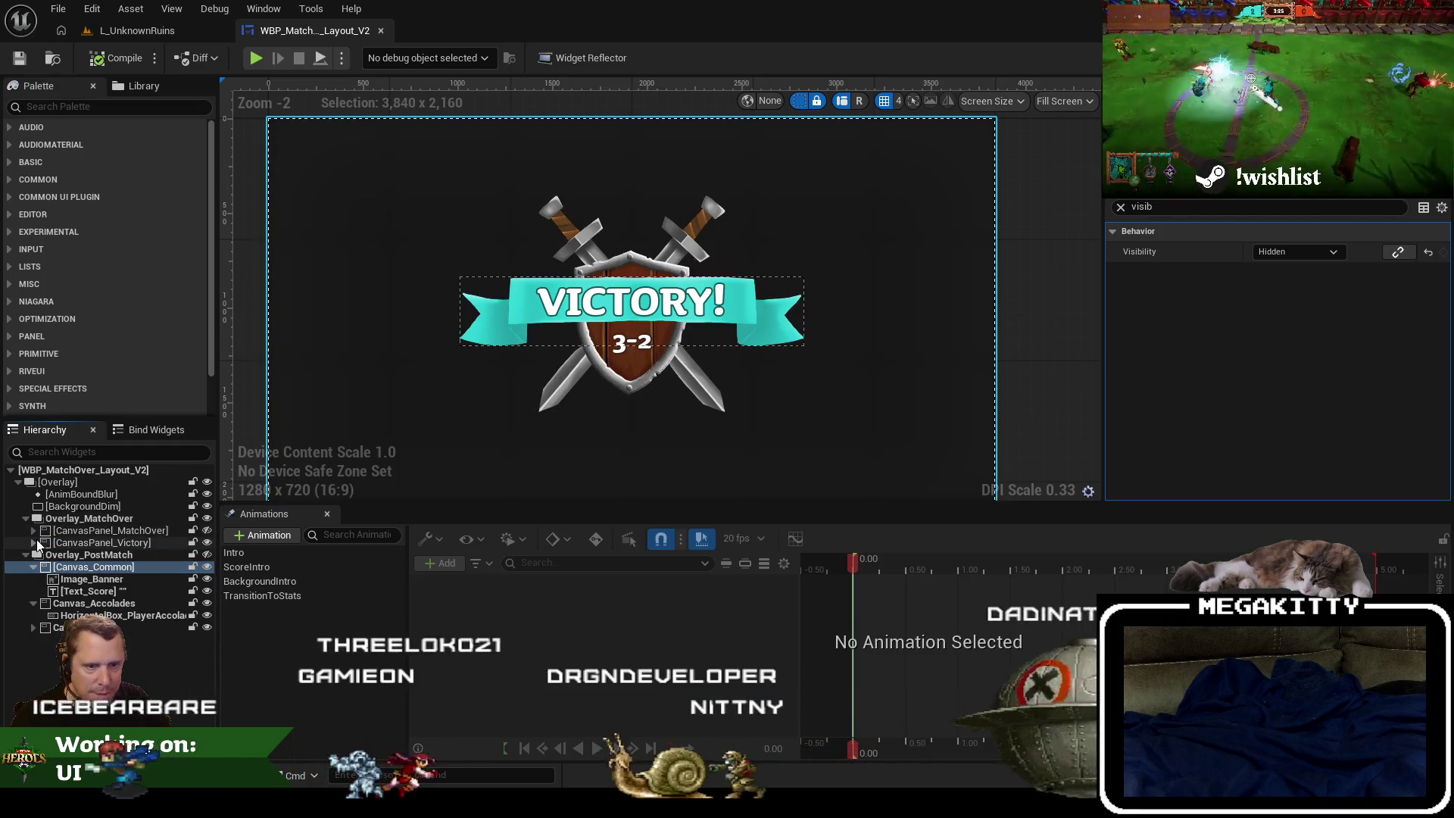
pyautogui.click(34, 542)
pyautogui.click(235, 552)
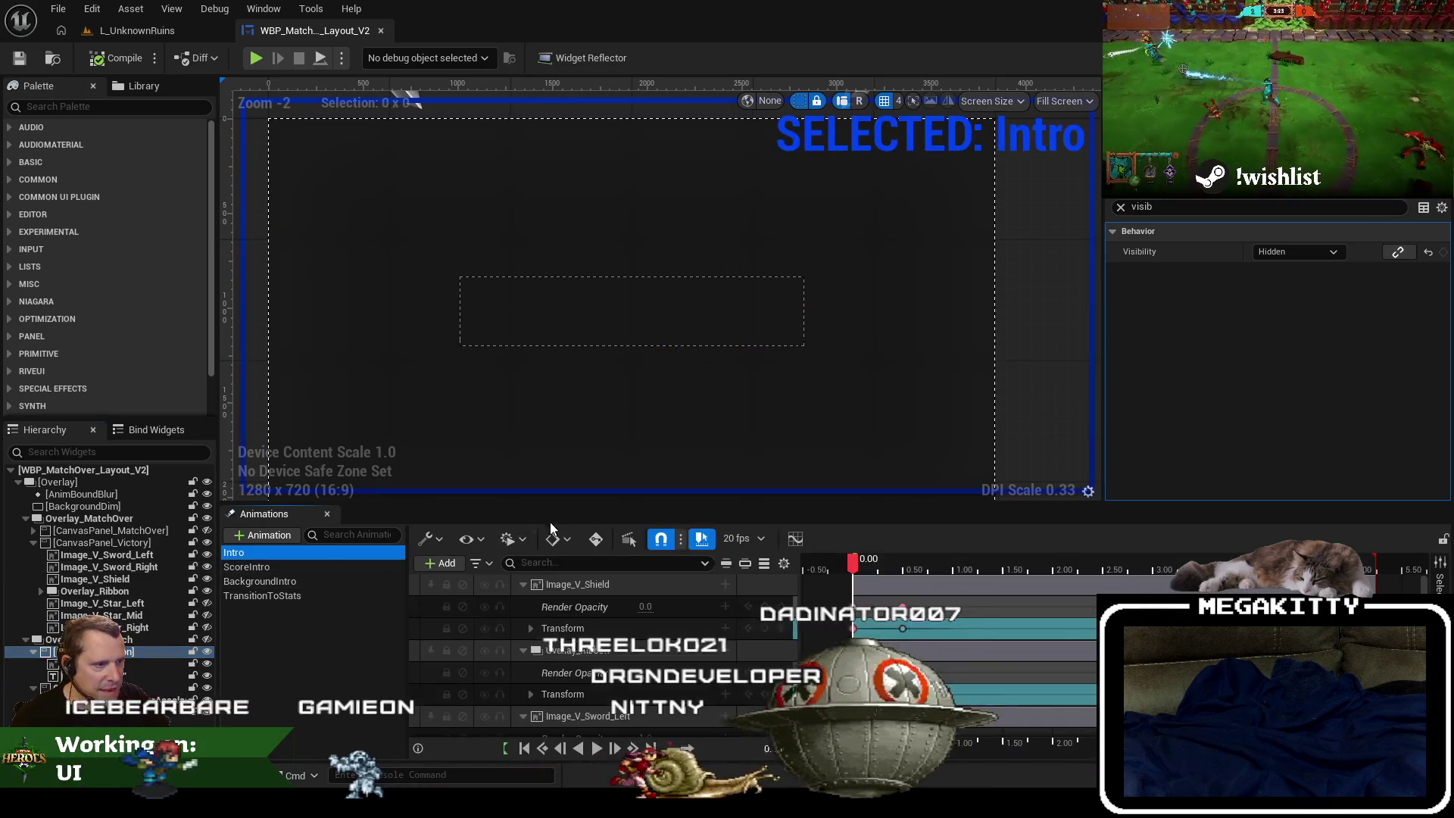
# Scrub the Intro timeline through 0.10, 0.25, 2.55, 3.55 and 3.85 seconds, replaying it once.
pyautogui.click(867, 572)
pyautogui.moveTo(869, 575)
pyautogui.mouseDown()
pyautogui.moveTo(1032, 570)
pyautogui.moveTo(856, 570)
pyautogui.moveTo(877, 569)
pyautogui.mouseUp()
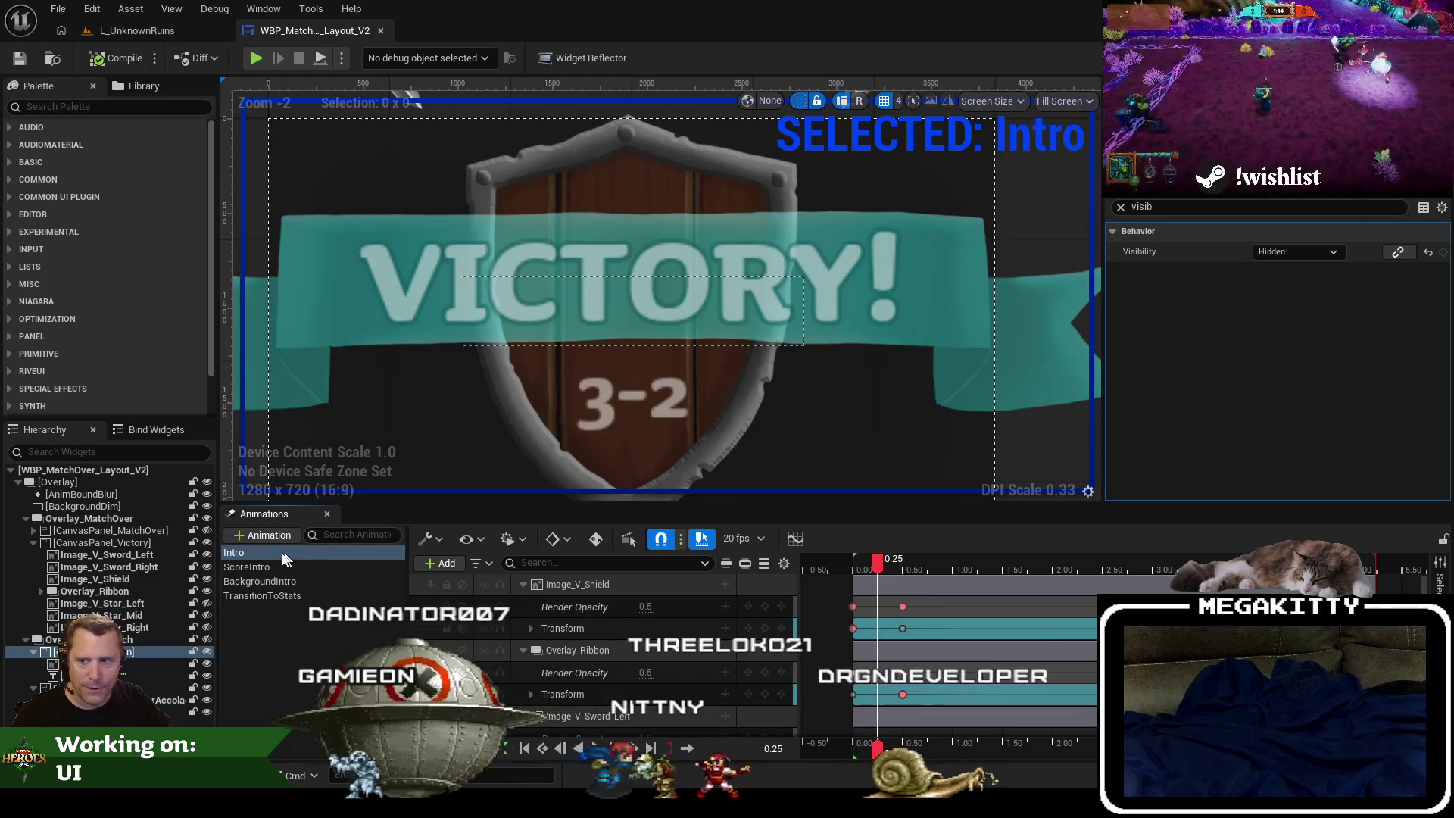
pyautogui.click(889, 571)
pyautogui.moveTo(888, 574); pyautogui.dragTo(1166, 571)
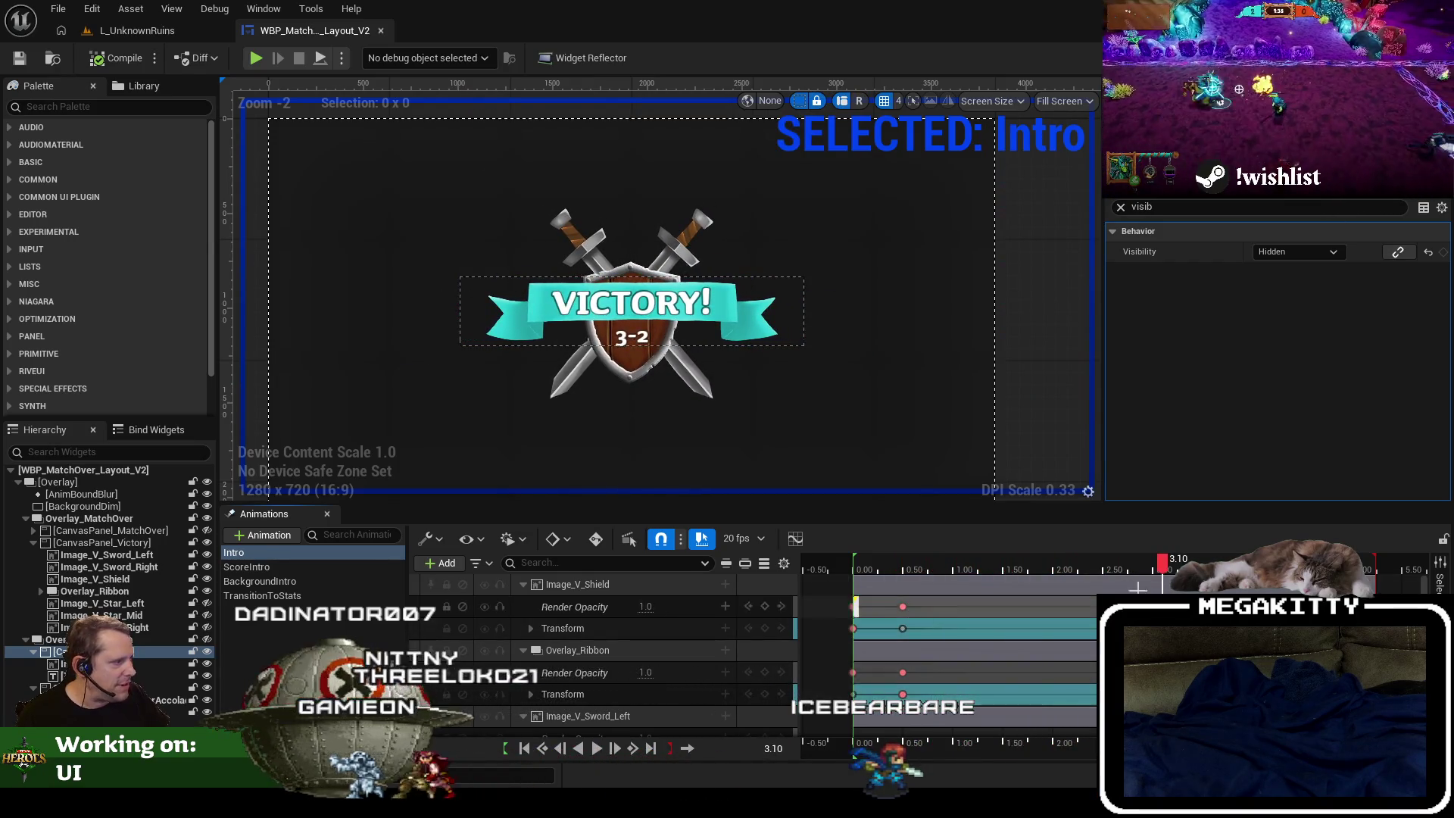
pyautogui.press('space')
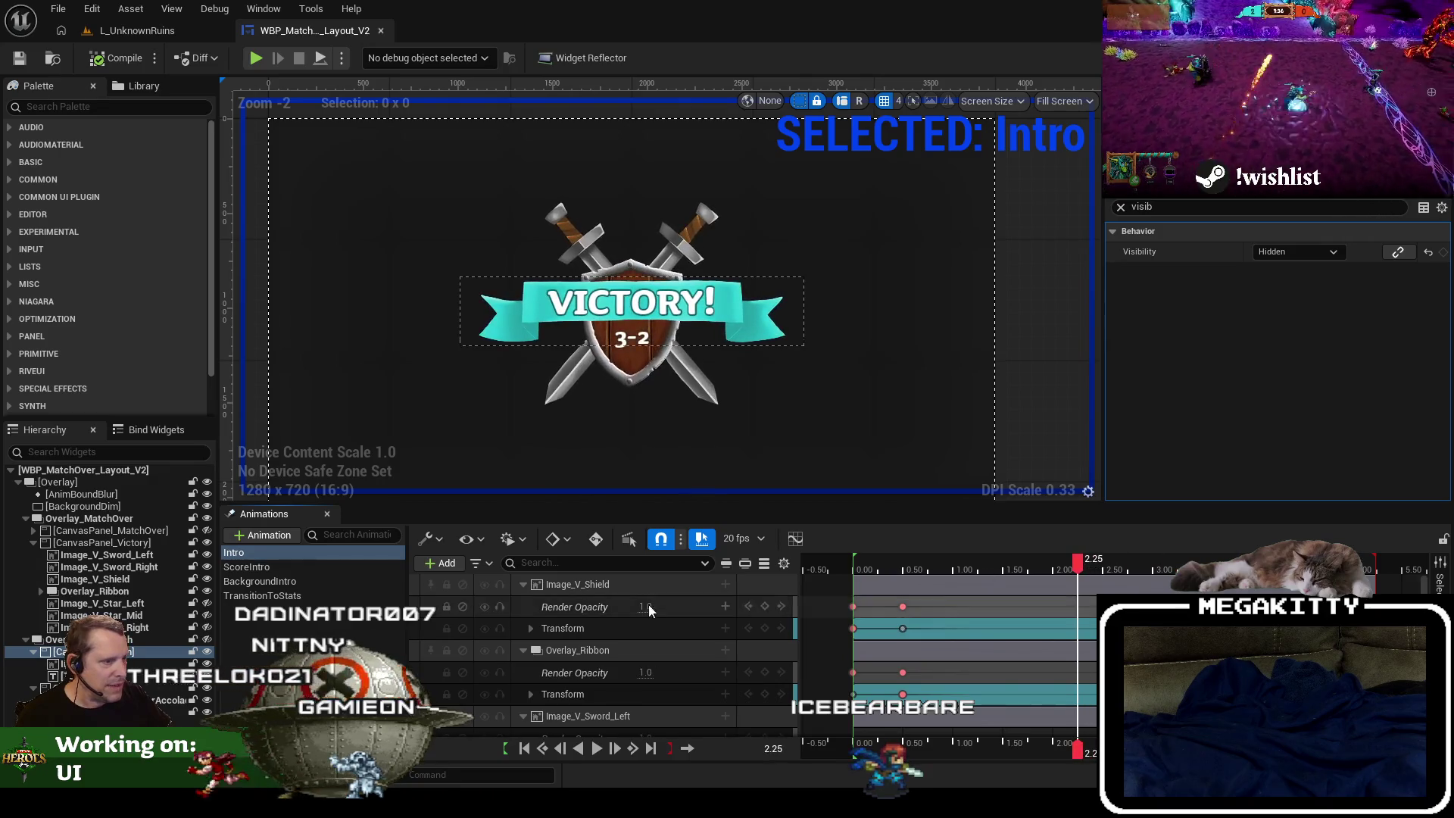
pyautogui.moveTo(1077, 554)
pyautogui.mouseDown()
pyautogui.moveTo(863, 571)
pyautogui.moveTo(1224, 588)
pyautogui.moveTo(906, 589)
pyautogui.moveTo(1273, 588)
pyautogui.mouseUp()
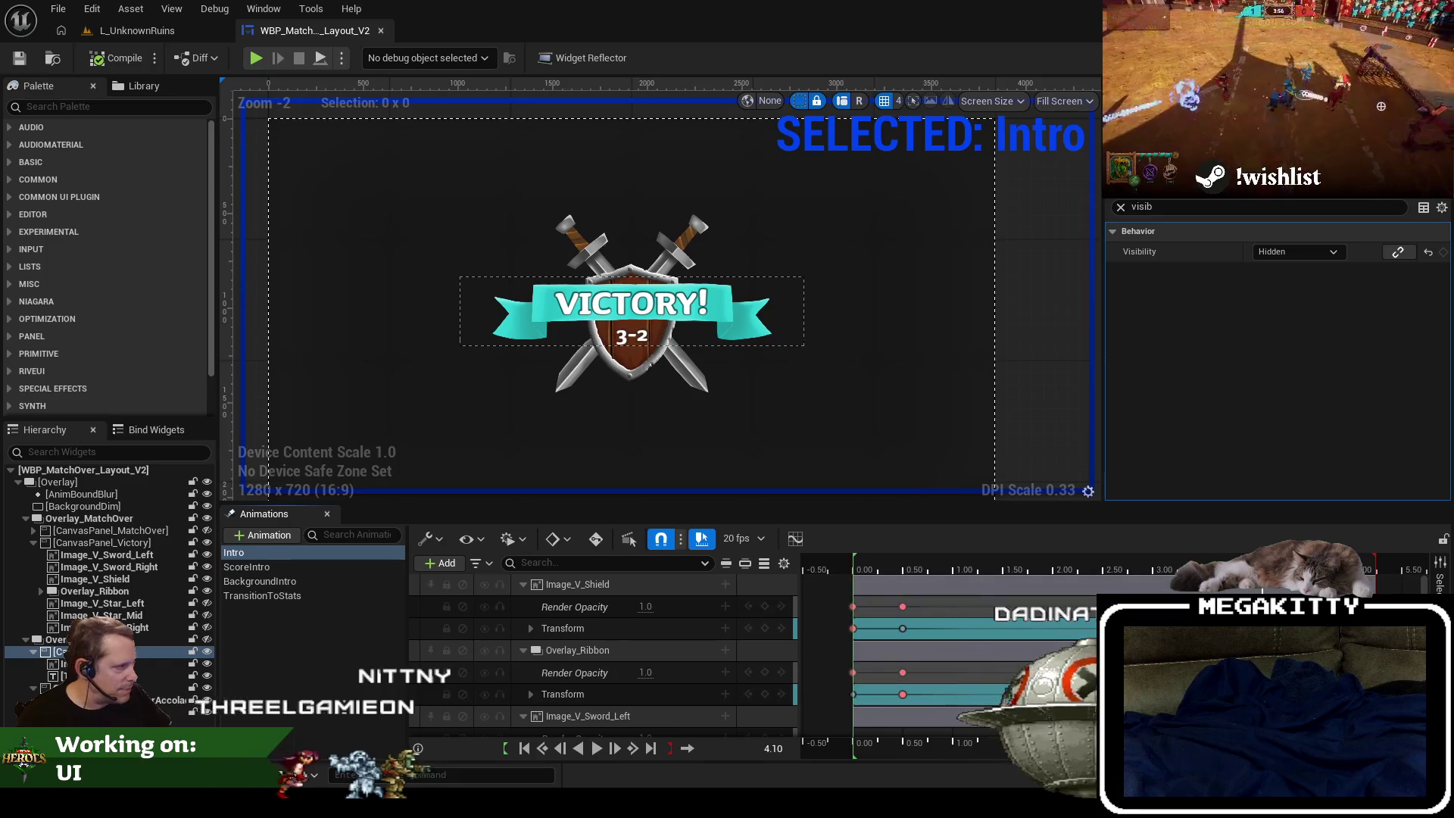
pyautogui.moveTo(1277, 570); pyautogui.dragTo(1208, 569)
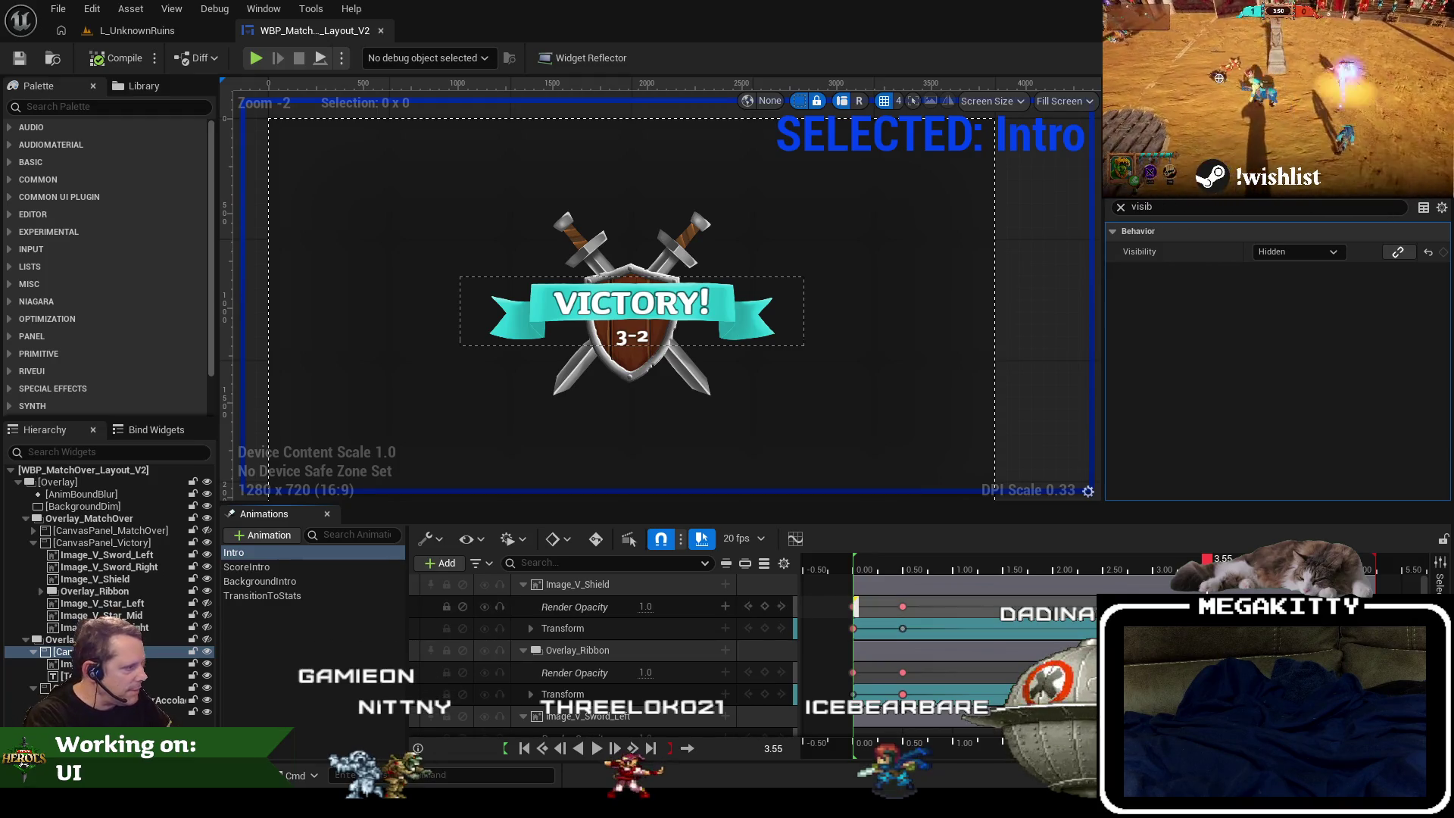
pyautogui.click(94, 579)
pyautogui.moveTo(1207, 569)
pyautogui.mouseDown()
pyautogui.moveTo(893, 570)
pyautogui.moveTo(1237, 569)
pyautogui.mouseUp()
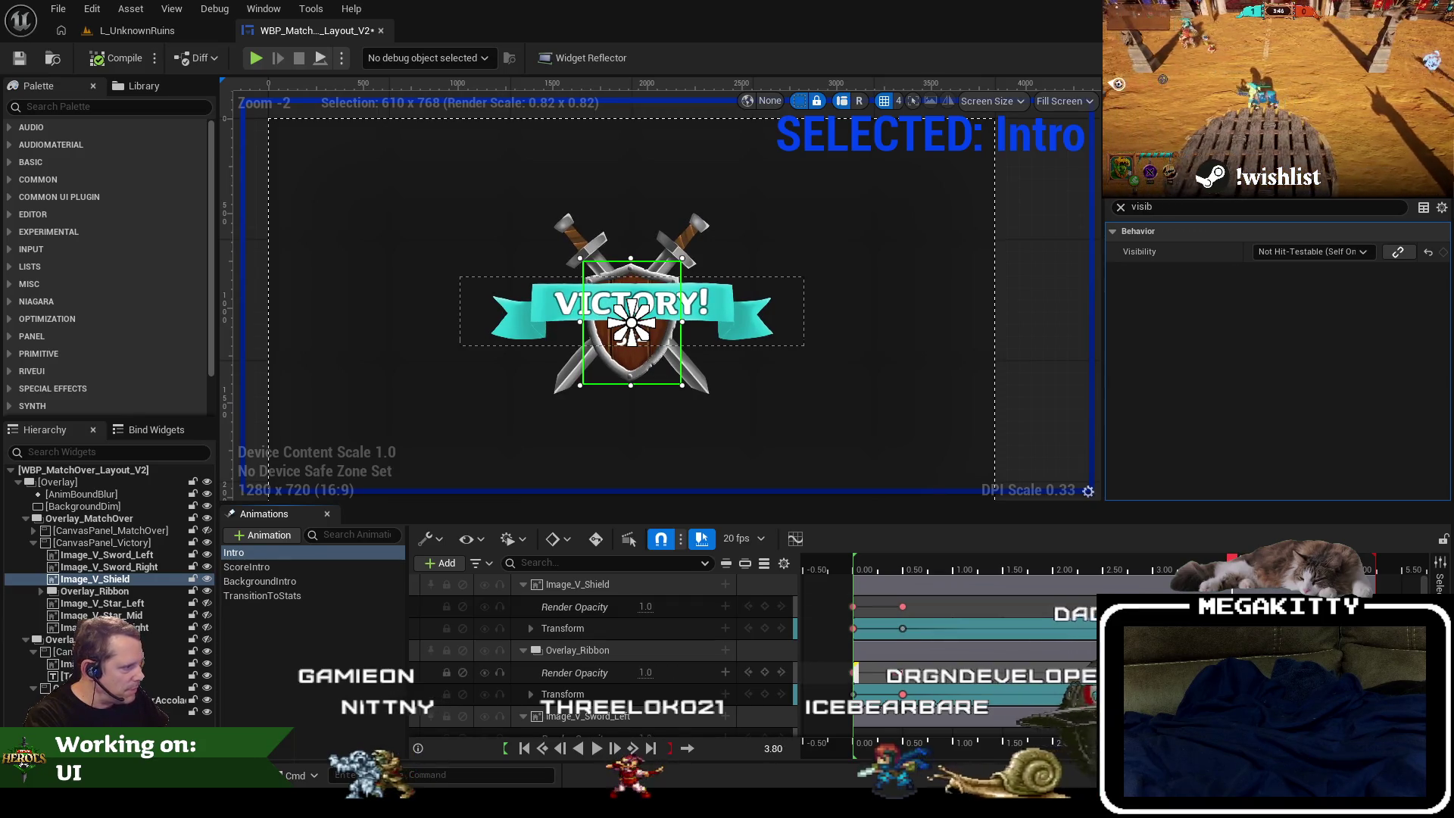
# Select Overlay_Ribbon, Image_V_Sword_Left and Image_V_Sword_Right to show their Intro tracks in the sequencer.
pyautogui.click(95, 591)
pyautogui.scroll(-3, 567, 651)
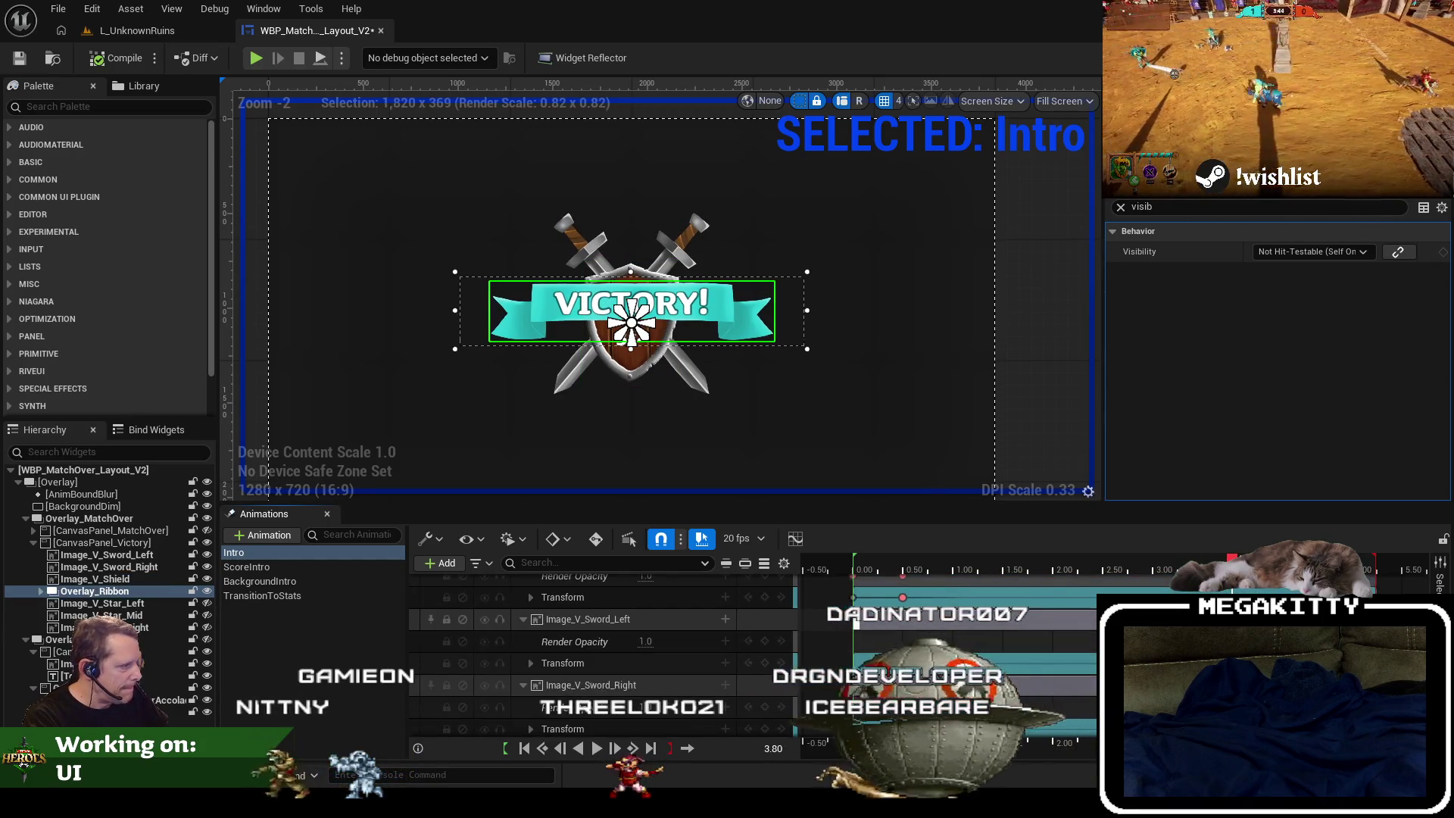
pyautogui.click(94, 554)
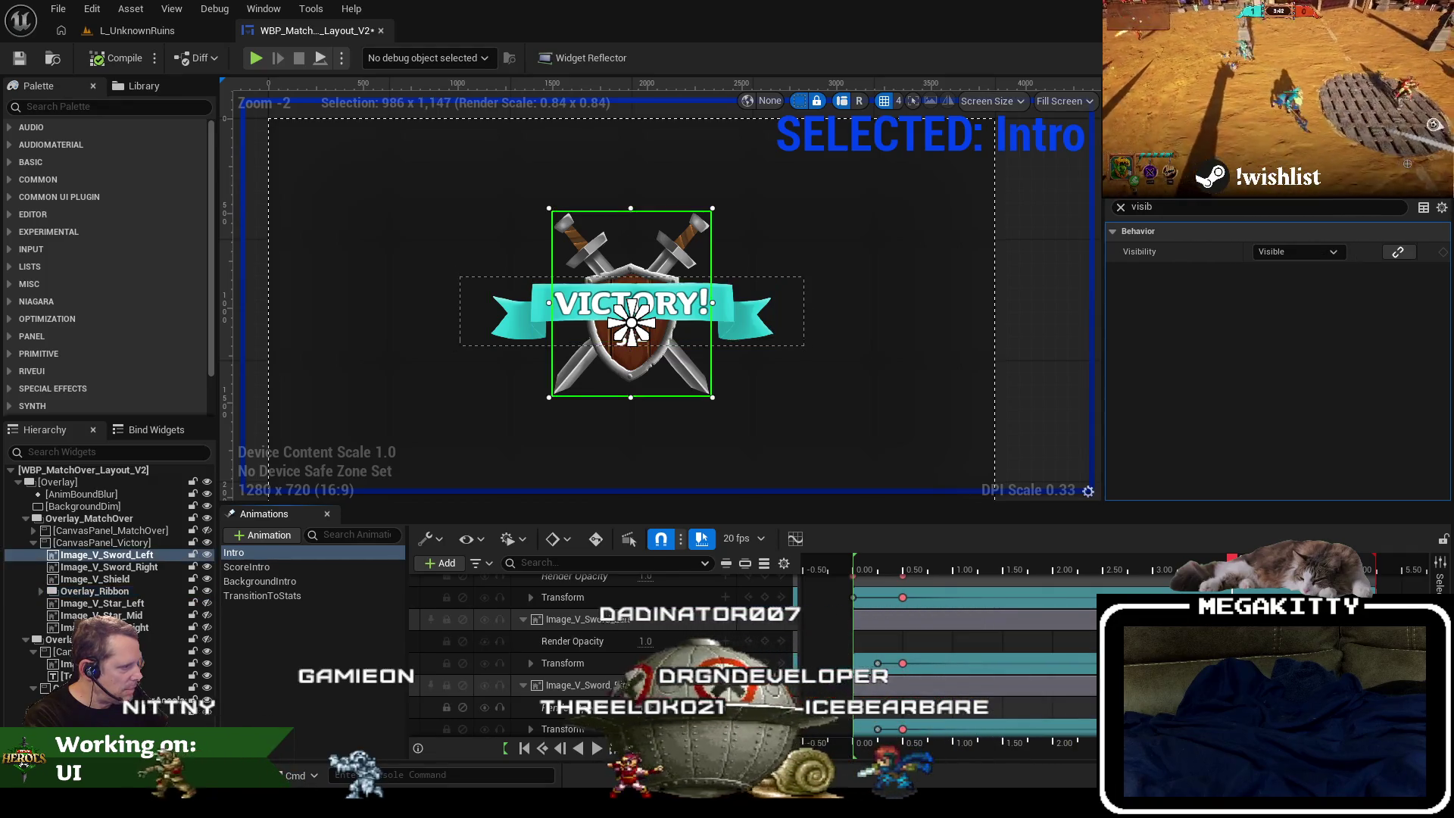
pyautogui.click(109, 566)
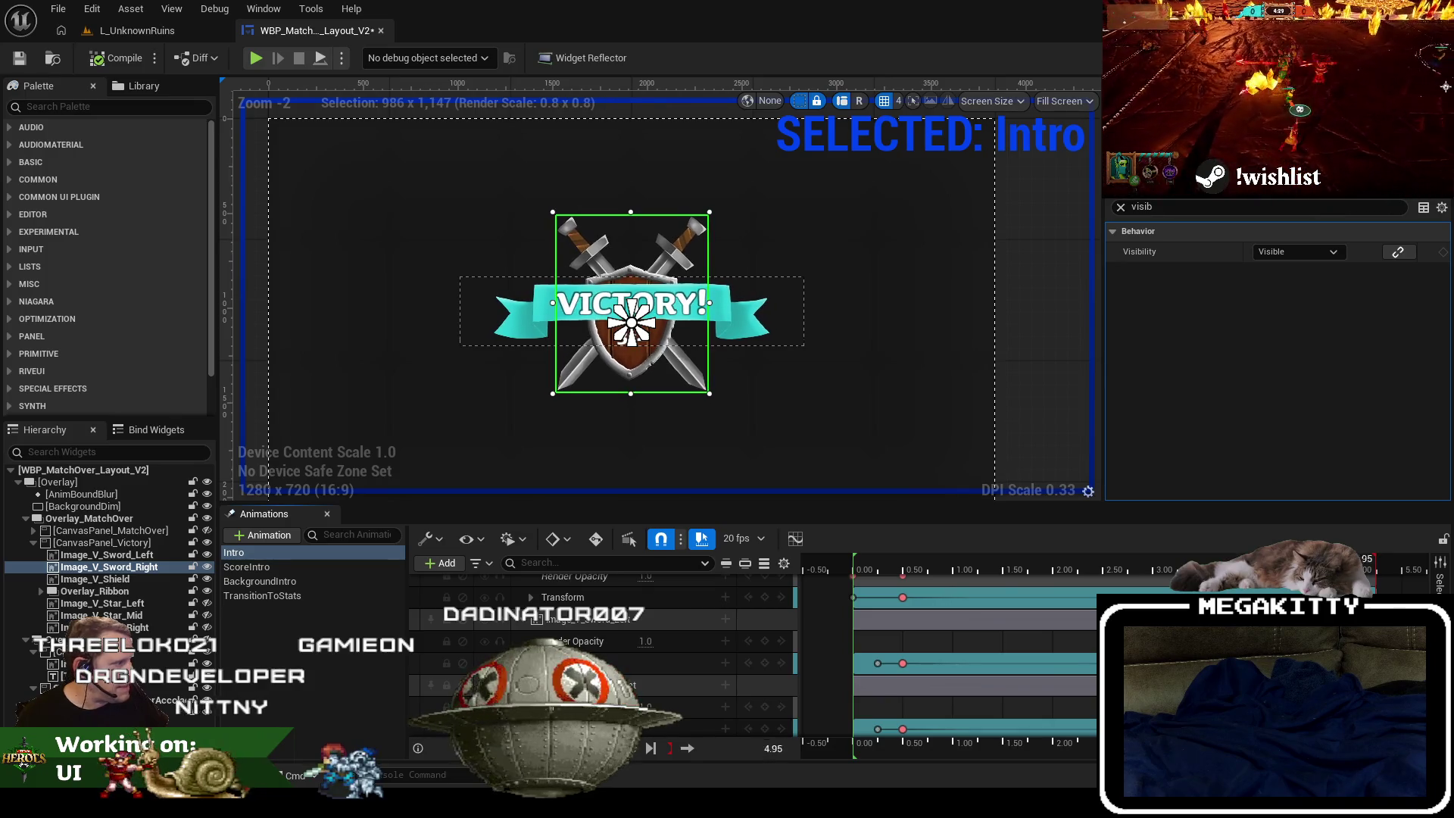
pyautogui.scroll(-1, 606, 651)
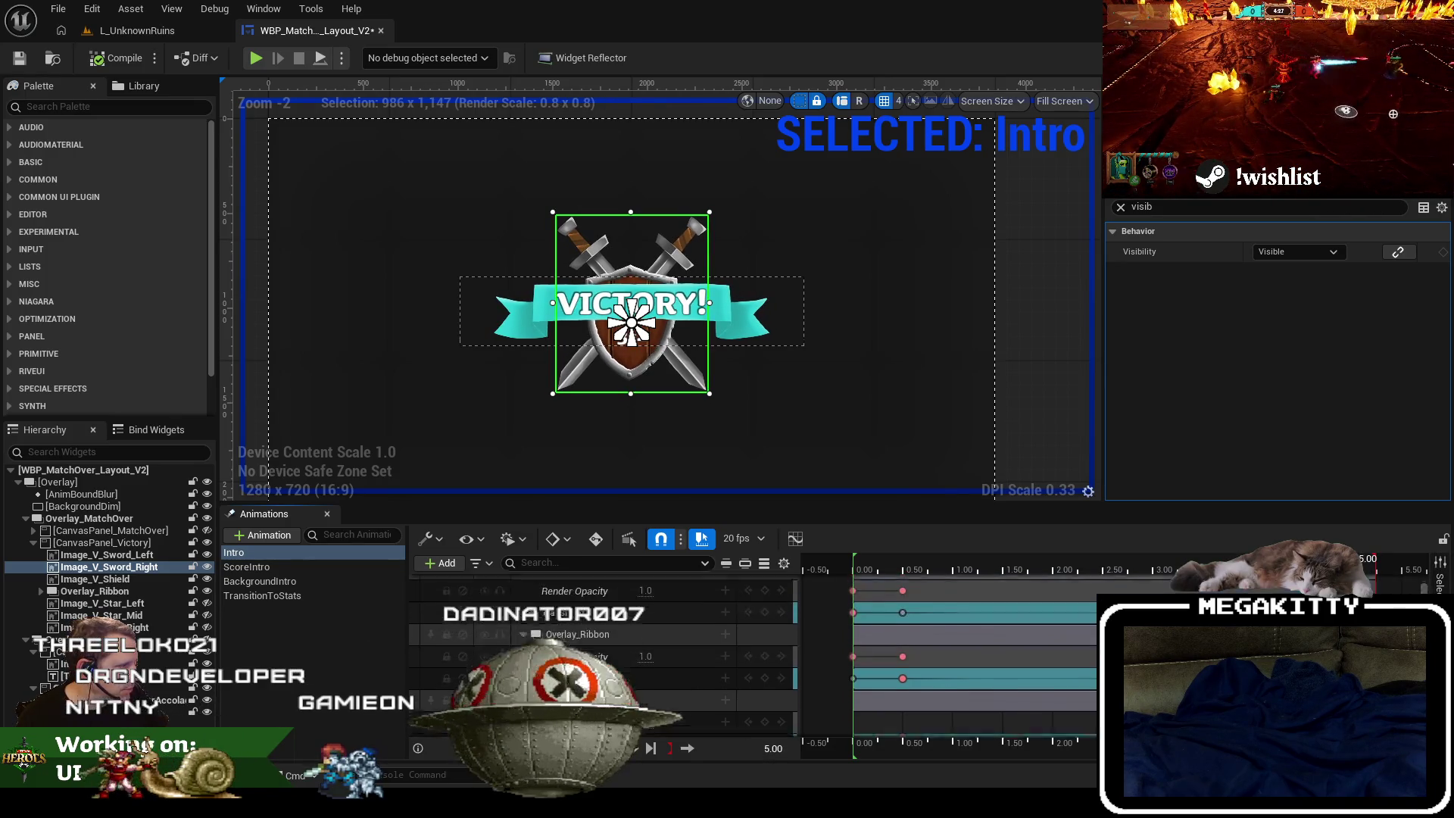
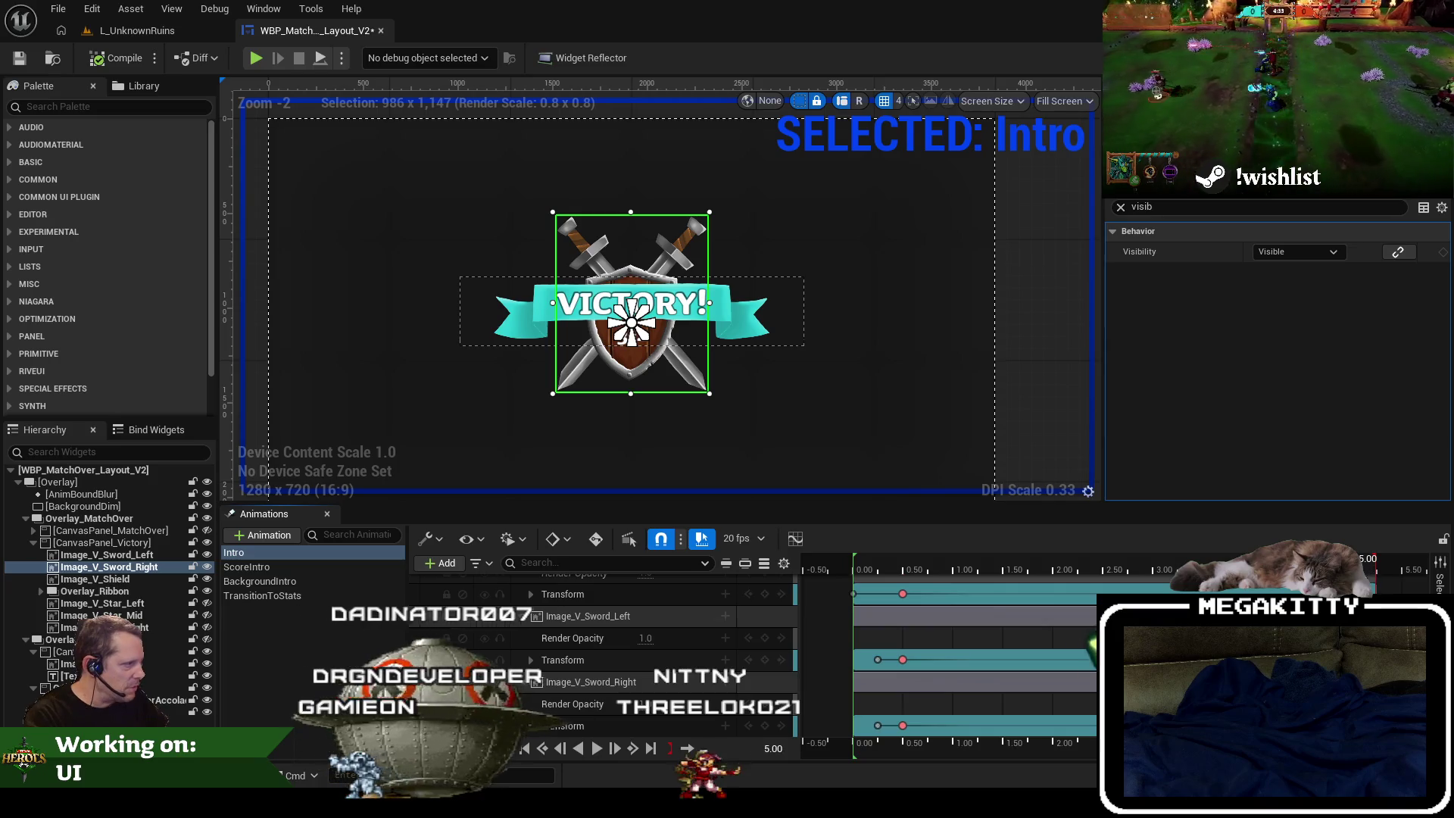
# Extend Intro's end marker past 5 seconds and expand Image_V_Shield's Transform tracks.
pyautogui.moveTo(1376, 573)
pyautogui.mouseDown()
pyautogui.moveTo(1418, 573)
pyautogui.moveTo(1340, 573)
pyautogui.mouseUp()
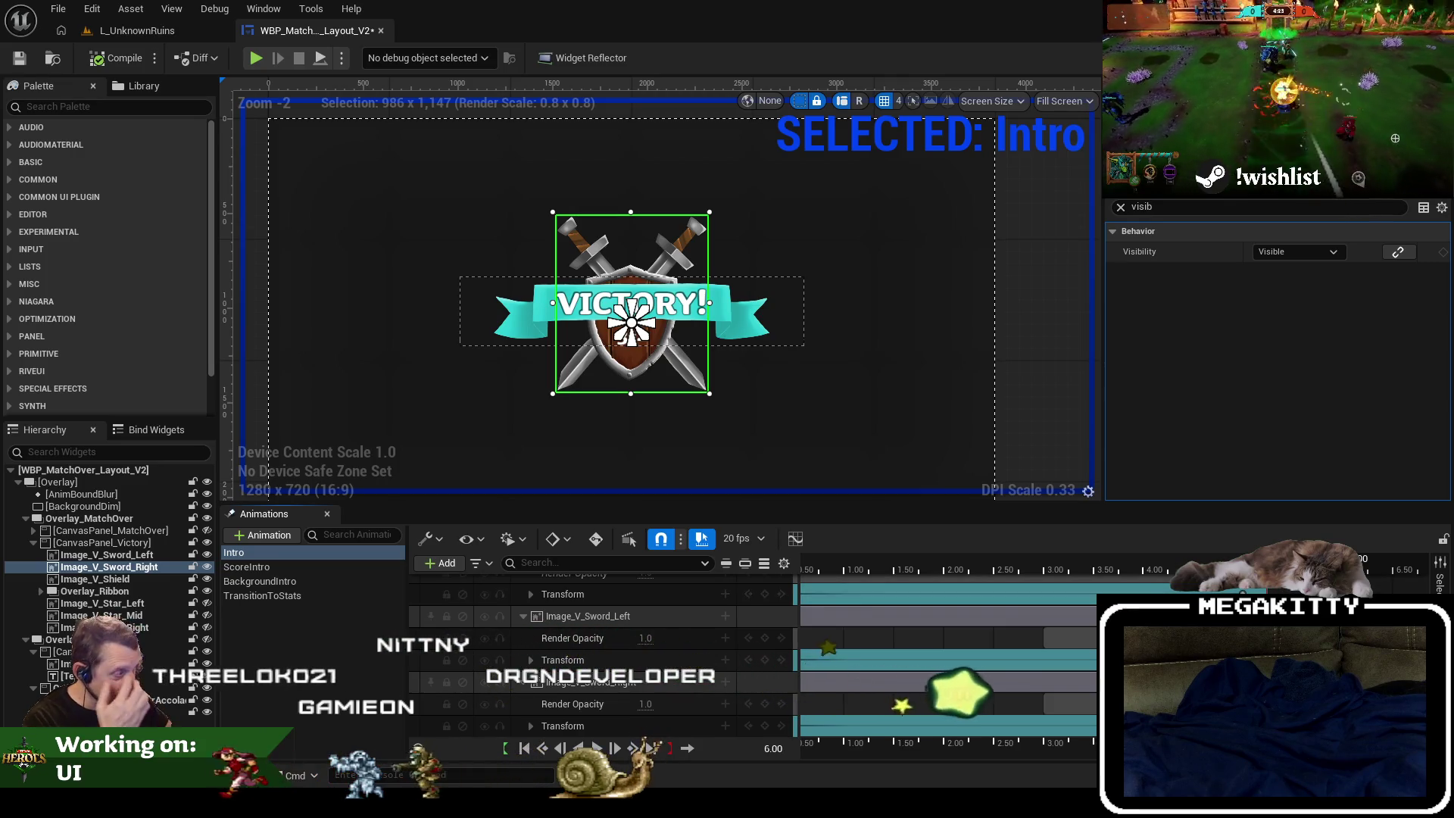
pyautogui.scroll(3, 522, 621)
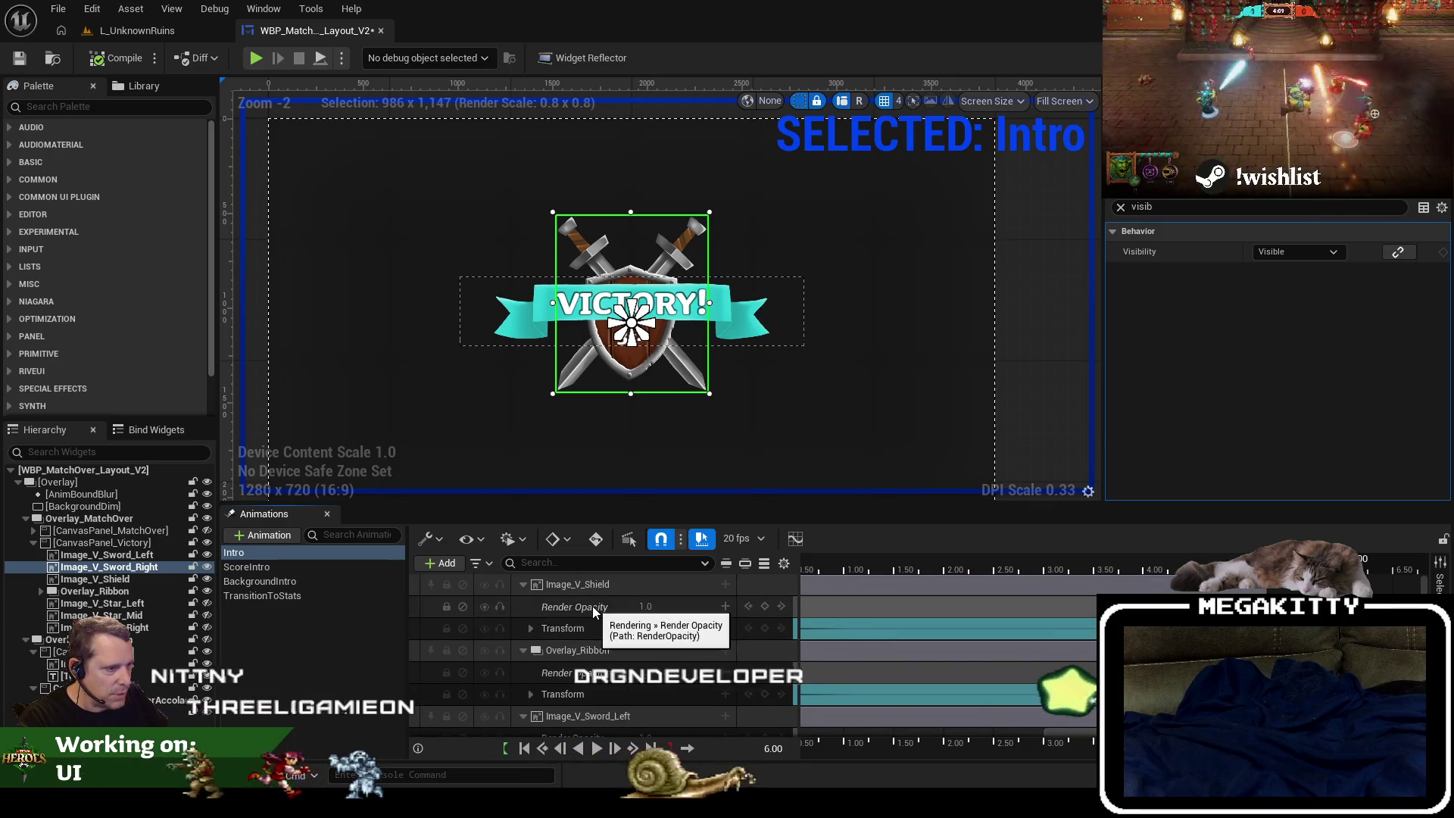
pyautogui.click(525, 629)
pyautogui.click(530, 628)
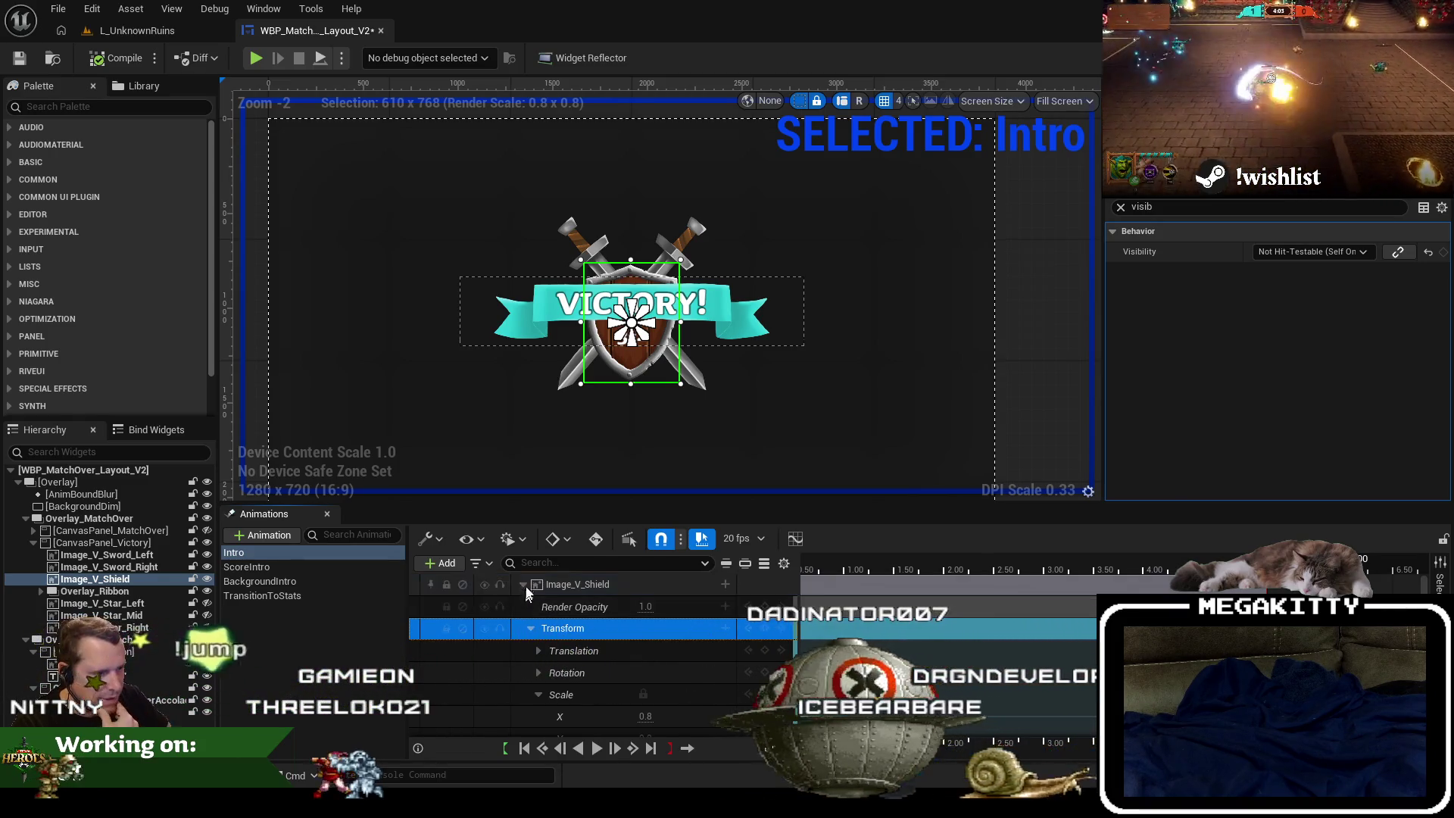
# Check the shield's Translation X/Y values, then collapse the Image_V_Shield and Overlay_Ribbon tracks.
pyautogui.click(140, 544)
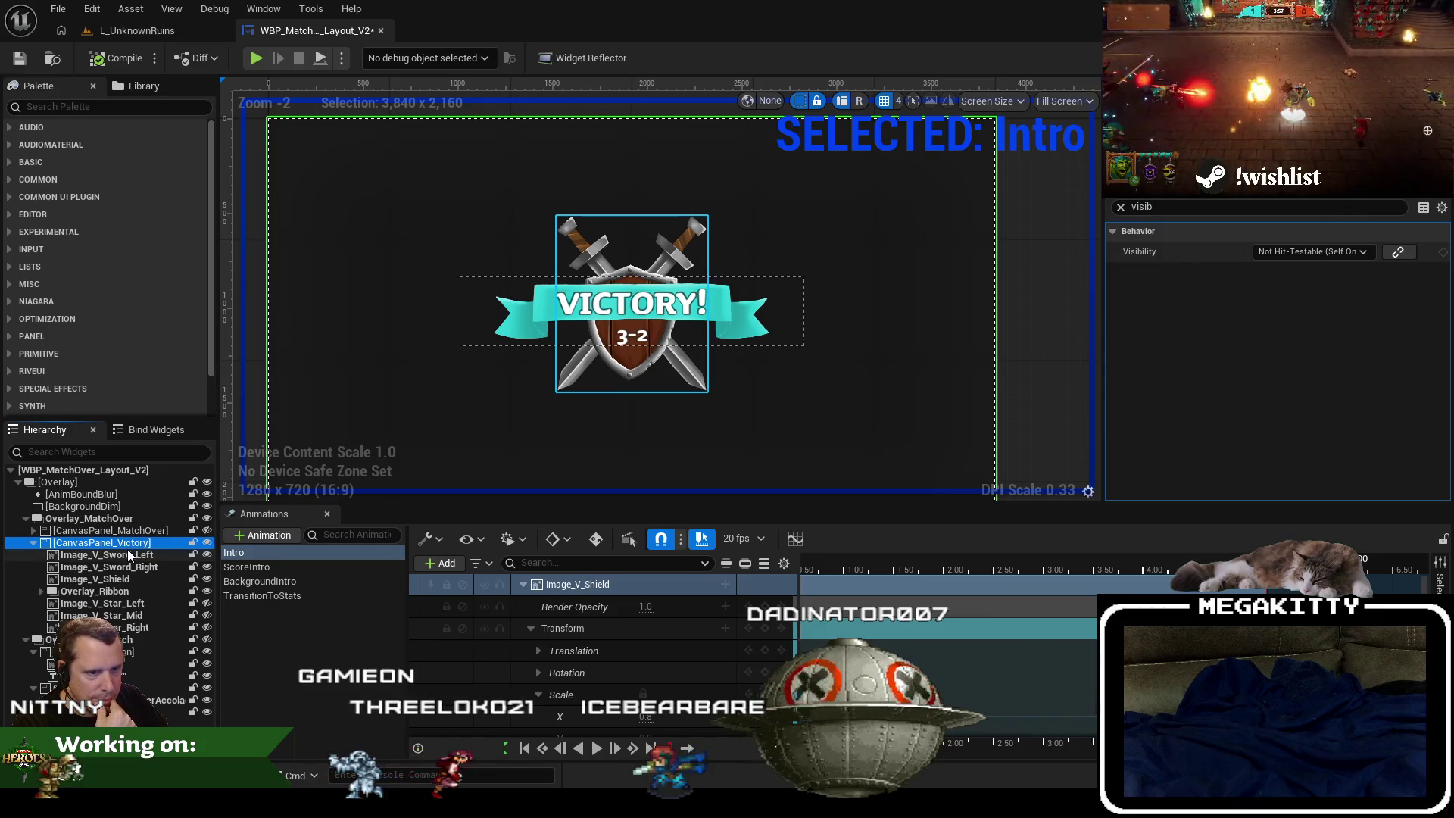
pyautogui.click(537, 650)
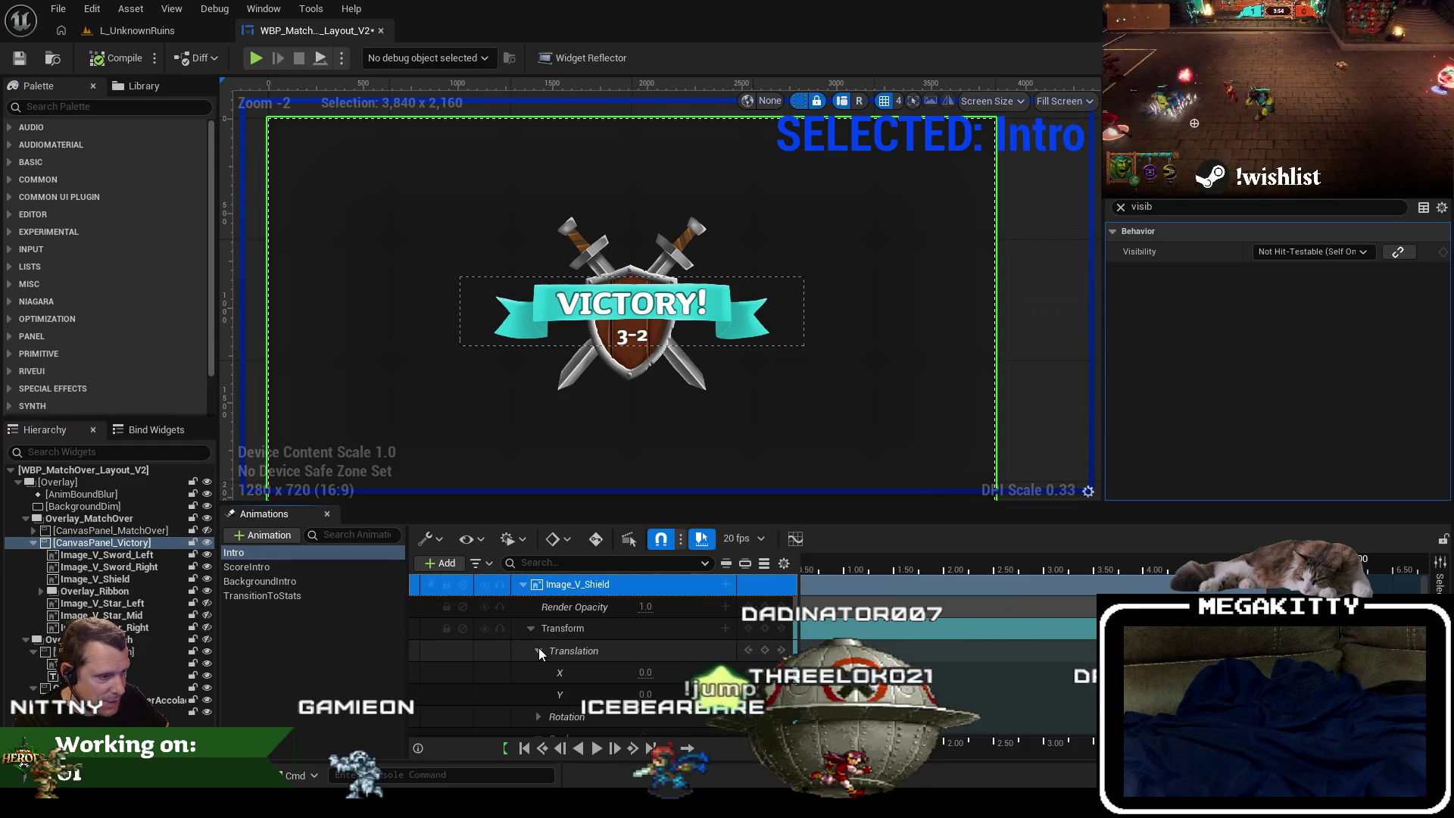
pyautogui.click(522, 584)
pyautogui.click(522, 607)
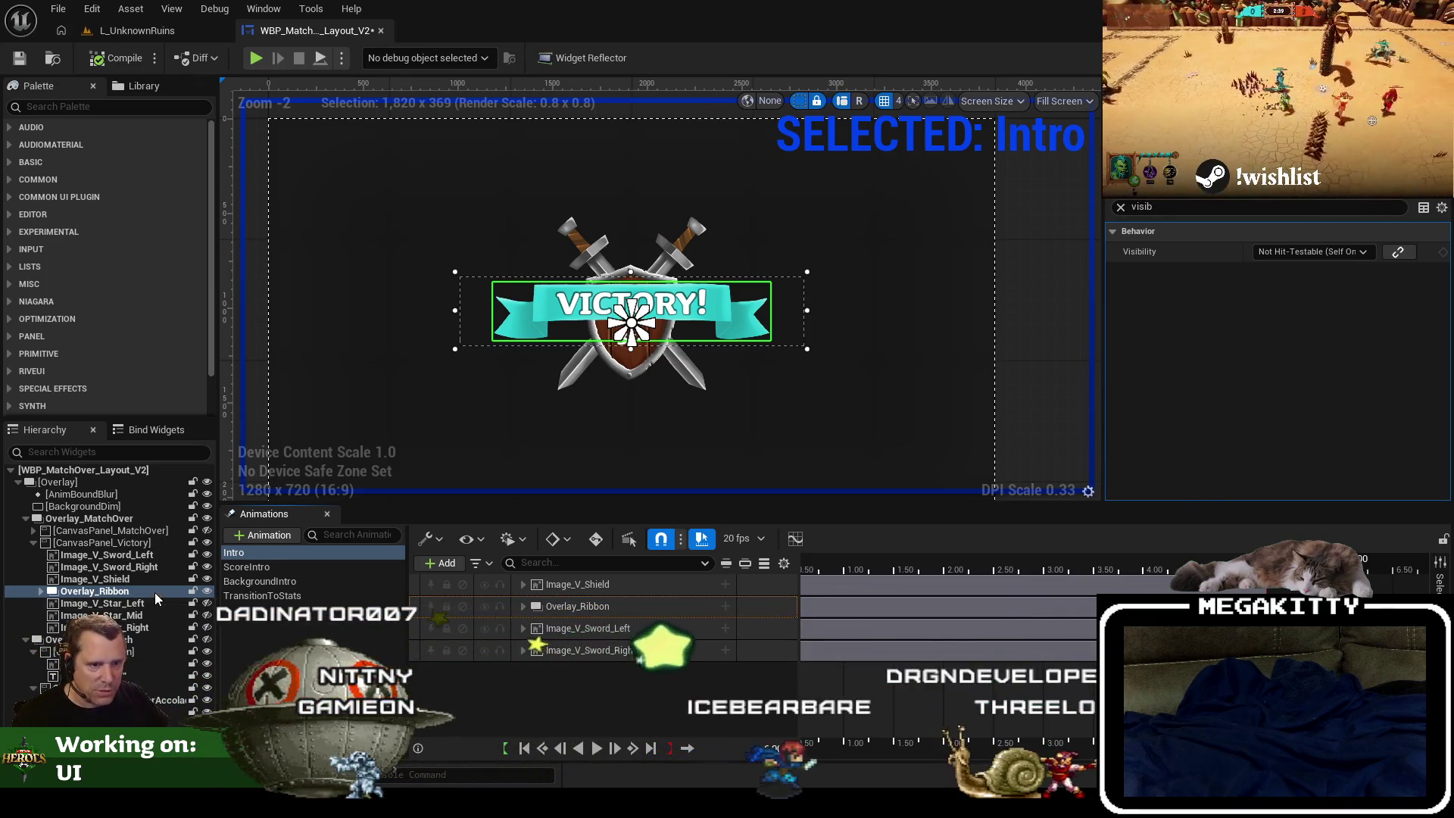
pyautogui.click(135, 543)
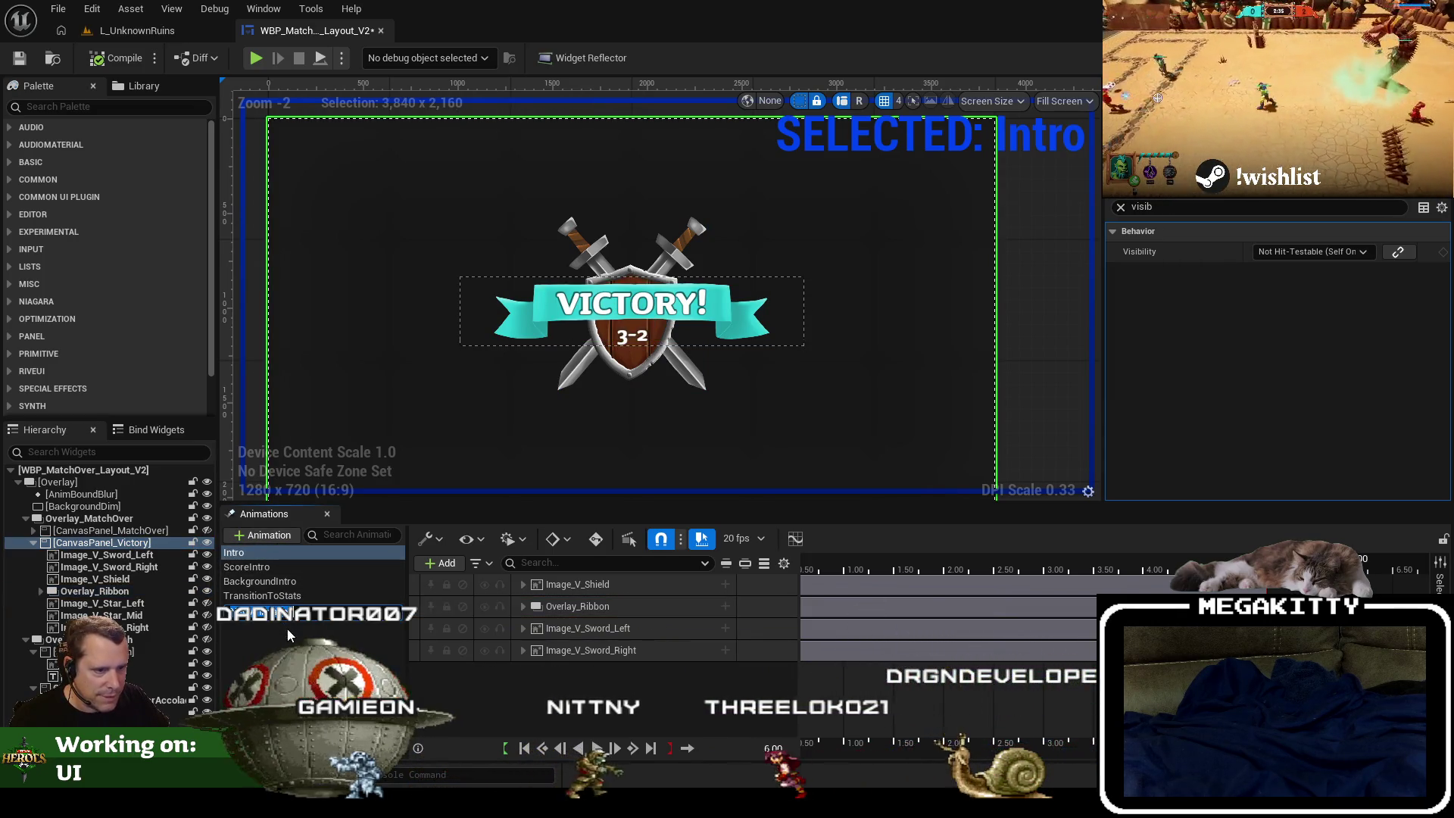
# Inspect the ScoreIntro animation's tracks, then return to editing Intro.
pyautogui.click(324, 636)
pyautogui.click(288, 566)
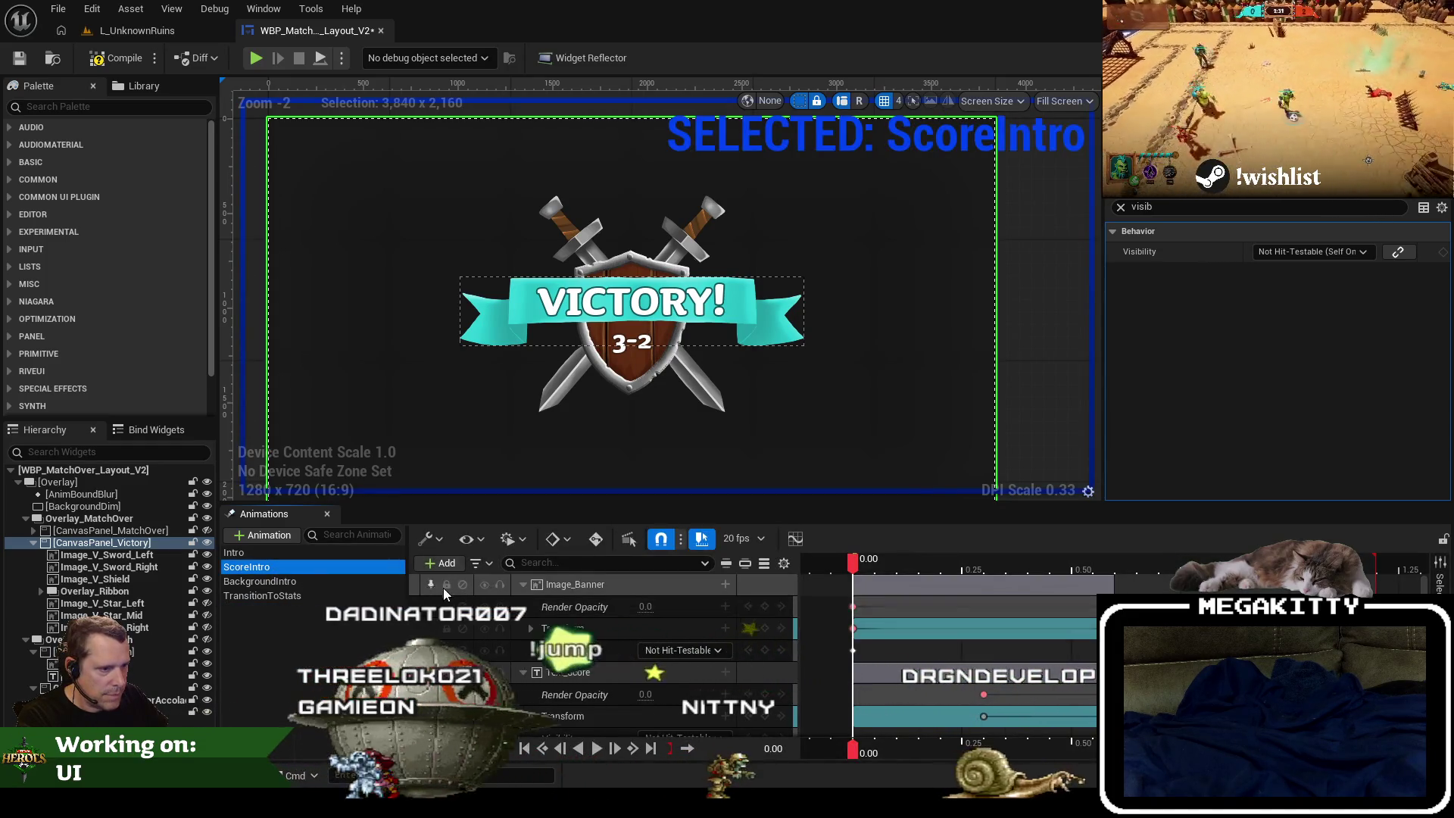
pyautogui.click(526, 587)
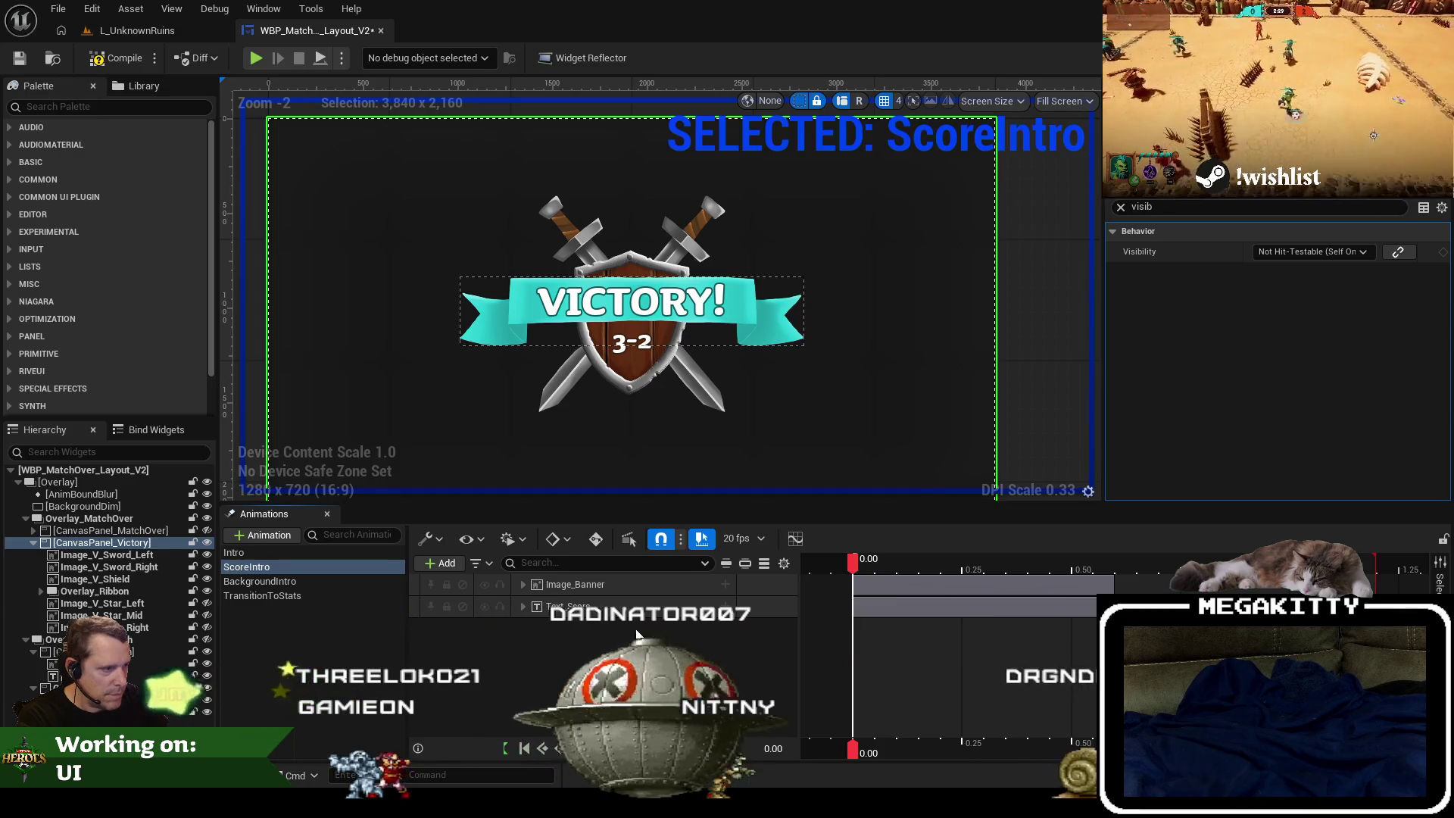
pyautogui.click(259, 552)
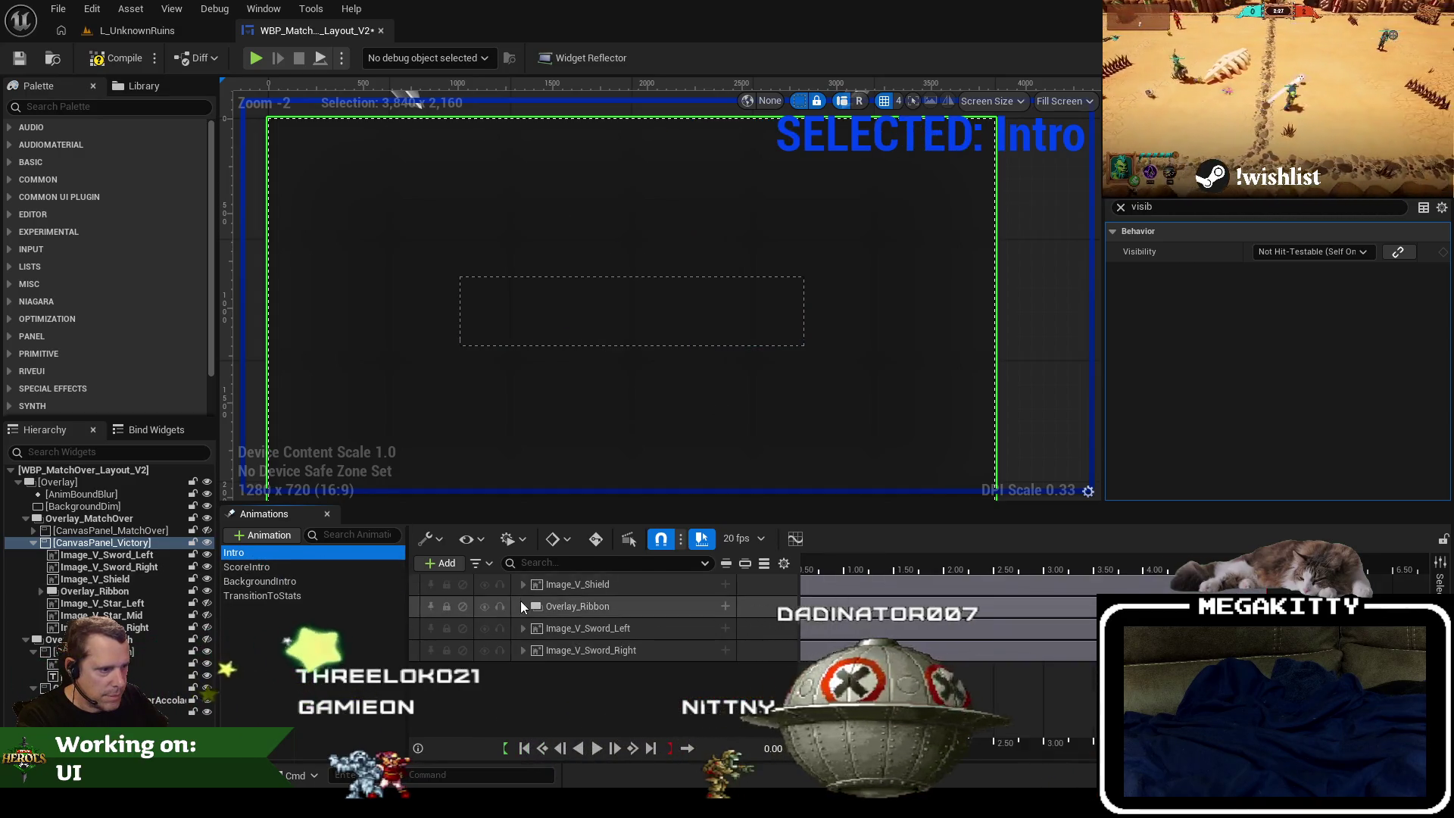
pyautogui.click(447, 561)
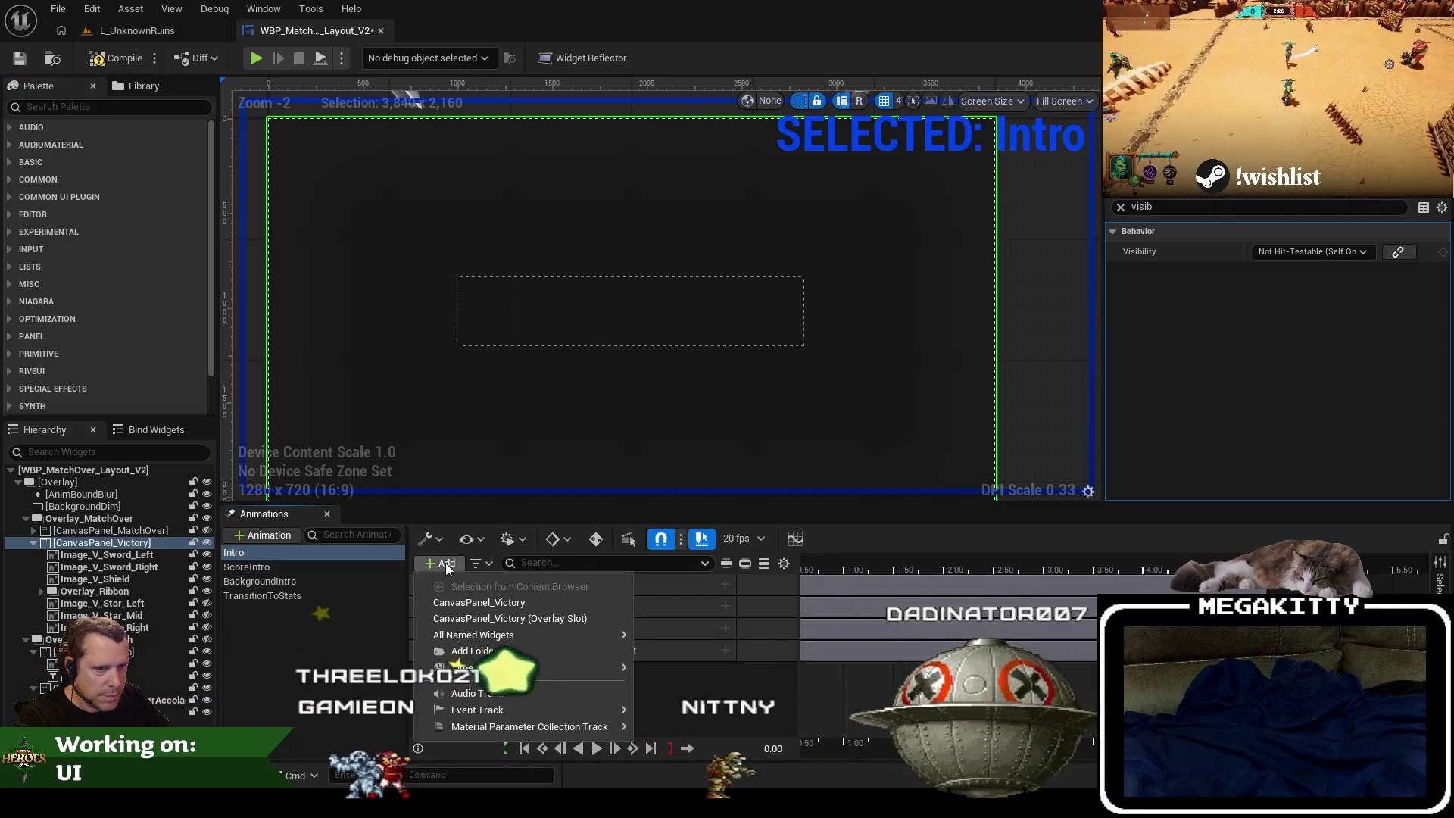
# Add a CanvasPanel_Victory track with a Transform track to Intro at the animation's end.
pyautogui.click(529, 603)
pyautogui.click(579, 584)
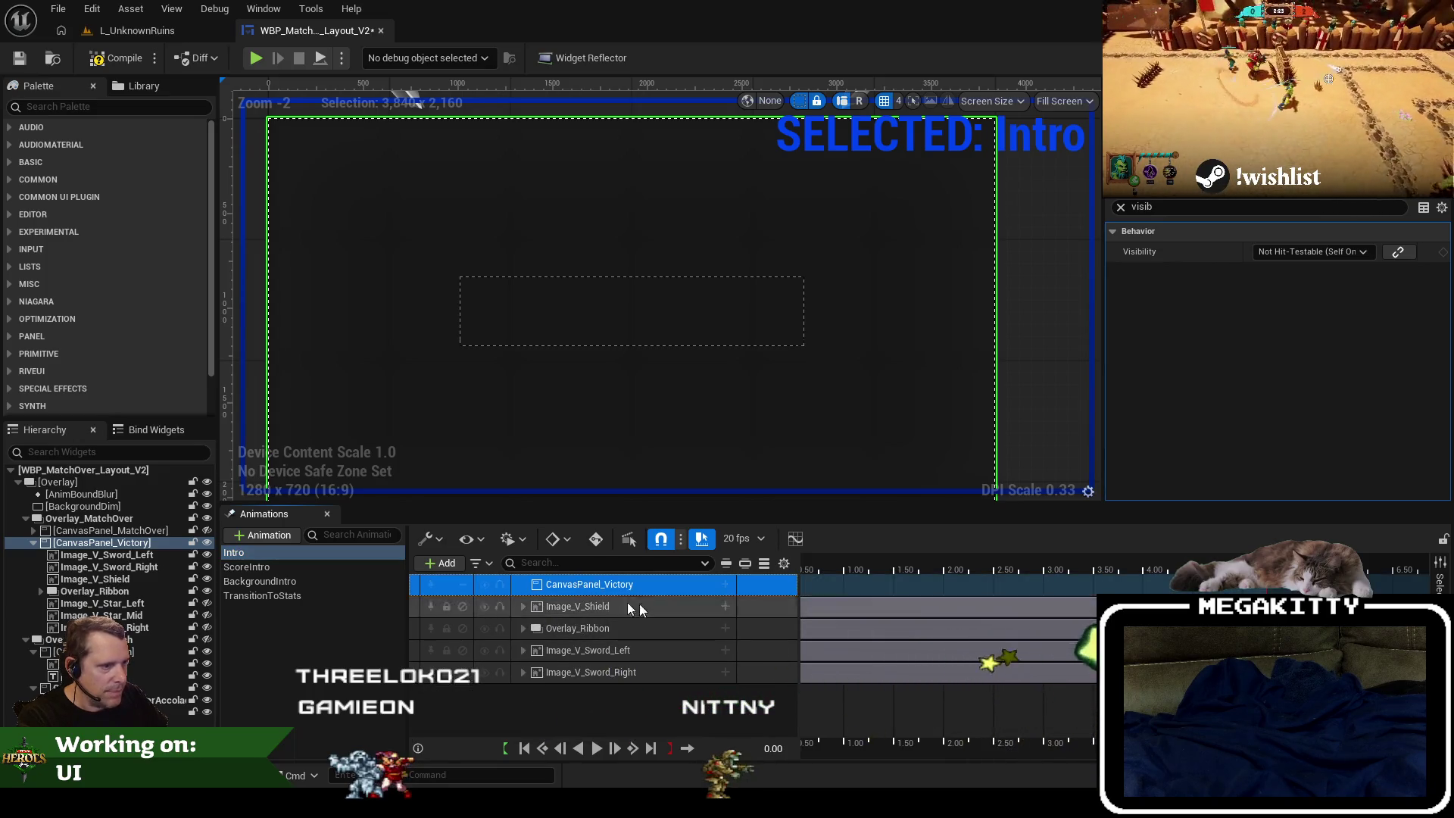
pyautogui.press('End')
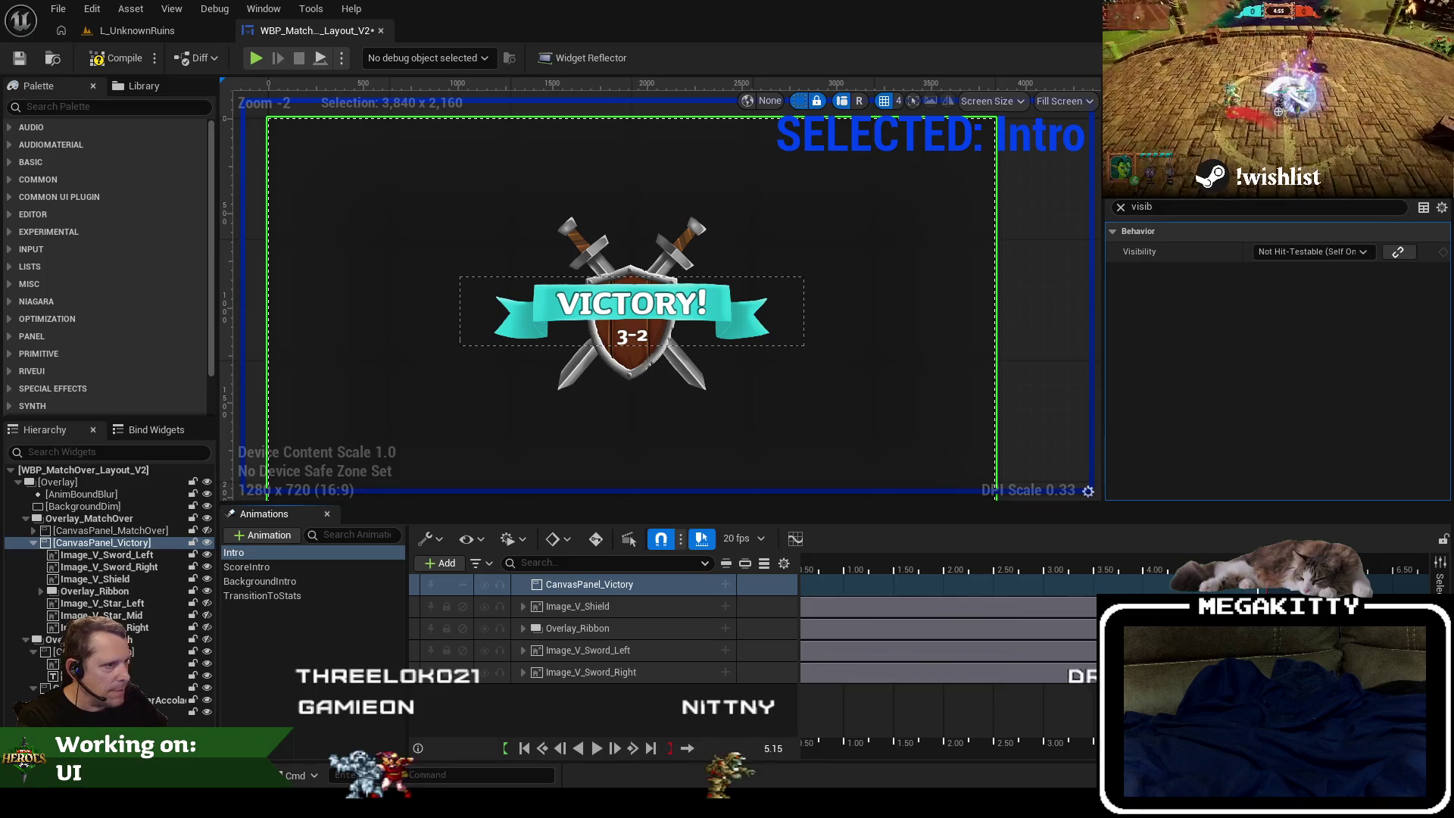
pyautogui.click(724, 585)
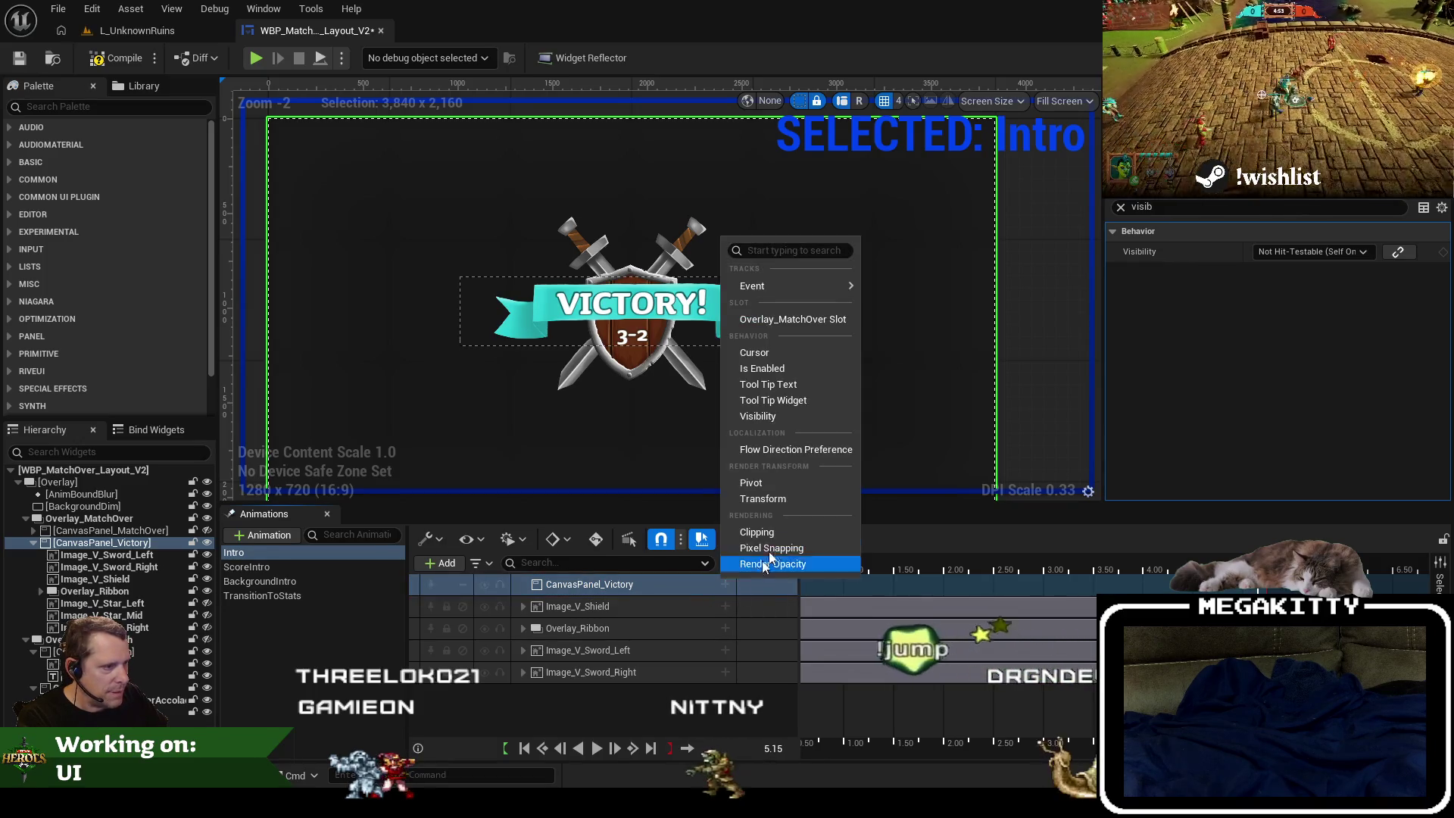
pyautogui.click(784, 500)
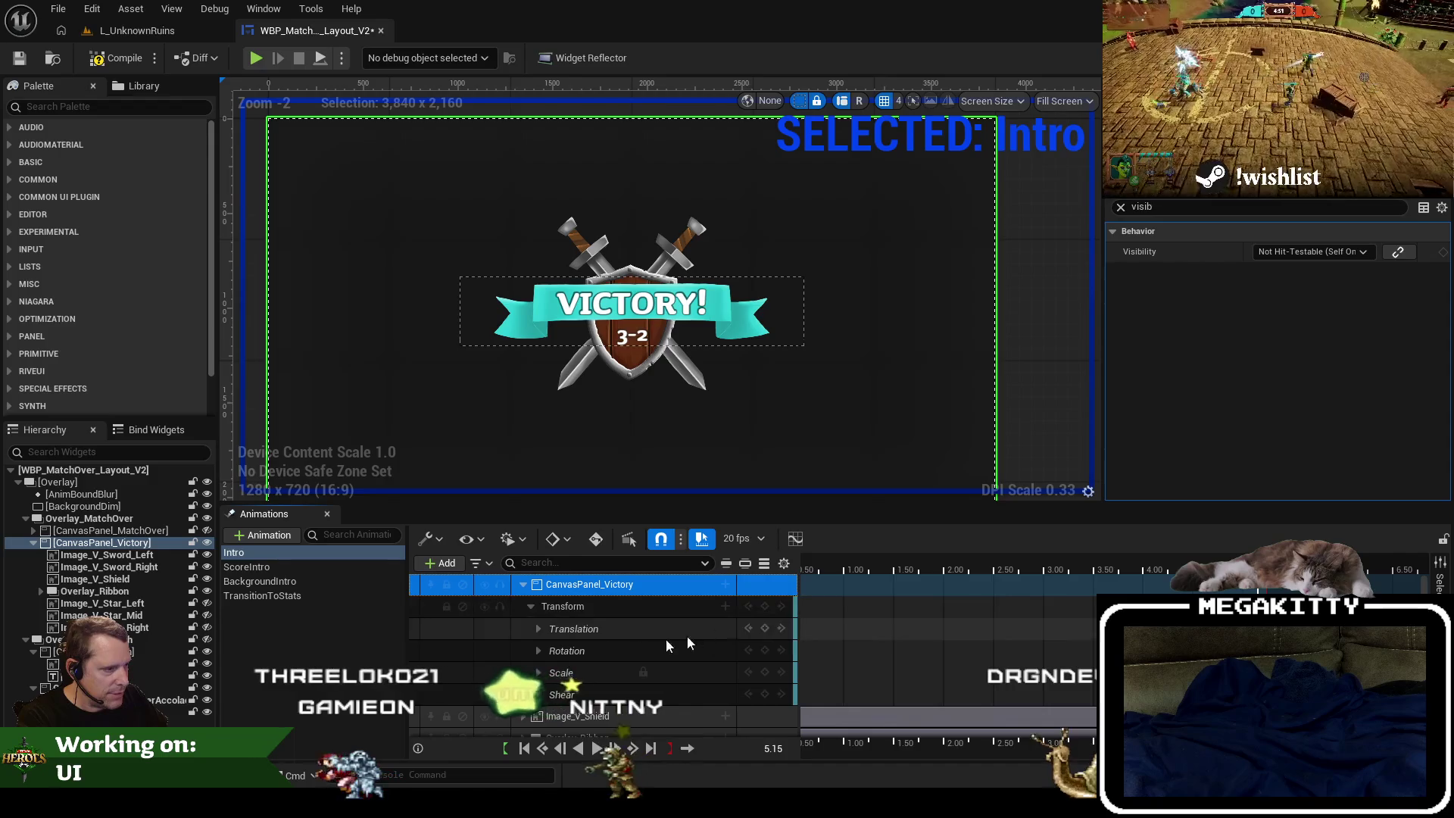
# Key the panel's Translation Y at 0 at the end of Intro.
pyautogui.click(536, 629)
pyautogui.click(539, 628)
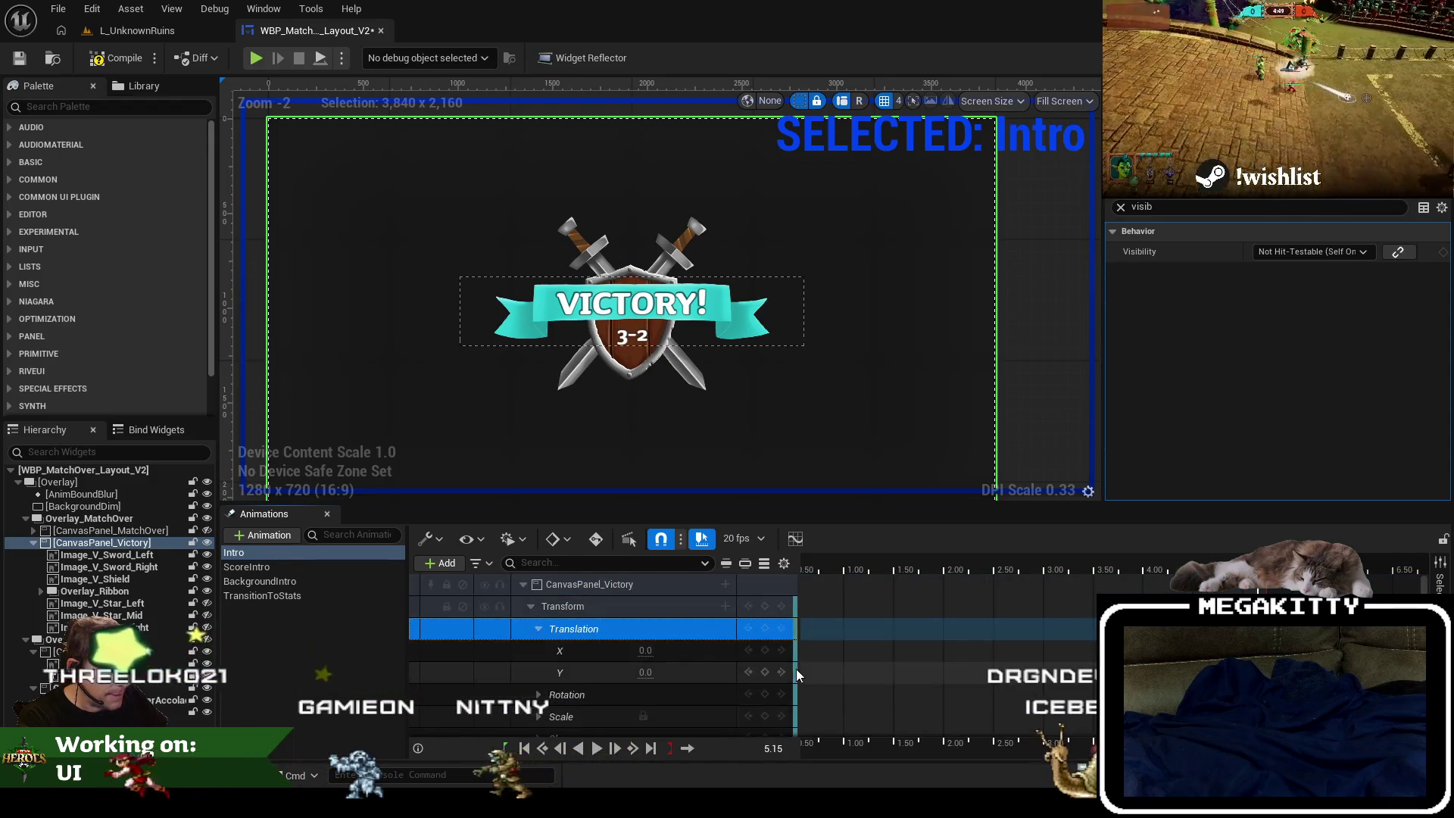
pyautogui.moveTo(642, 673); pyautogui.dragTo(636, 673)
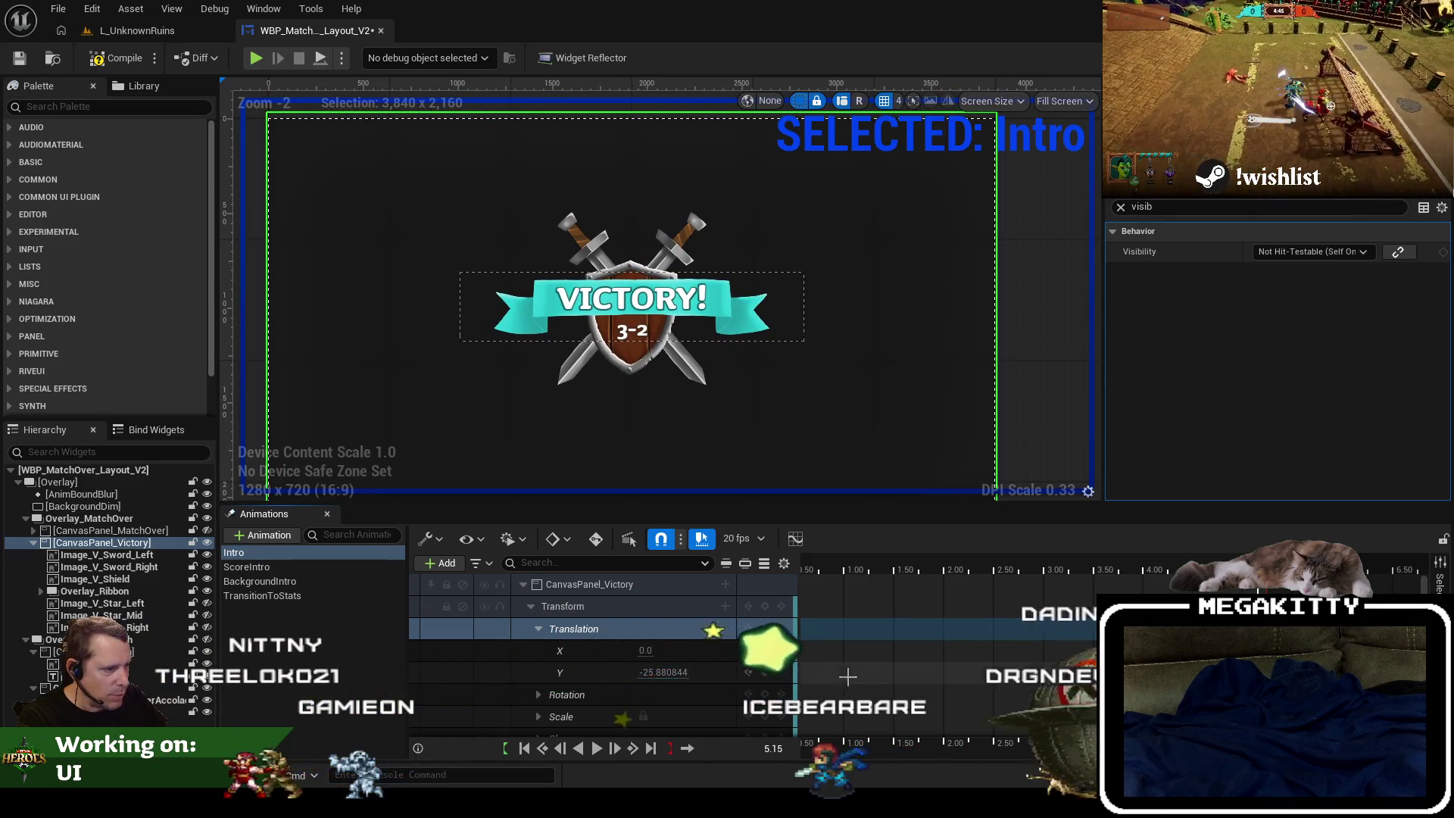
pyautogui.click(645, 672)
pyautogui.write('0')
pyautogui.press('Return')
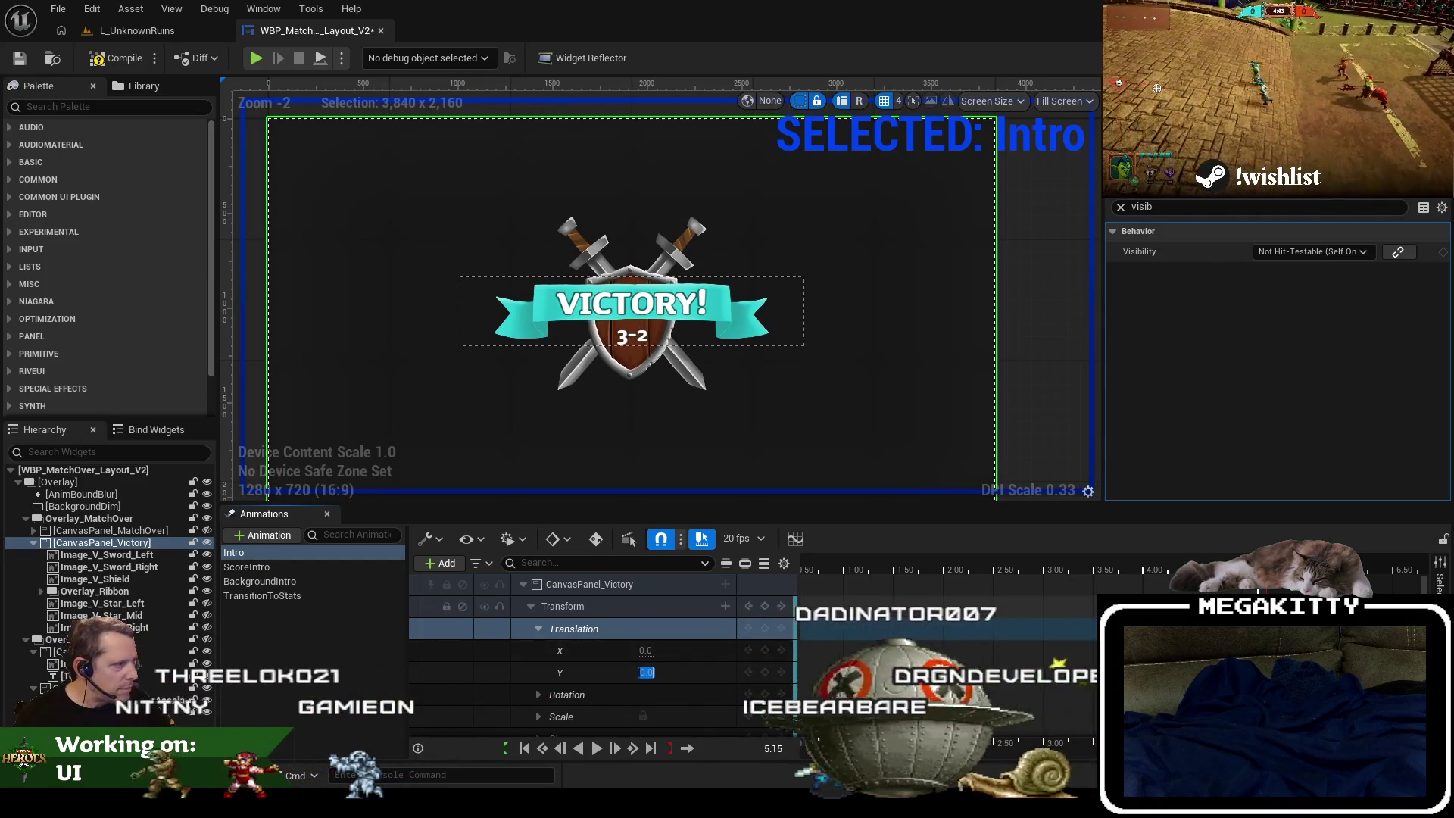
# Scrub the timeline, review the shield's Transform track, and reselect the panel's Translation track.
pyautogui.click(1000, 564)
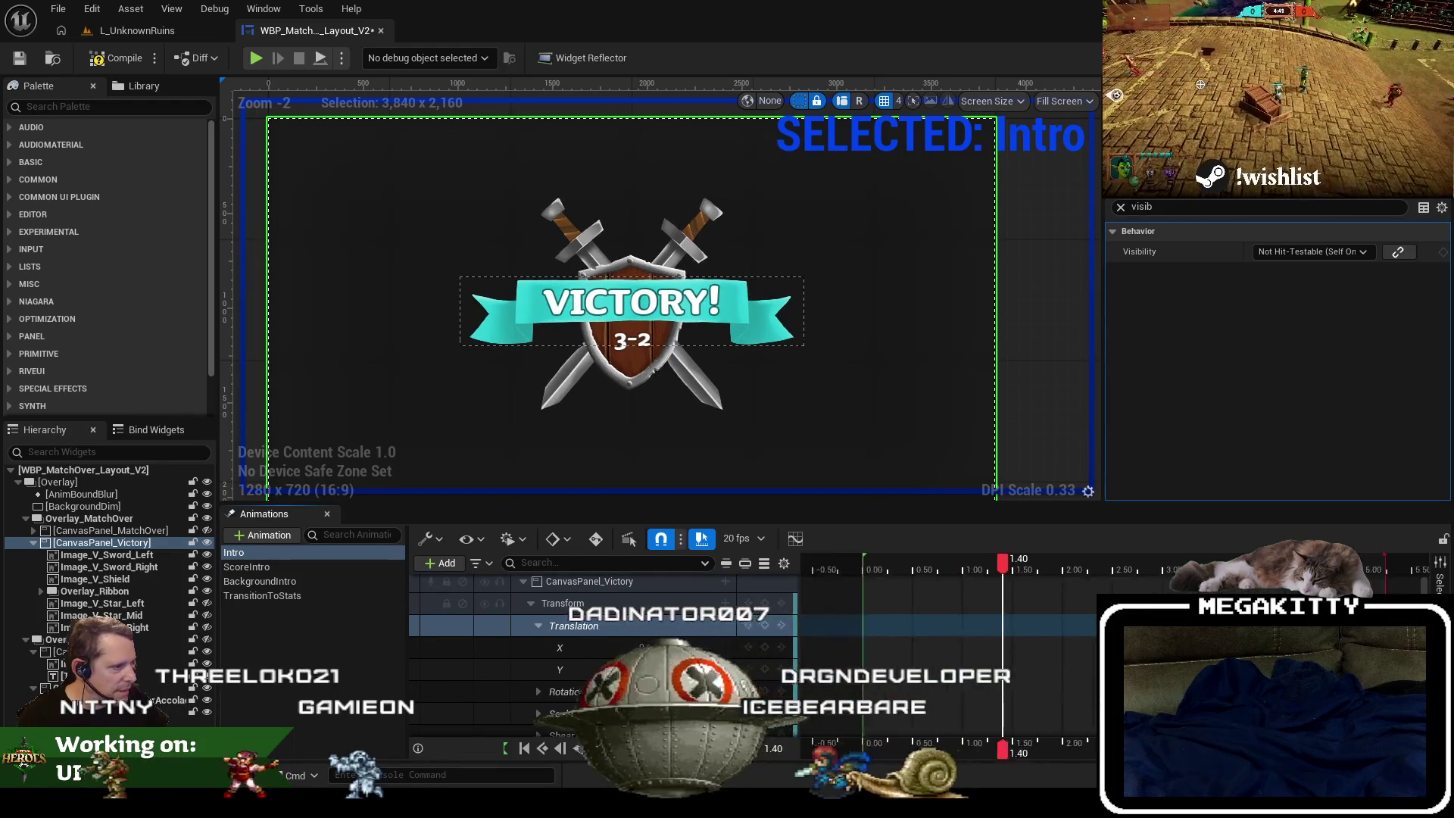
pyautogui.moveTo(1000, 564); pyautogui.dragTo(919, 582)
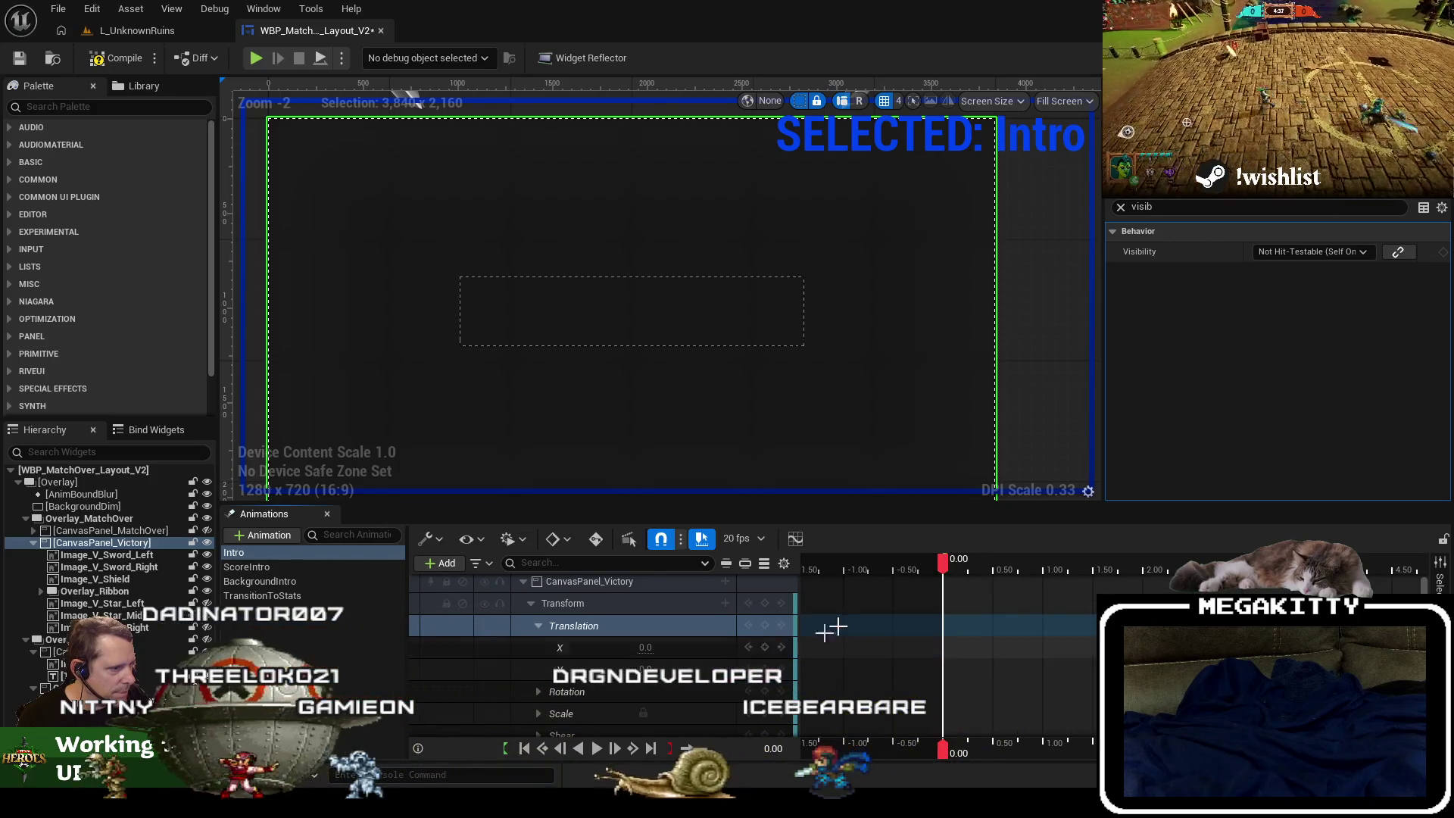
pyautogui.moveTo(943, 564); pyautogui.dragTo(1066, 649)
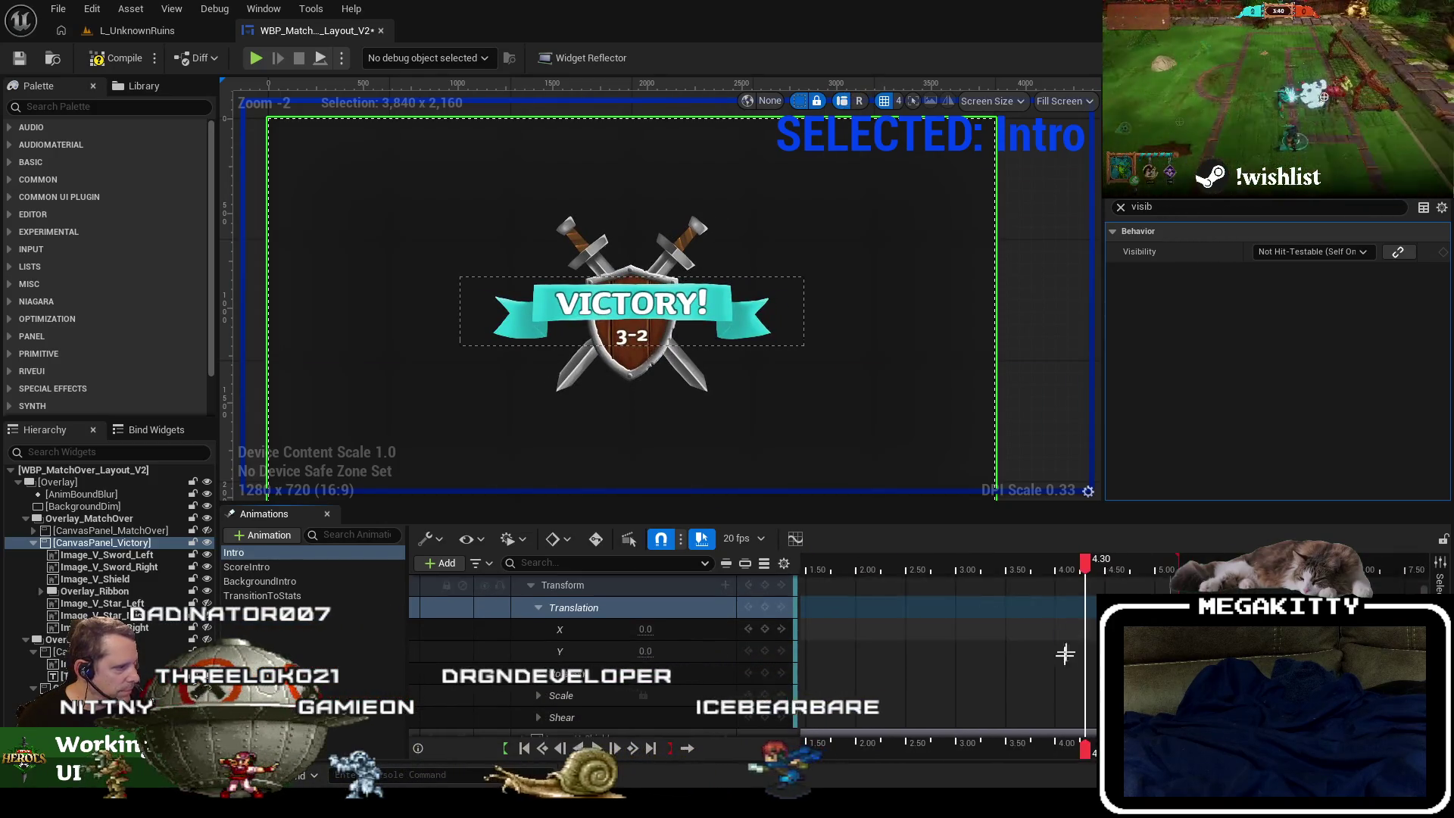
pyautogui.scroll(-3, 1066, 649)
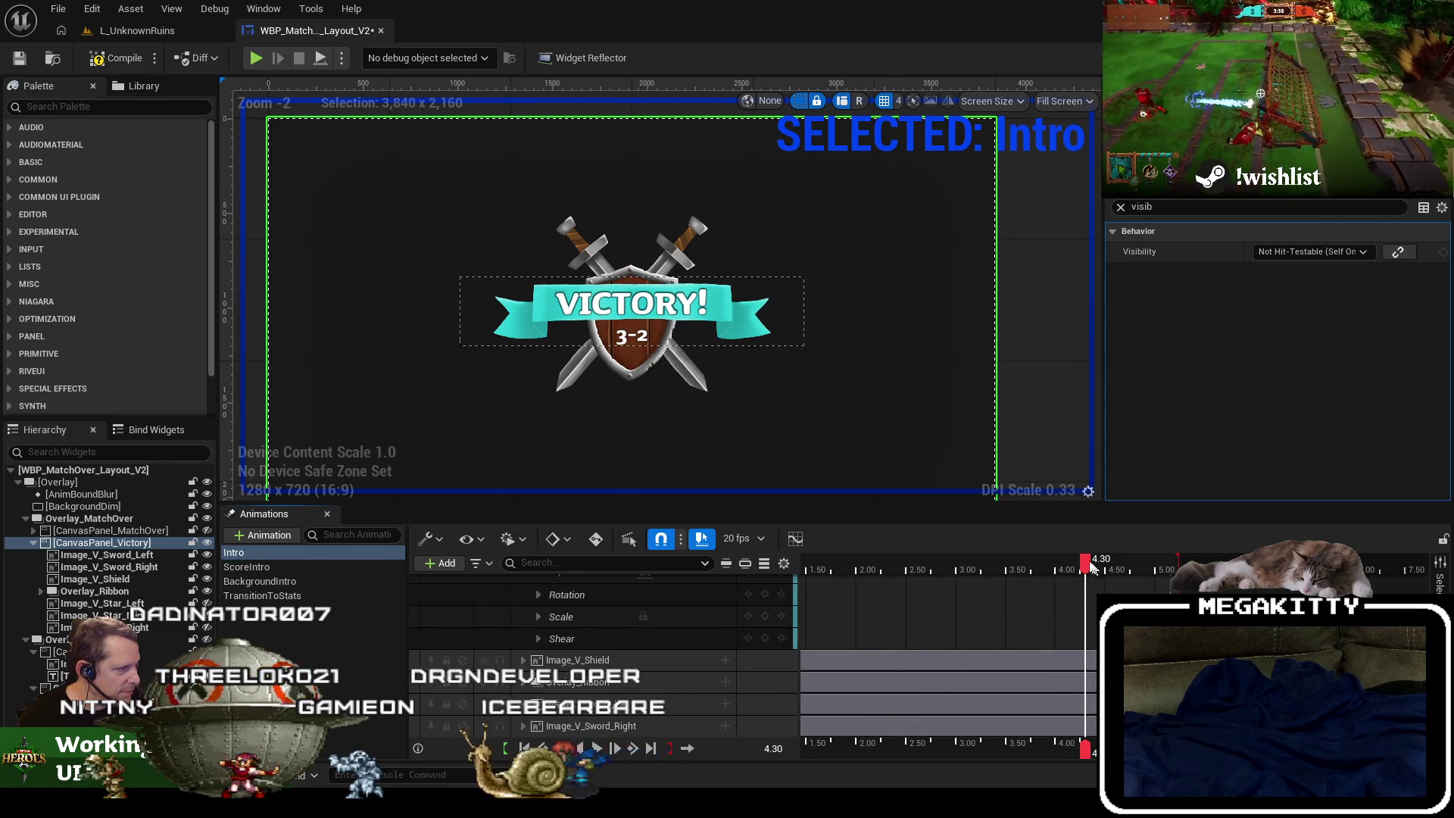
pyautogui.click(522, 660)
pyautogui.click(589, 703)
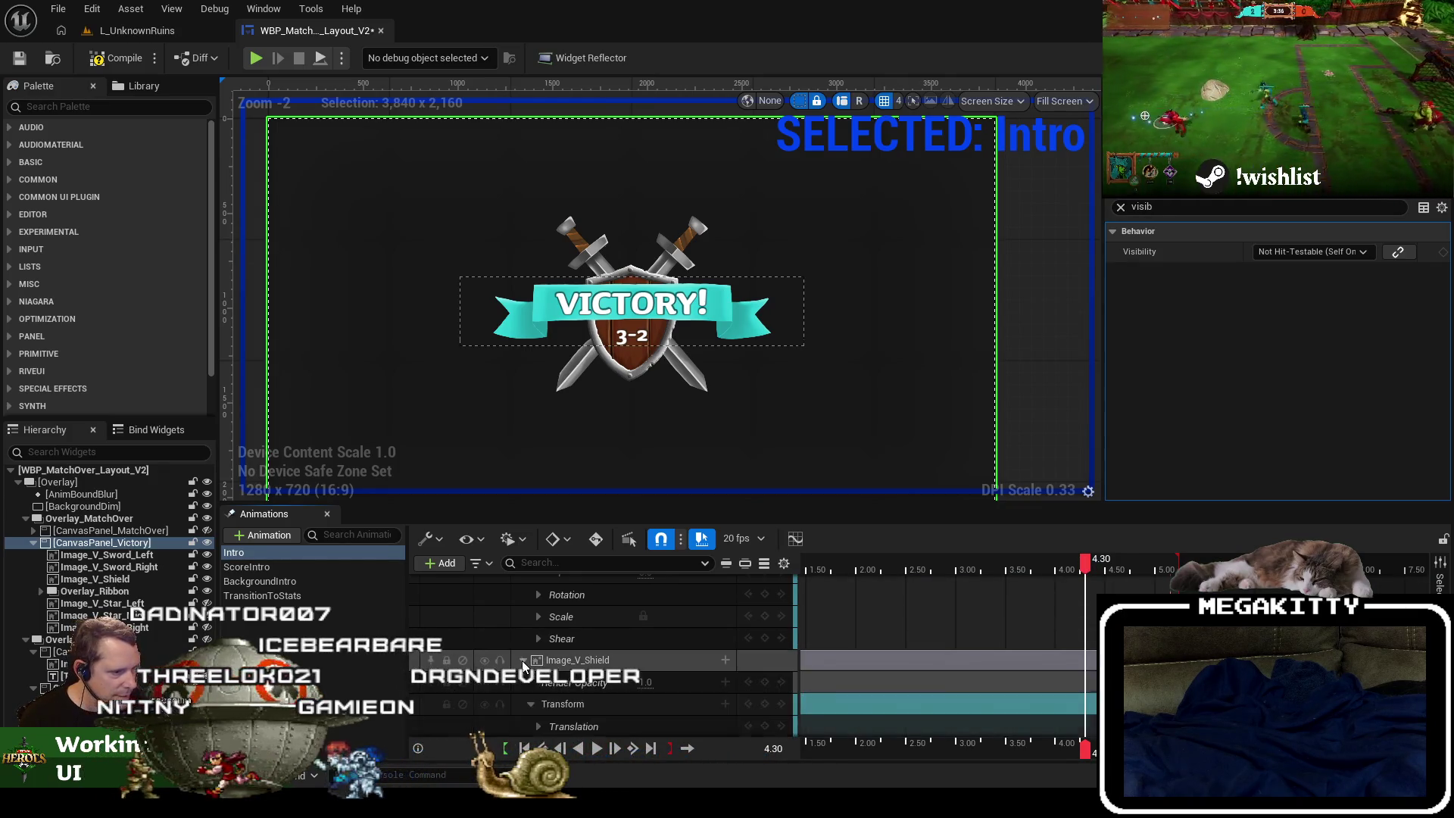
pyautogui.scroll(-3, 633, 695)
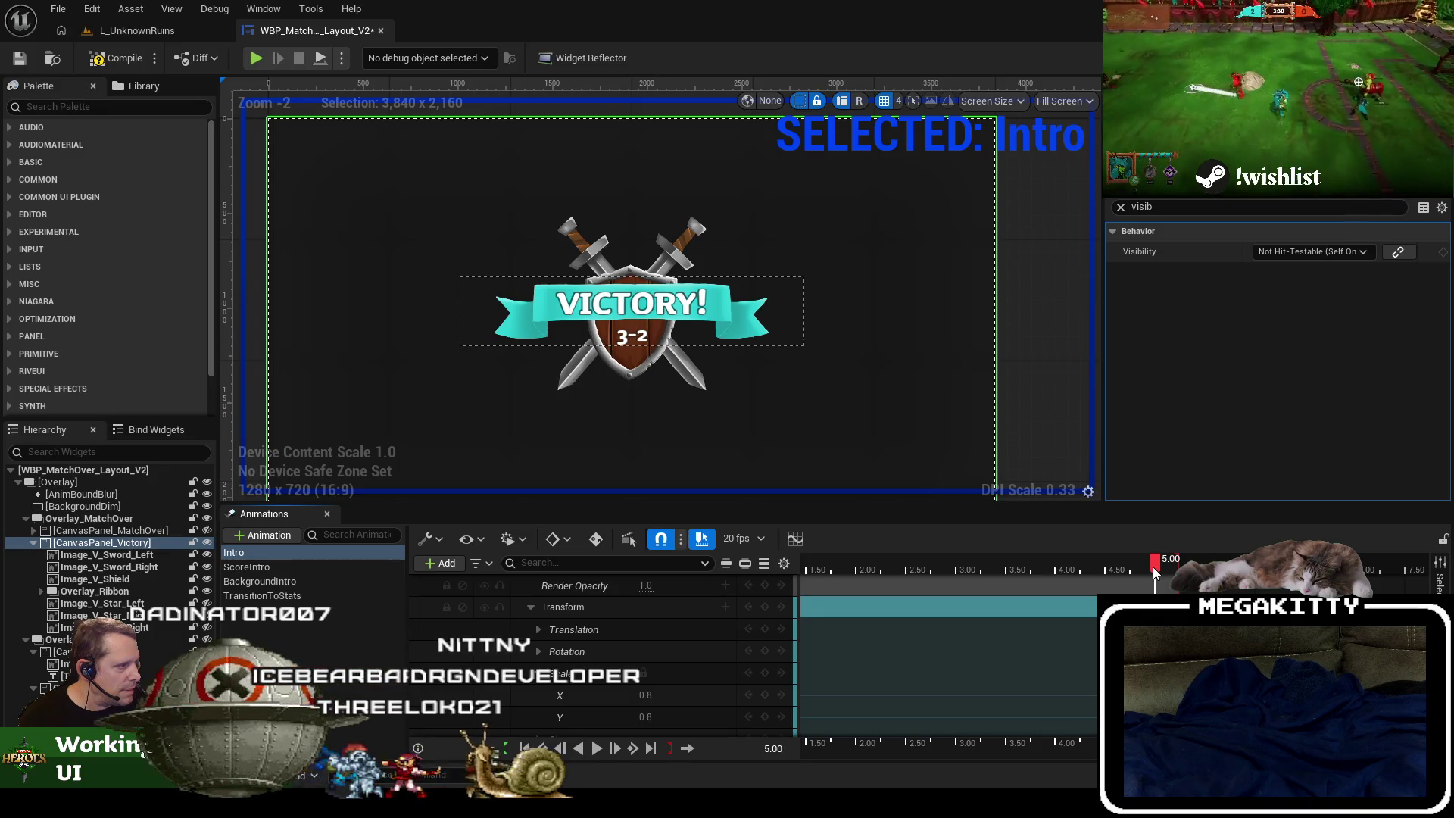
pyautogui.scroll(3, 644, 657)
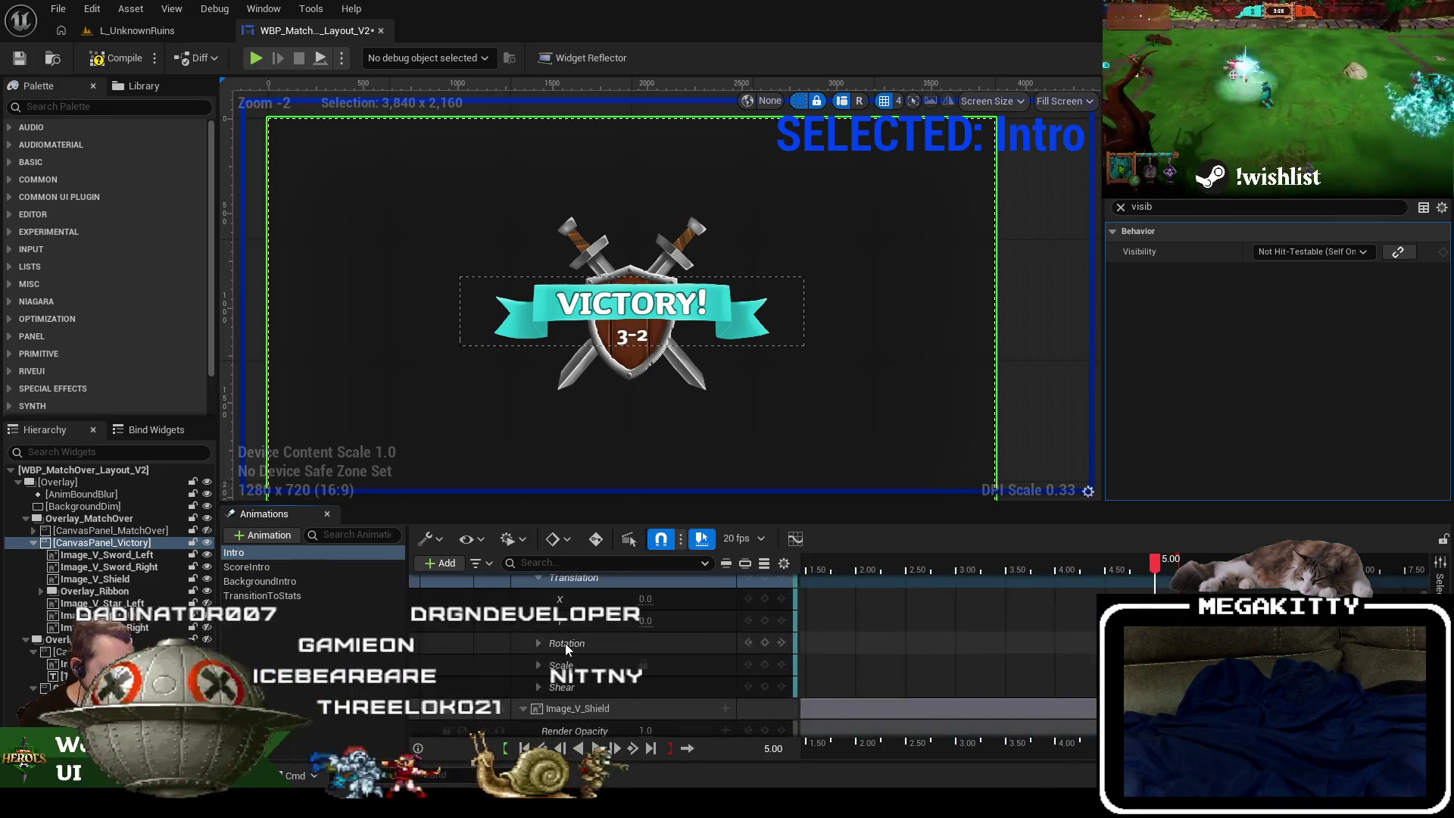
pyautogui.click(534, 629)
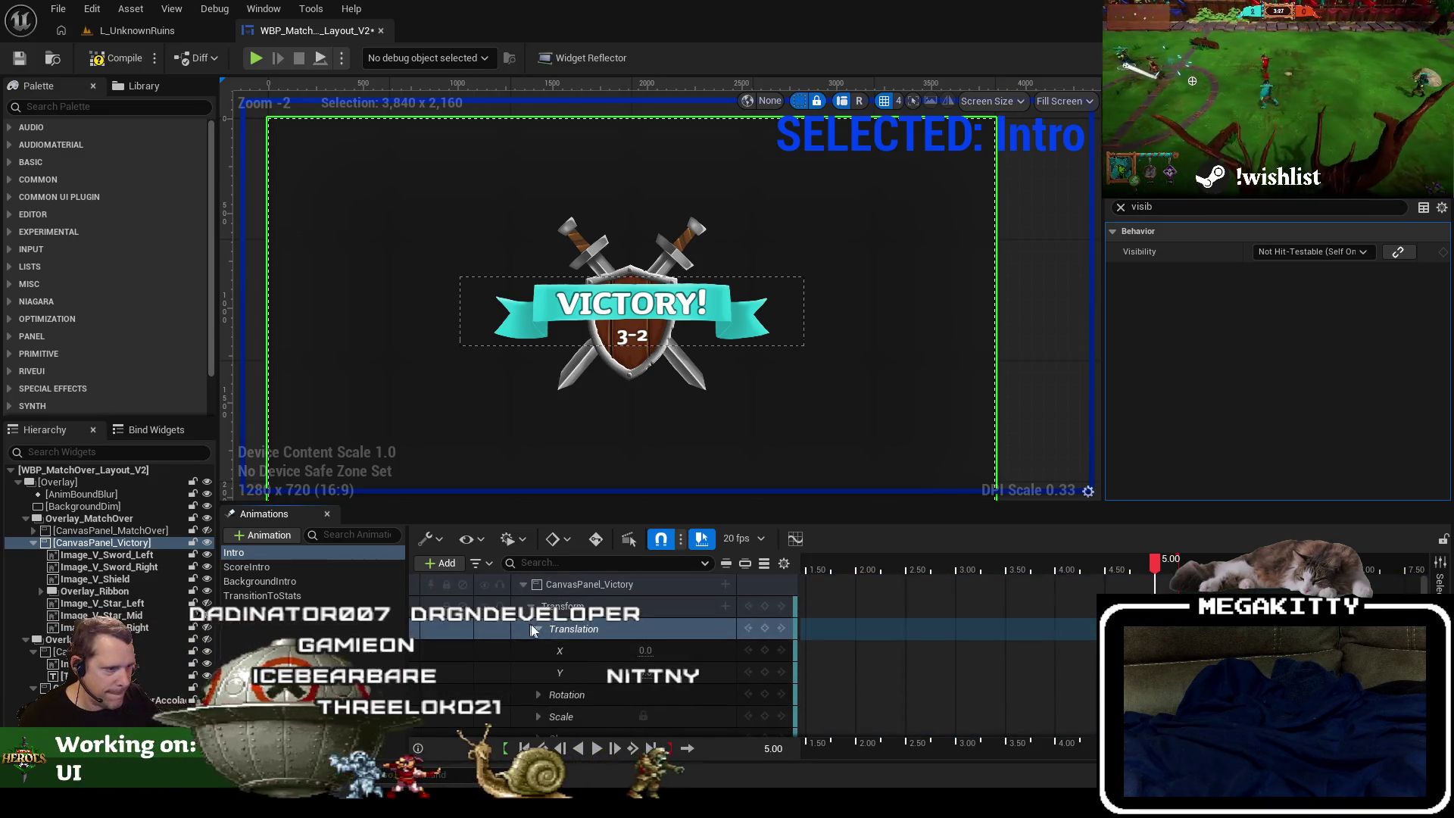
pyautogui.click(766, 629)
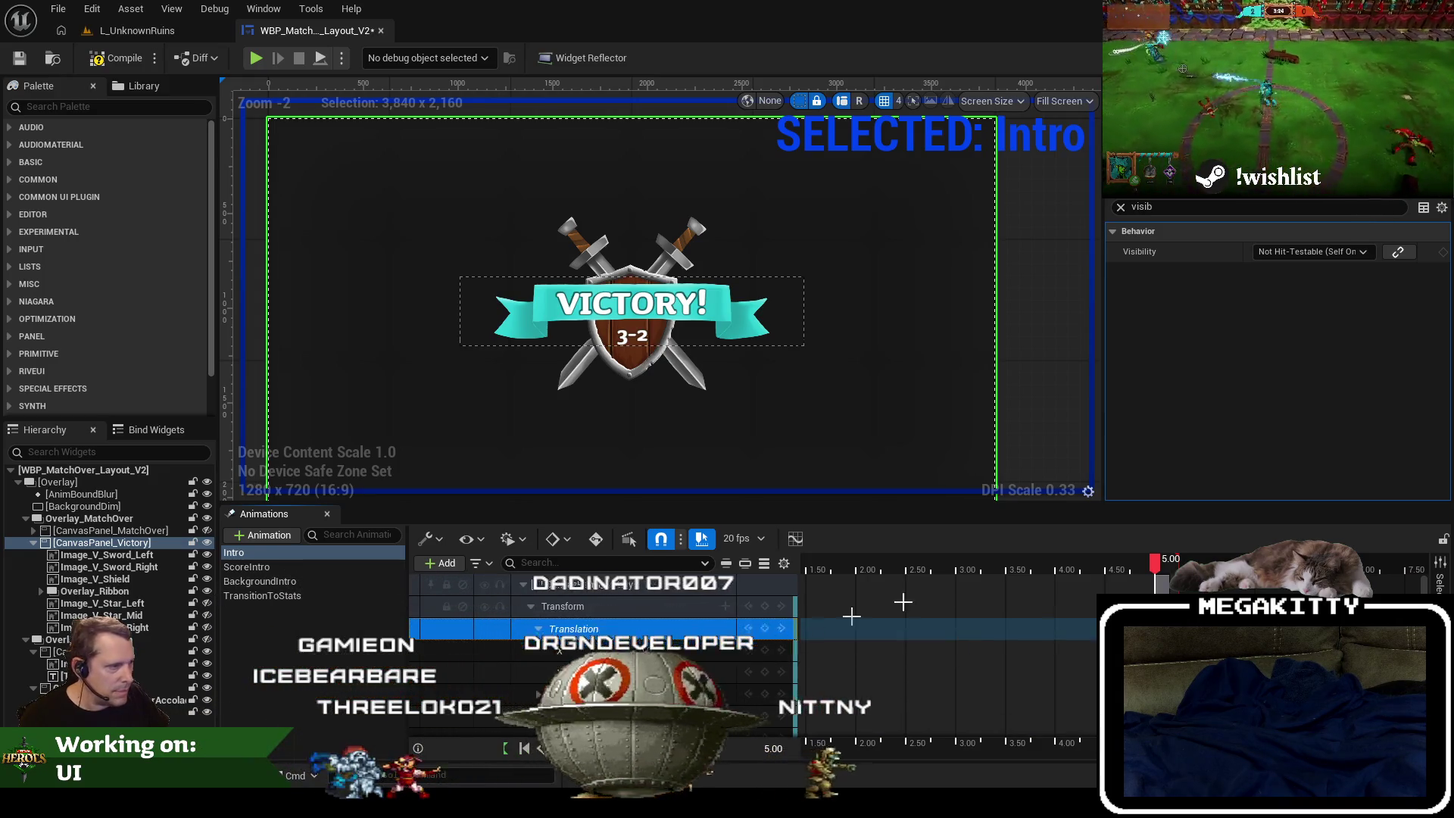
# At 5.50, key the panel raised near Translation Y -852 and shrunk to about 0.557 scale.
pyautogui.click(1204, 567)
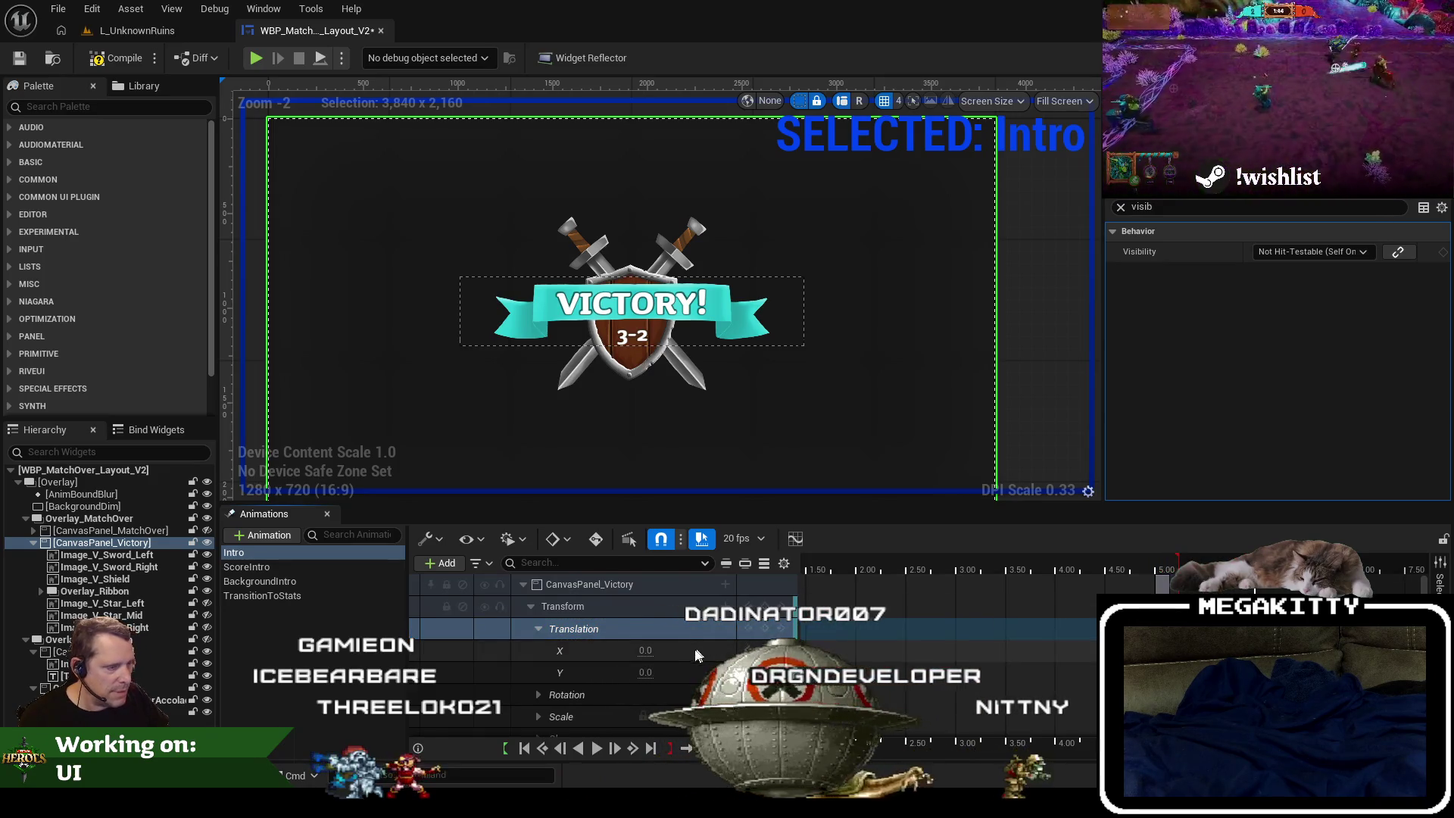
pyautogui.moveTo(647, 672)
pyautogui.mouseDown()
pyautogui.moveTo(583, 674)
pyautogui.moveTo(600, 674)
pyautogui.mouseUp()
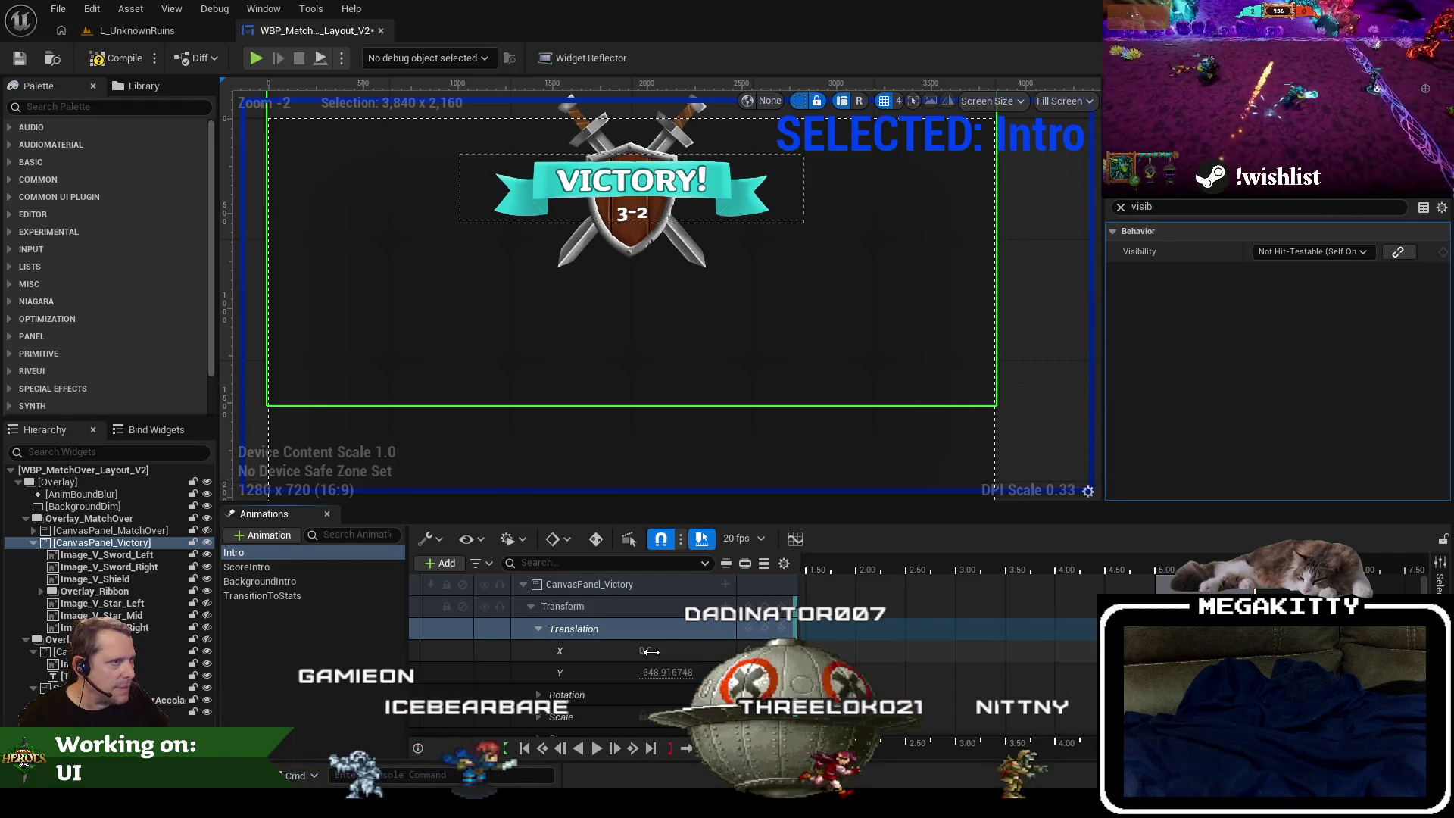
pyautogui.click(539, 628)
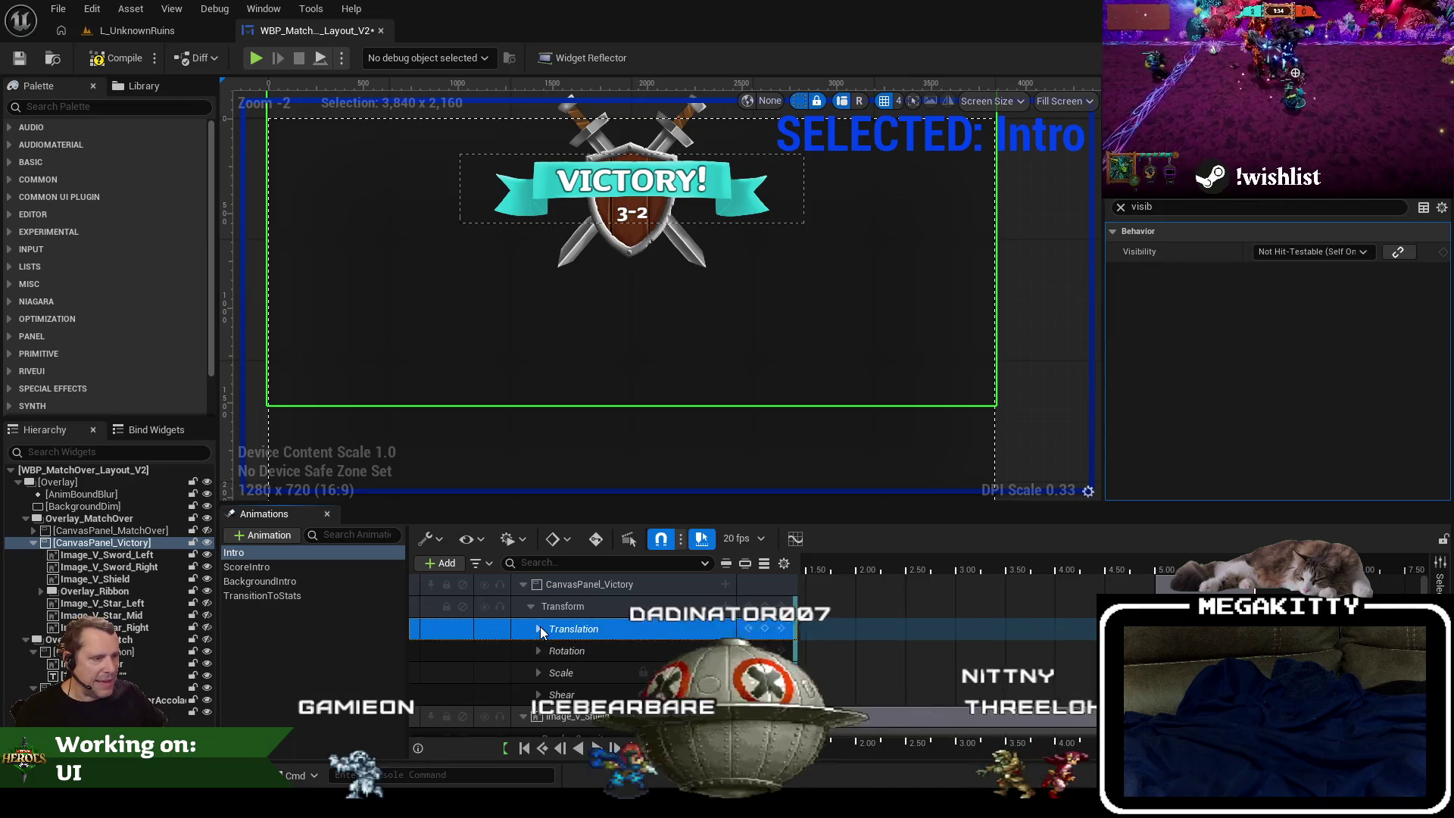
pyautogui.click(537, 672)
pyautogui.moveTo(640, 715)
pyautogui.mouseDown()
pyautogui.moveTo(683, 716)
pyautogui.moveTo(665, 715)
pyautogui.mouseUp()
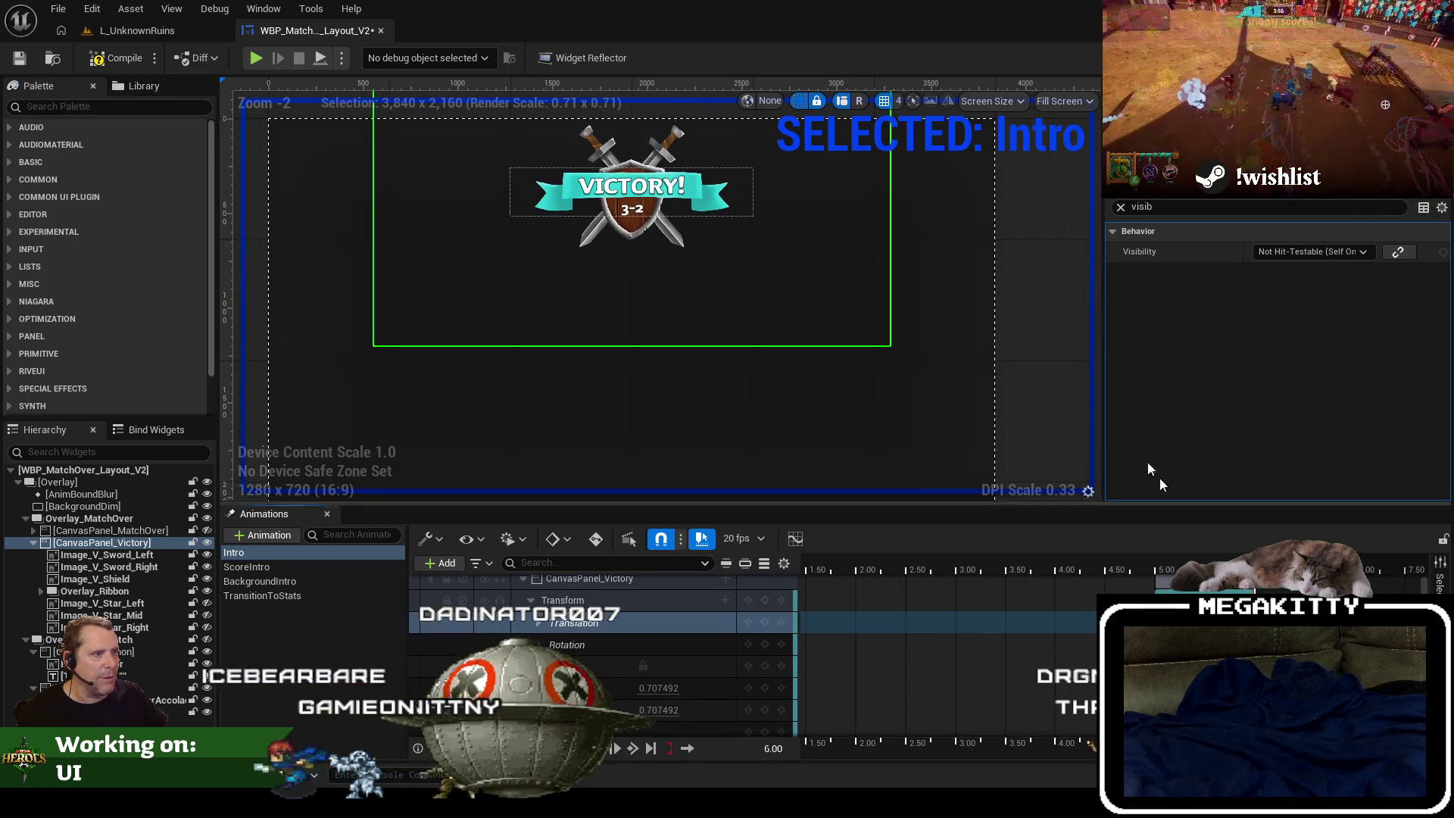
pyautogui.moveTo(967, 422); pyautogui.dragTo(962, 457)
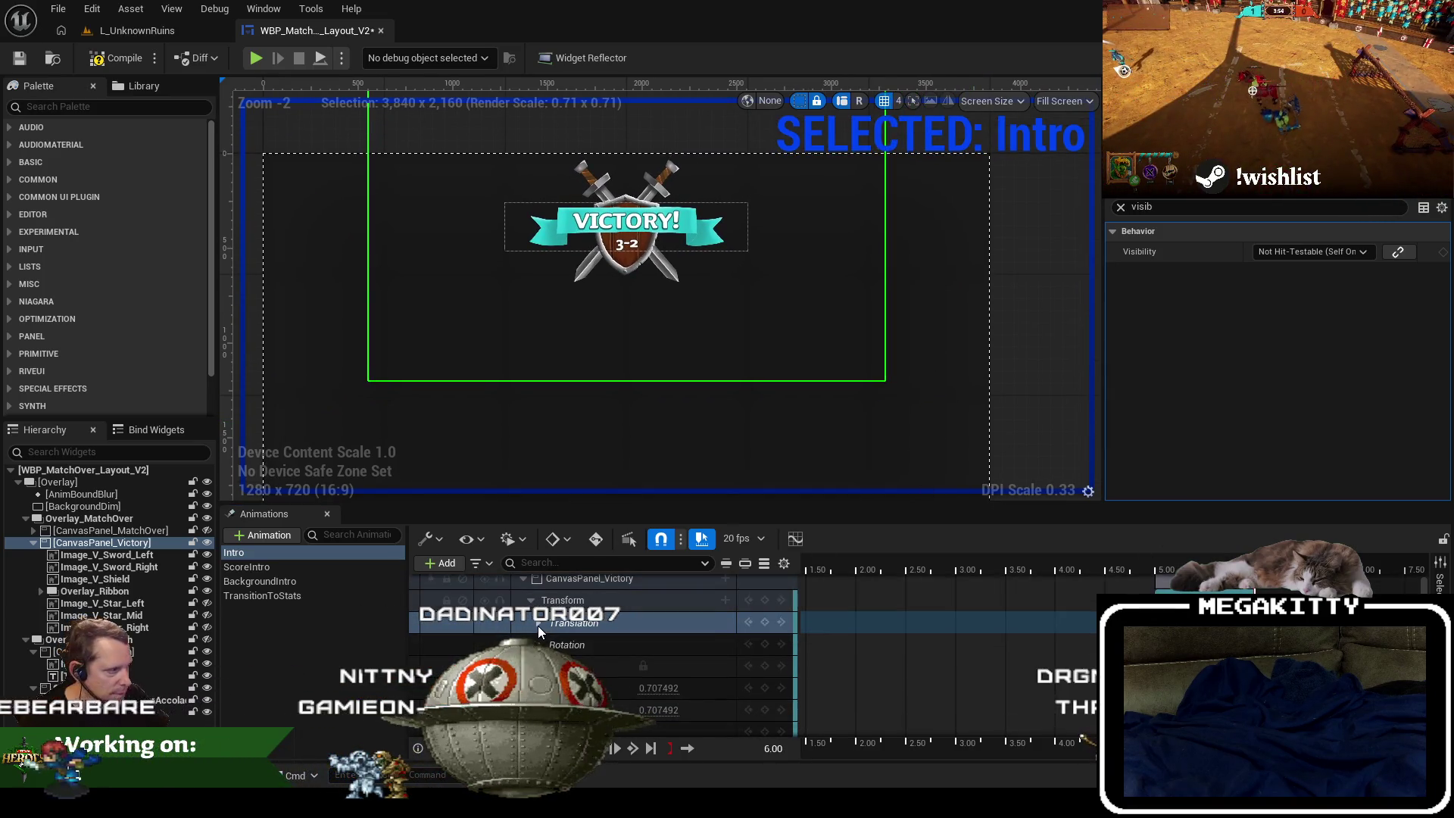
pyautogui.click(538, 623)
pyautogui.moveTo(670, 665)
pyautogui.mouseDown()
pyautogui.moveTo(685, 665)
pyautogui.moveTo(617, 679)
pyautogui.mouseUp()
pyautogui.scroll(-2, 646, 694)
pyautogui.moveTo(766, 461)
pyautogui.mouseDown()
pyautogui.moveTo(792, 367)
pyautogui.moveTo(783, 477)
pyautogui.mouseUp()
# Set the panel's Scale to 0.4 and recenter the designer view on it.
pyautogui.click(694, 681)
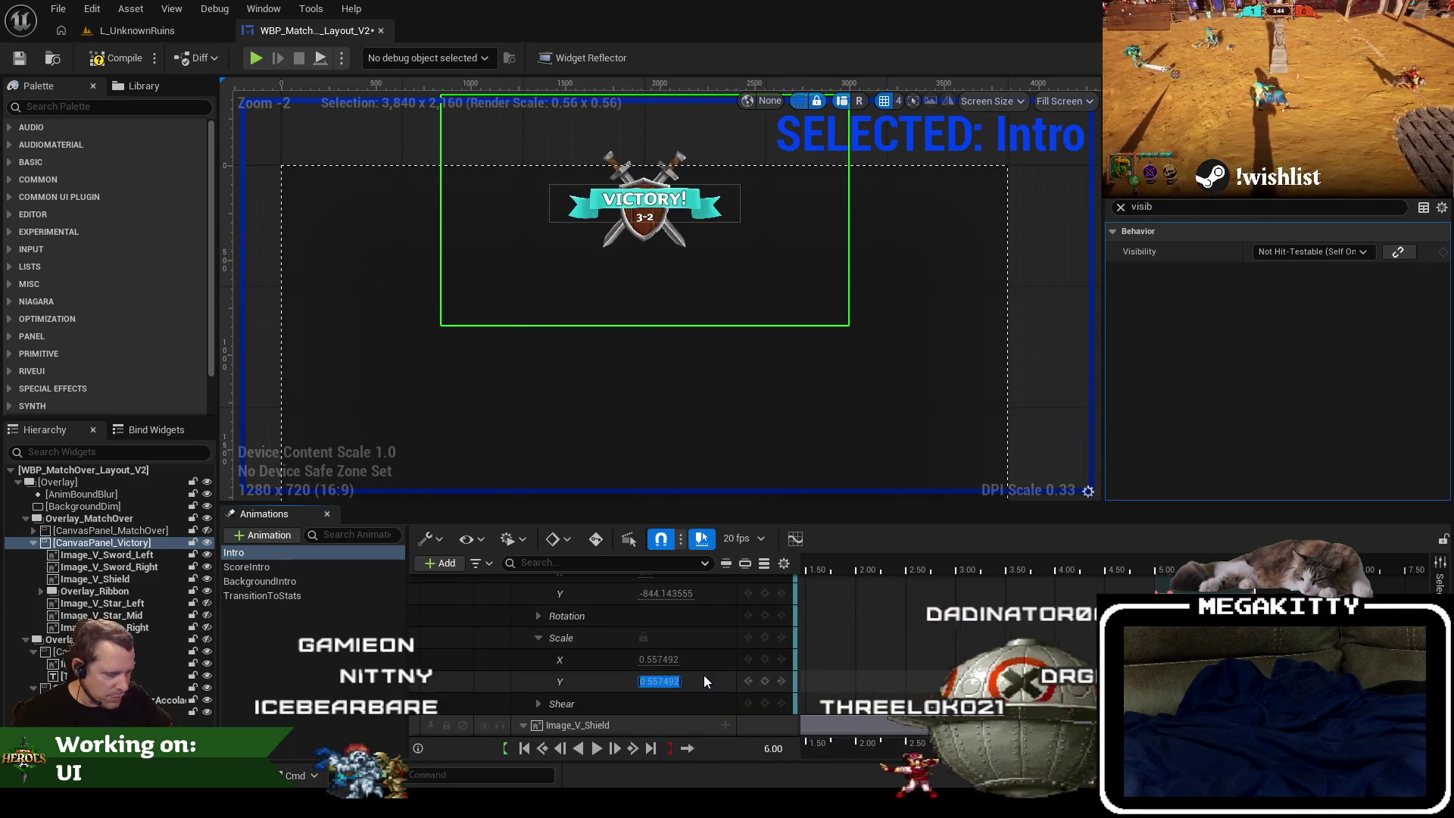
pyautogui.write('0.4')
pyautogui.press('Return')
pyautogui.scroll(9, 634, 139)
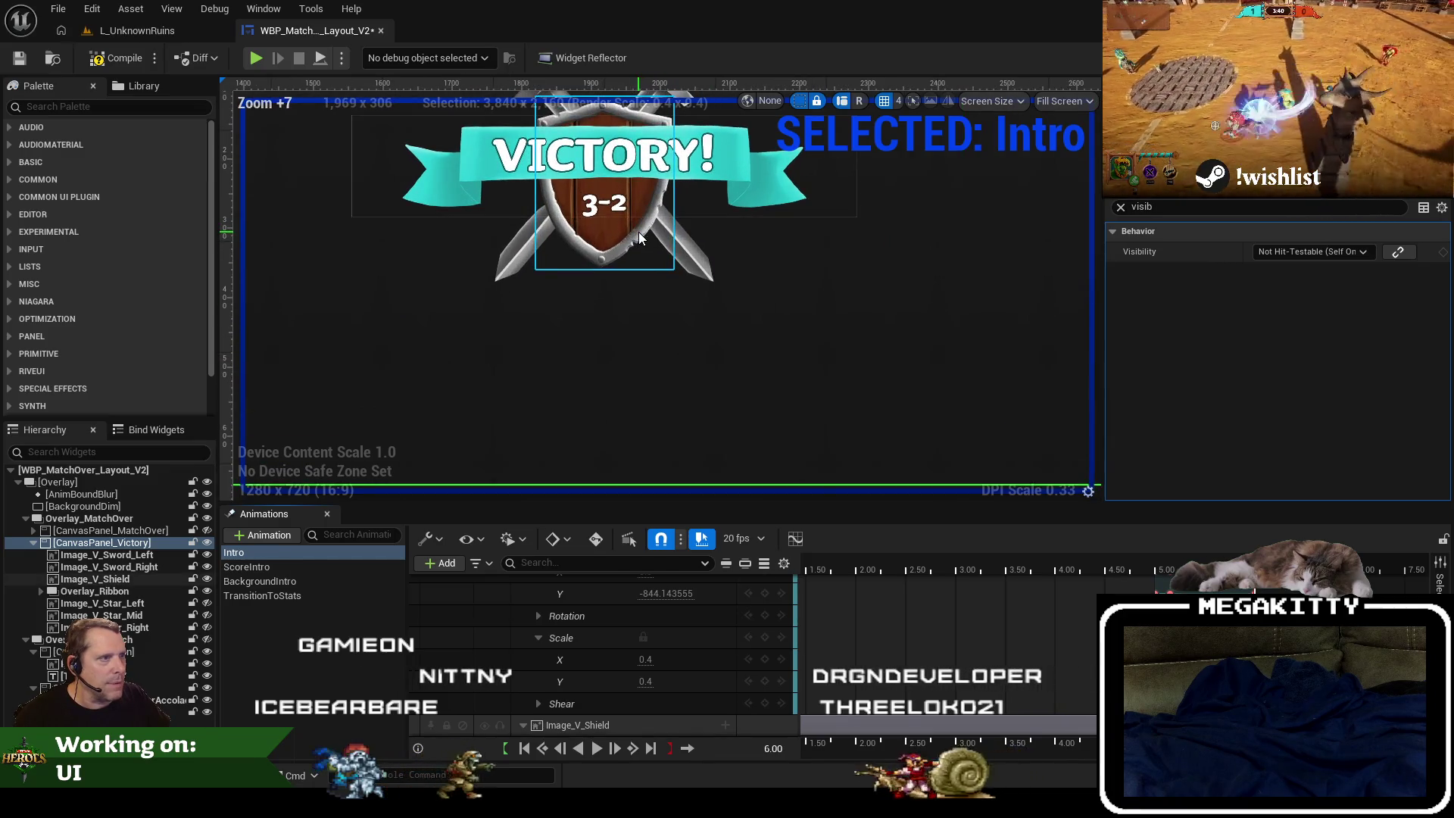
pyautogui.scroll(-13, 638, 231)
pyautogui.scroll(4, 642, 298)
pyautogui.moveTo(642, 298); pyautogui.dragTo(633, 380)
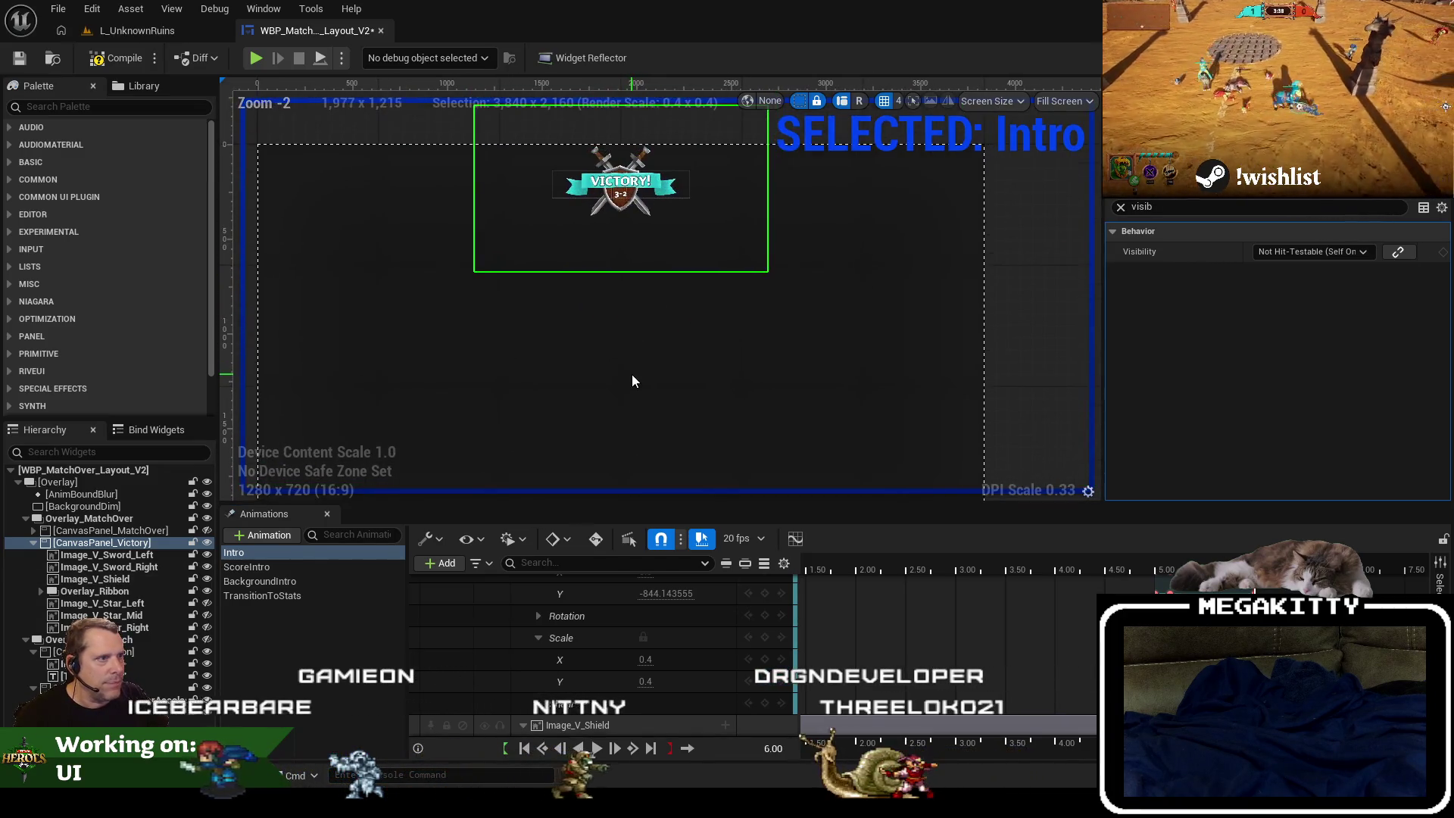
pyautogui.scroll(3, 625, 257)
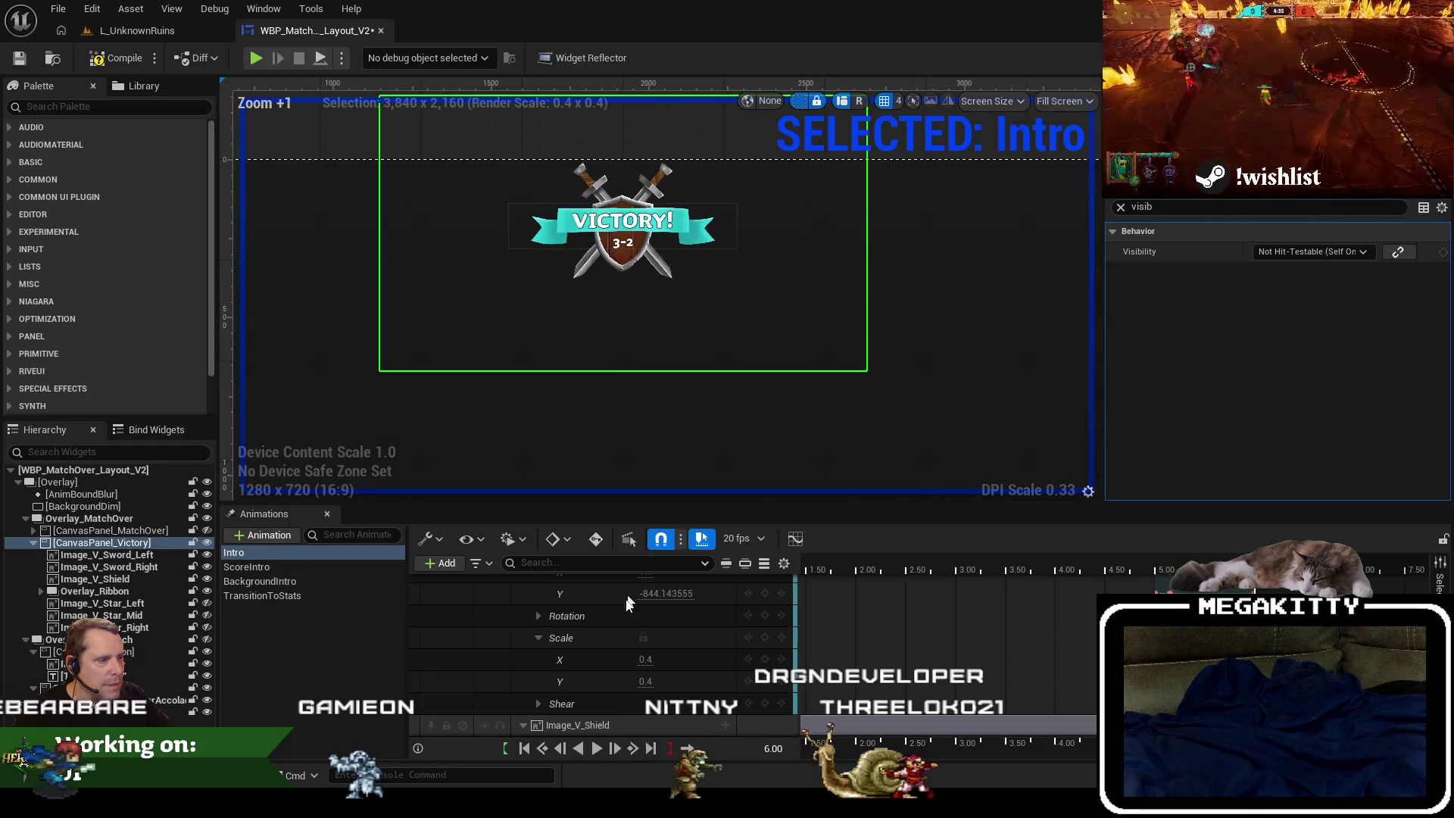
pyautogui.scroll(3, 664, 659)
# Set the panel's Translation Y to -820.
pyautogui.click(679, 666)
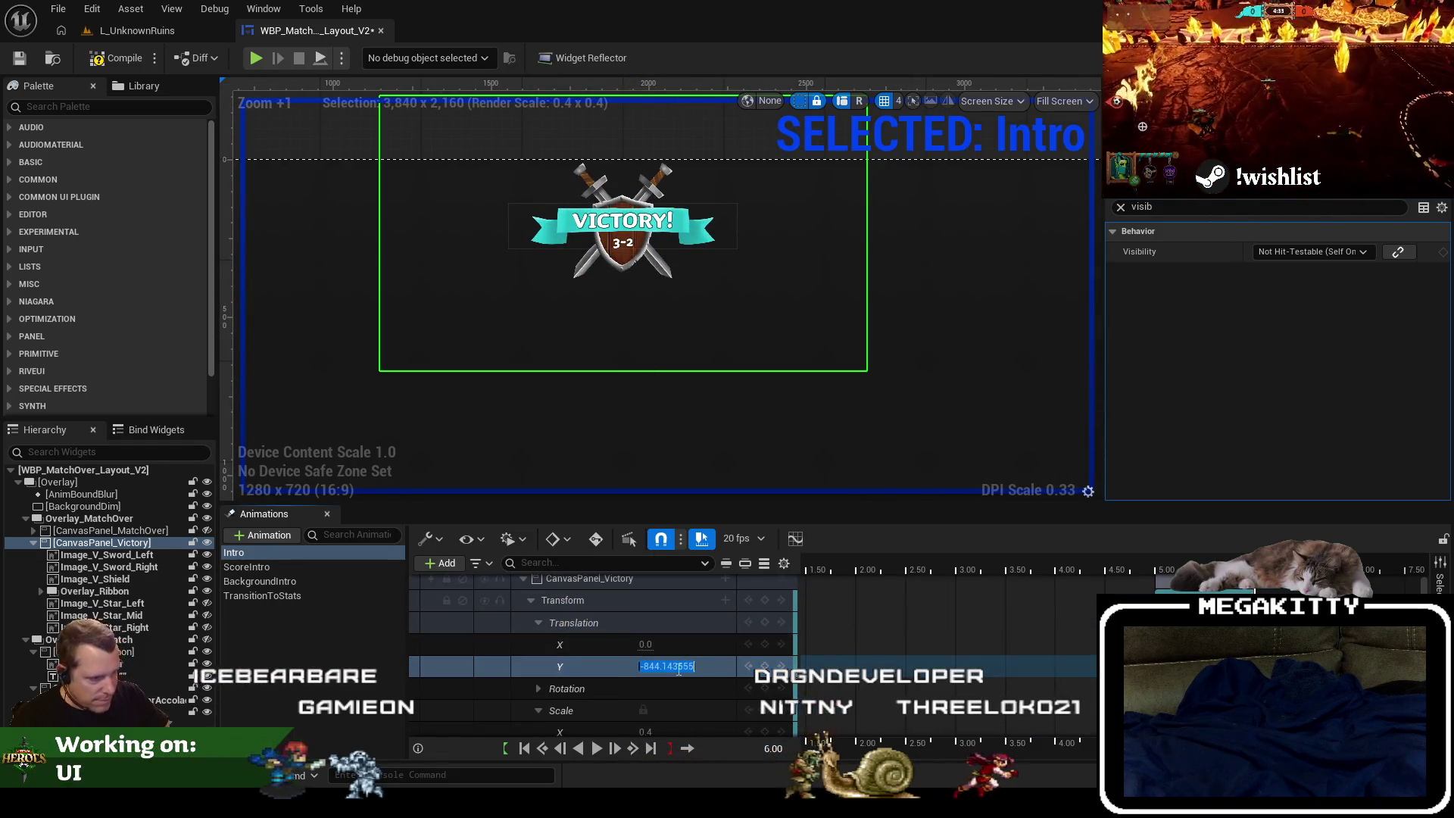
pyautogui.write('-850')
pyautogui.press('Return')
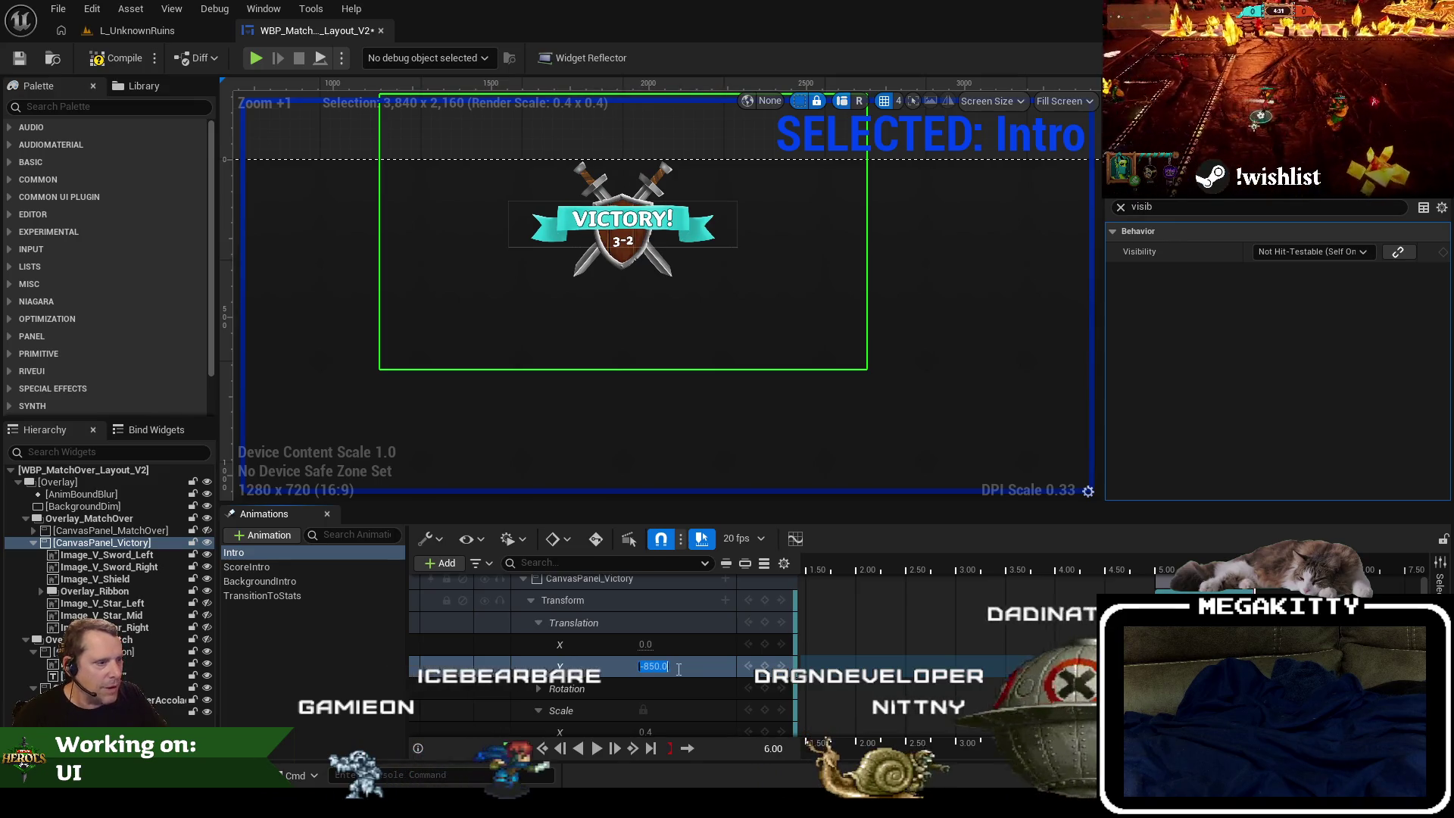
pyautogui.write('-820')
pyautogui.press('Return')
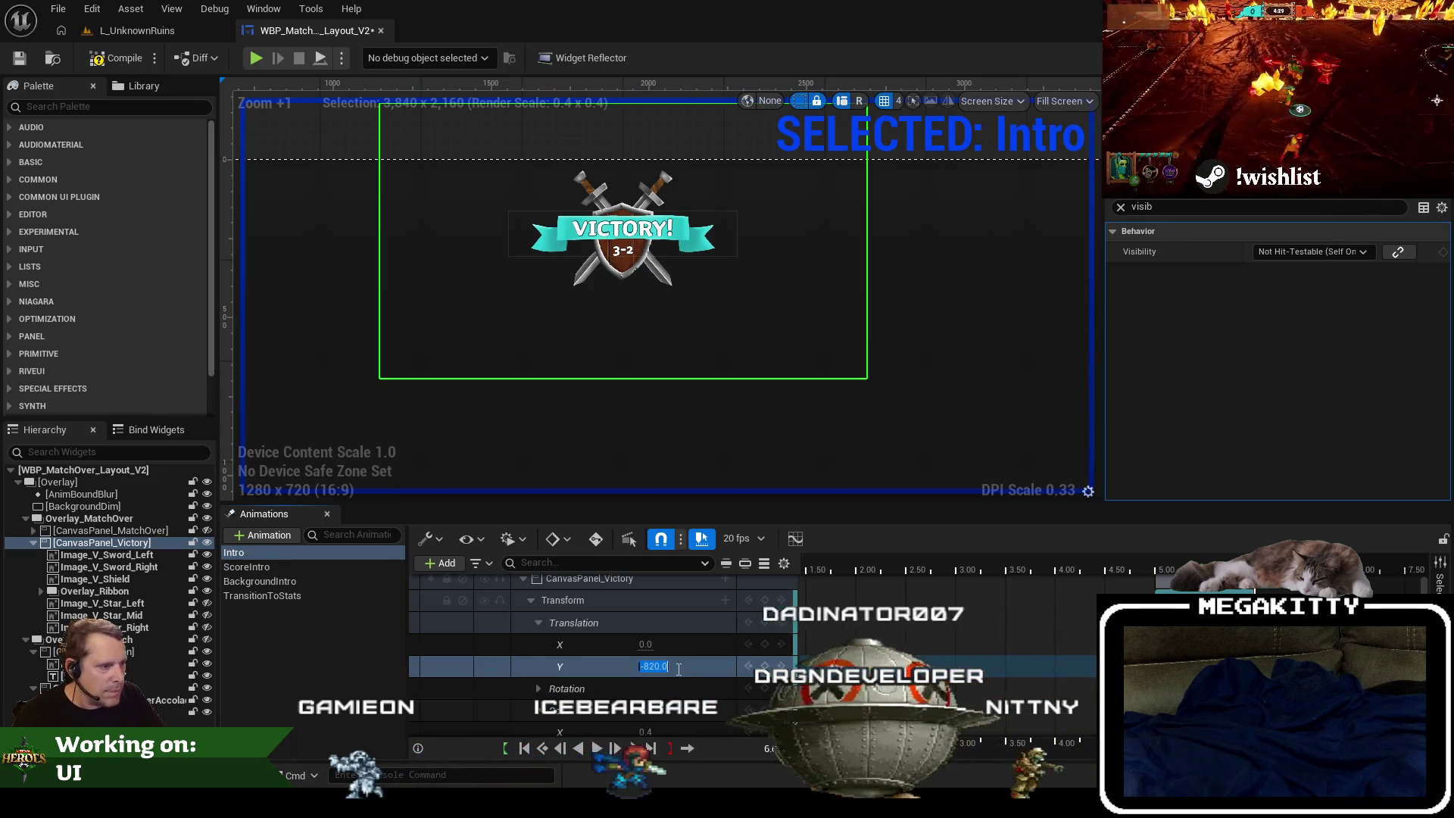
pyautogui.scroll(-2, 678, 667)
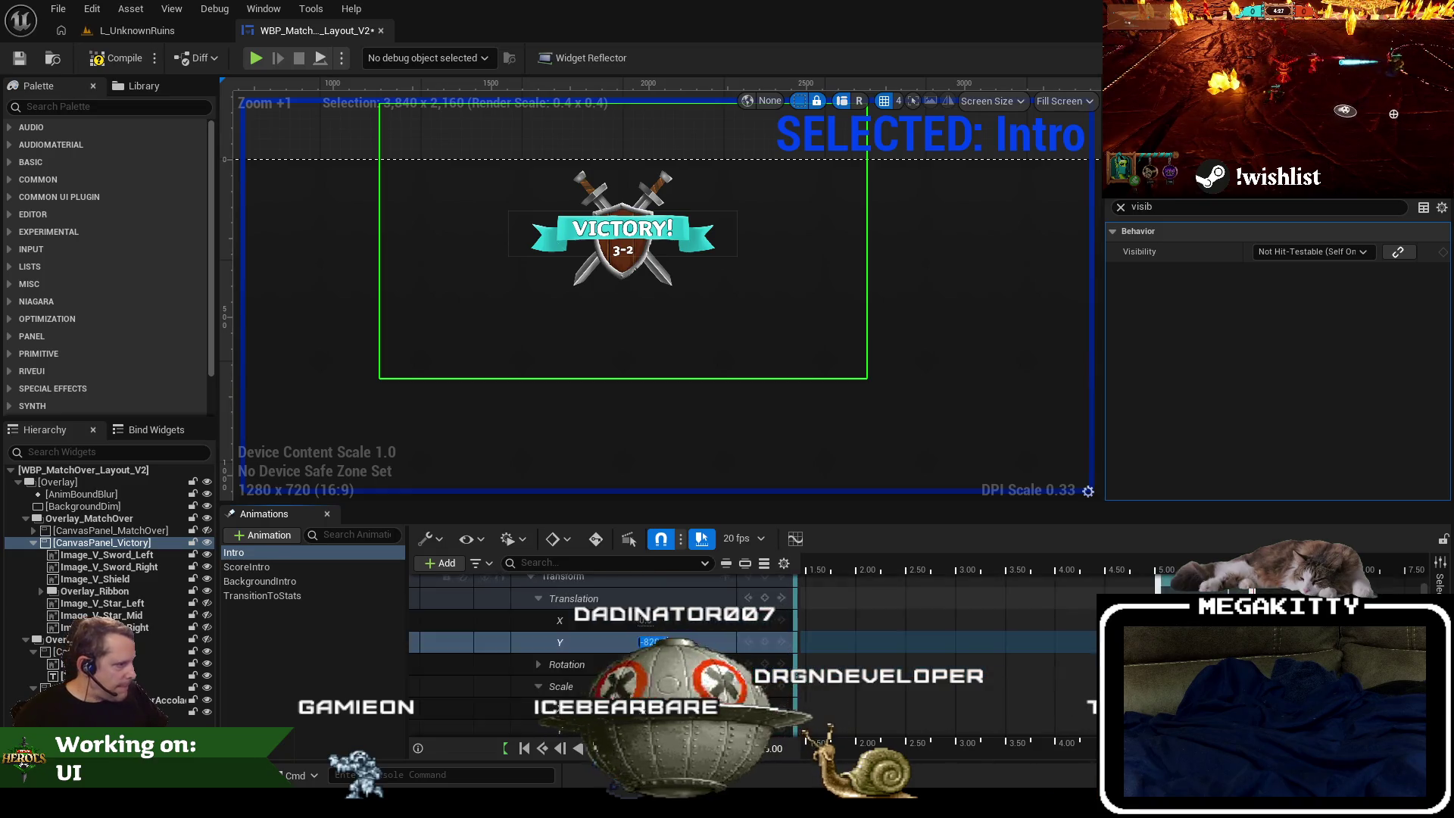
pyautogui.click(1164, 560)
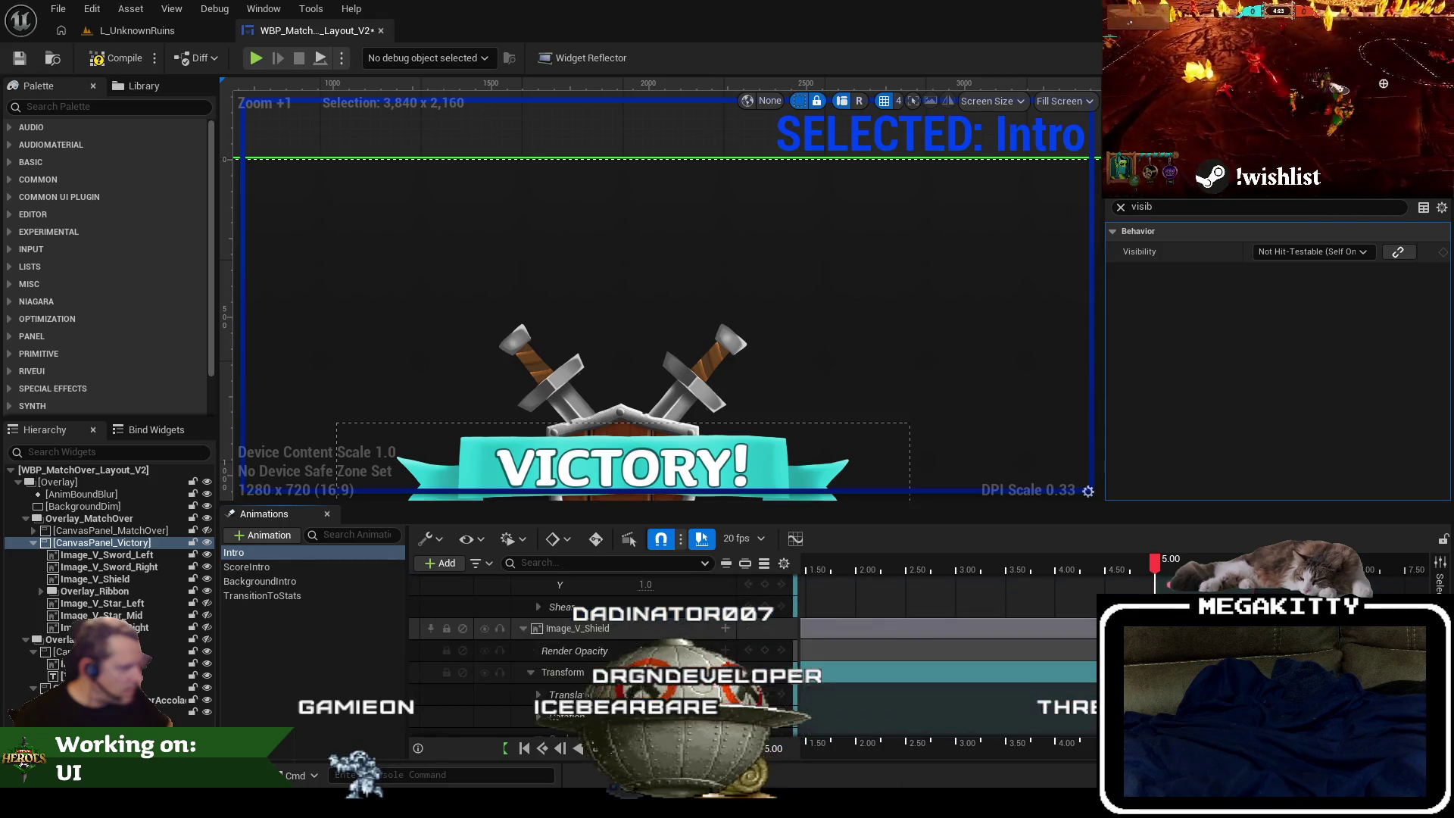
# Scrub around 5.00 and expand the Image_V_Shield and CanvasPanel_Victory tracks to check their keys.
pyautogui.moveTo(1164, 568)
pyautogui.mouseDown()
pyautogui.moveTo(1214, 568)
pyautogui.moveTo(1153, 566)
pyautogui.mouseUp()
pyautogui.scroll(2, 553, 639)
pyautogui.click(522, 582)
pyautogui.click(527, 606)
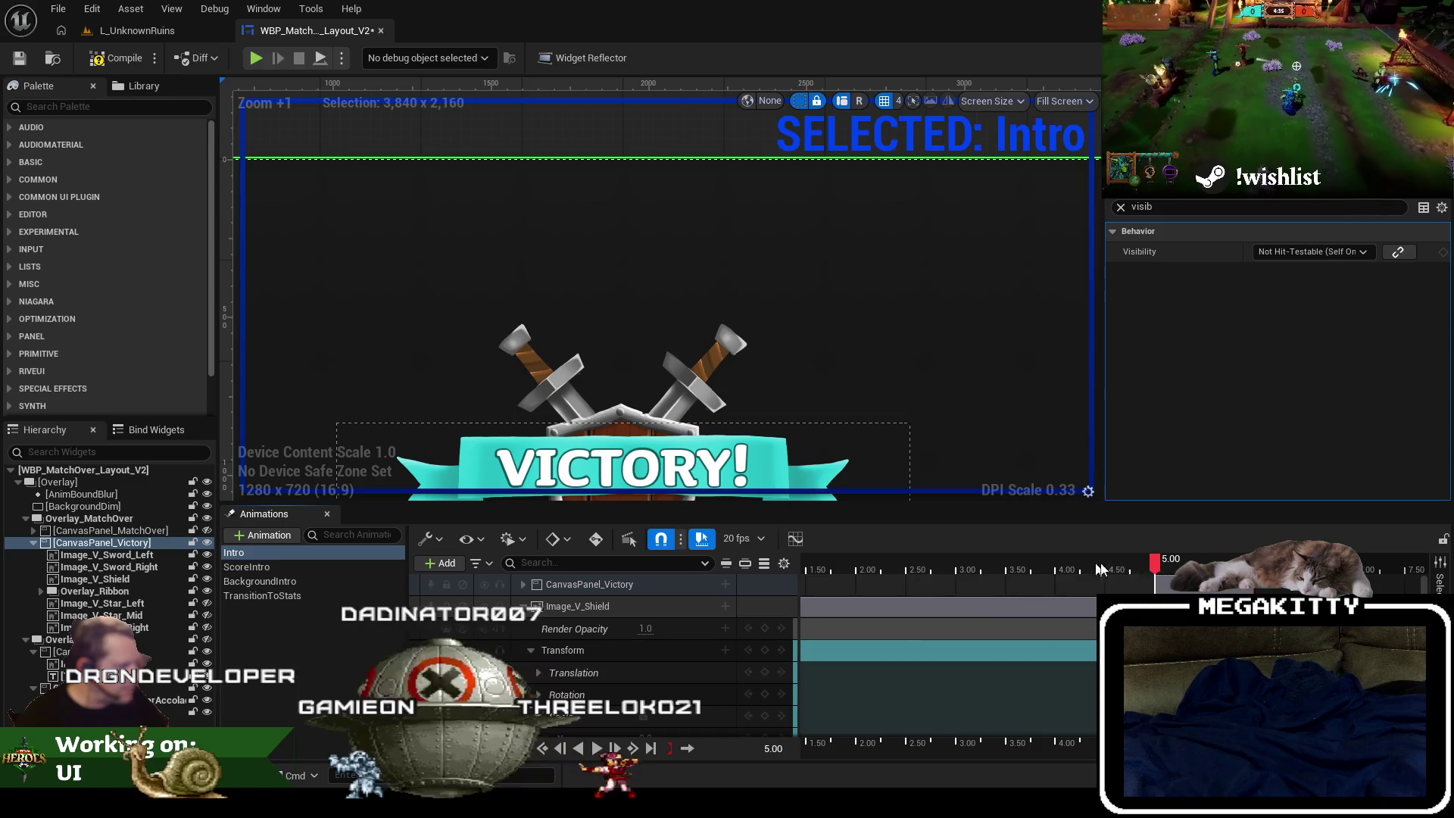
pyautogui.scroll(-2, 1154, 599)
pyautogui.moveTo(1154, 570)
pyautogui.mouseDown()
pyautogui.moveTo(1170, 570)
pyautogui.moveTo(1154, 563)
pyautogui.mouseUp()
pyautogui.scroll(2, 530, 621)
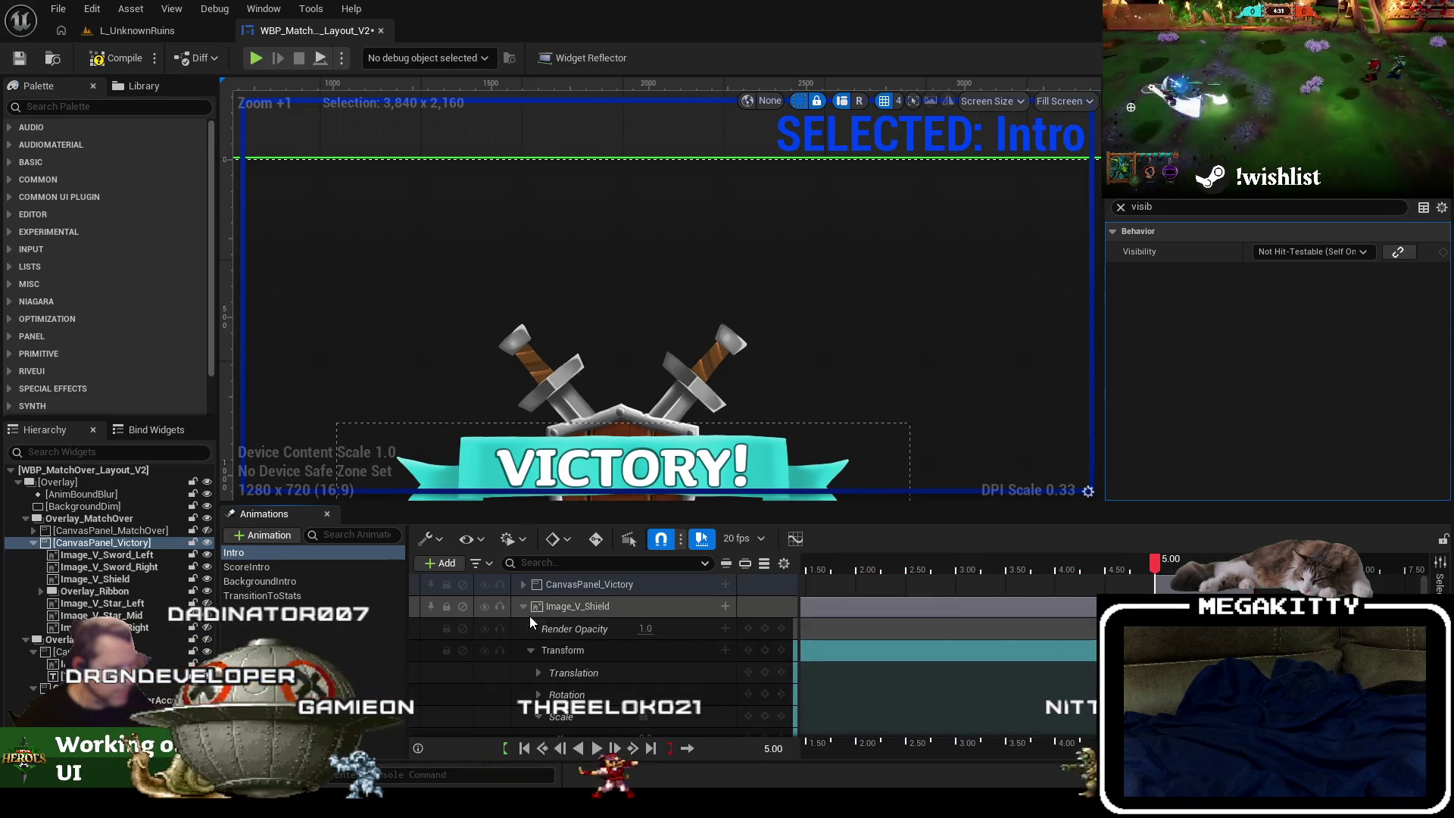
pyautogui.click(523, 584)
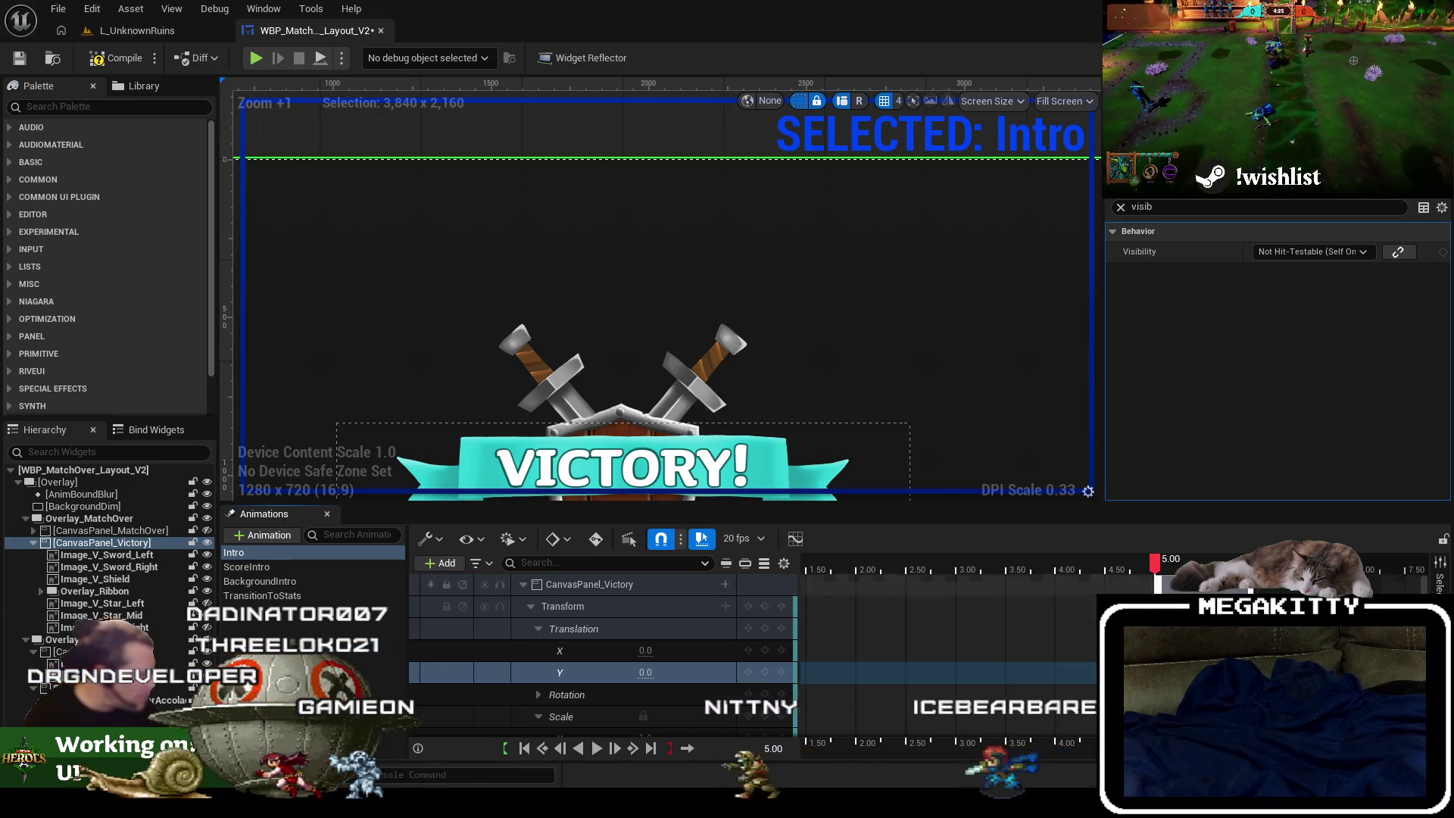
# Scrub between 5.00 and 5.20 to preview the motion, then rewind to 0.00.
pyautogui.moveTo(1162, 572)
pyautogui.mouseDown()
pyautogui.moveTo(1016, 568)
pyautogui.moveTo(1170, 573)
pyautogui.mouseUp()
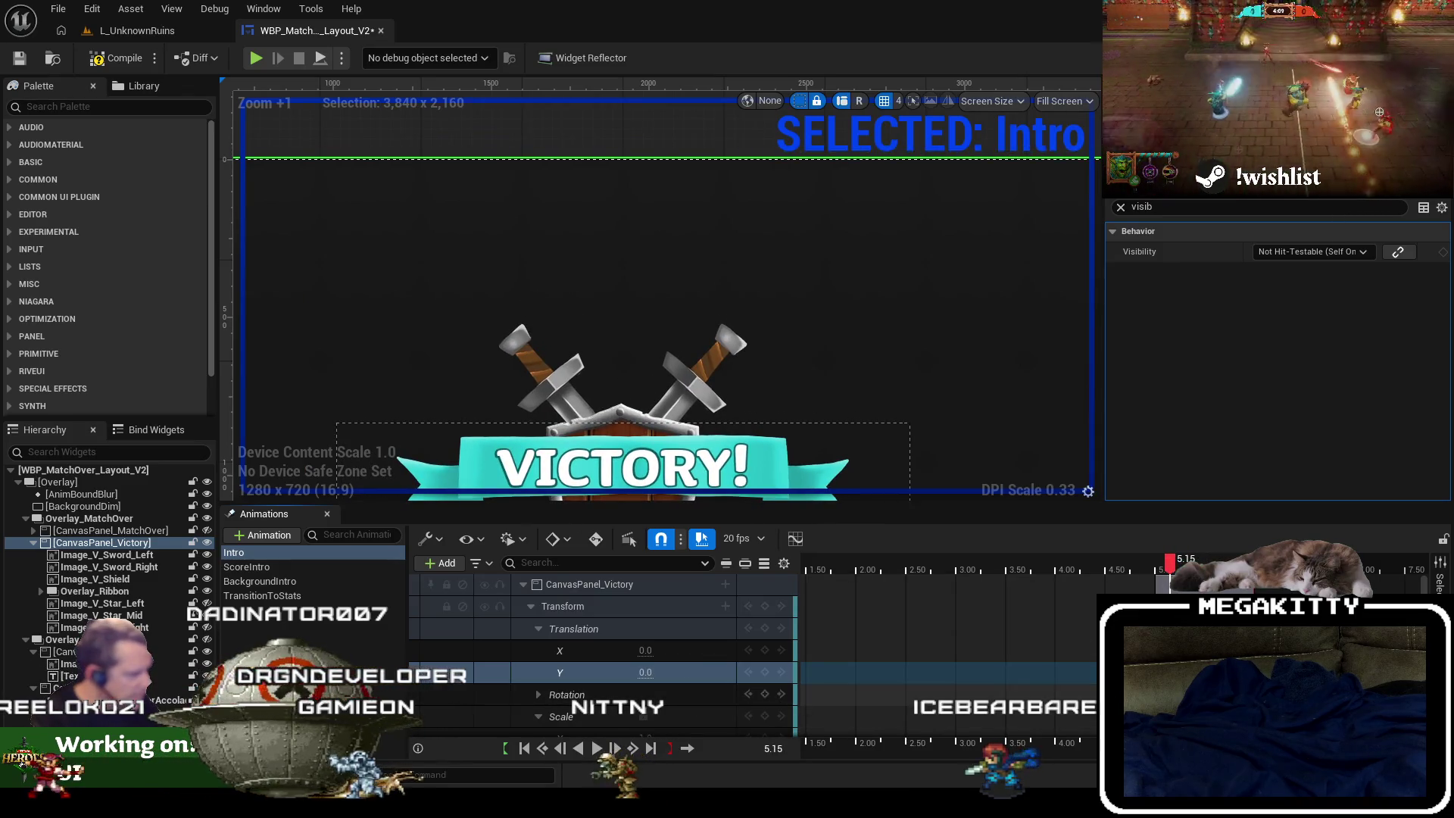
pyautogui.moveTo(1170, 564)
pyautogui.mouseDown()
pyautogui.moveTo(1121, 568)
pyautogui.moveTo(1250, 569)
pyautogui.mouseUp()
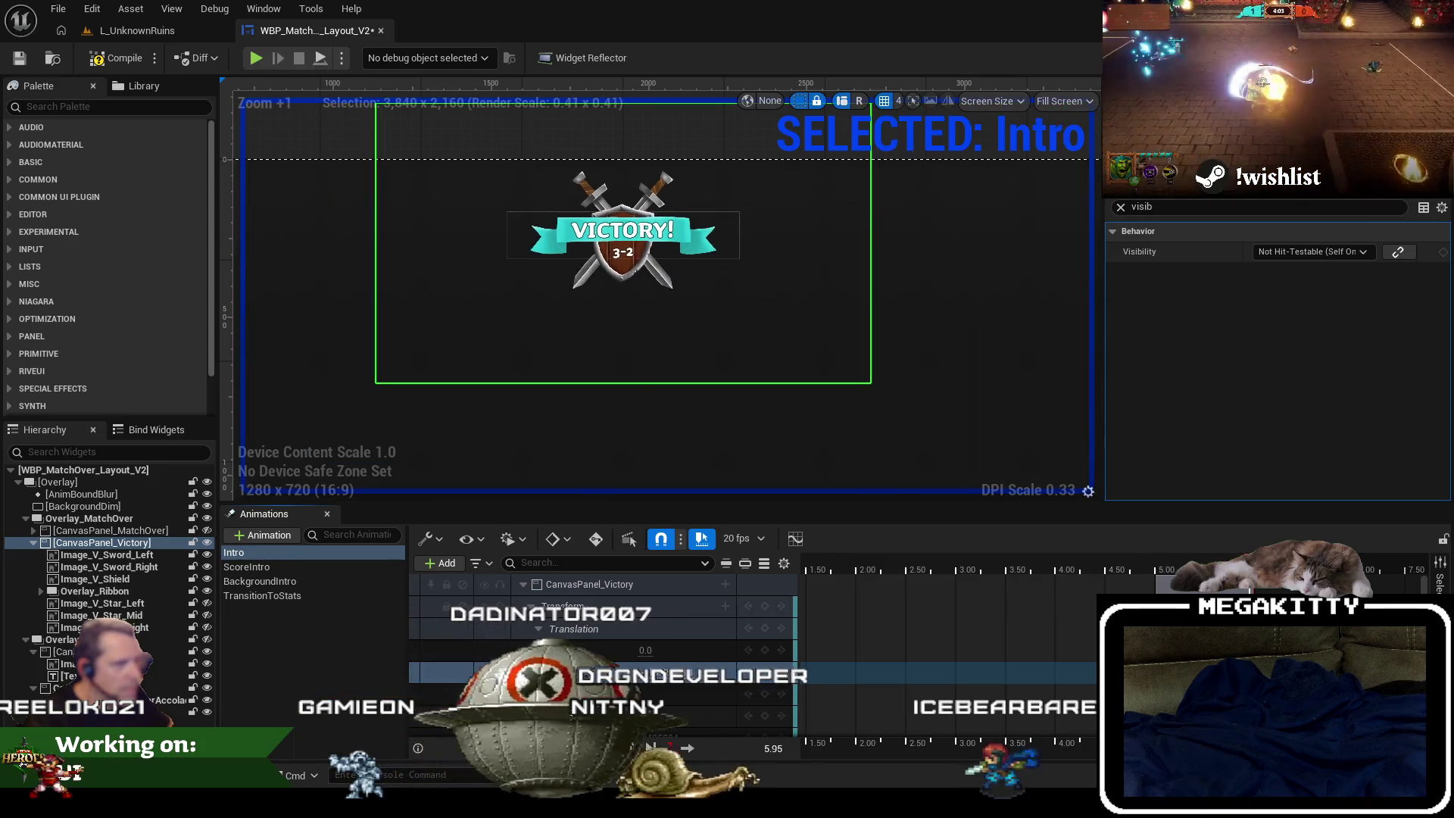
pyautogui.click(1150, 569)
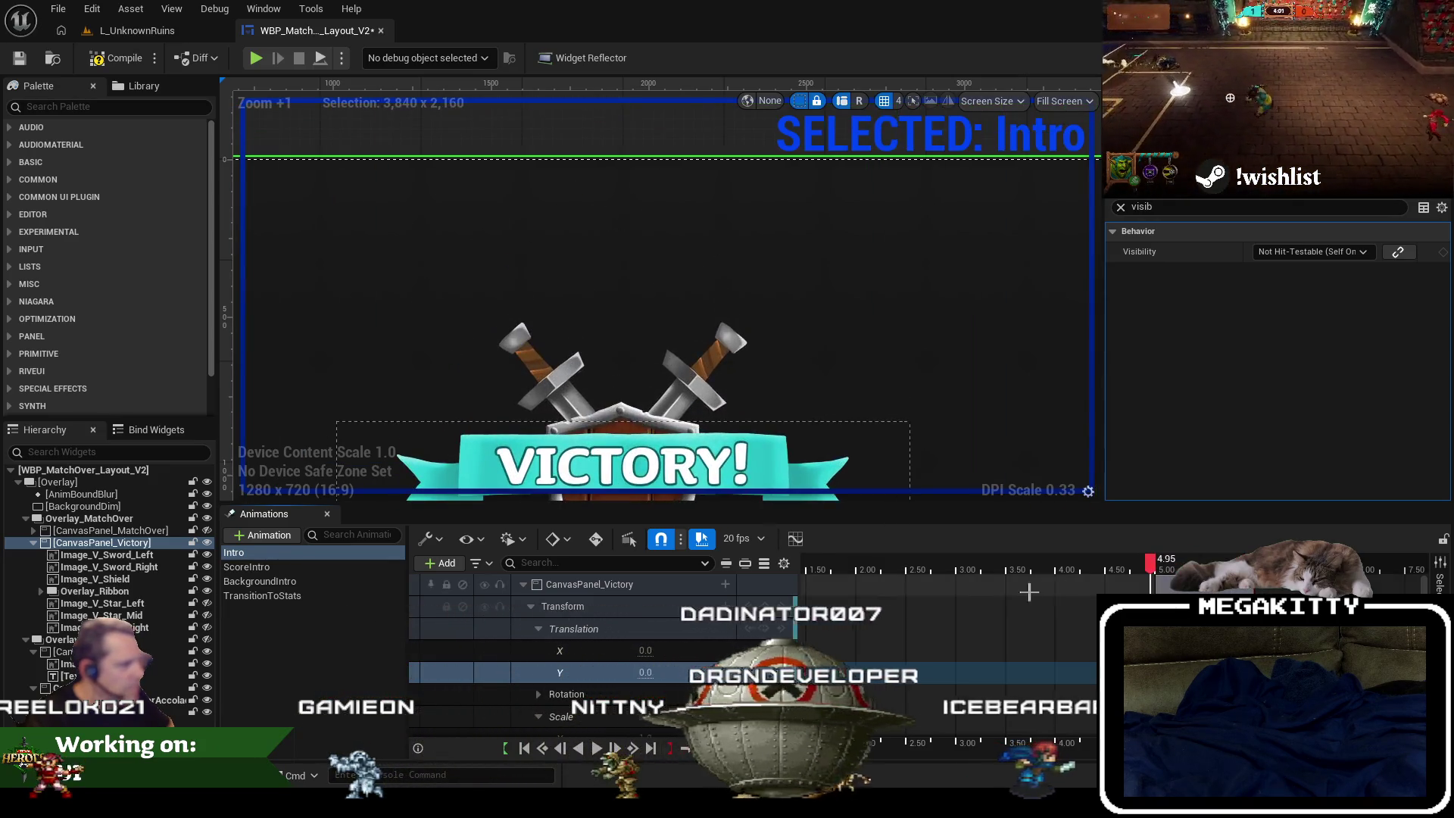
pyautogui.scroll(-5, 1030, 591)
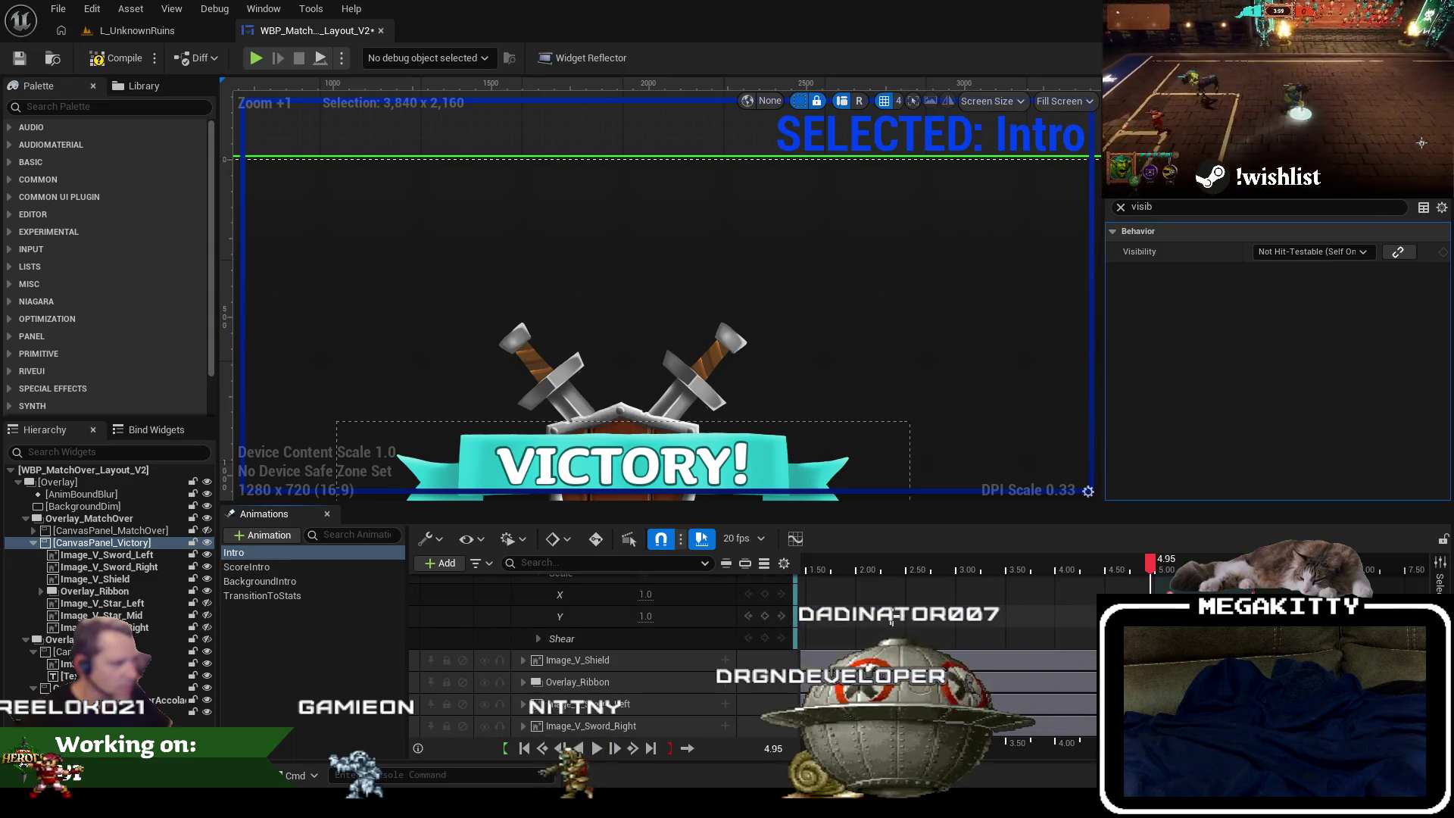
pyautogui.scroll(1, 893, 617)
pyautogui.keyDown('ctrl'); pyautogui.scroll(-2, 944, 630); pyautogui.keyUp('ctrl')
pyautogui.moveTo(1003, 567); pyautogui.dragTo(965, 565)
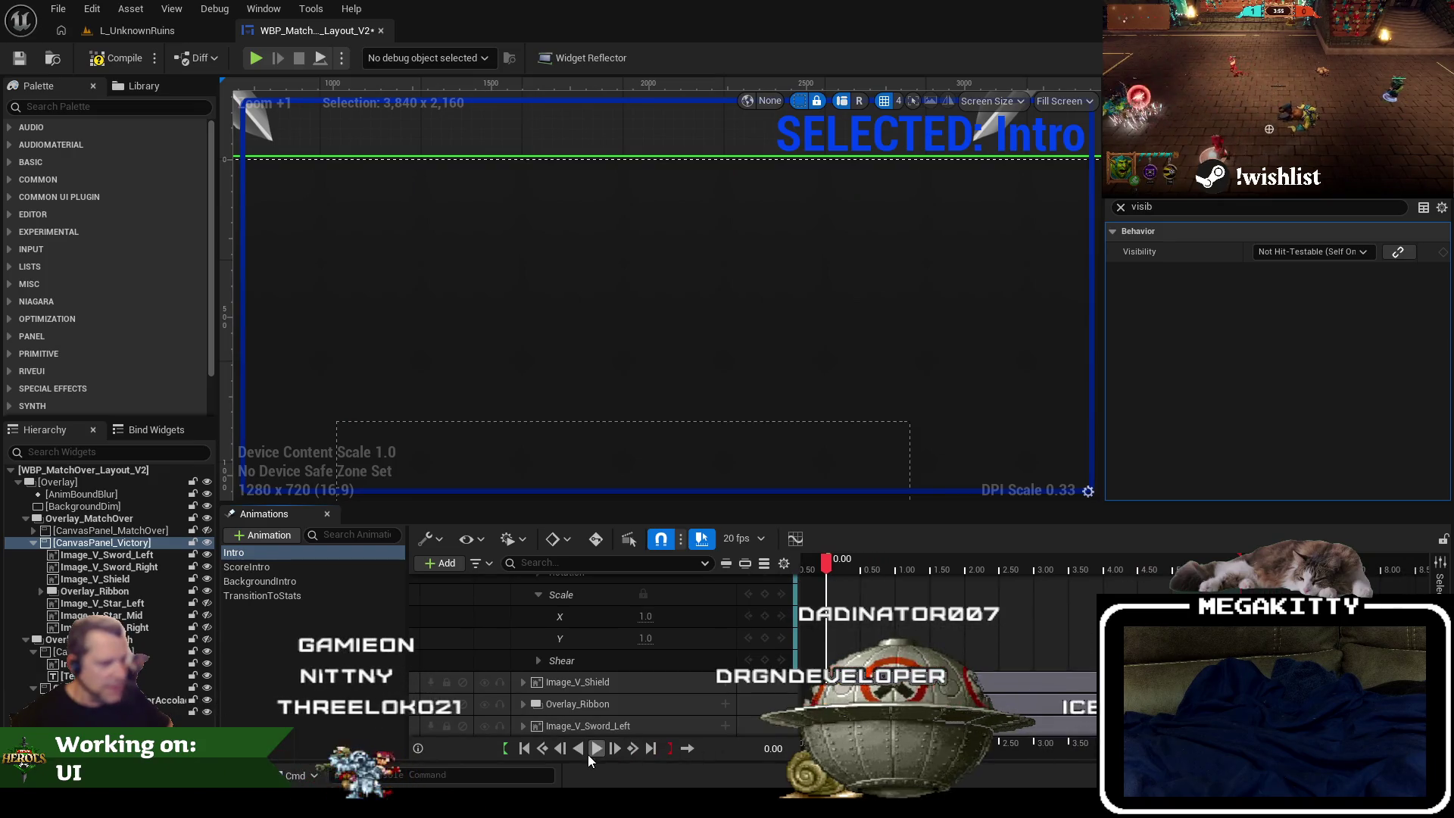
# Play Intro from the start, compile WBP_MatchOver_Layout_V2, and open its Event Graph with Ctrl+Shift+G.
pyautogui.click(590, 751)
pyautogui.scroll(-5, 738, 370)
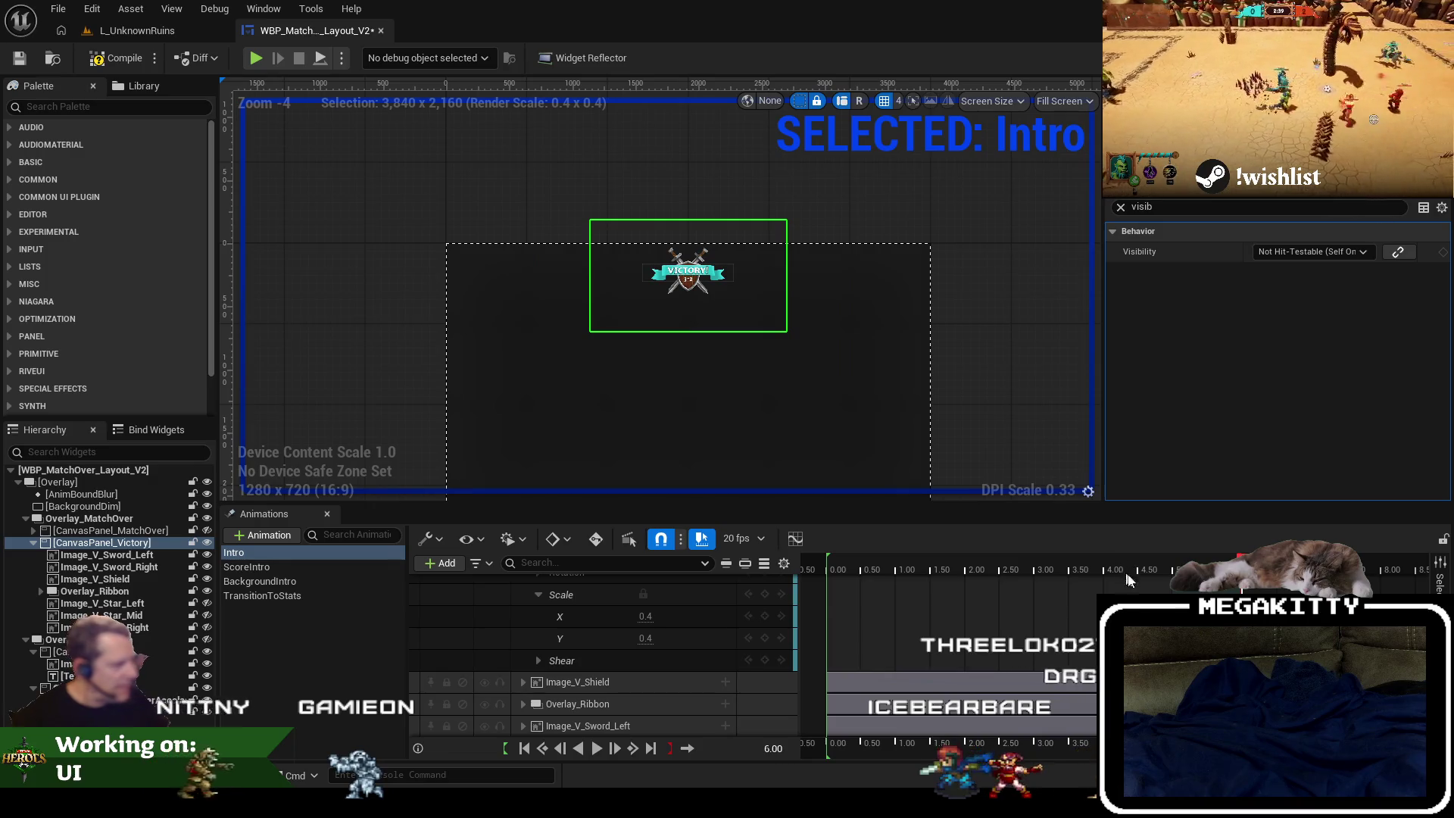
pyautogui.click(833, 560)
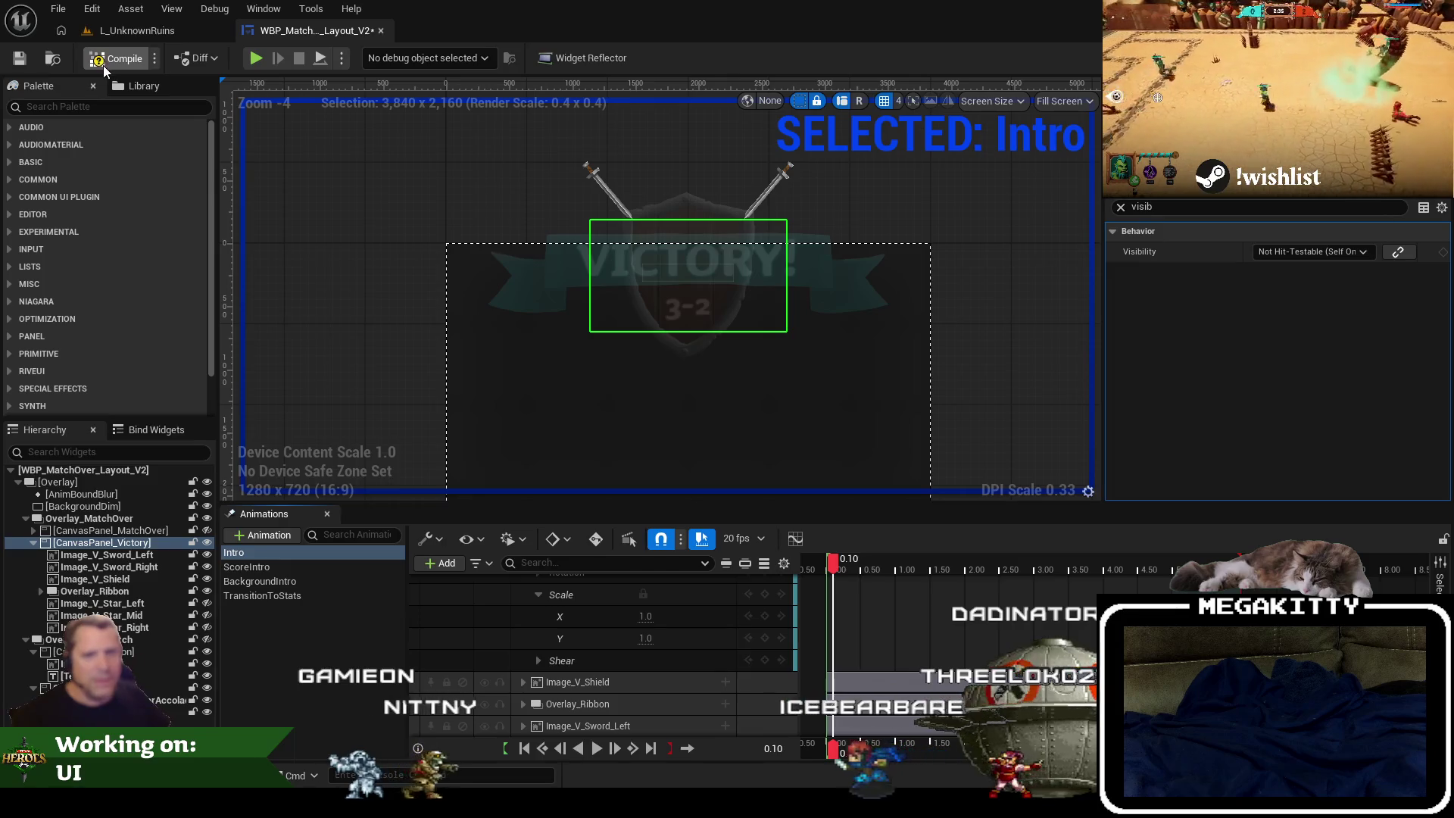
pyautogui.click(20, 58)
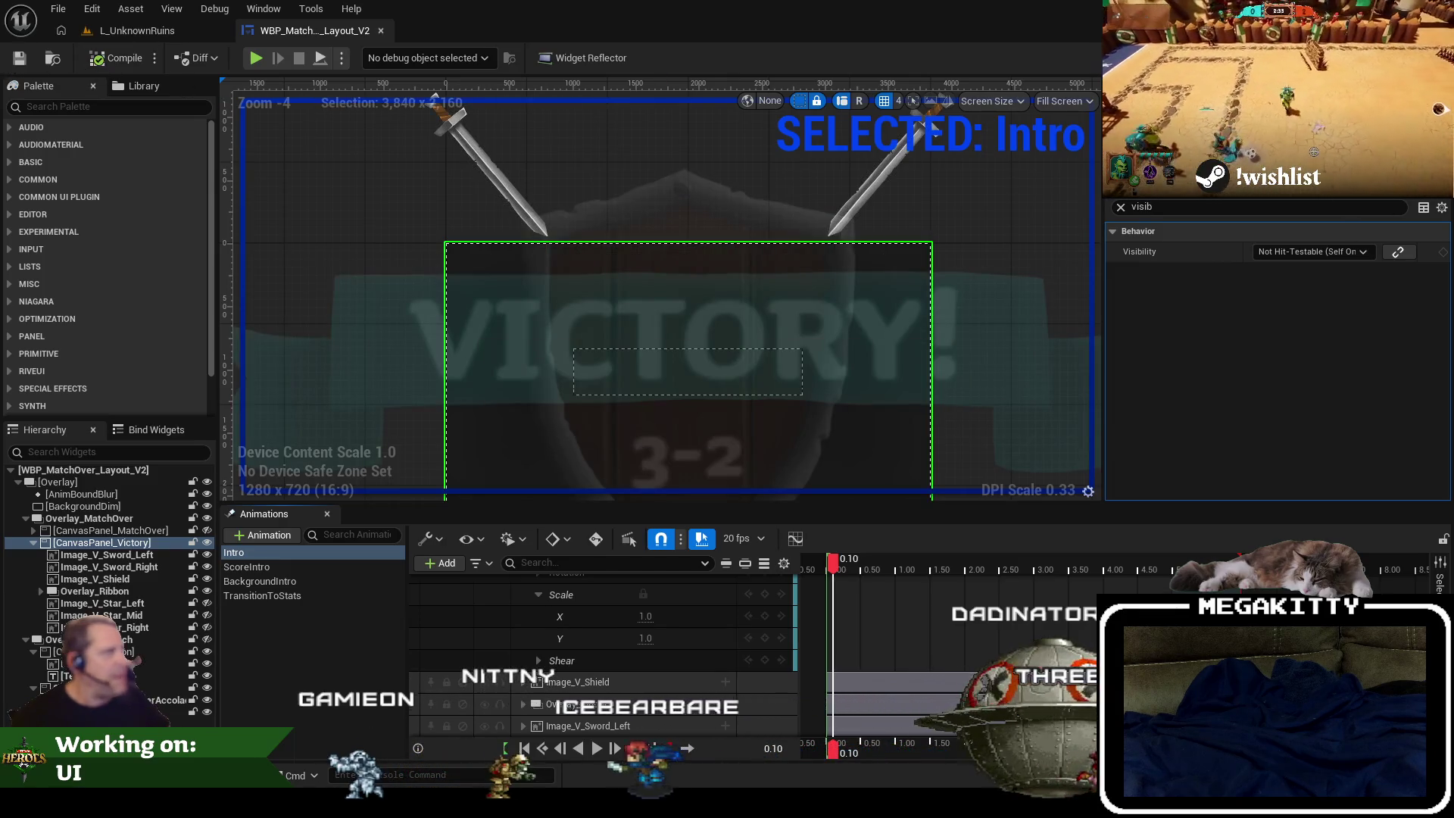
pyautogui.hotkey('ctrl', 'shift', 'g')
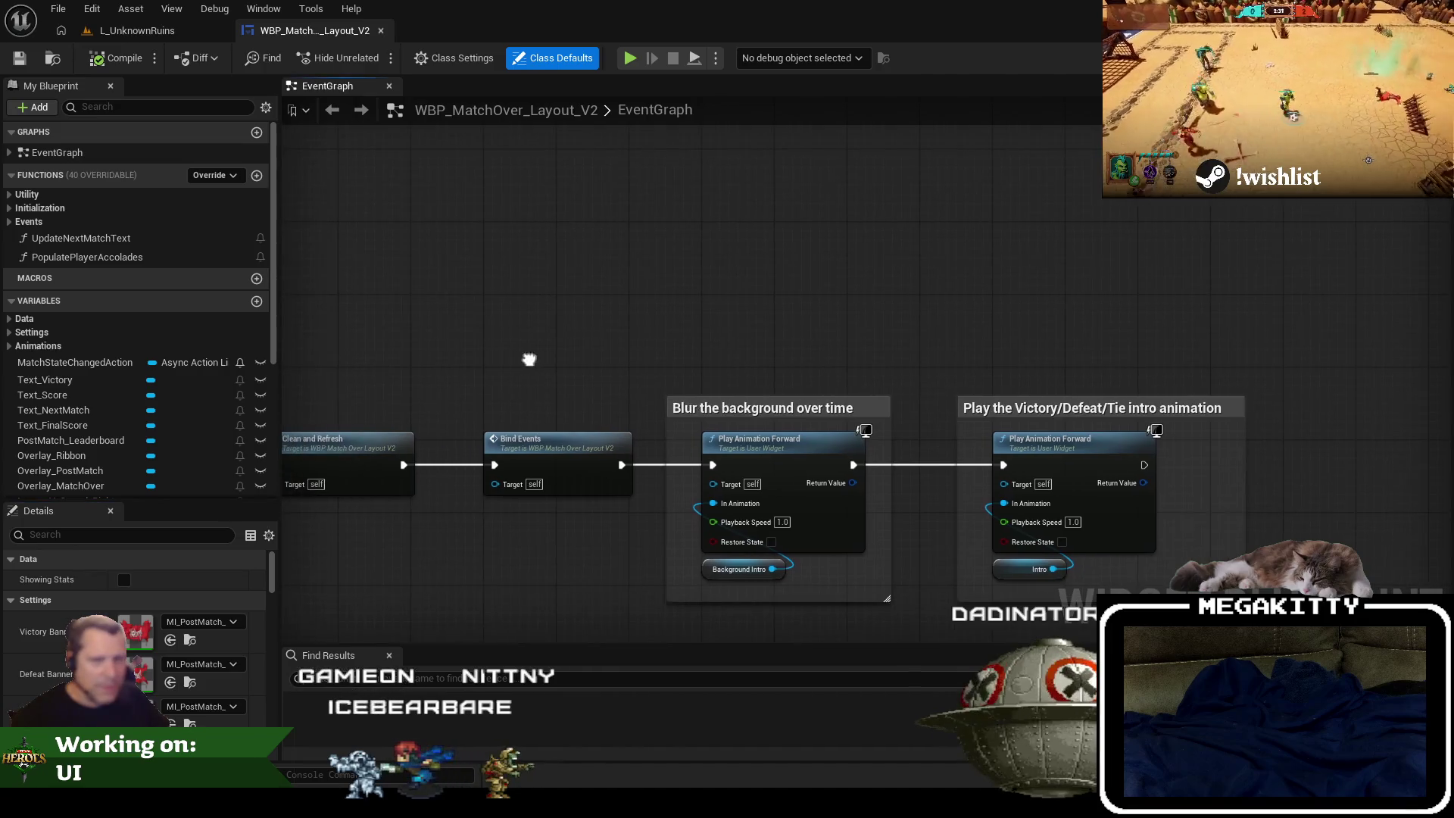